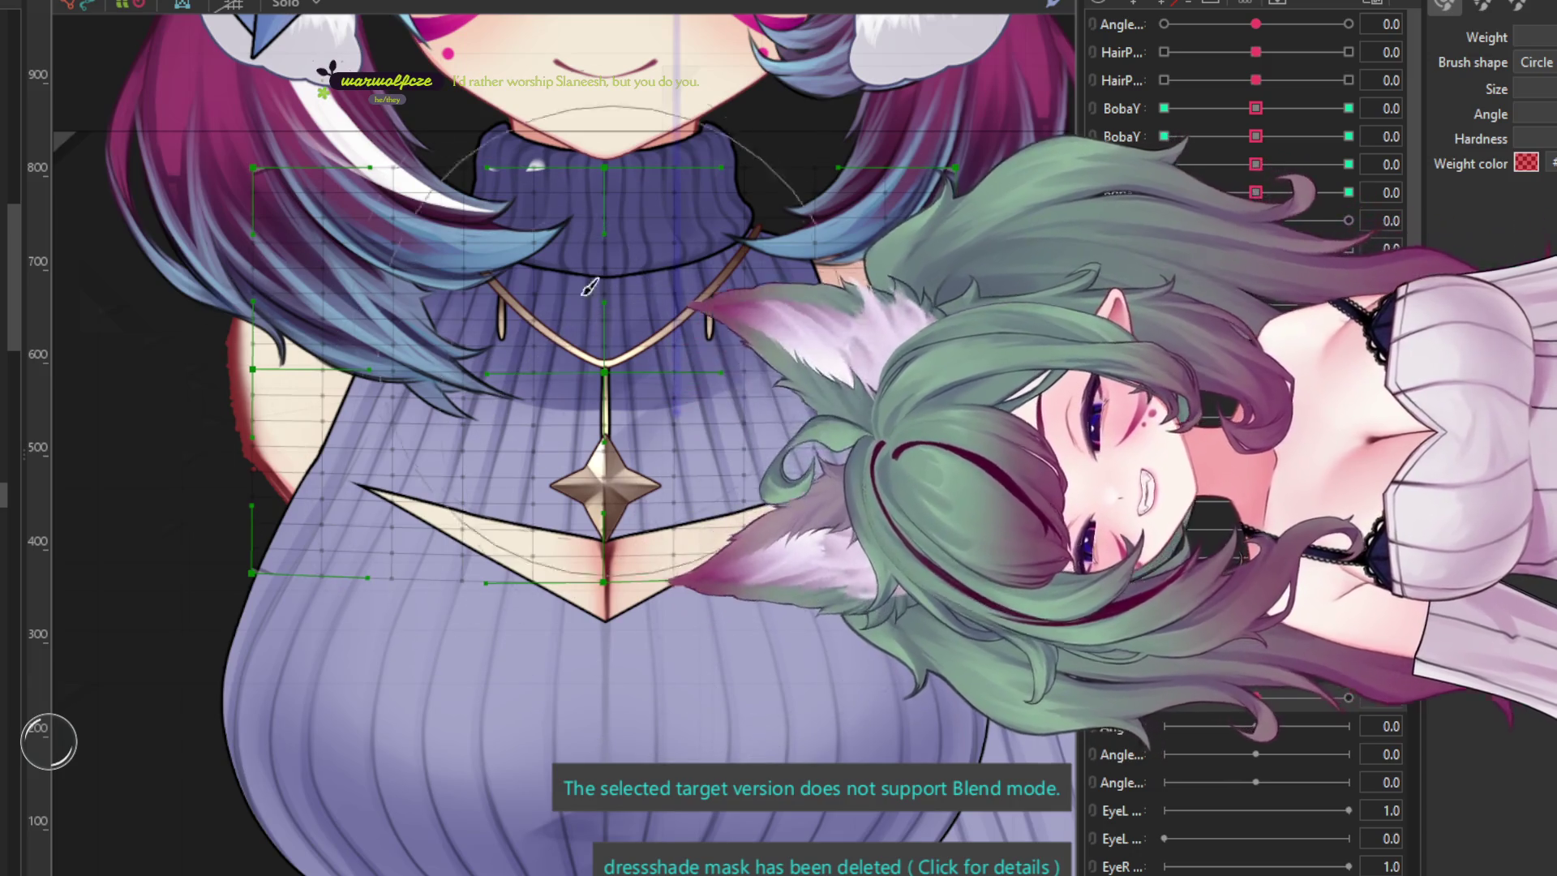
- Preview the skirt swing with the body parameter slider, then select the narrow lace strip on the skirt
scroll(649, 504, "down", 3)
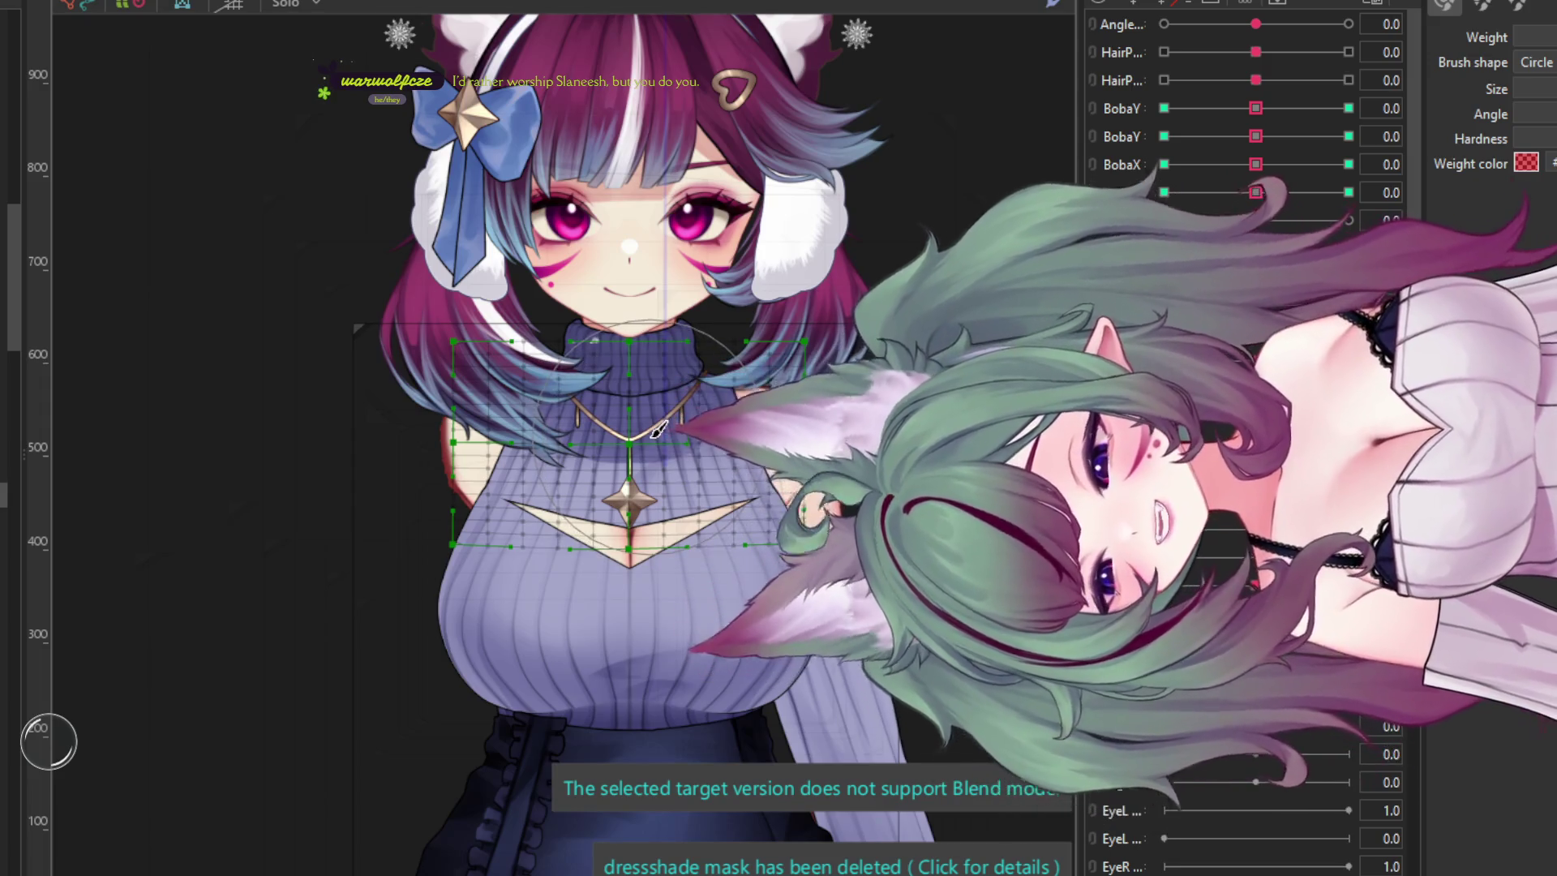
scroll(669, 448, "down", 2)
scroll(616, 551, "up", 2)
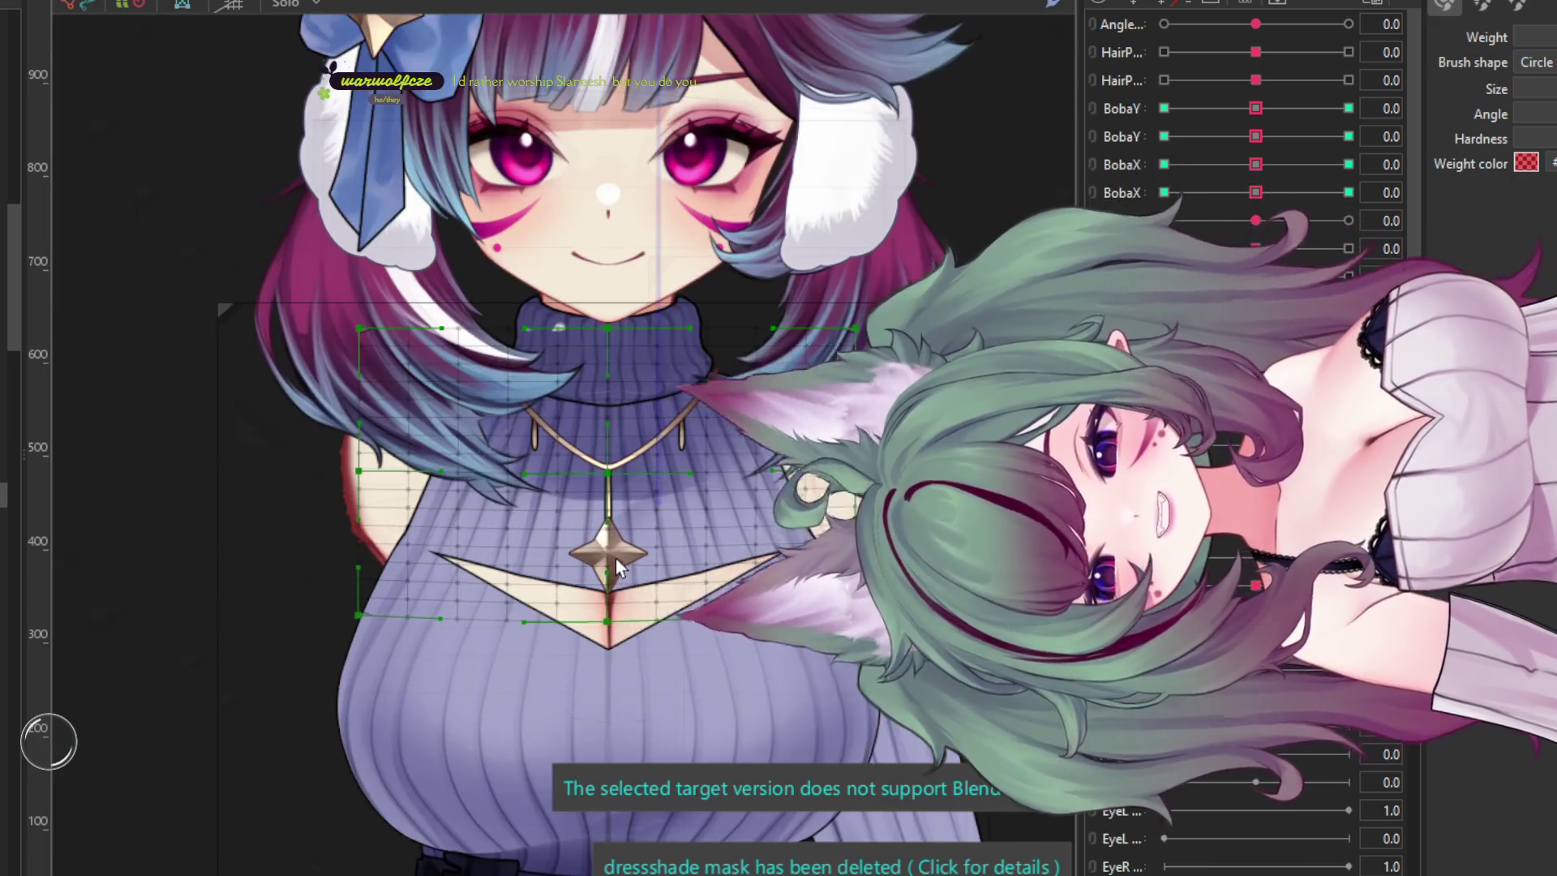
scroll(616, 551, "down", 2)
scroll(629, 525, "up", 3)
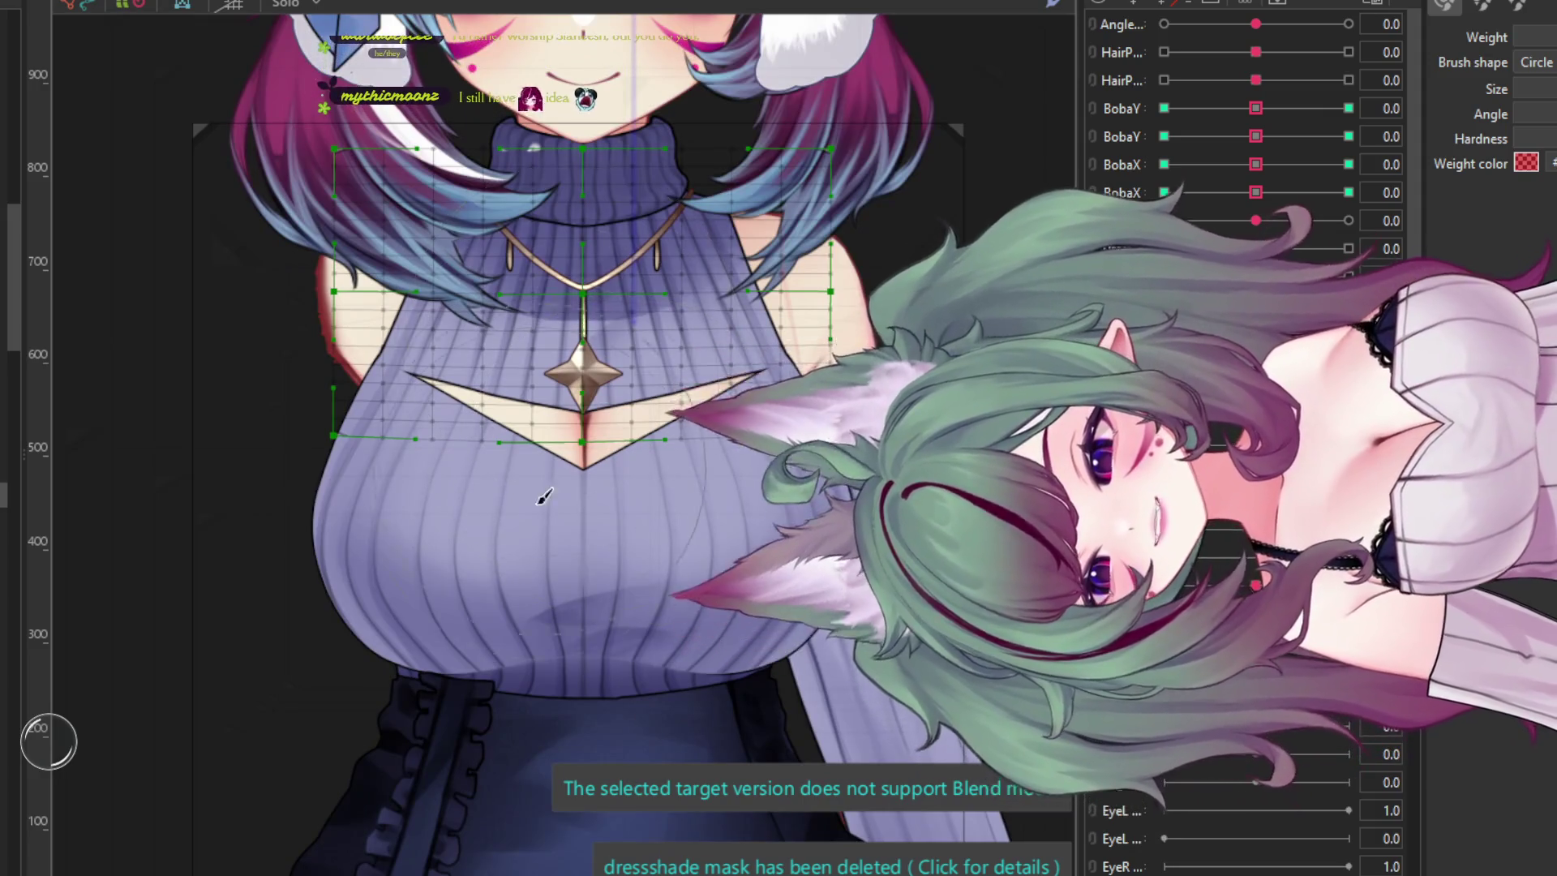
scroll(538, 503, "down", 2)
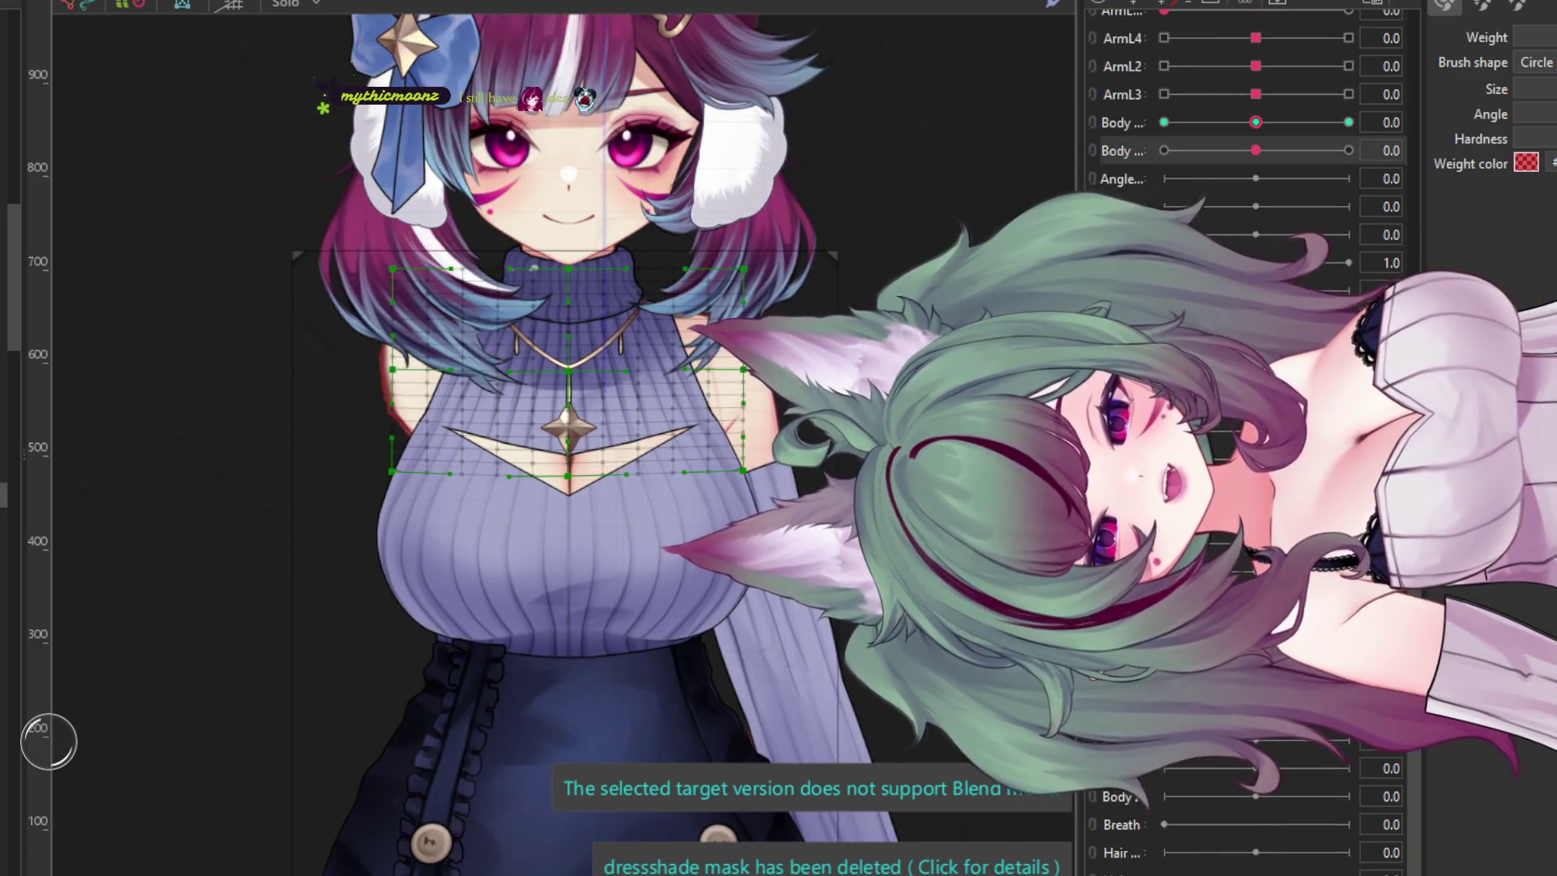
mouse_move(1255, 221)
left_mouse_down()
mouse_move(1200, 221)
mouse_move(1346, 221)
mouse_move(1164, 221)
mouse_move(1337, 221)
mouse_move(1256, 220)
left_mouse_up()
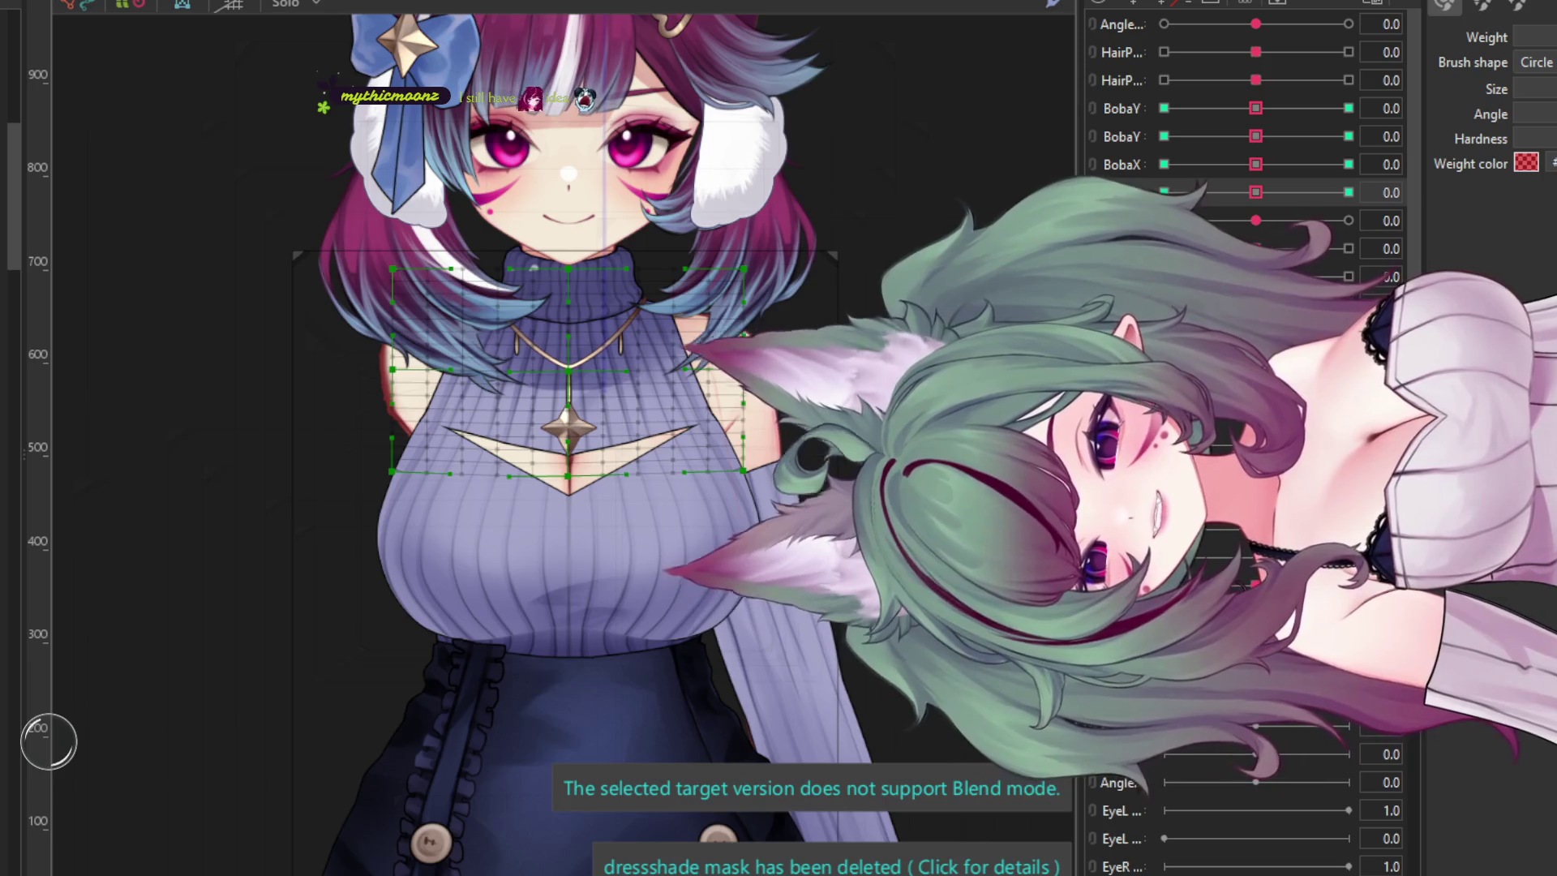
left_click(454, 713)
left_click(454, 729)
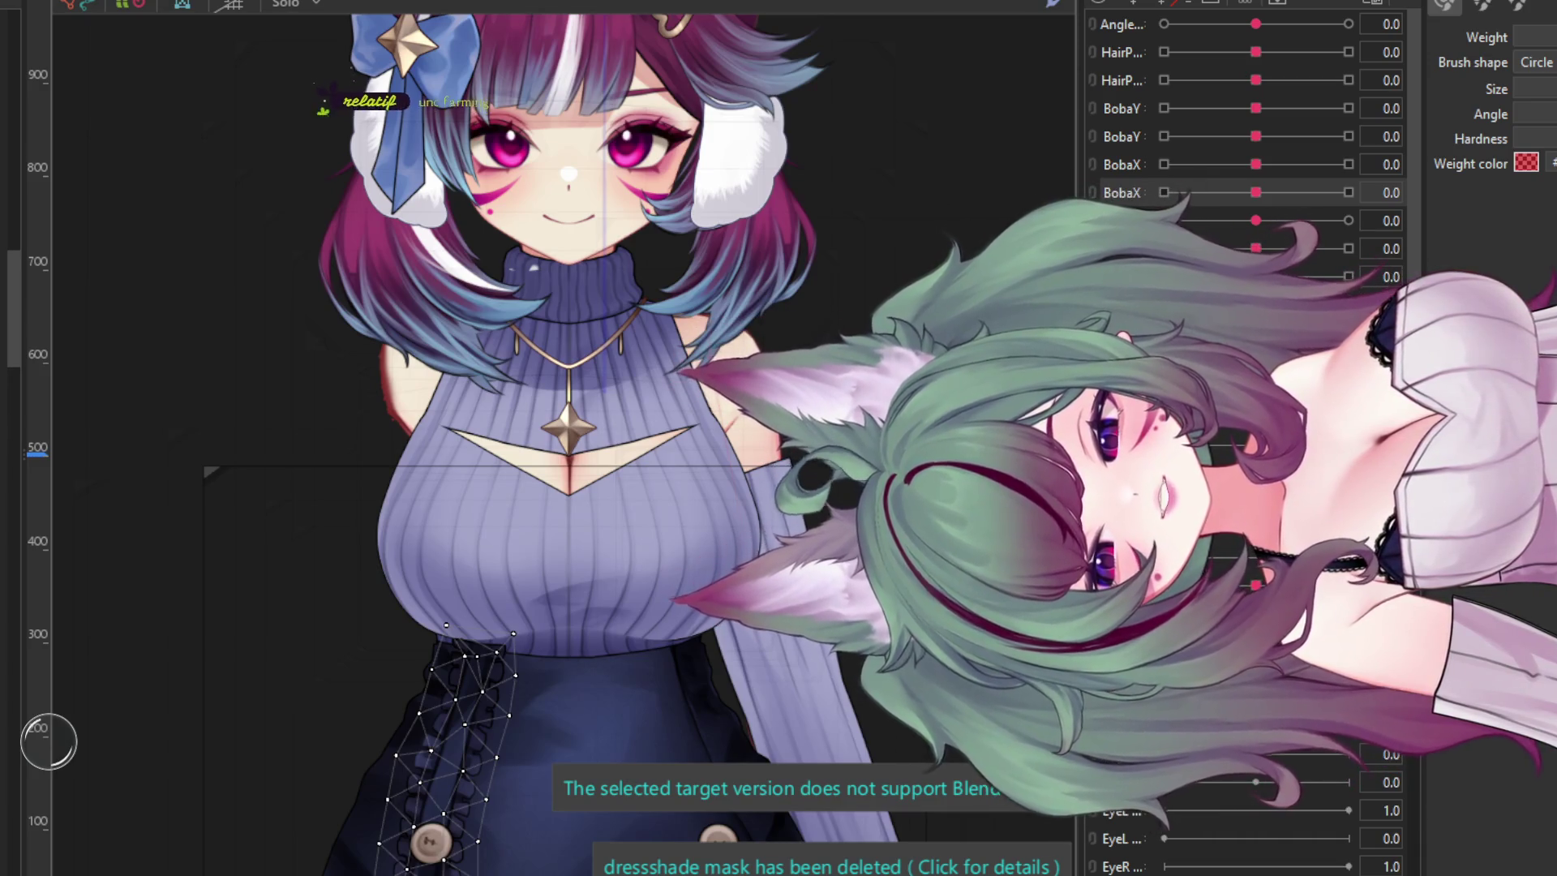
- Select the sleeve mesh and zoom in on the warp deformer grid around the sleeve and skirt
left_click(660, 364)
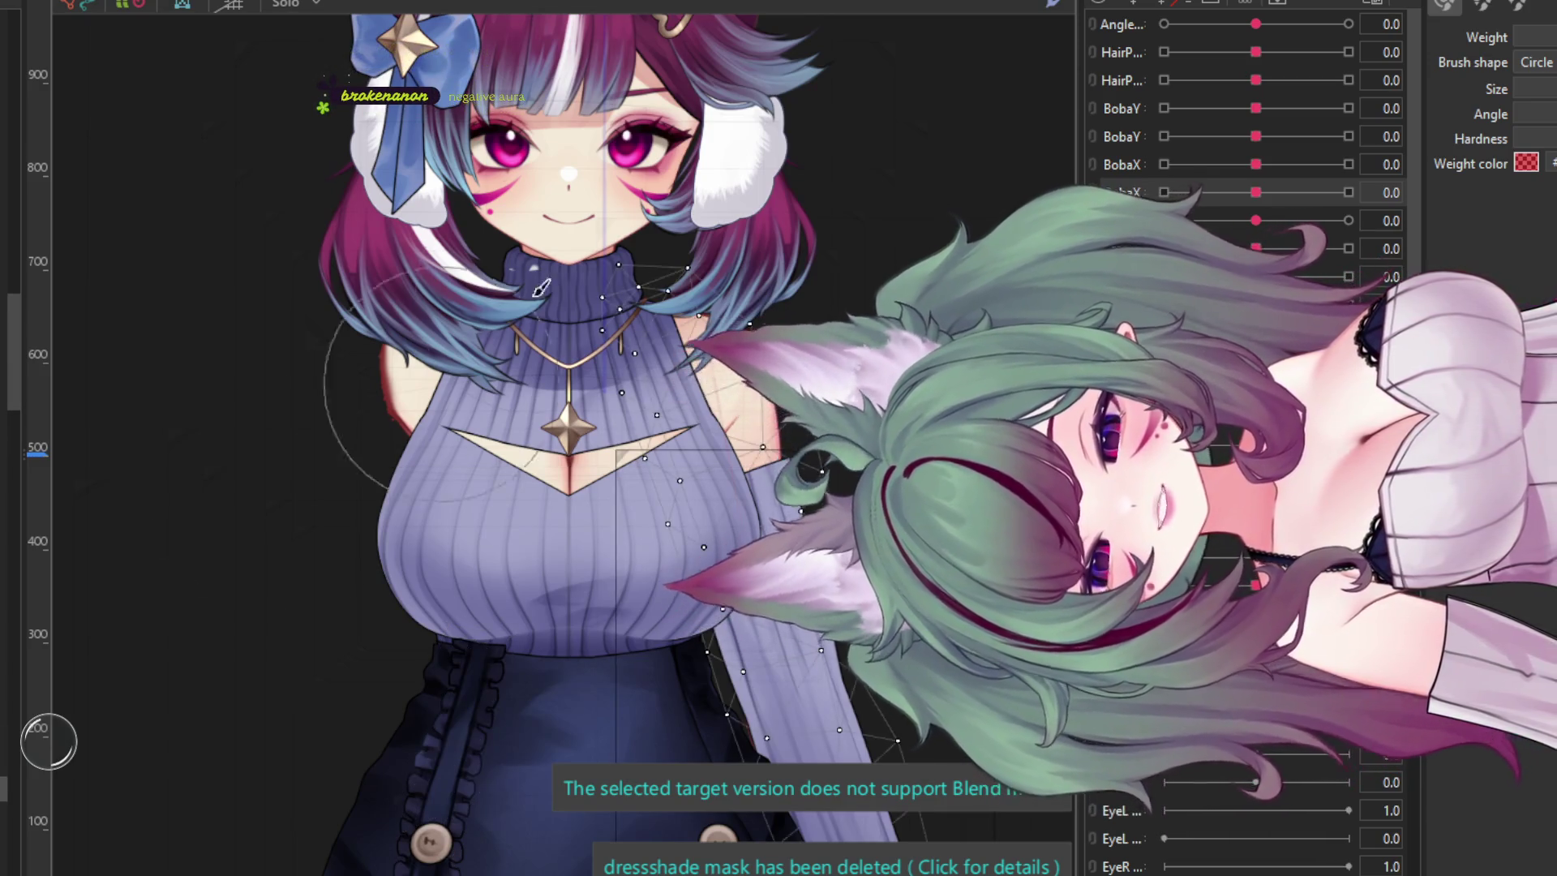
scroll(659, 365, "down", 2)
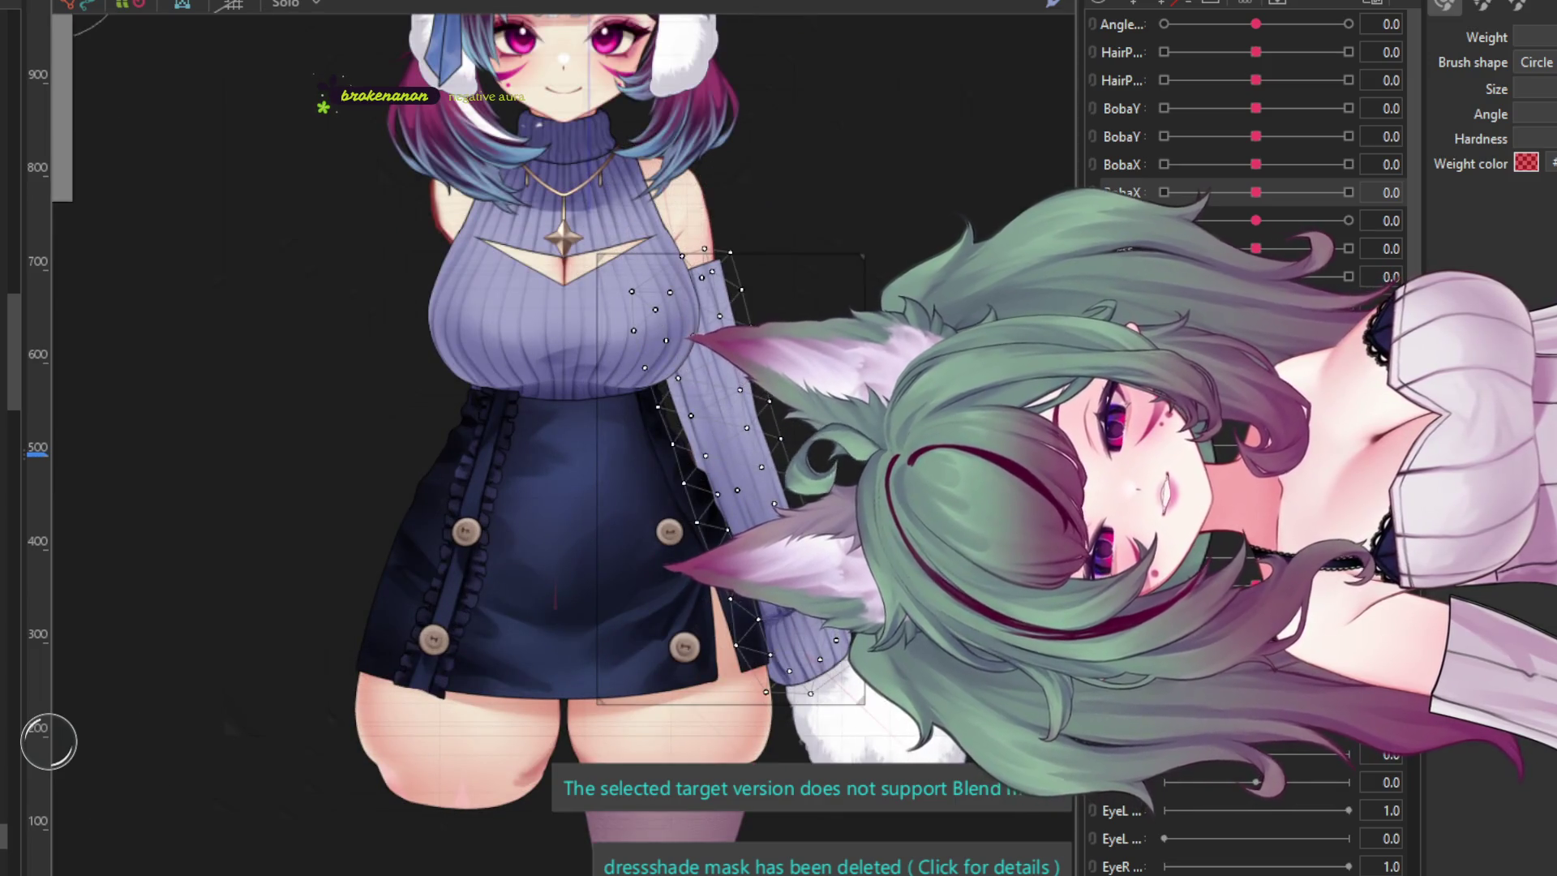
scroll(815, 418, "up", 3)
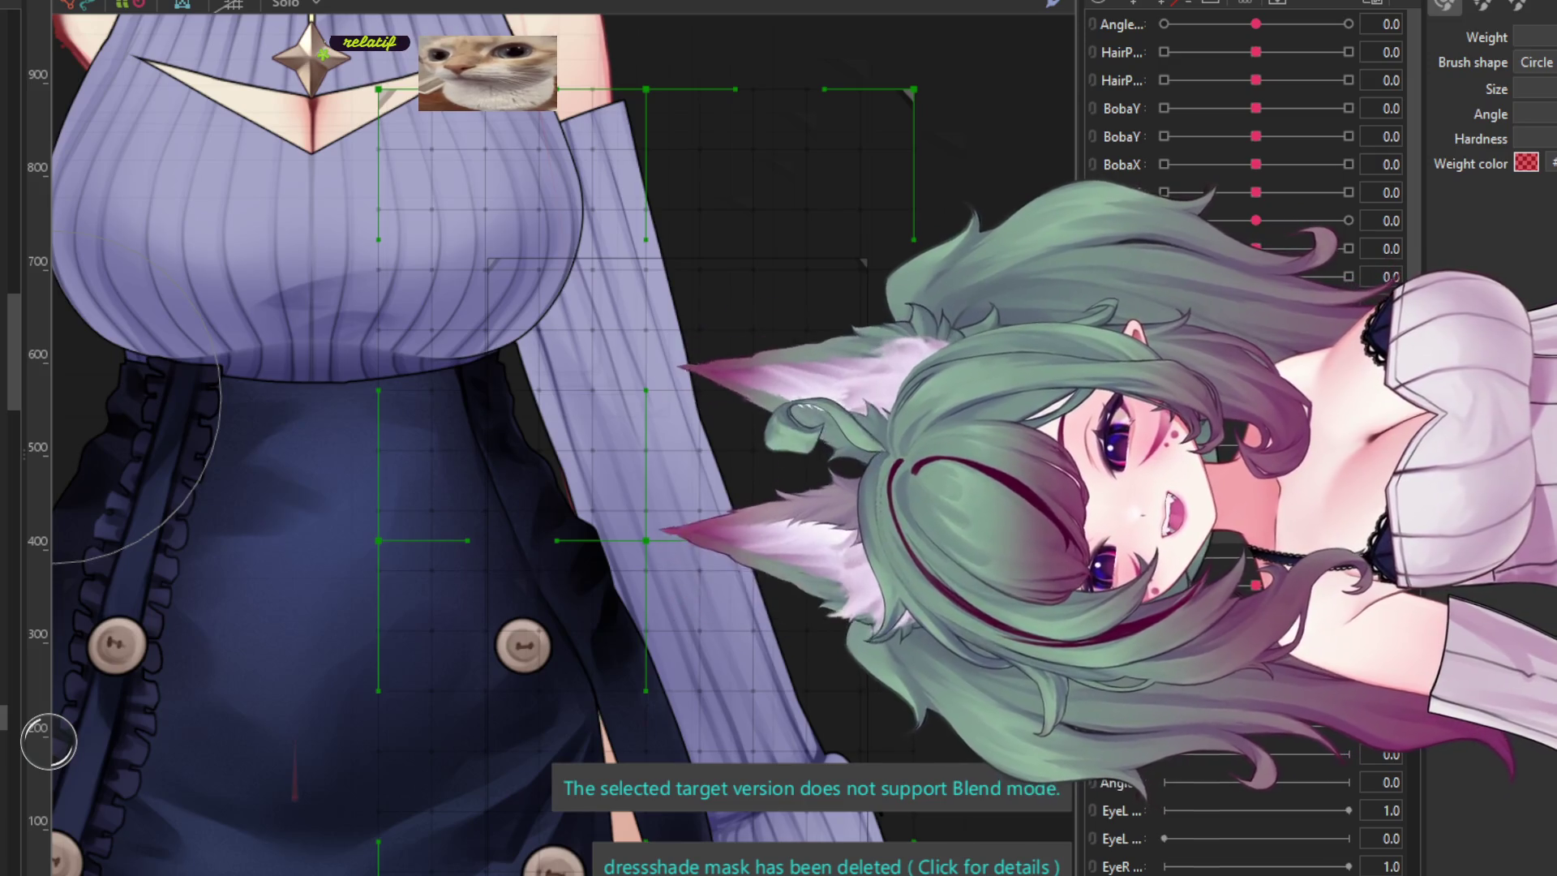
- Look over the arm and hip parameters, then exit the weight brush with Escape
scroll(48, 741, "down", 3)
scroll(49, 742, "up", 2)
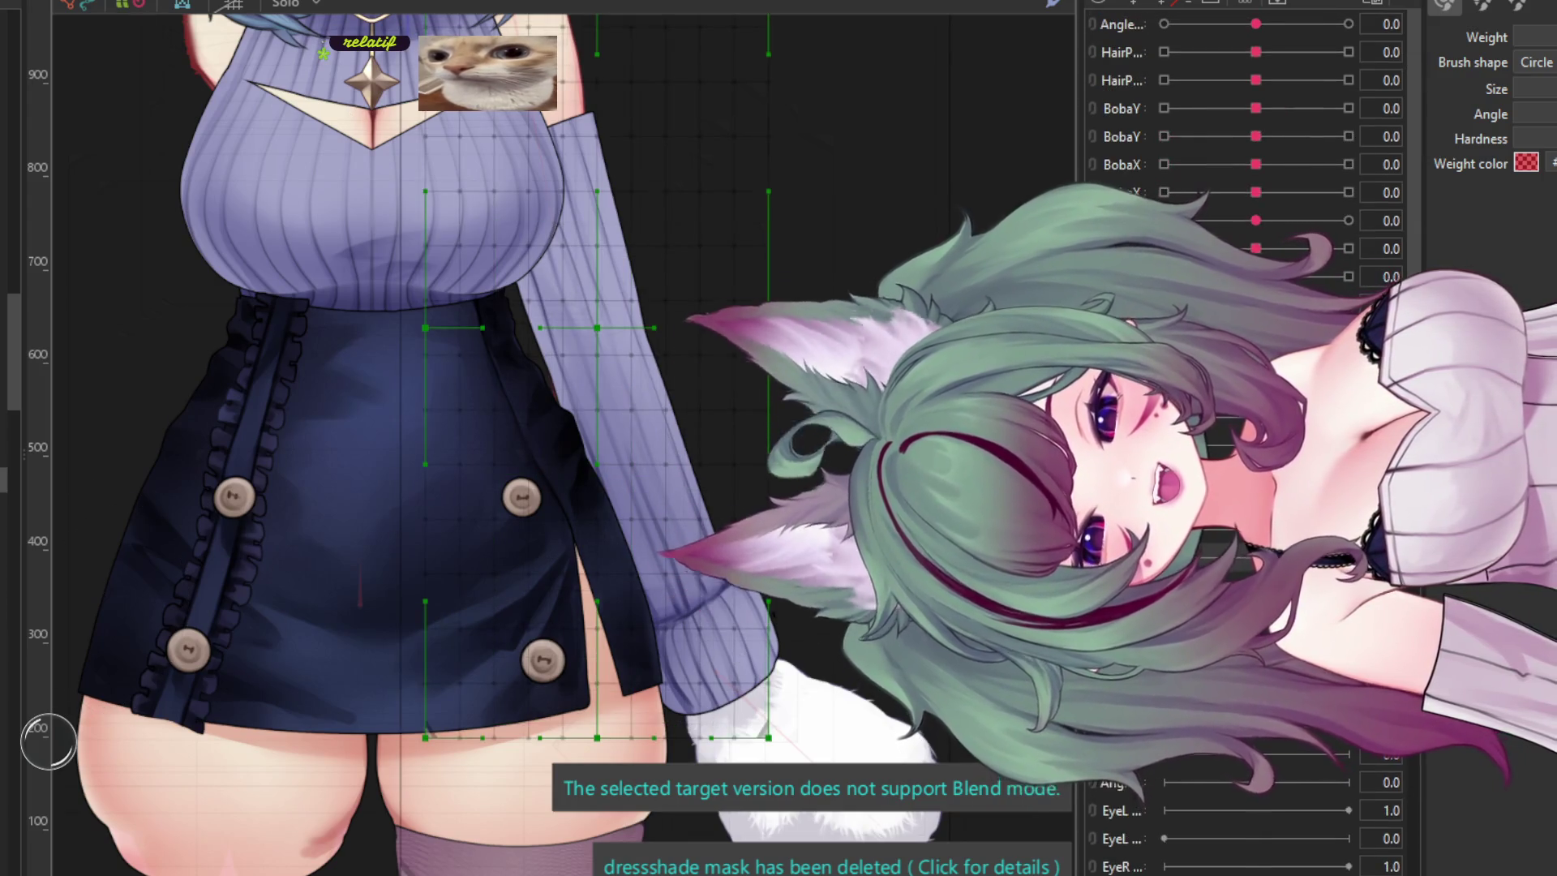
scroll(1248, 162, "down", 5)
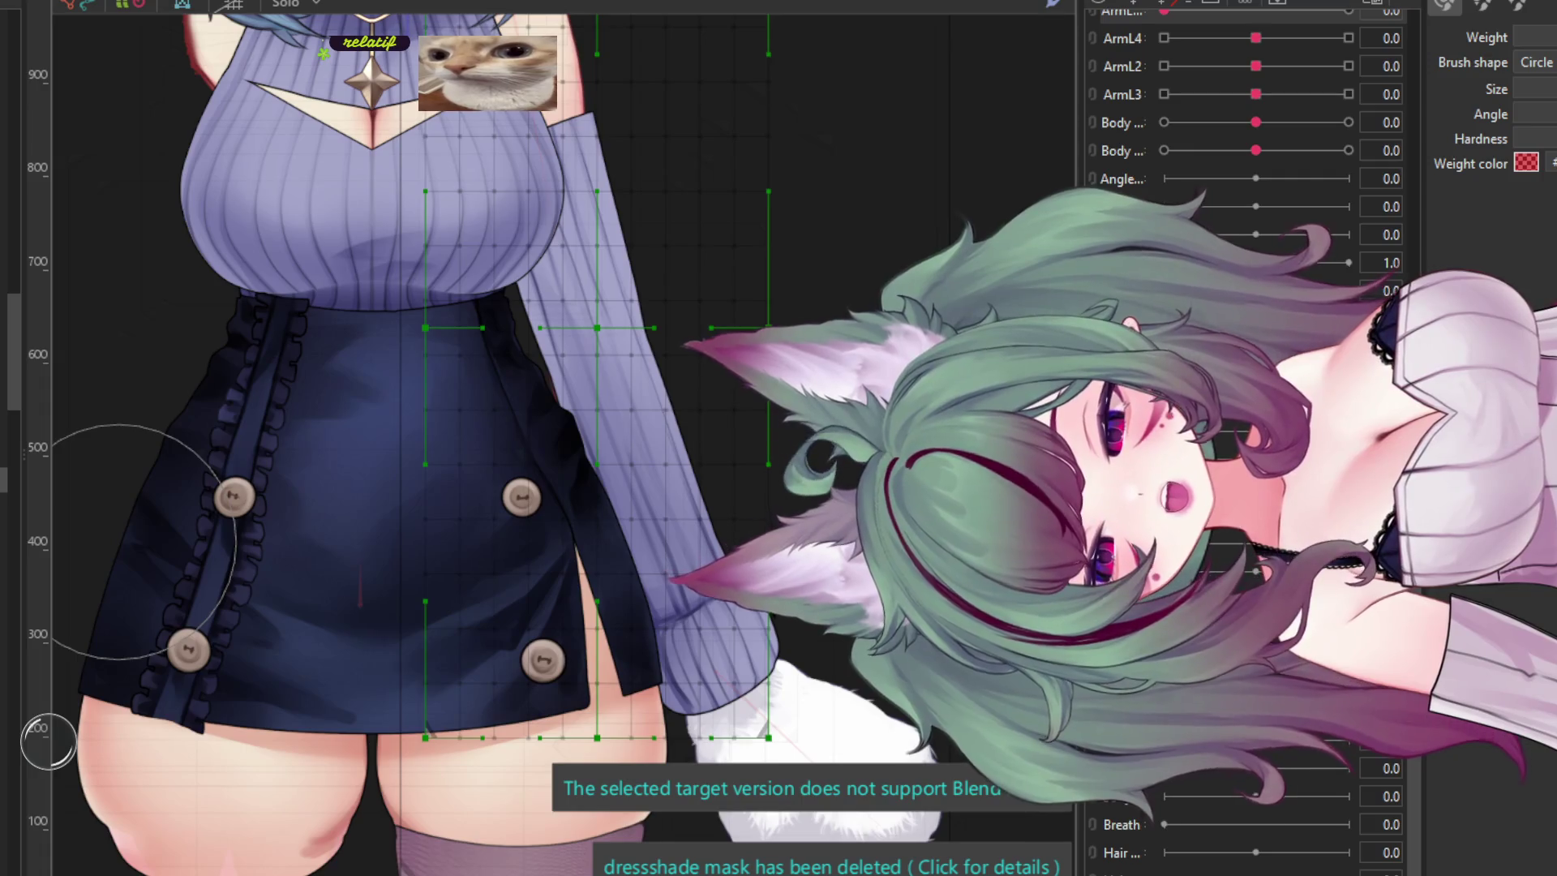
scroll(1135, 163, "up", 5)
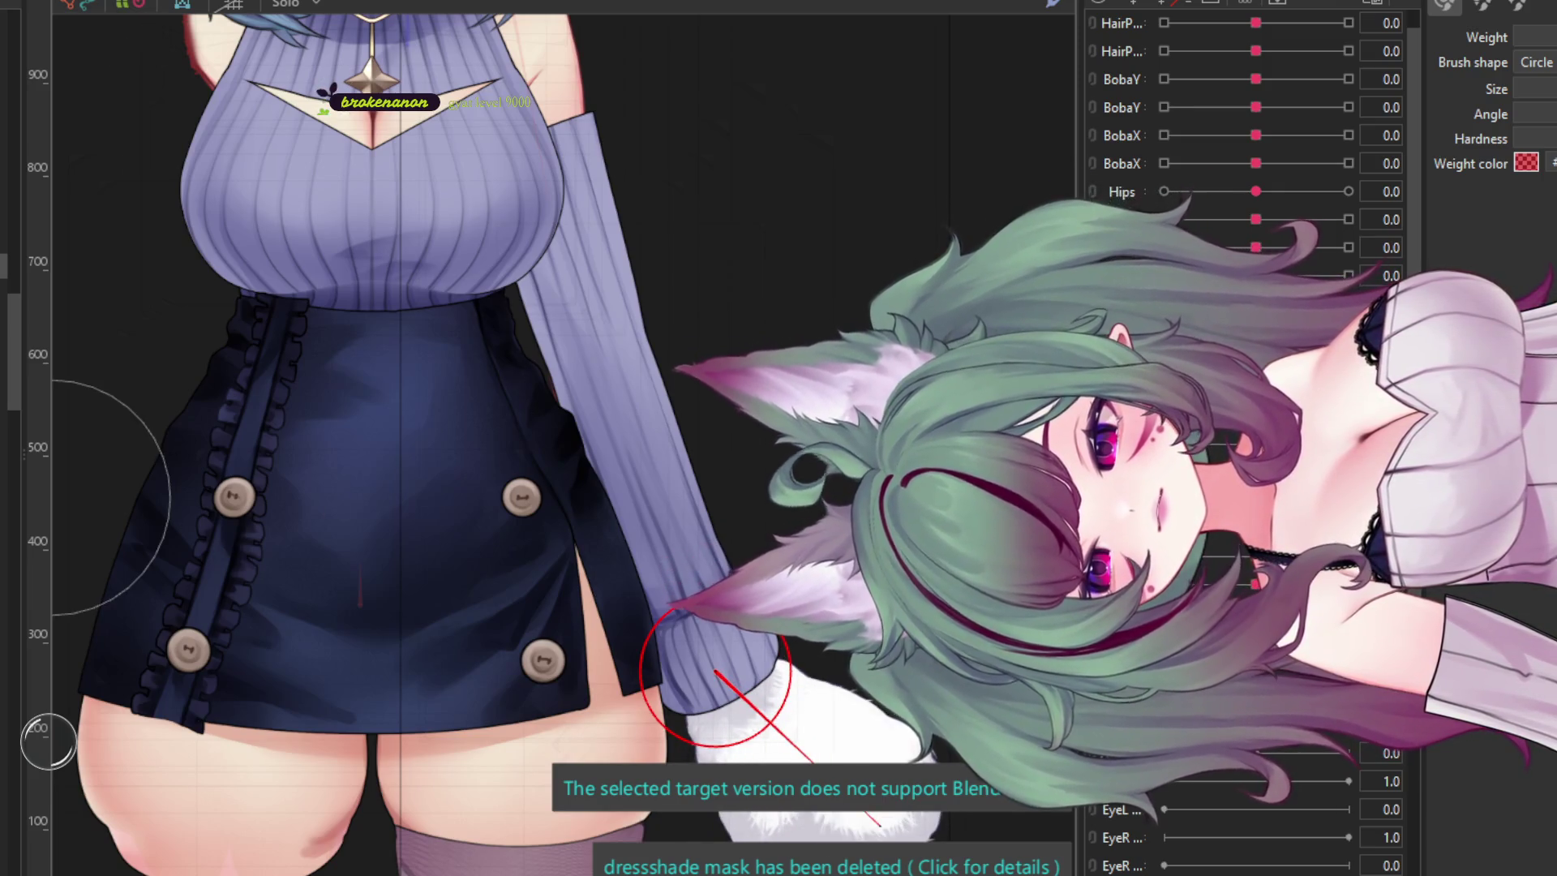
key("Escape")
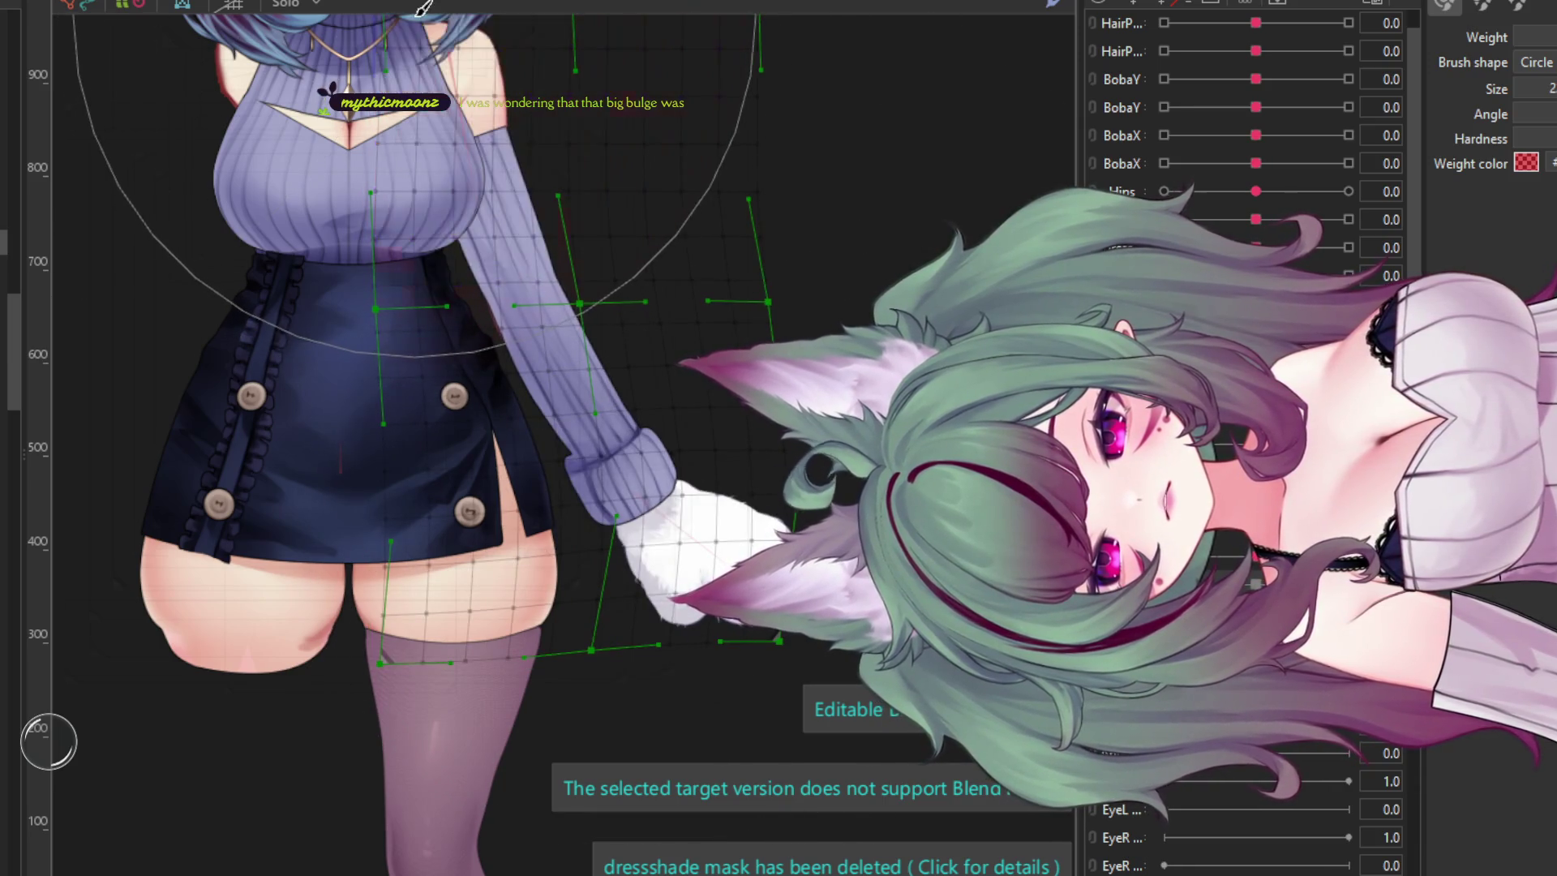
- Select the skirt warp deformer and paint red weights over the skirt, thigh and mitten
left_click(610, 503)
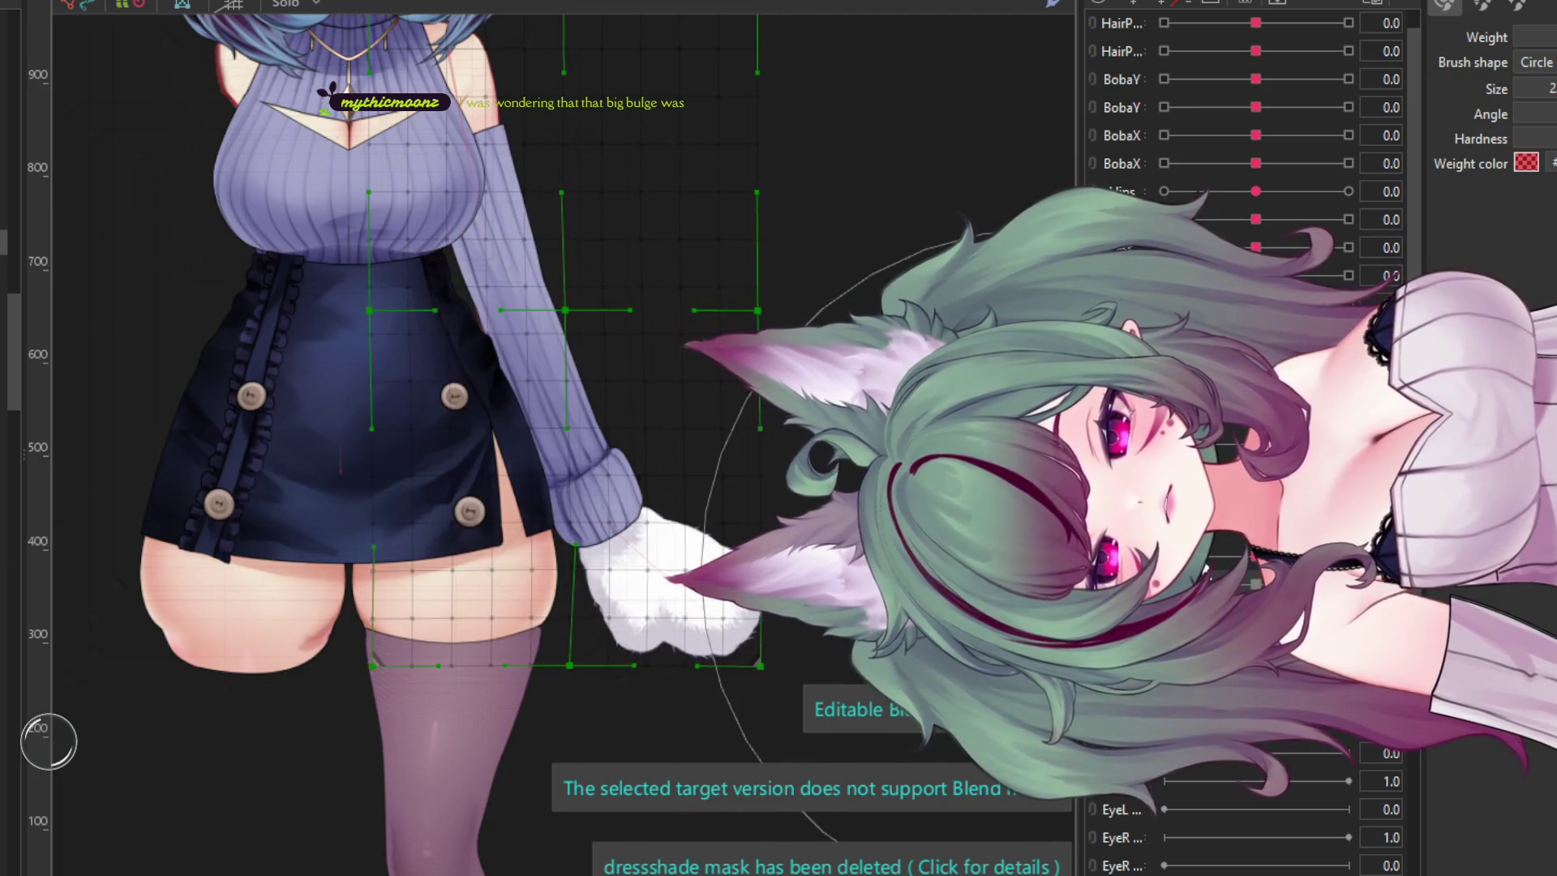
mouse_move(714, 600)
left_mouse_down()
mouse_move(486, 640)
mouse_move(527, 572)
left_mouse_up()
key("Escape")
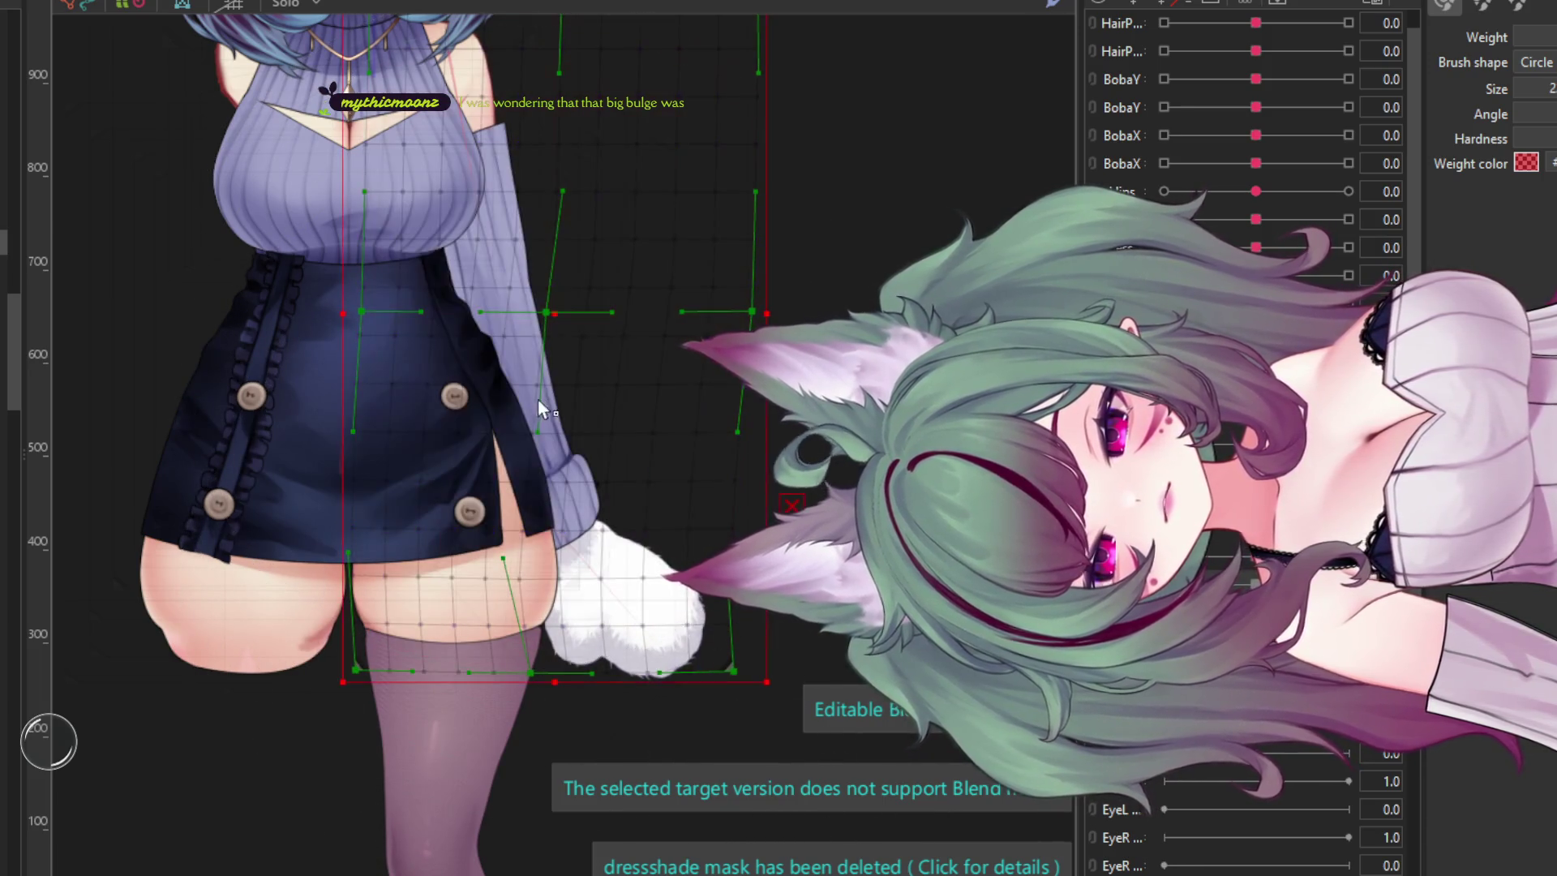
key("b")
left_click_drag(546, 392, 531, 410)
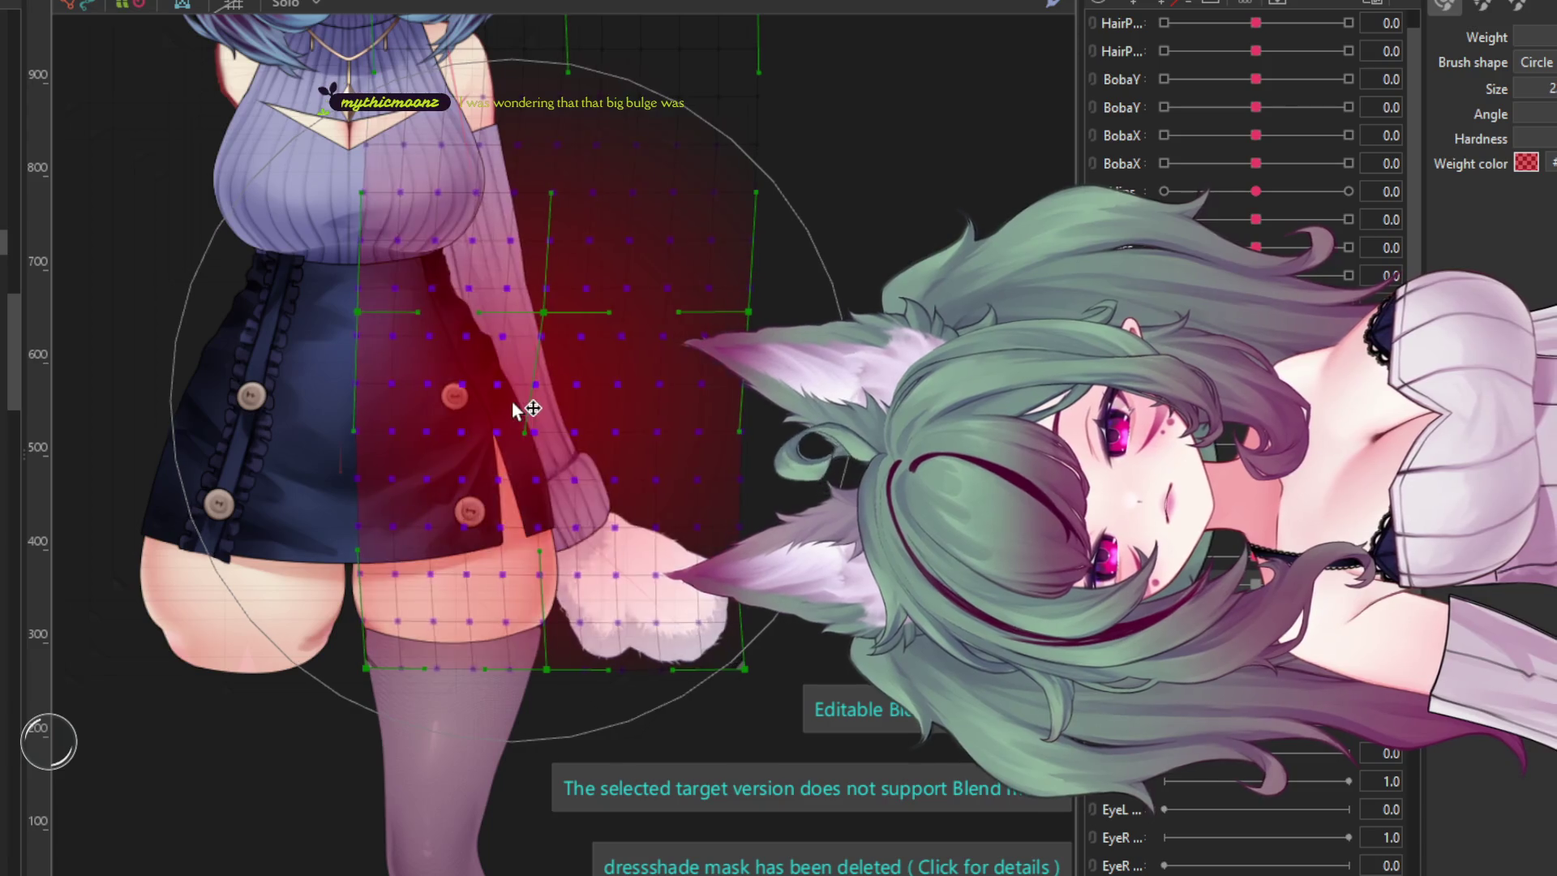
mouse_move(688, 596)
left_mouse_down()
mouse_move(664, 587)
mouse_move(584, 382)
mouse_move(567, 385)
mouse_move(591, 365)
left_mouse_up()
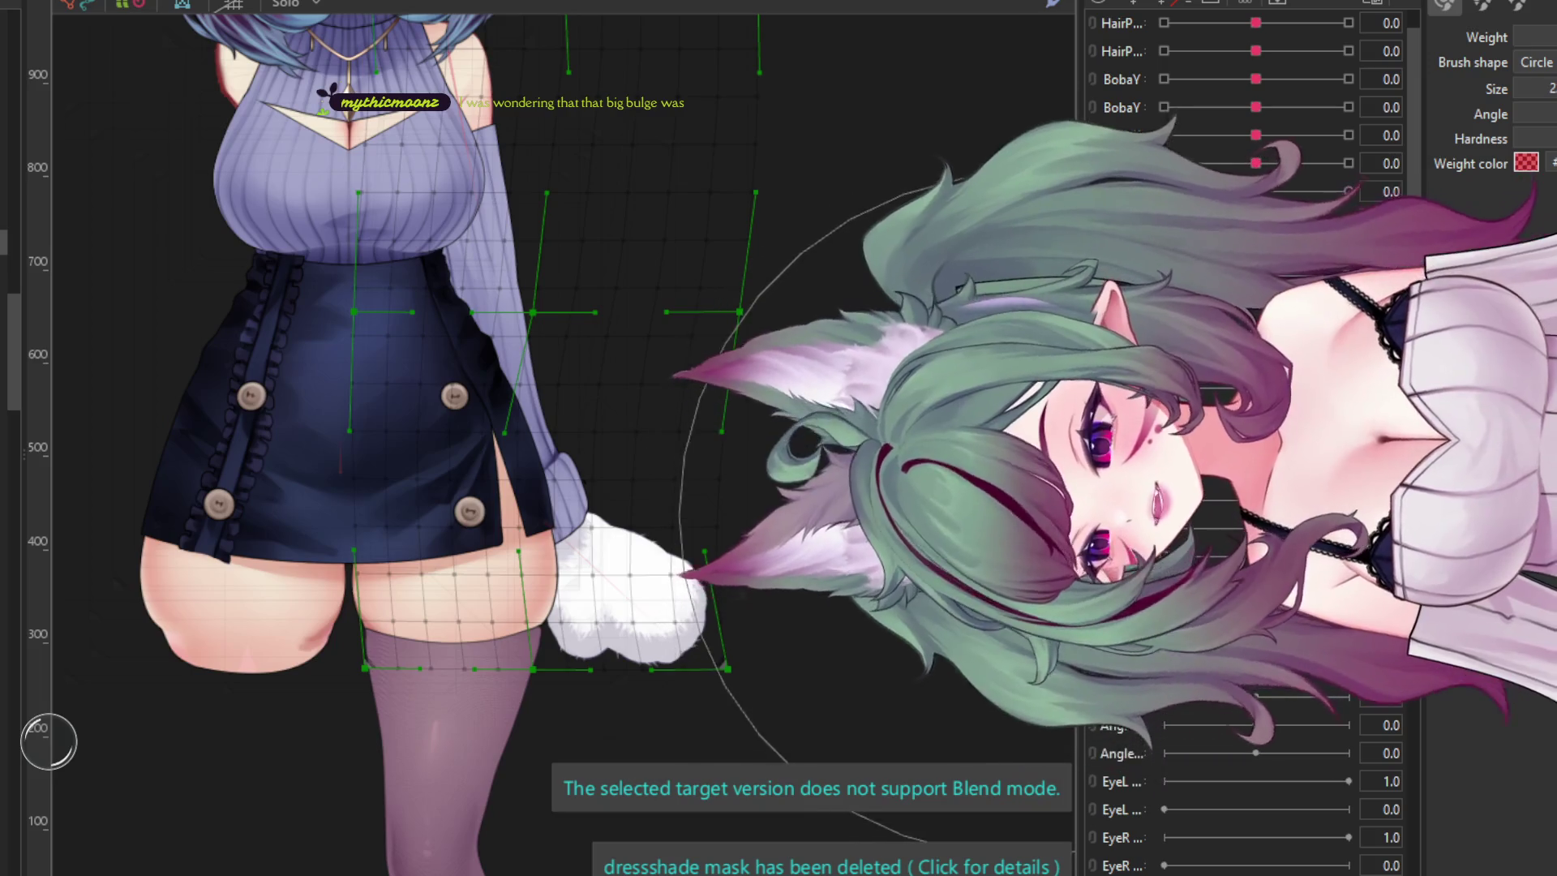
scroll(912, 518, "down", 2)
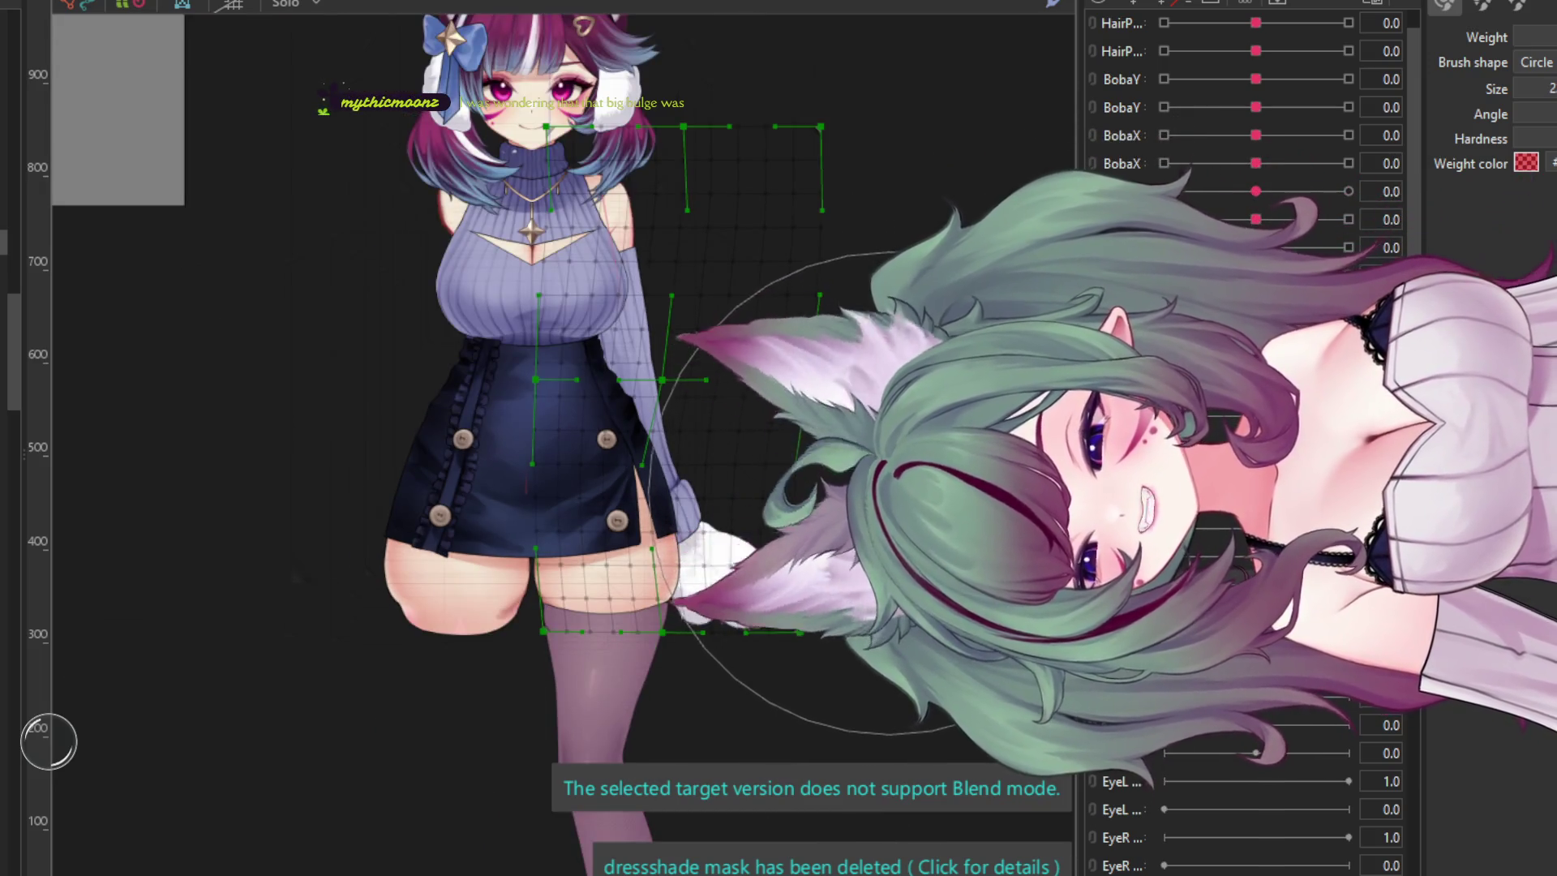
- Brush blend shape weights over the skirt and leg, then undo twice to restore the straight grid
scroll(793, 438, "down", 2)
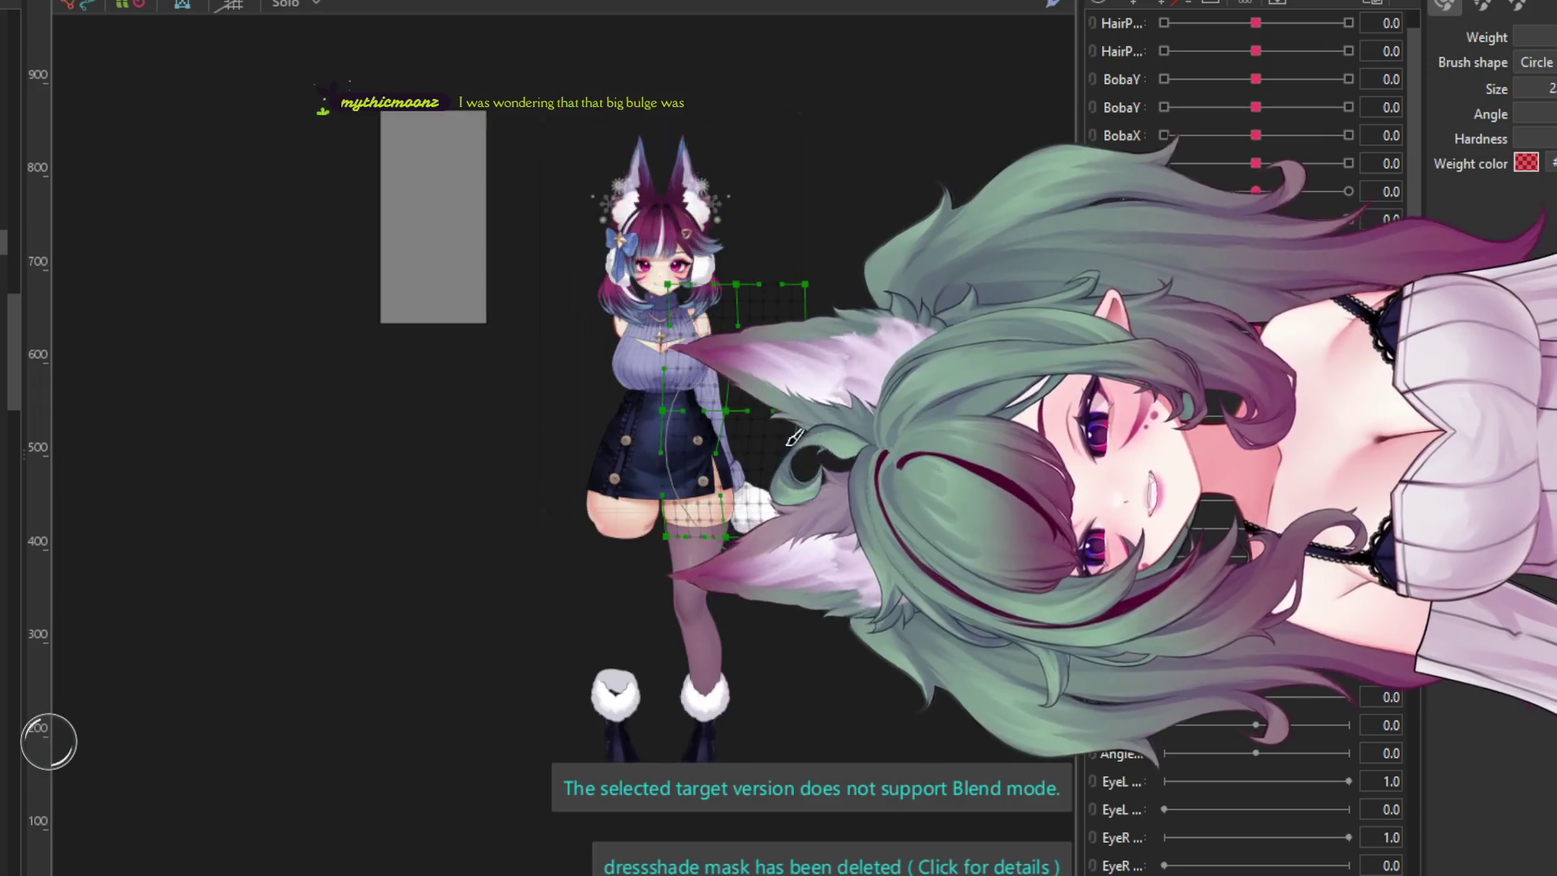
scroll(747, 391, "up", 2)
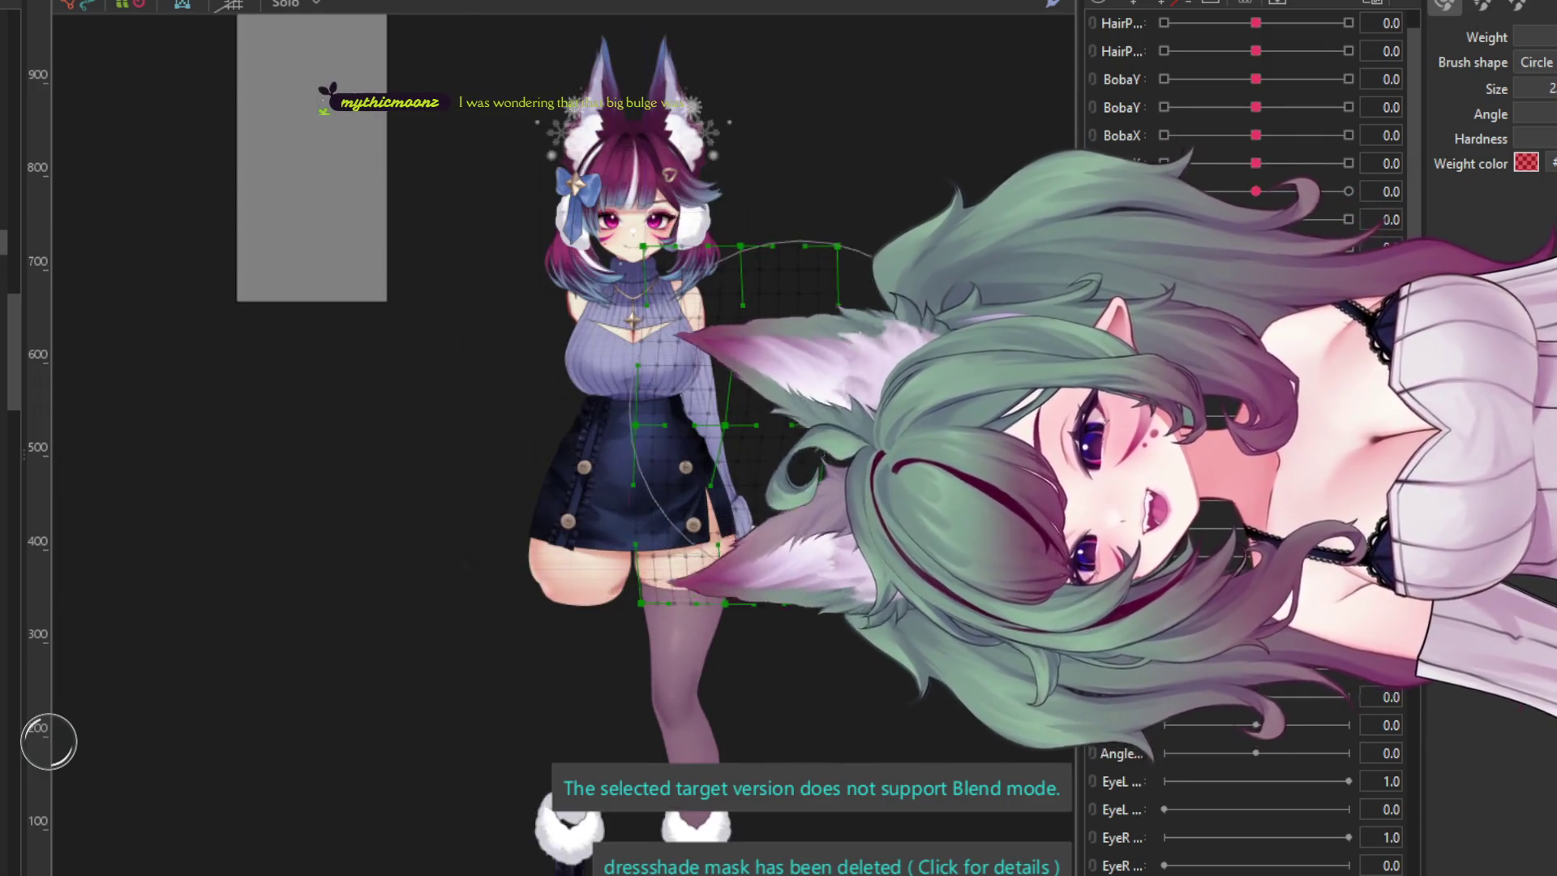
left_click(696, 496)
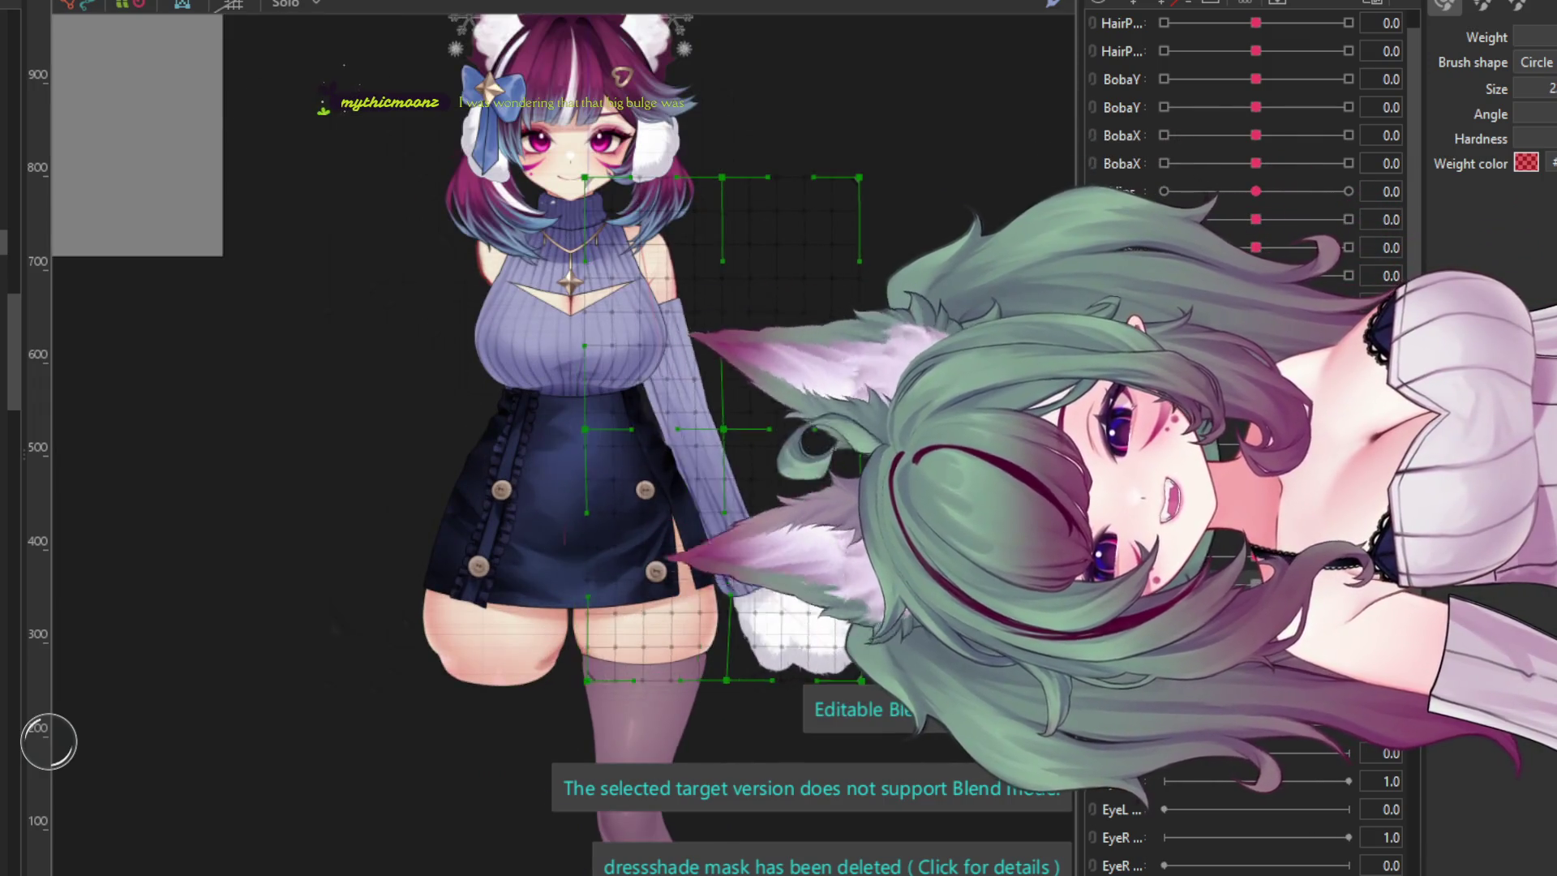
left_click_drag(696, 496, 787, 610)
key("ctrl+z")
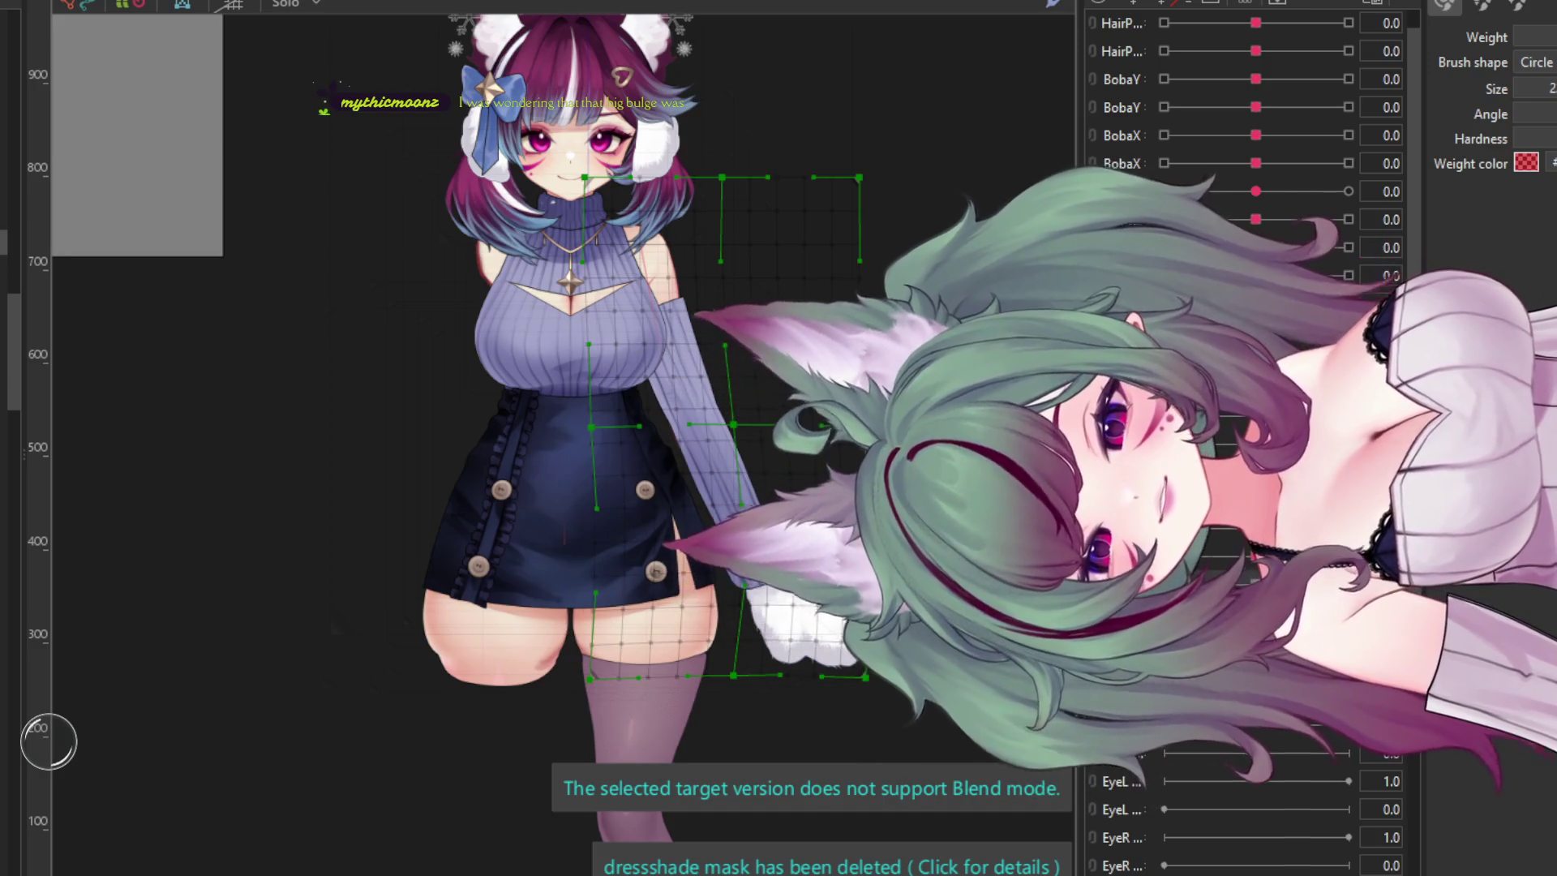
key("ctrl+z")
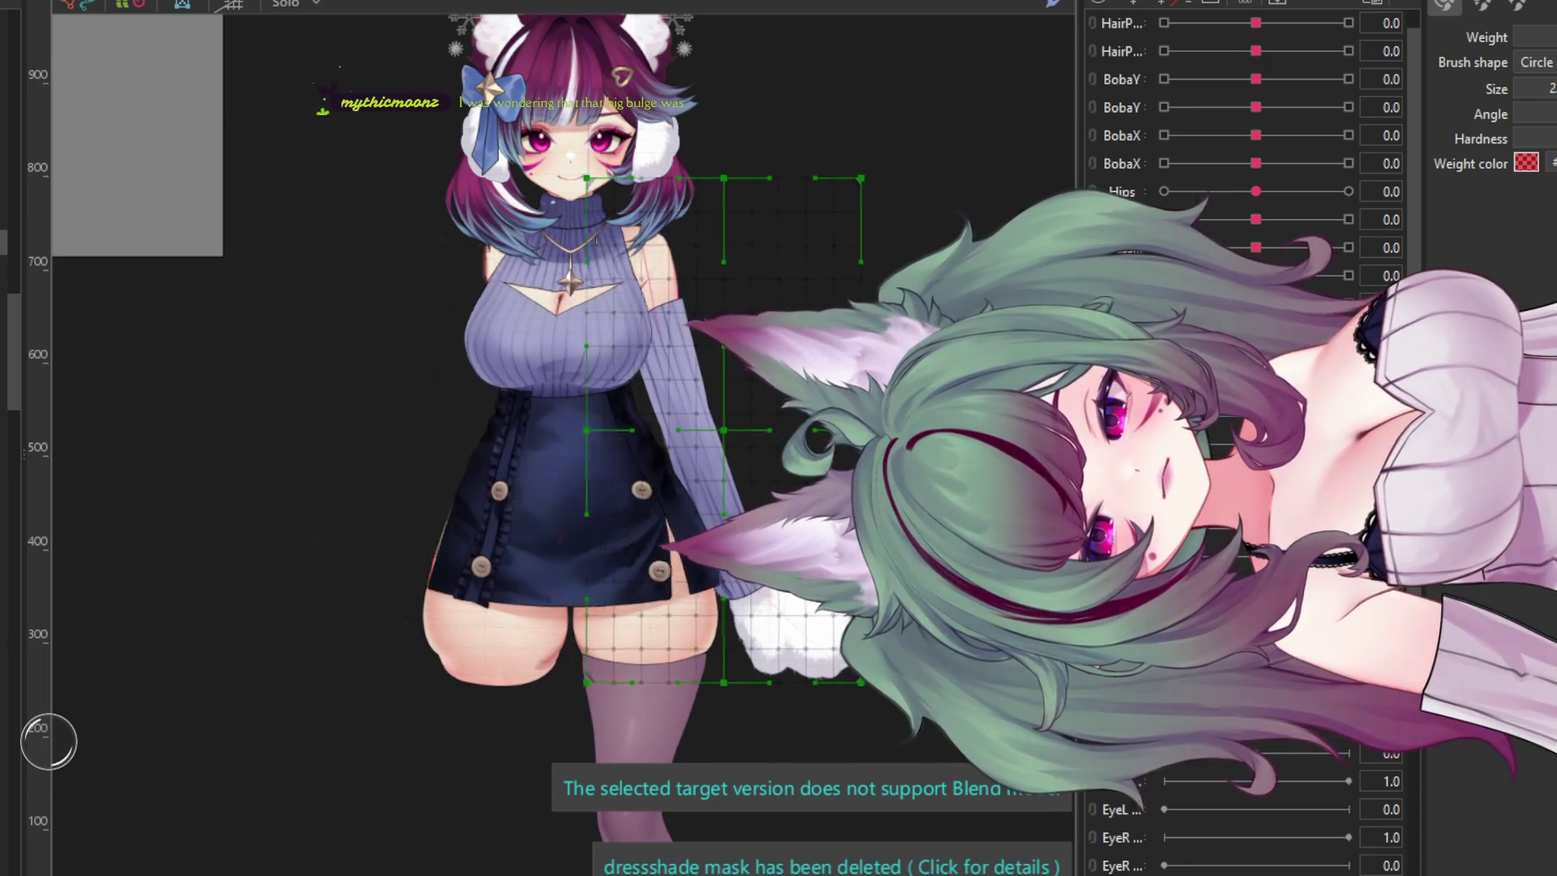
scroll(712, 415, "up", 3)
scroll(712, 415, "down", 1)
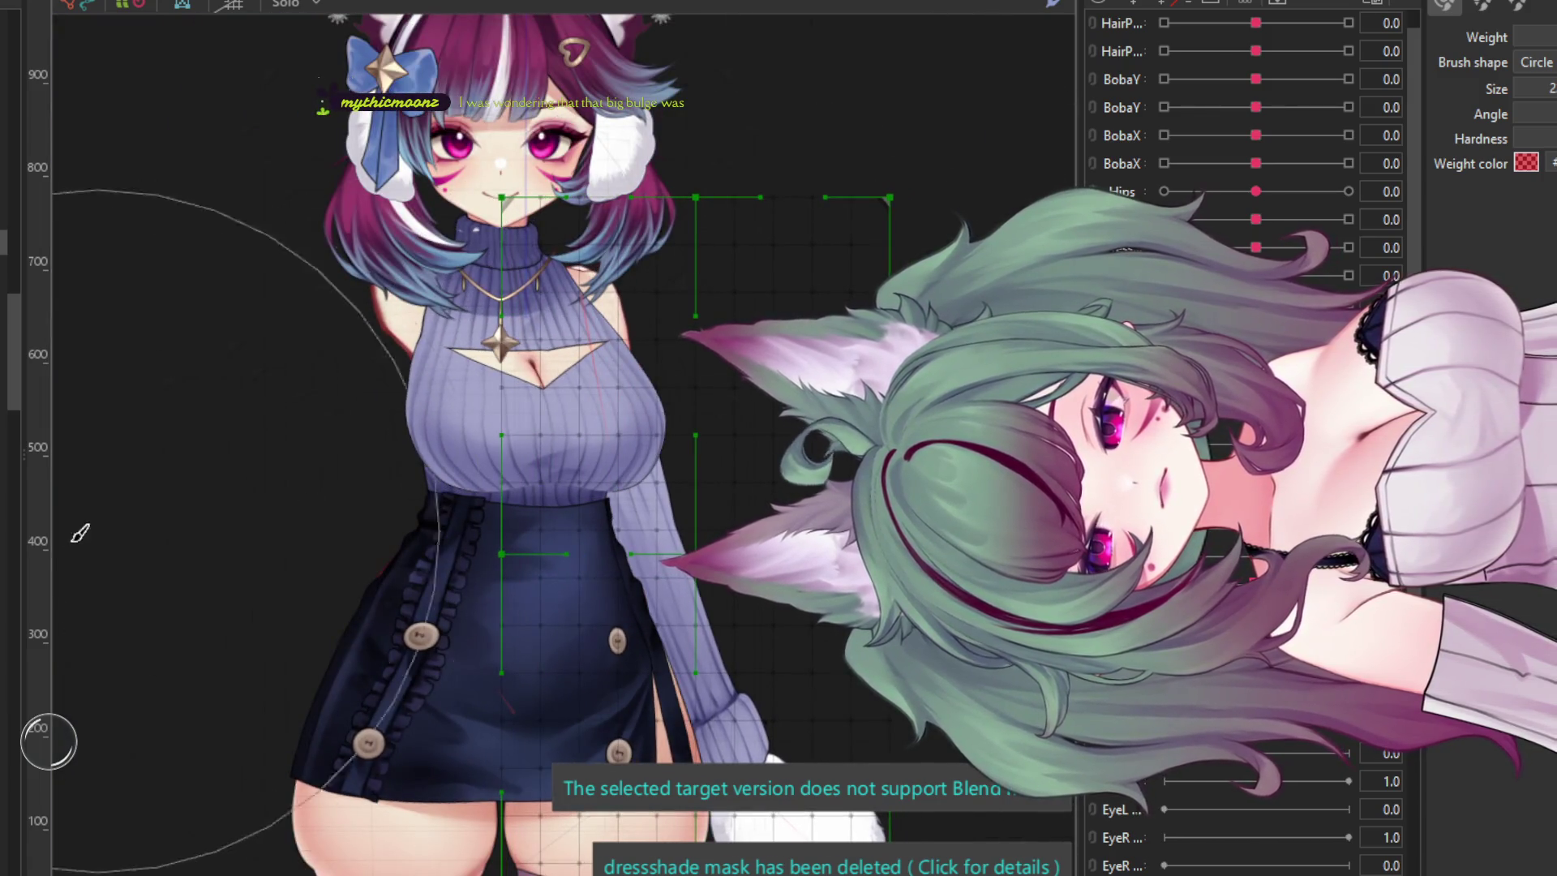
- Select the arm rotation deformer and fine-tune its pivot onto the right shoulder
left_click(580, 295)
scroll(468, 87, "up", 3)
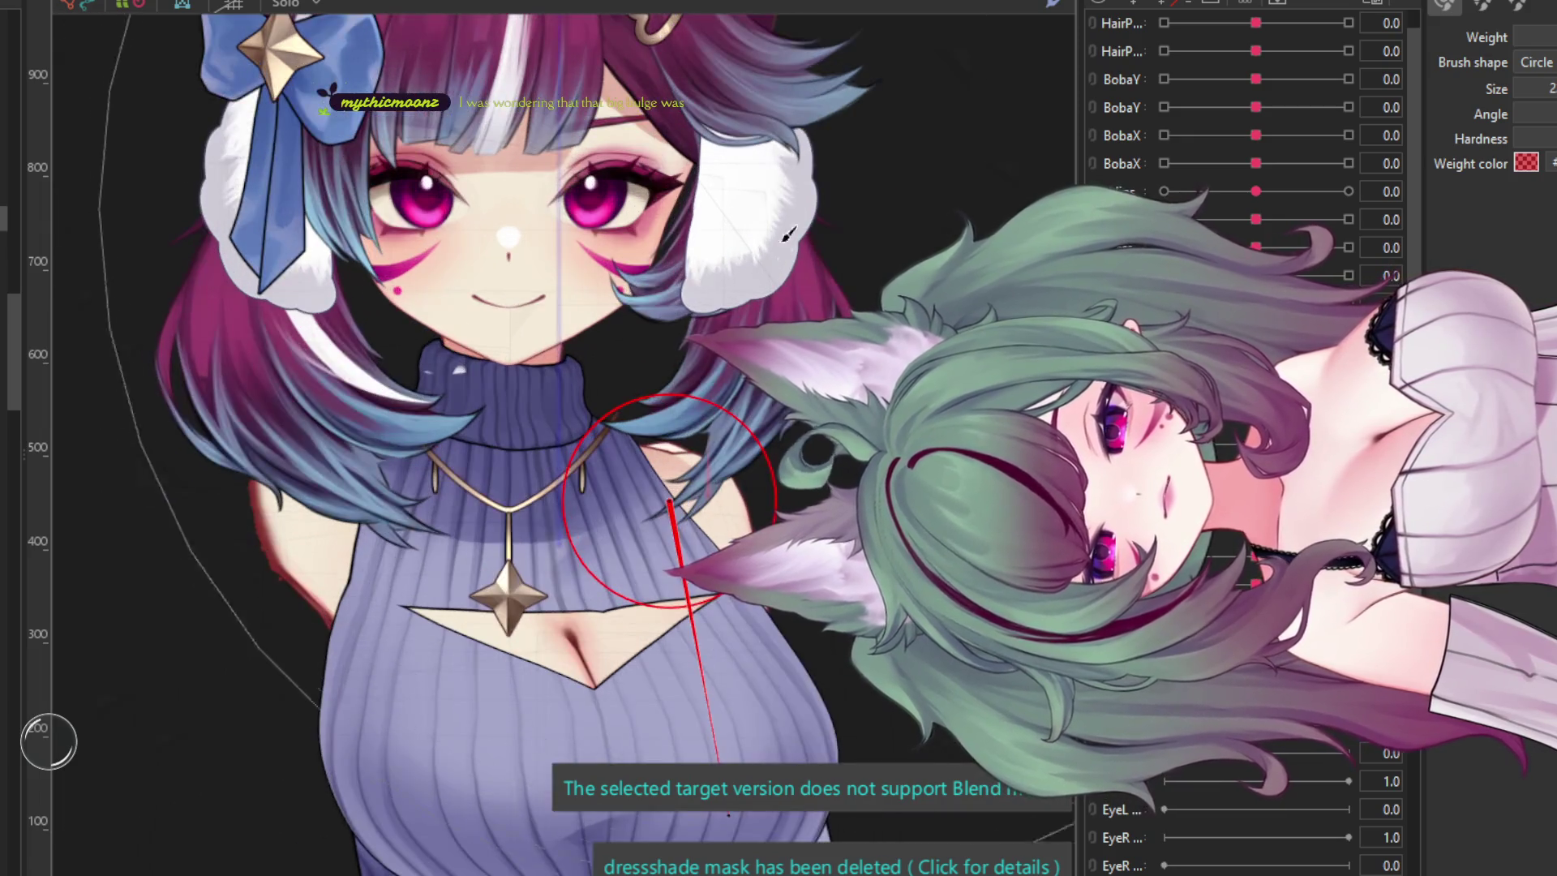
scroll(714, 531, "up", 3)
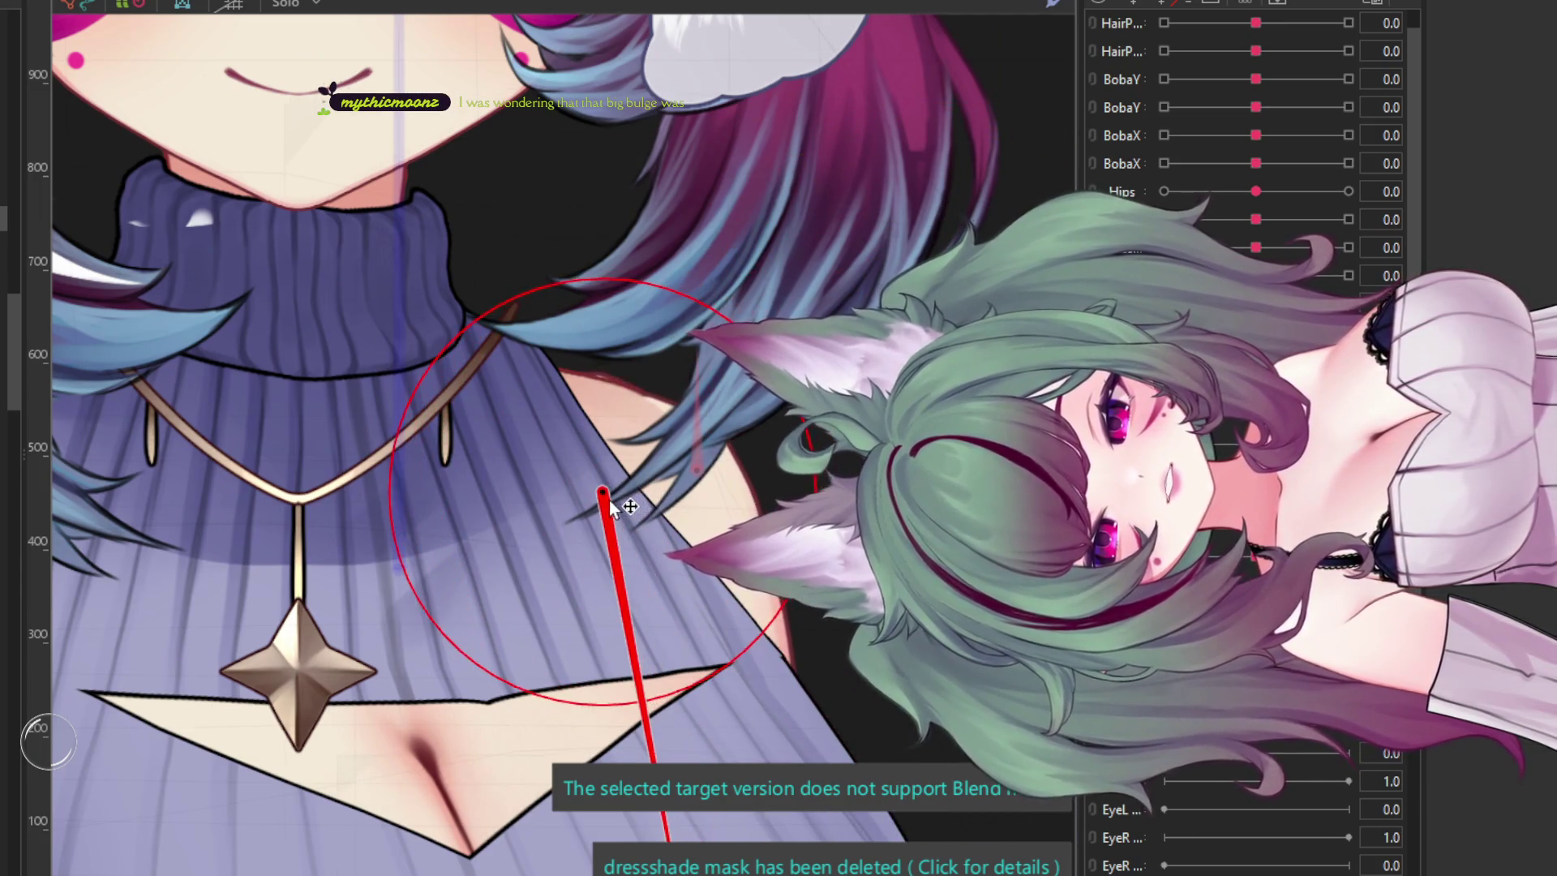
scroll(601, 500, "down", 5)
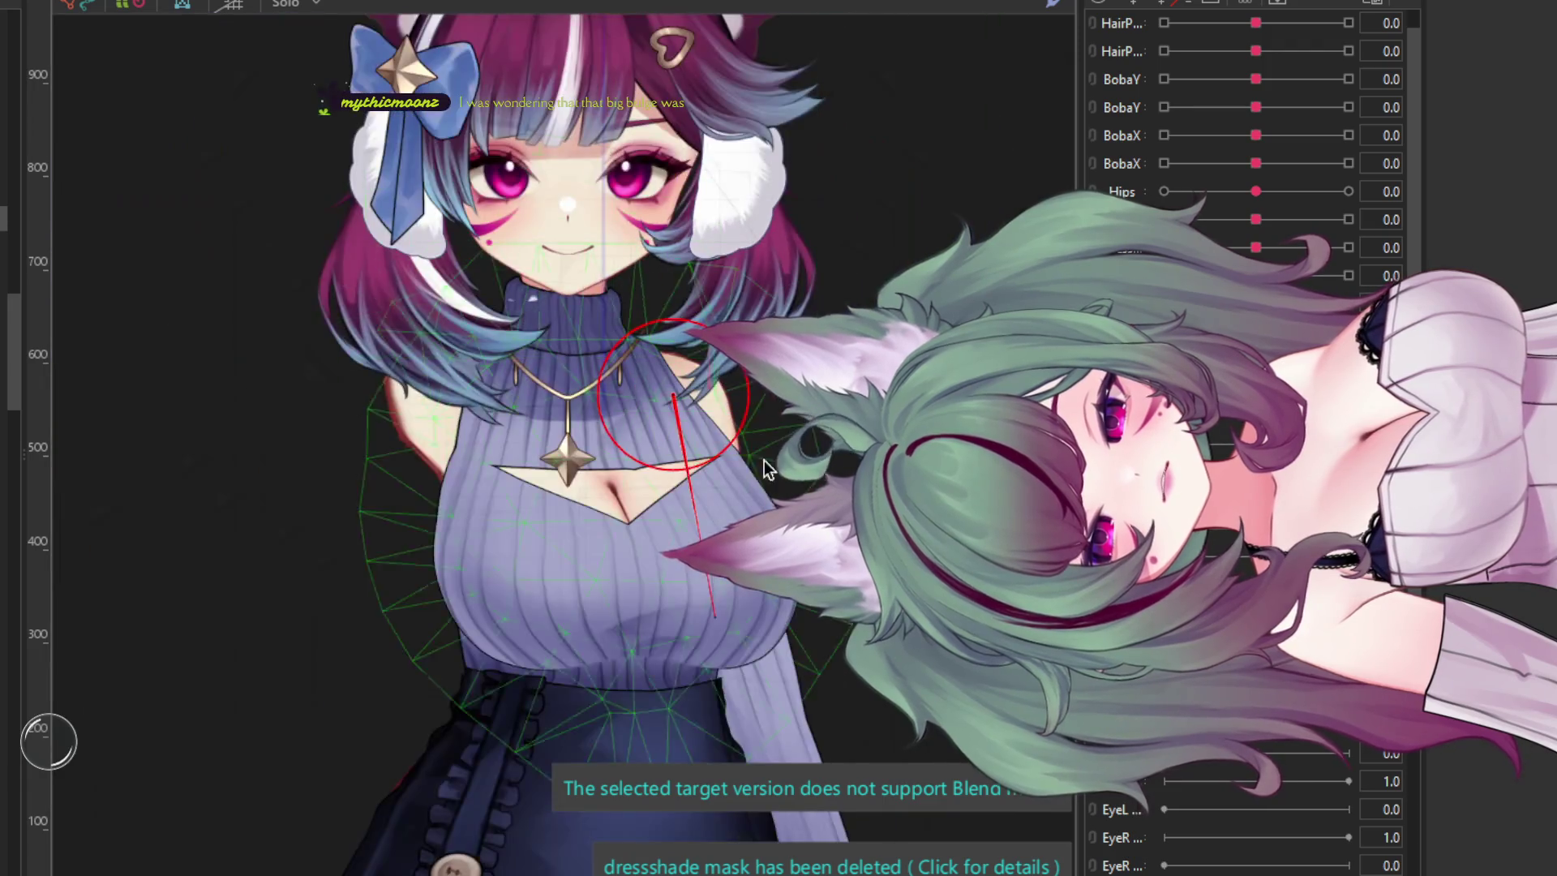
left_click_drag(769, 468, 823, 485)
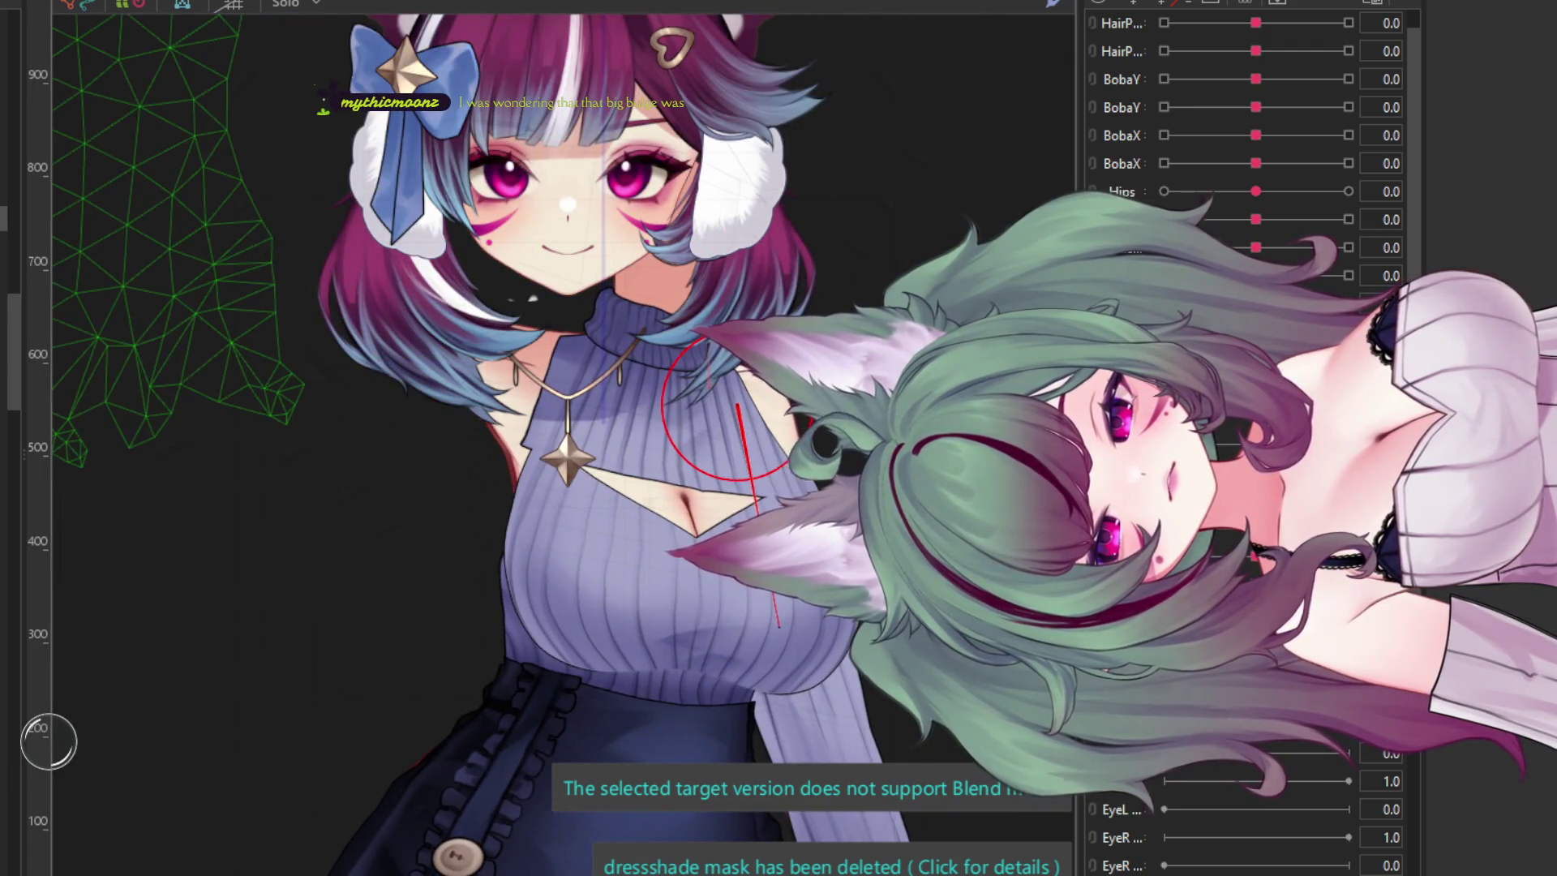
mouse_move(725, 410)
left_mouse_down()
mouse_move(641, 390)
mouse_move(714, 390)
left_mouse_up()
scroll(728, 365, "up", 5)
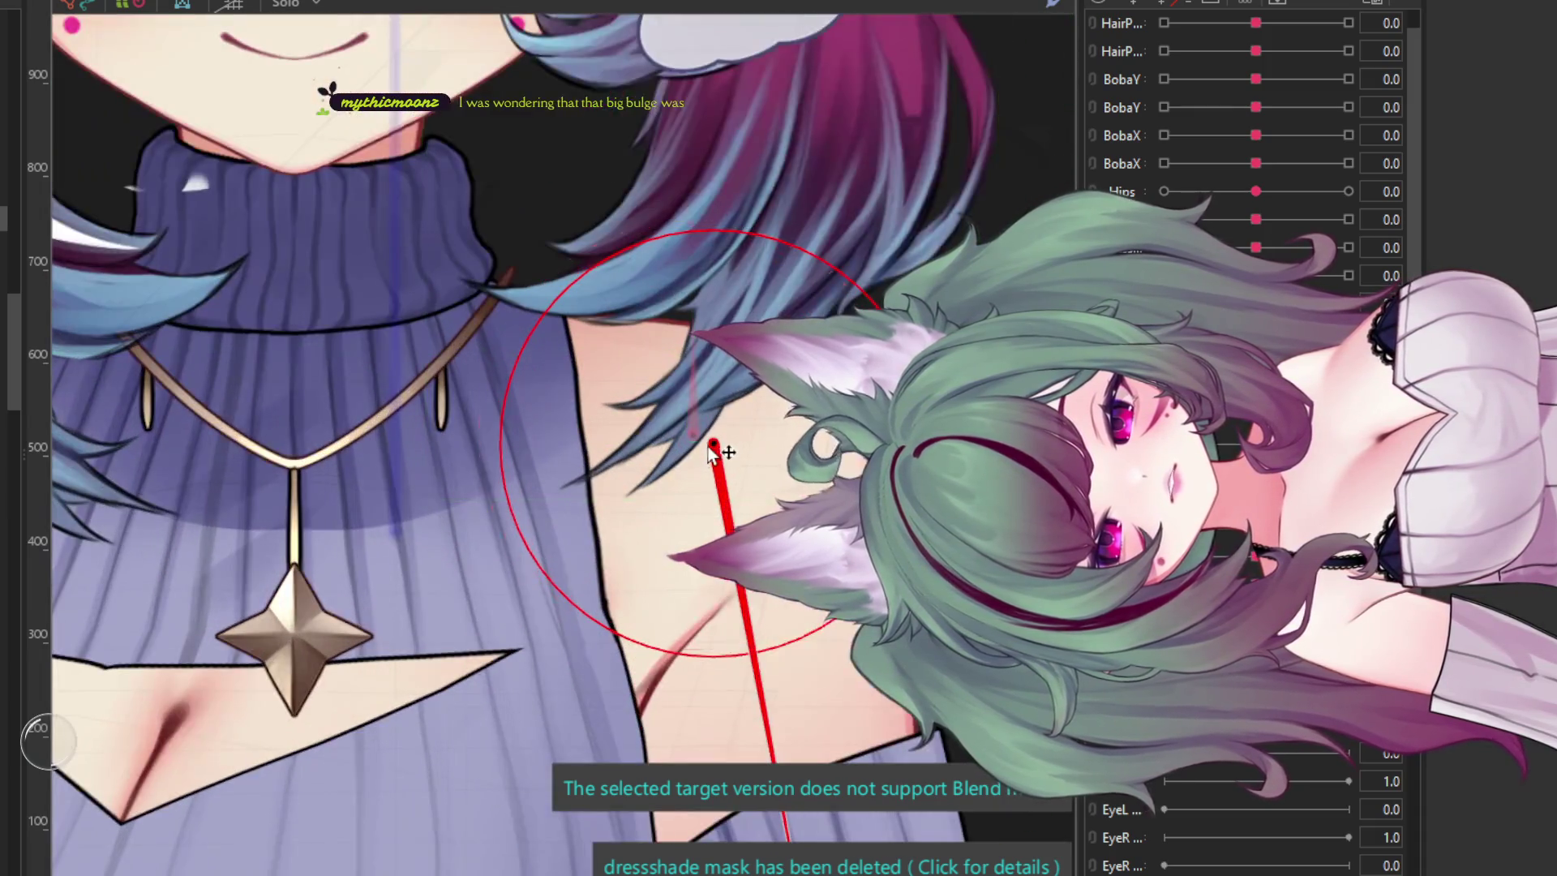
mouse_move(723, 445)
left_mouse_down()
mouse_move(841, 475)
mouse_move(719, 445)
left_mouse_up()
scroll(724, 438, "down", 2)
scroll(724, 438, "down", 3)
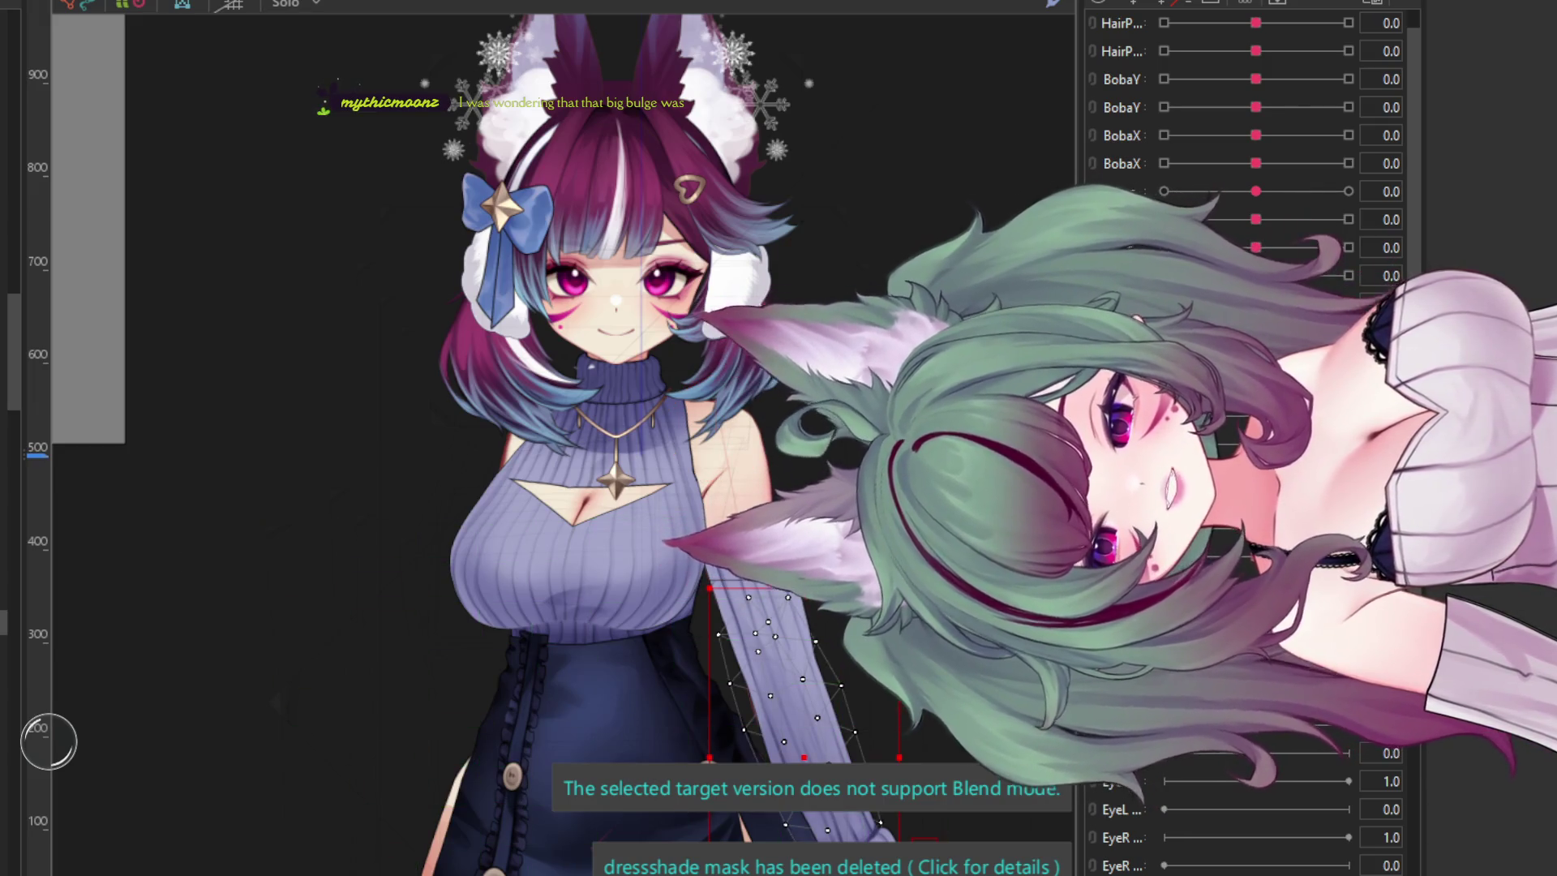
- Select the arm's rotation deformer, move it toward the shoulder and test-rotate the arm
left_click(718, 487)
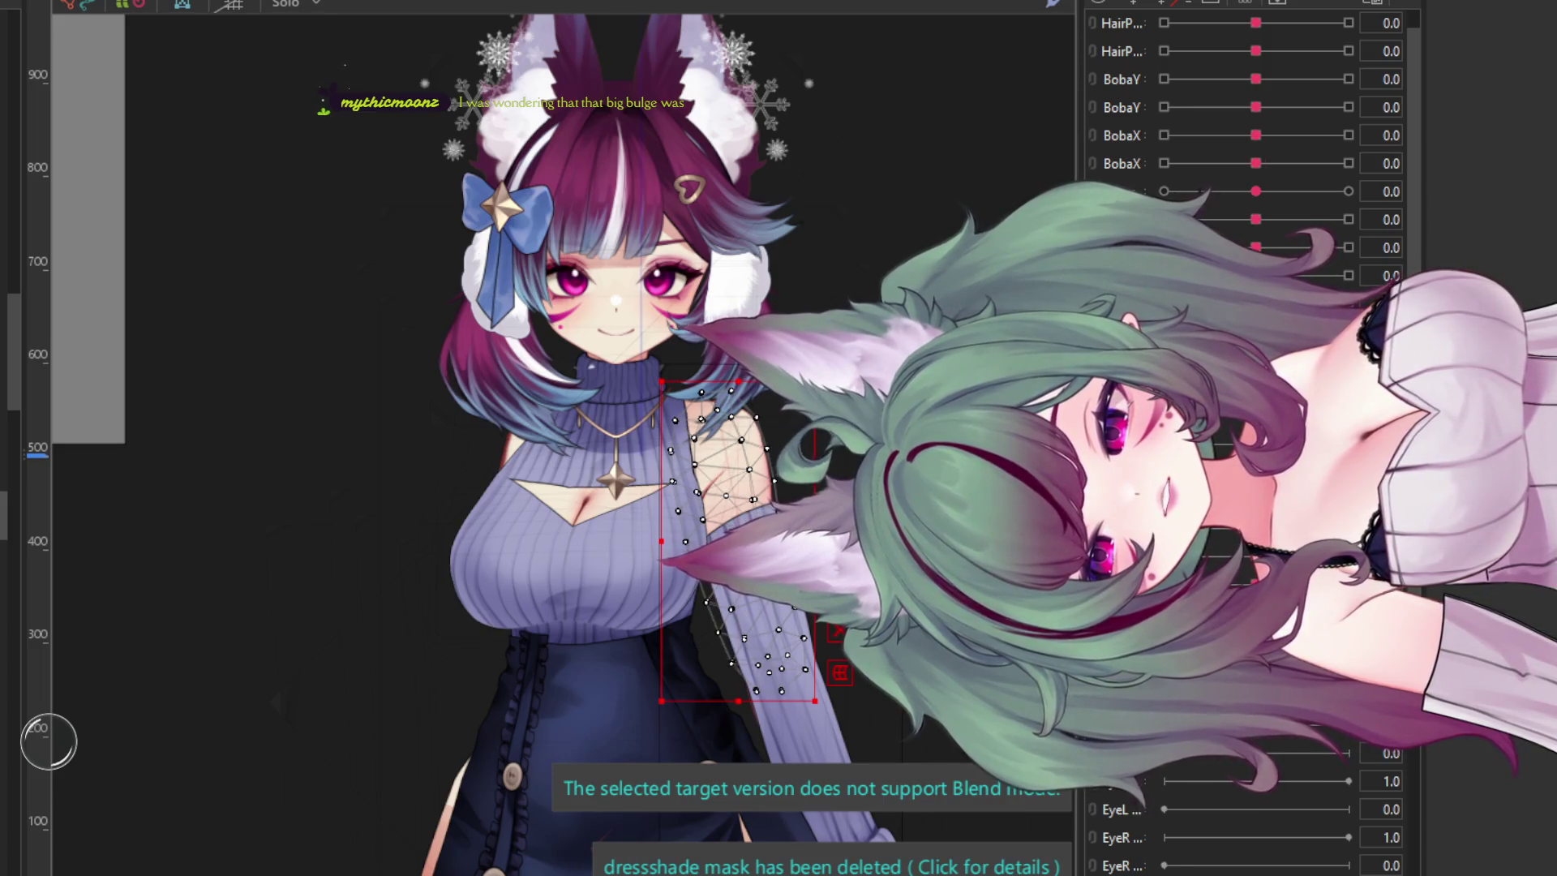
key("Escape")
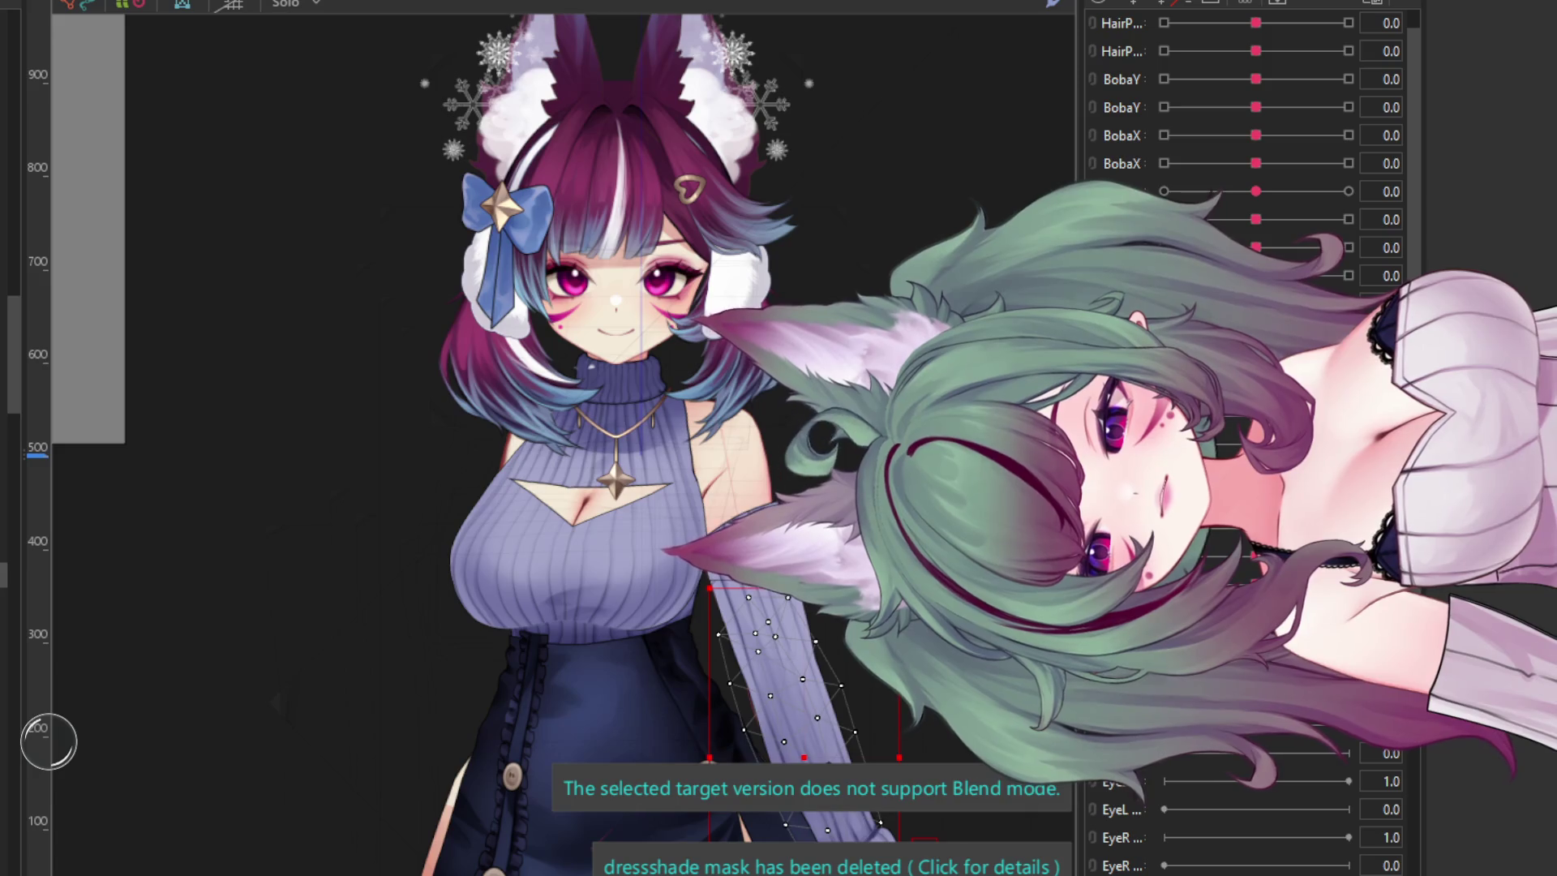
scroll(687, 315, "down", 5)
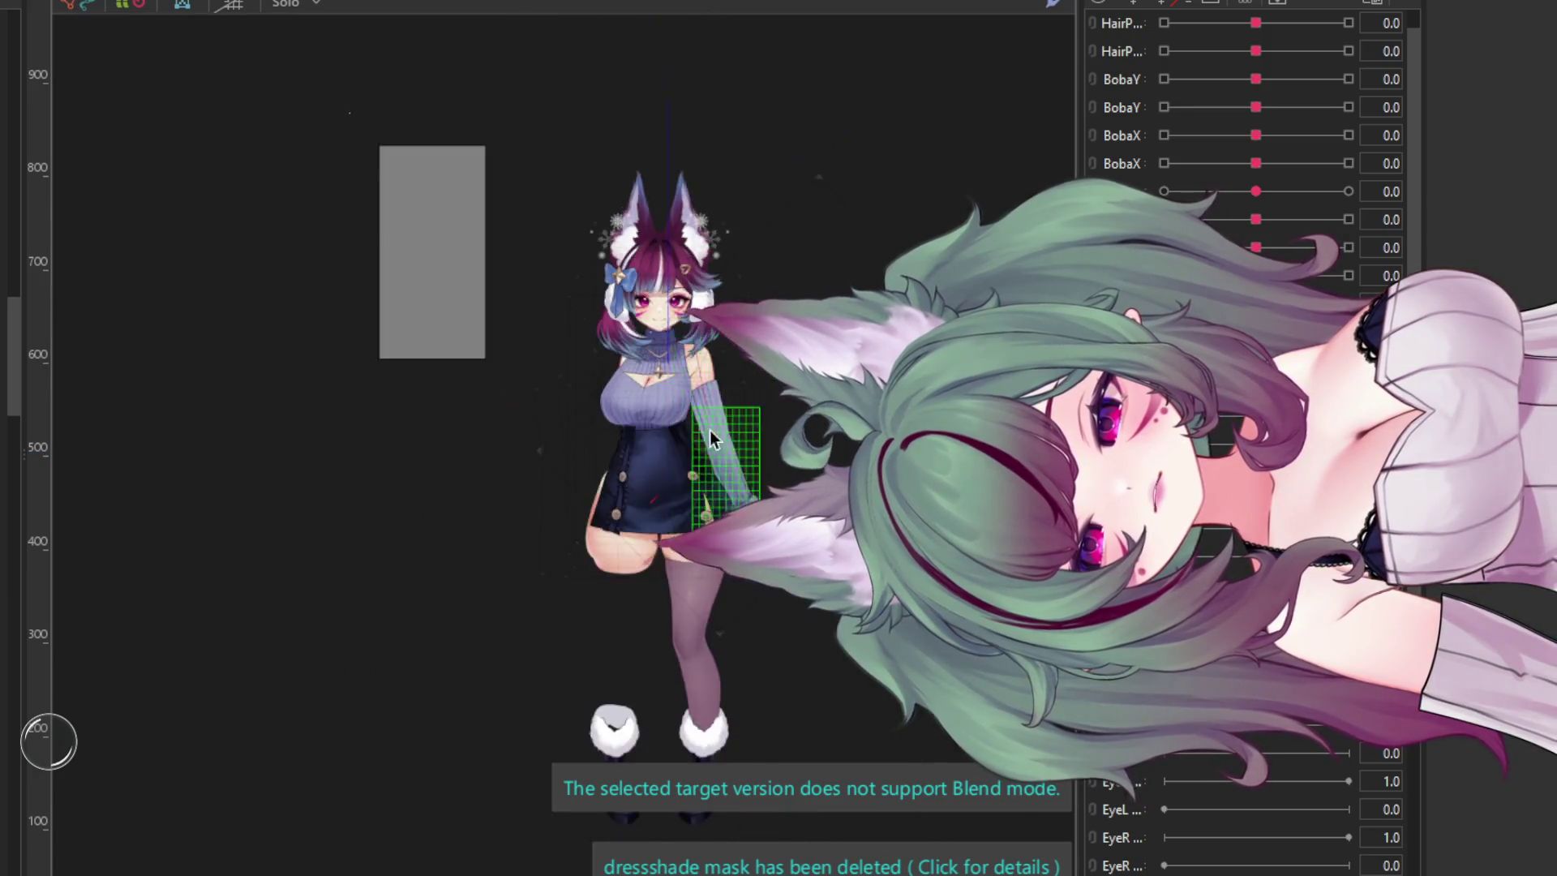
scroll(708, 430, "up", 8)
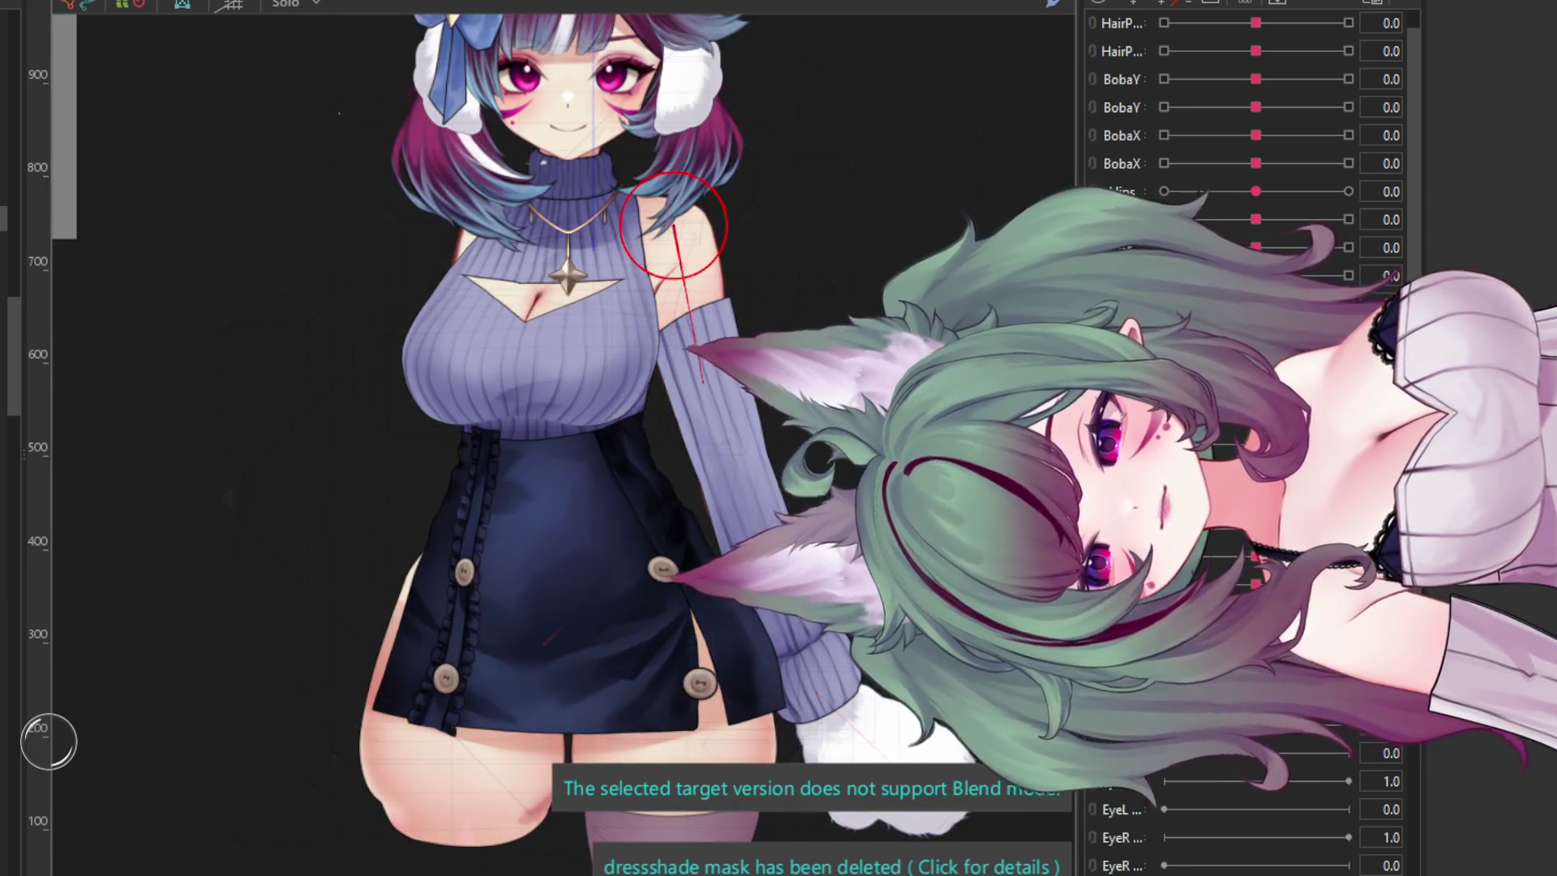
left_click(669, 227)
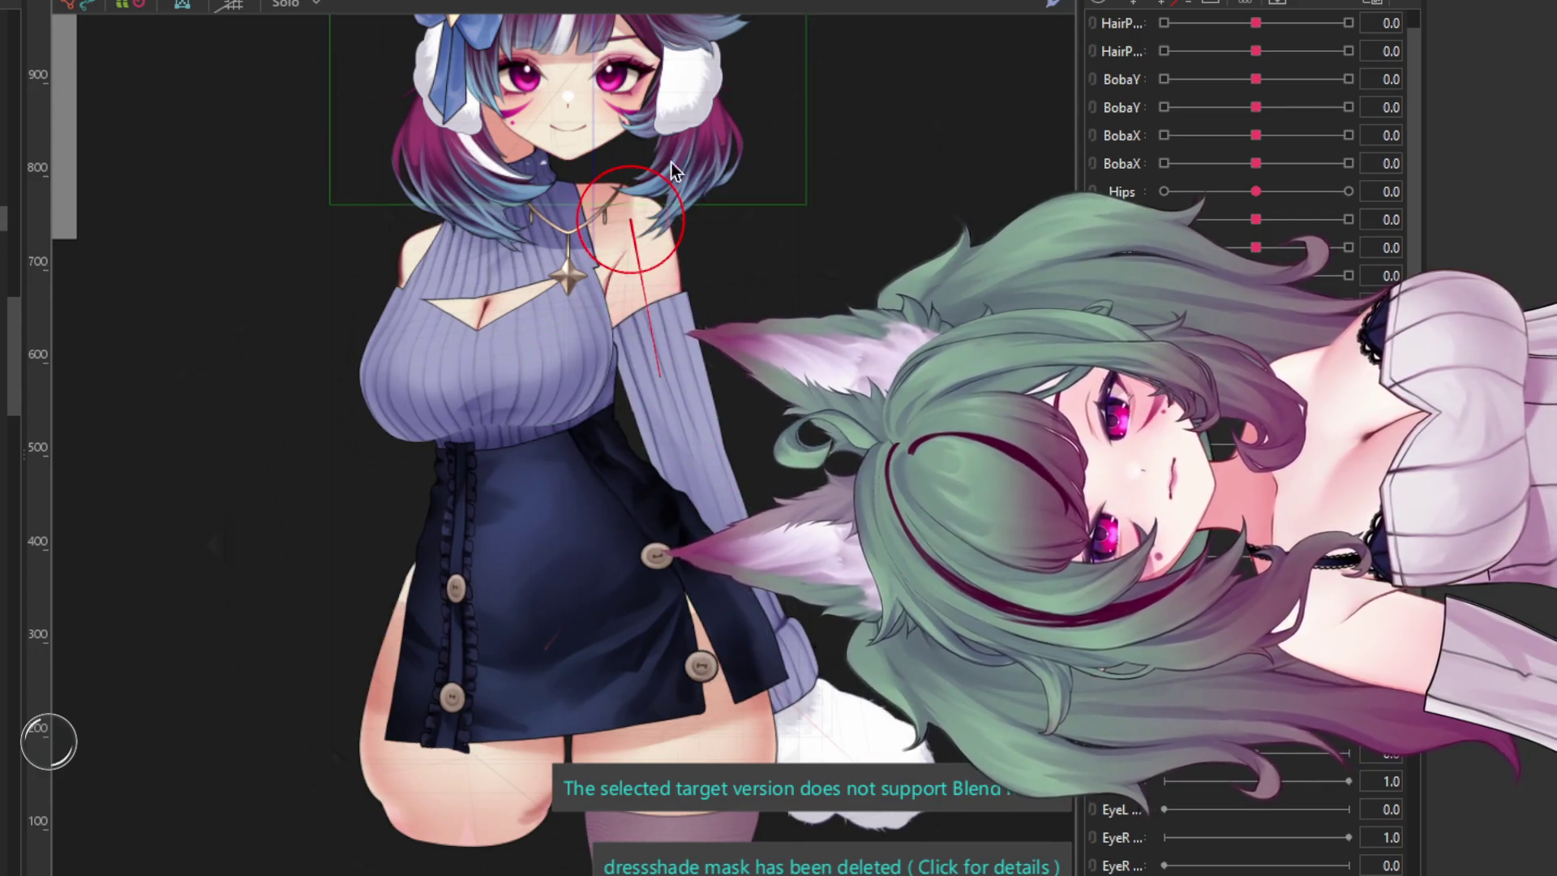
scroll(649, 193, "up", 5)
mouse_move(601, 261)
left_mouse_down()
mouse_move(587, 237)
mouse_move(567, 250)
left_mouse_up()
left_click_drag(631, 703, 739, 666)
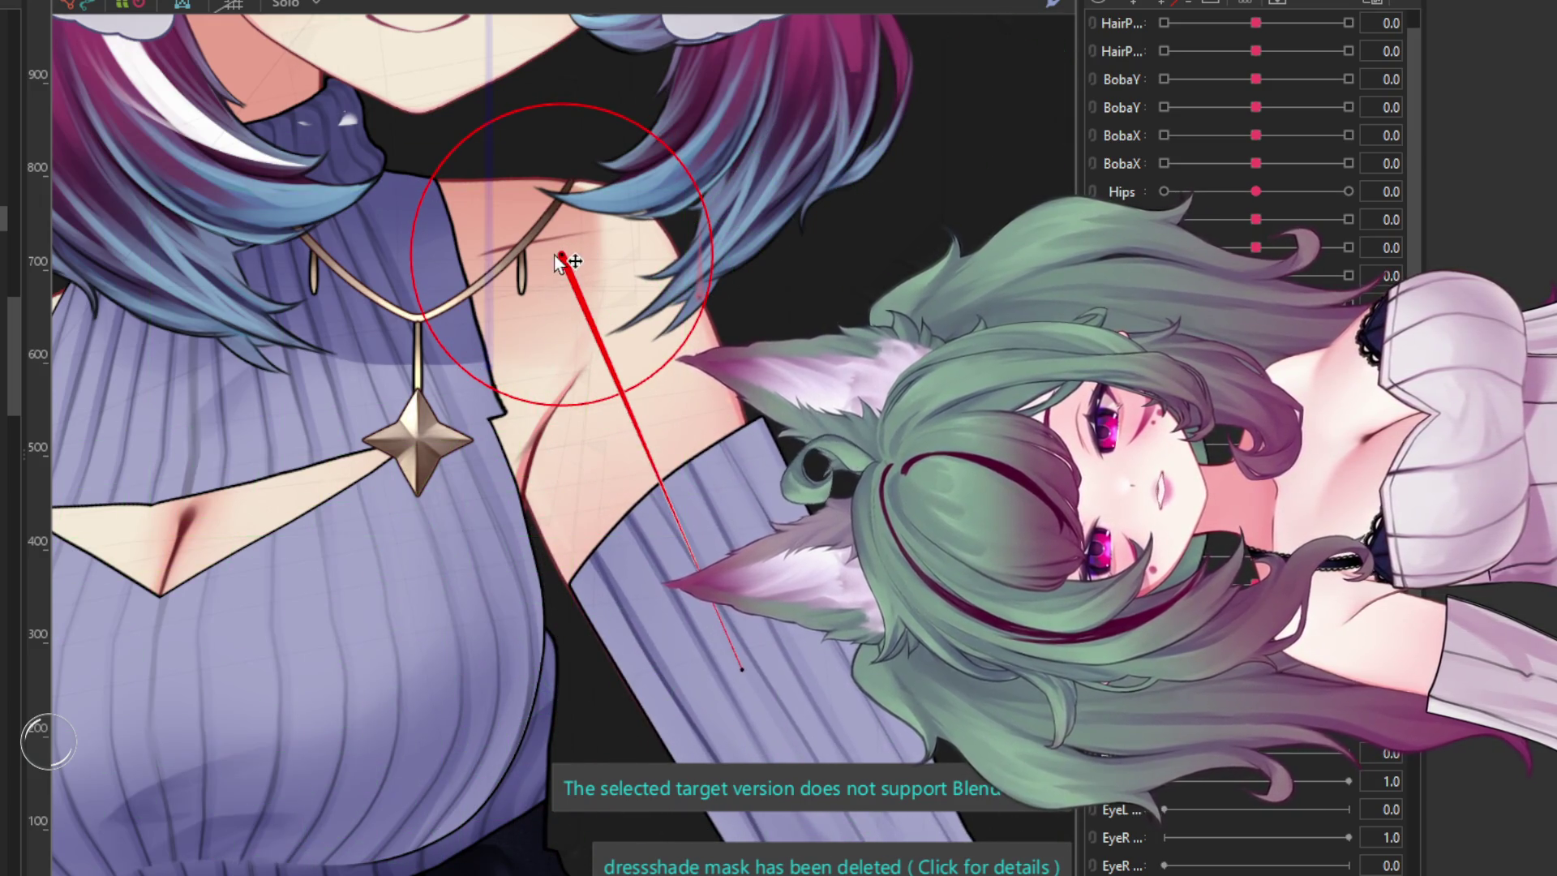
left_click_drag(561, 261, 550, 260)
- Angle the deformer down the arm to 182° and settle its pivot on the shoulder joint
scroll(547, 250, "down", 10)
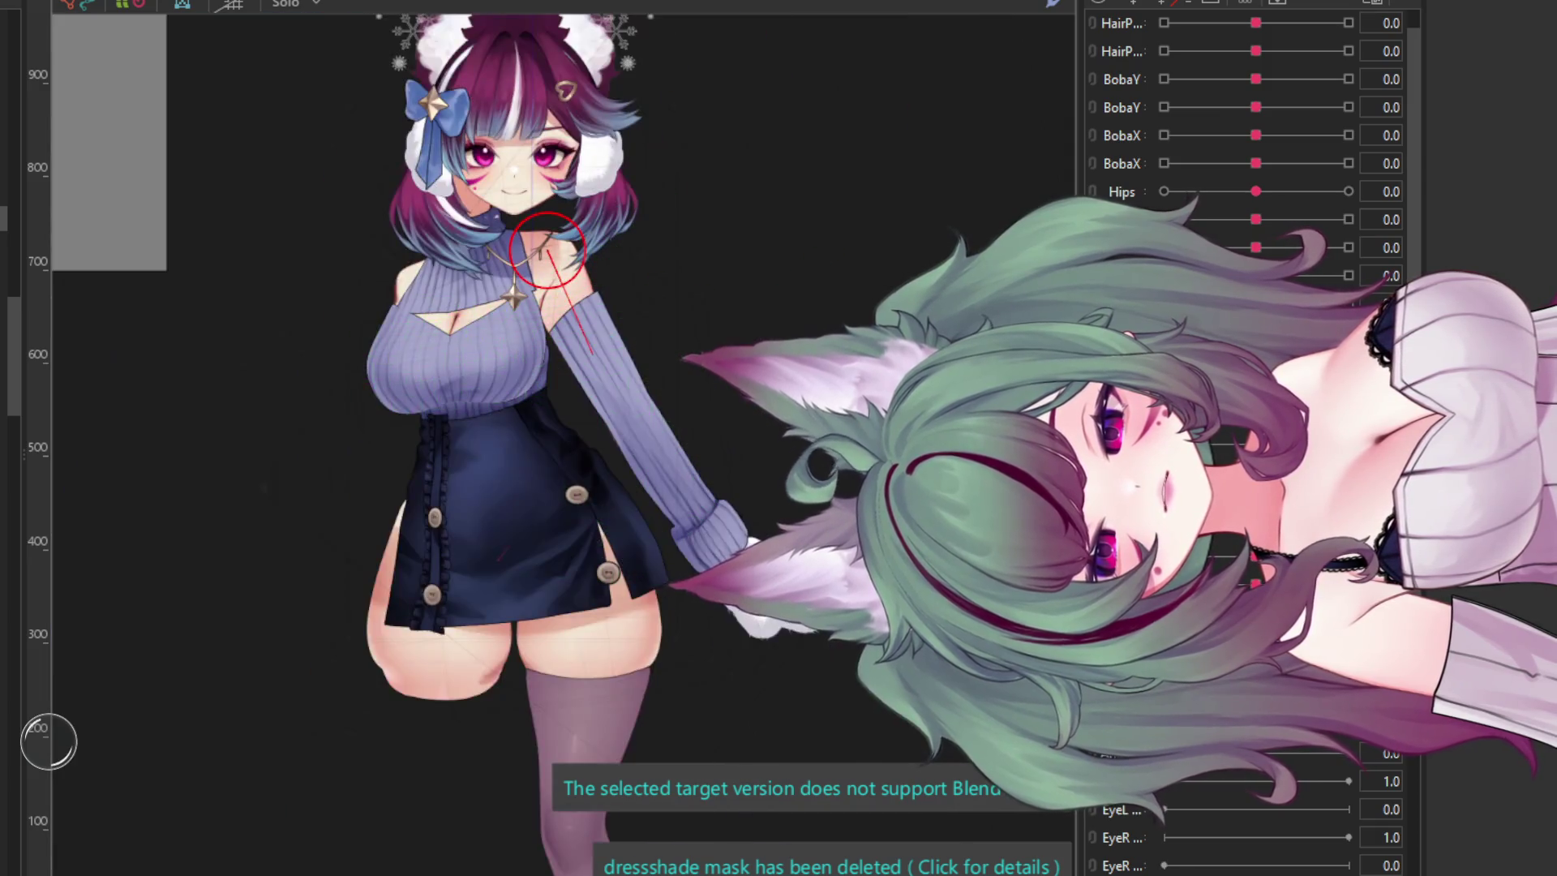
scroll(656, 319, "up", 5)
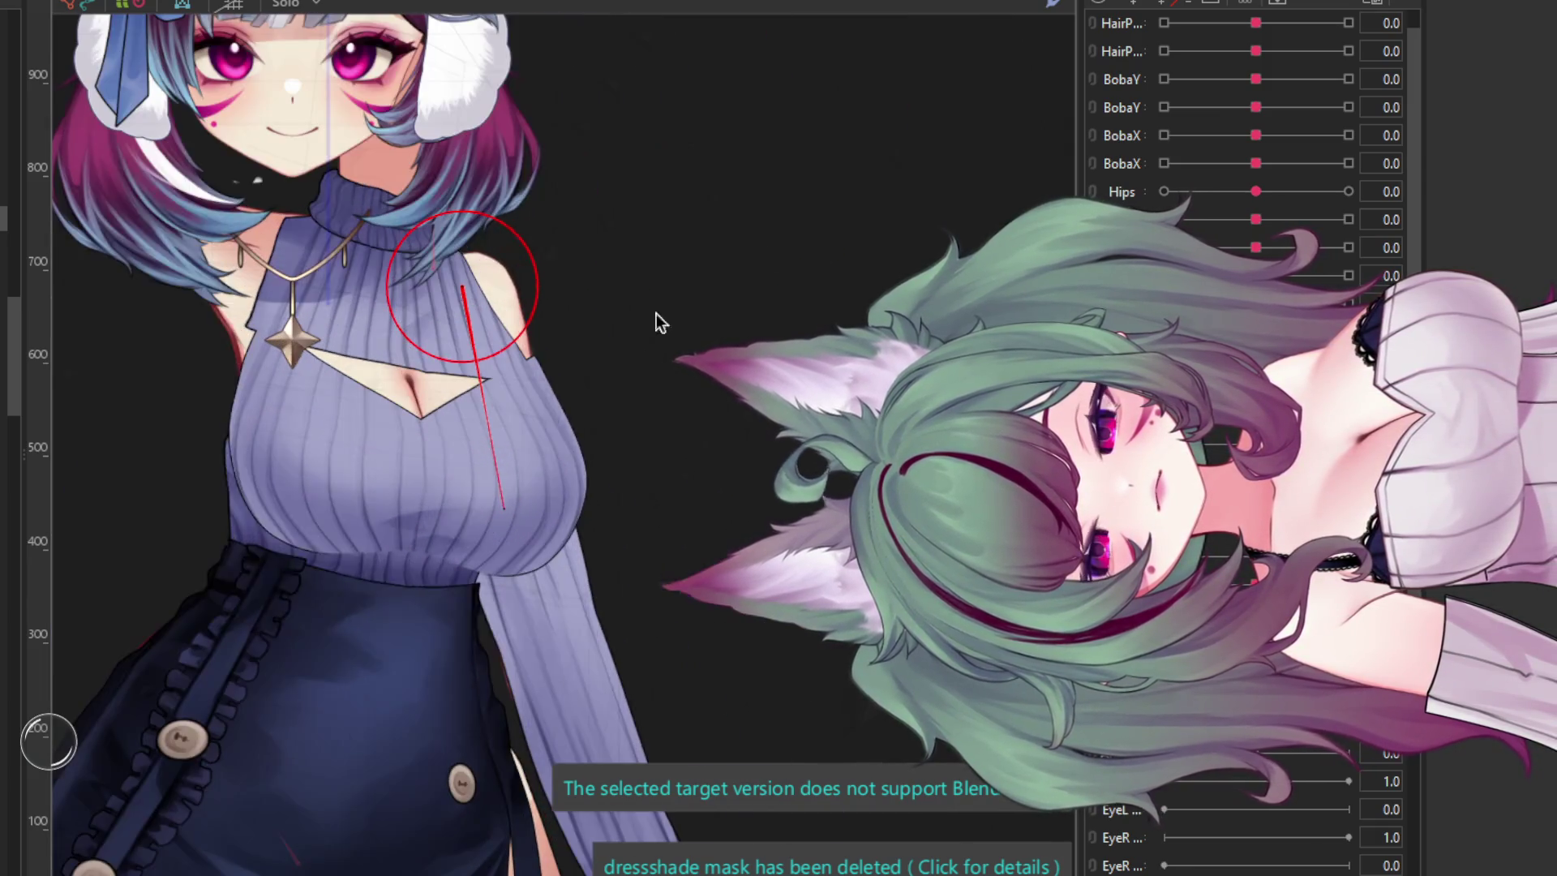
mouse_move(539, 381)
left_mouse_down()
mouse_move(487, 470)
mouse_move(445, 493)
left_mouse_up()
scroll(462, 291, "up", 3)
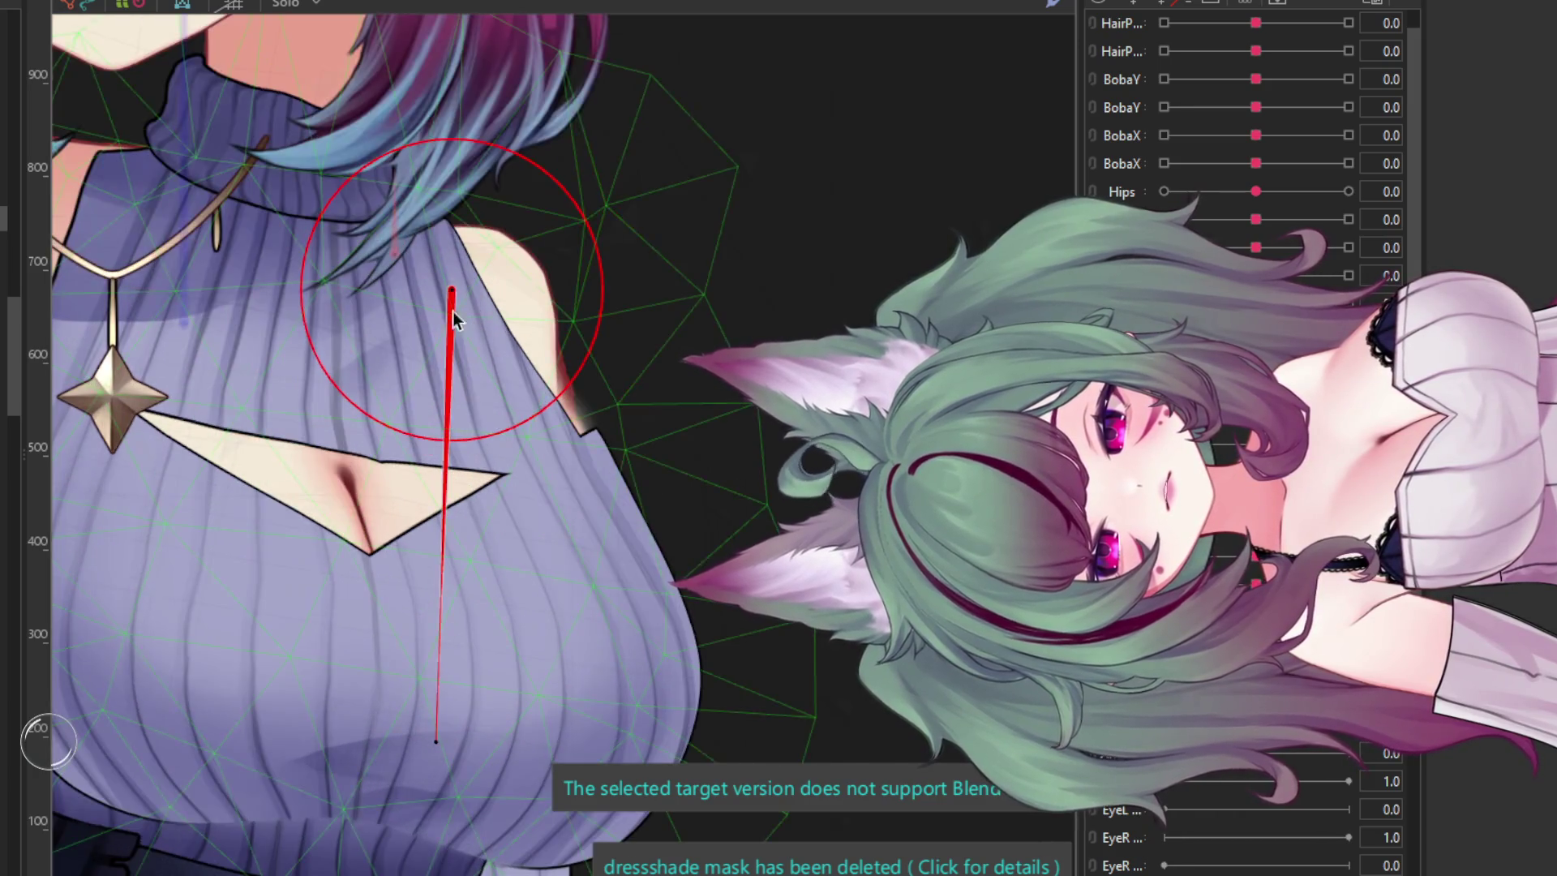
mouse_move(453, 312)
left_mouse_down()
mouse_move(507, 349)
mouse_move(480, 343)
left_mouse_up()
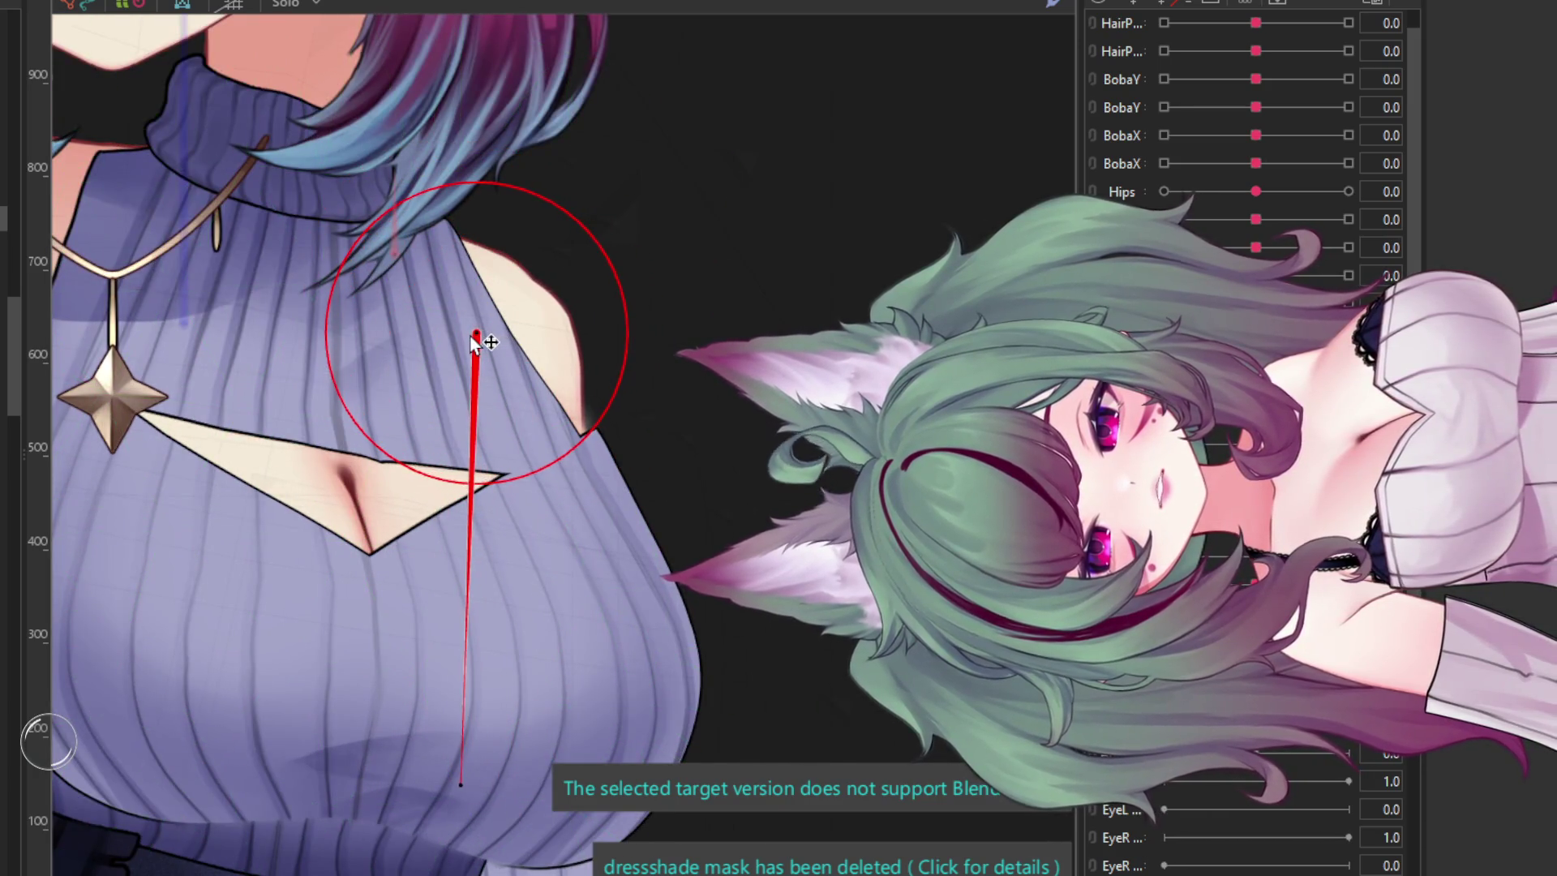
scroll(621, 296, "down", 5)
scroll(621, 296, "down", 5)
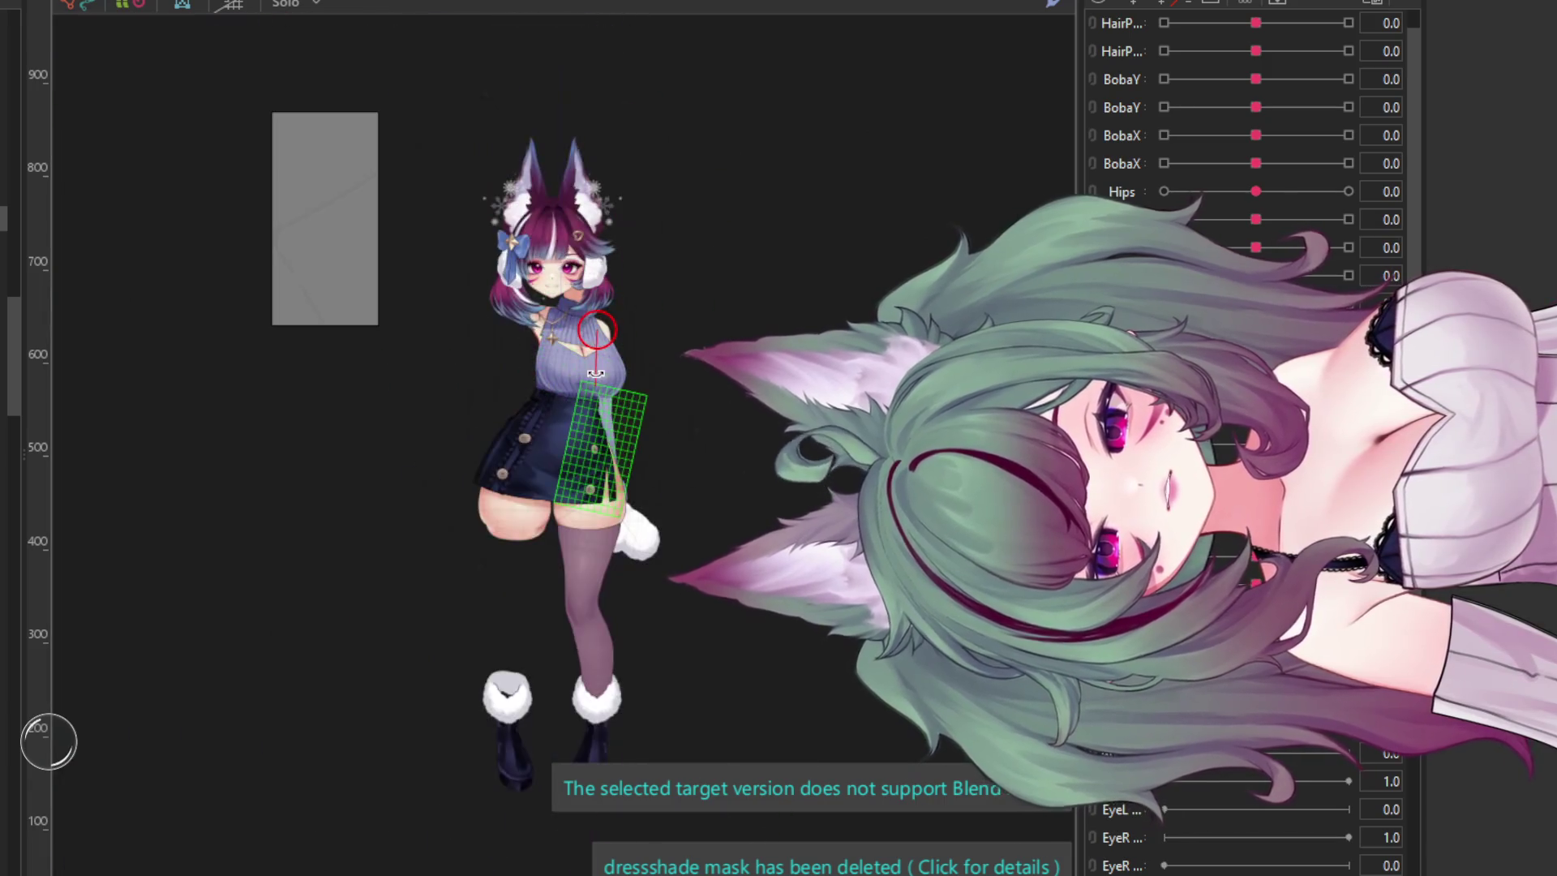
scroll(532, 338, "up", 5)
left_click_drag(693, 288, 627, 260)
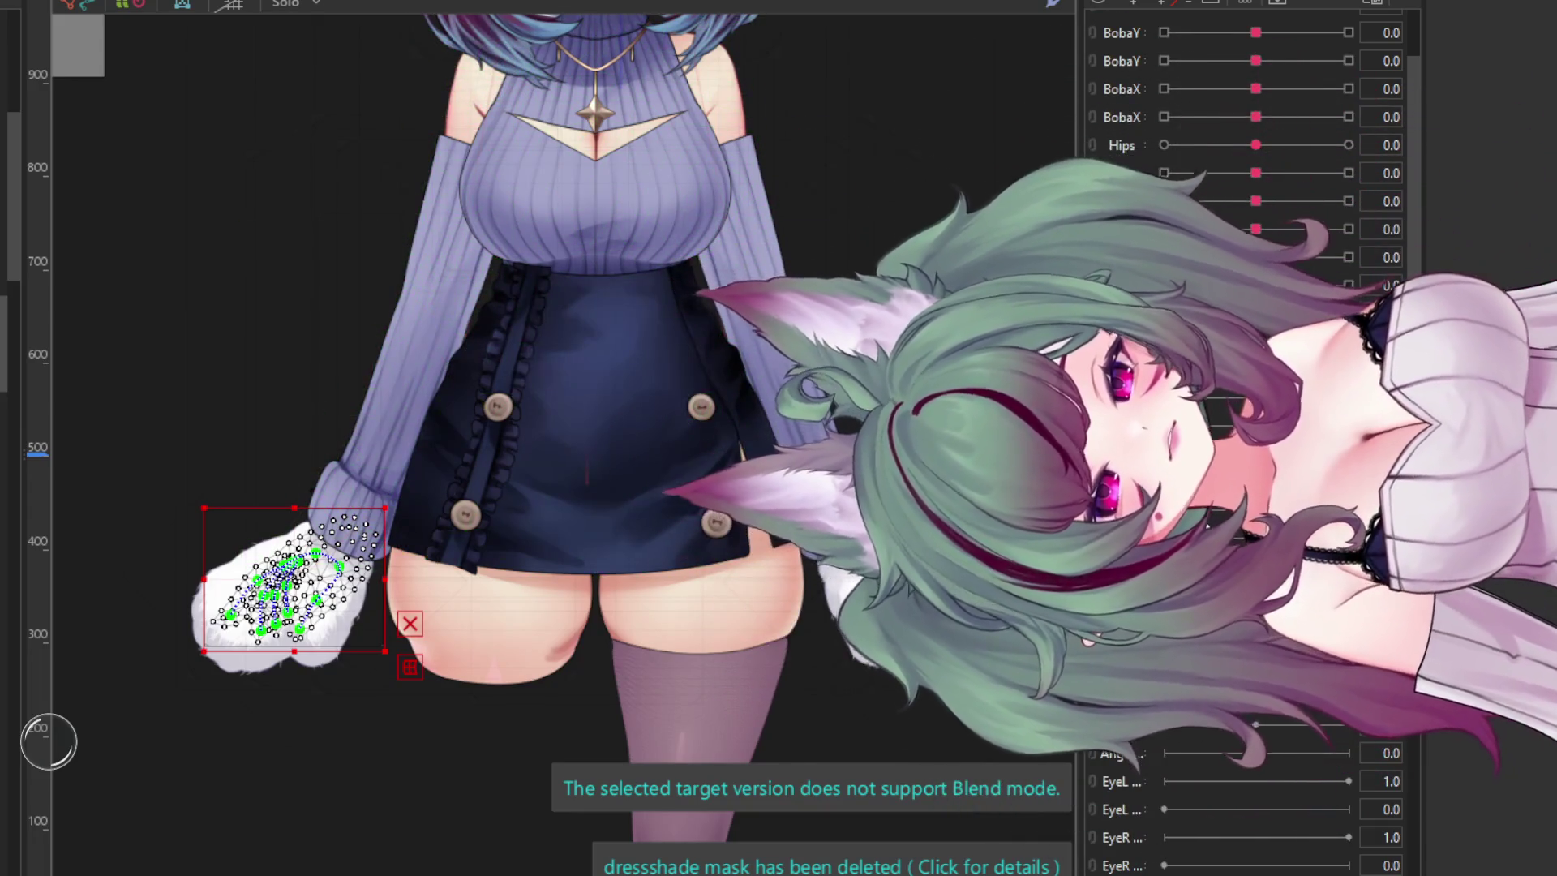
- Undo the mitten's warp grid edits and its rotation swing using Ctrl+Z, with one Ctrl+Y redo along the way
key("ctrl+z")
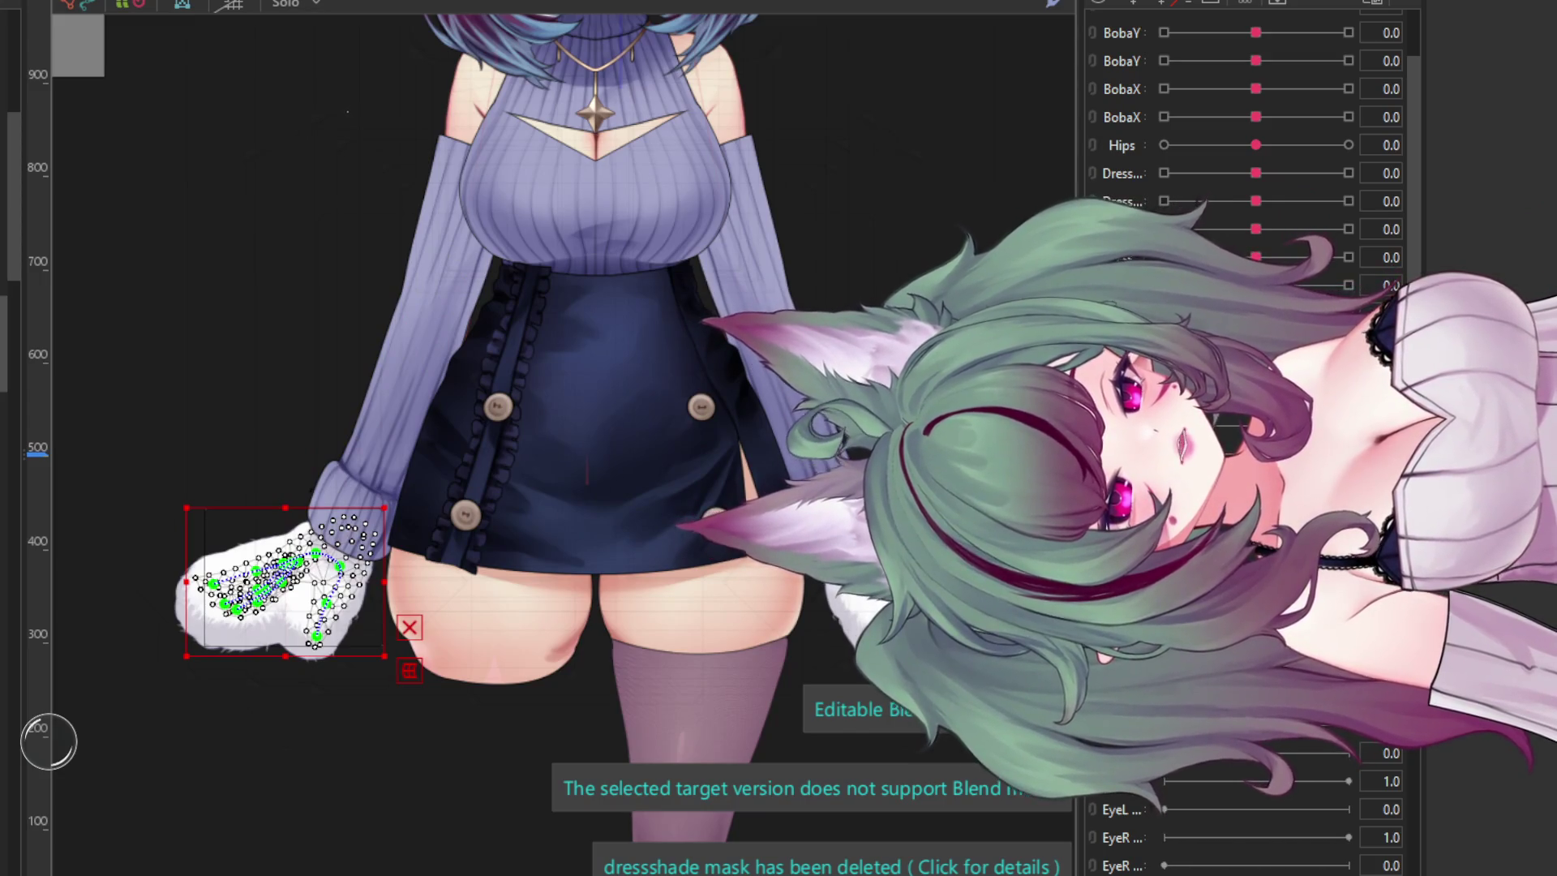
key("ctrl+z")
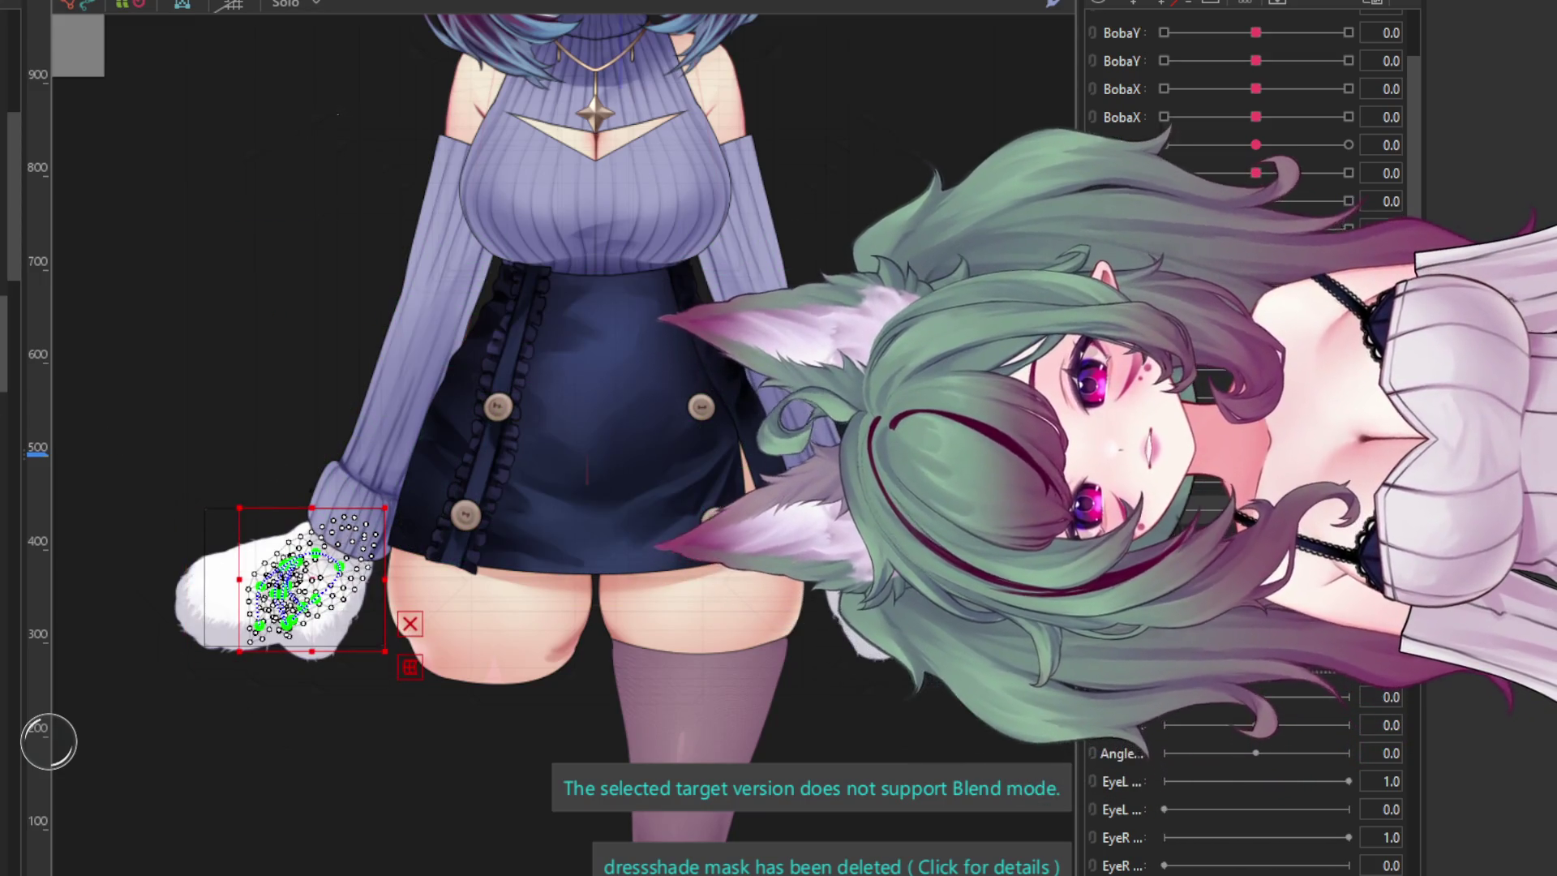
key("ctrl+z")
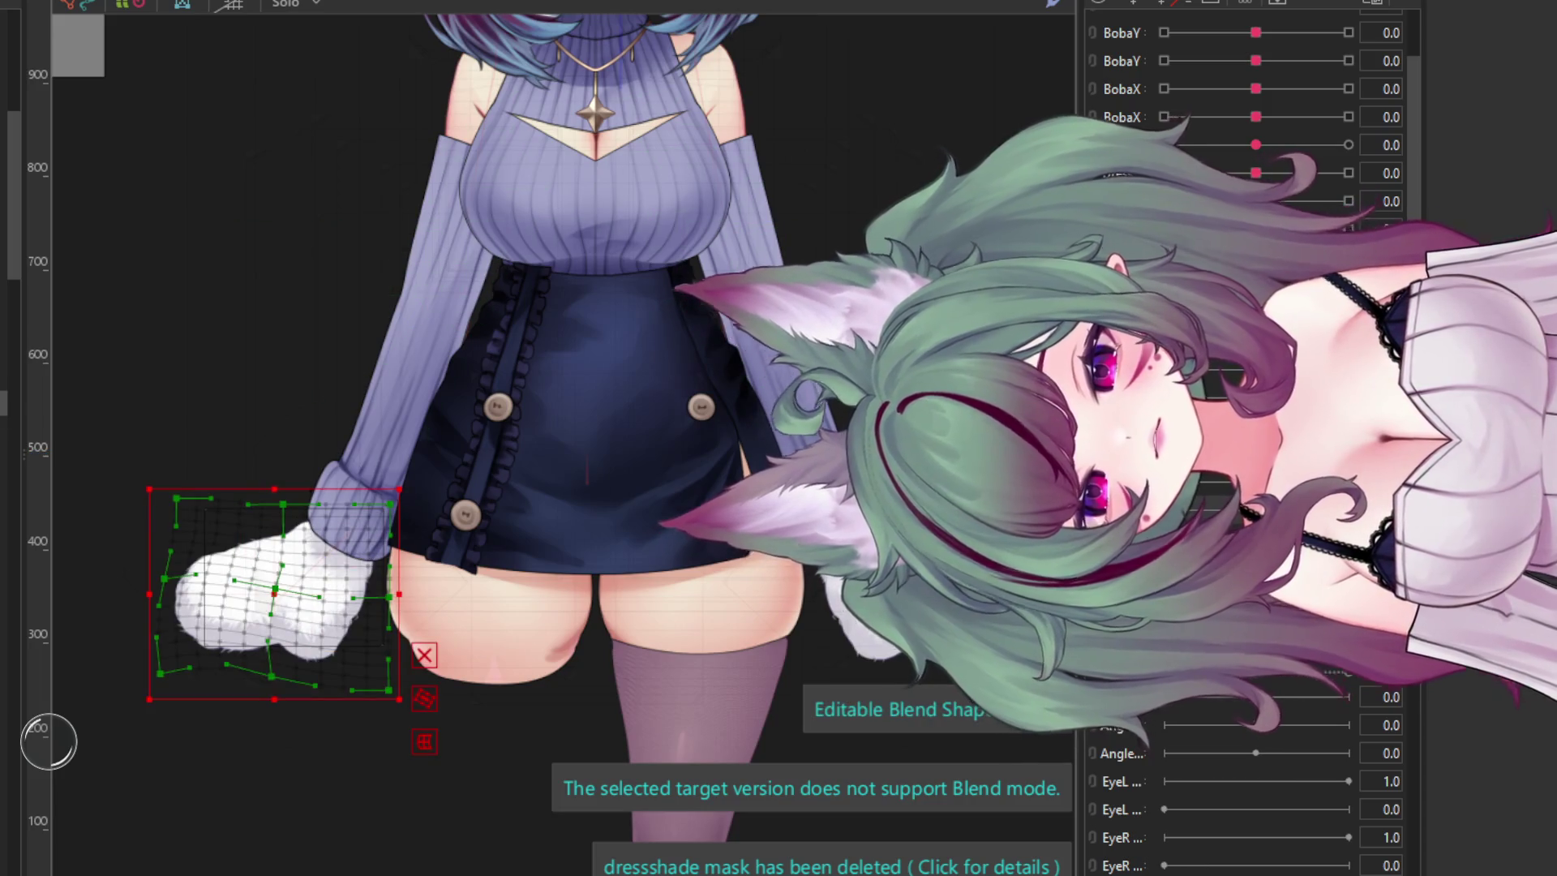
key("ctrl+z")
key("ctrl+z")
key("ctrl+z")
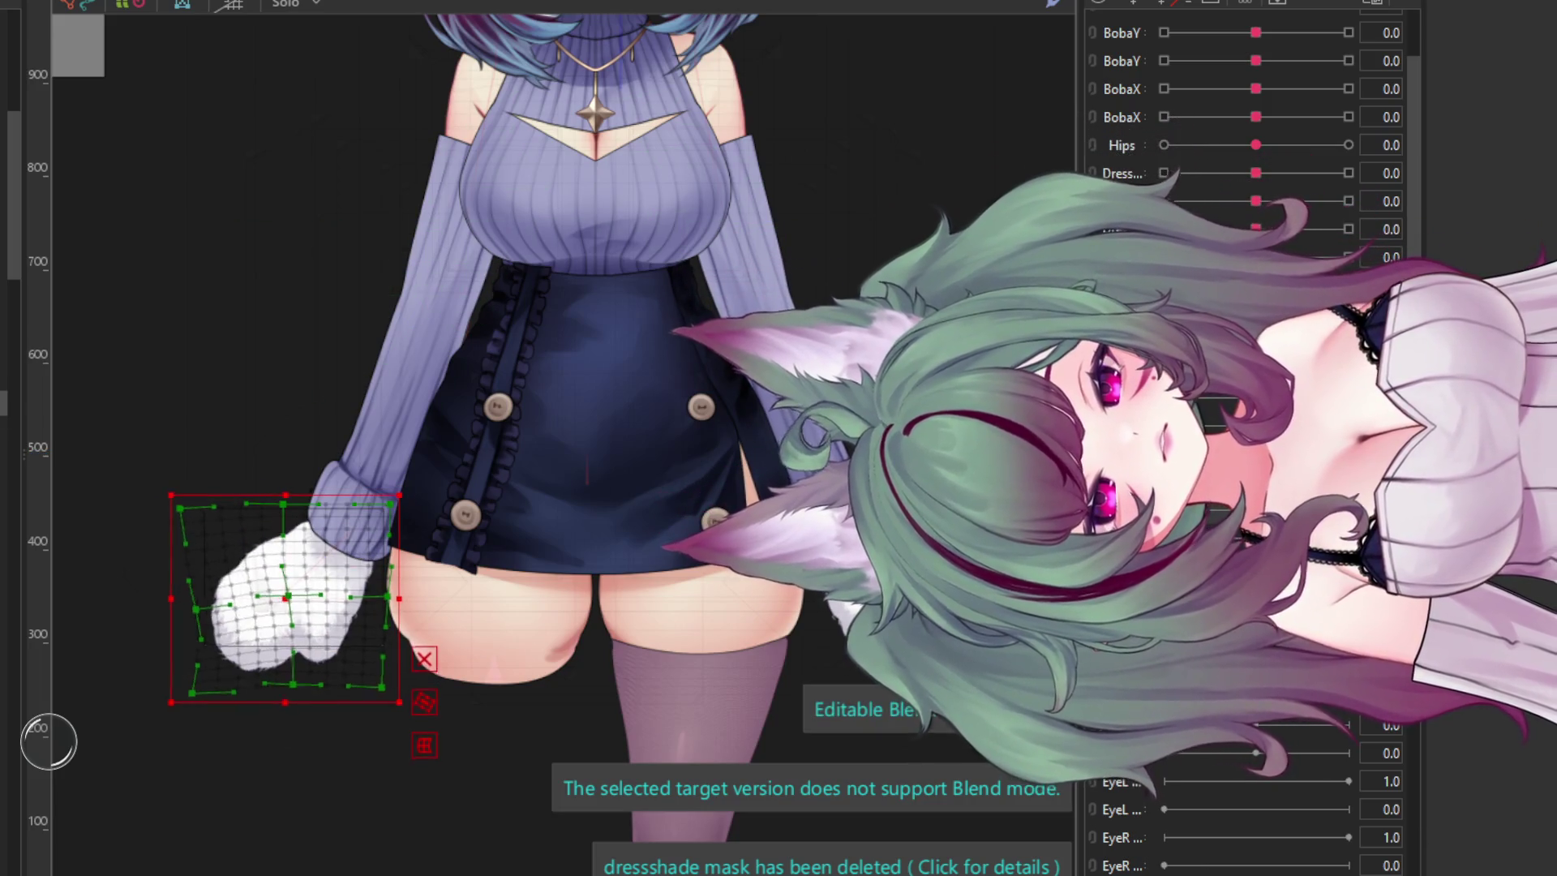
key("ctrl+z")
key("ctrl+z")
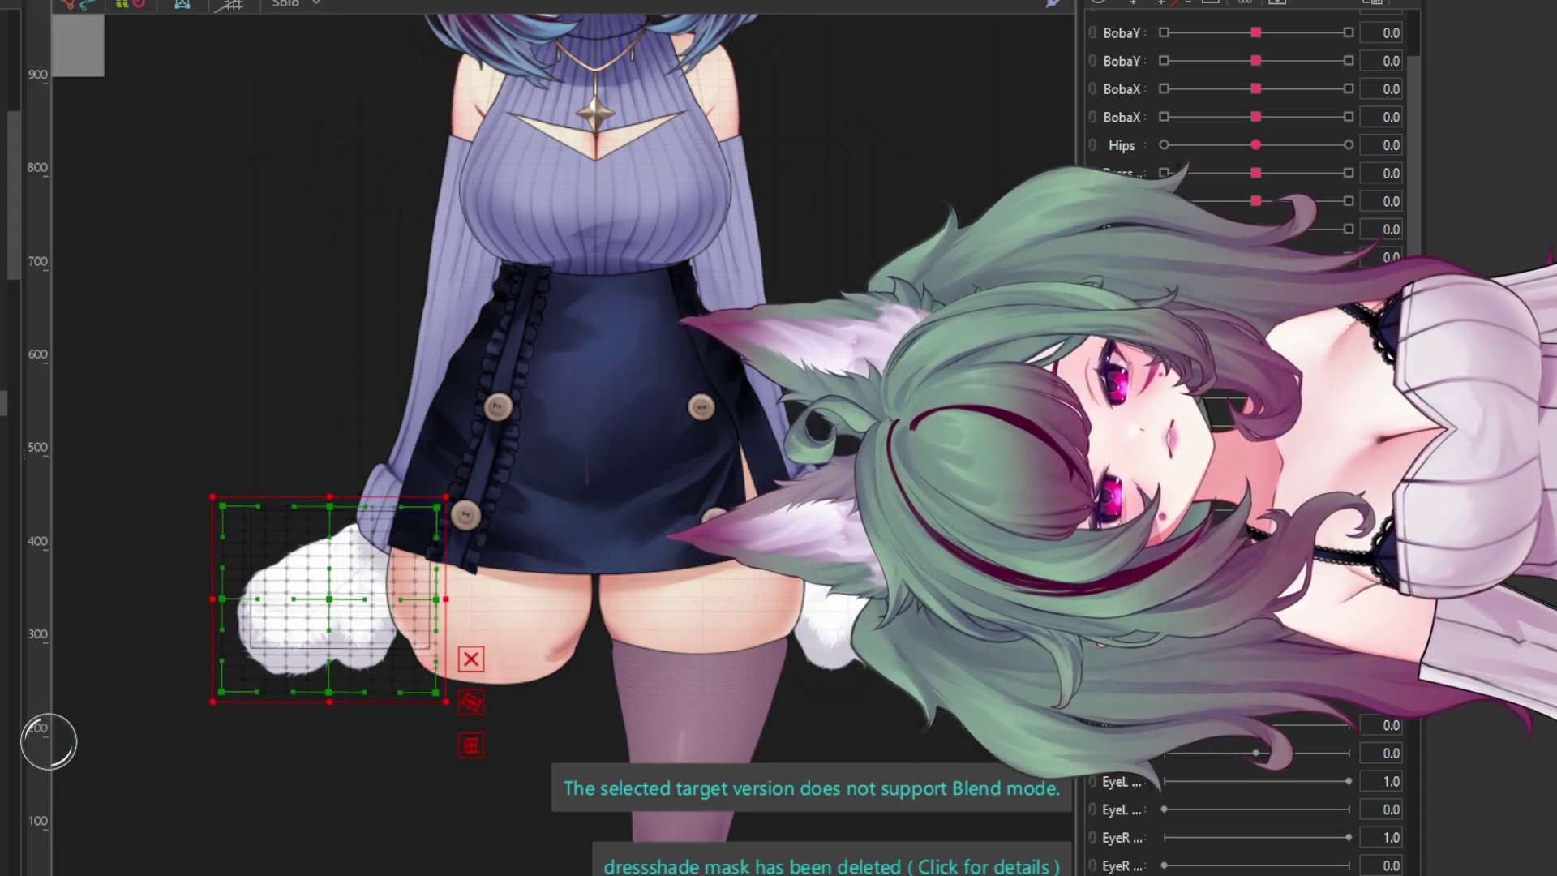
key("ctrl+y")
key("ctrl+y")
key("ctrl+z")
key("ctrl+z")
key("ctrl+z")
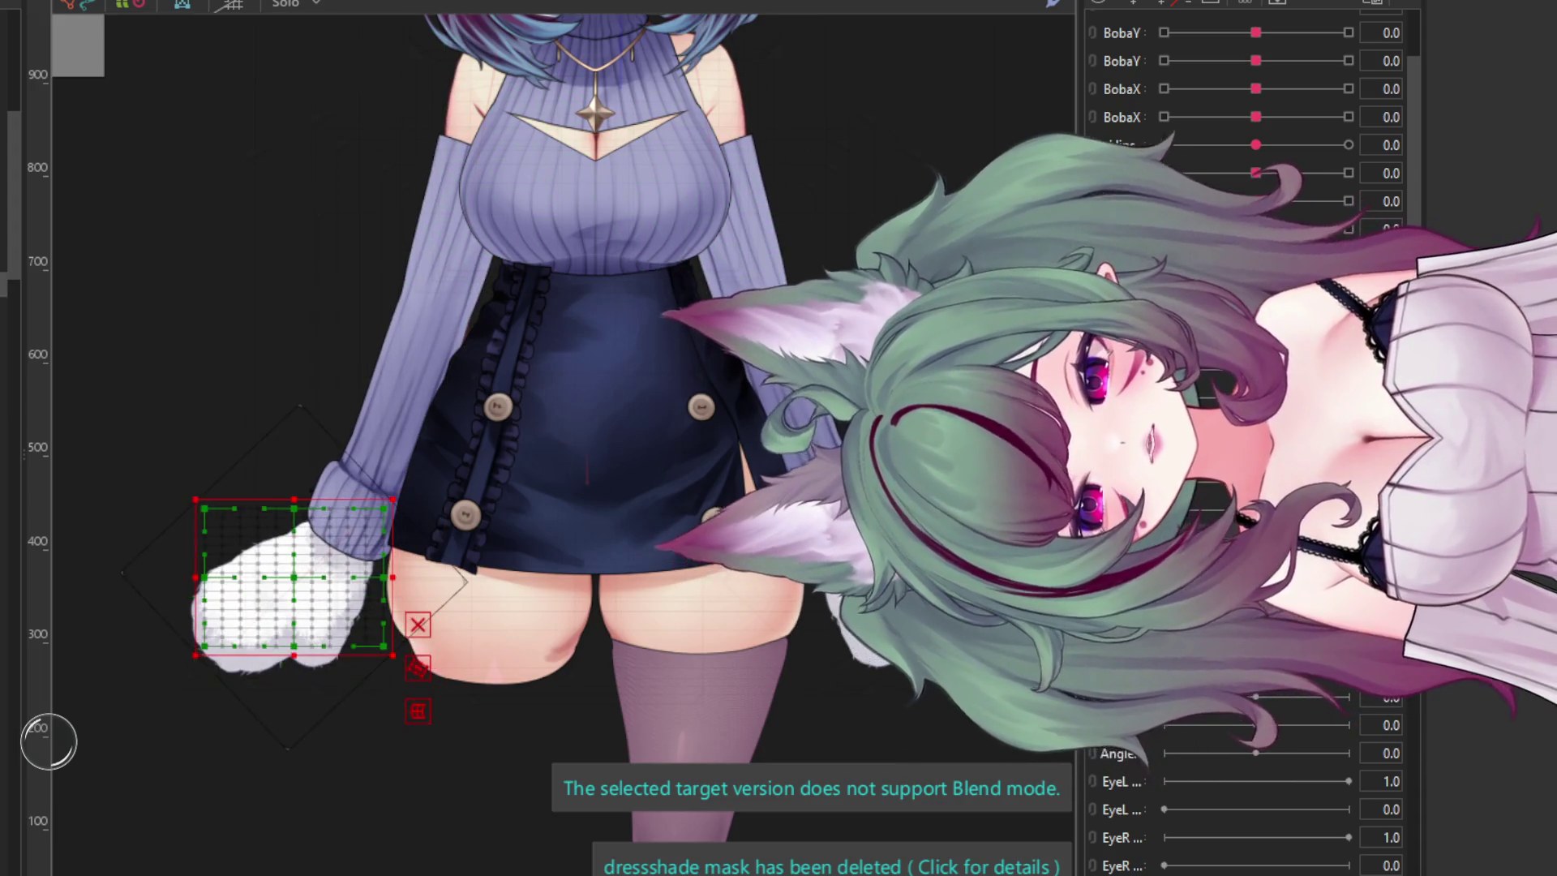
key("ctrl+z")
key("ctrl+z")
key("ctrl+z")
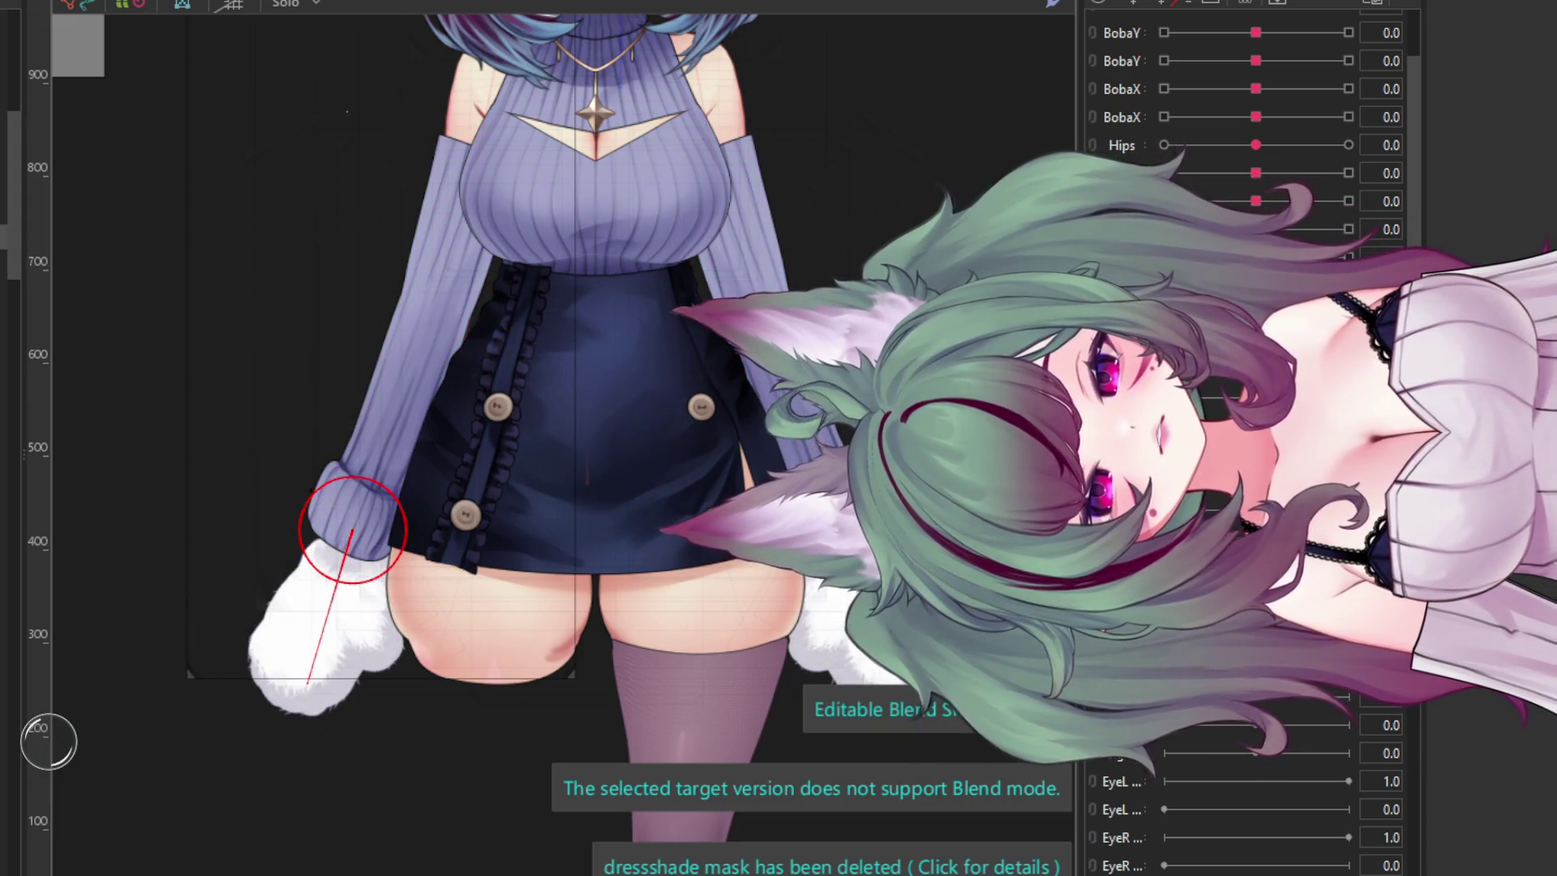
key("ctrl+z")
key("ctrl+z")
key("ctrl+z")
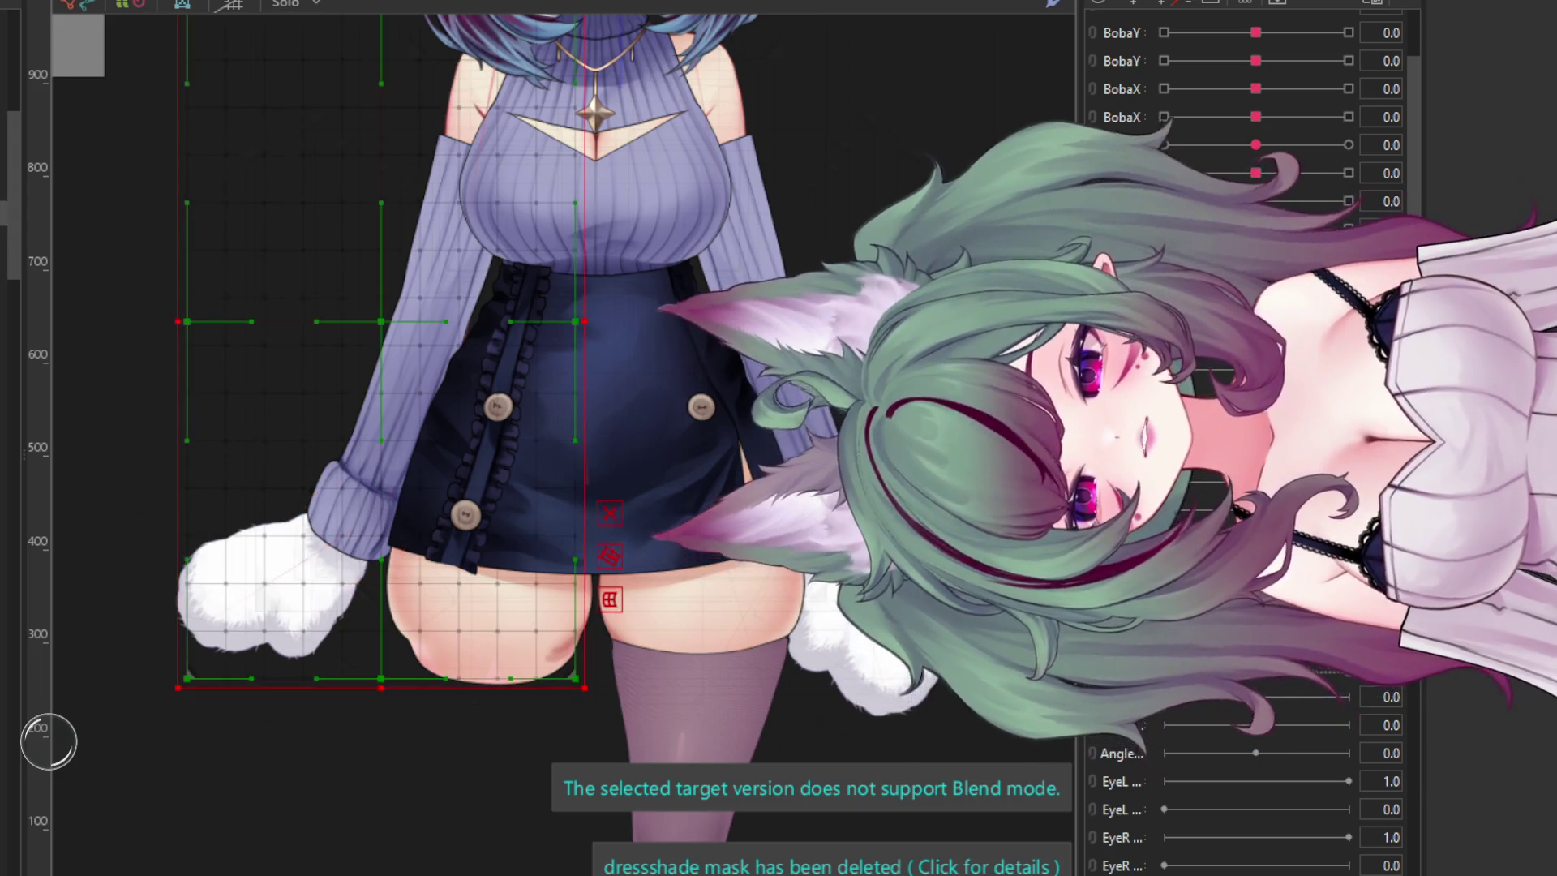
key("ctrl+z")
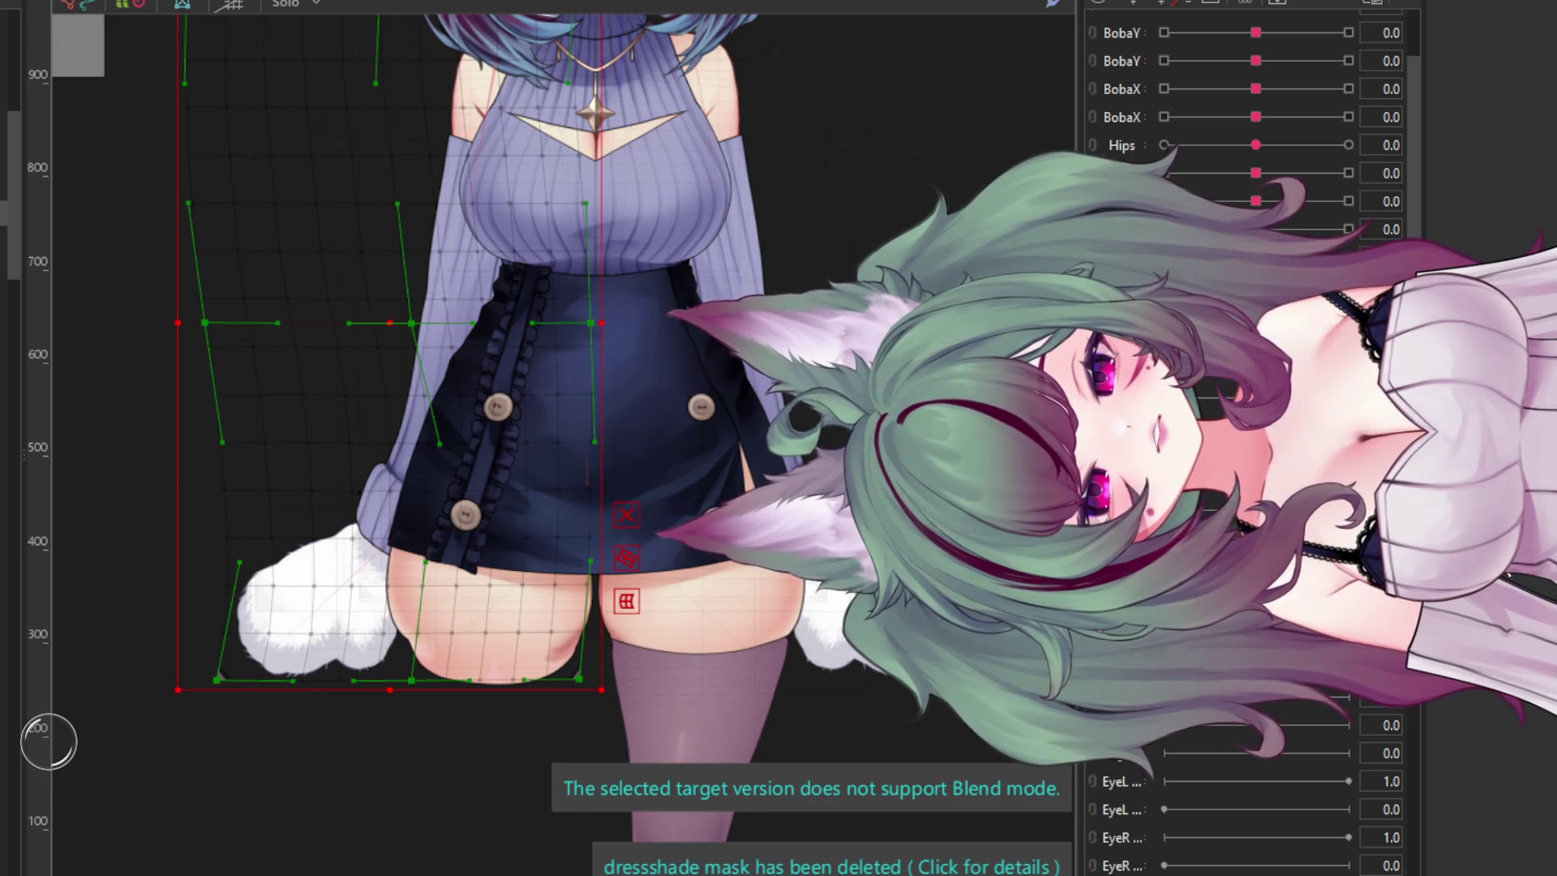
- Undo the remaining mitten warp edits until the magenta fox tail reappears in front of the skirt
key("ctrl+z")
key("ctrl+z")
key("ctrl+z")
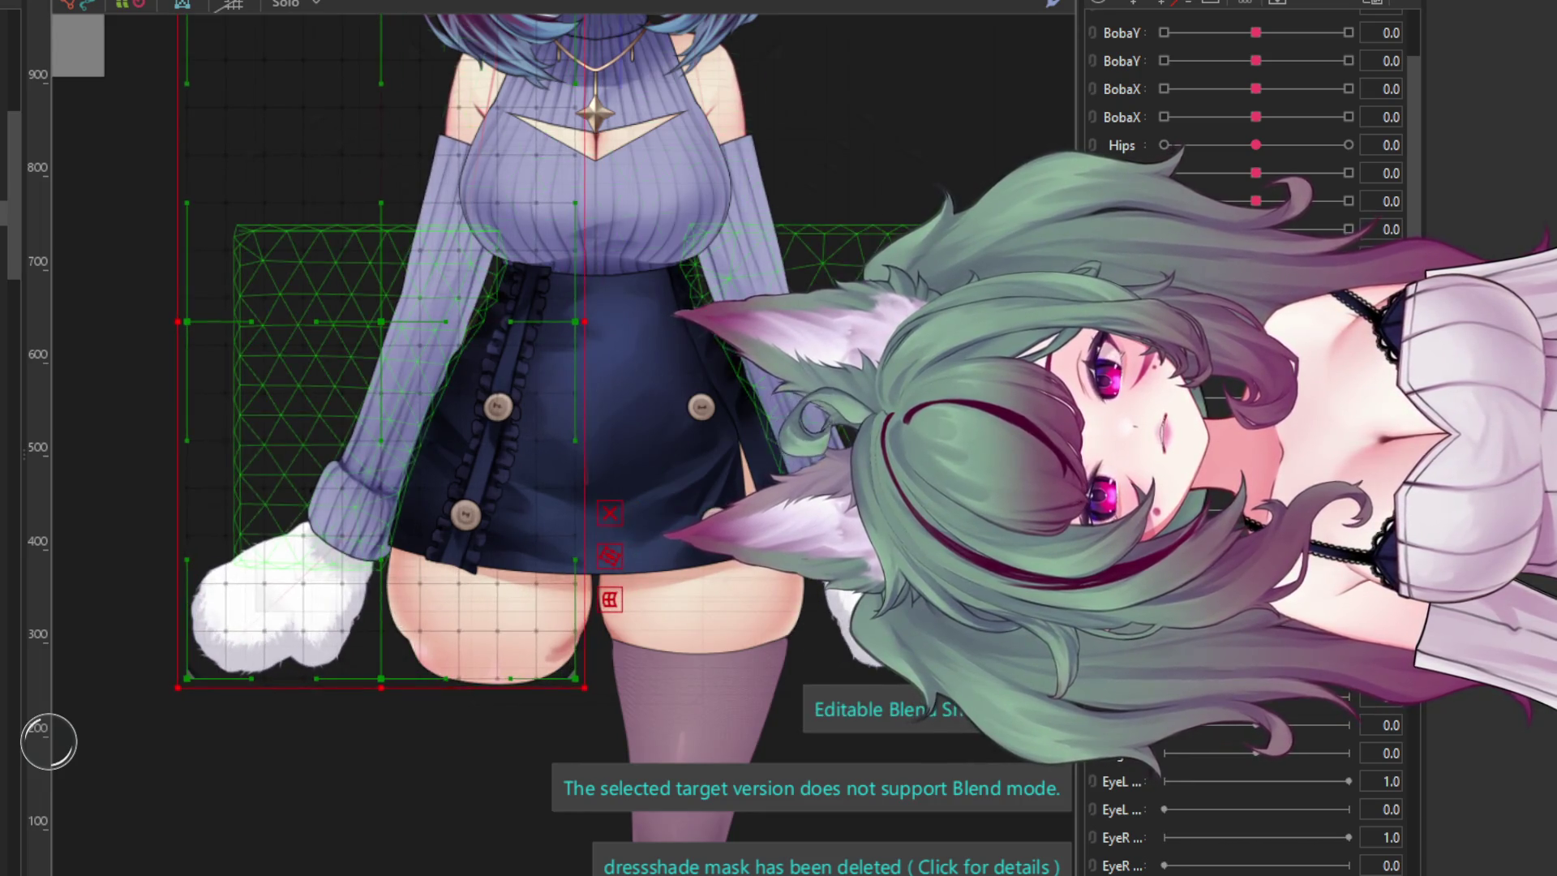
key("ctrl+z")
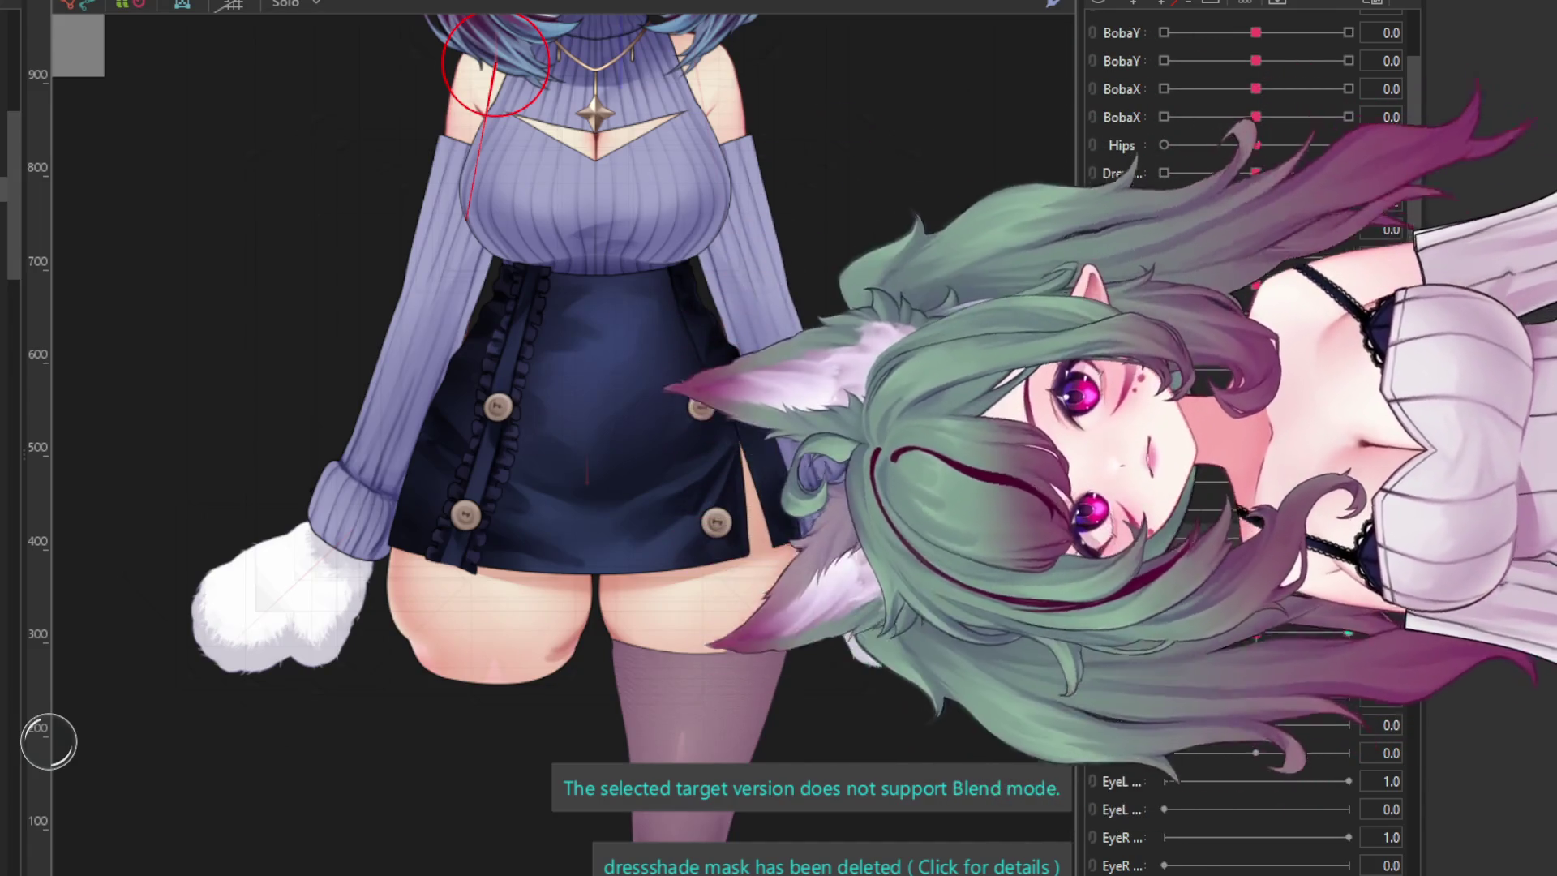
key("ctrl+z")
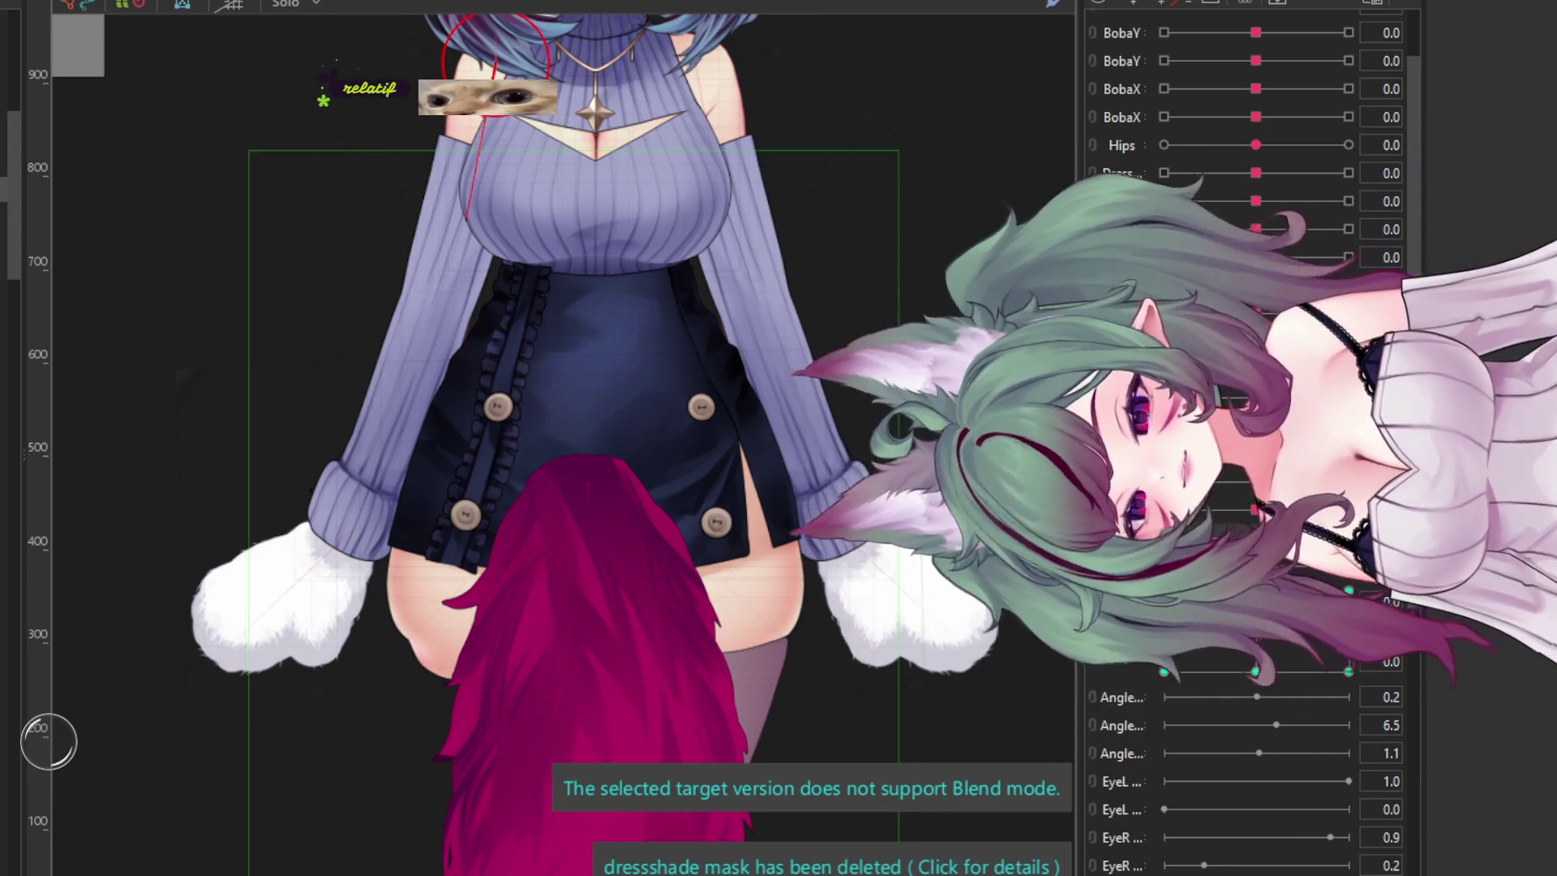
scroll(539, 696, "down", 5)
- Select the main fox tail mesh on the model
scroll(540, 696, "up", 2)
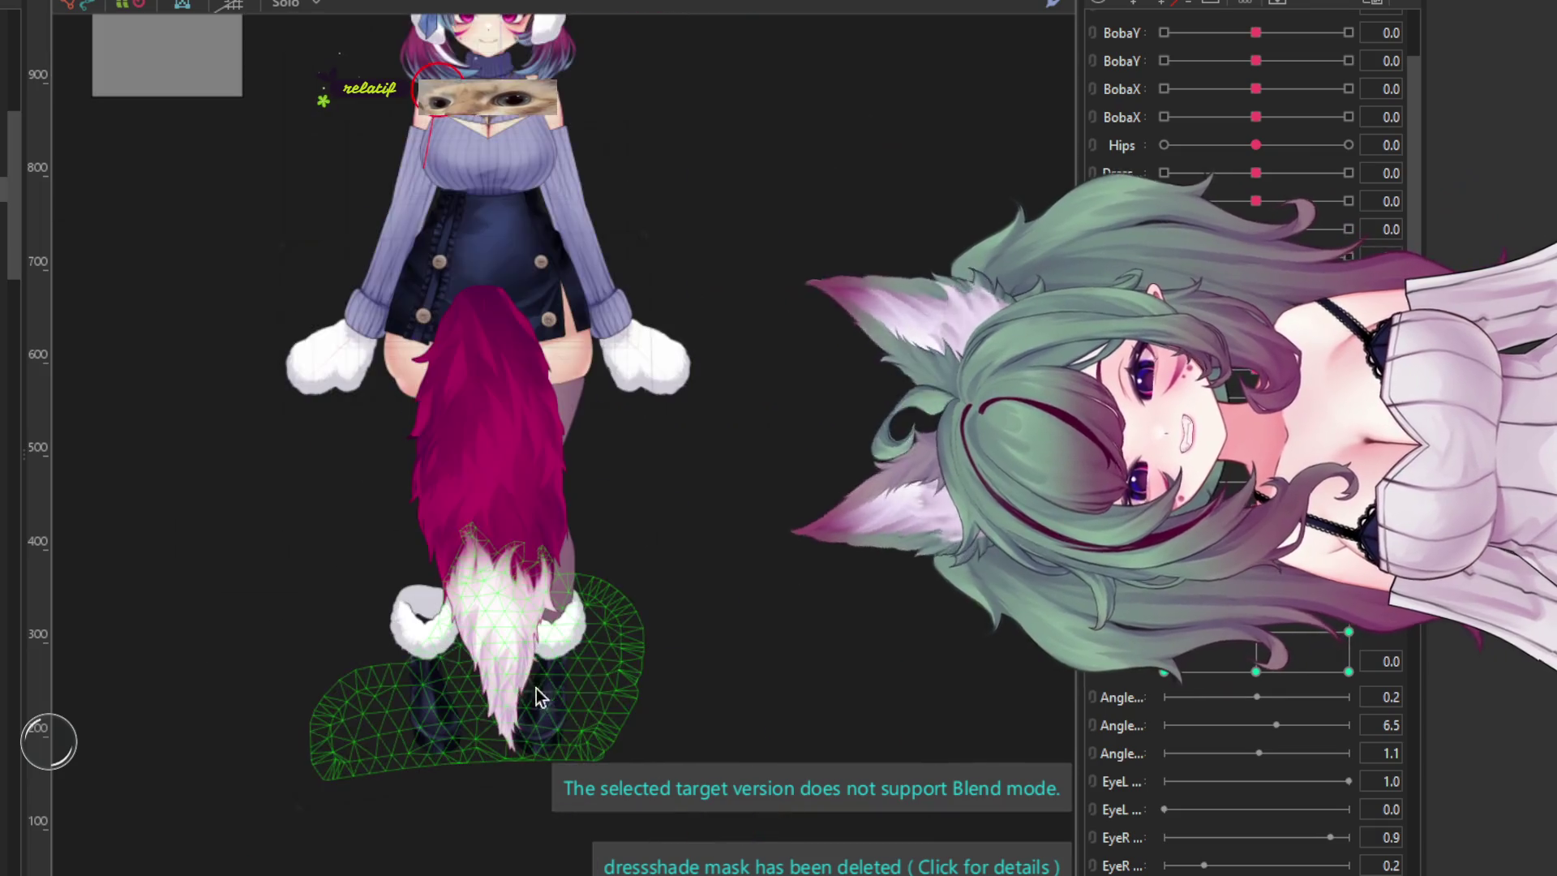
left_click(485, 546)
scroll(487, 559, "down", 3)
scroll(495, 600, "up", 4)
scroll(511, 653, "down", 1)
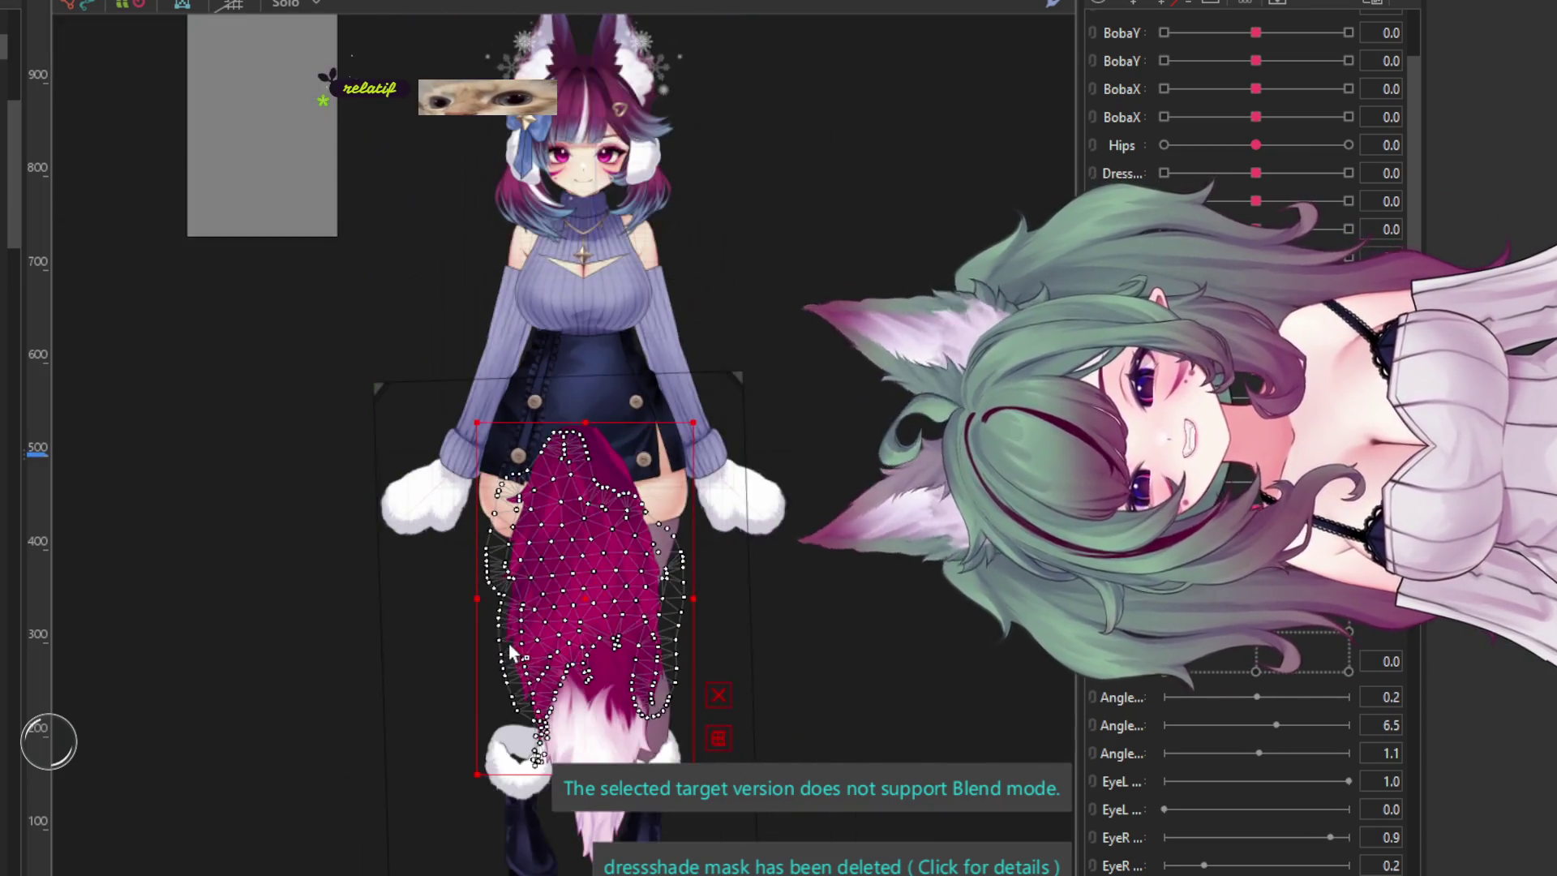
scroll(493, 586, "up", 2)
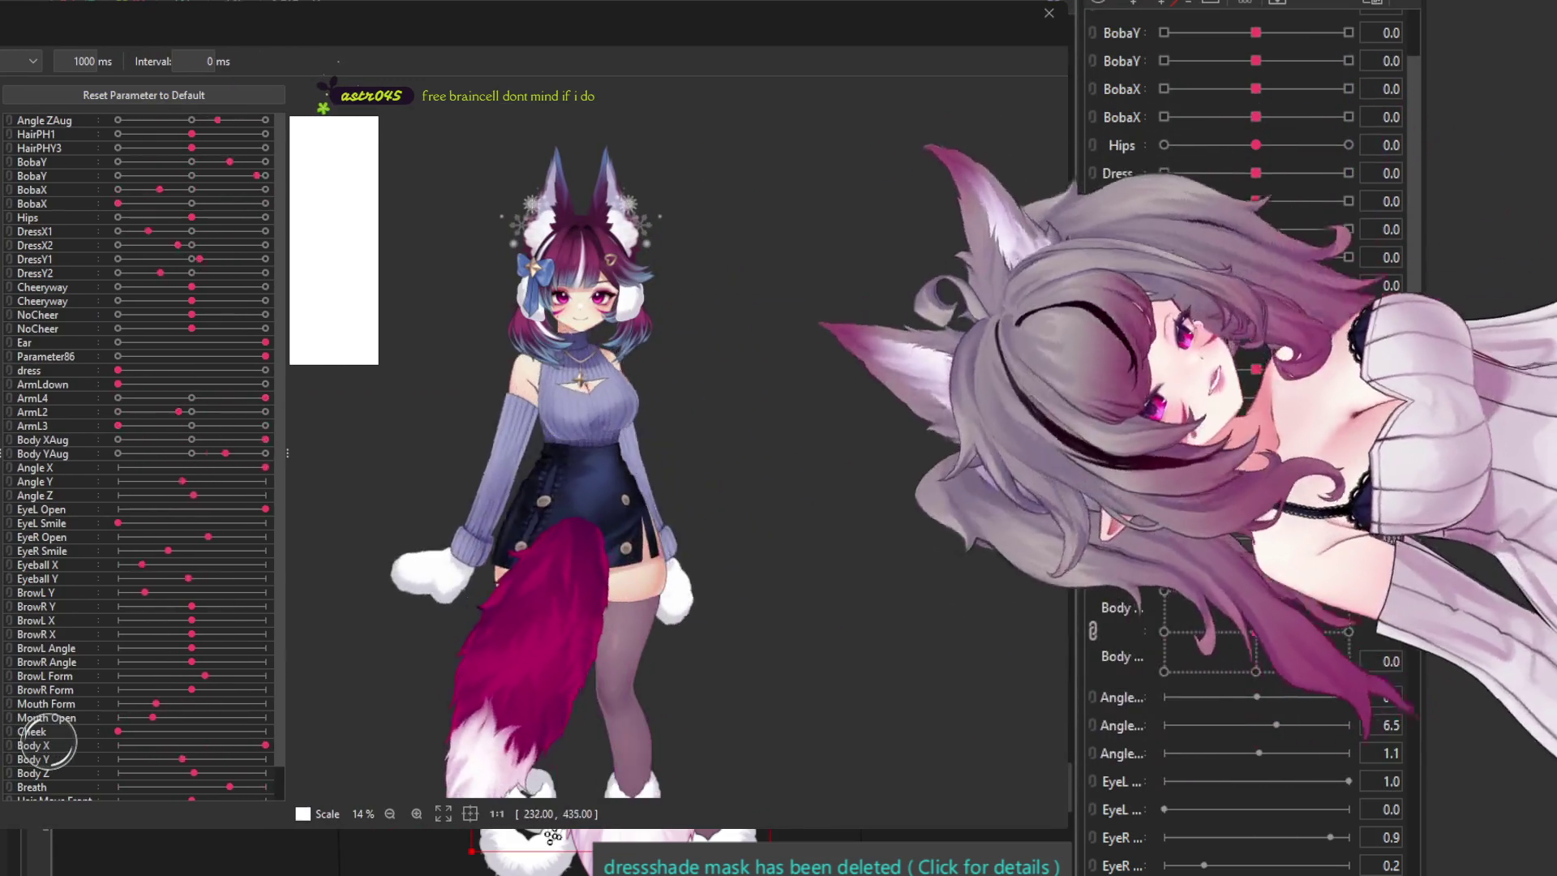
- Keep testing the fox-girl's physics by scrolling back and forth in the preview window
scroll(592, 296, "down", 3)
scroll(560, 398, "up", 3)
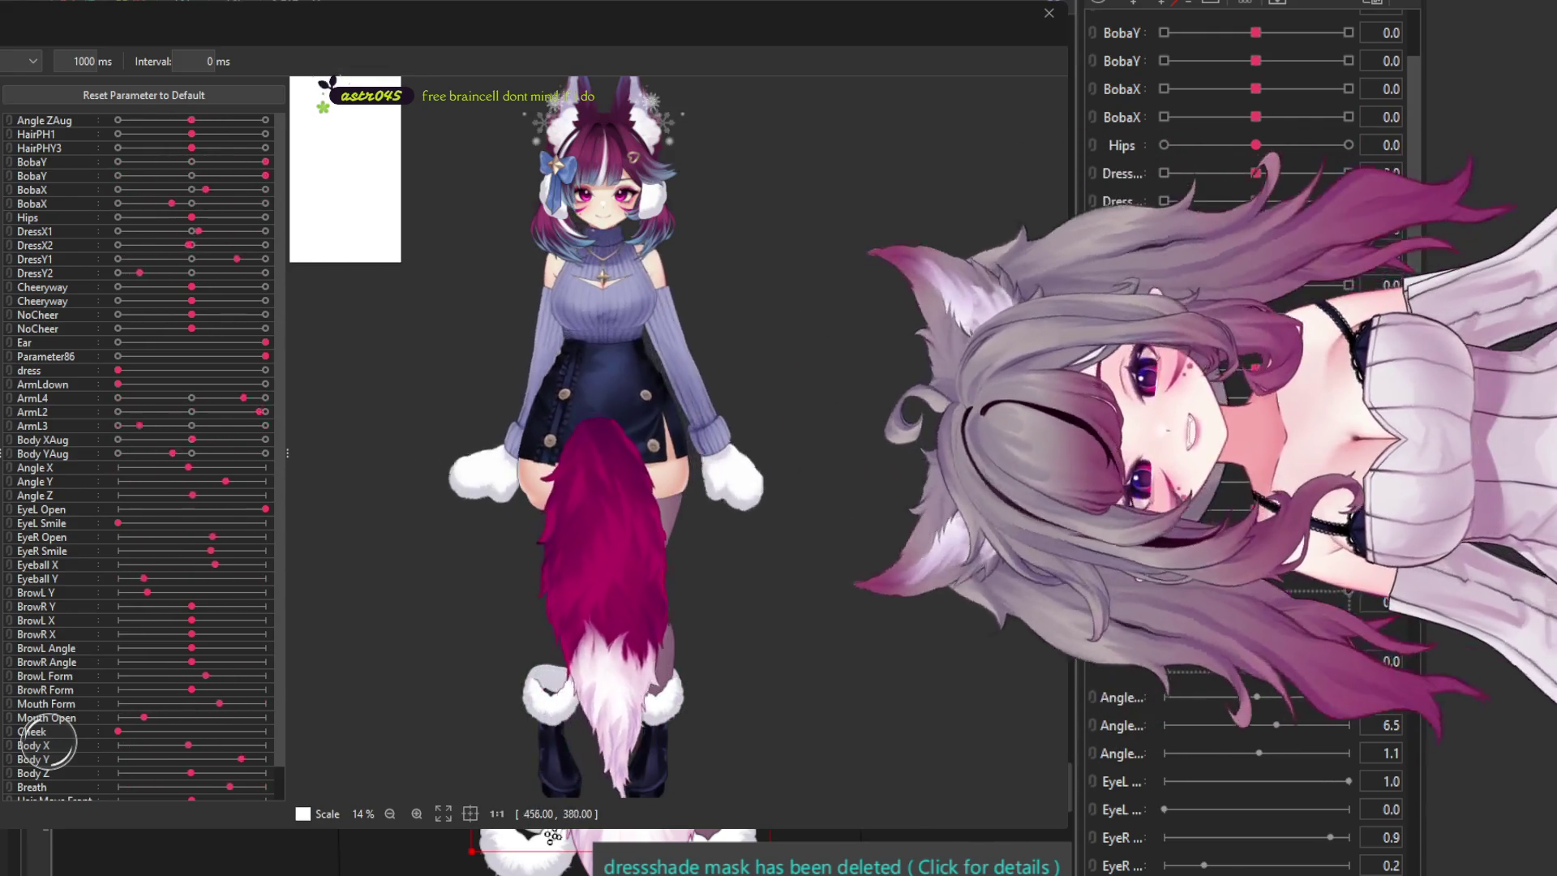
scroll(667, 381, "up", 3)
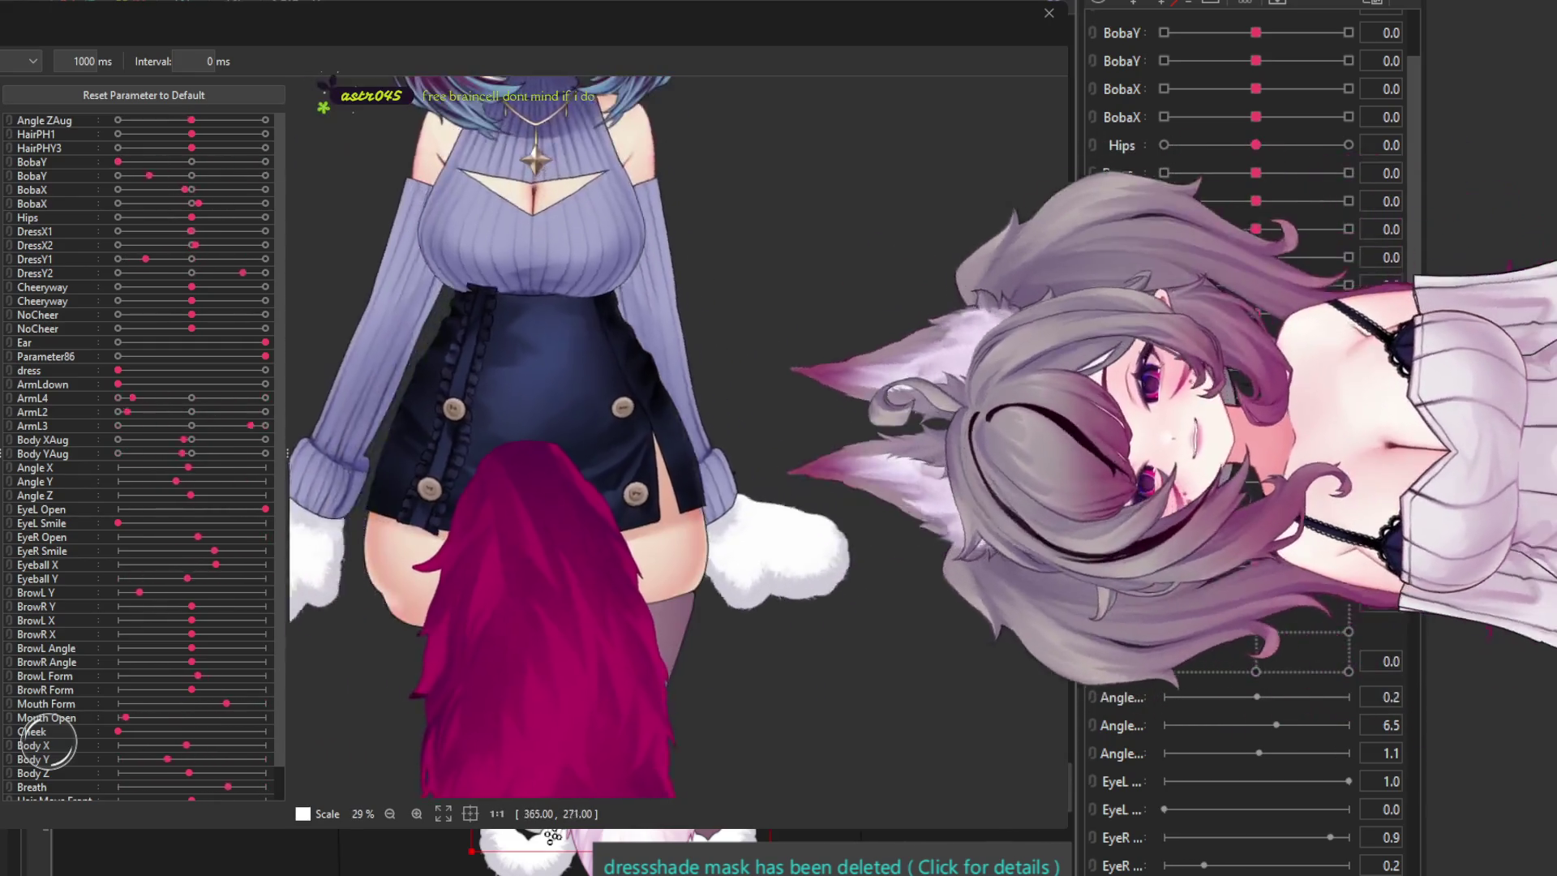
scroll(560, 430, "down", 3)
scroll(559, 430, "up", 1)
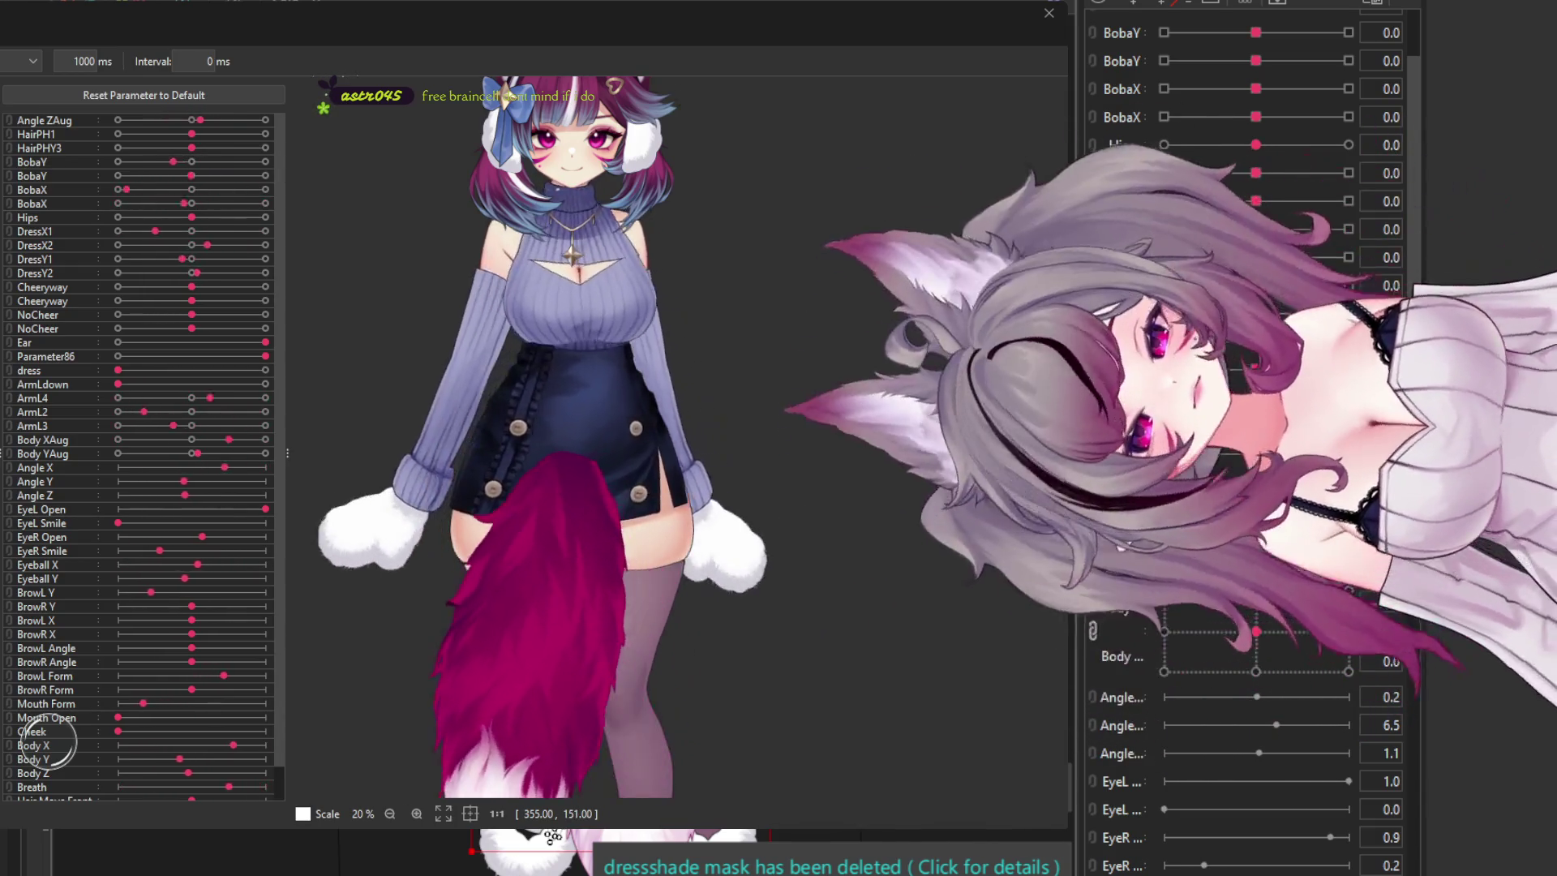
scroll(634, 263, "down", 1)
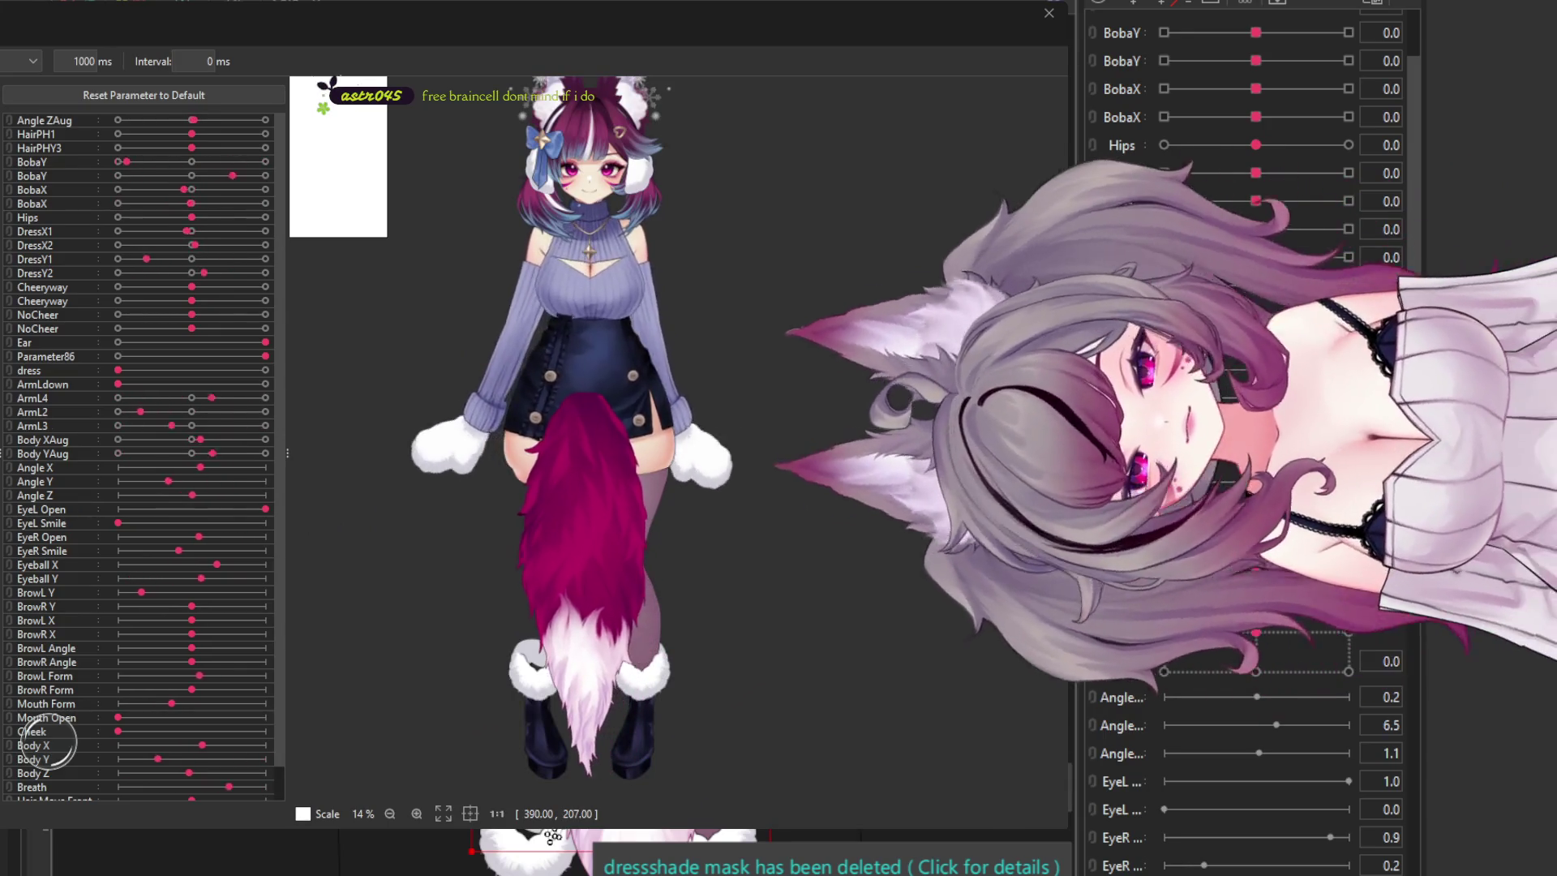
scroll(616, 246, "up", 2)
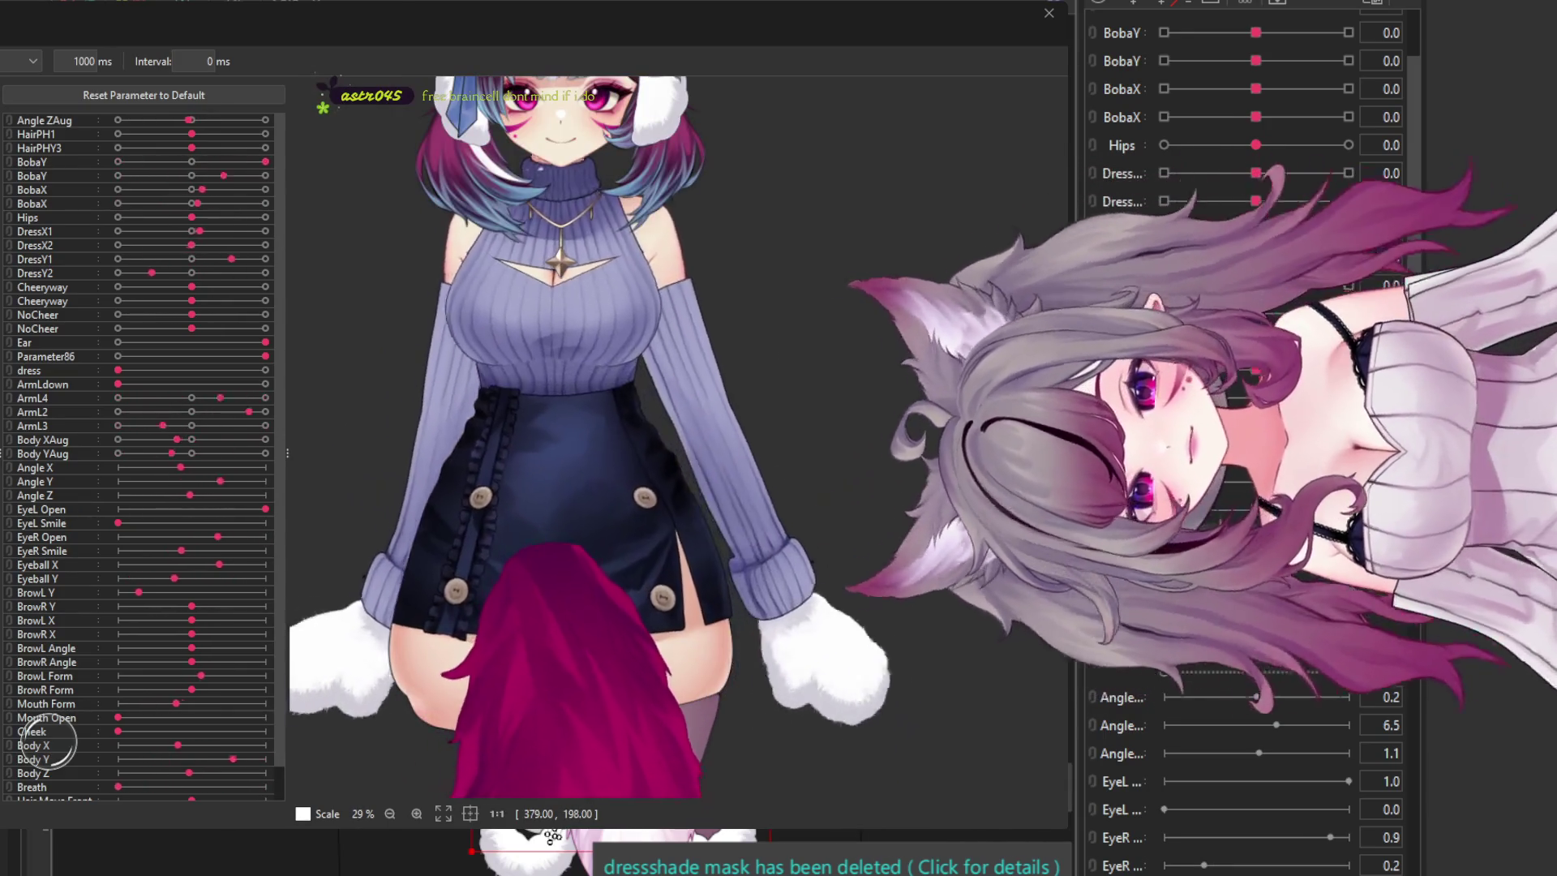
scroll(617, 246, "down", 1)
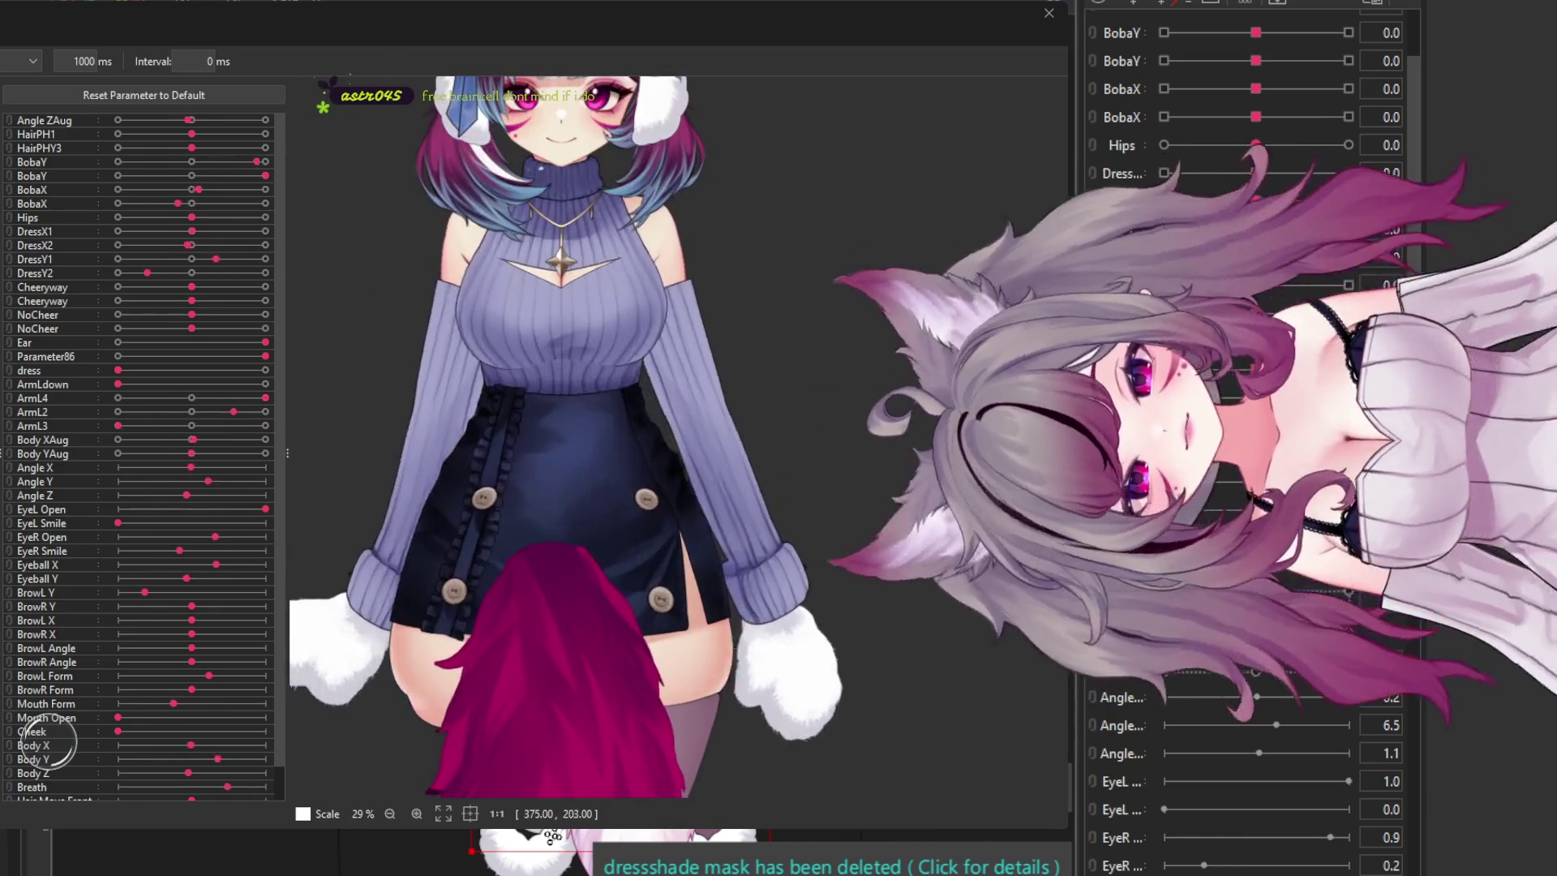
scroll(603, 258, "up", 3)
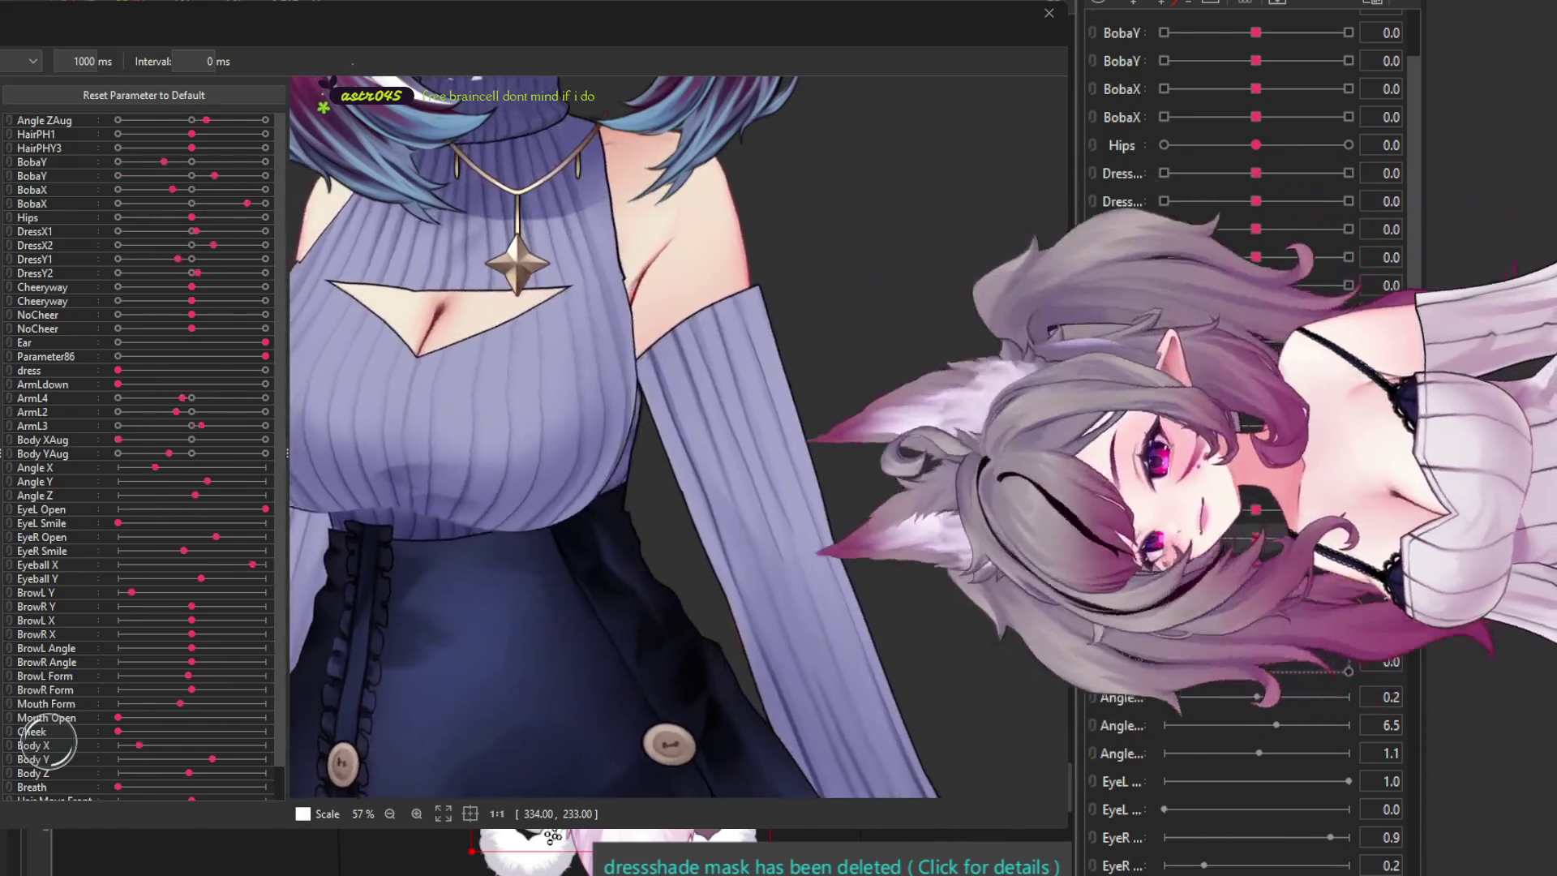
scroll(555, 286, "down", 4)
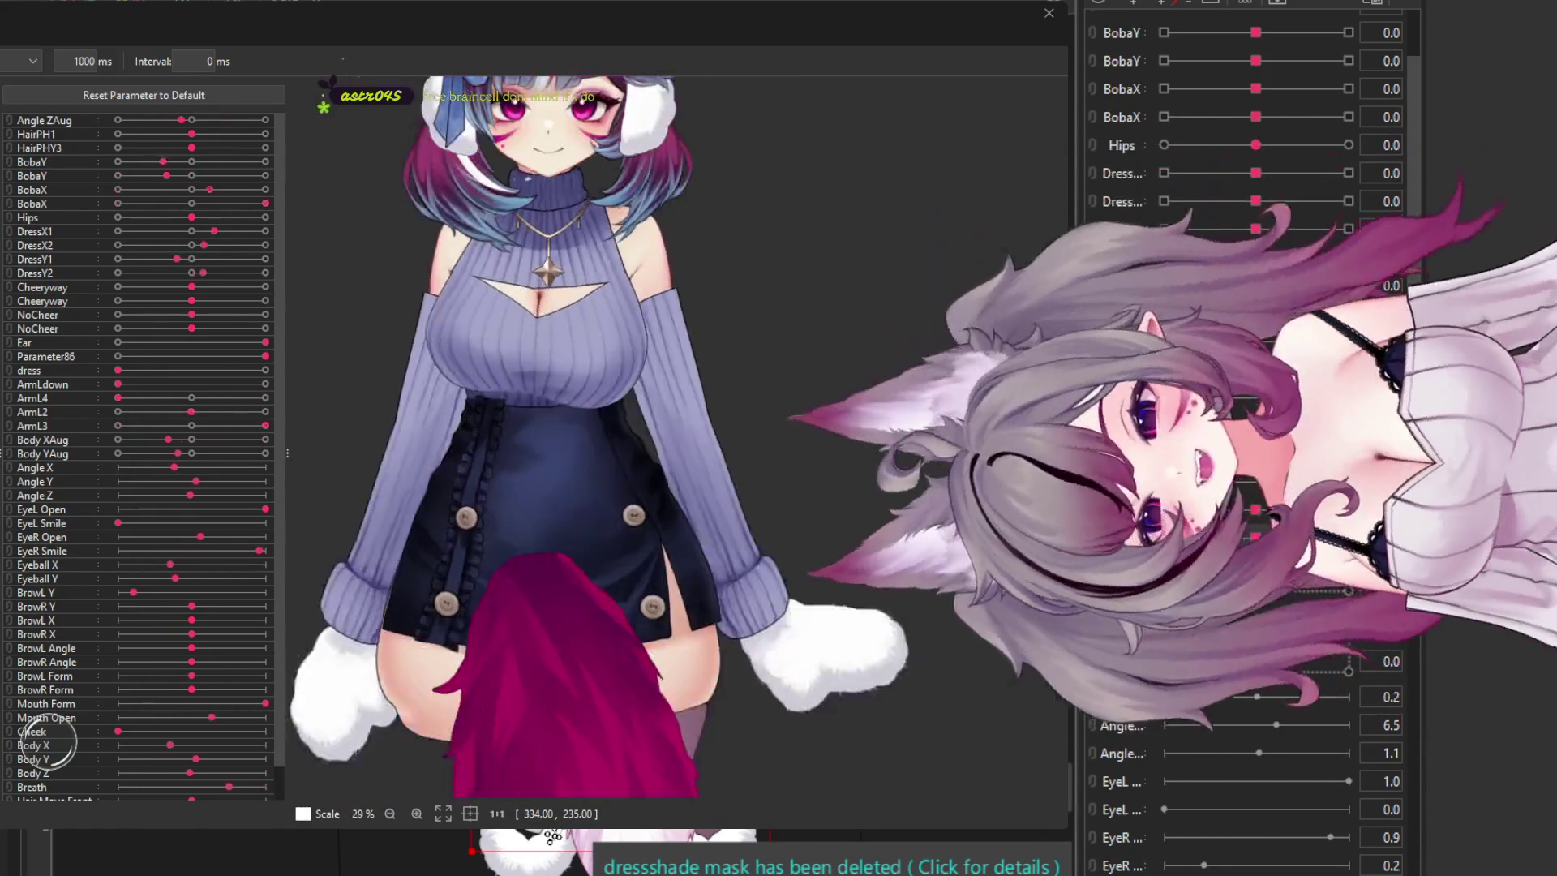
scroll(577, 158, "up", 2)
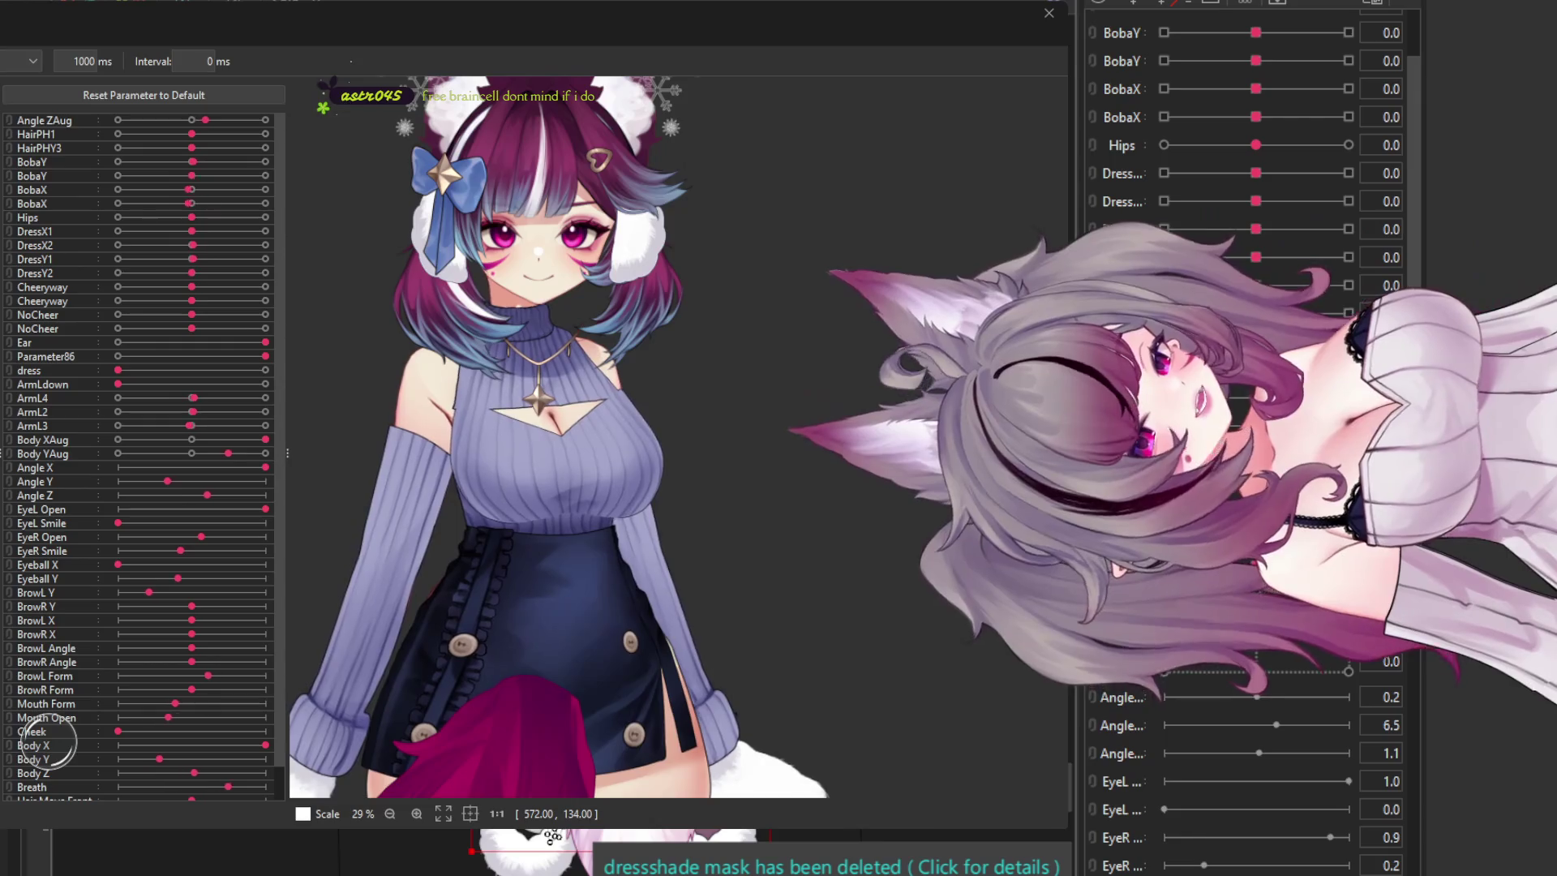
scroll(714, 267, "down", 3)
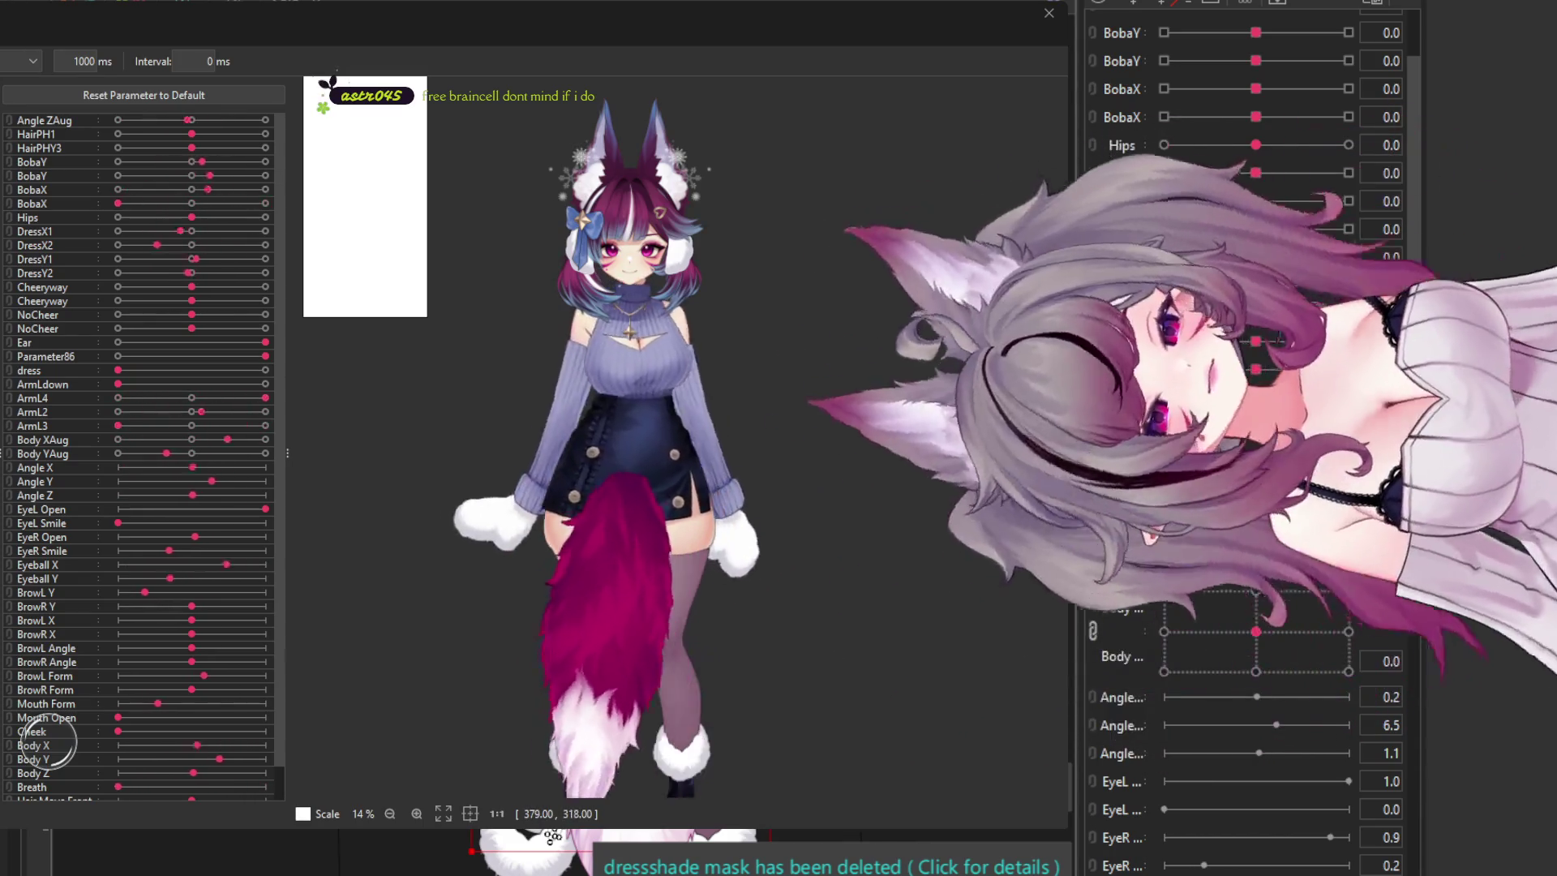
scroll(616, 344, "up", 3)
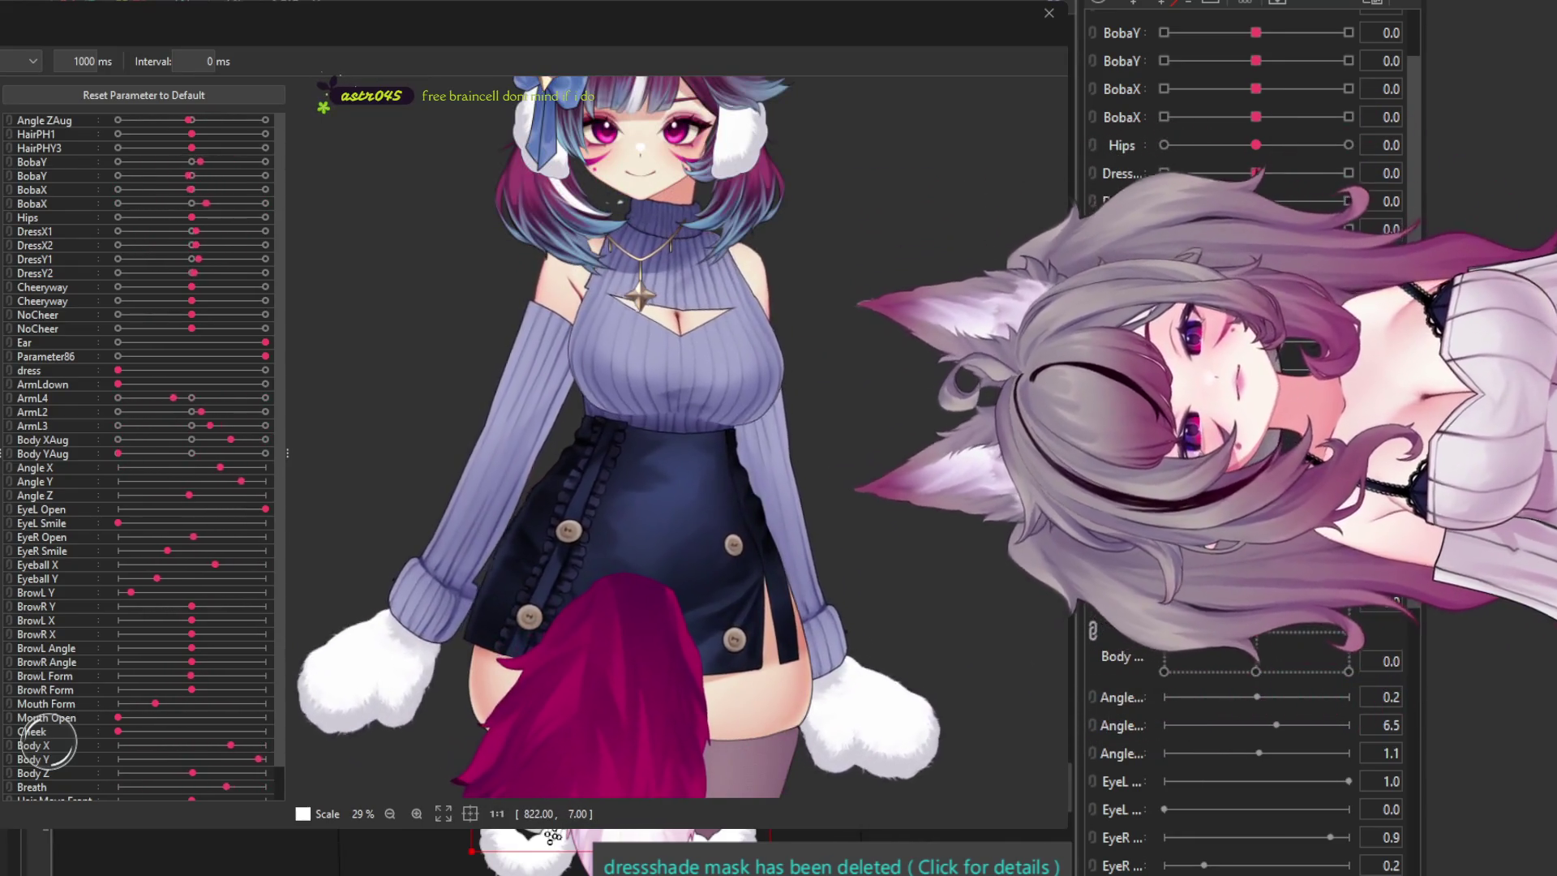
- Close the physics preview and return to the modeling canvas at the tail
left_click(616, 697)
scroll(486, 568, "down", 2)
scroll(438, 641, "up", 4)
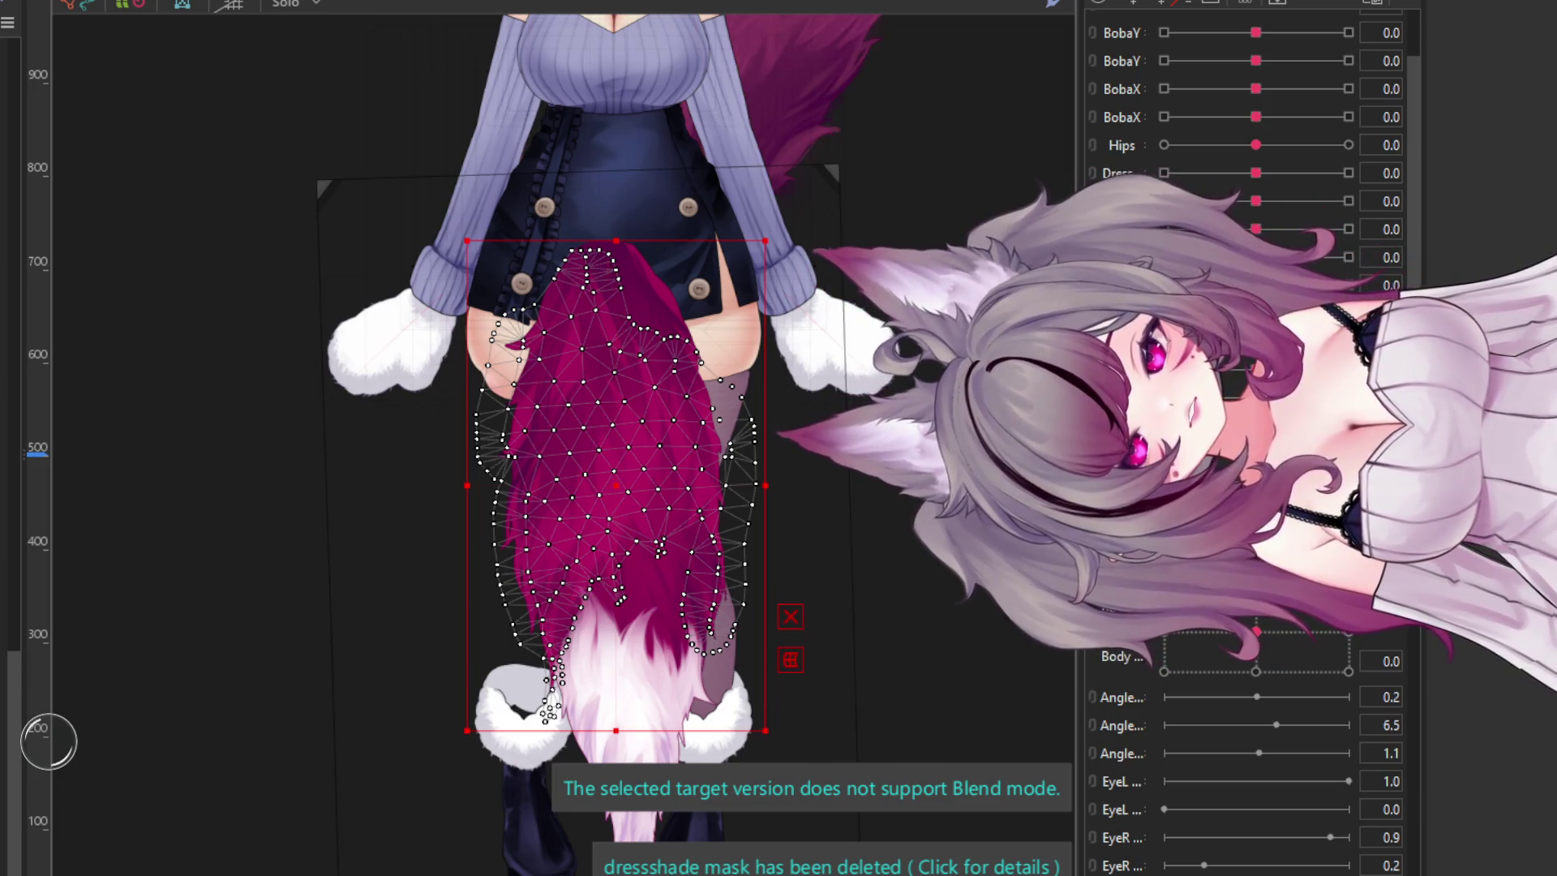
- Select the upper tail deformer and rotate it about 150° to point downward
key("Escape")
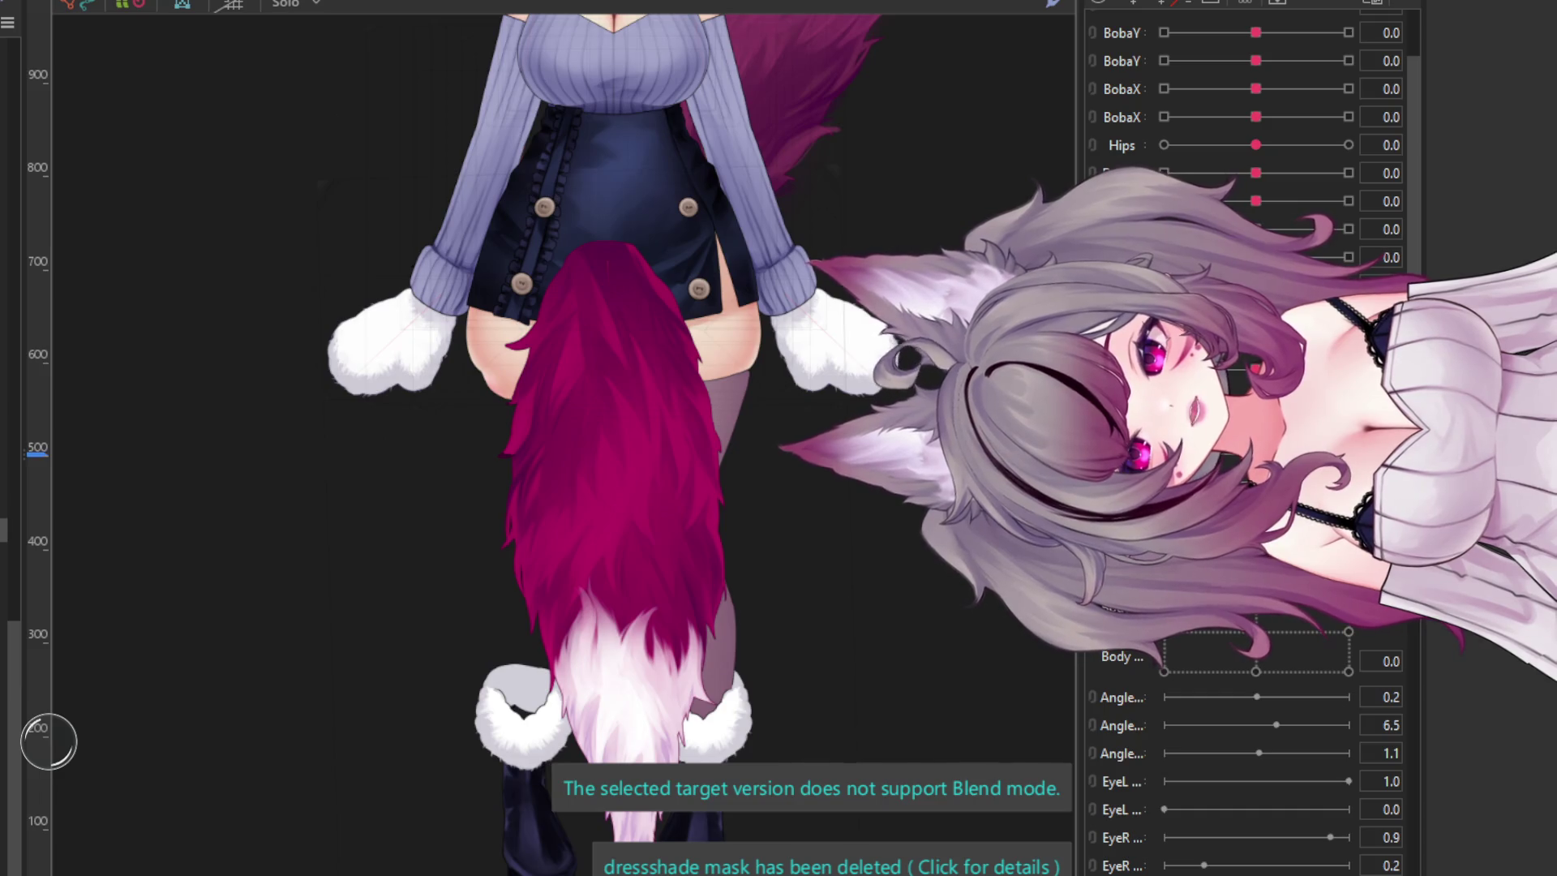
scroll(608, 337, "down", 3)
left_click(608, 338)
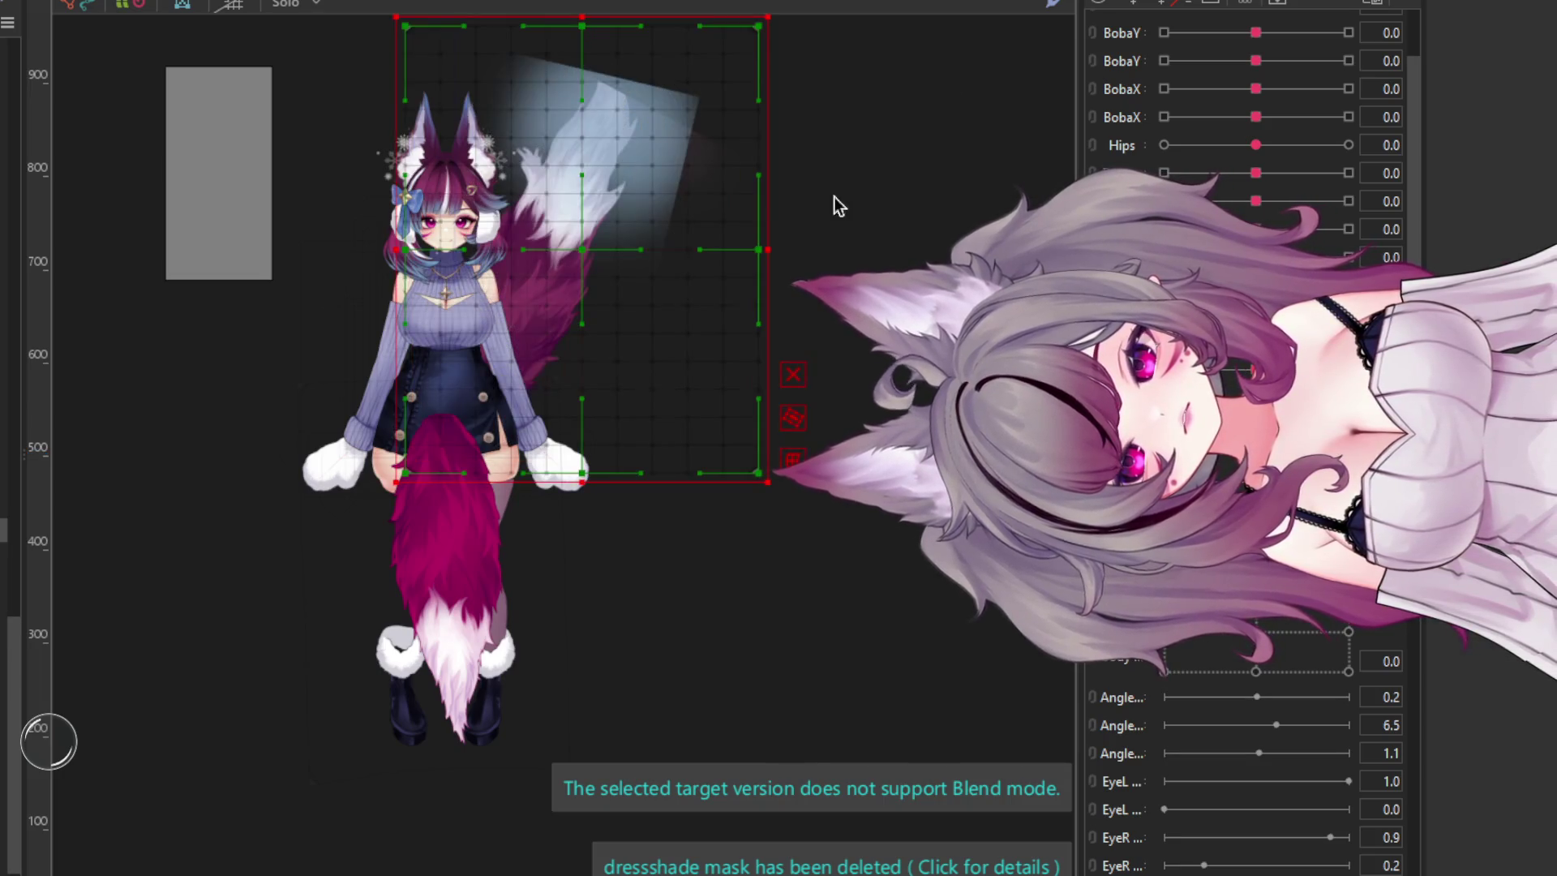
mouse_move(779, 240)
left_mouse_down()
mouse_move(608, 528)
mouse_move(405, 340)
left_mouse_up()
- Move the tail deformer down-left over the skirt and tilt it slightly counter-clockwise
mouse_move(581, 275)
left_mouse_down()
mouse_move(410, 673)
mouse_move(420, 643)
mouse_move(405, 631)
left_mouse_up()
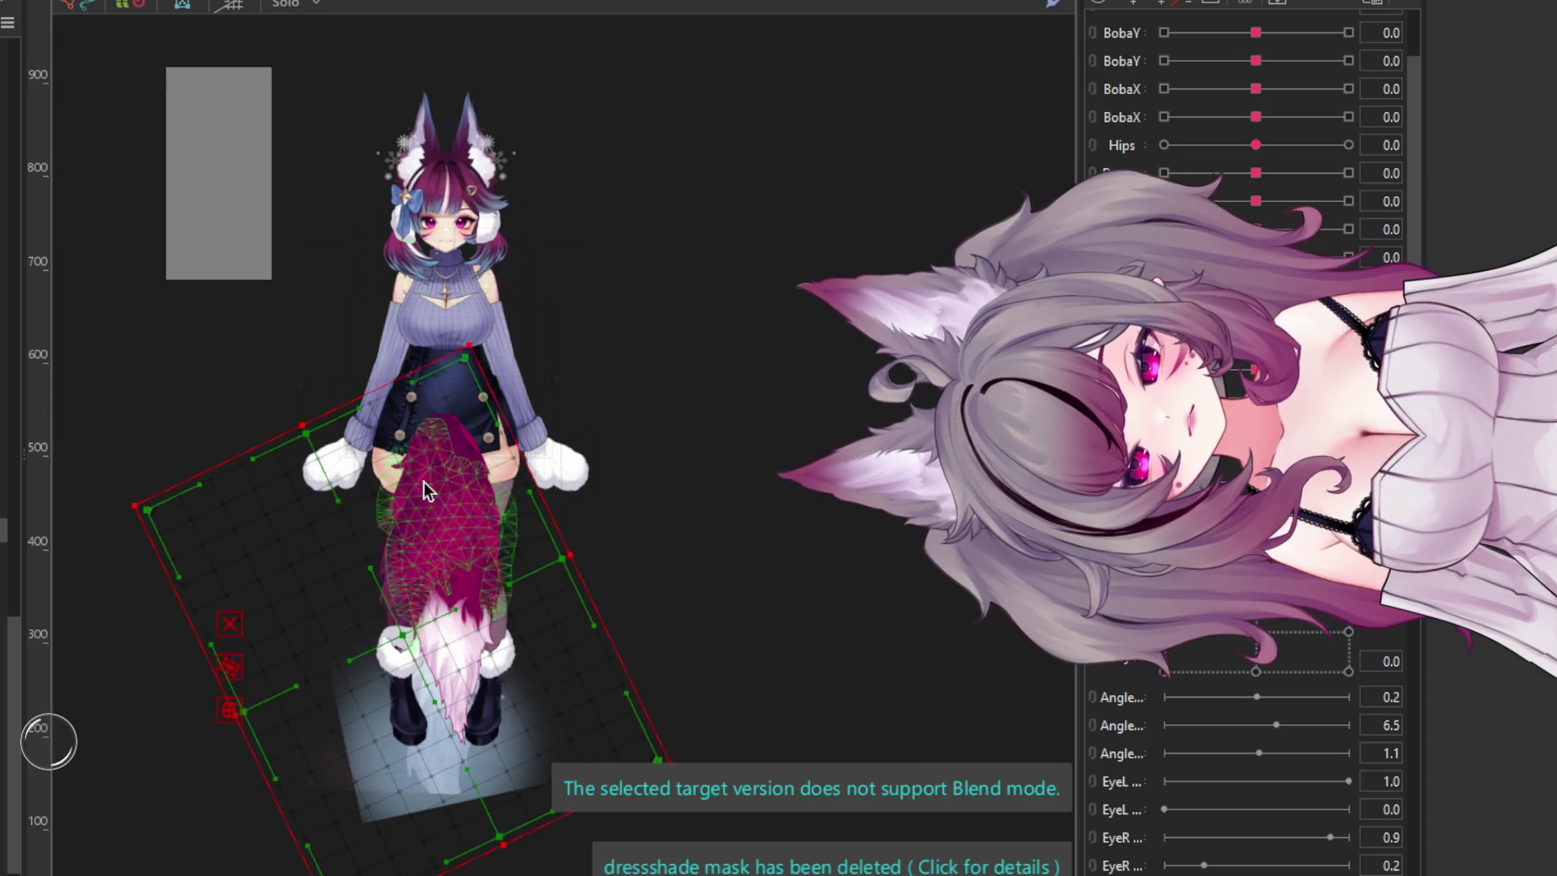
key("ctrl+z")
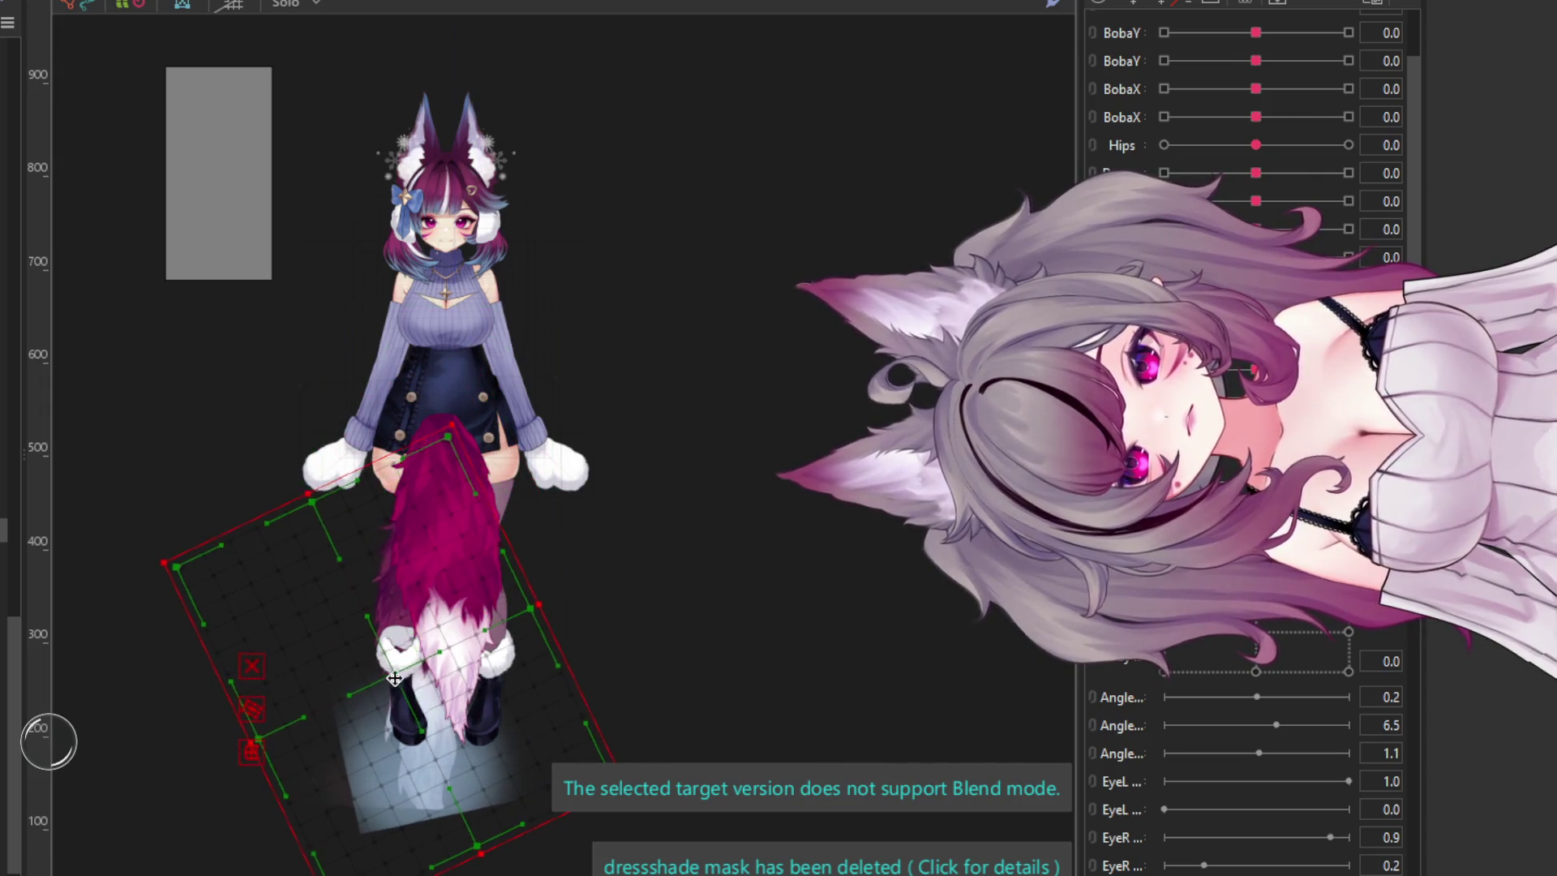
mouse_move(392, 681)
left_mouse_down()
mouse_move(594, 605)
mouse_move(422, 608)
left_mouse_up()
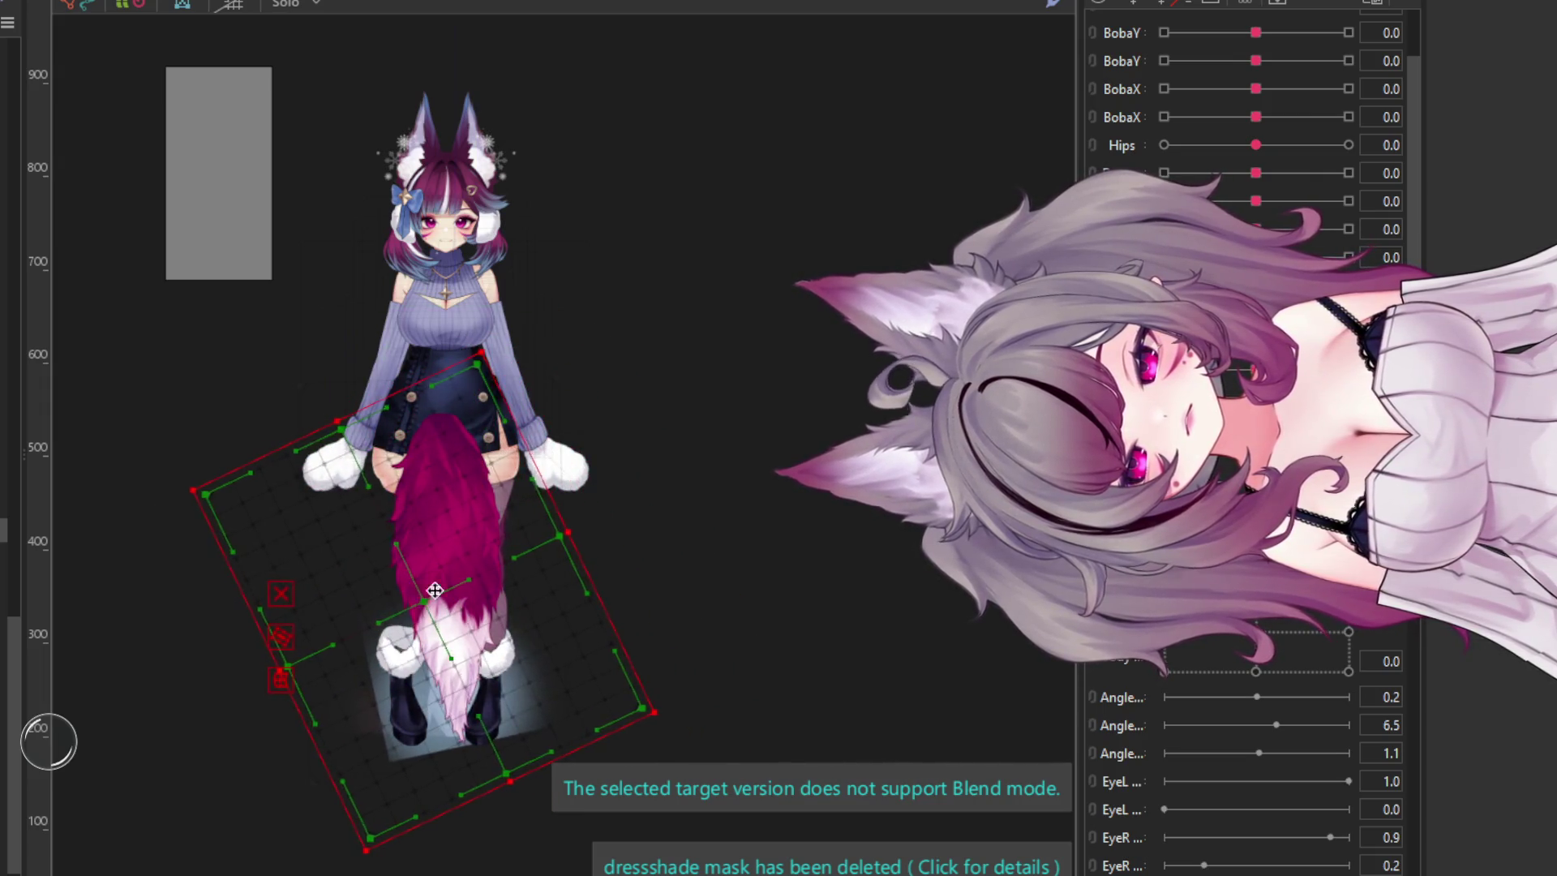
scroll(458, 563, "up", 3)
left_click_drag(676, 497, 678, 474)
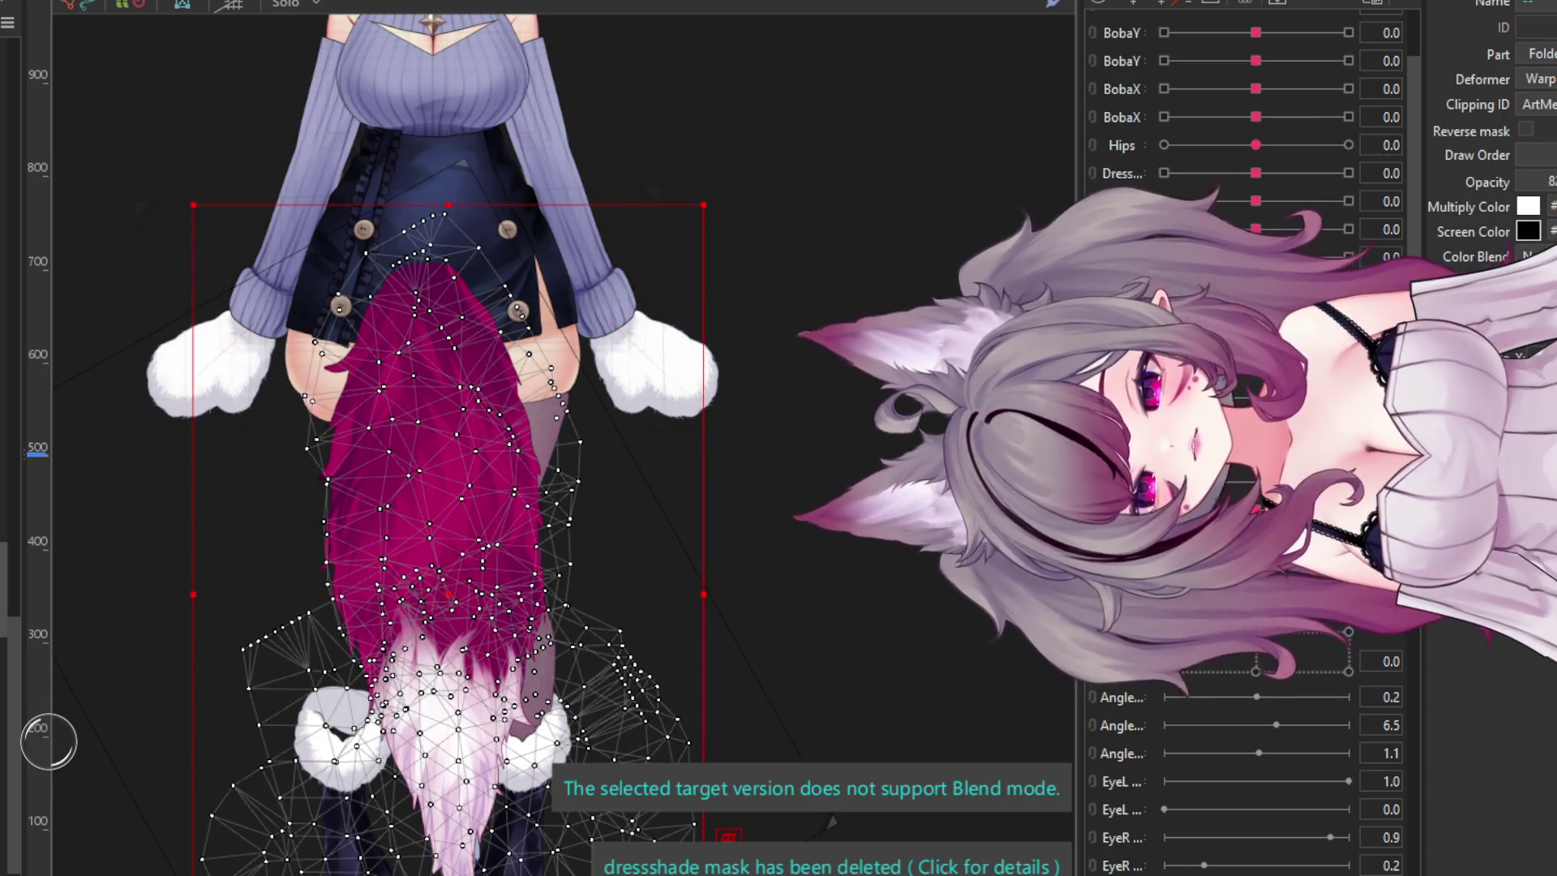
- Inspect the tail meshes, tail-tip, containing group and warp deformer in the Inspector
left_click(438, 486)
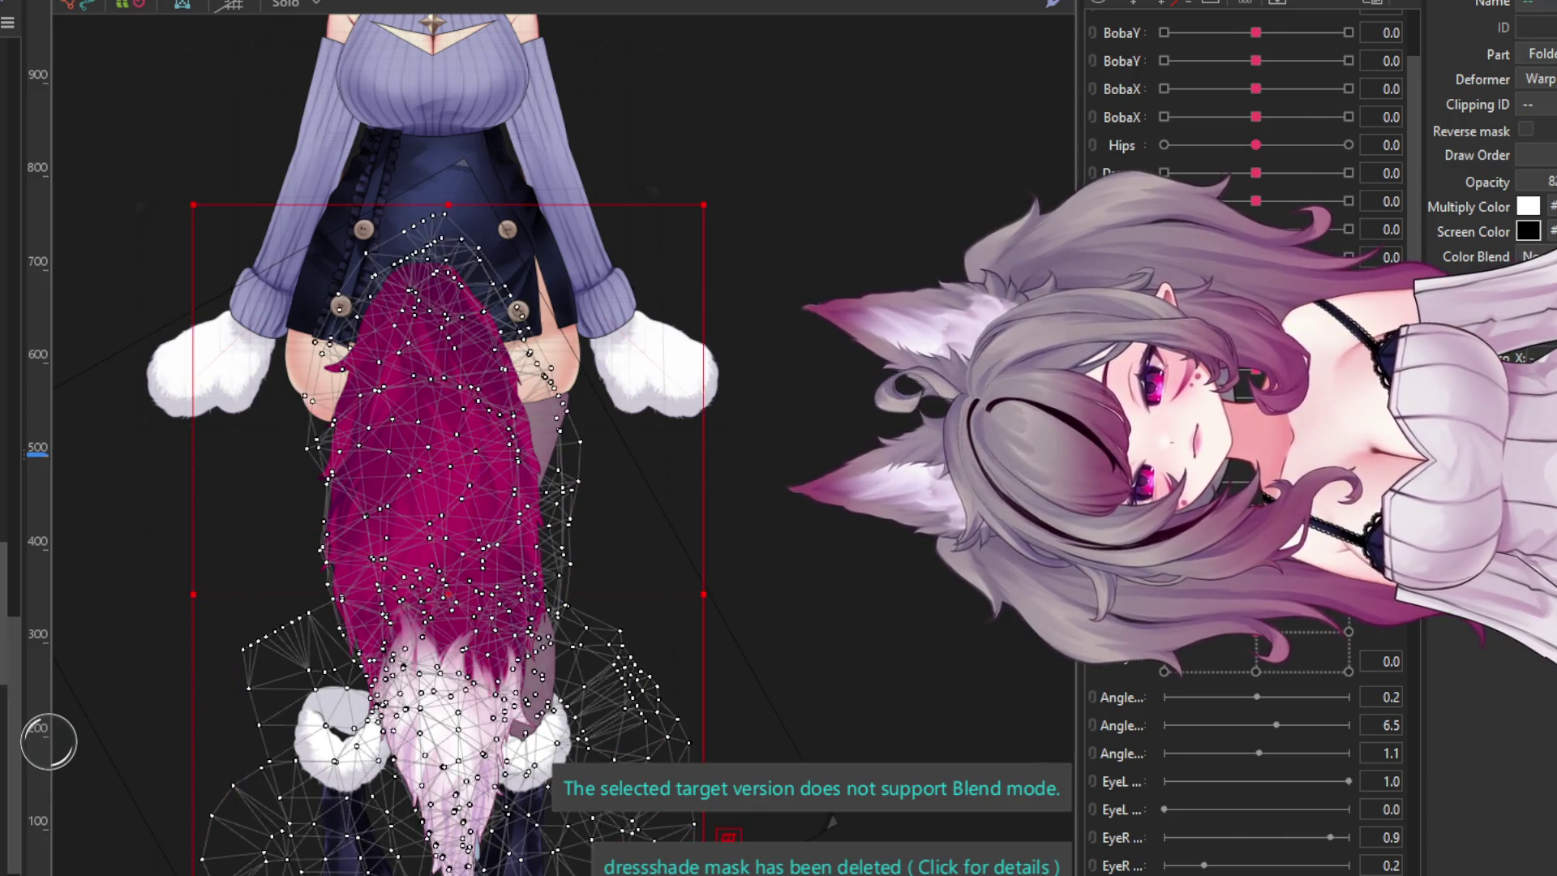
left_click(438, 486)
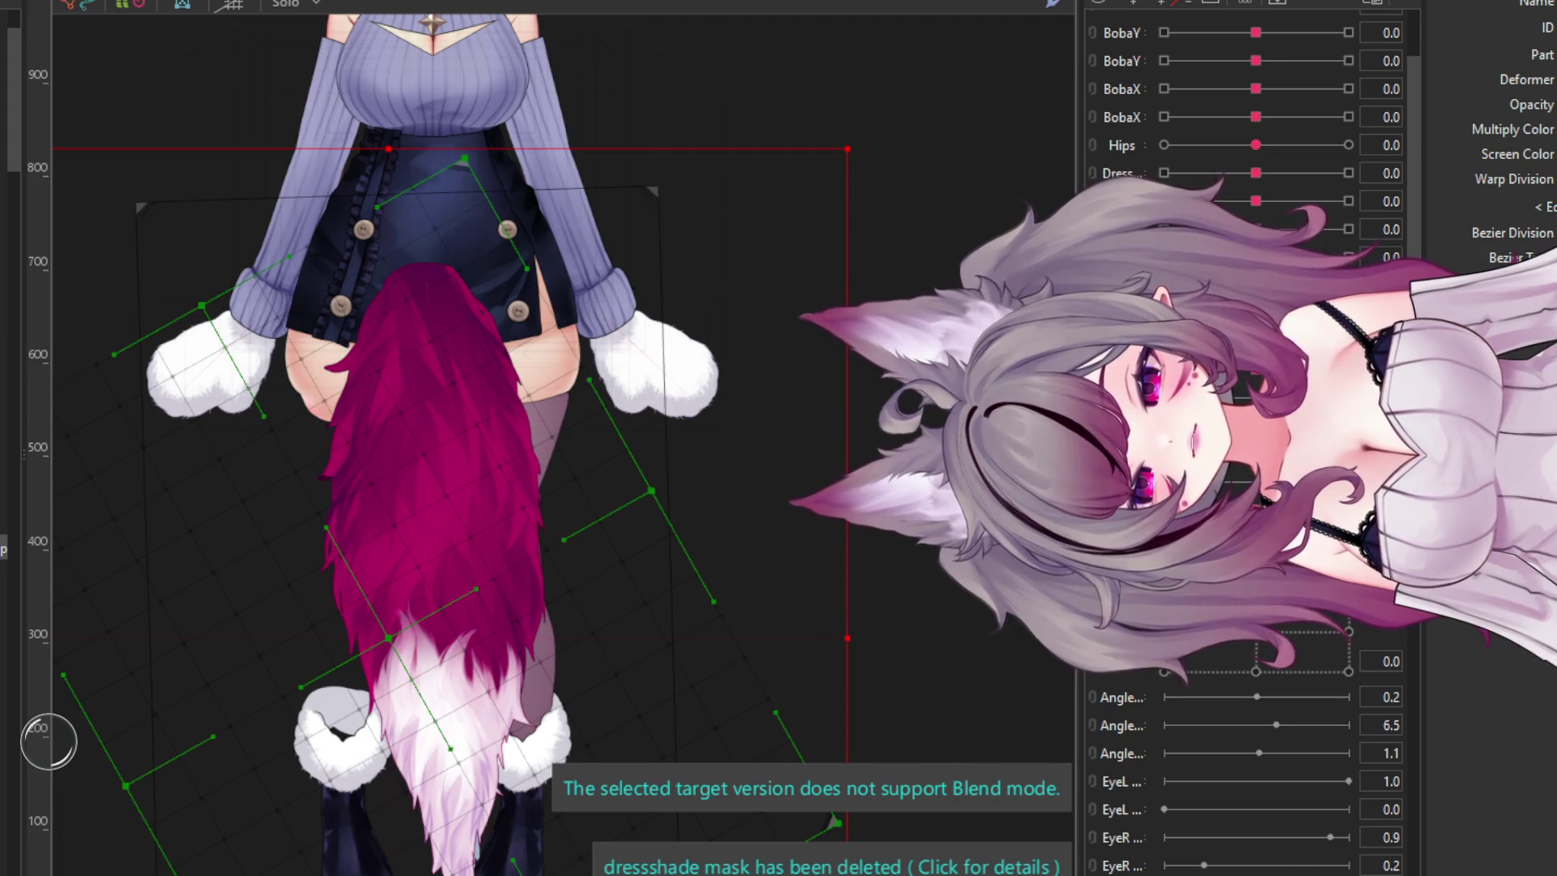
left_click(422, 454)
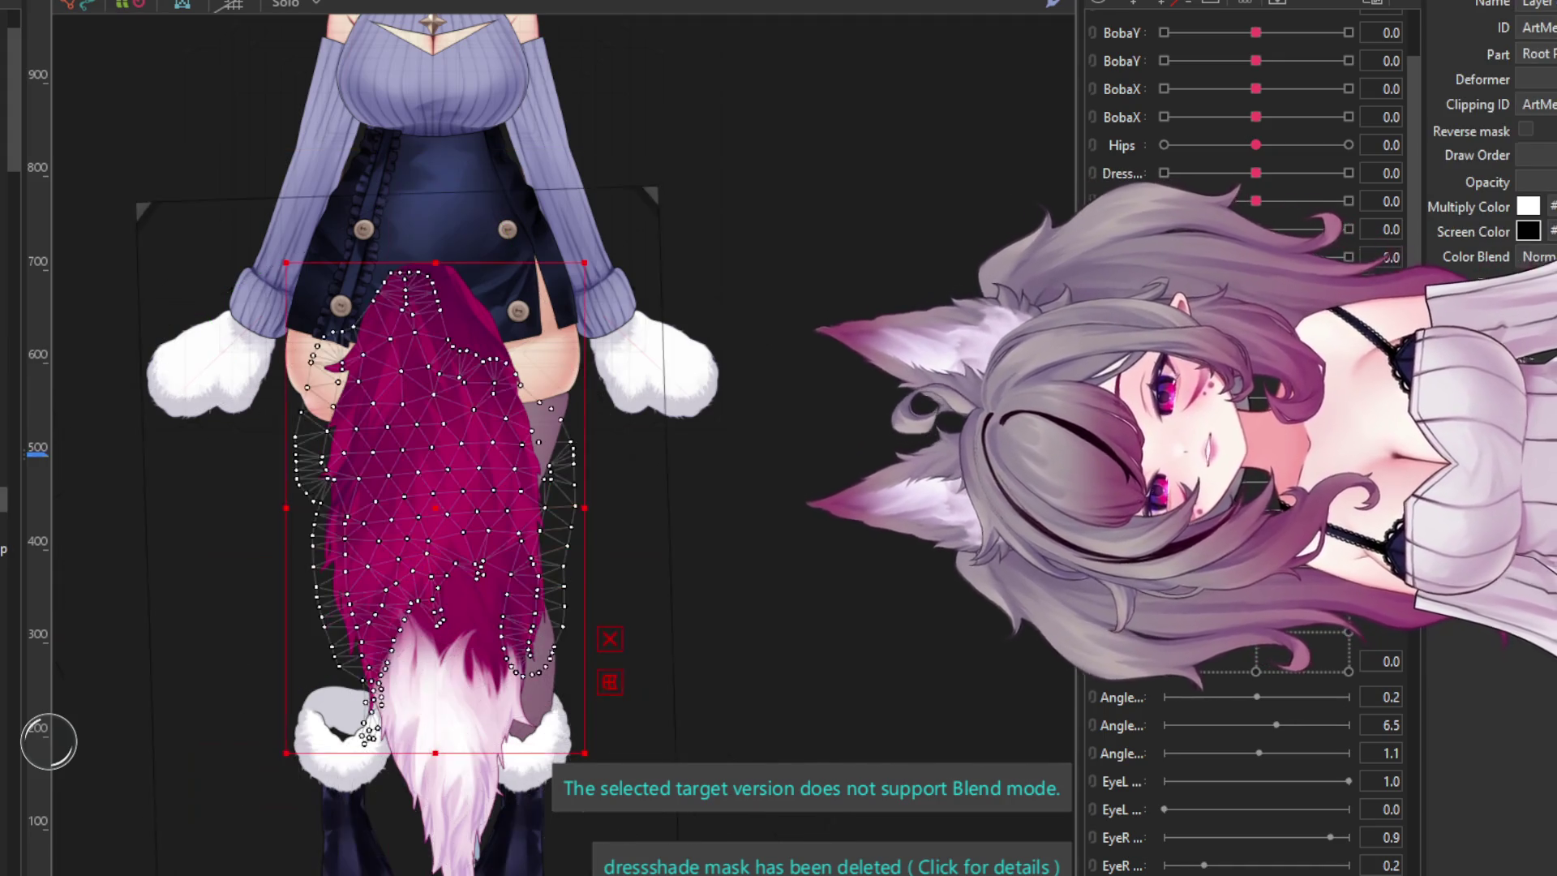
left_click(454, 713)
left_click(437, 454)
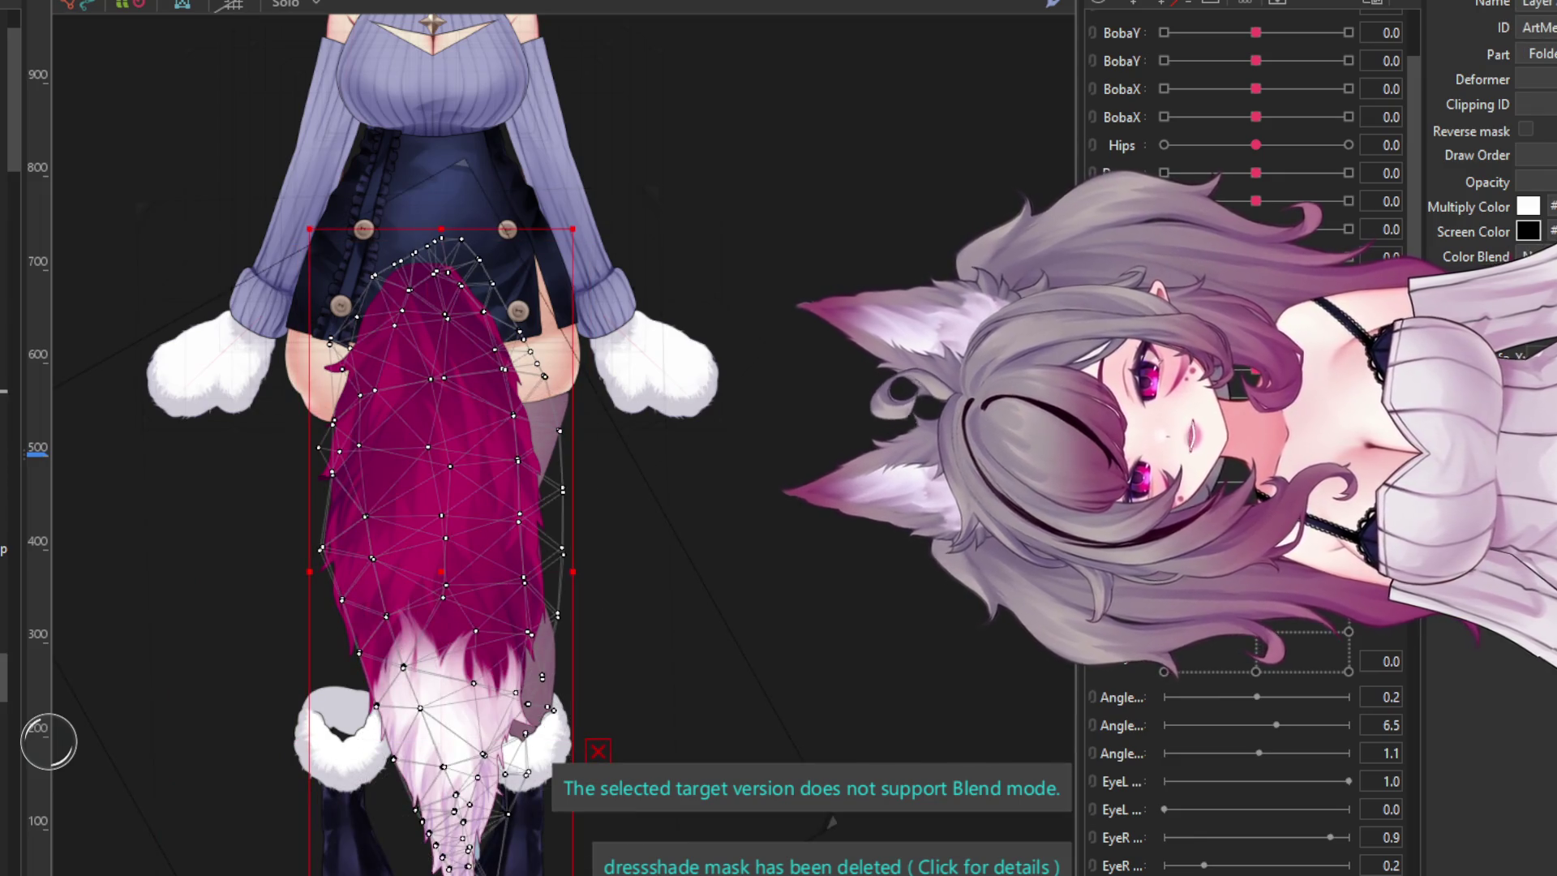
left_click(405, 689)
left_click(446, 487)
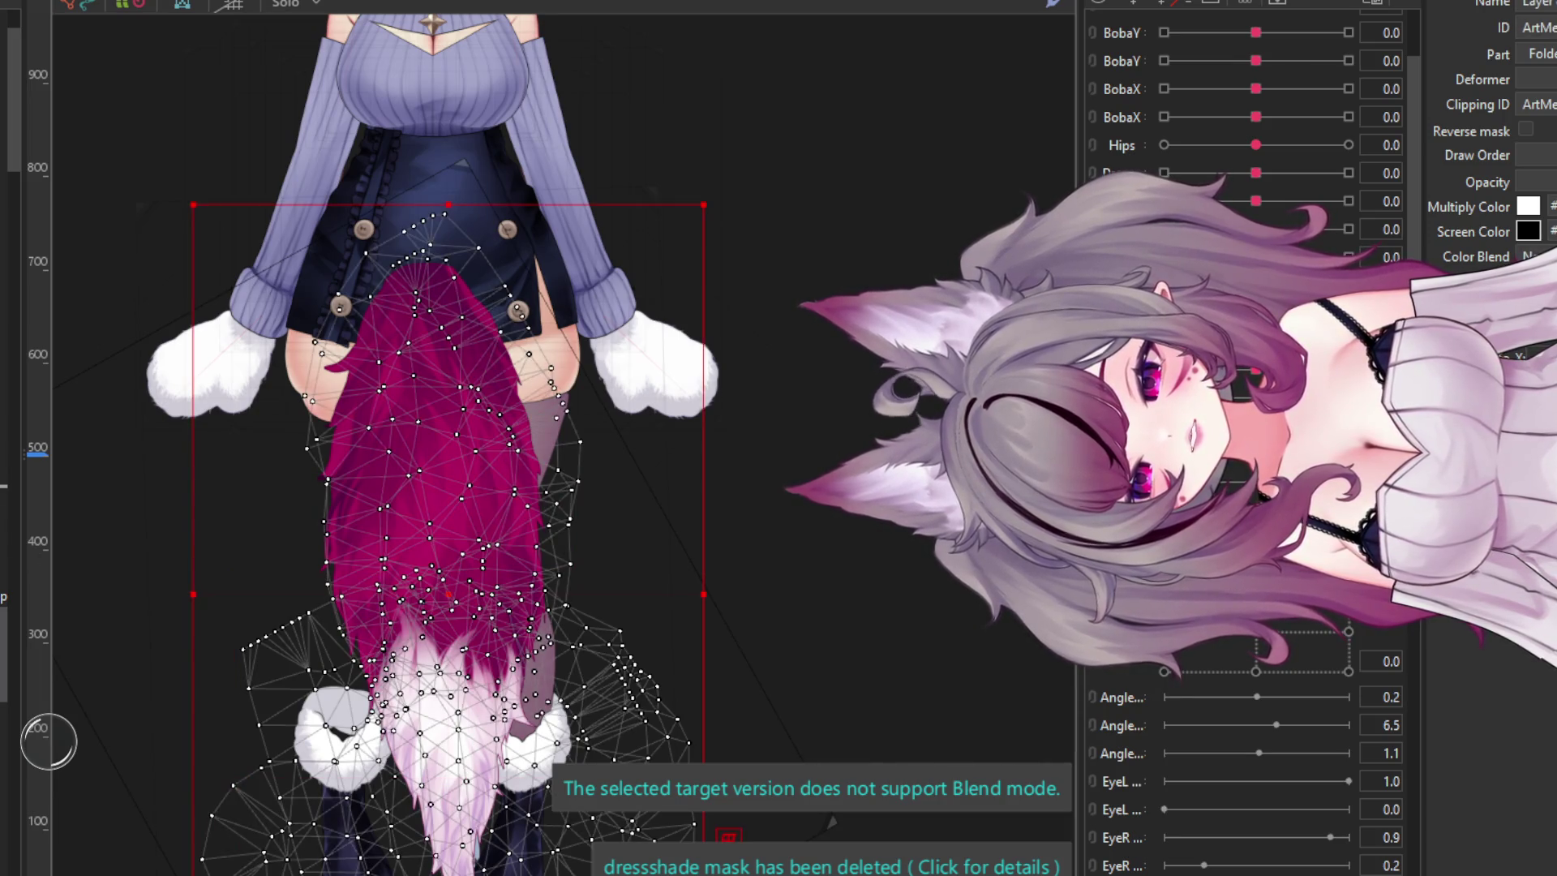
left_click(438, 454)
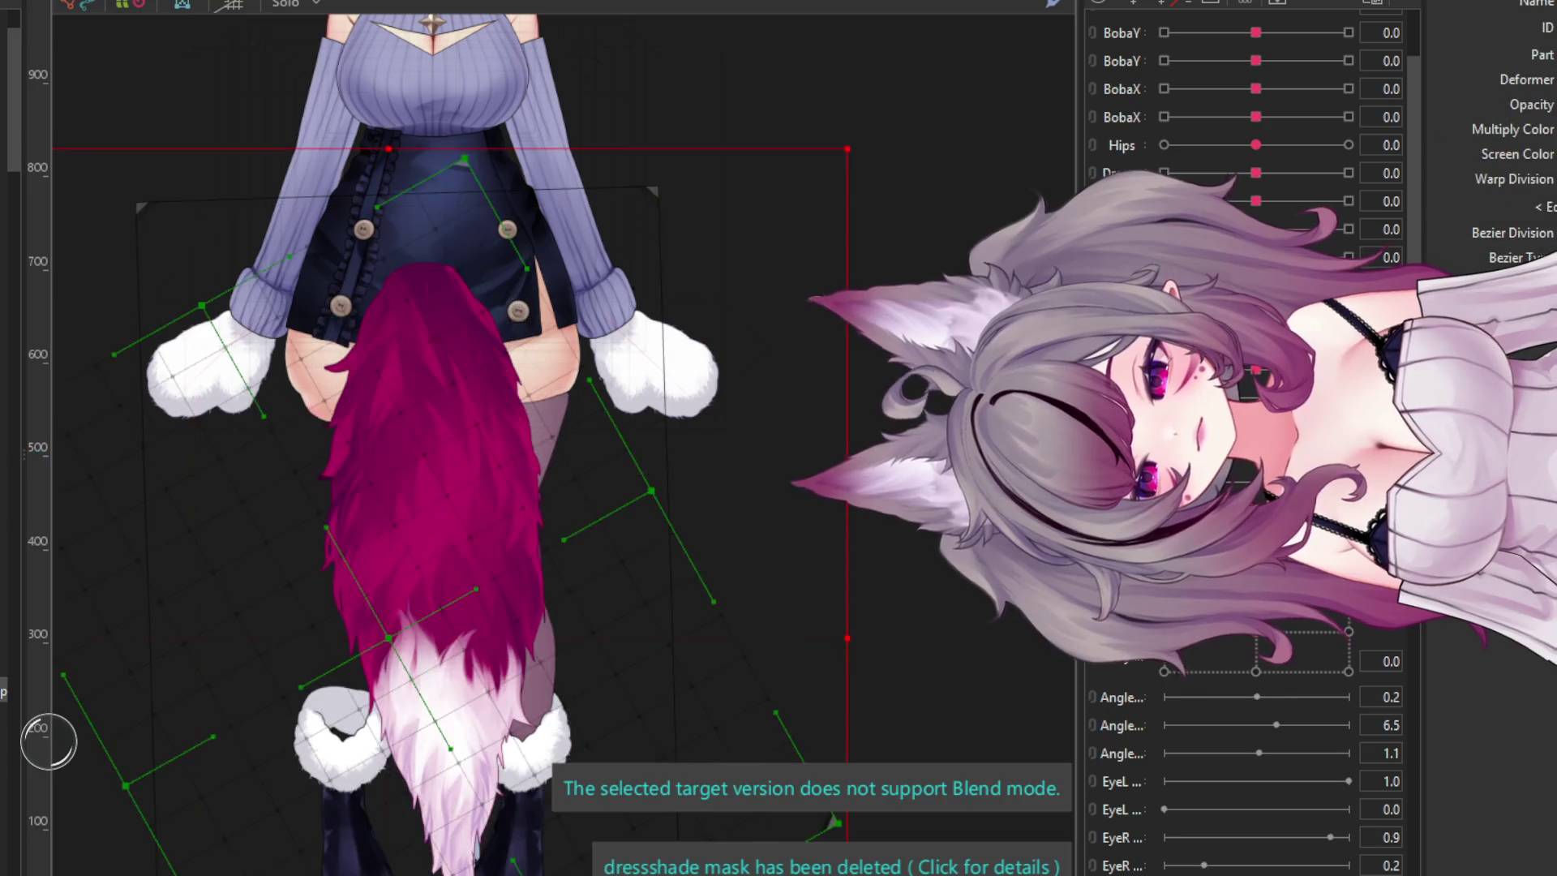
key("Escape")
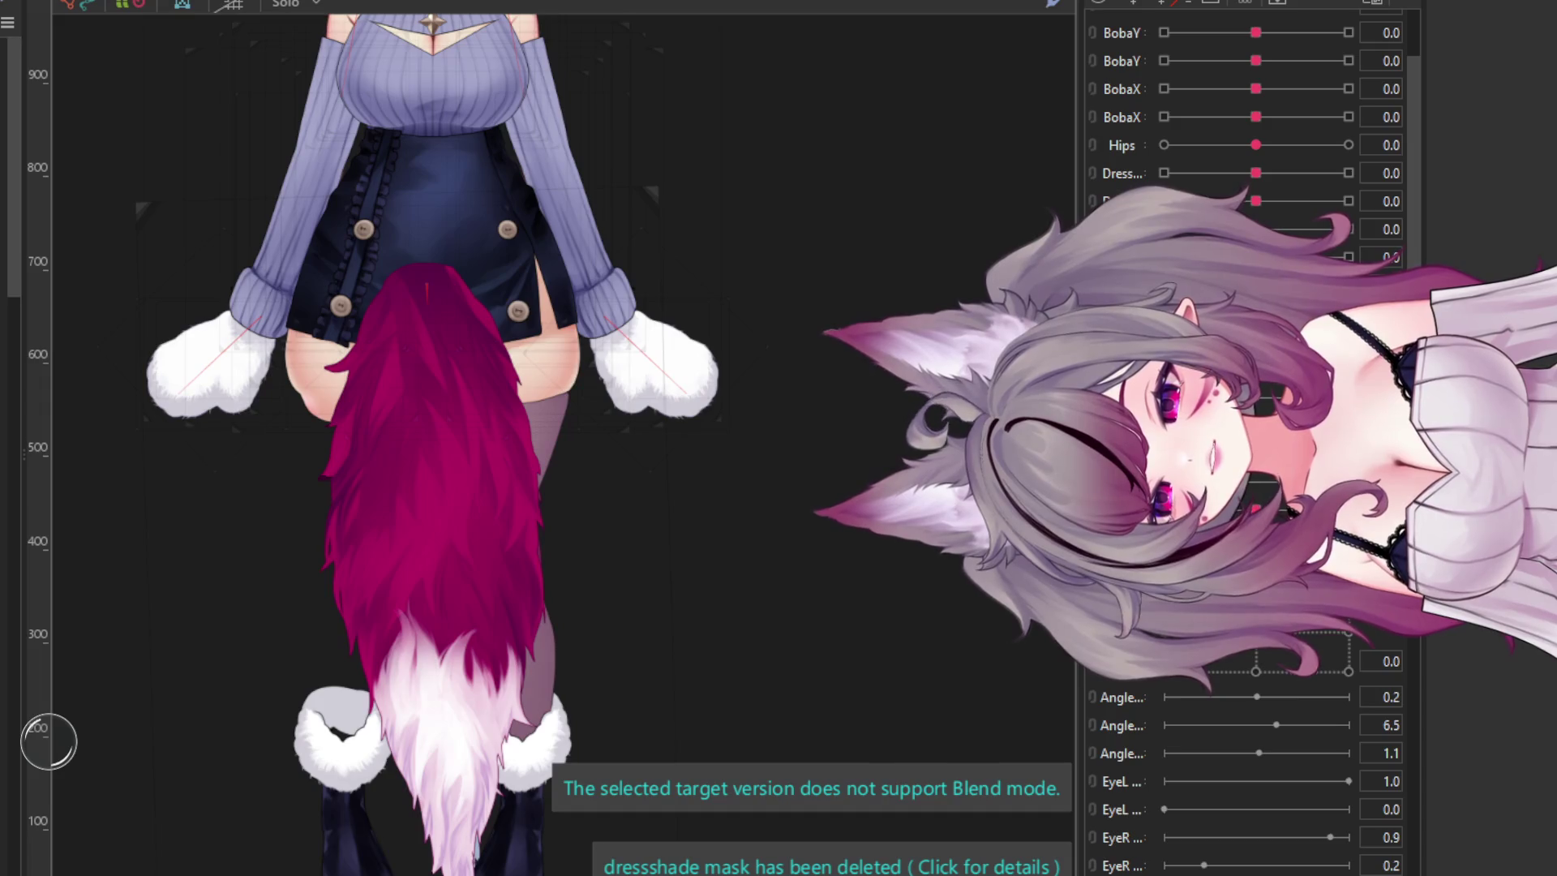
- Recheck the pink tail and white tail-tip meshes, then deselect the tail
left_click(429, 478)
left_click(454, 714)
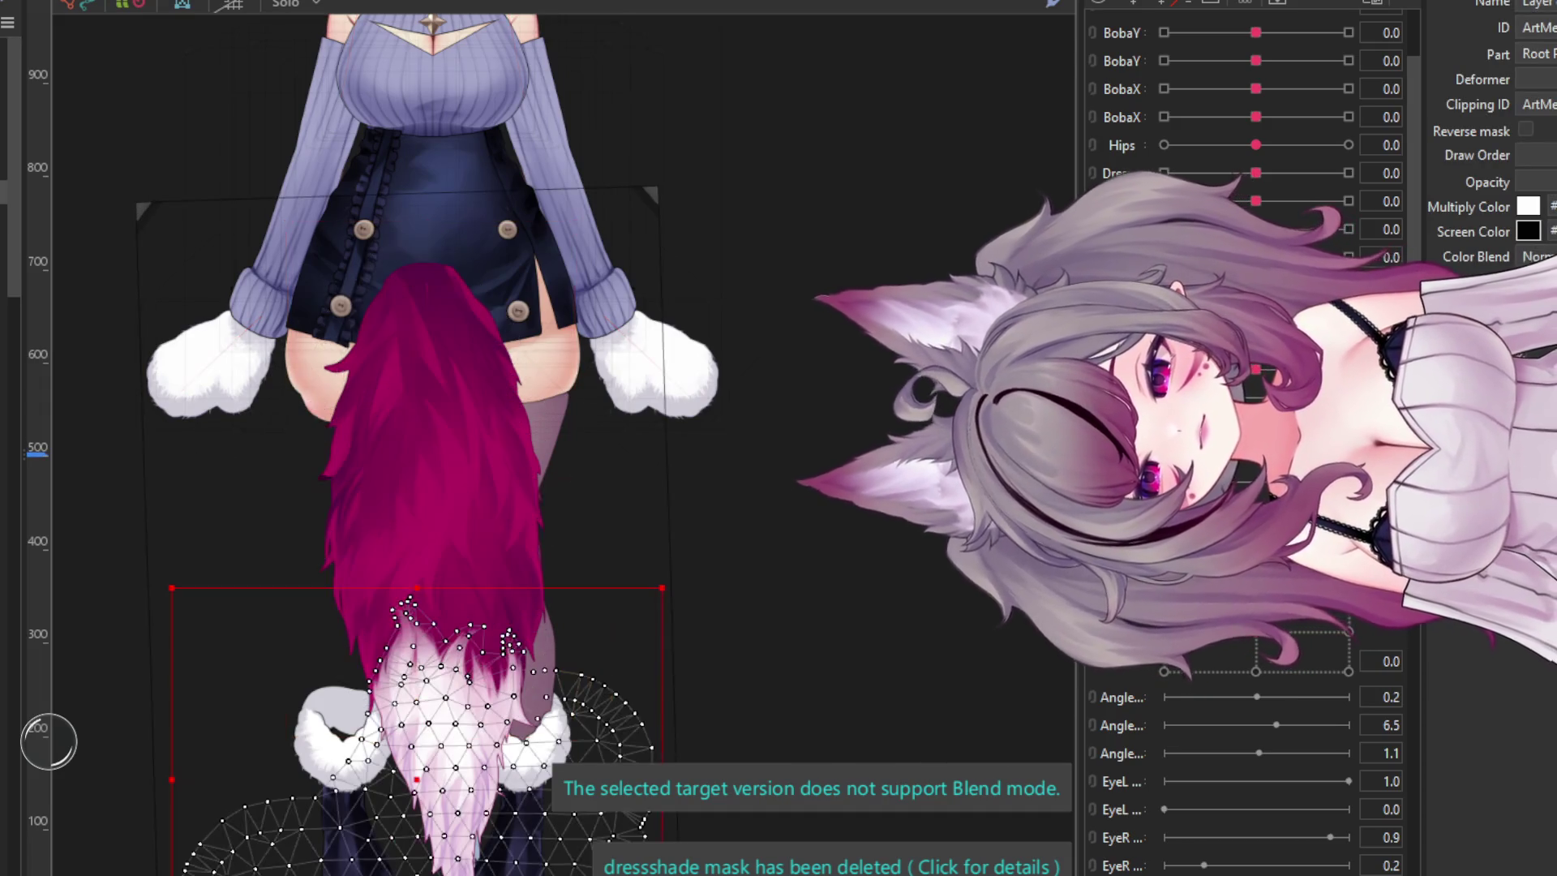
left_click(430, 487)
left_click(730, 486)
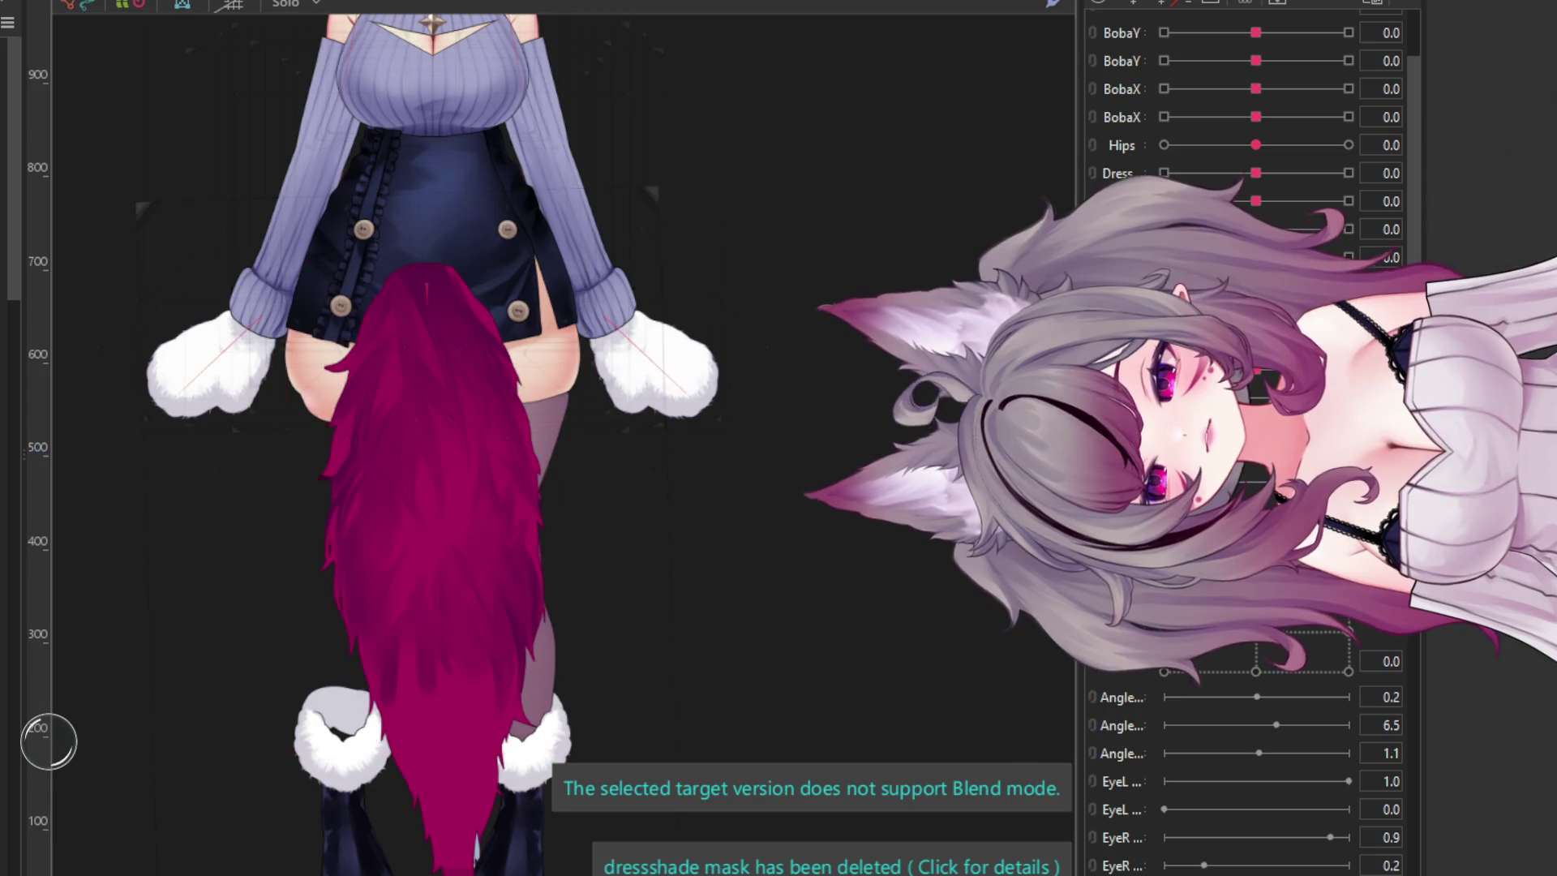
left_click(429, 486)
left_click(122, 527)
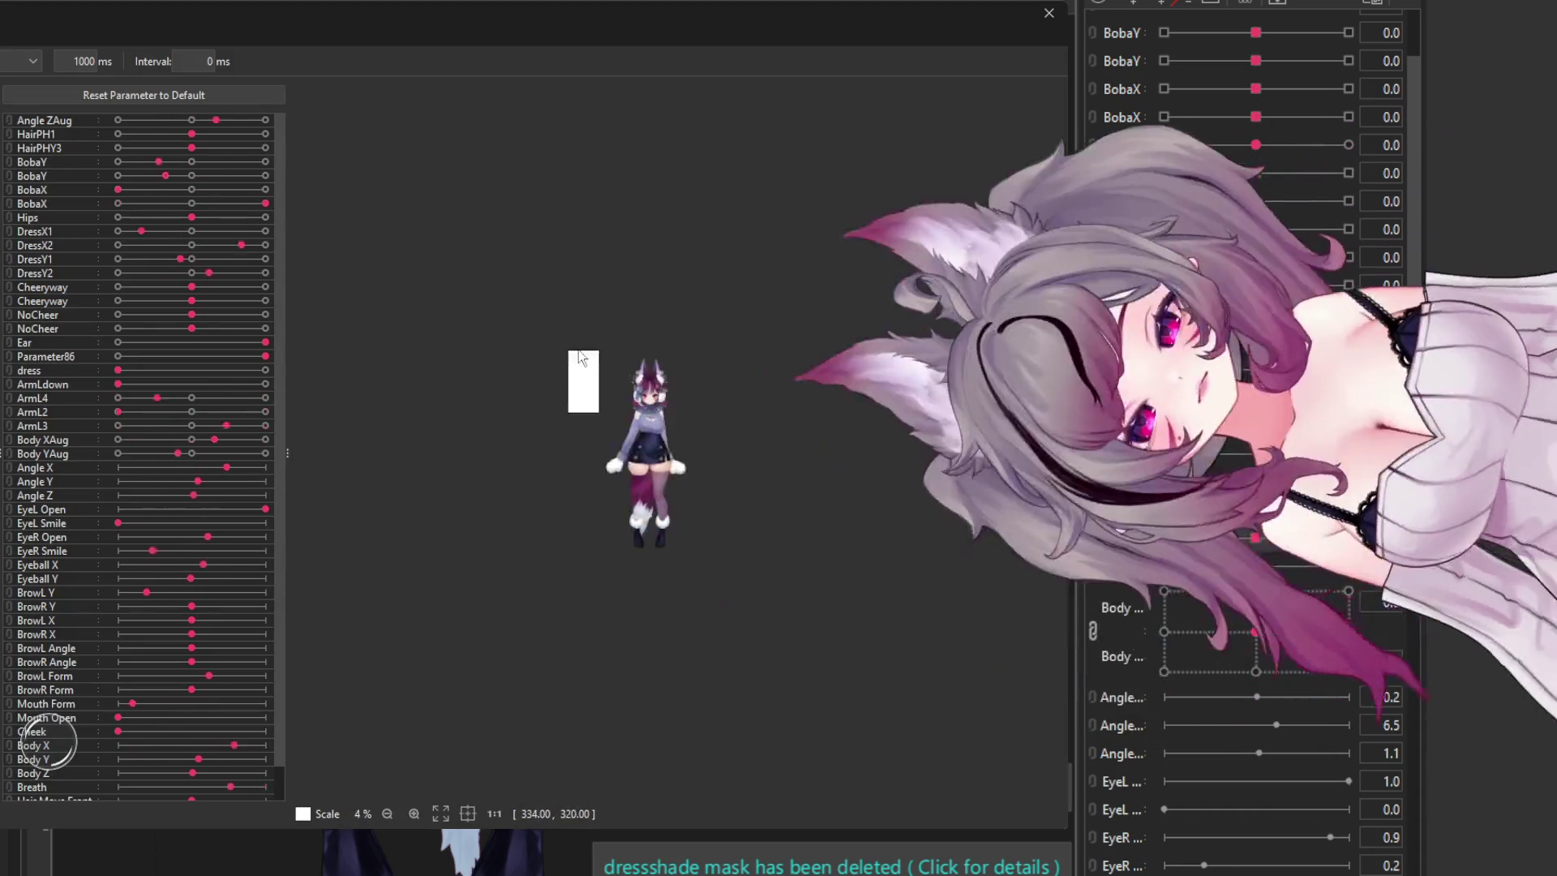
scroll(608, 496, "up", 3)
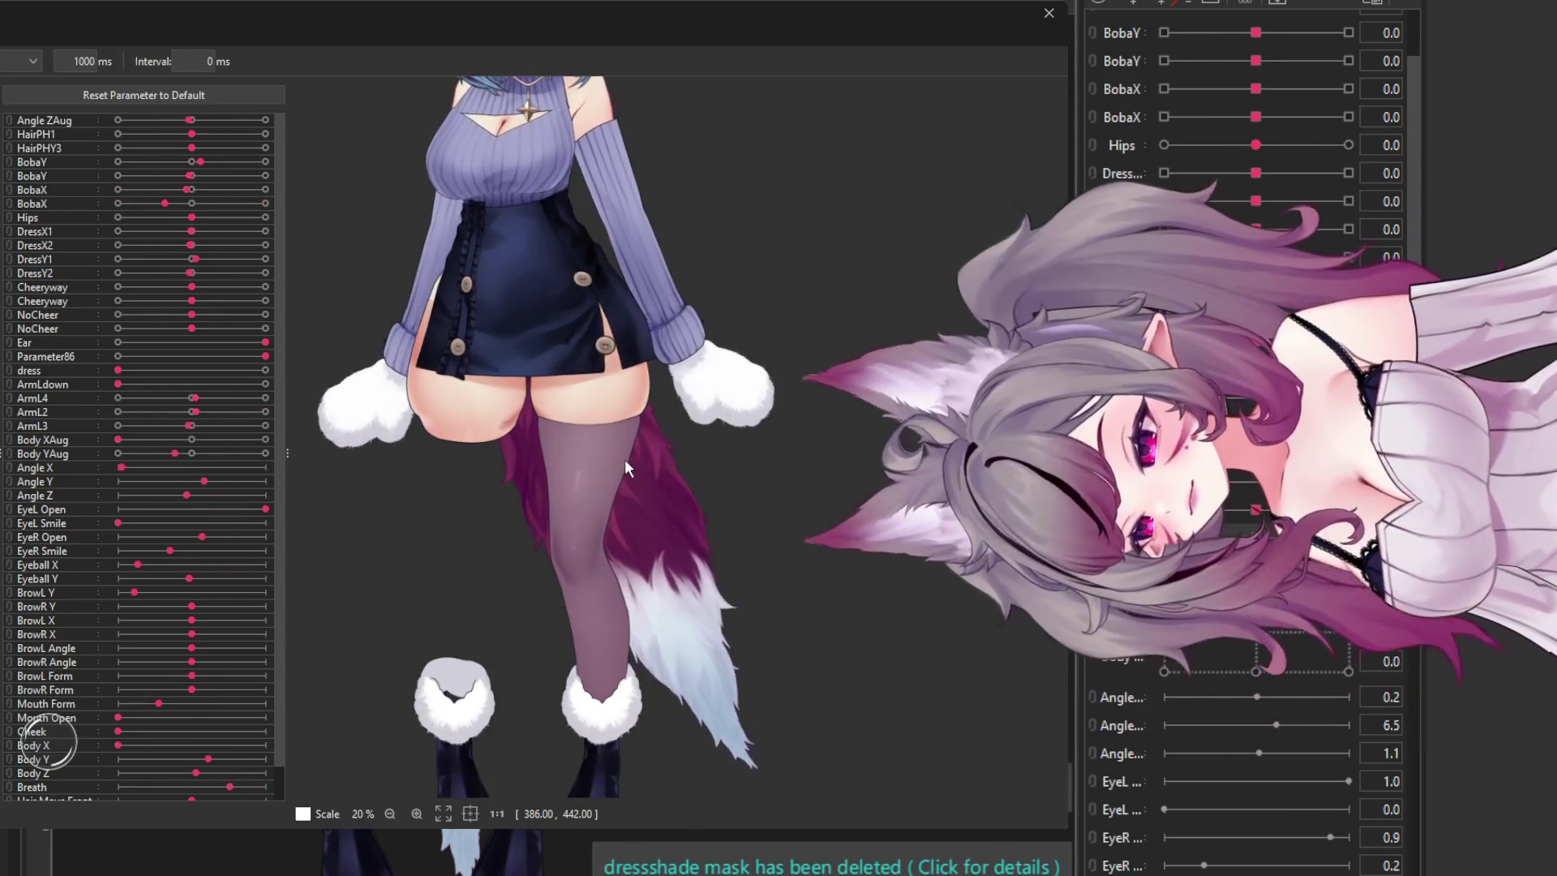
scroll(624, 459, "down", 3)
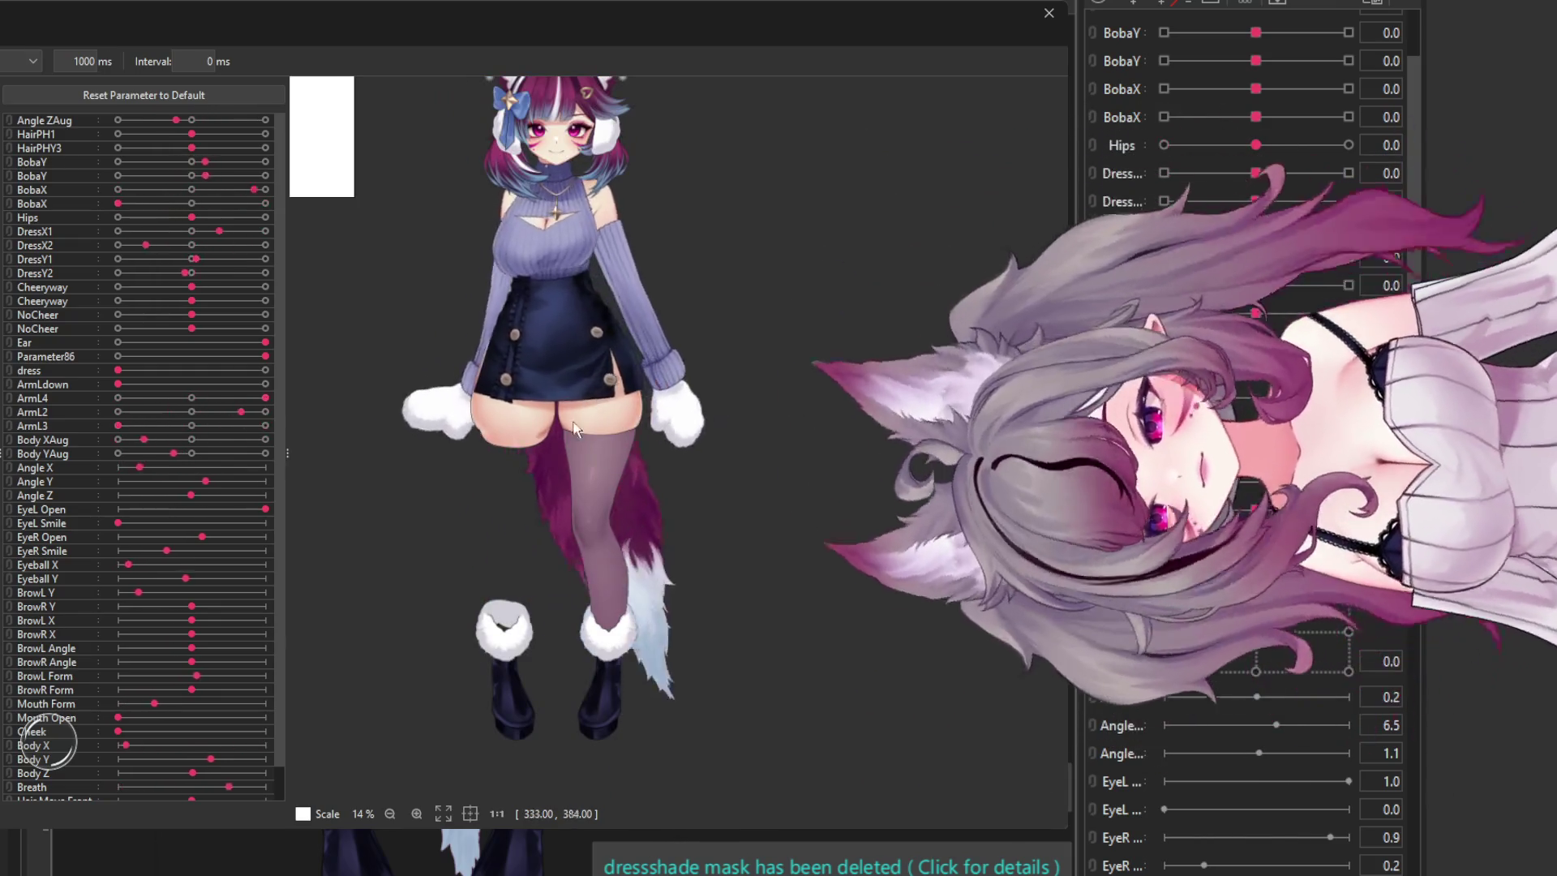
scroll(538, 501, "down", 2)
scroll(548, 335, "up", 2)
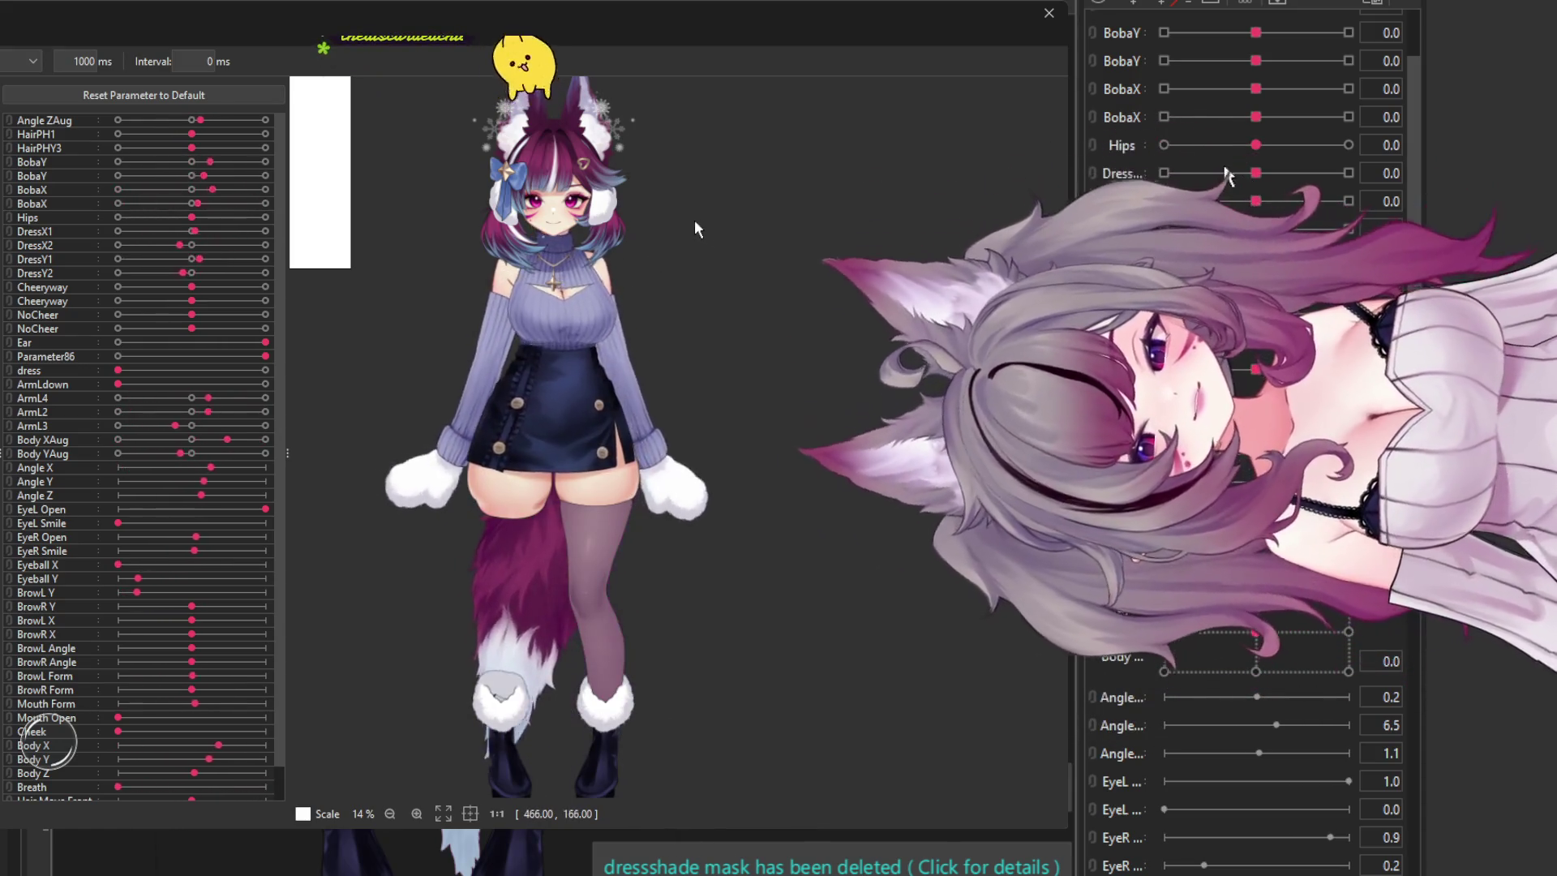
scroll(648, 202, "up", 4)
scroll(473, 431, "down", 5)
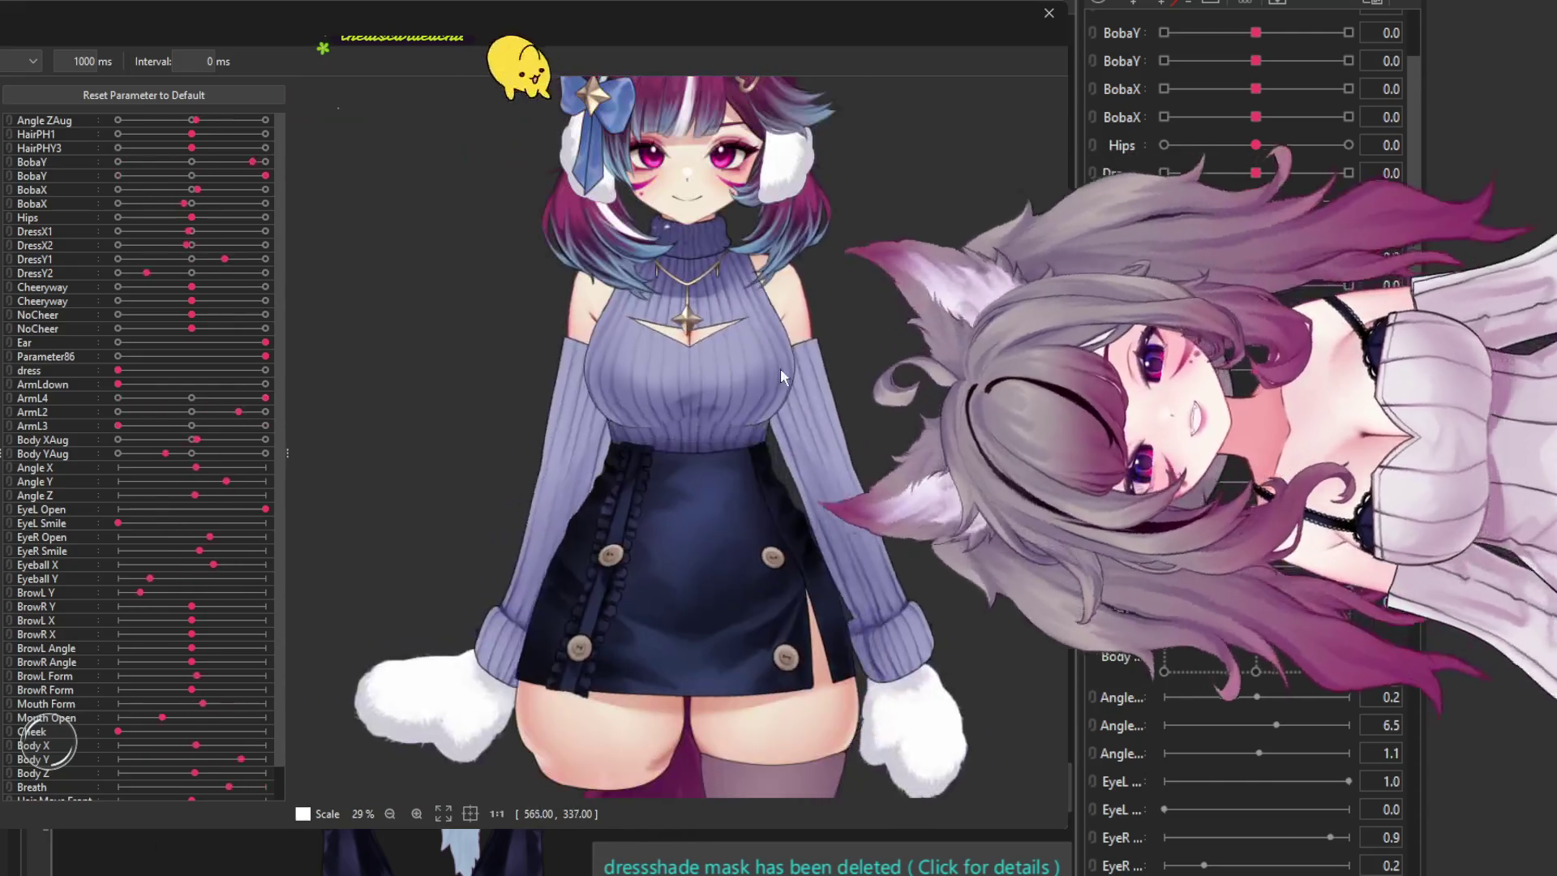
scroll(725, 395, "up", 3)
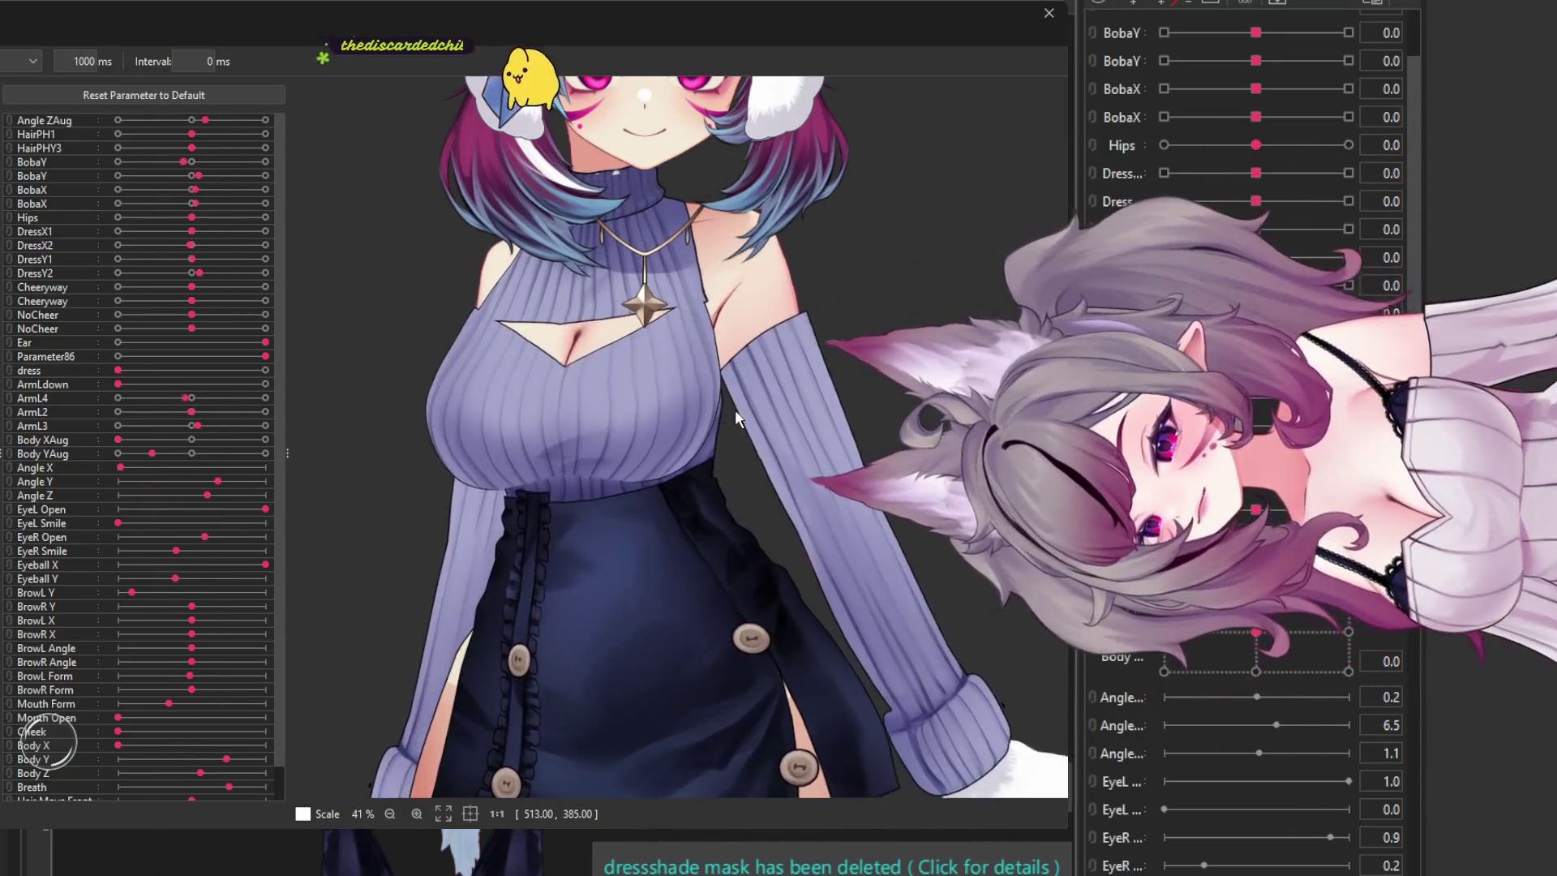
scroll(735, 410, "down", 3)
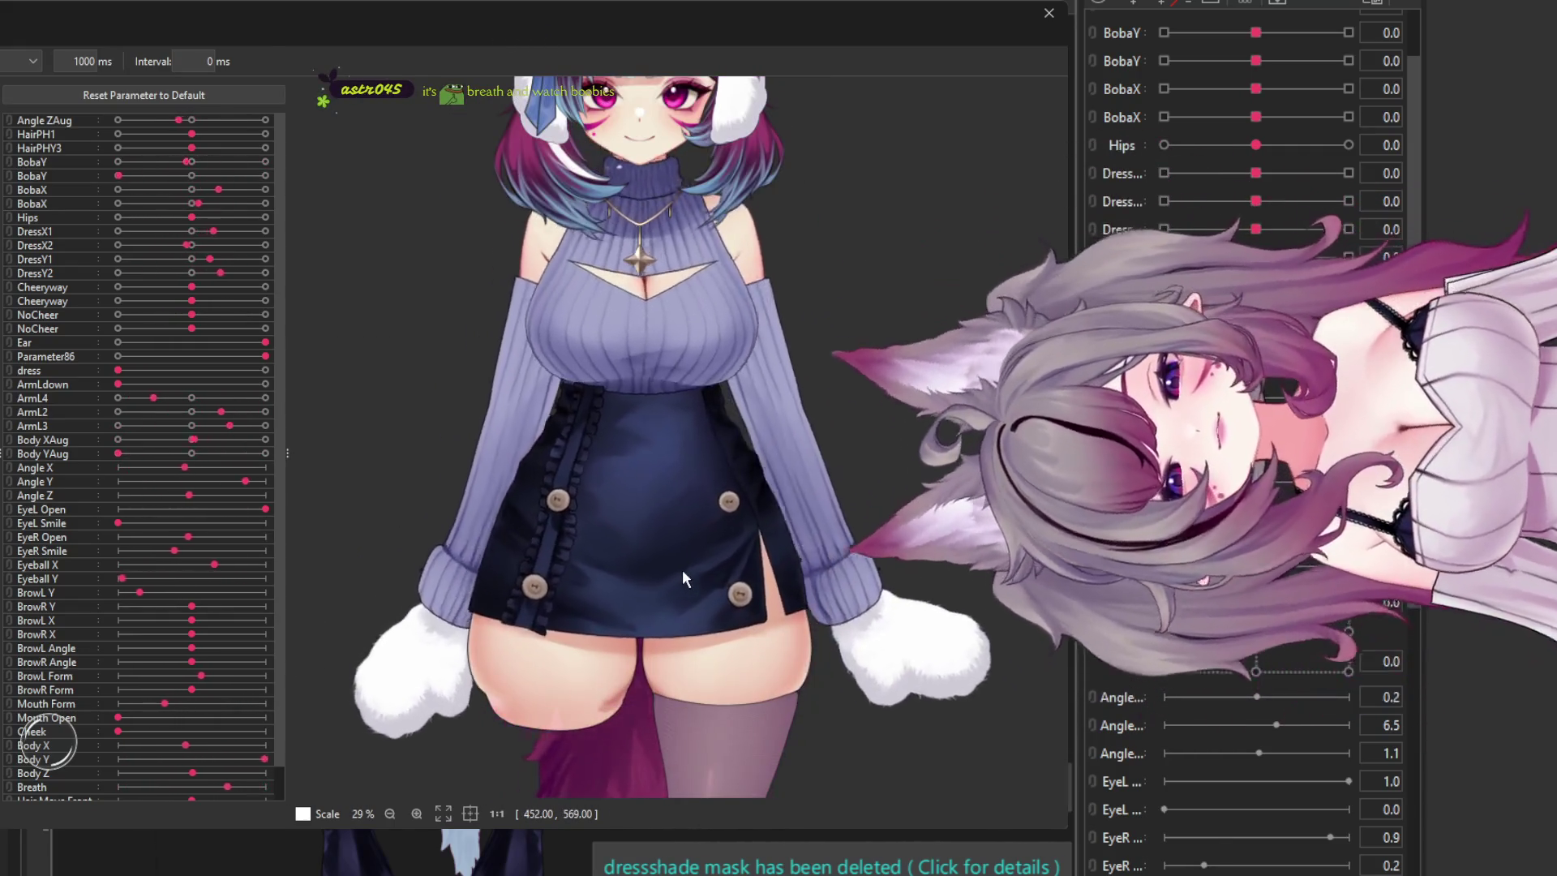
scroll(534, 458, "down", 2)
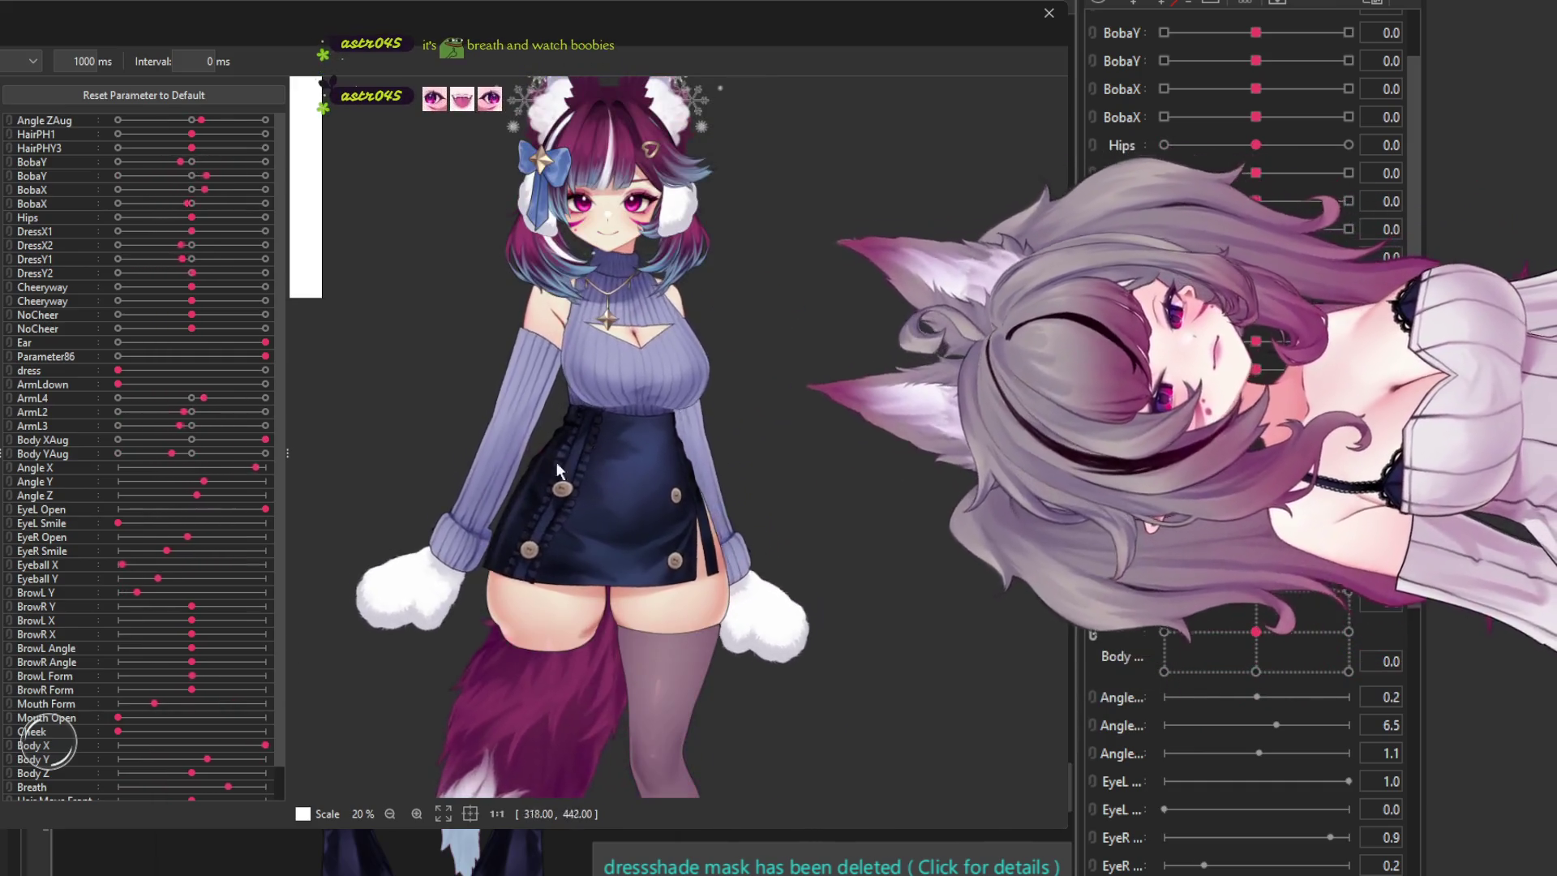
scroll(527, 352, "down", 2)
scroll(593, 343, "up", 2)
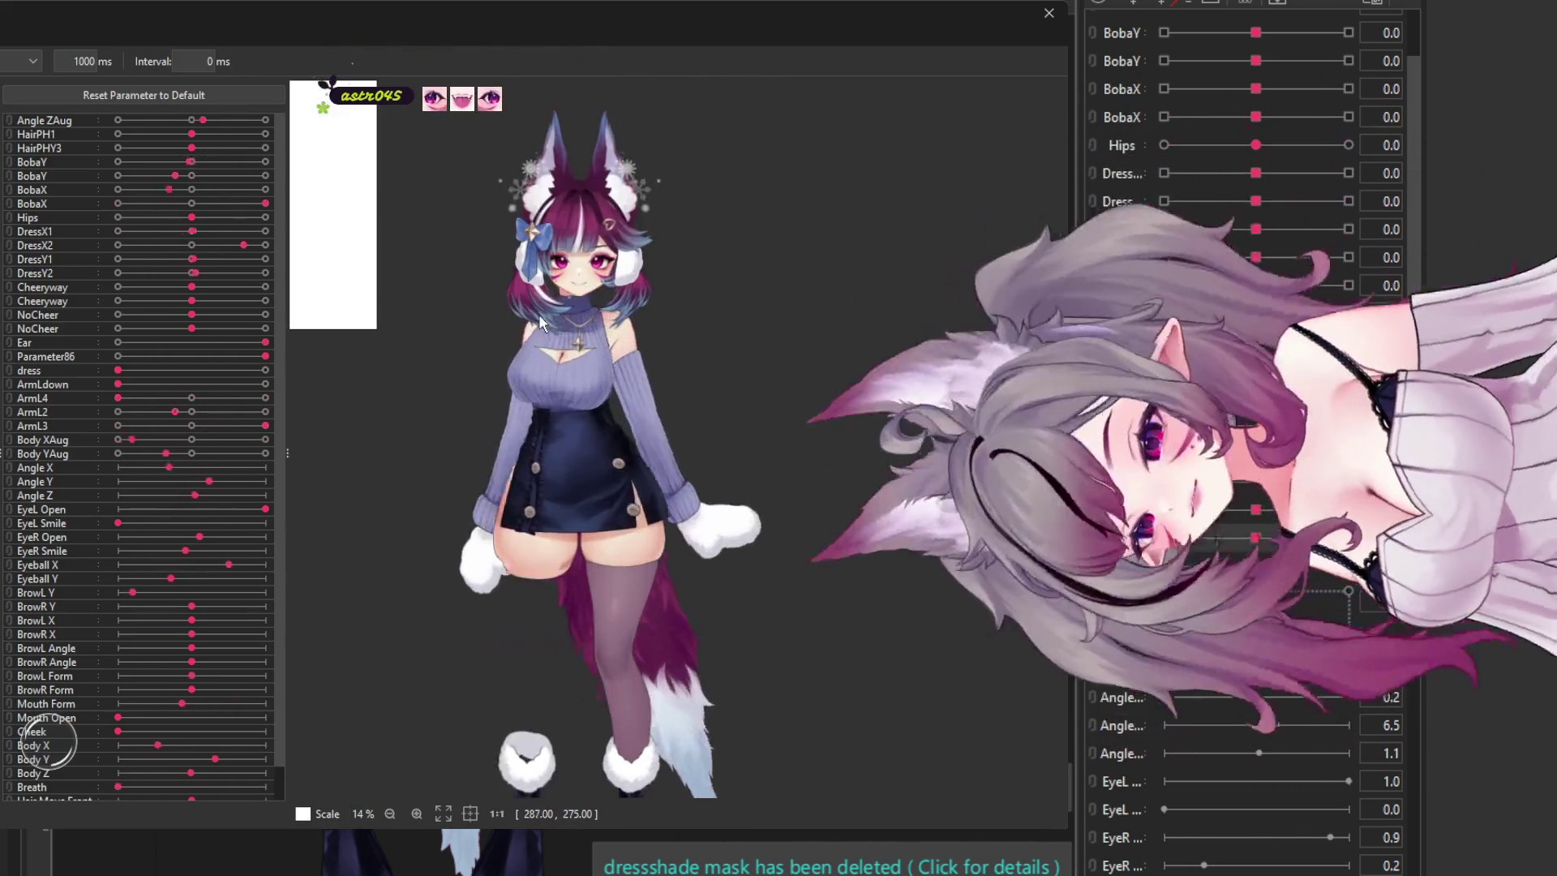
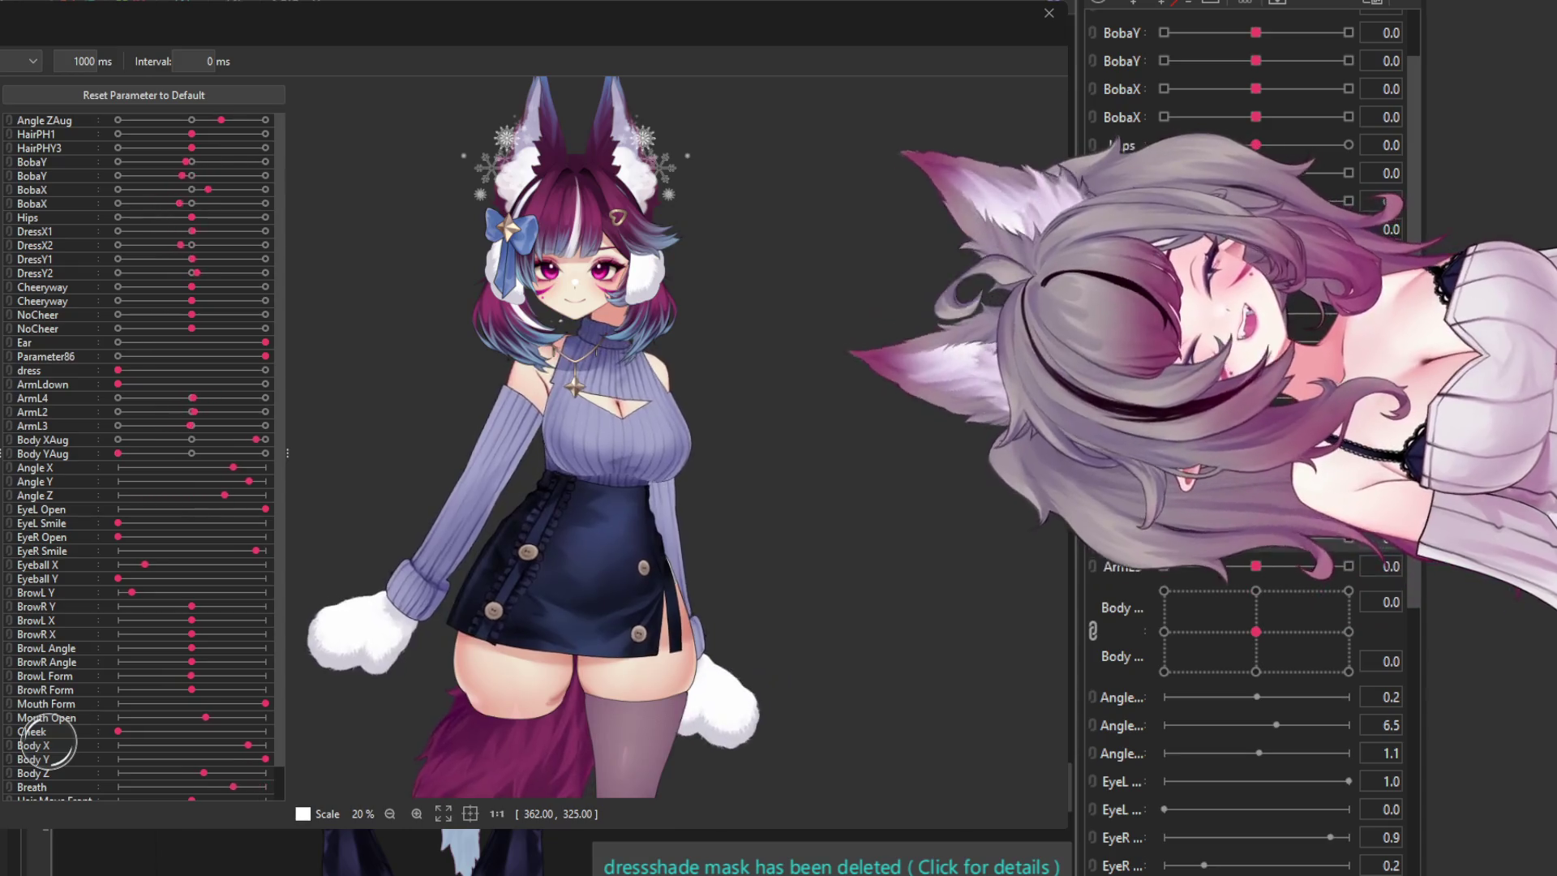
- Zoom out of the random pose preview and dismiss it to get back to the modeling canvas
scroll(580, 454, "down", 2)
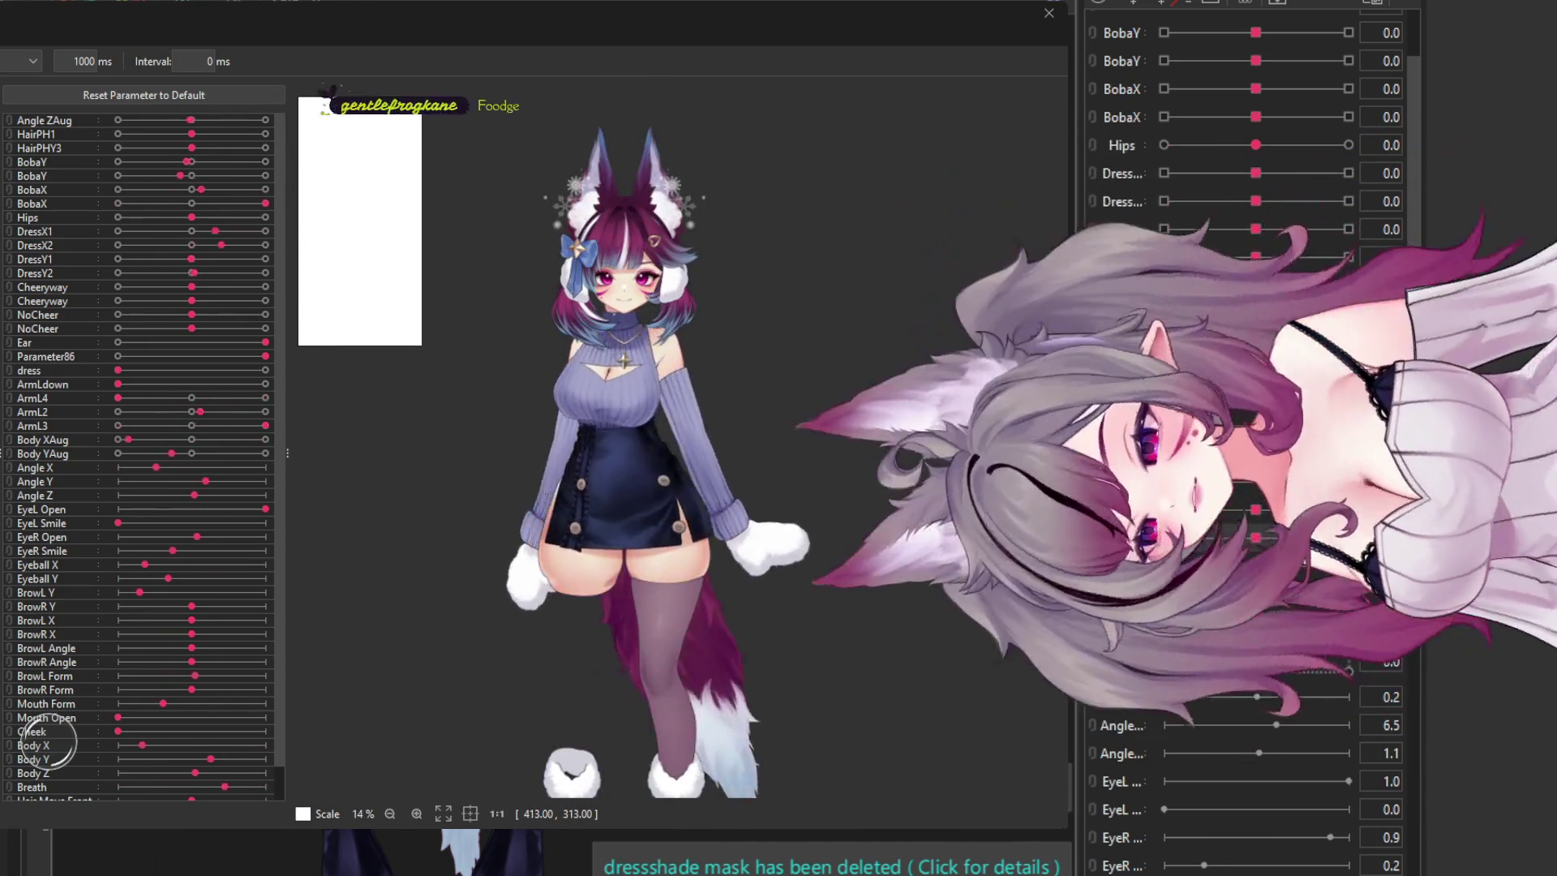
key("Escape")
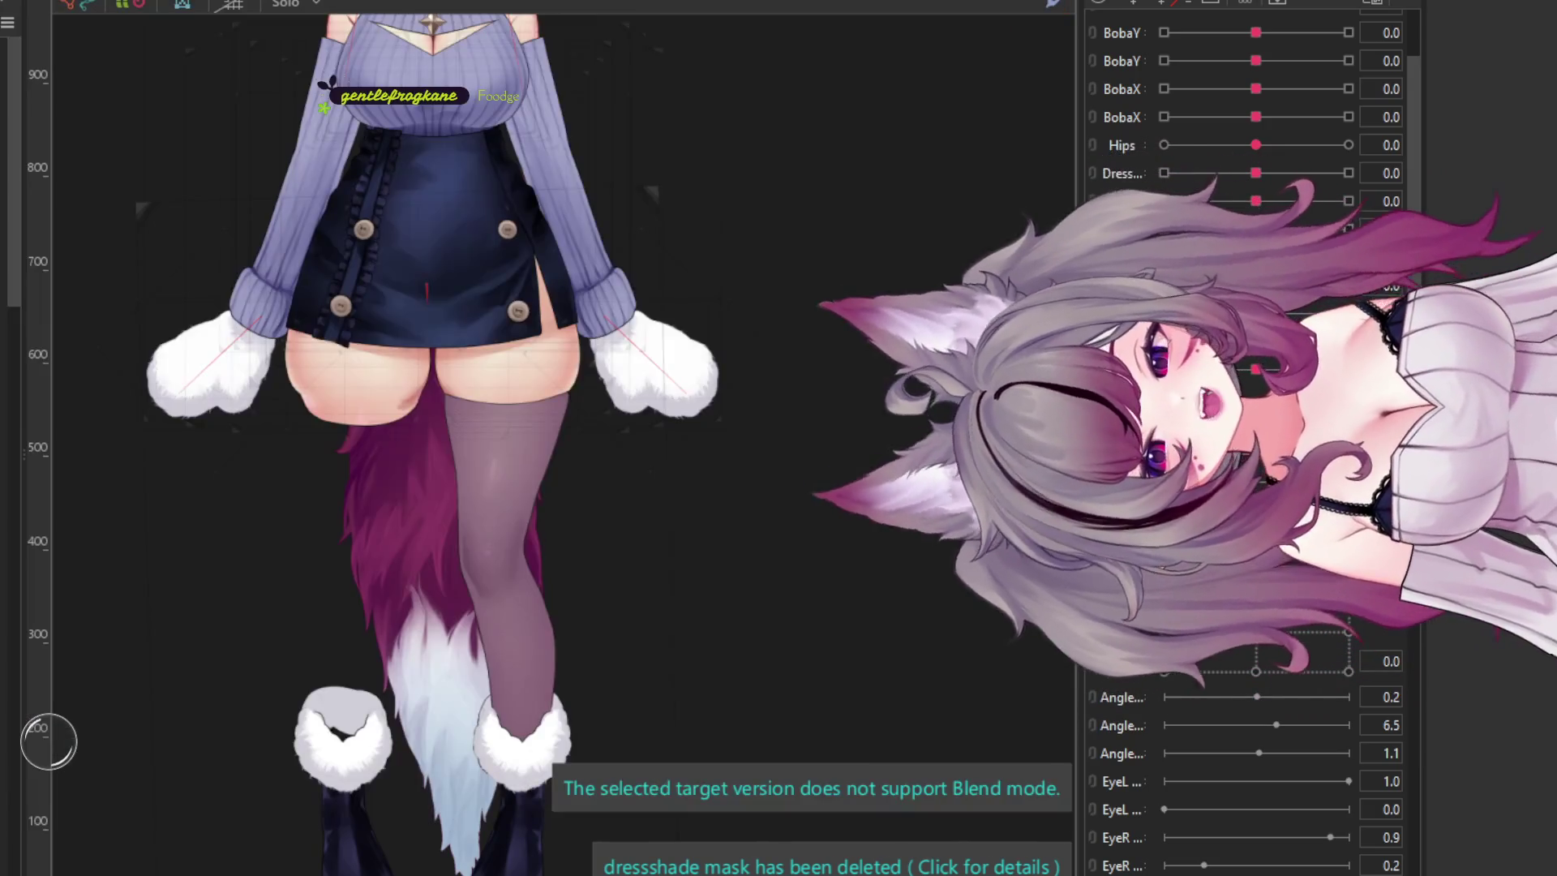
- Step through the dress, sleeve, head, body and lower-body deformers on the canvas
left_click(693, 381)
left_click(755, 431)
scroll(645, 275, "up", 3)
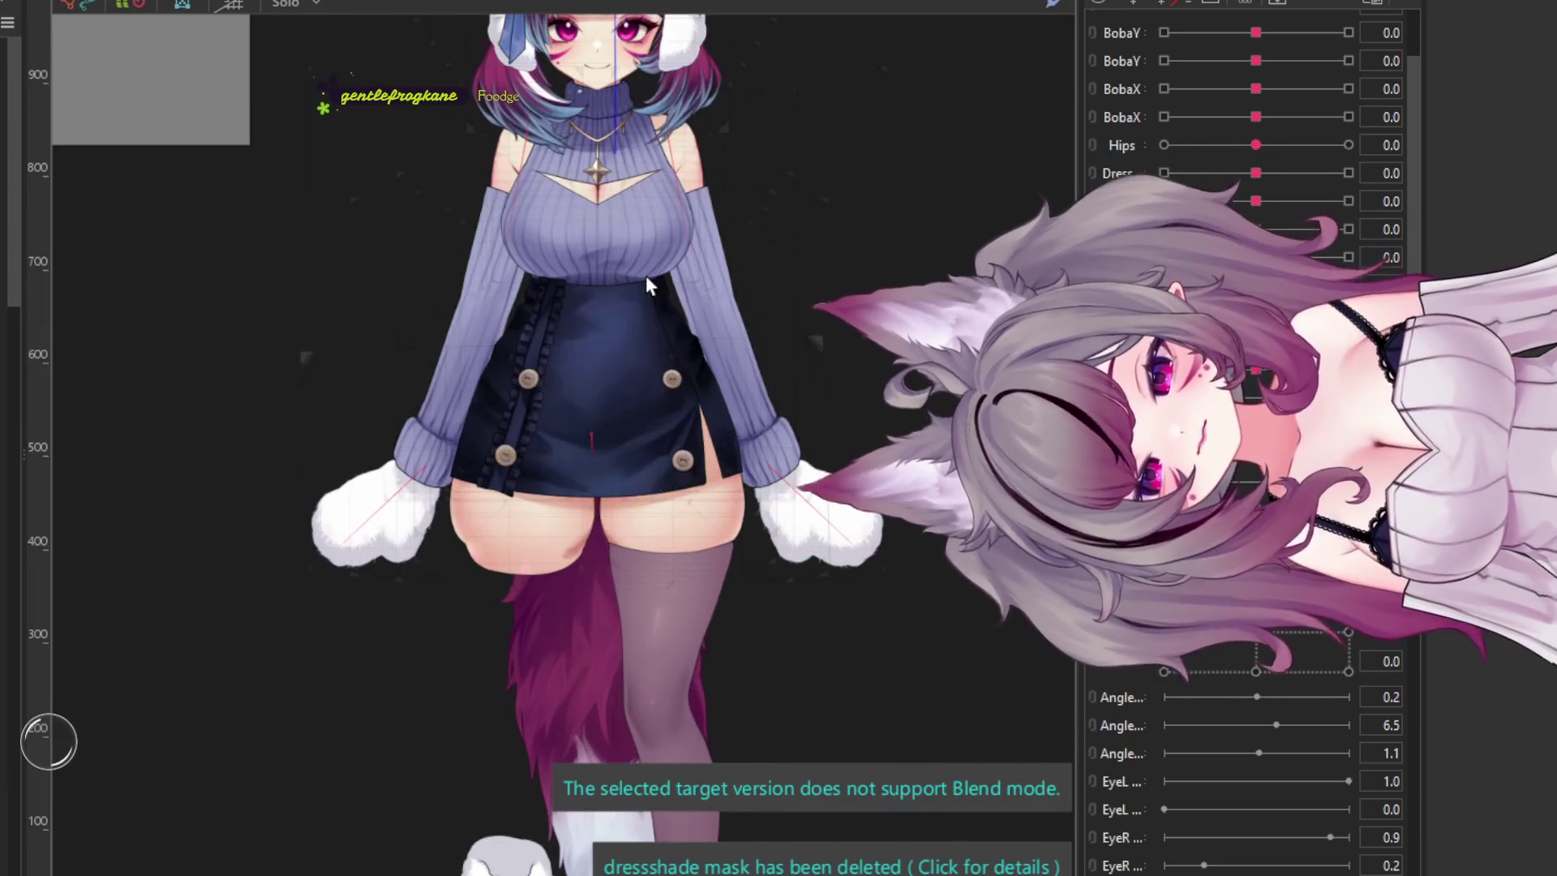
scroll(761, 445, "up", 2)
scroll(762, 445, "down", 3)
scroll(592, 113, "up", 3)
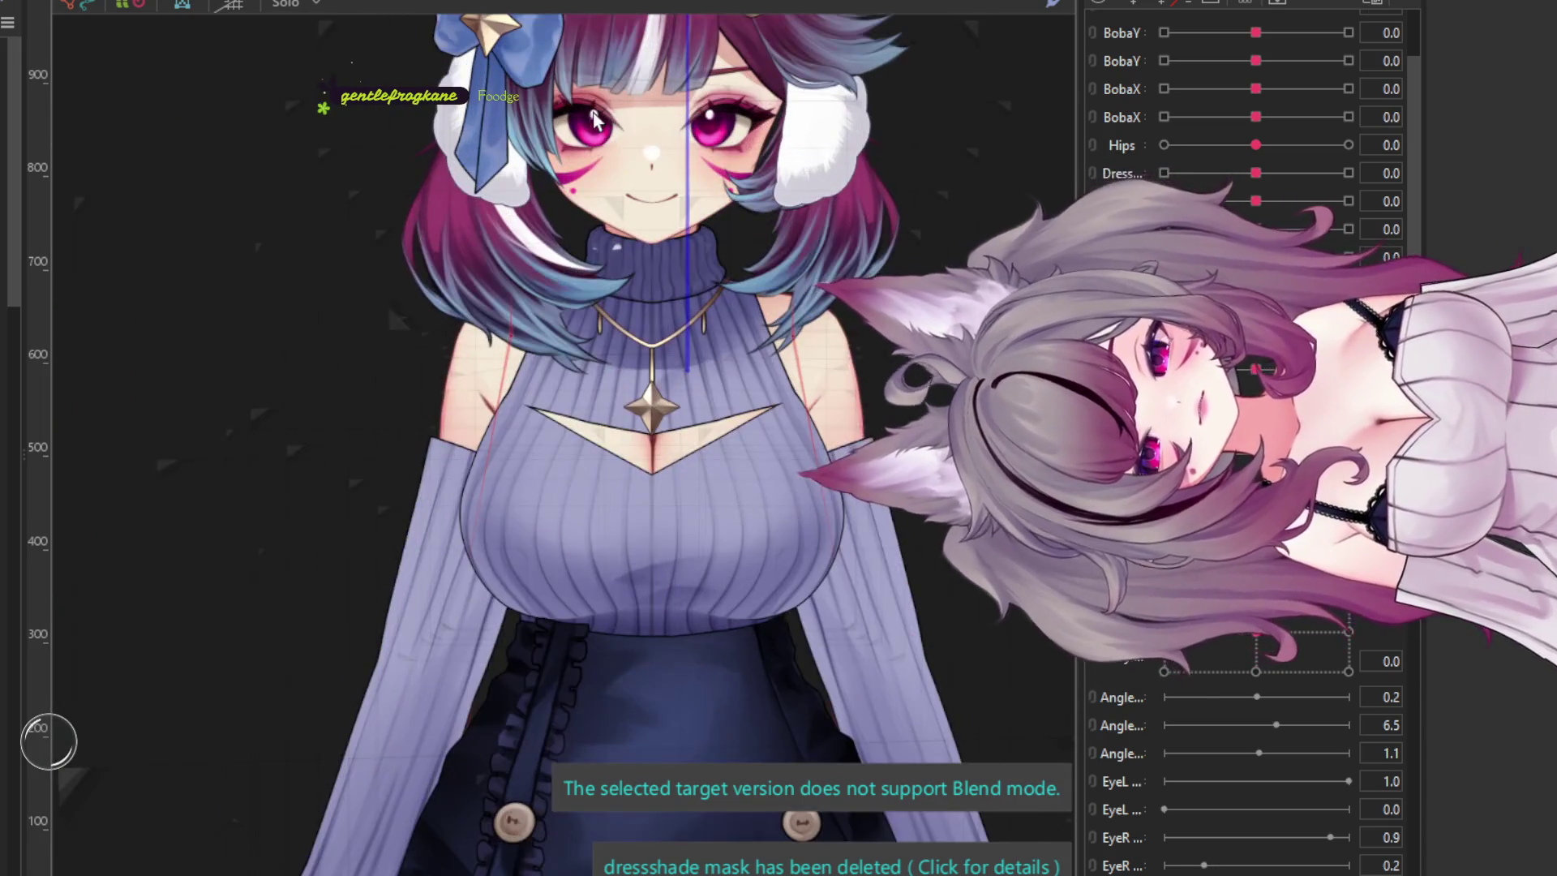
left_click(614, 298)
scroll(641, 203, "down", 1)
scroll(628, 106, "up", 2)
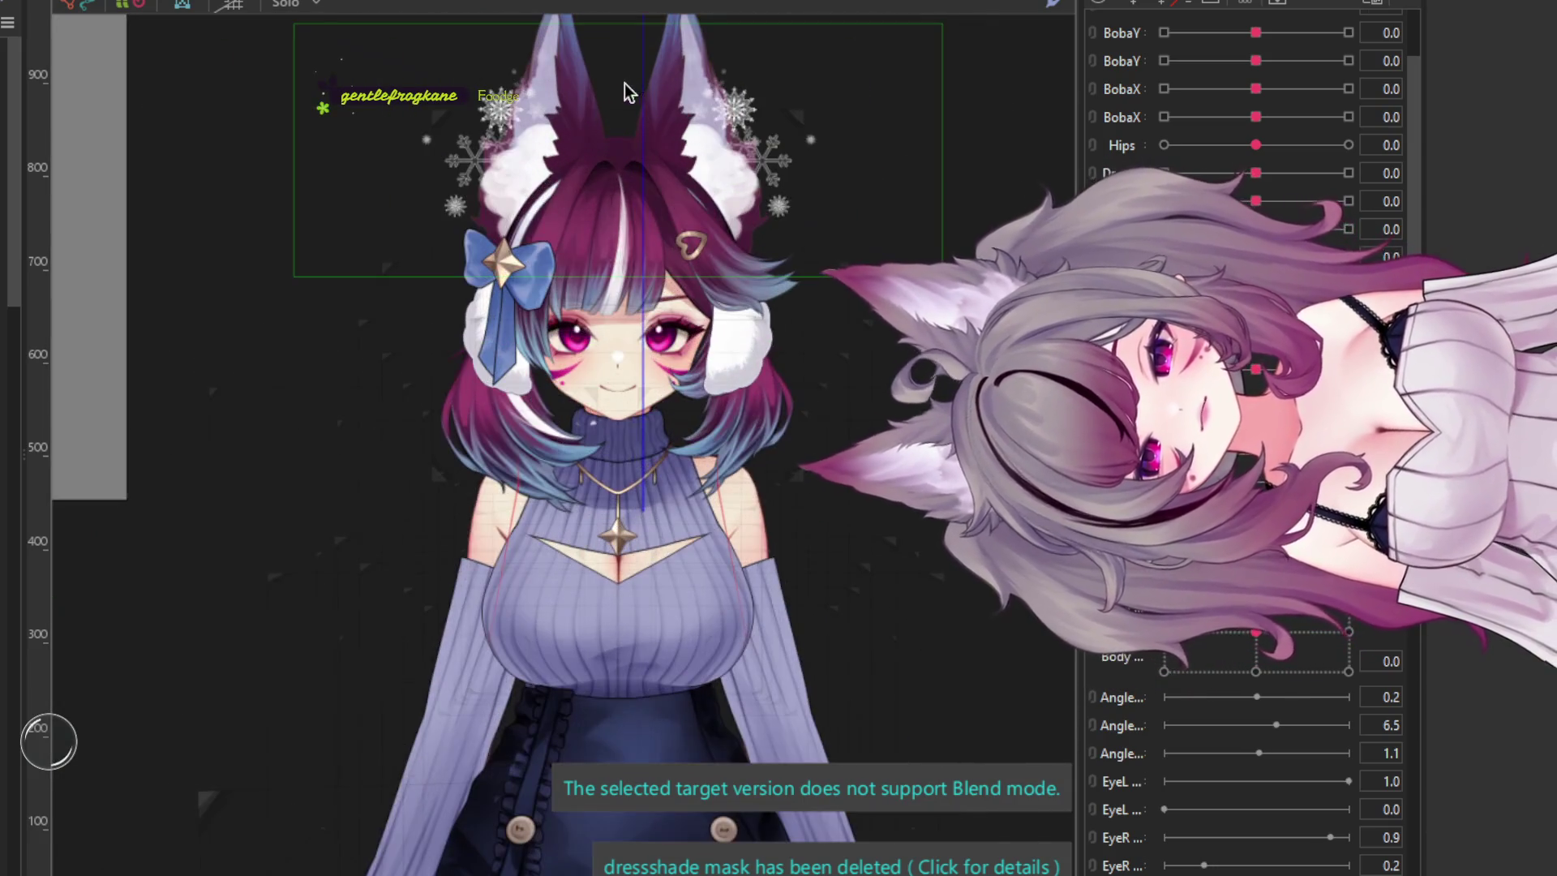
scroll(649, 202, "down", 3)
scroll(664, 316, "down", 2)
scroll(682, 441, "up", 3)
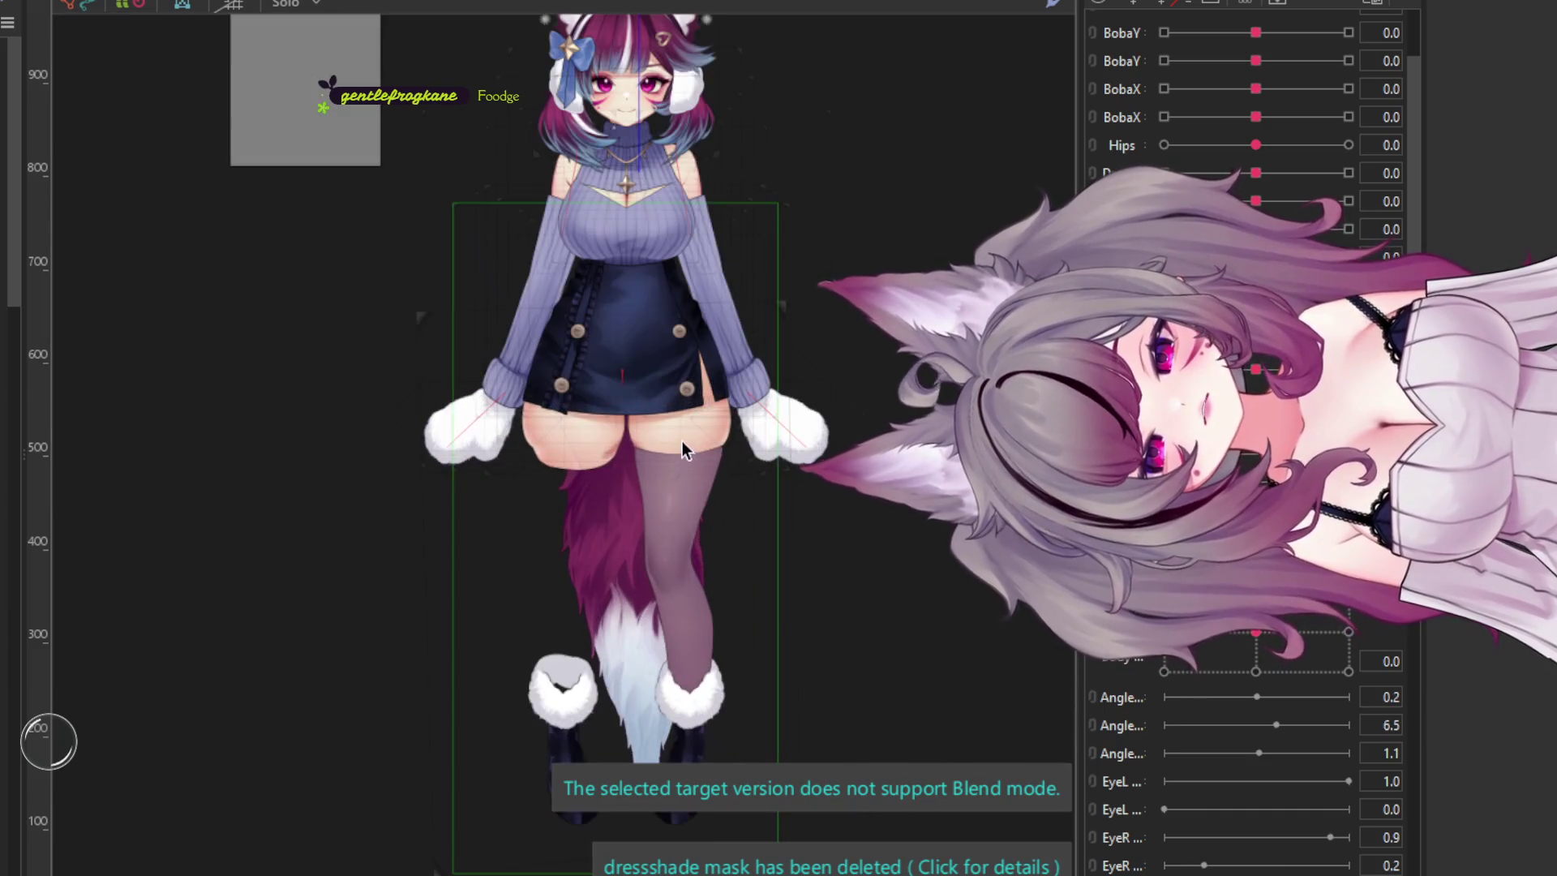
left_click(637, 422)
scroll(481, 469, "up", 2)
left_click(481, 469)
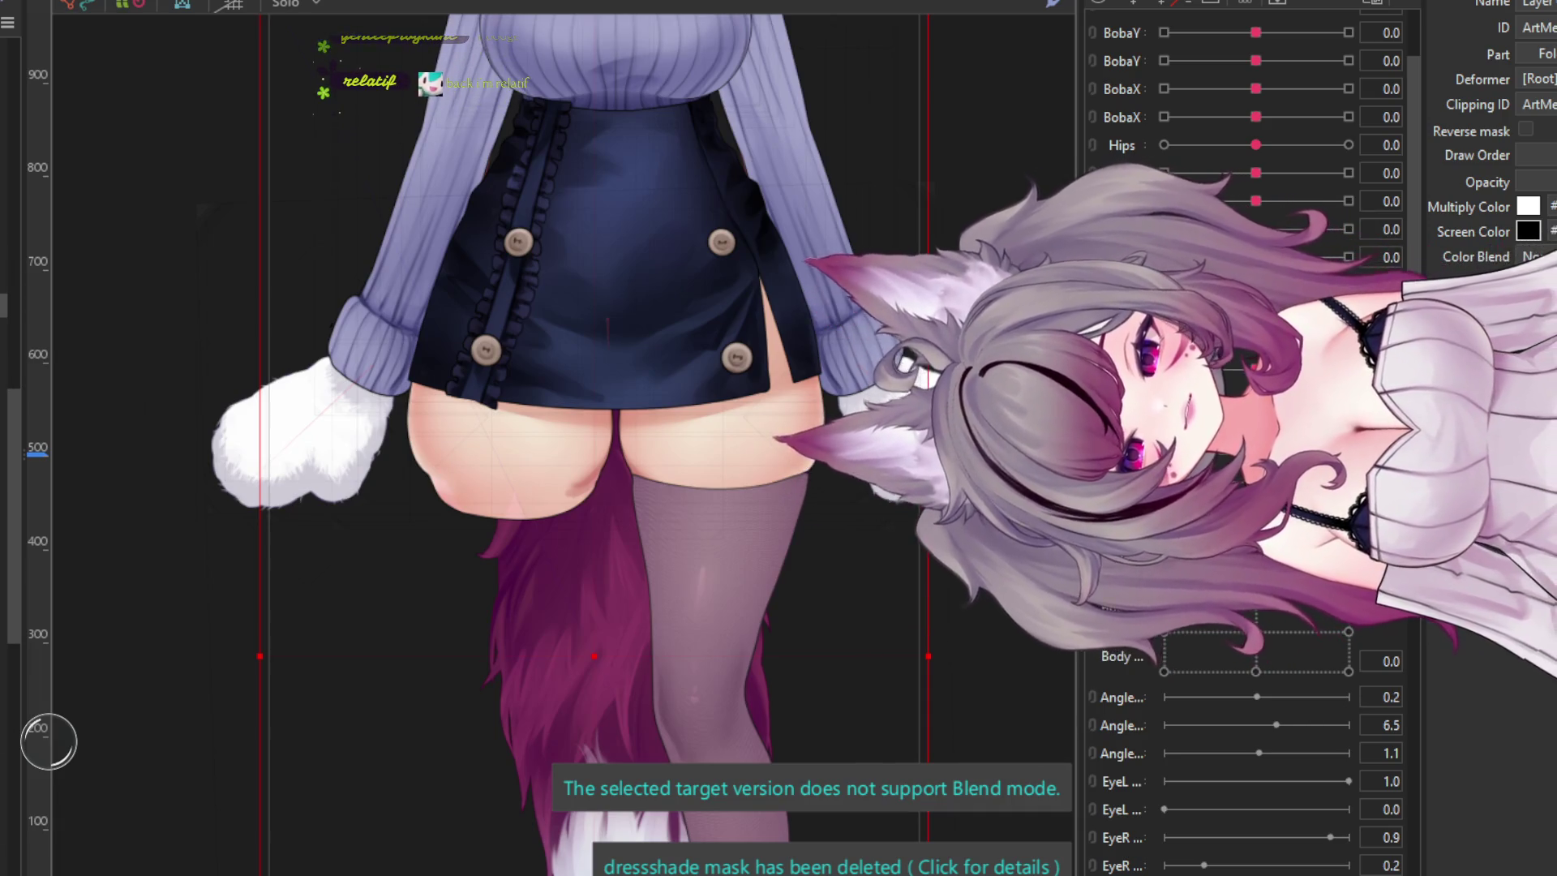
- Select the skirt and both thigh art meshes and enter Mesh Edit on them
left_click(640, 265)
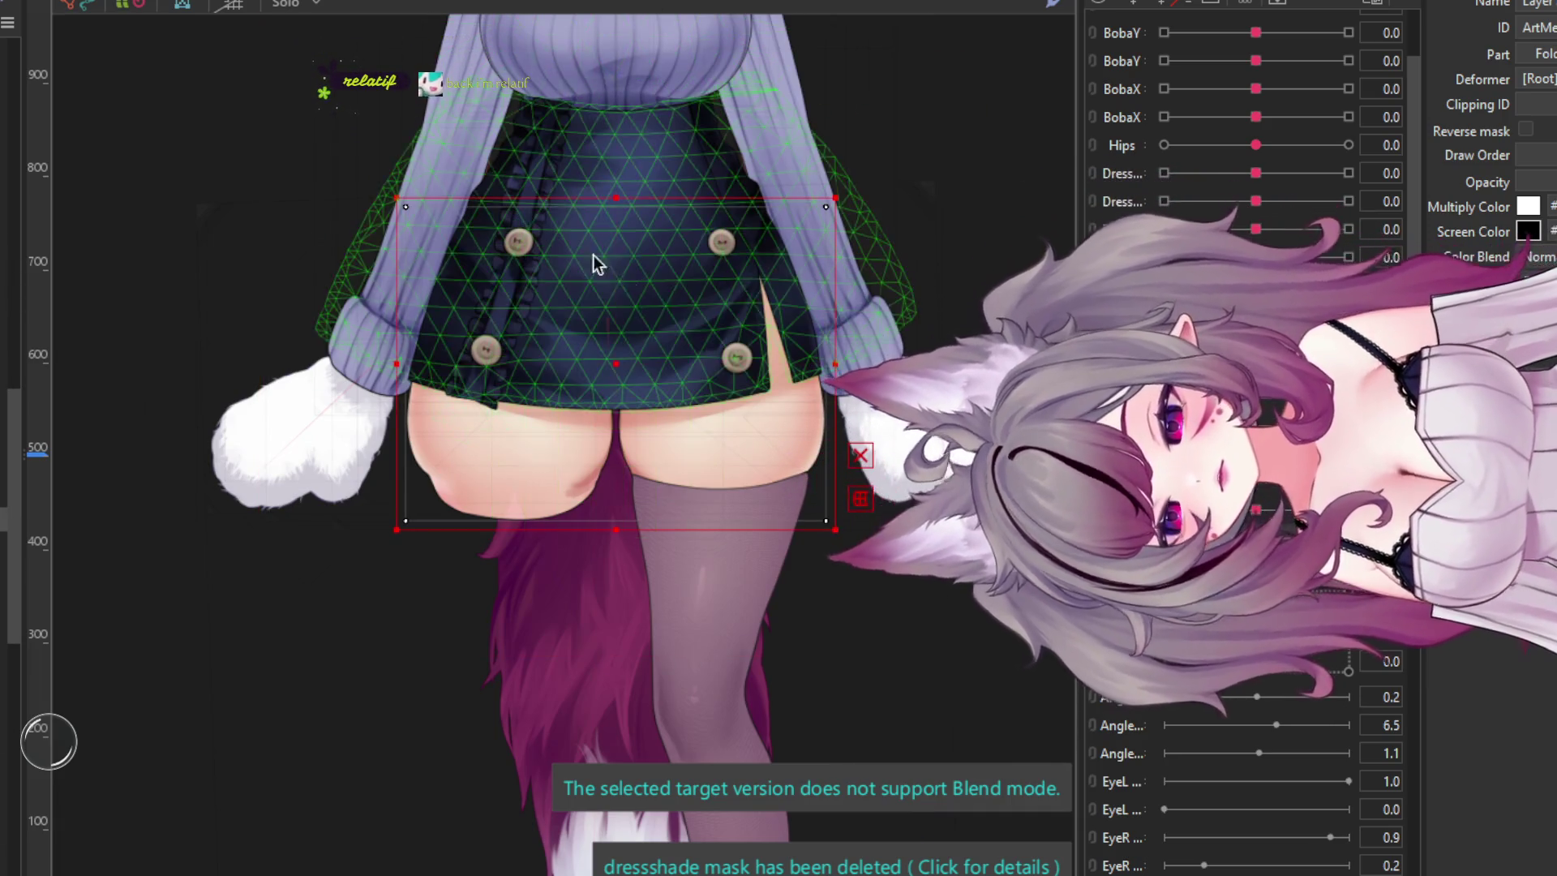
left_click(805, 314)
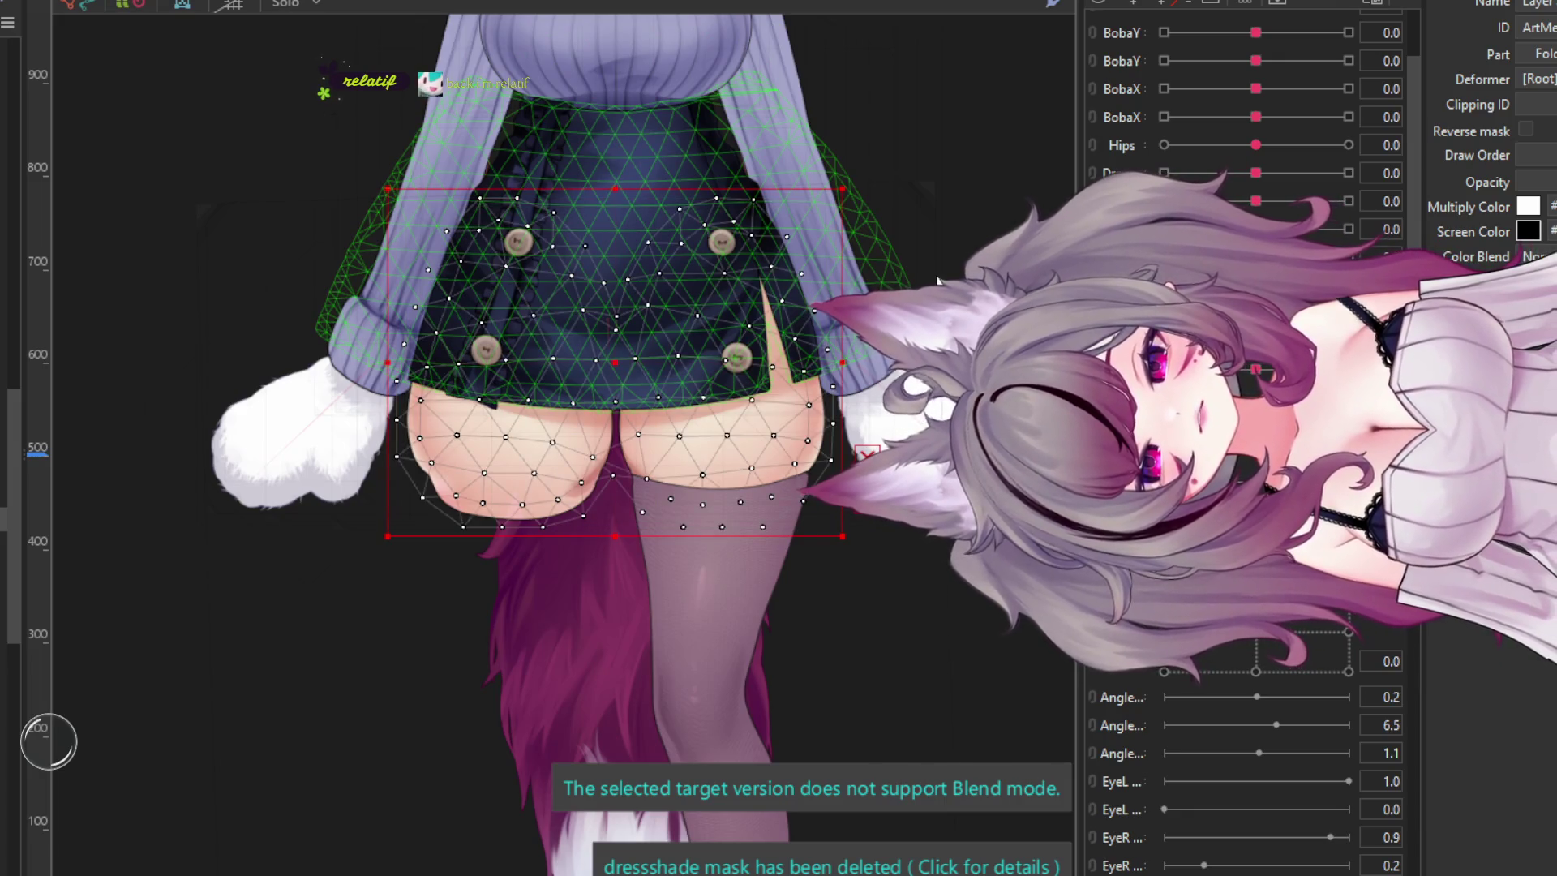
left_click(861, 454)
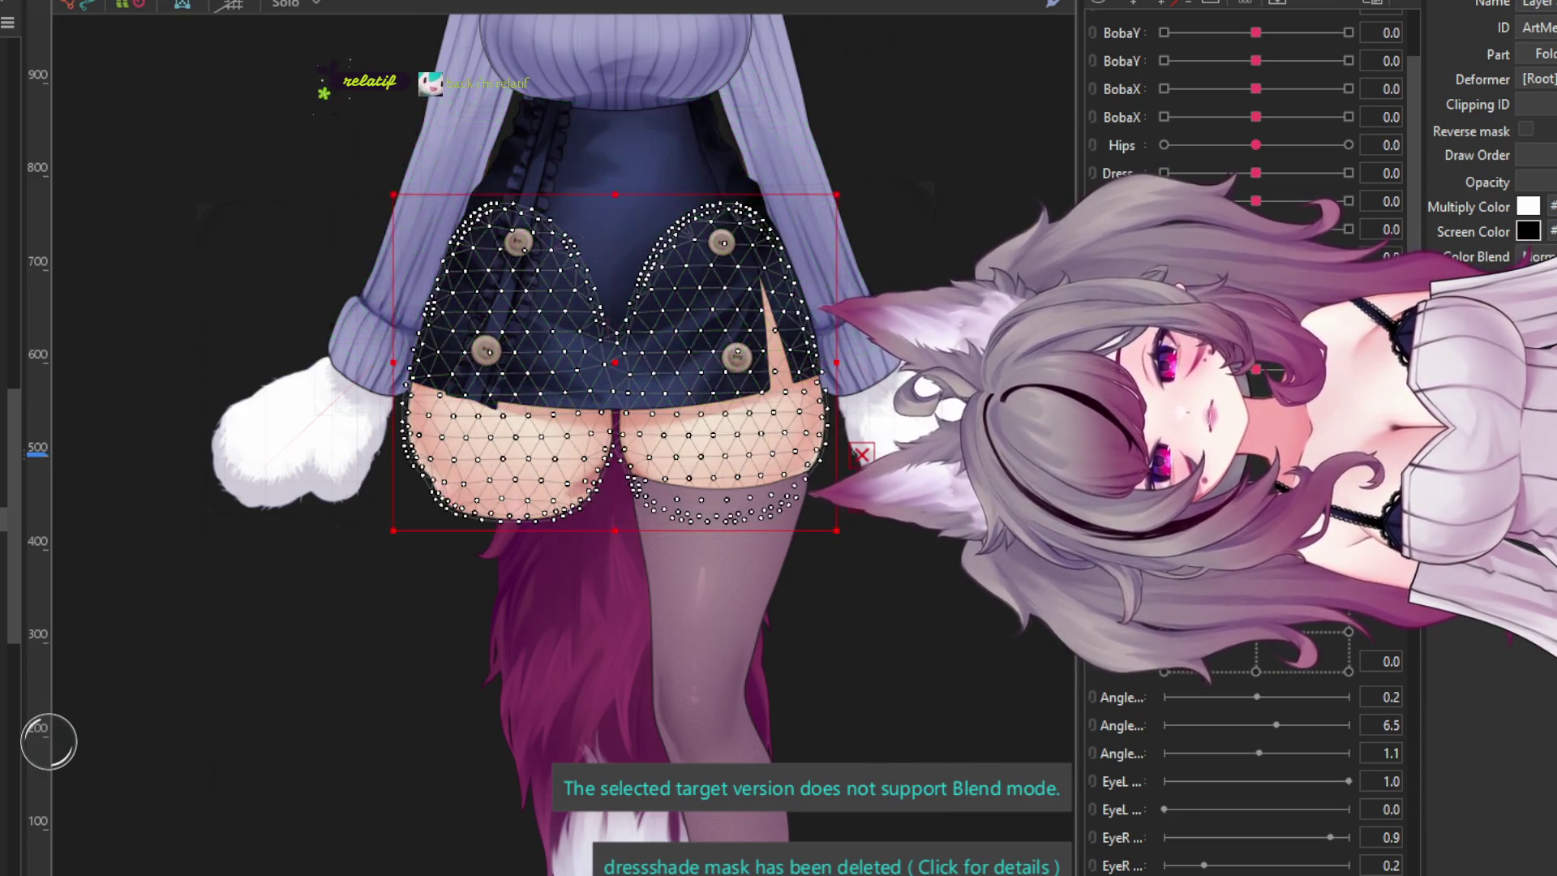
double_click(521, 379)
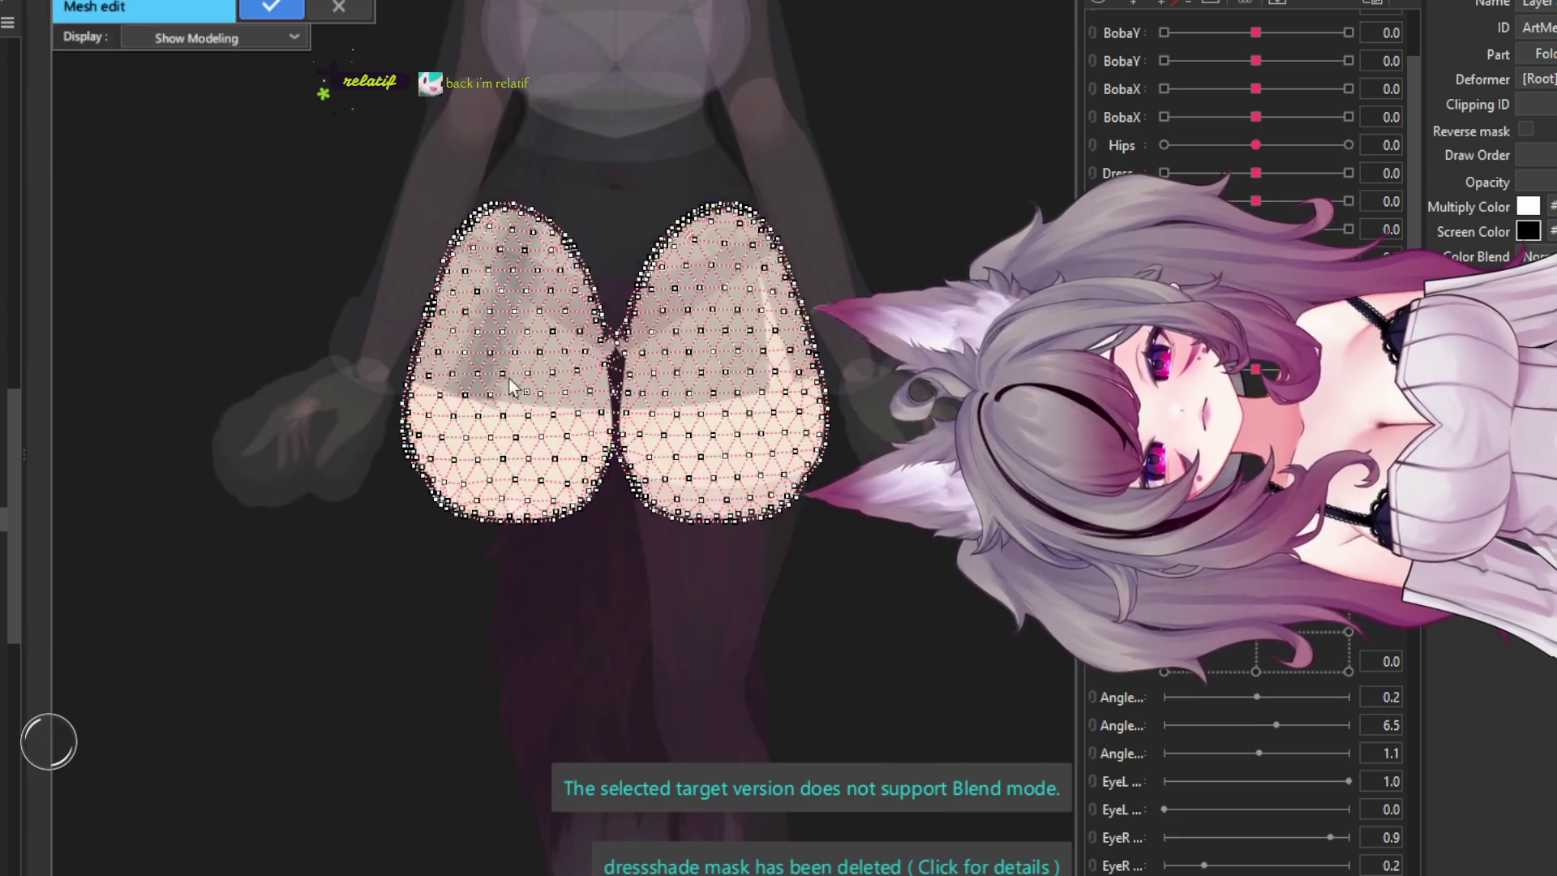
- Exit mesh editing of the skirt and thigh meshes and deselect them
scroll(689, 381, "up", 5)
scroll(636, 318, "down", 5)
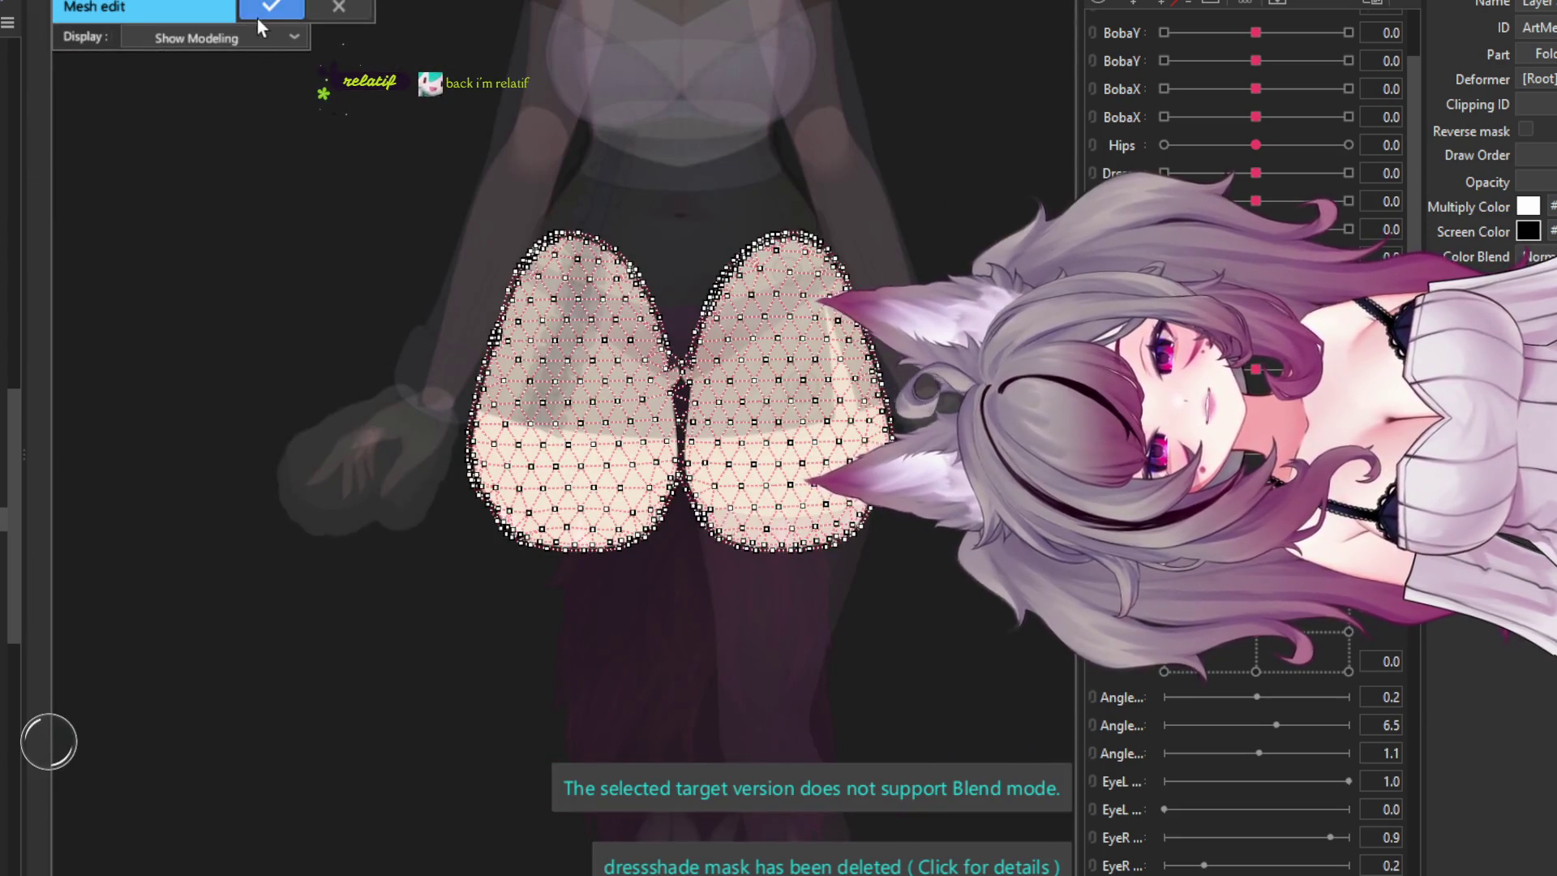
left_click(361, 12)
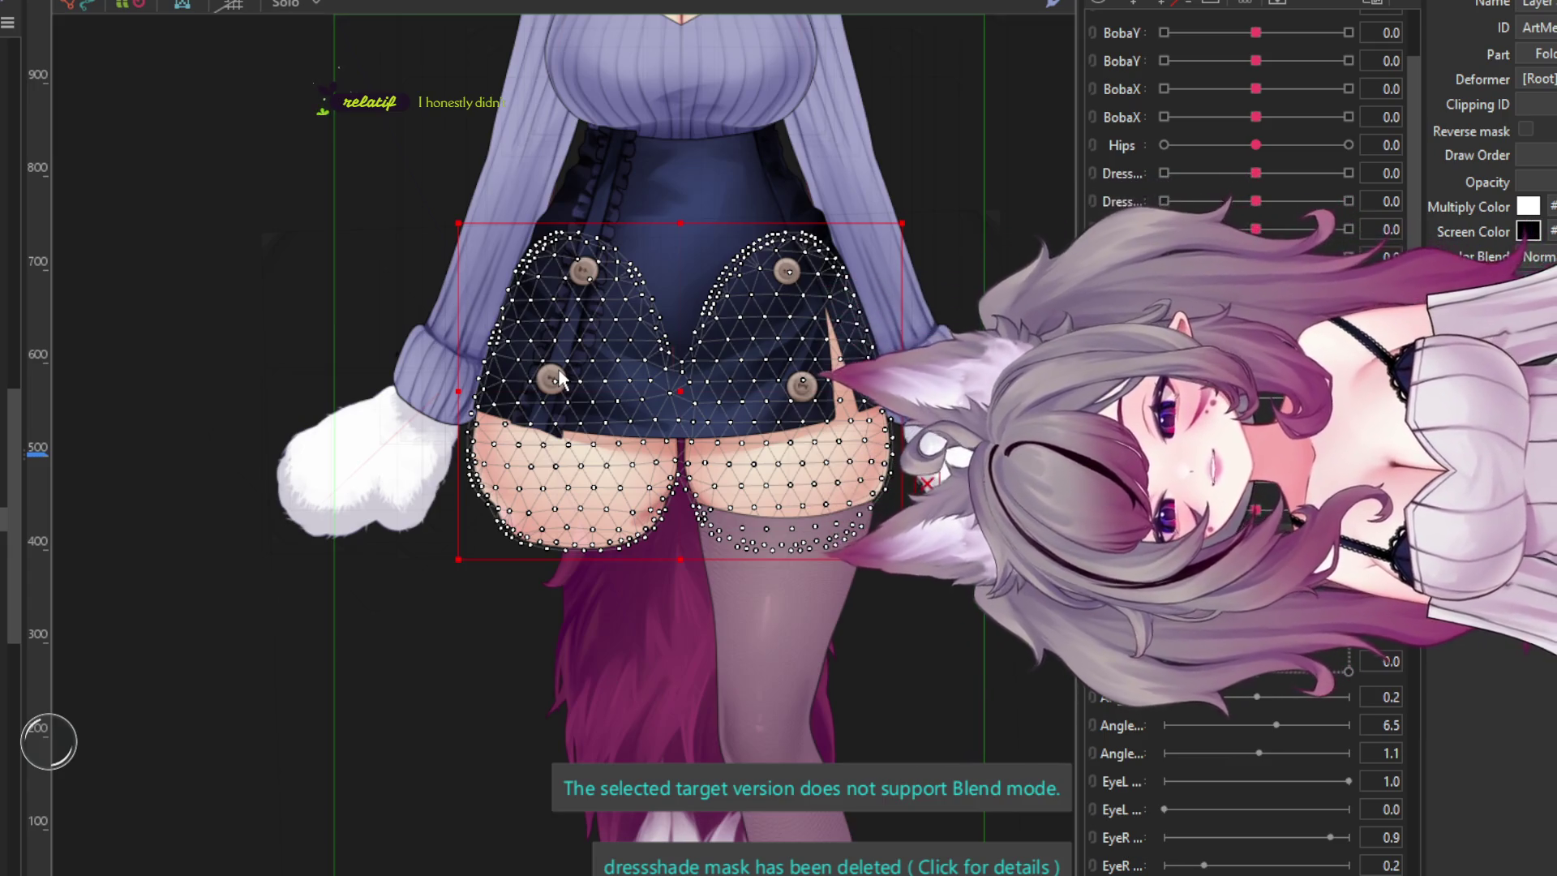
left_click(527, 366)
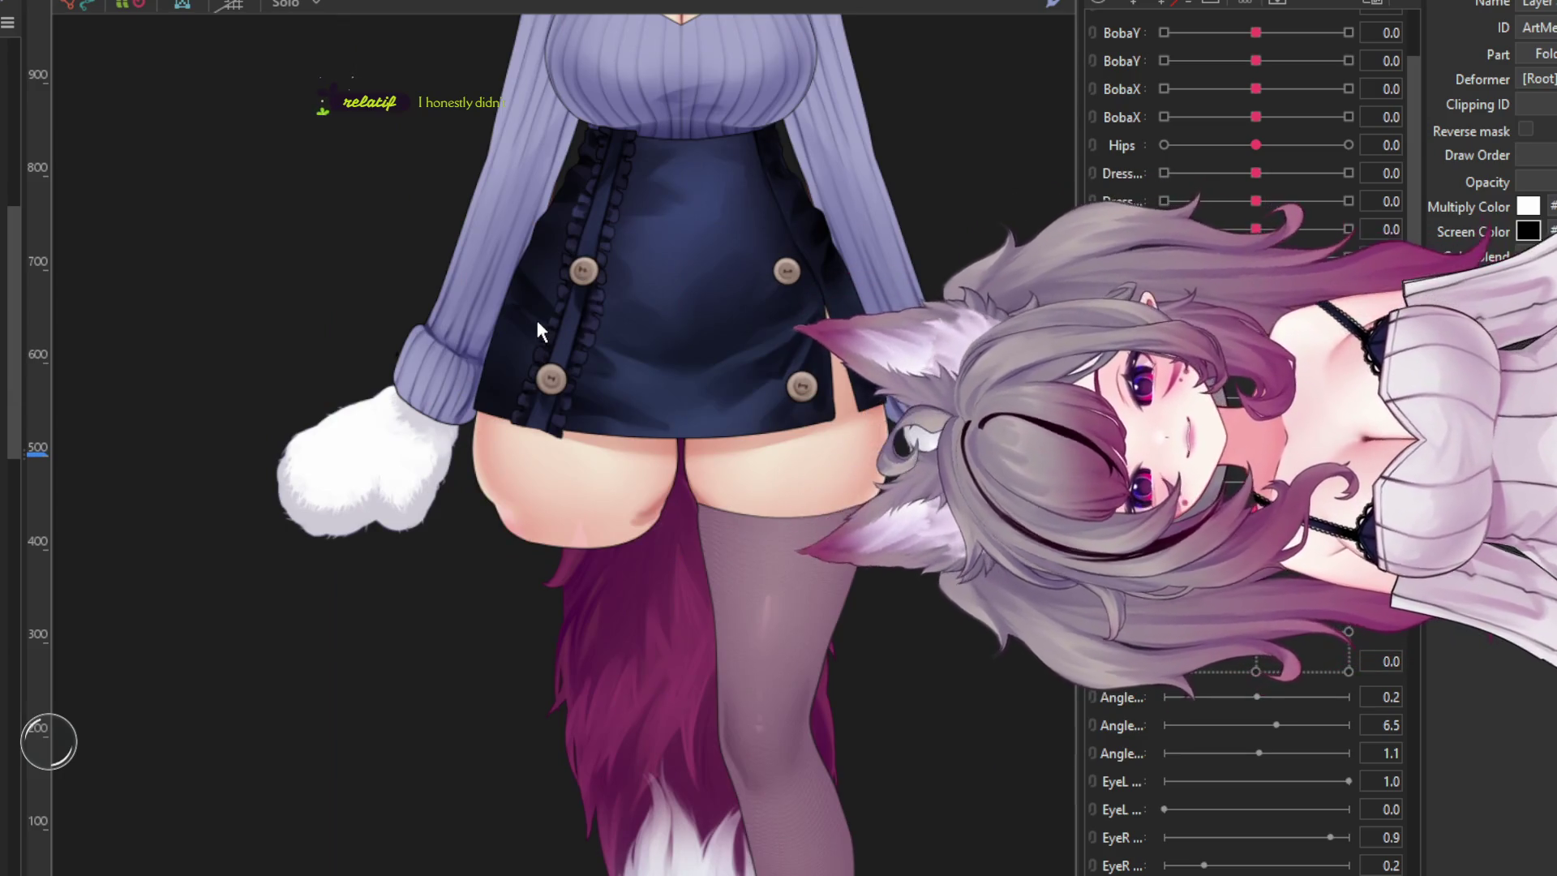
- Delete the white Paper texture backdrop
left_click(538, 331)
scroll(429, 472, "down", 3)
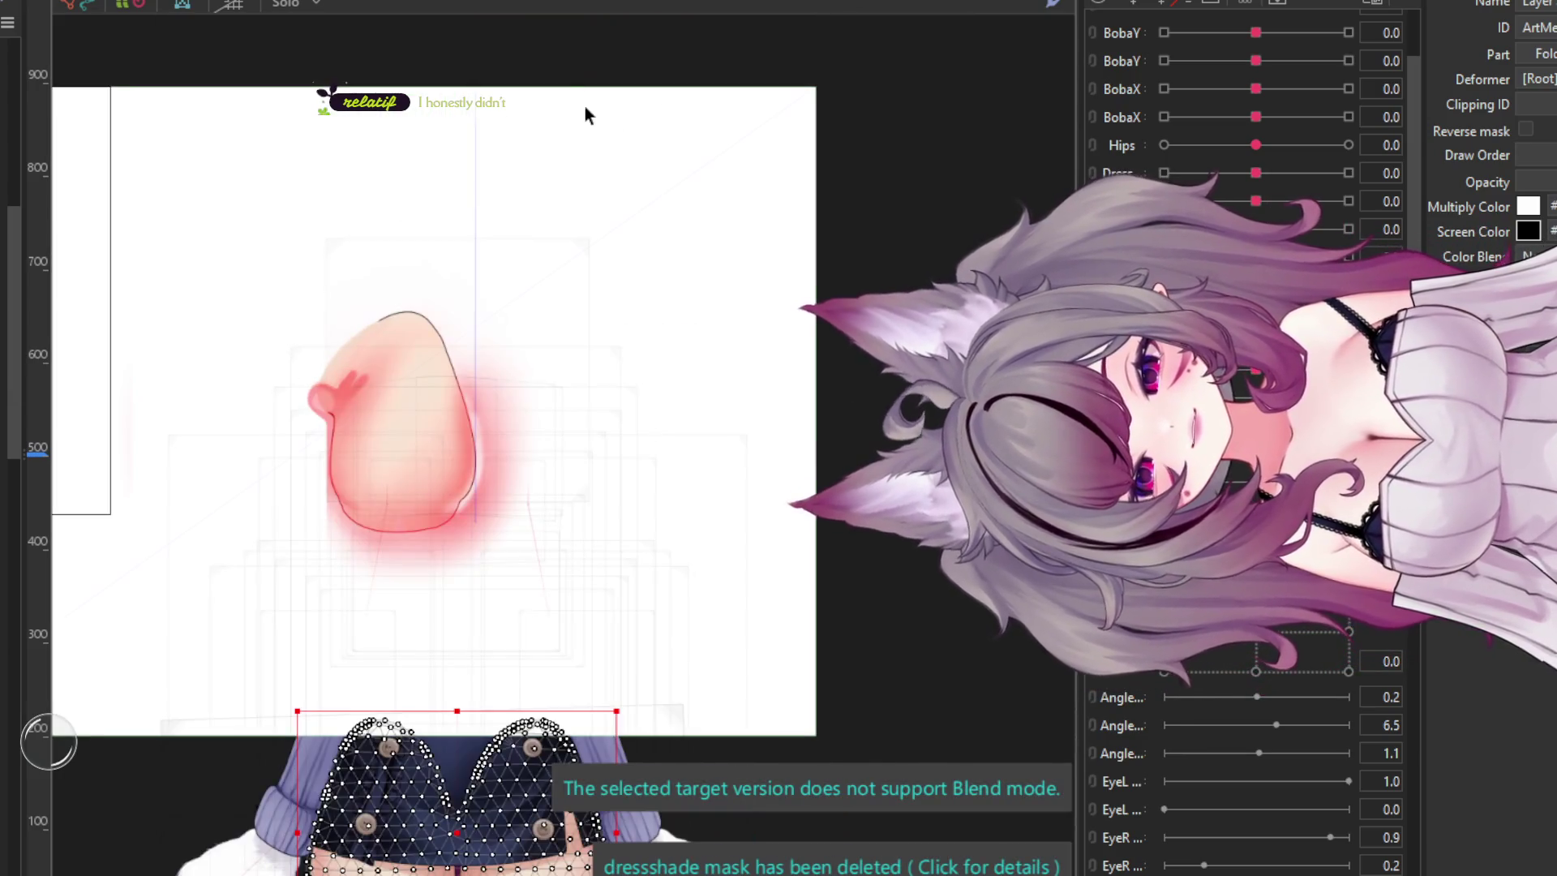
left_click(585, 108)
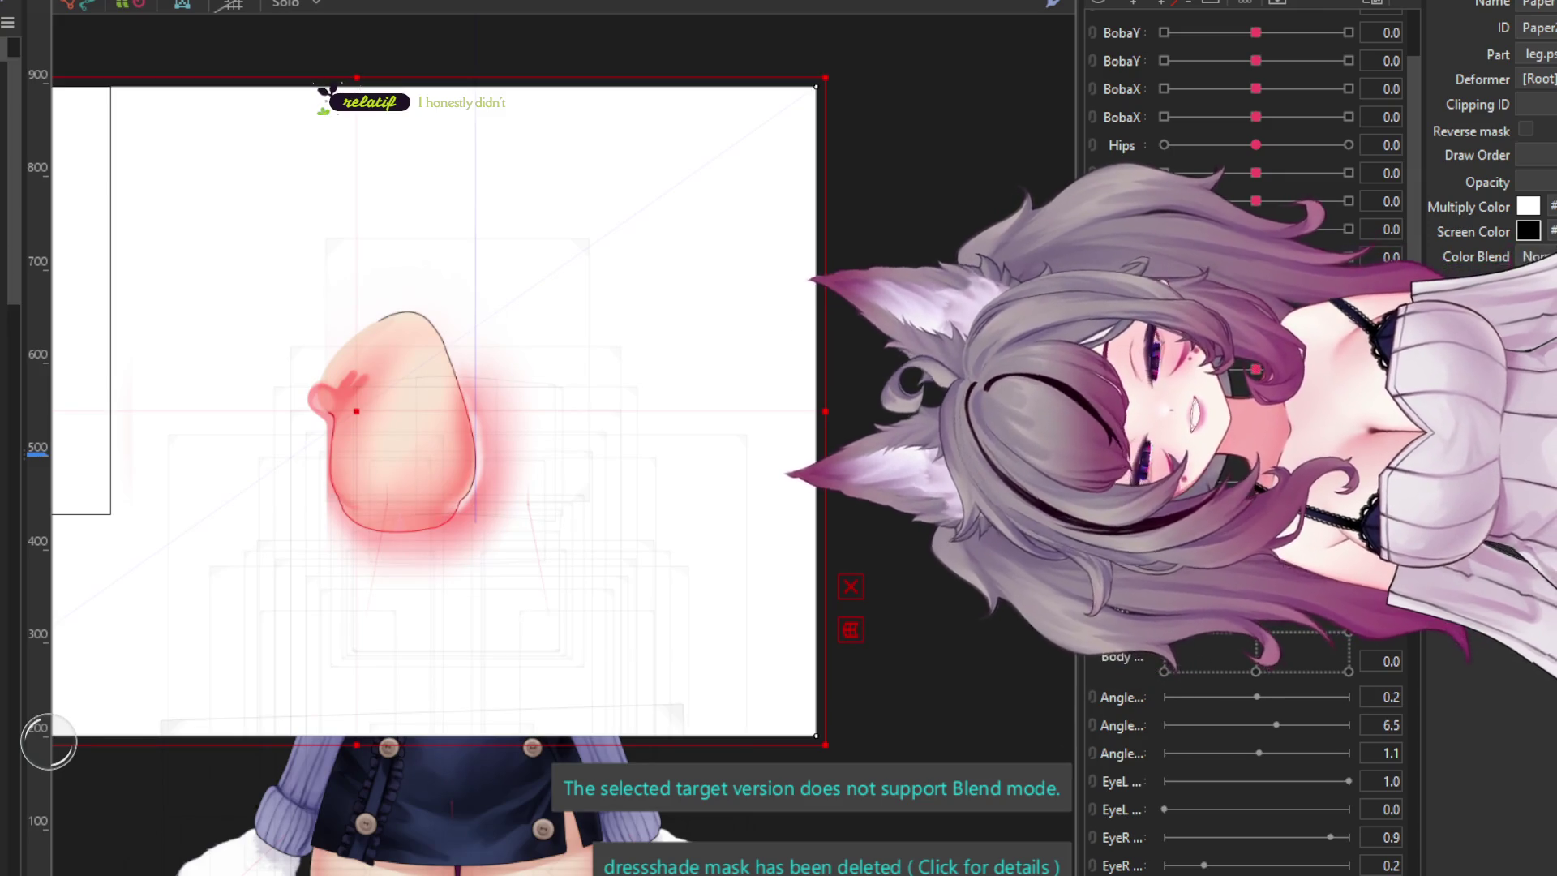
key("Delete")
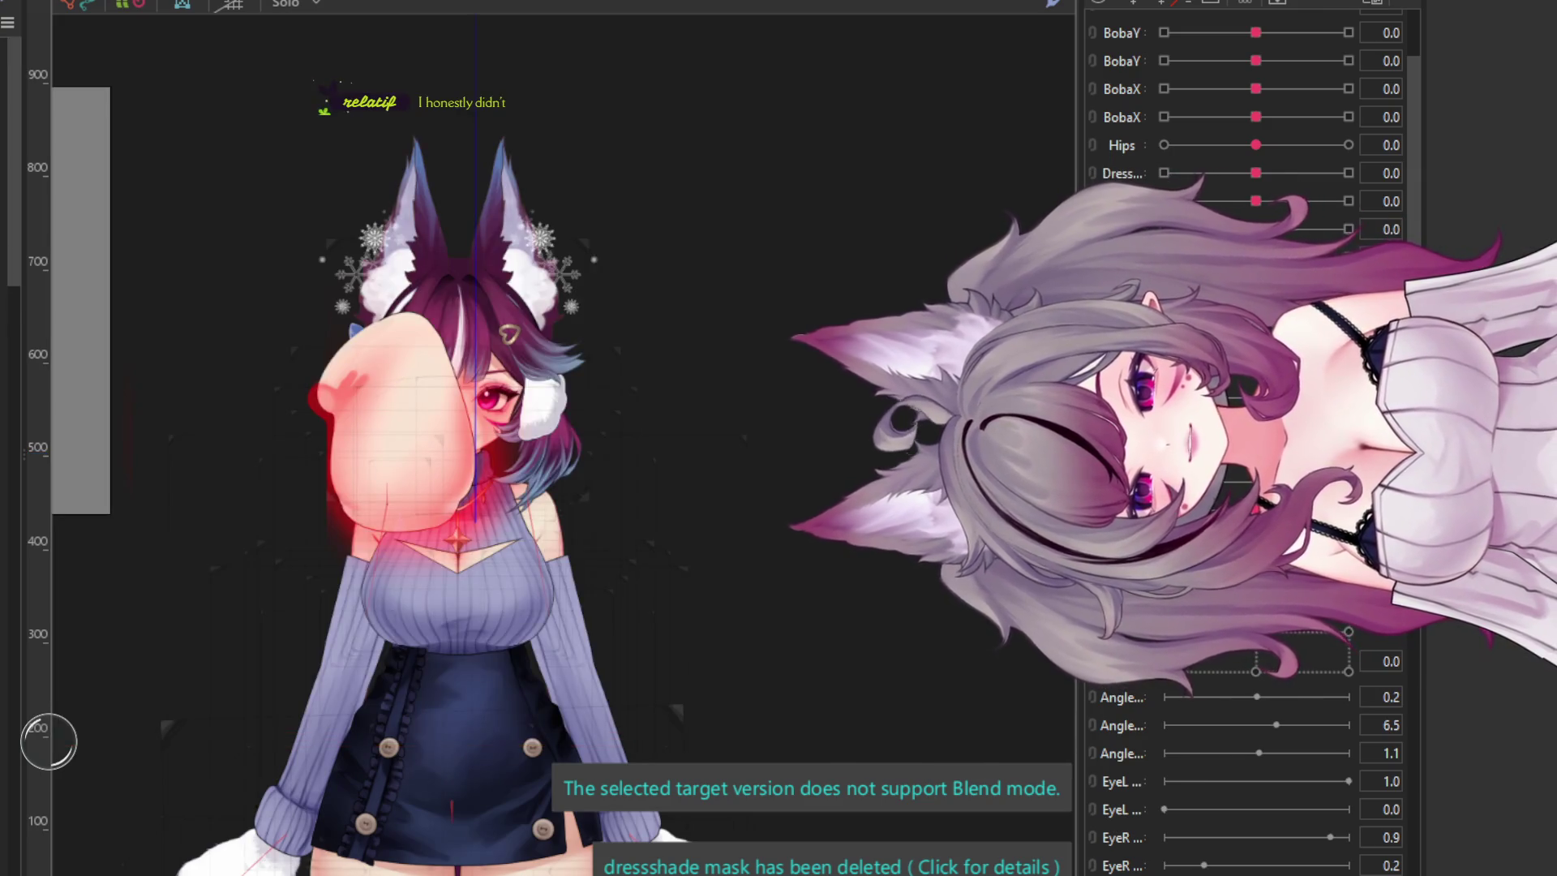
- Move the thigh piece from over the face down onto the right thigh and nudge it into place
left_click(438, 344)
scroll(455, 245, "down", 3)
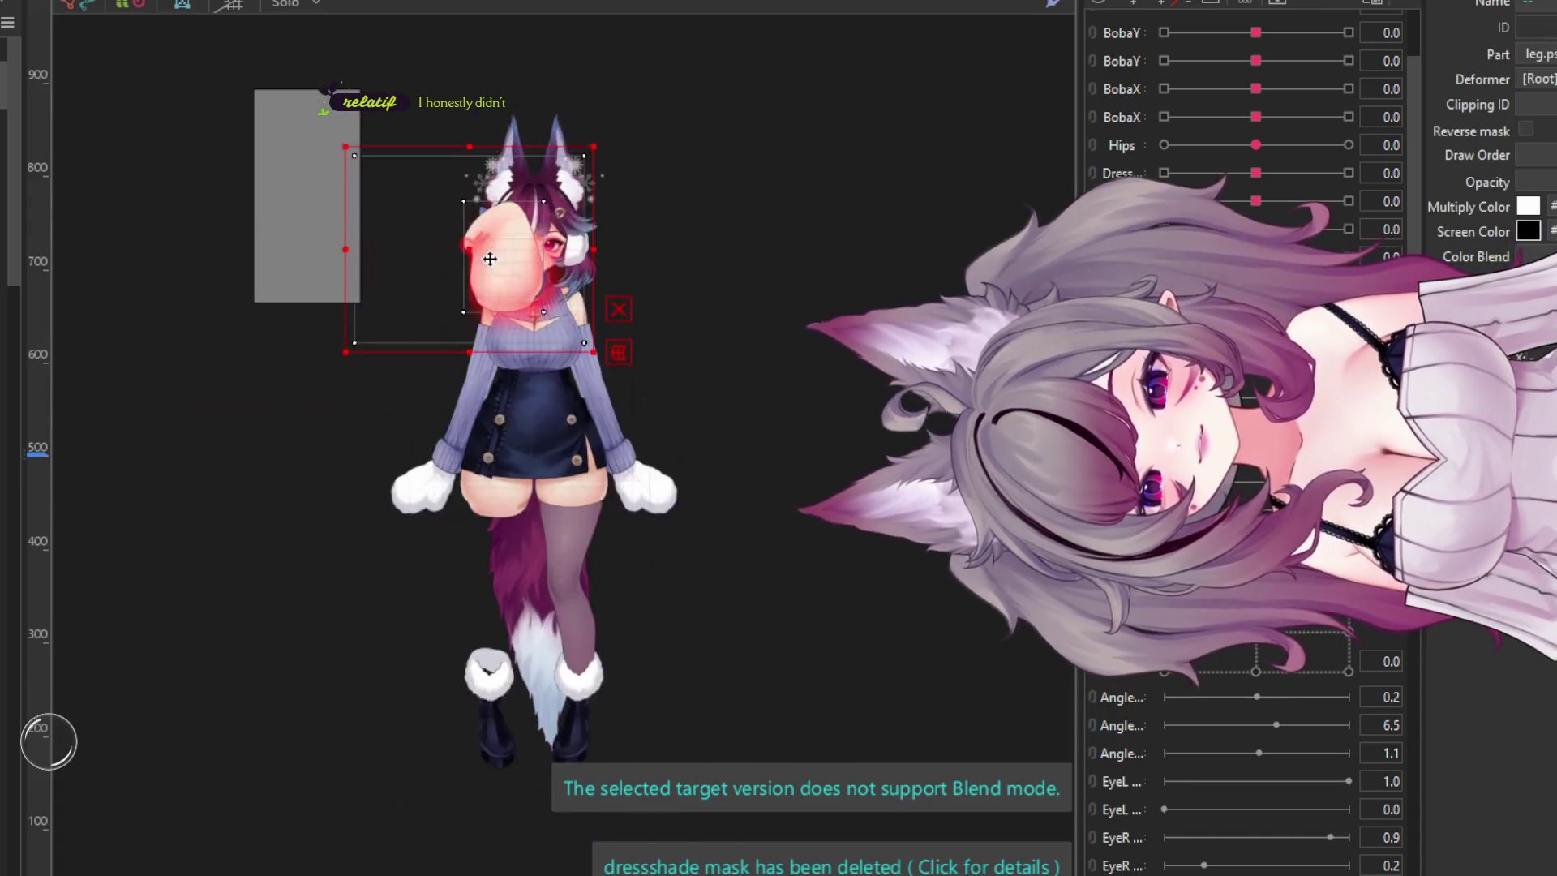
scroll(455, 245, "up", 5)
mouse_move(455, 244)
left_mouse_down()
mouse_move(558, 714)
mouse_move(579, 655)
left_mouse_up()
scroll(579, 655, "down", 3)
scroll(567, 616, "up", 7)
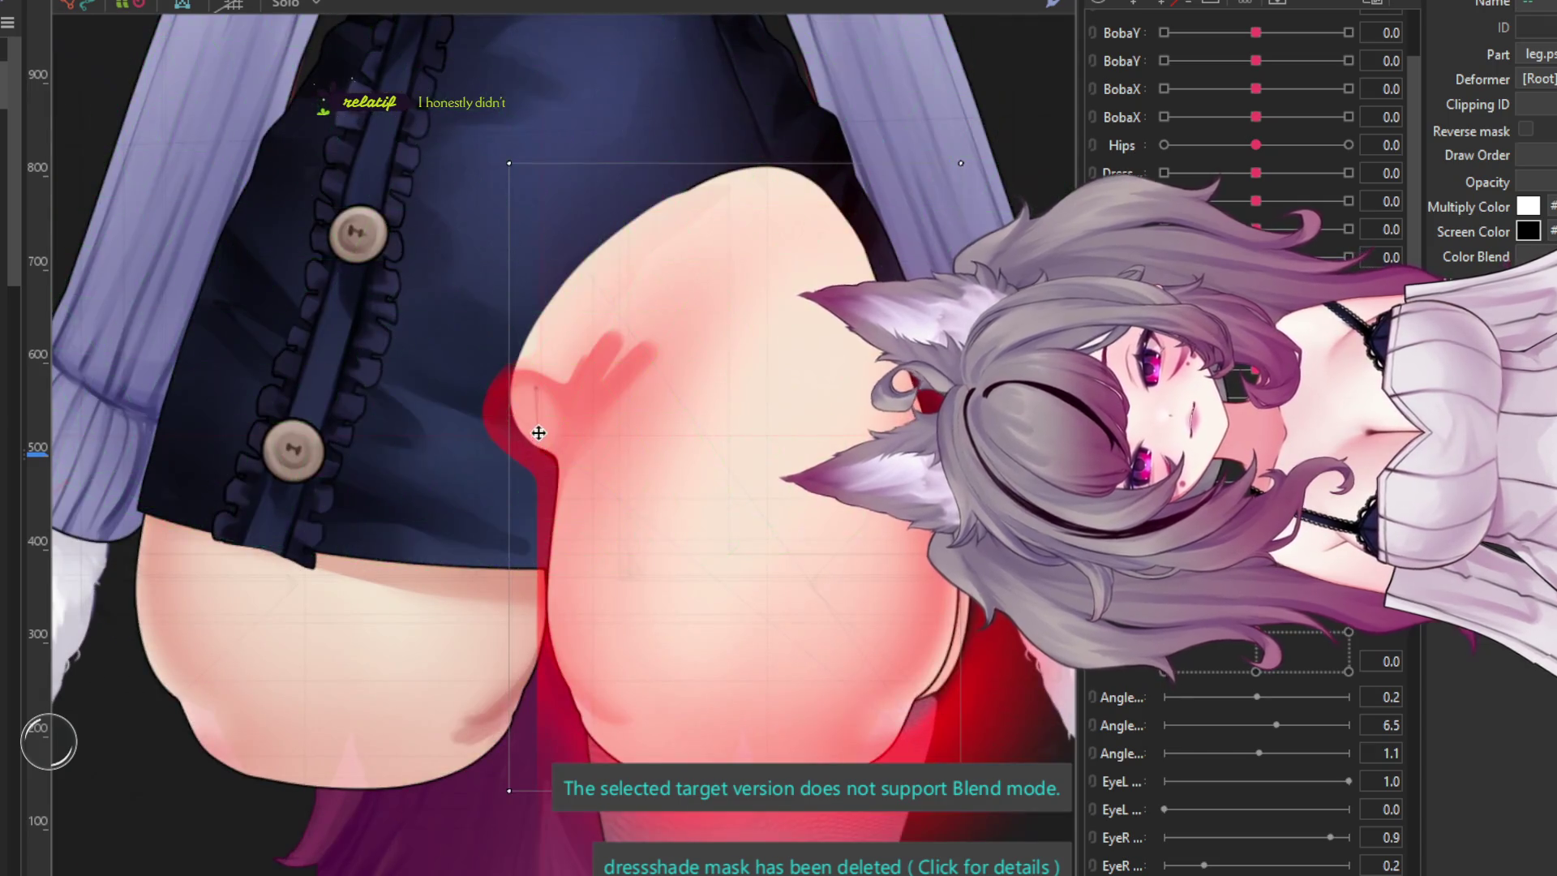
left_click_drag(552, 433, 549, 434)
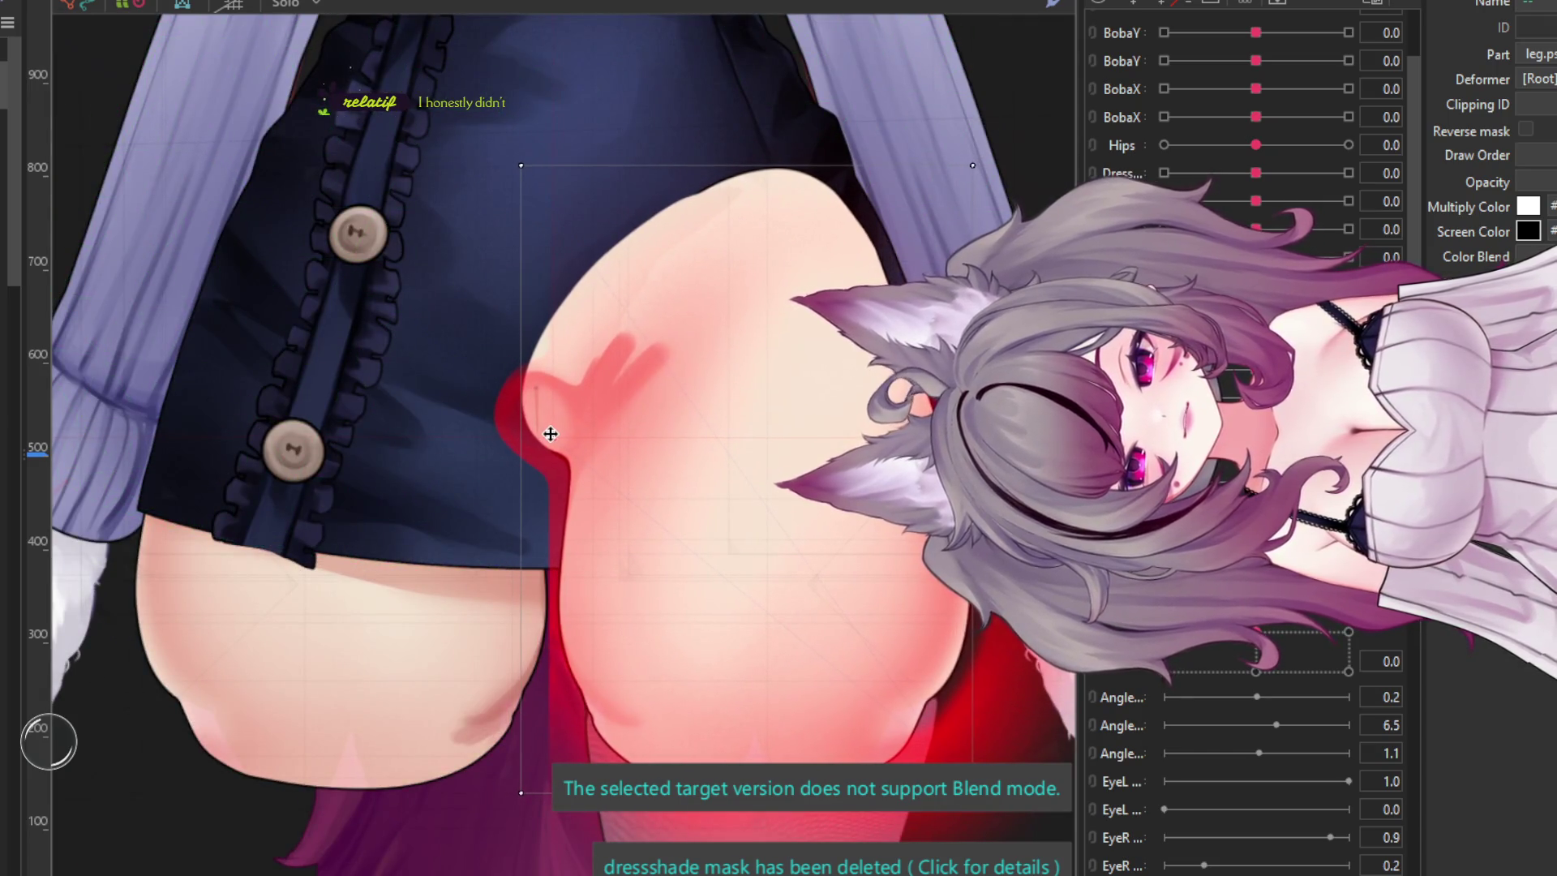
scroll(550, 434, "down", 3)
scroll(582, 453, "up", 1)
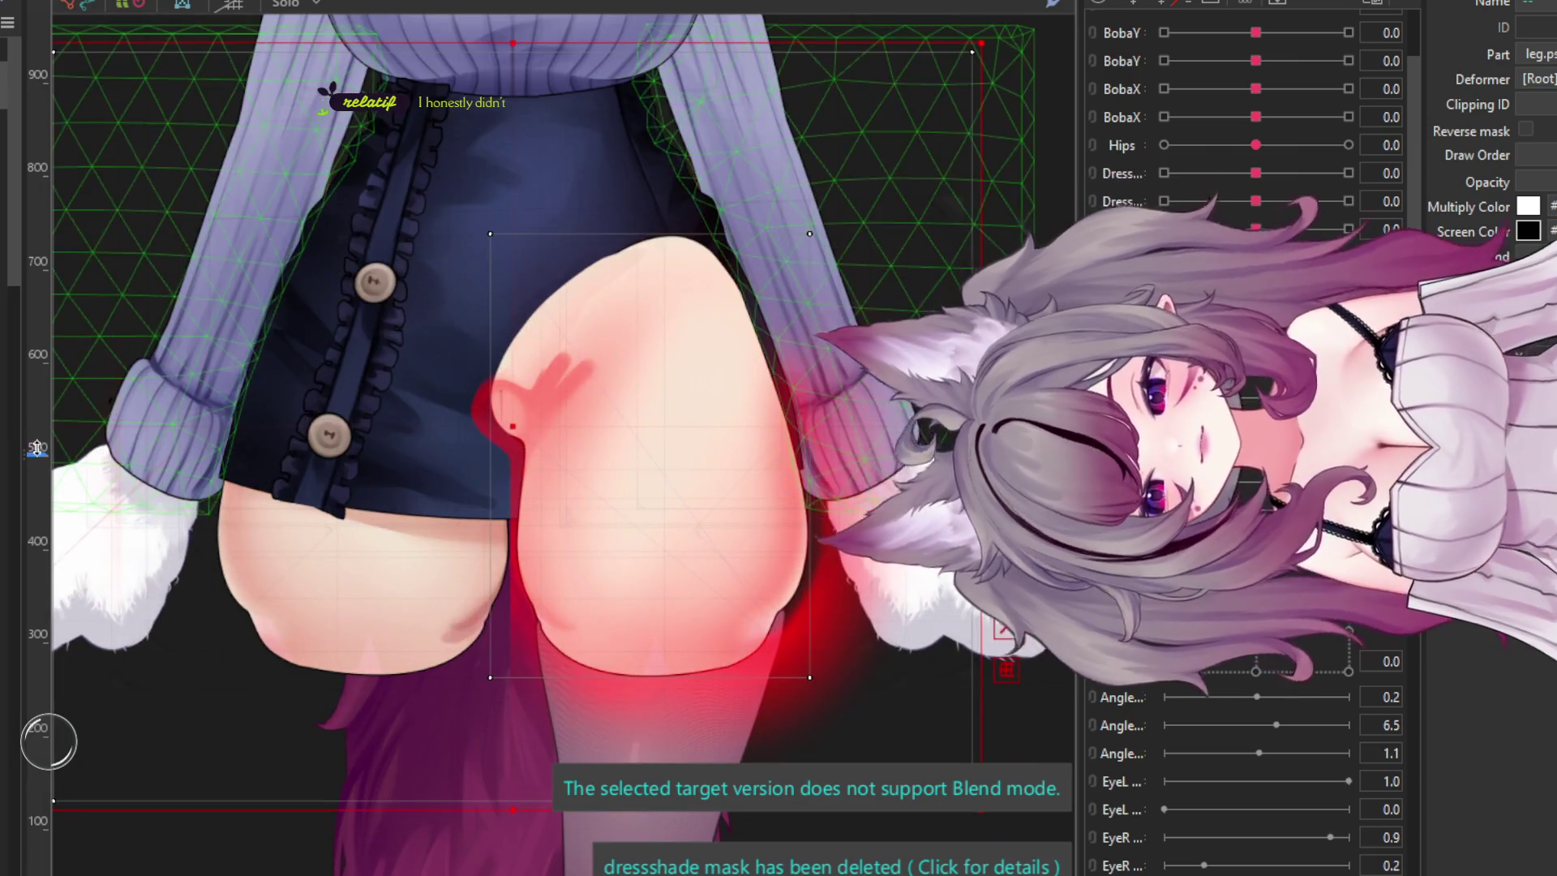
- Select the right-hand thigh piece and its ID field
left_click(510, 81)
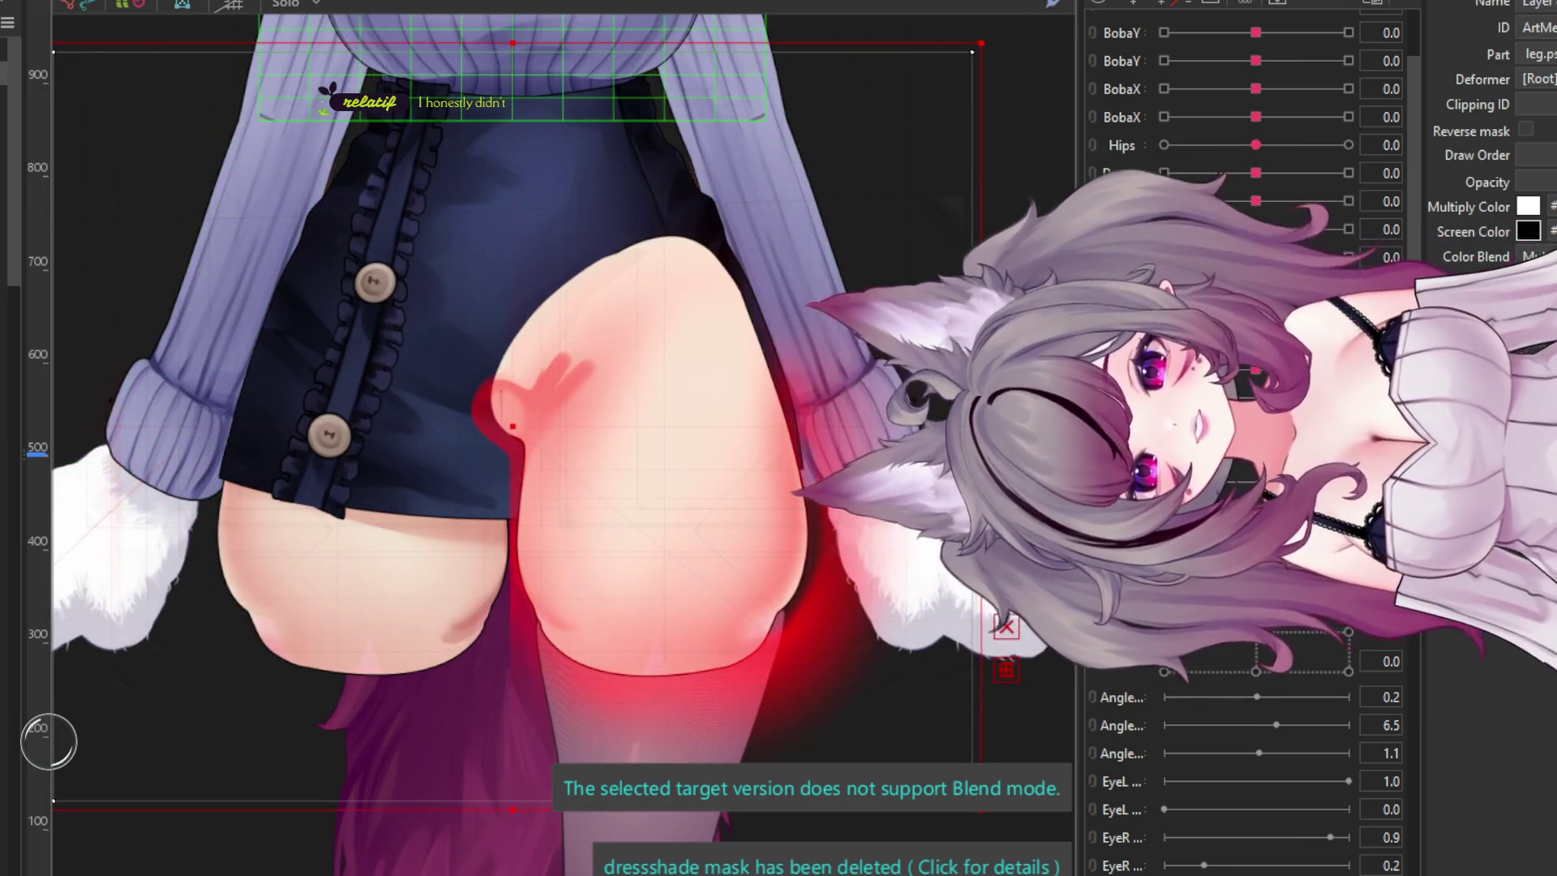
left_click(641, 454)
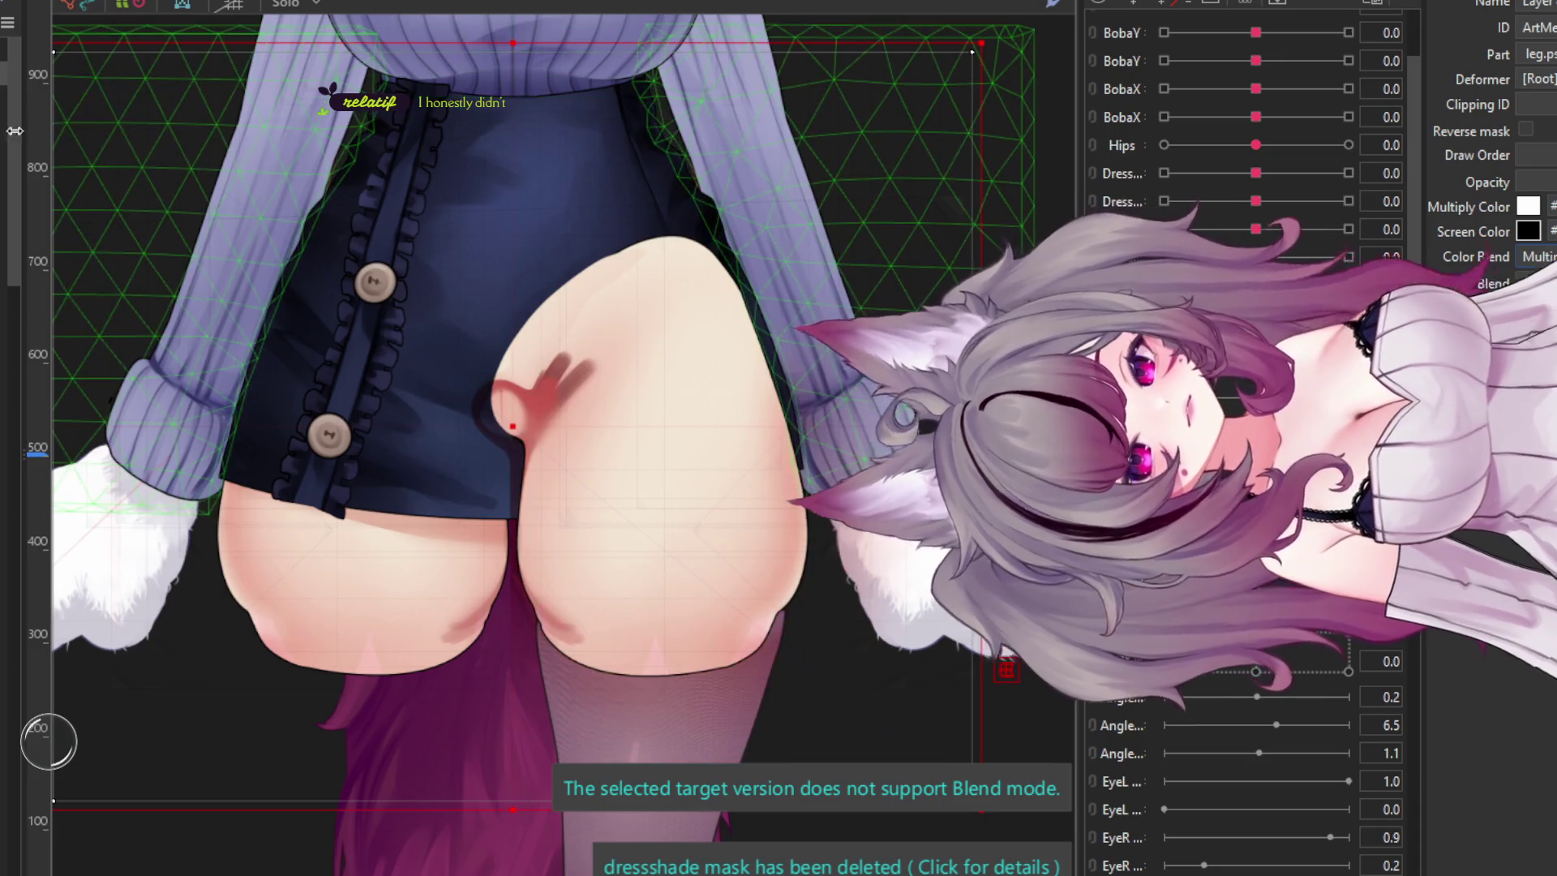
left_click(1536, 27)
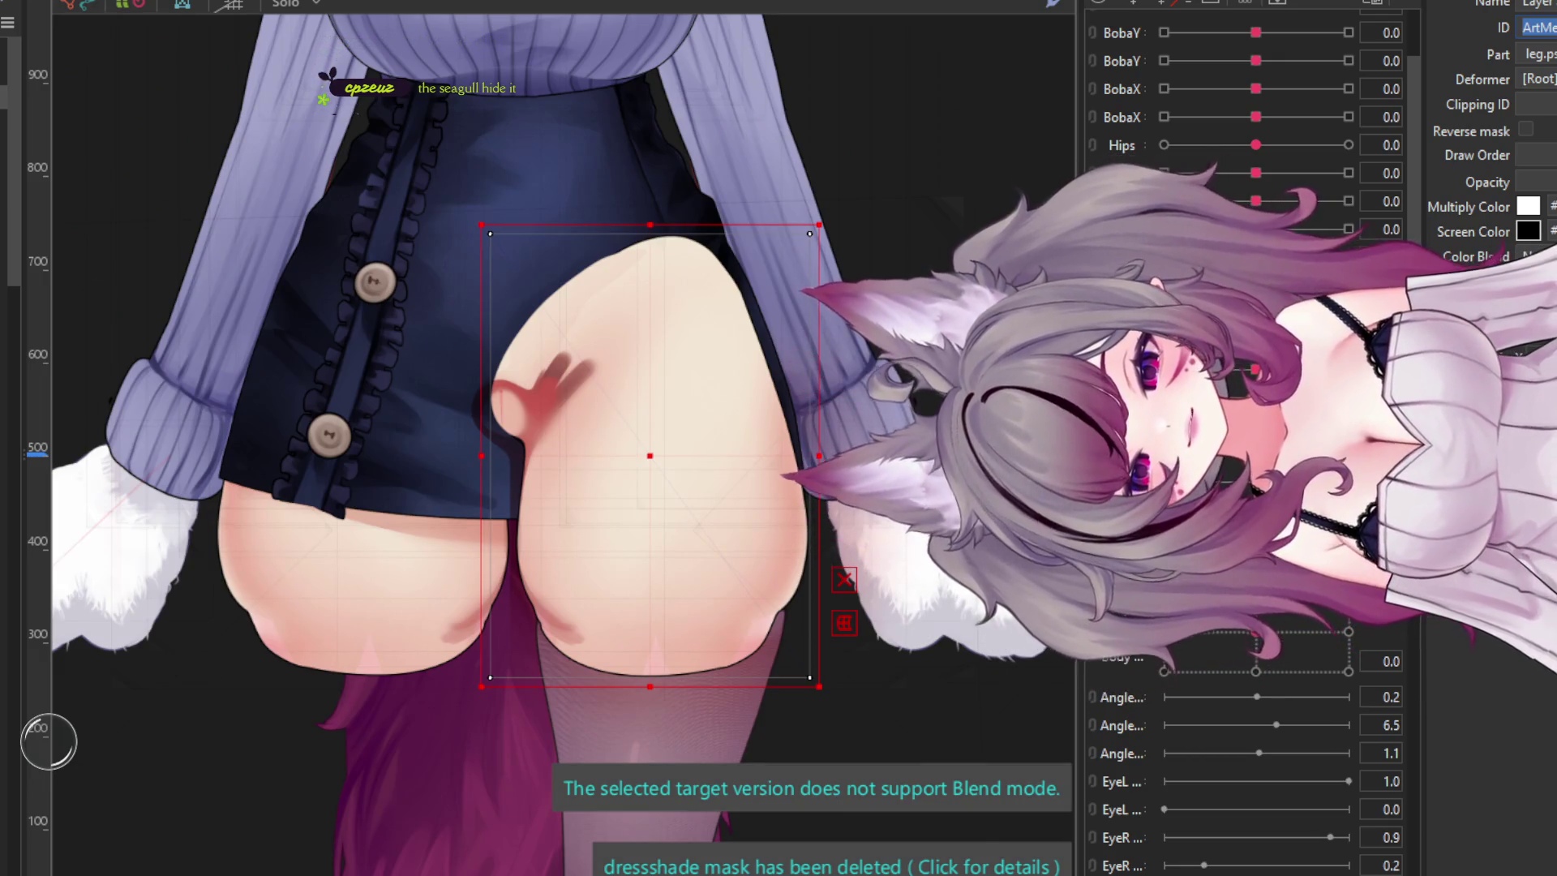
key("Return")
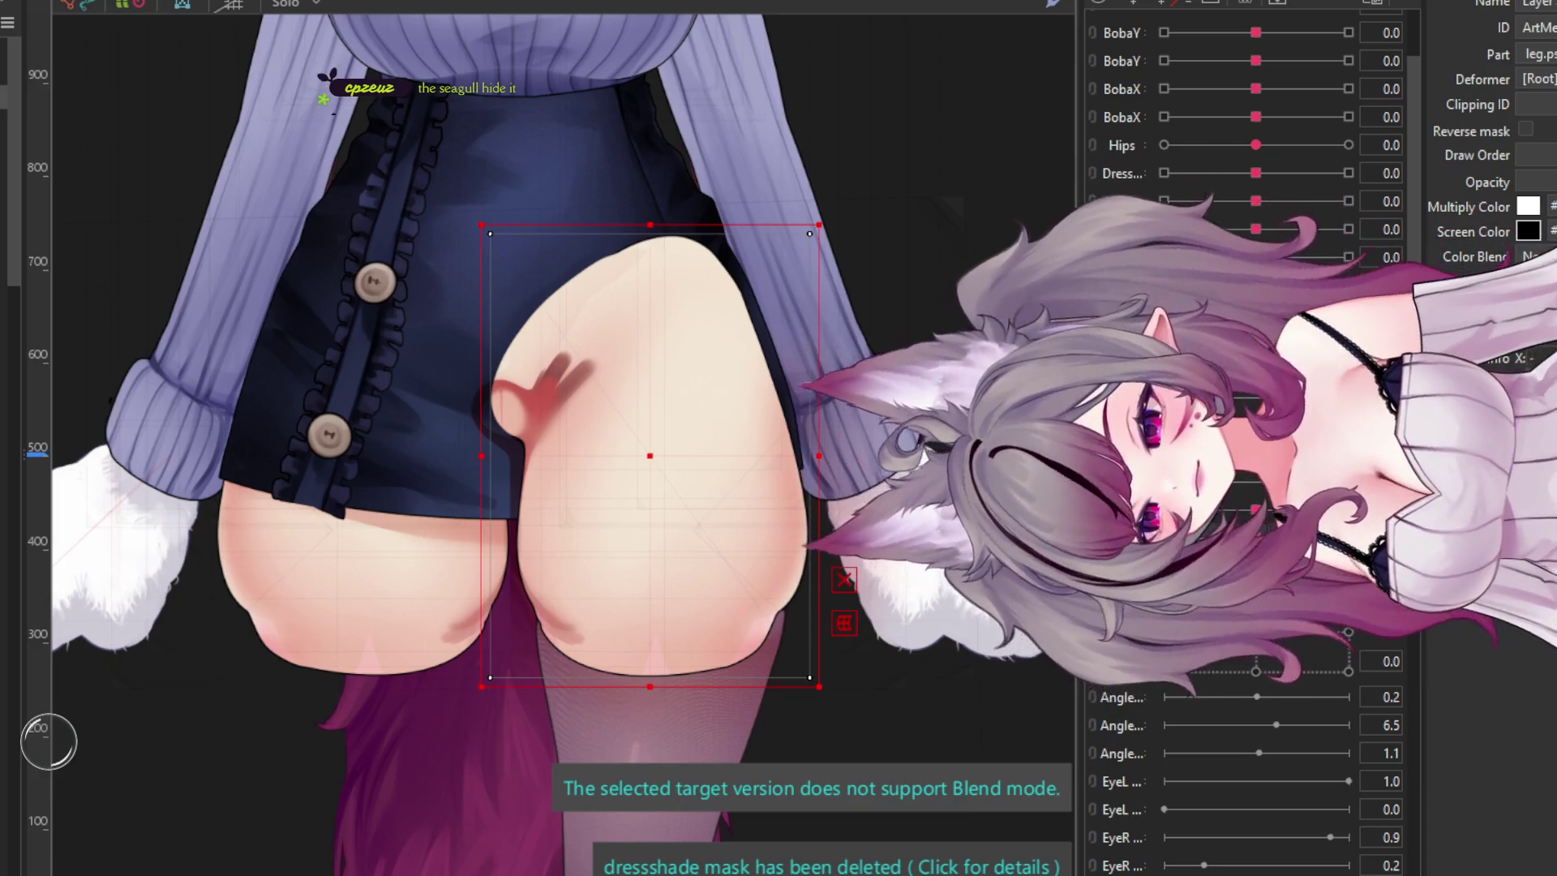
left_click(179, 268)
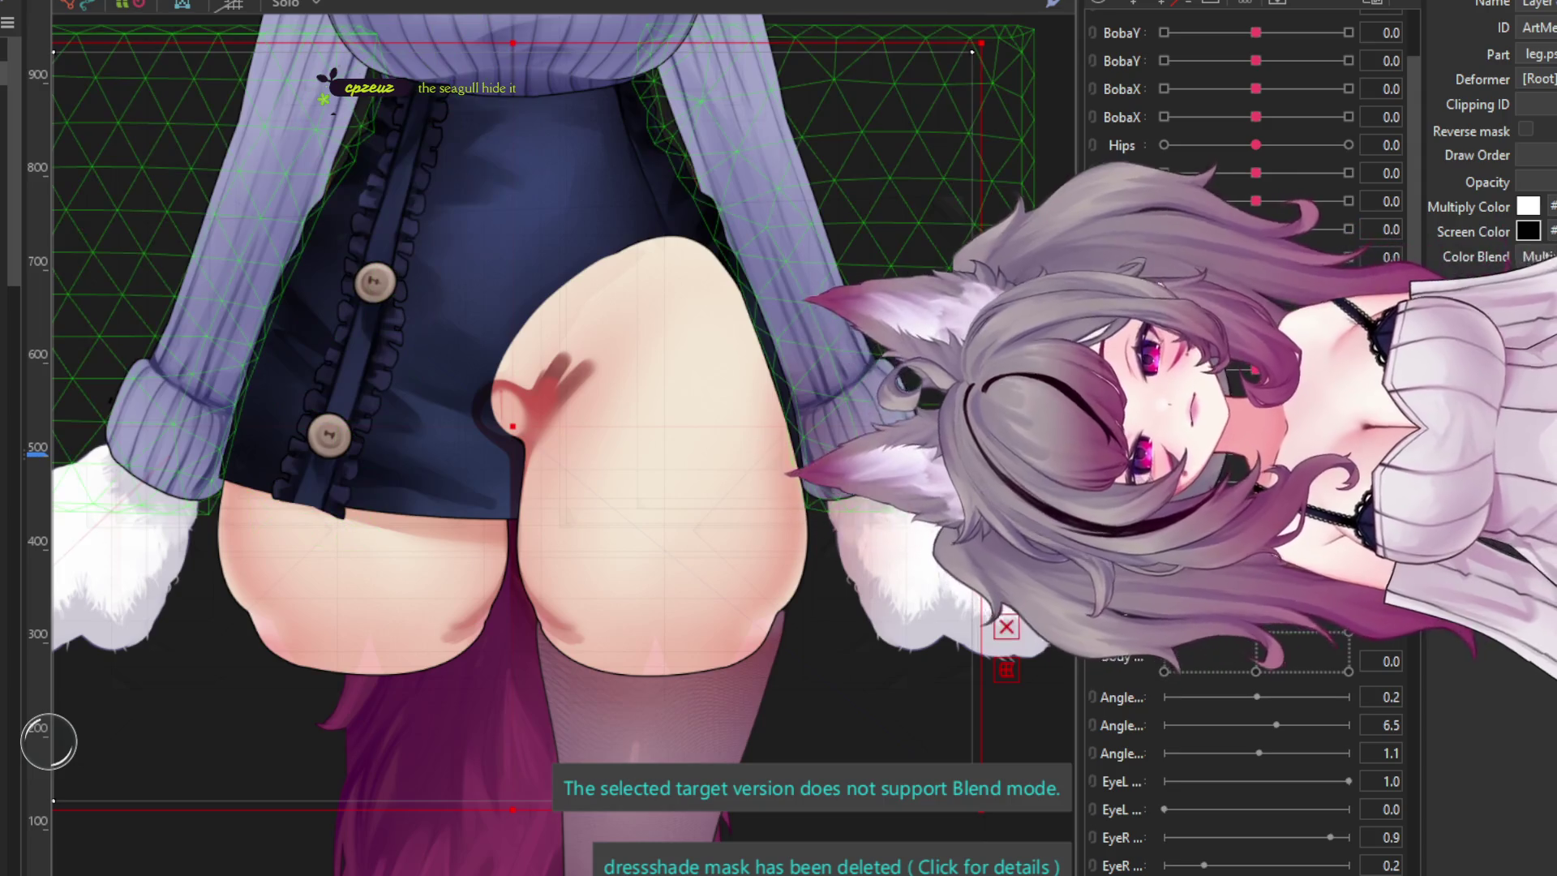
left_click(766, 402)
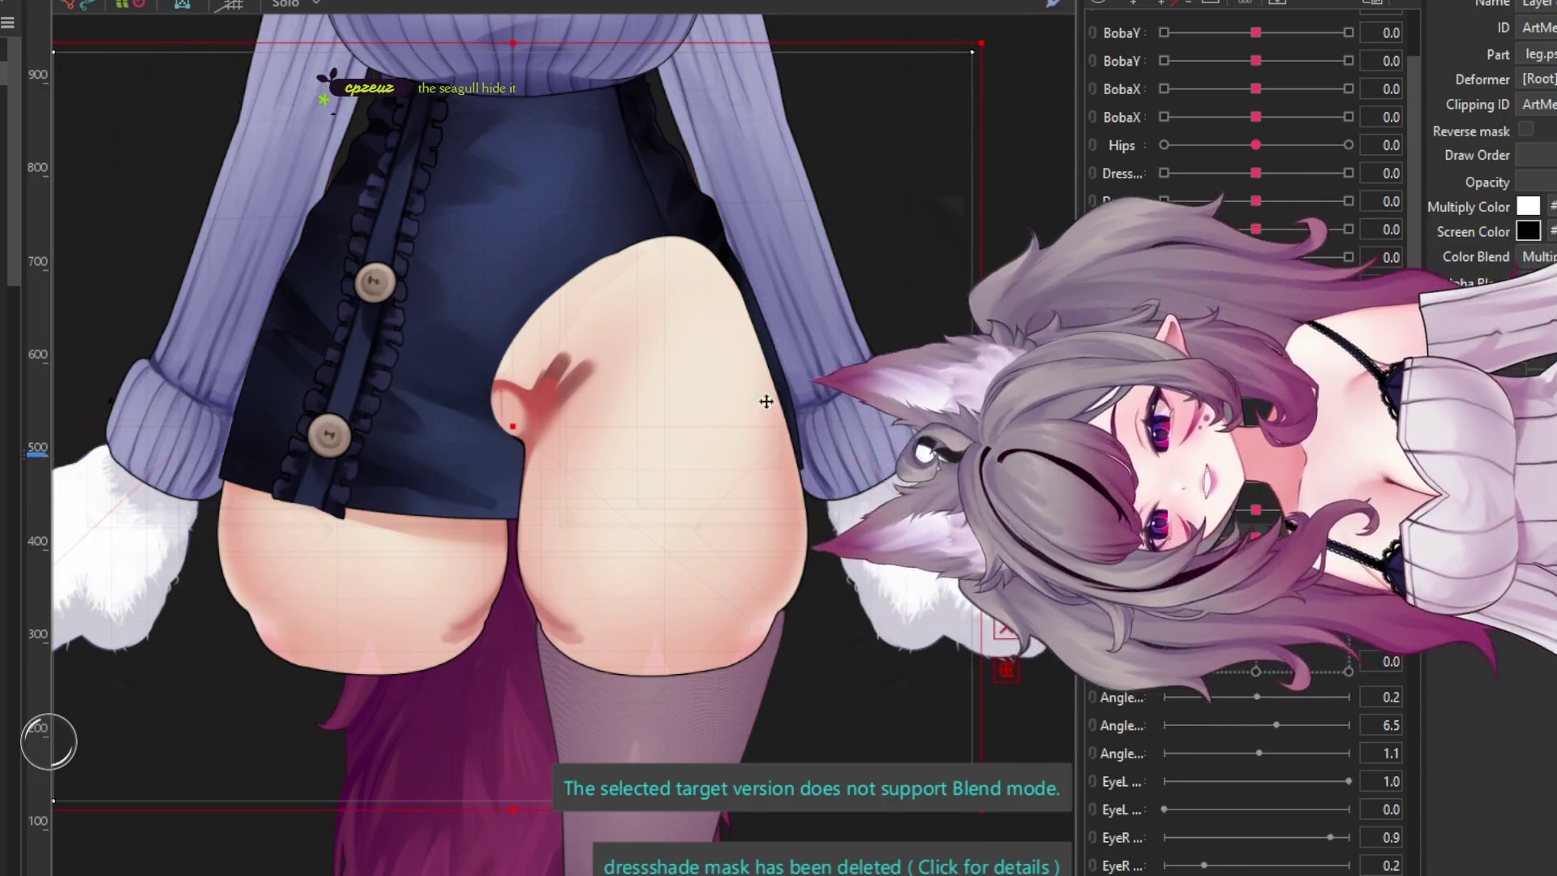
left_click(508, 388)
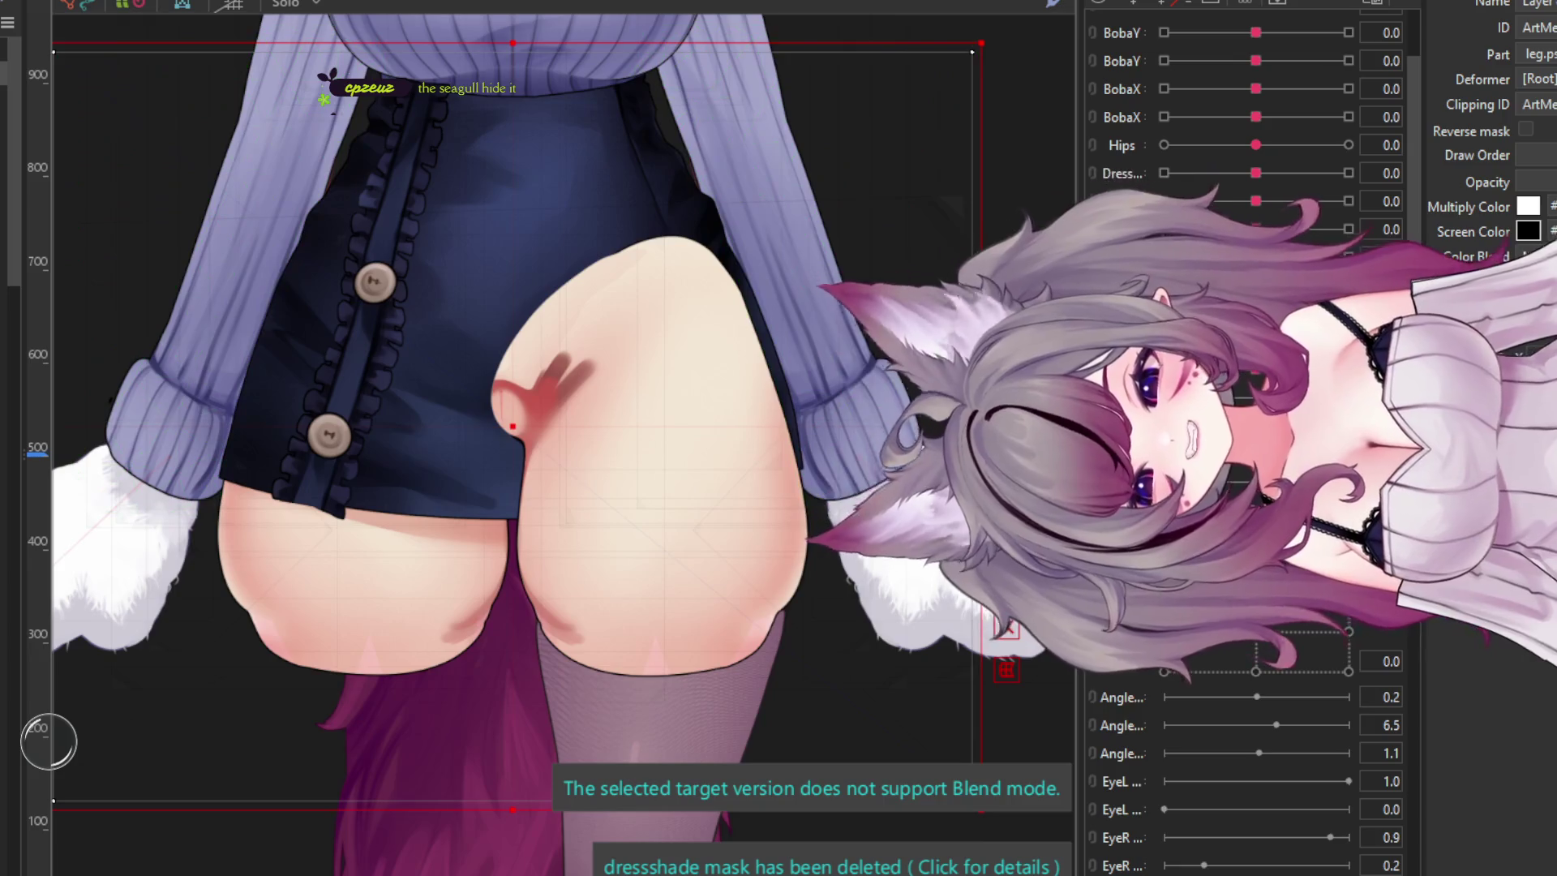
left_click(648, 422)
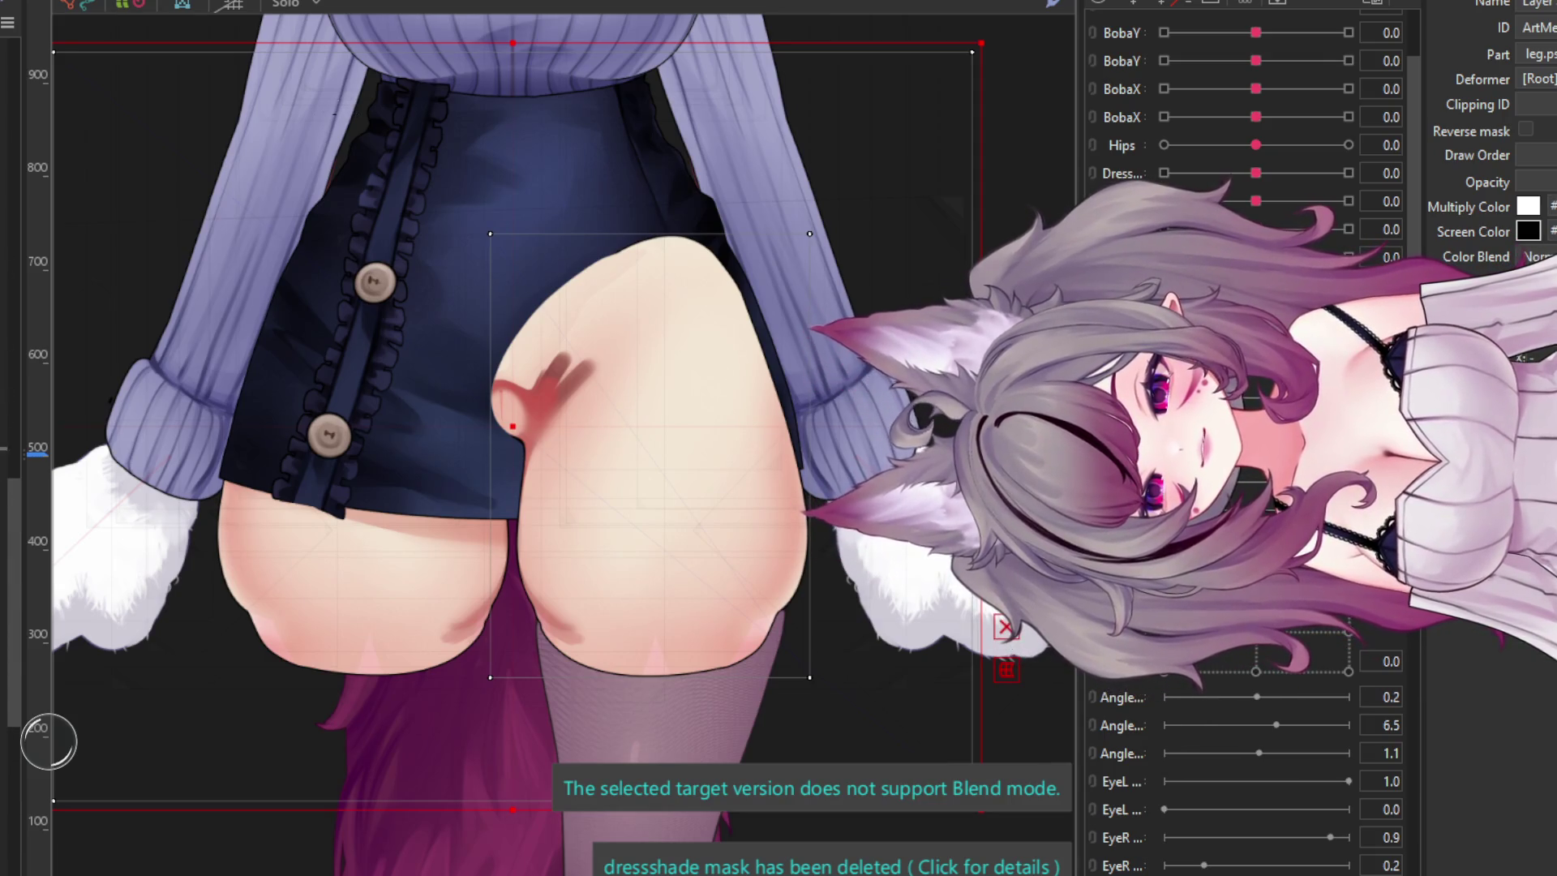
key("ctrl+z")
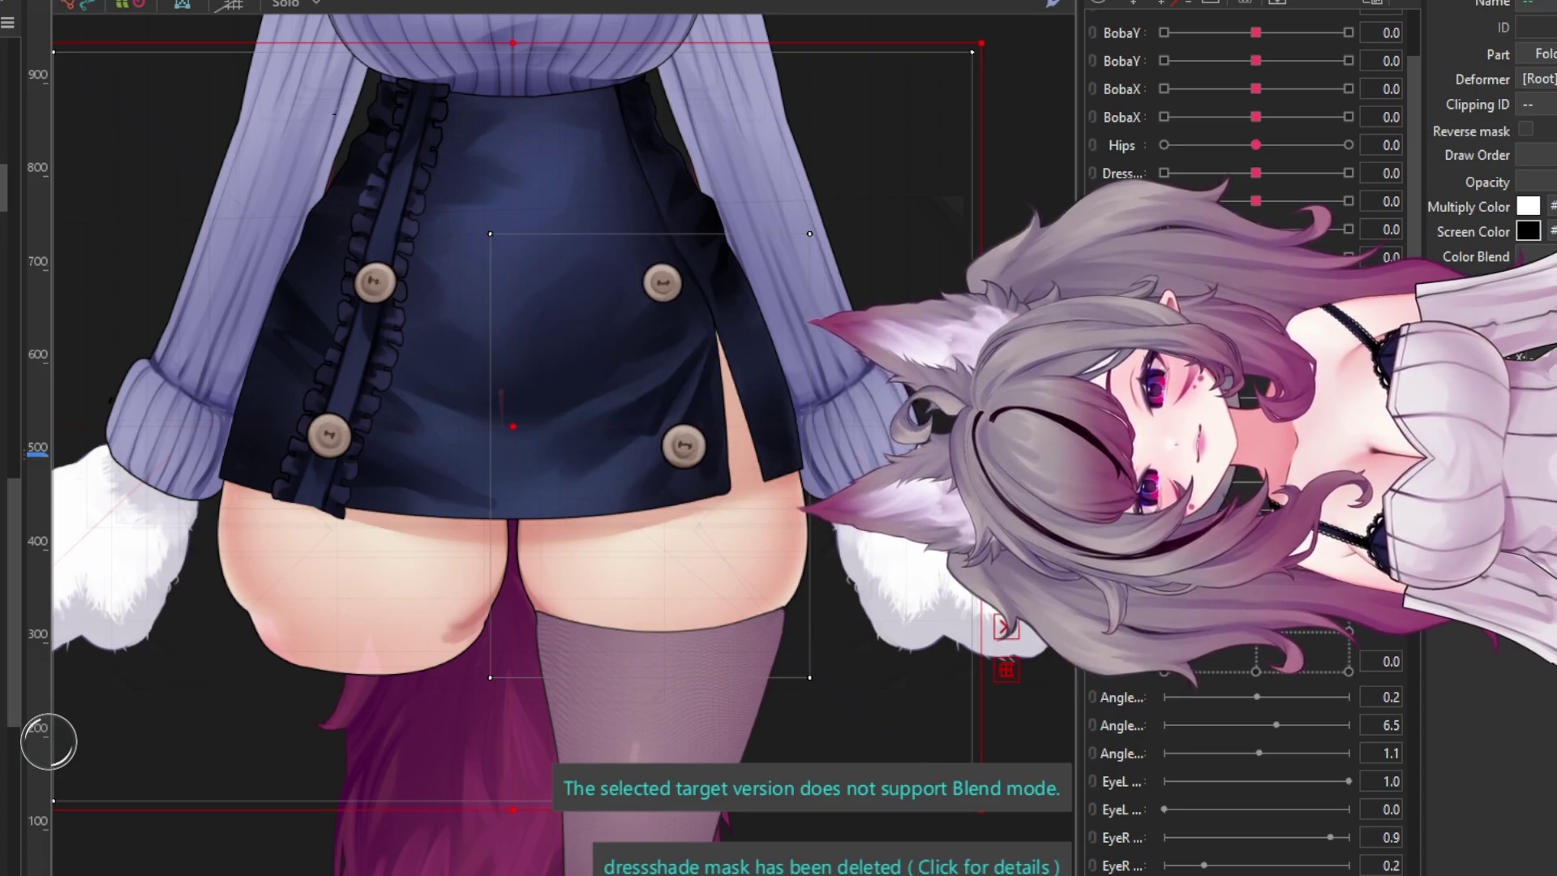
- Hide the bare left thigh to reveal the tail, then select the thigh and stocking meshes
key("ctrl+z")
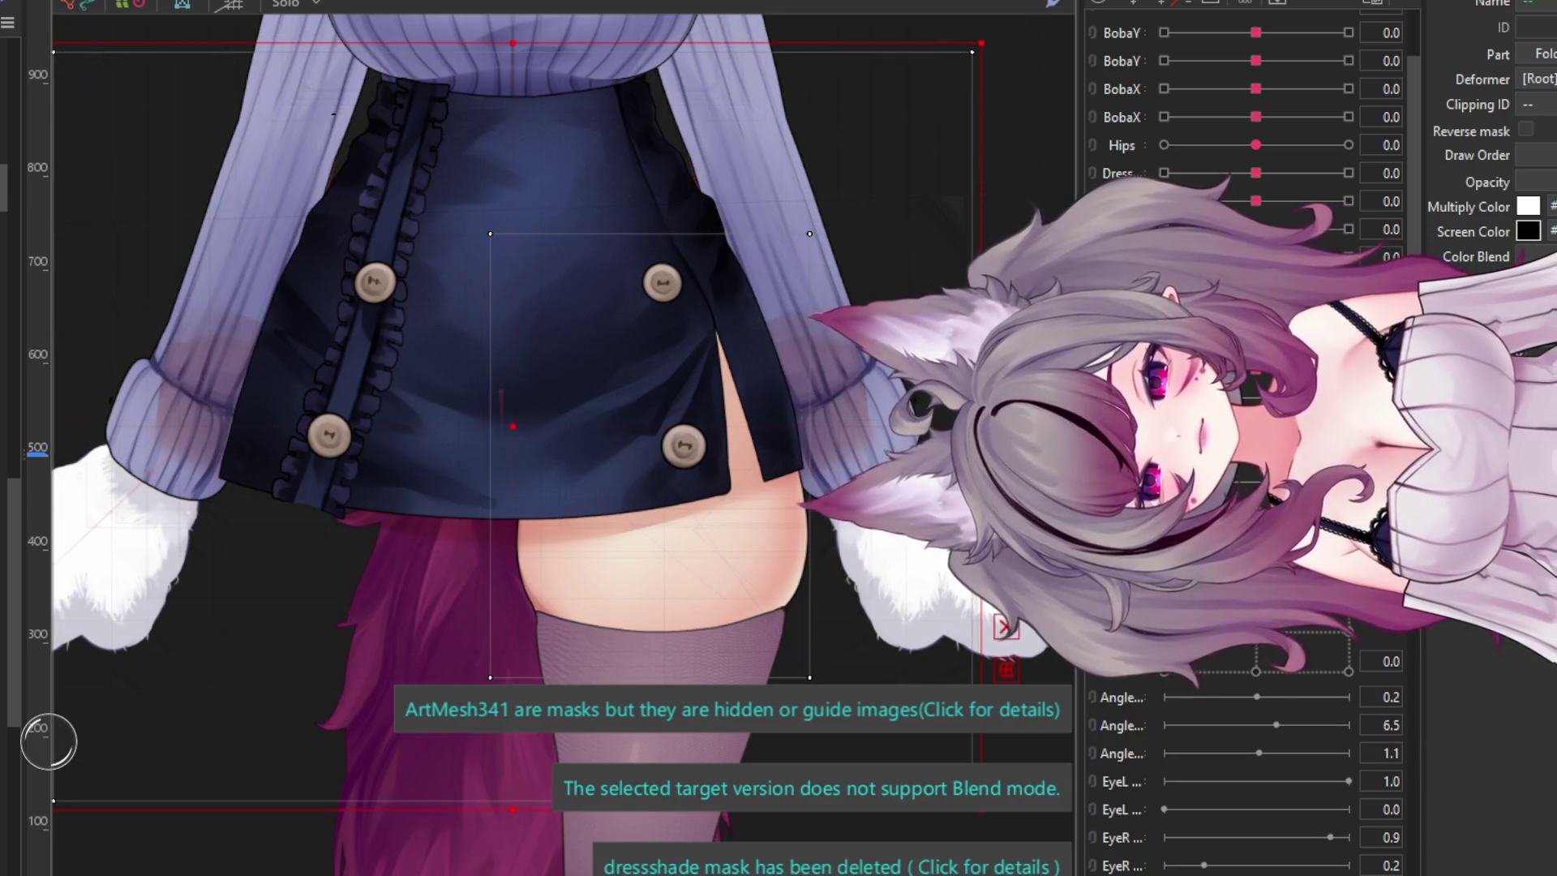
scroll(658, 437, "down", 3)
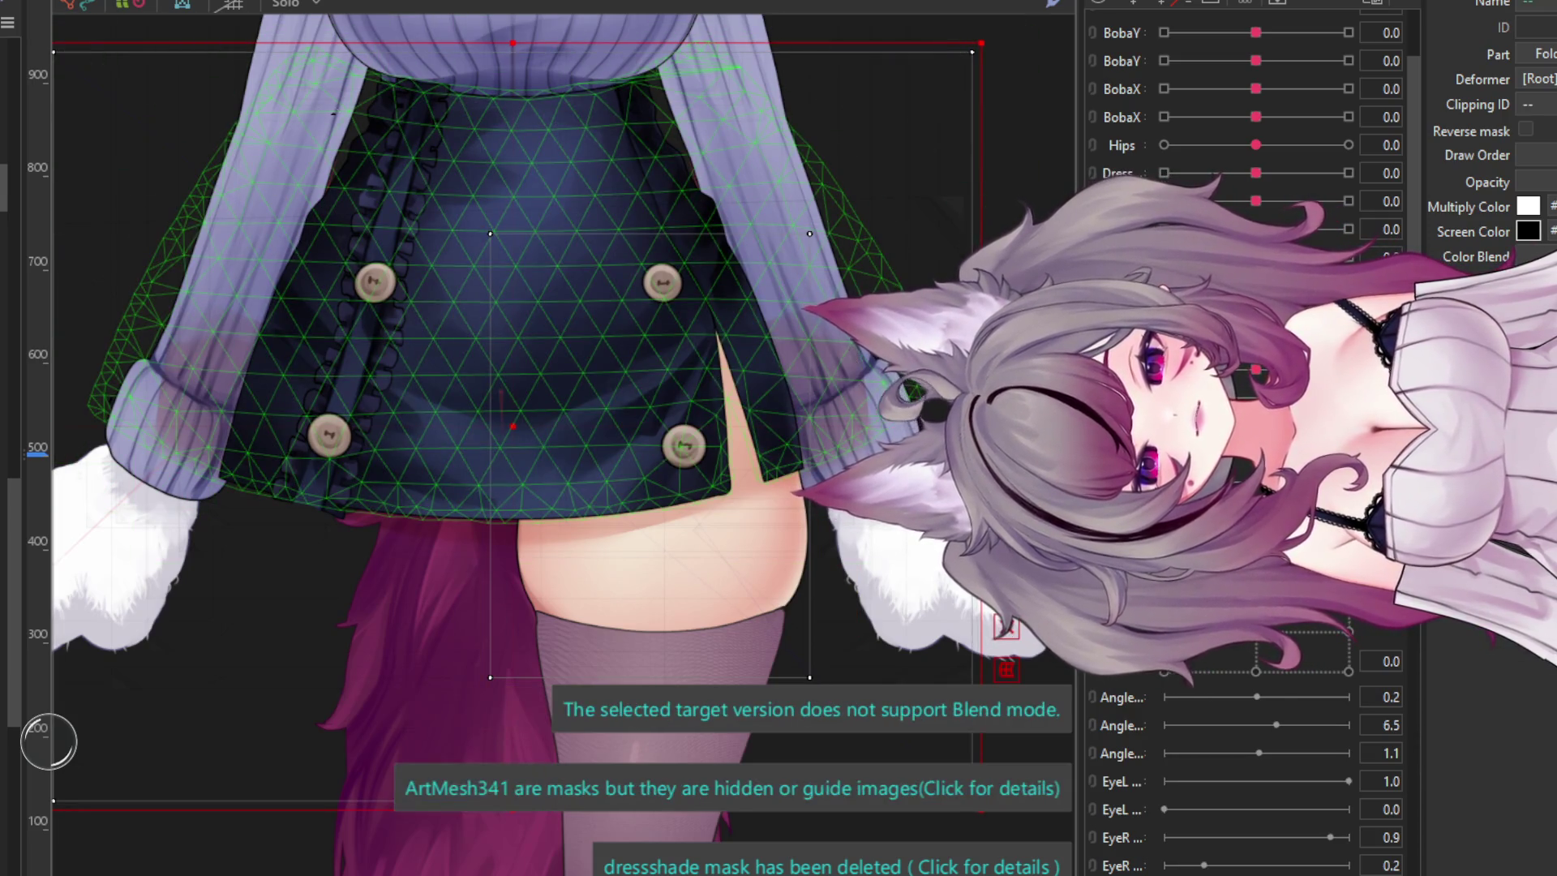
left_click(659, 438)
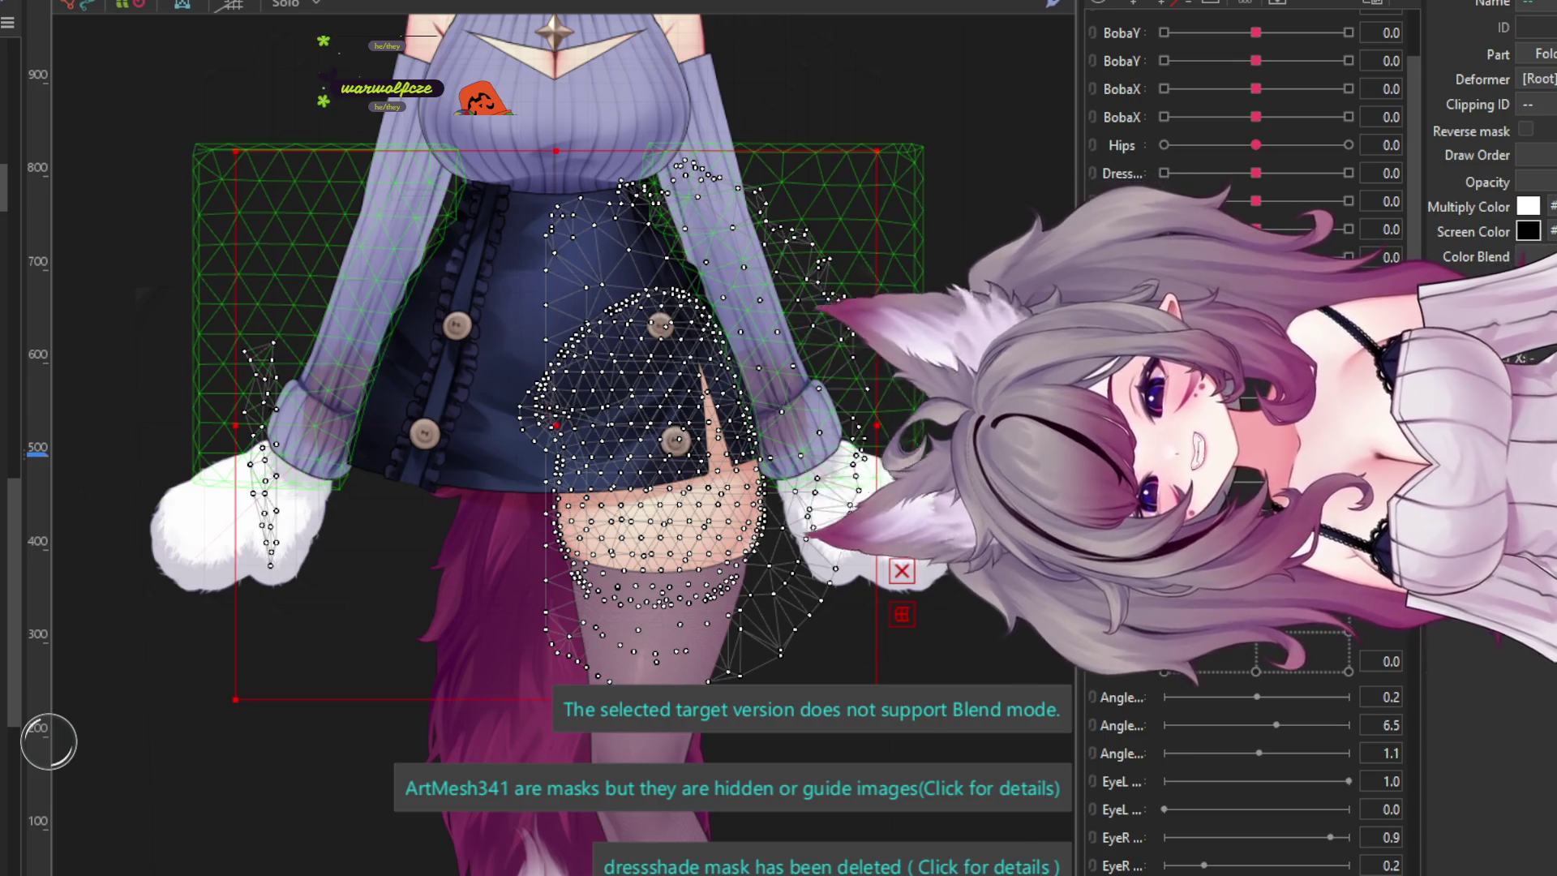
- Delete the thin left strip's vertices in Mesh Edit and apply the change
scroll(641, 464, "down", 3)
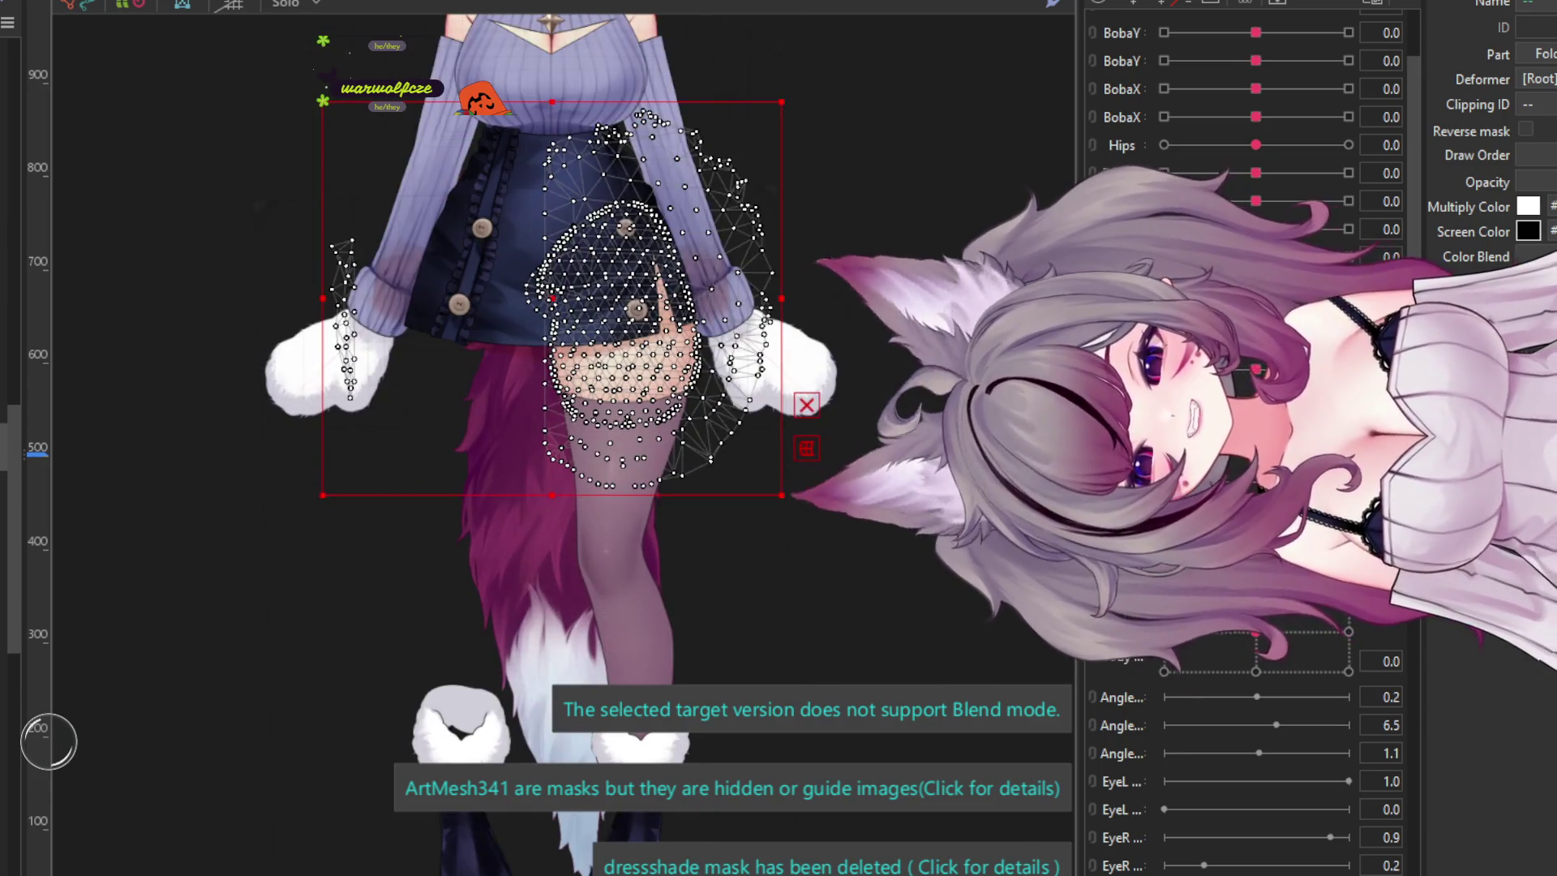
double_click(542, 232)
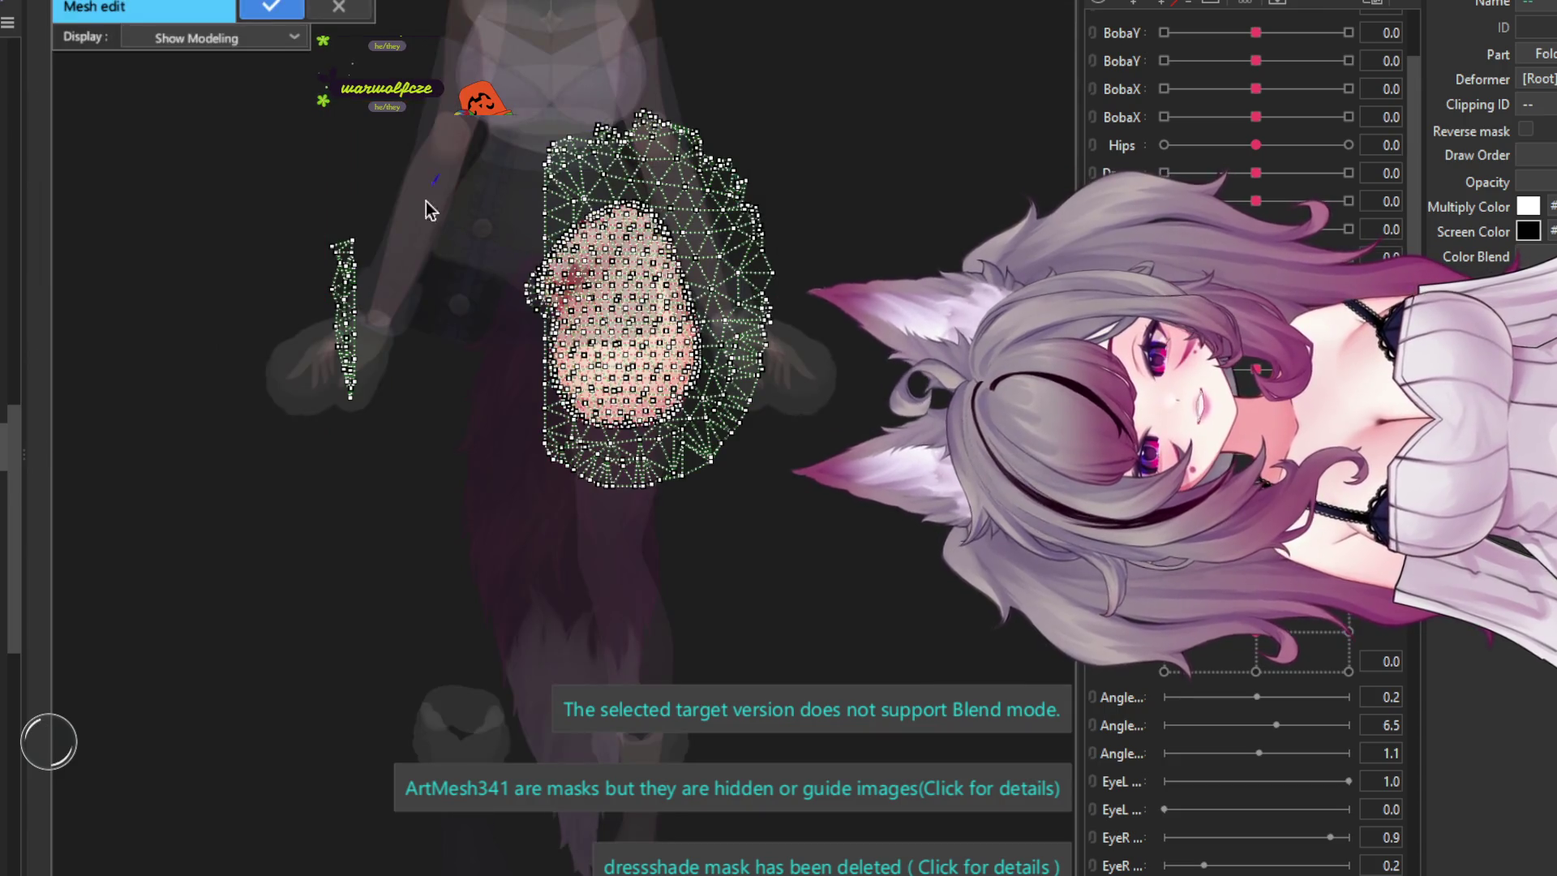
left_click_drag(365, 409, 202, 241)
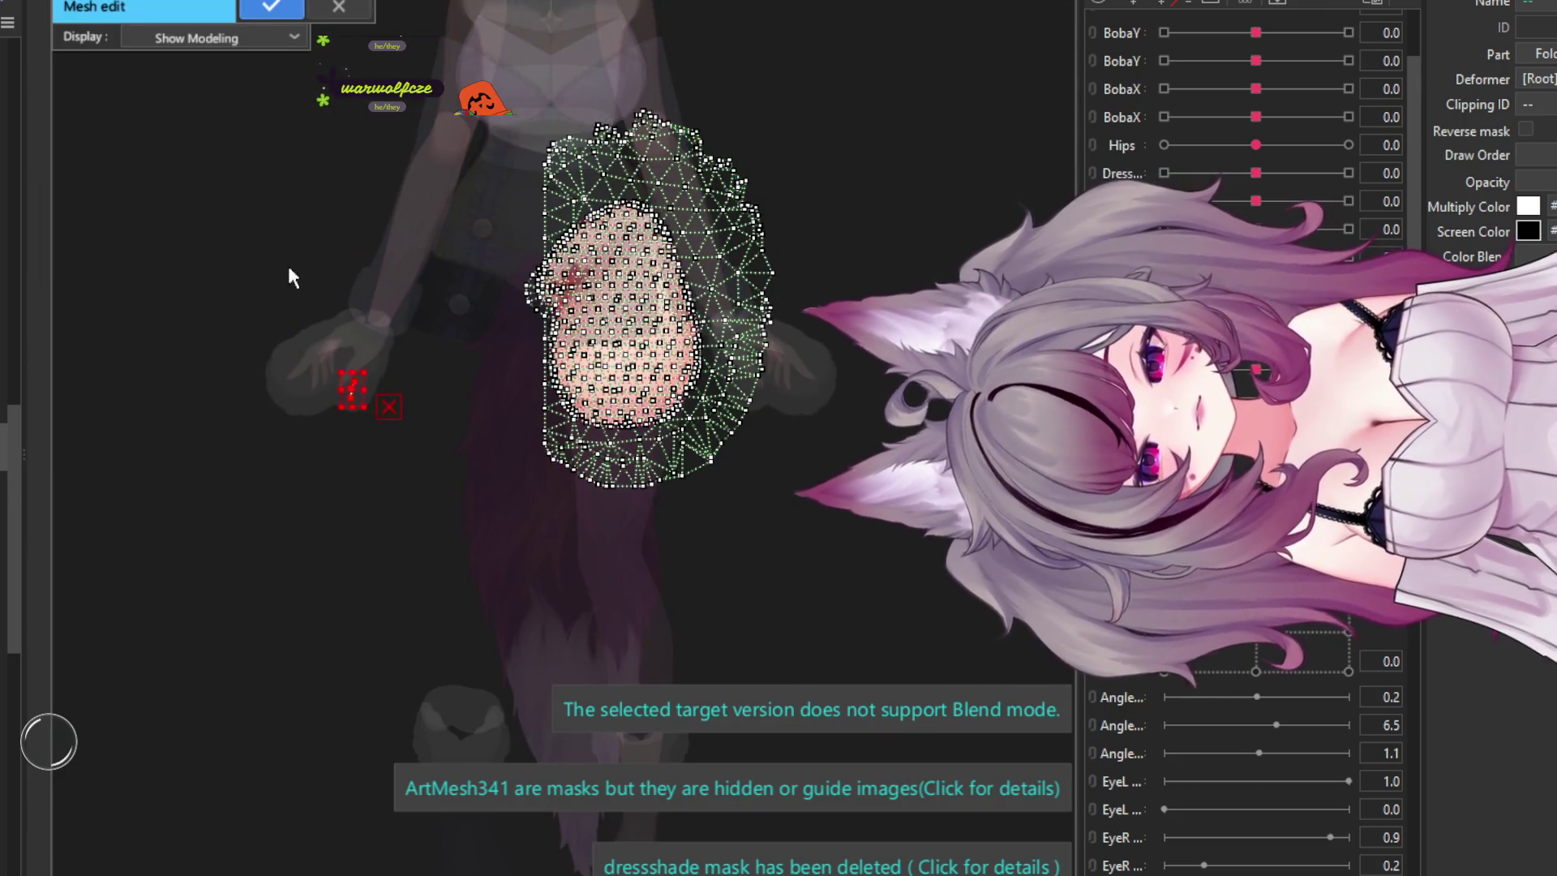
left_click(283, 8)
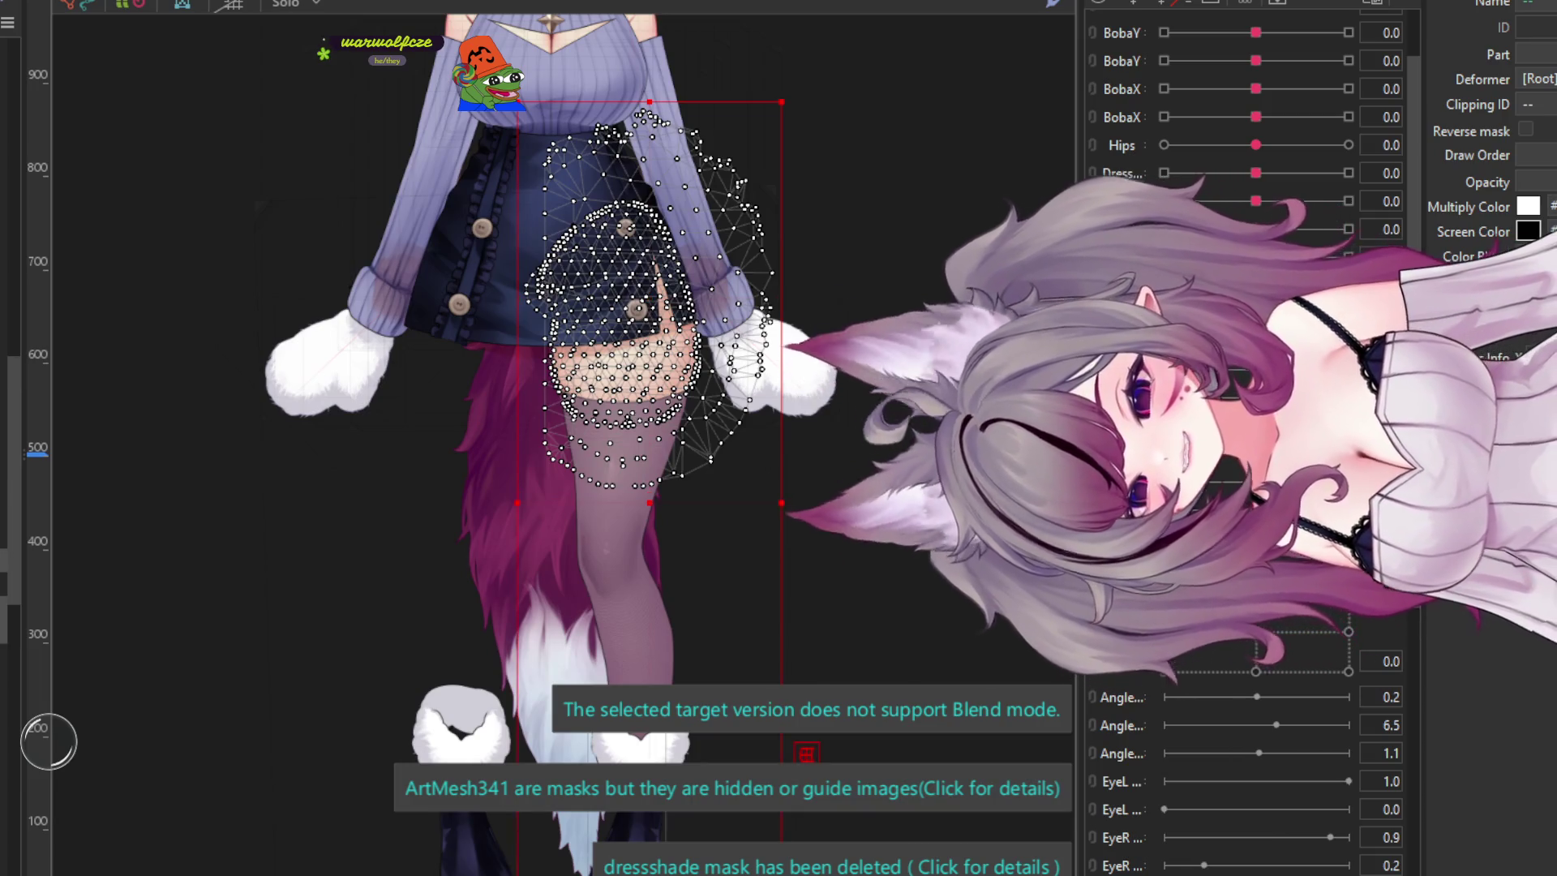
- Select the warp deformers around the legs and skirt, then pick the leg warp deformer
scroll(386, 333, "down", 5)
scroll(396, 319, "up", 5)
scroll(556, 600, "down", 2)
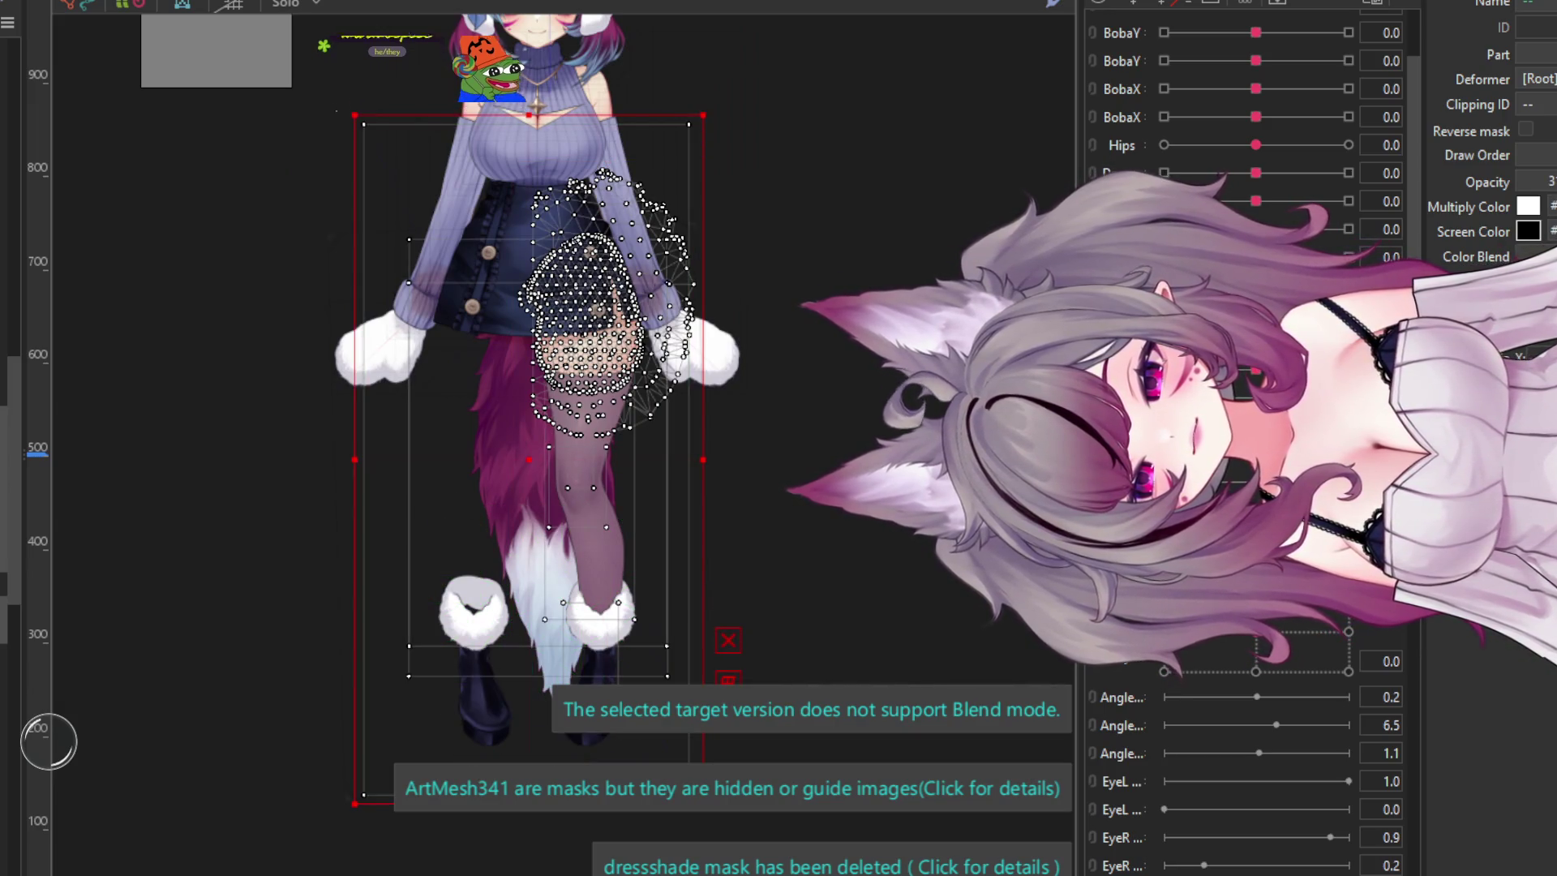
scroll(539, 322, "down", 2)
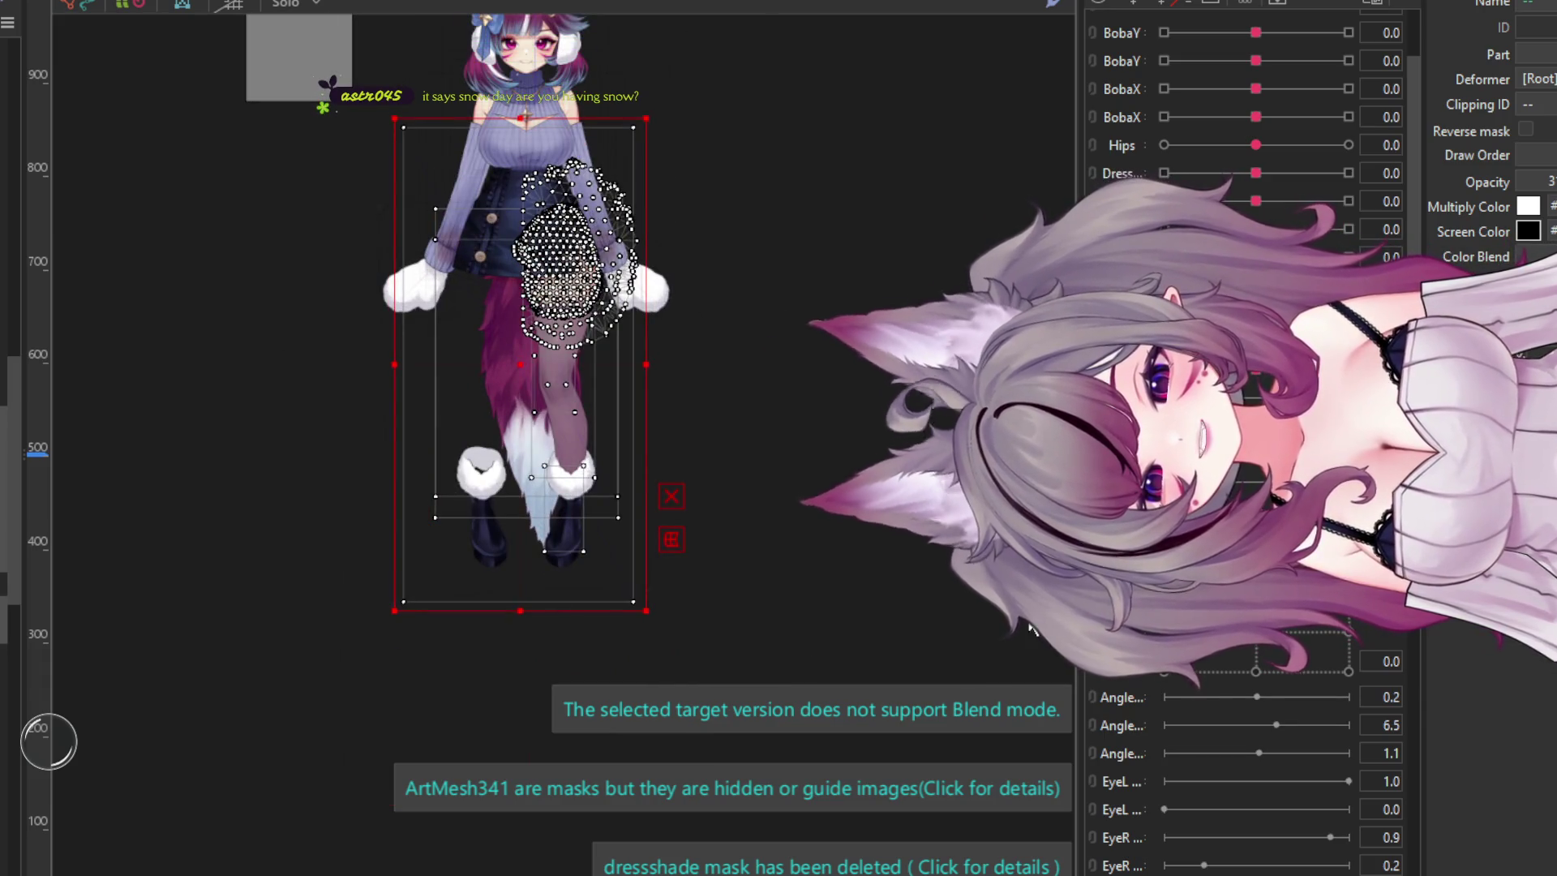
left_click(559, 454)
left_click(560, 454, "shift")
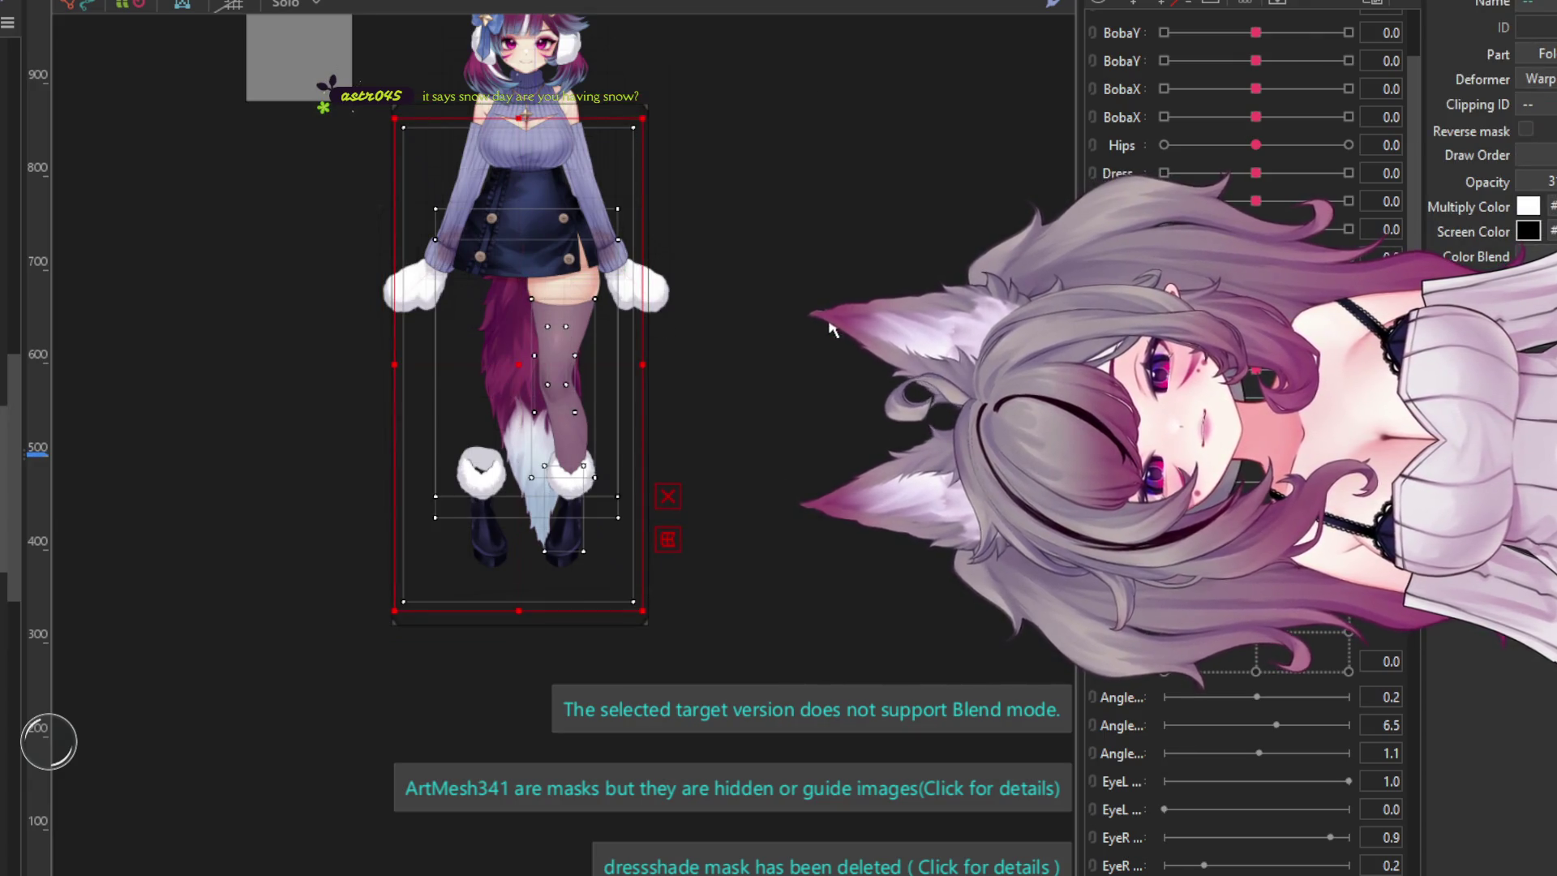
key("ctrl+a")
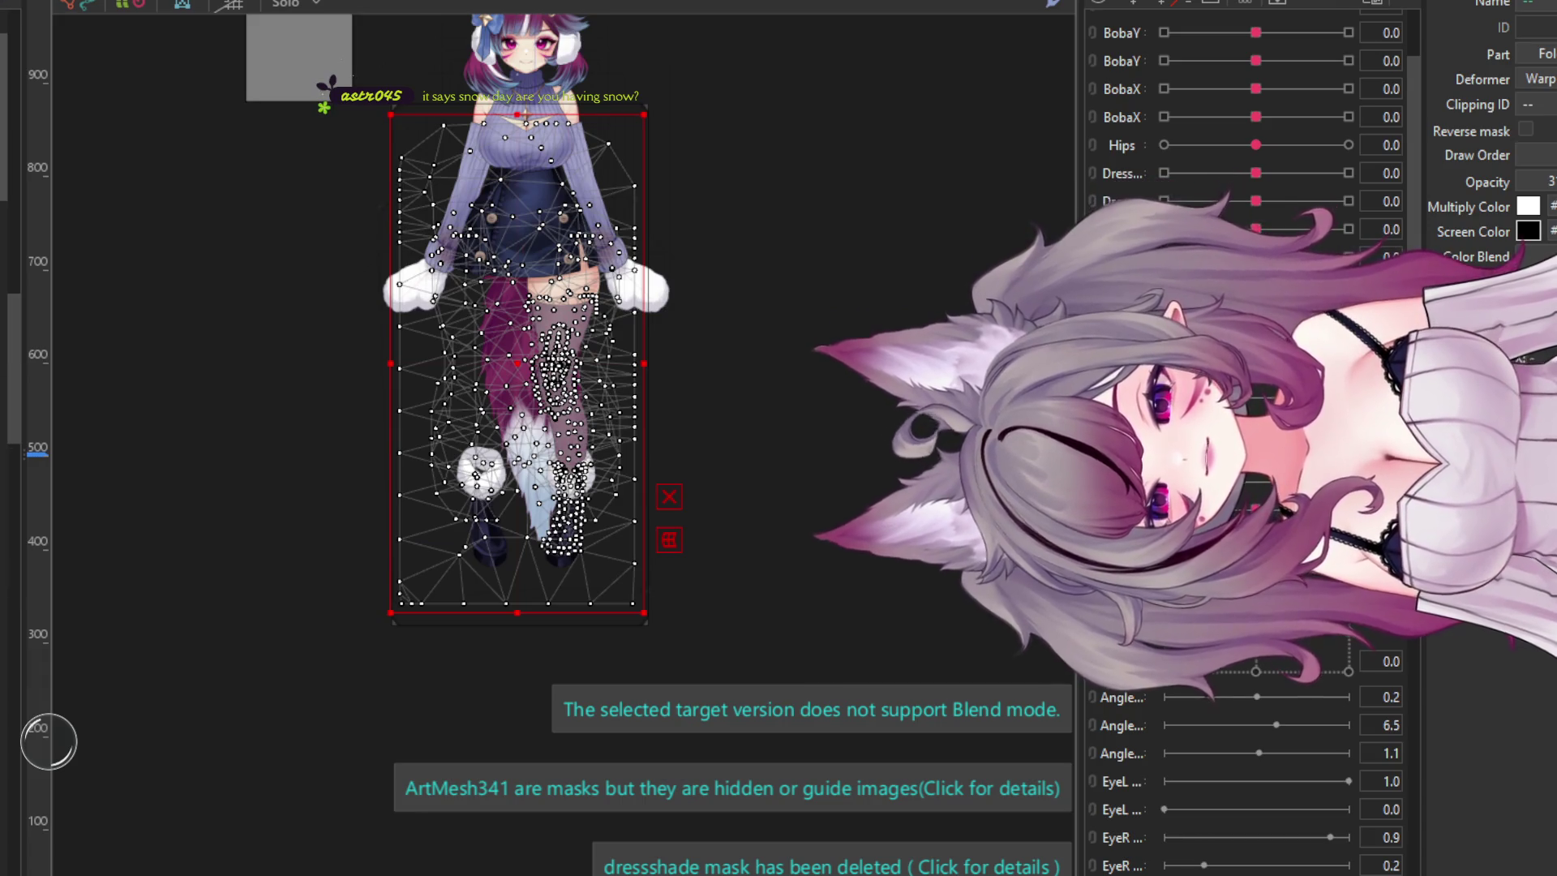
left_click(469, 358)
scroll(468, 359, "up", 2)
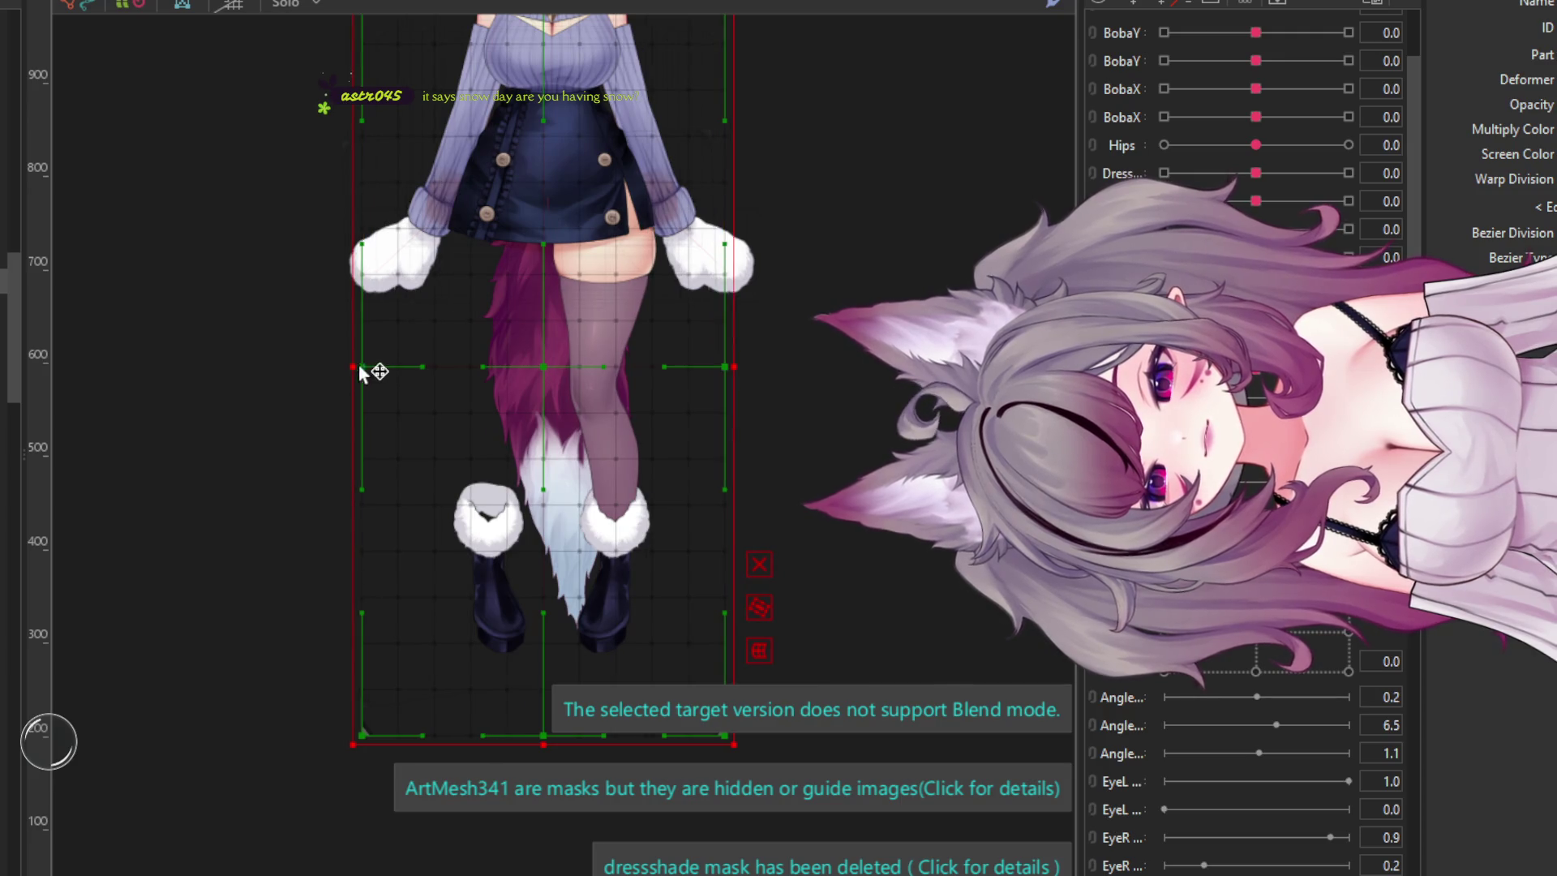
- Pull the leg deformer's left, bottom and right edges inward to hug the stockinged leg
left_click_drag(360, 373, 519, 362)
scroll(710, 71, "up", 2)
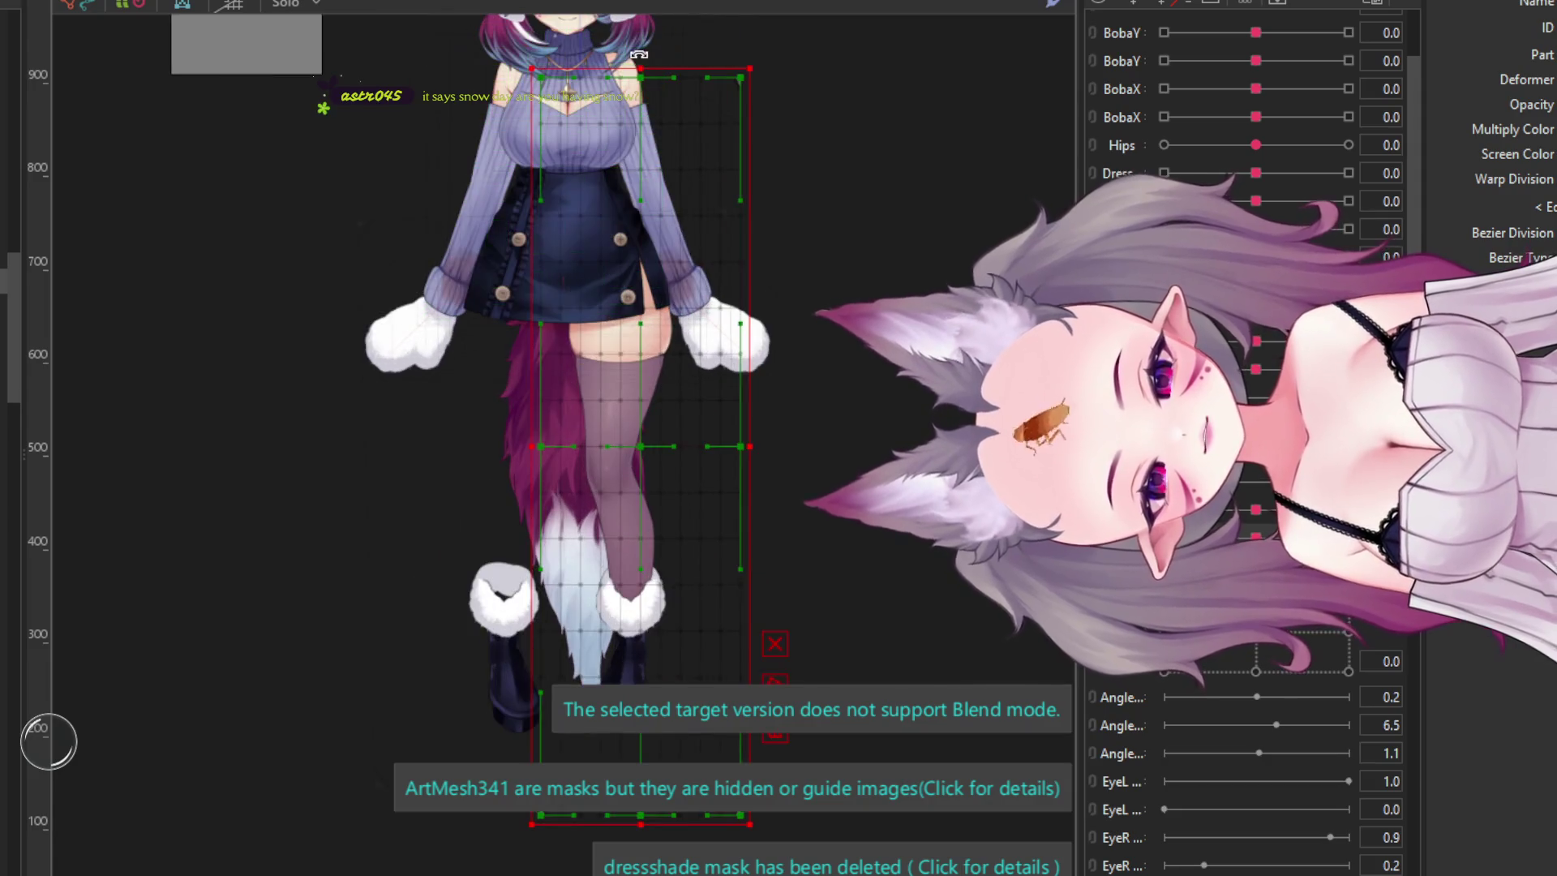
scroll(630, 566, "up", 2)
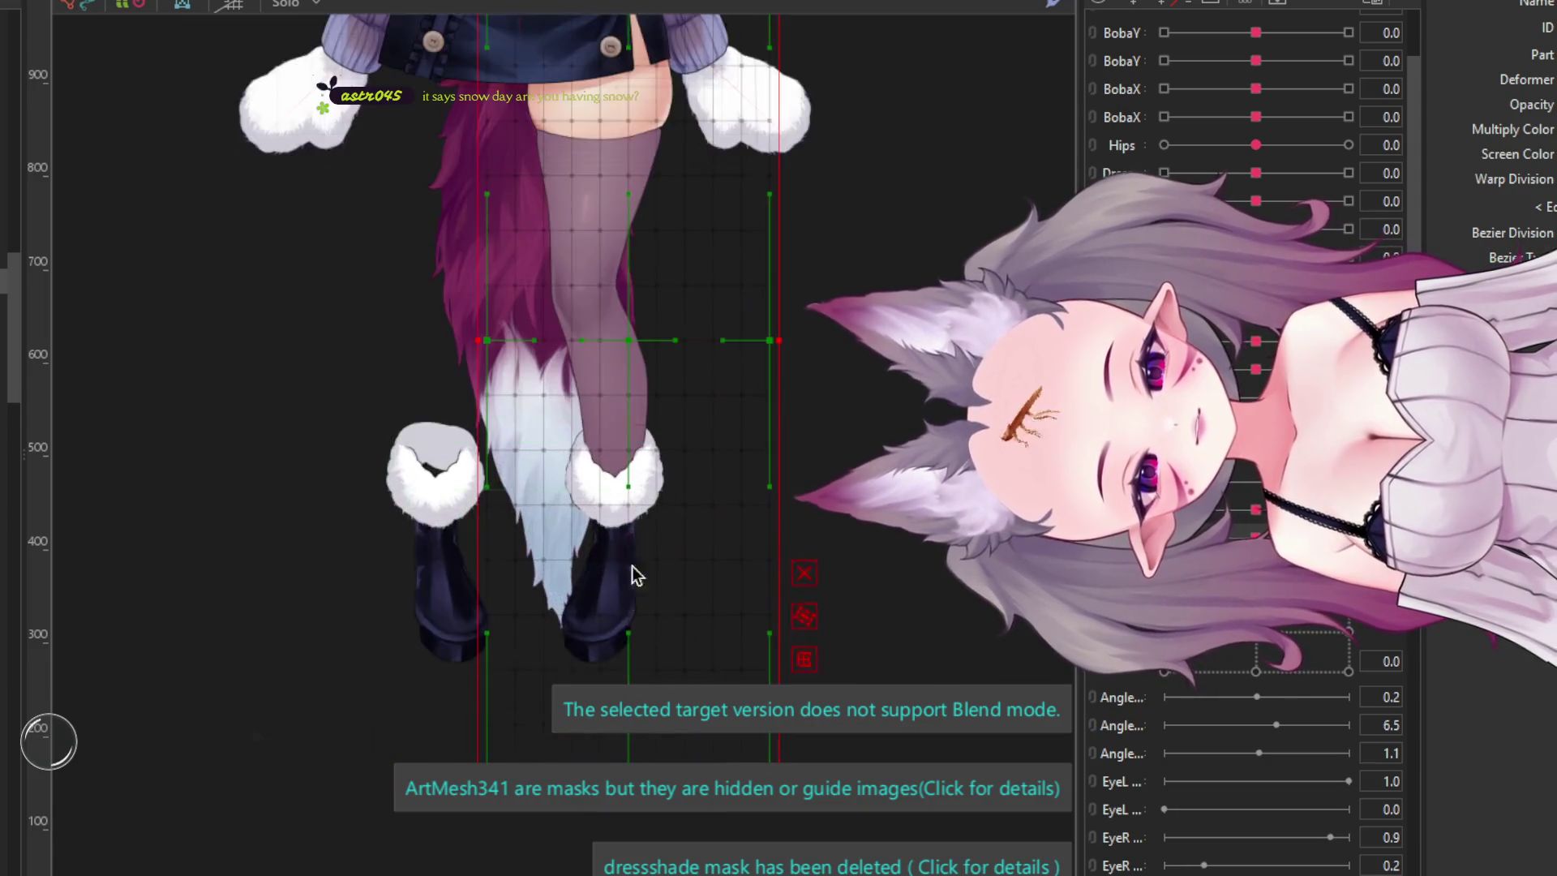
scroll(632, 567, "down", 2)
left_click_drag(649, 522, 649, 447)
left_click_drag(768, 162, 734, 162)
scroll(664, 309, "down", 3)
scroll(673, 244, "up", 5)
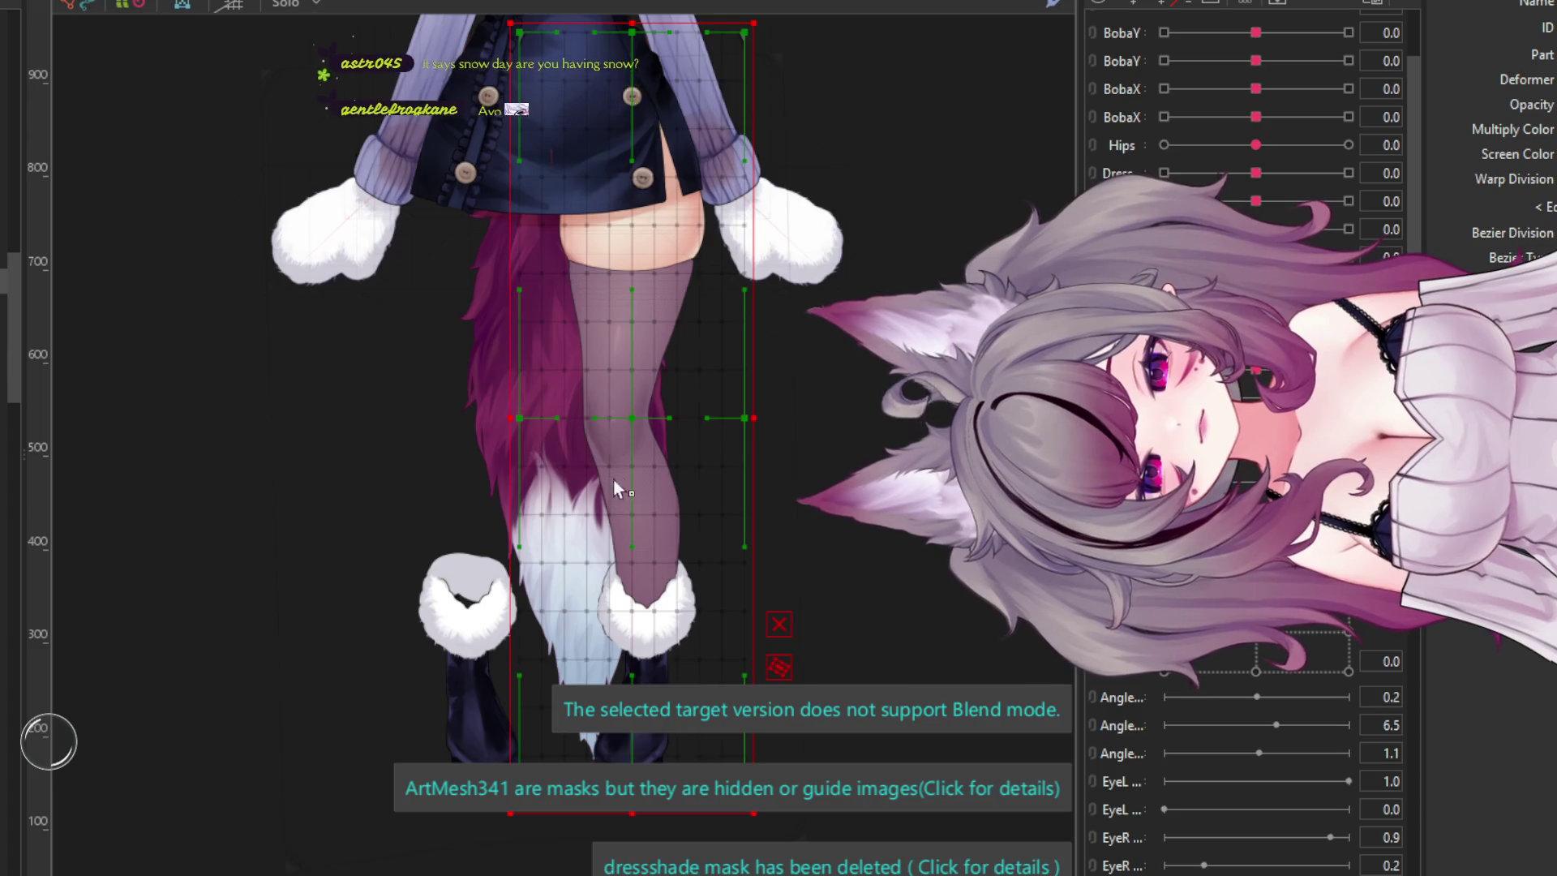
scroll(612, 479, "down", 4)
scroll(591, 478, "up", 3)
scroll(591, 472, "up", 3)
scroll(591, 405, "down", 3)
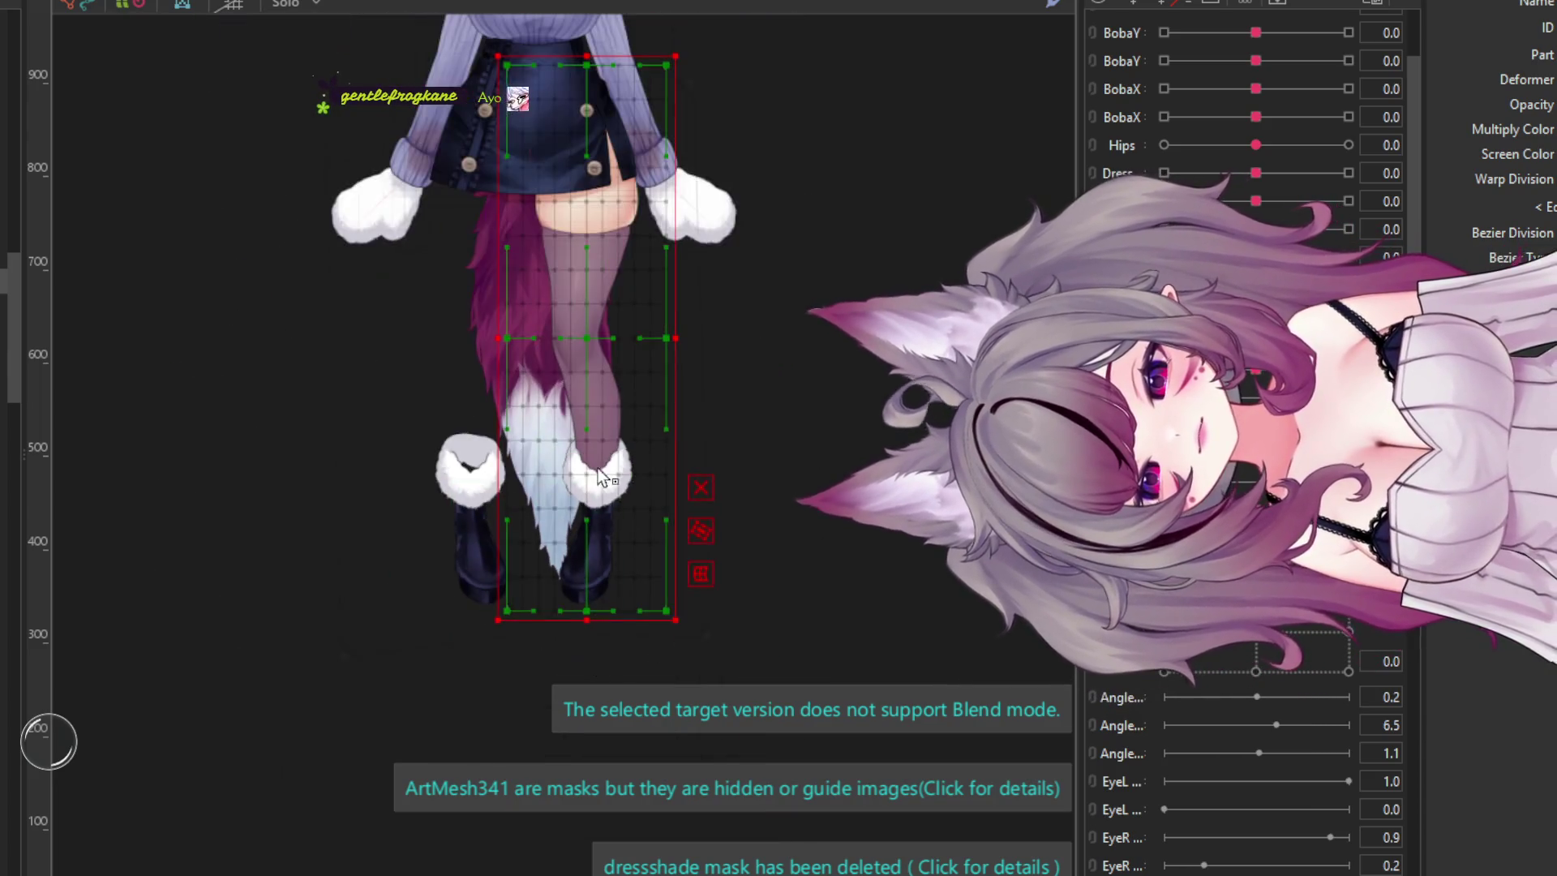
scroll(592, 318, "up", 3)
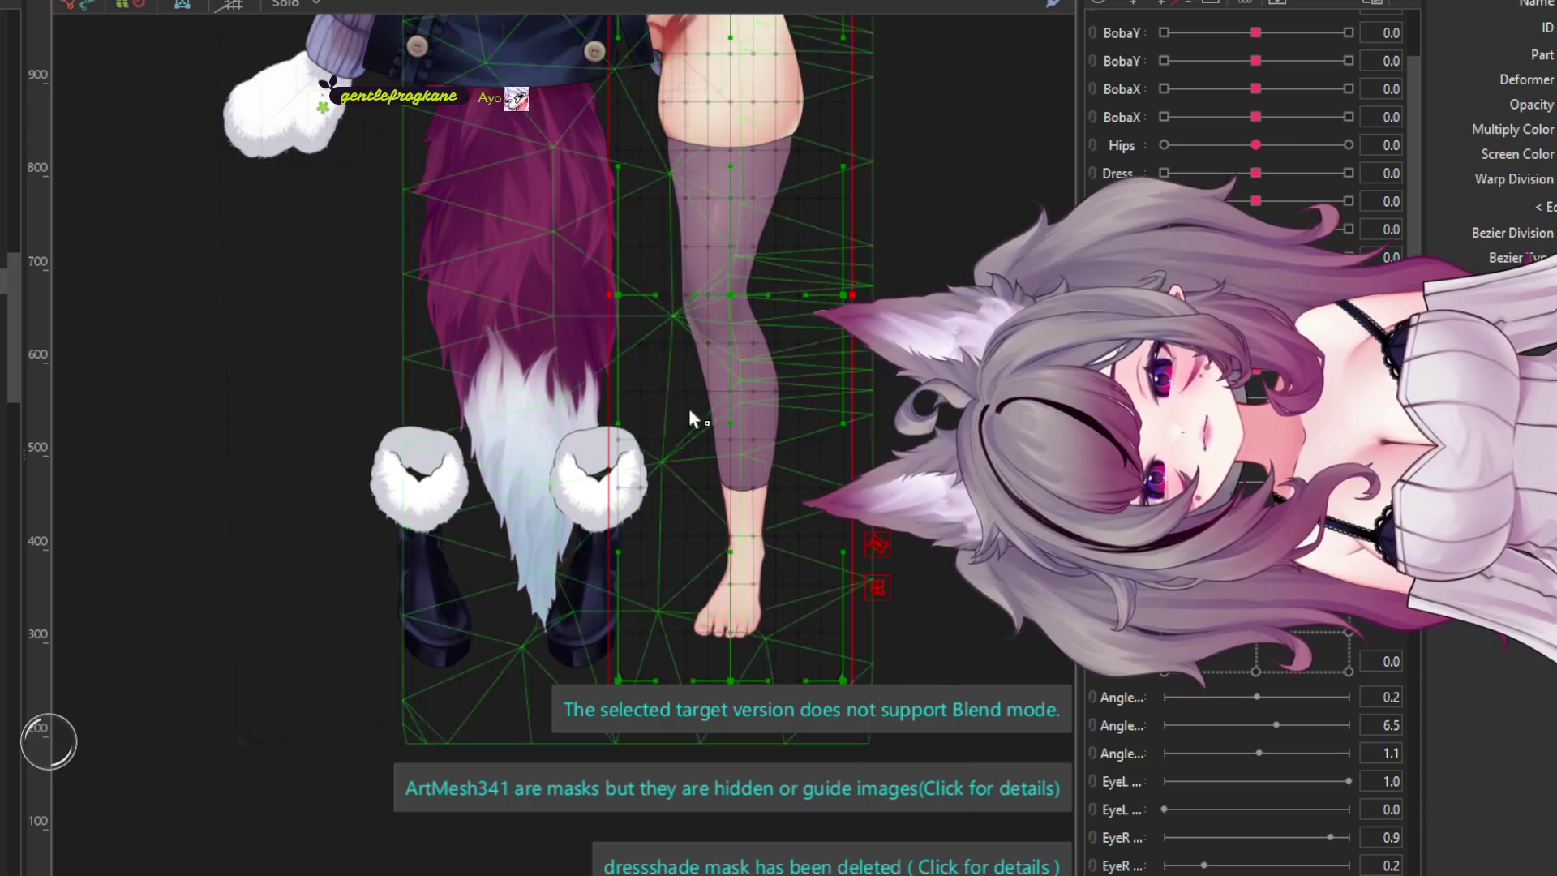
scroll(664, 417, "down", 3)
scroll(836, 582, "up", 3)
scroll(719, 402, "up", 3)
scroll(657, 449, "down", 3)
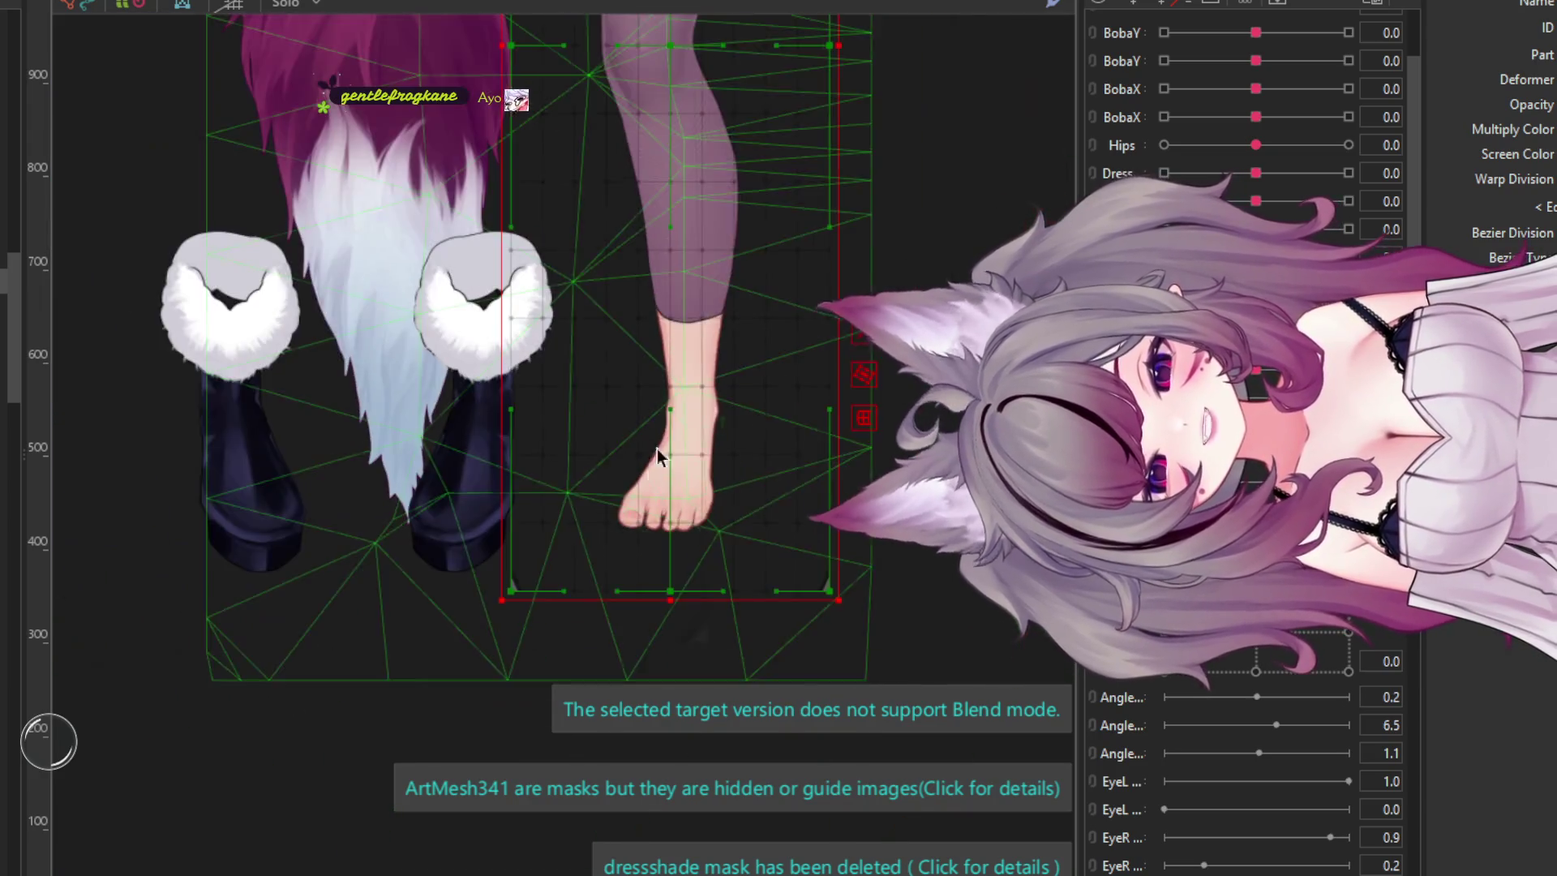
scroll(657, 449, "up", 3)
scroll(712, 340, "down", 2)
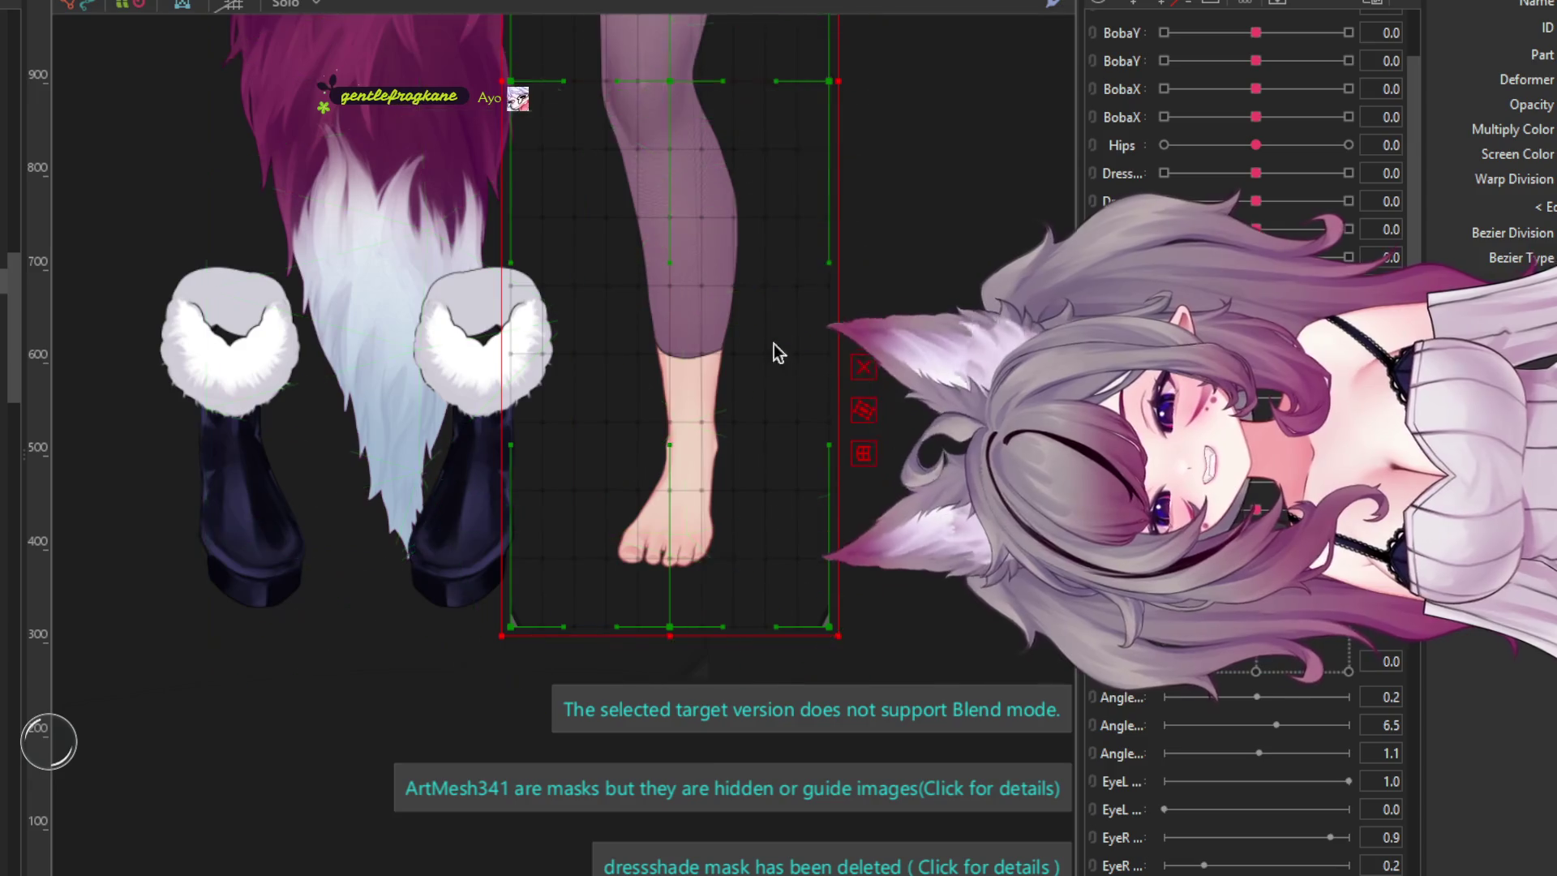
scroll(673, 291, "up", 2)
scroll(691, 345, "up", 3)
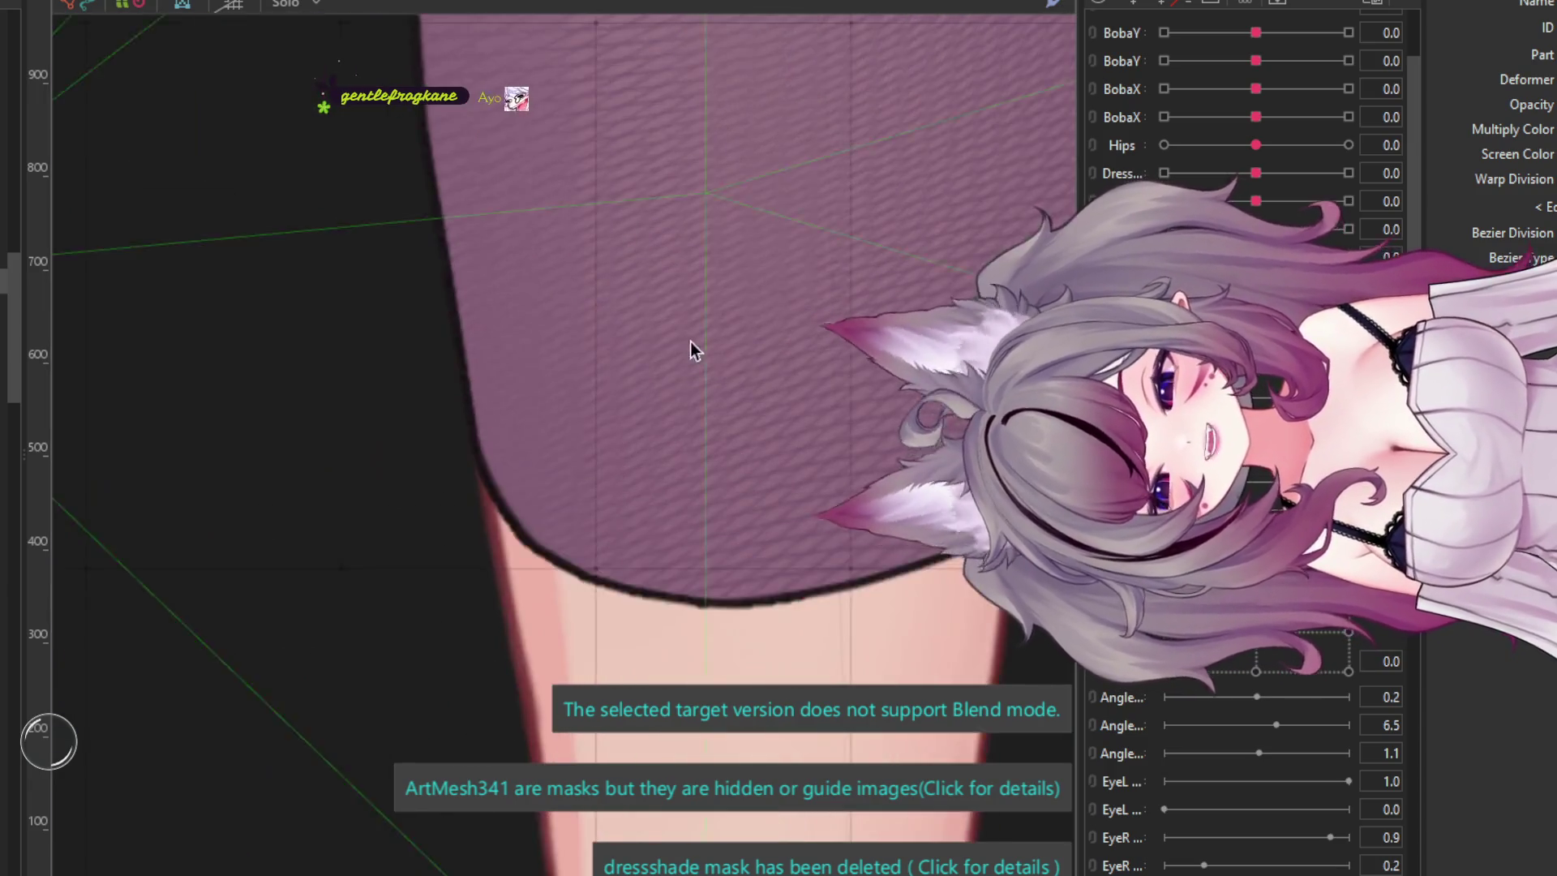
scroll(681, 466, "down", 4)
scroll(678, 369, "up", 5)
scroll(677, 367, "down", 5)
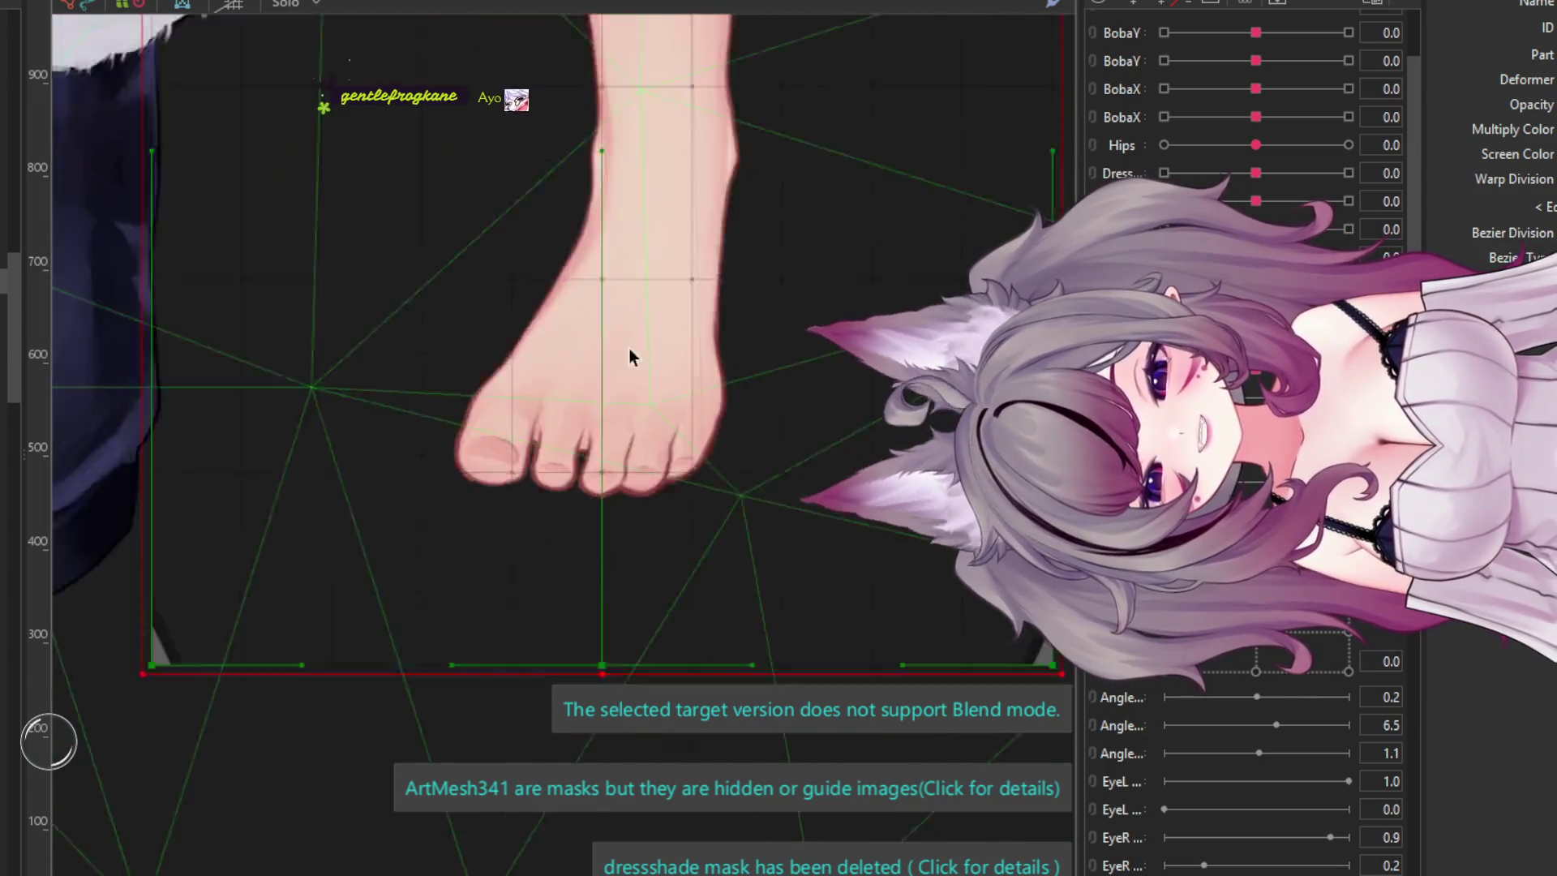
scroll(629, 405, "down", 4)
scroll(636, 393, "up", 4)
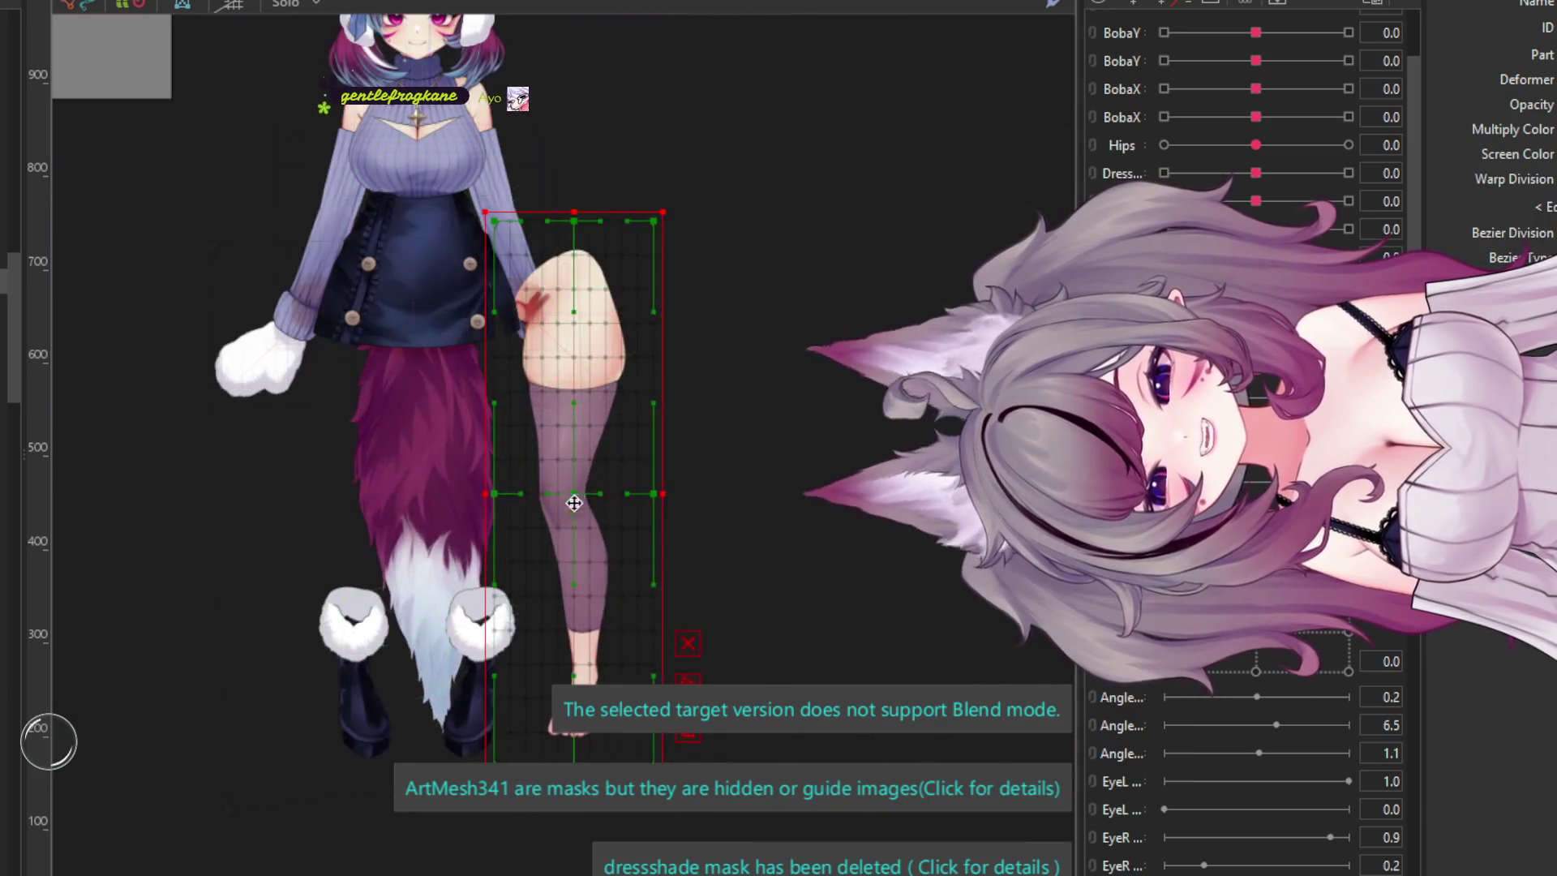
scroll(632, 389, "down", 4)
scroll(616, 381, "up", 5)
scroll(619, 376, "down", 4)
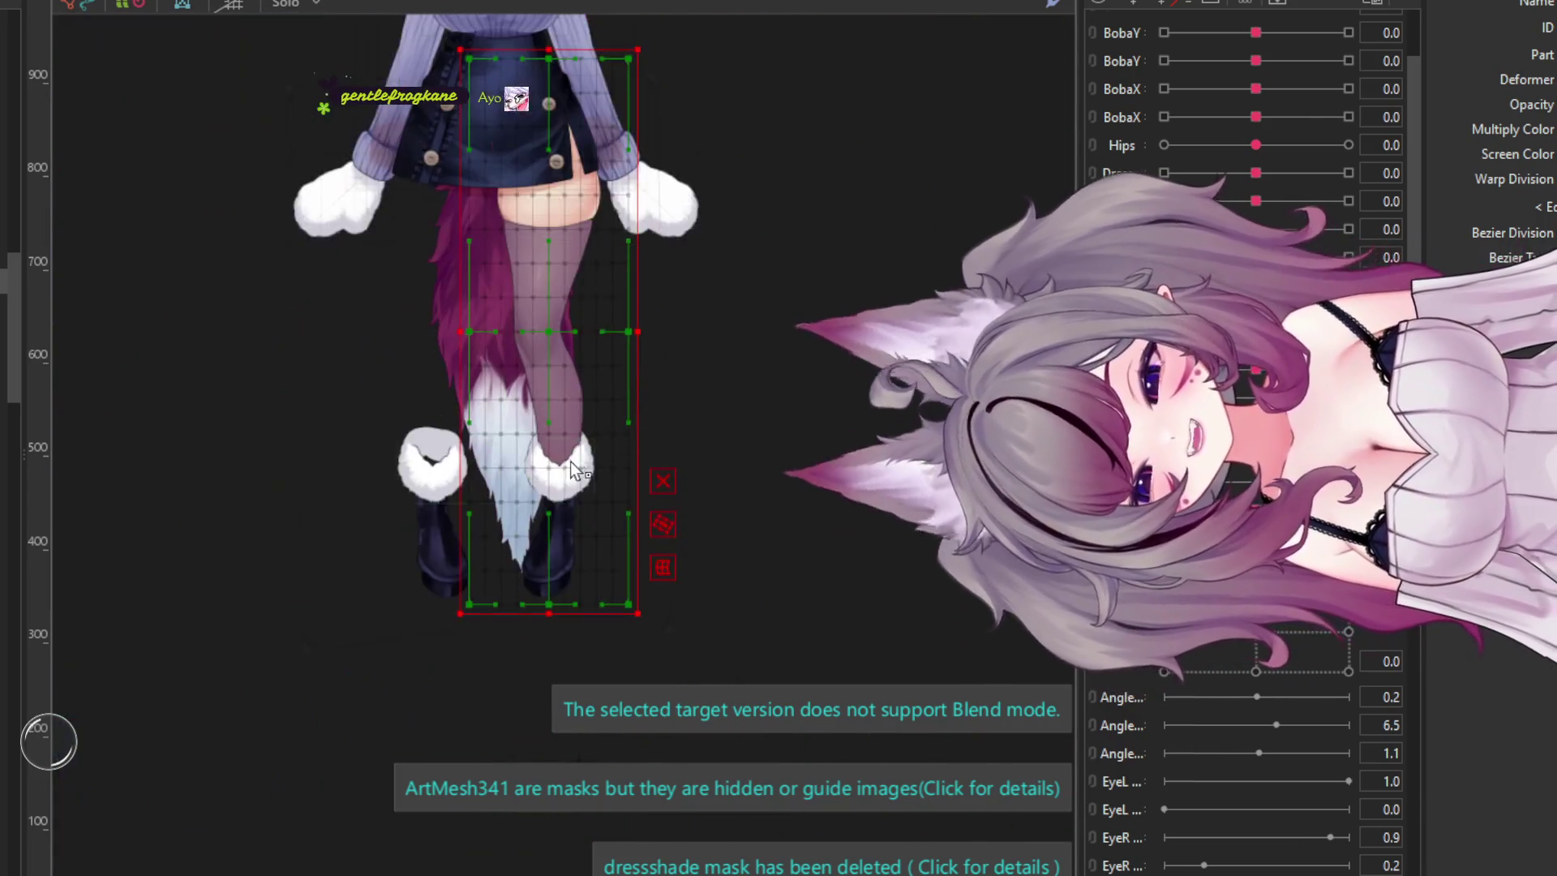
scroll(519, 413, "up", 2)
scroll(484, 406, "down", 4)
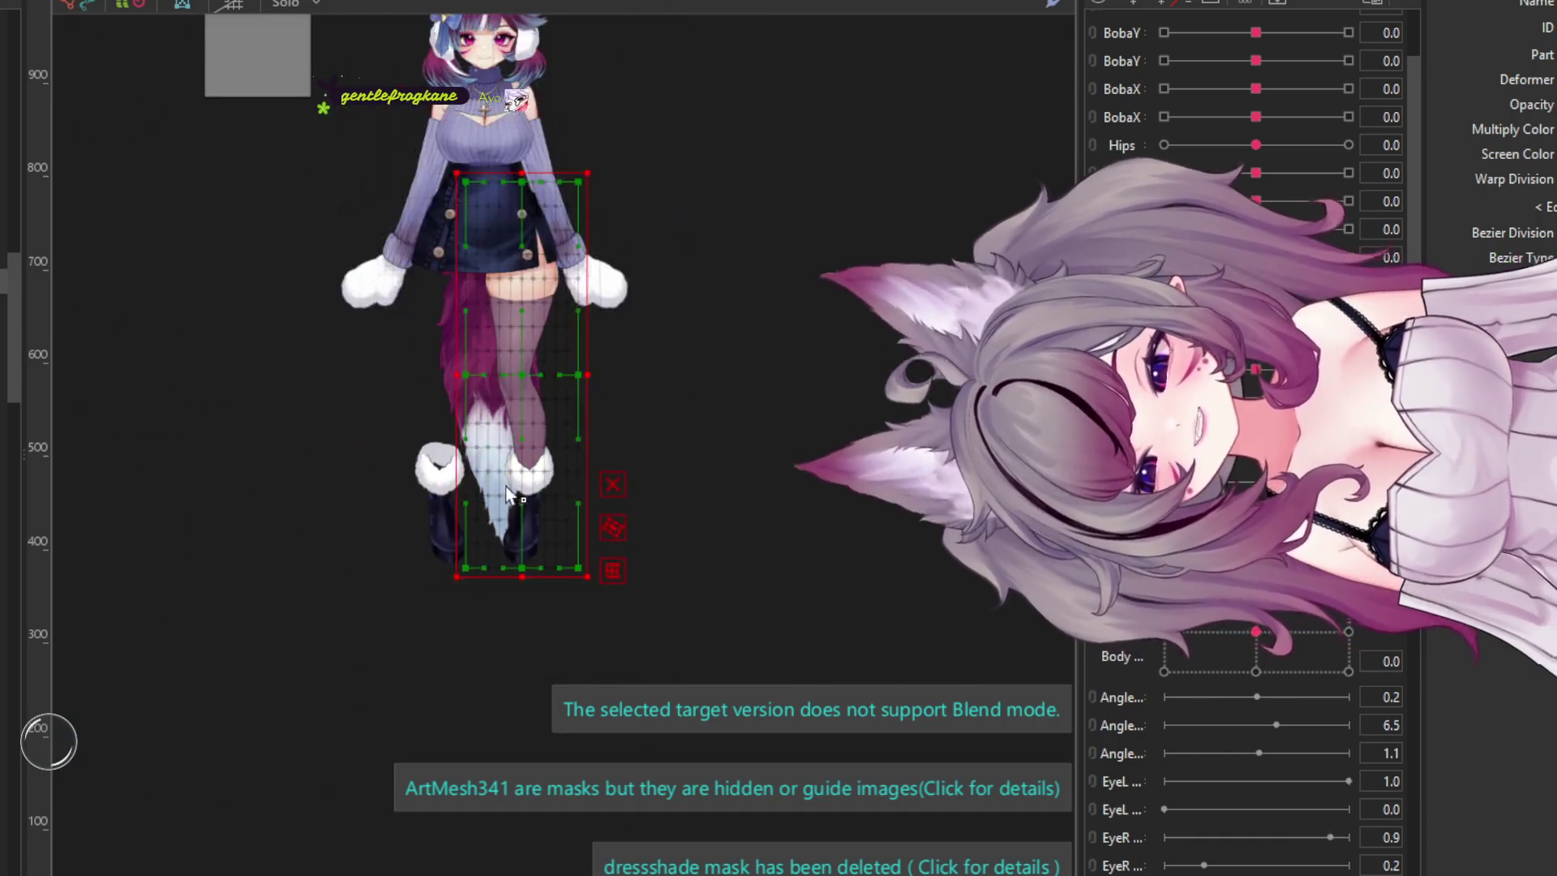
scroll(483, 406, "up", 6)
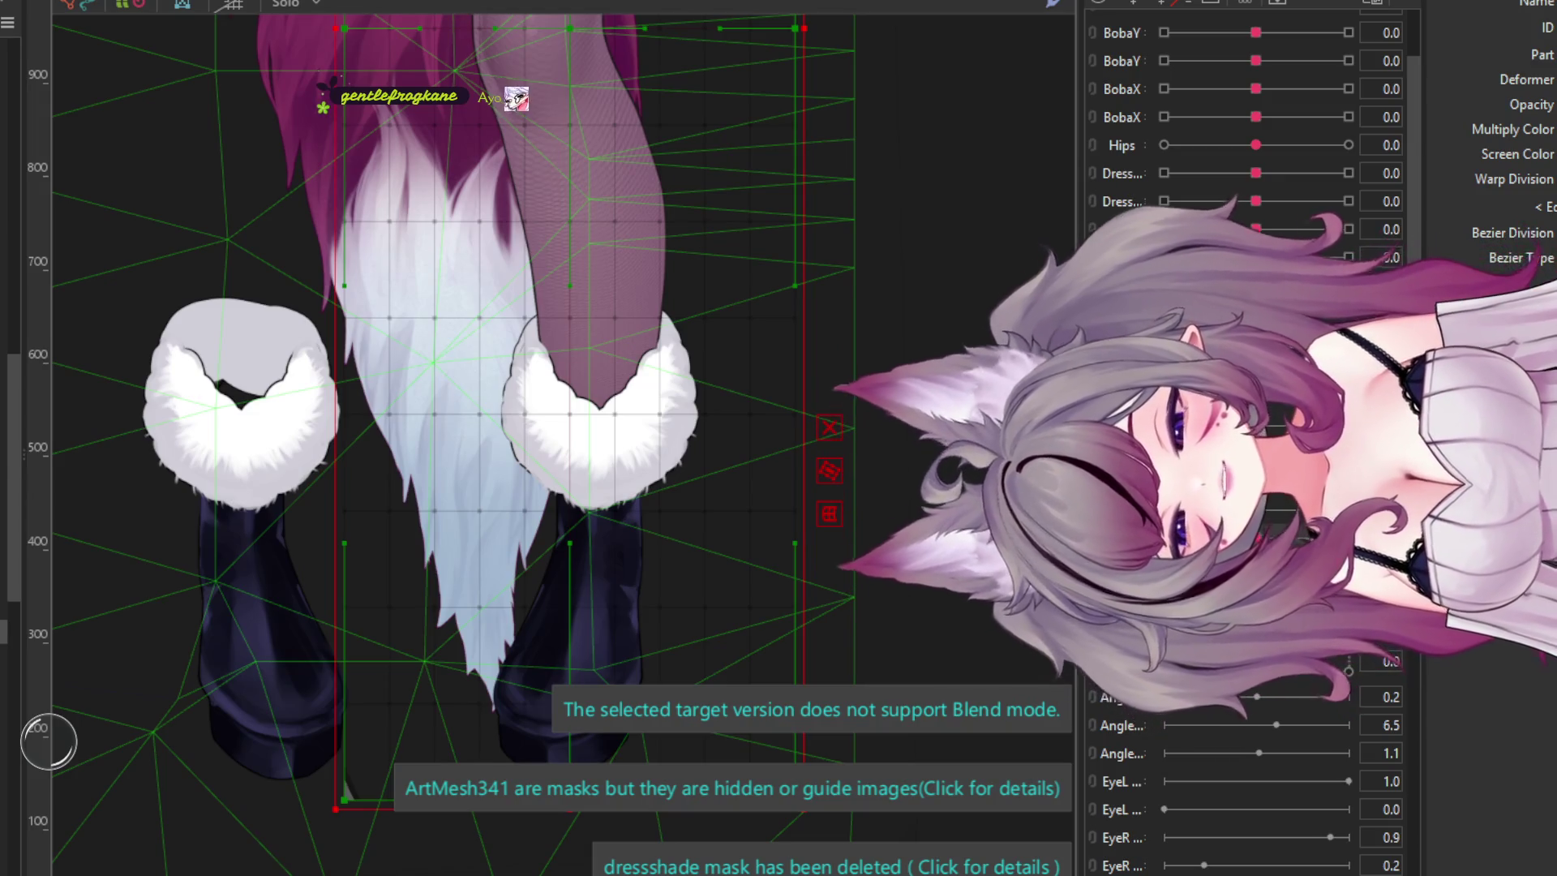
left_click(437, 341)
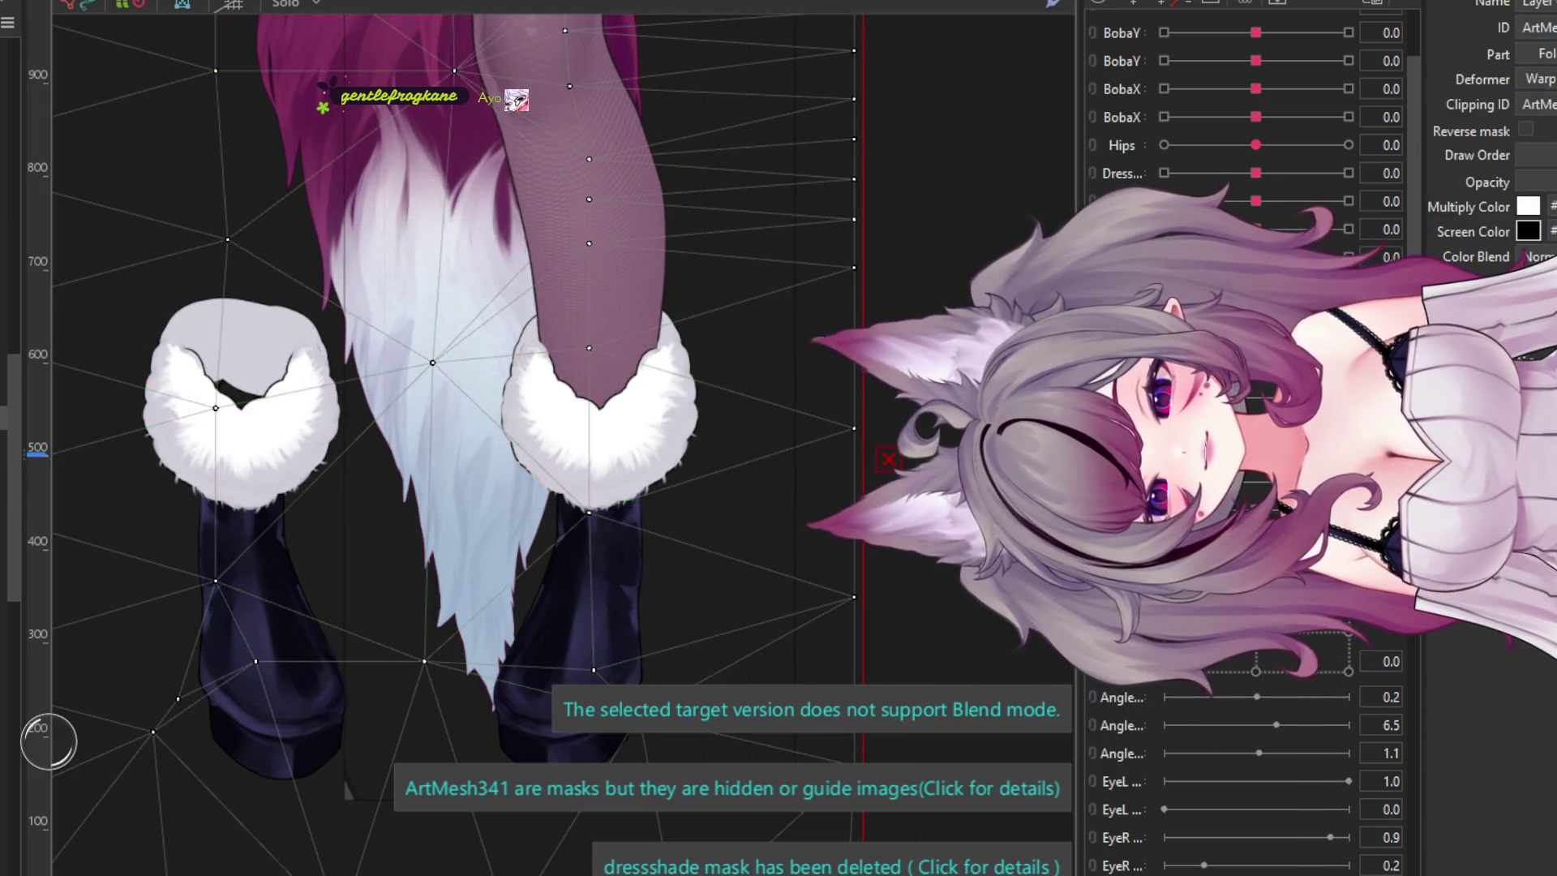
- Select the fur cuffs together with both boots and open them in Mesh Edit
left_click(243, 405)
left_click(267, 649, "ctrl")
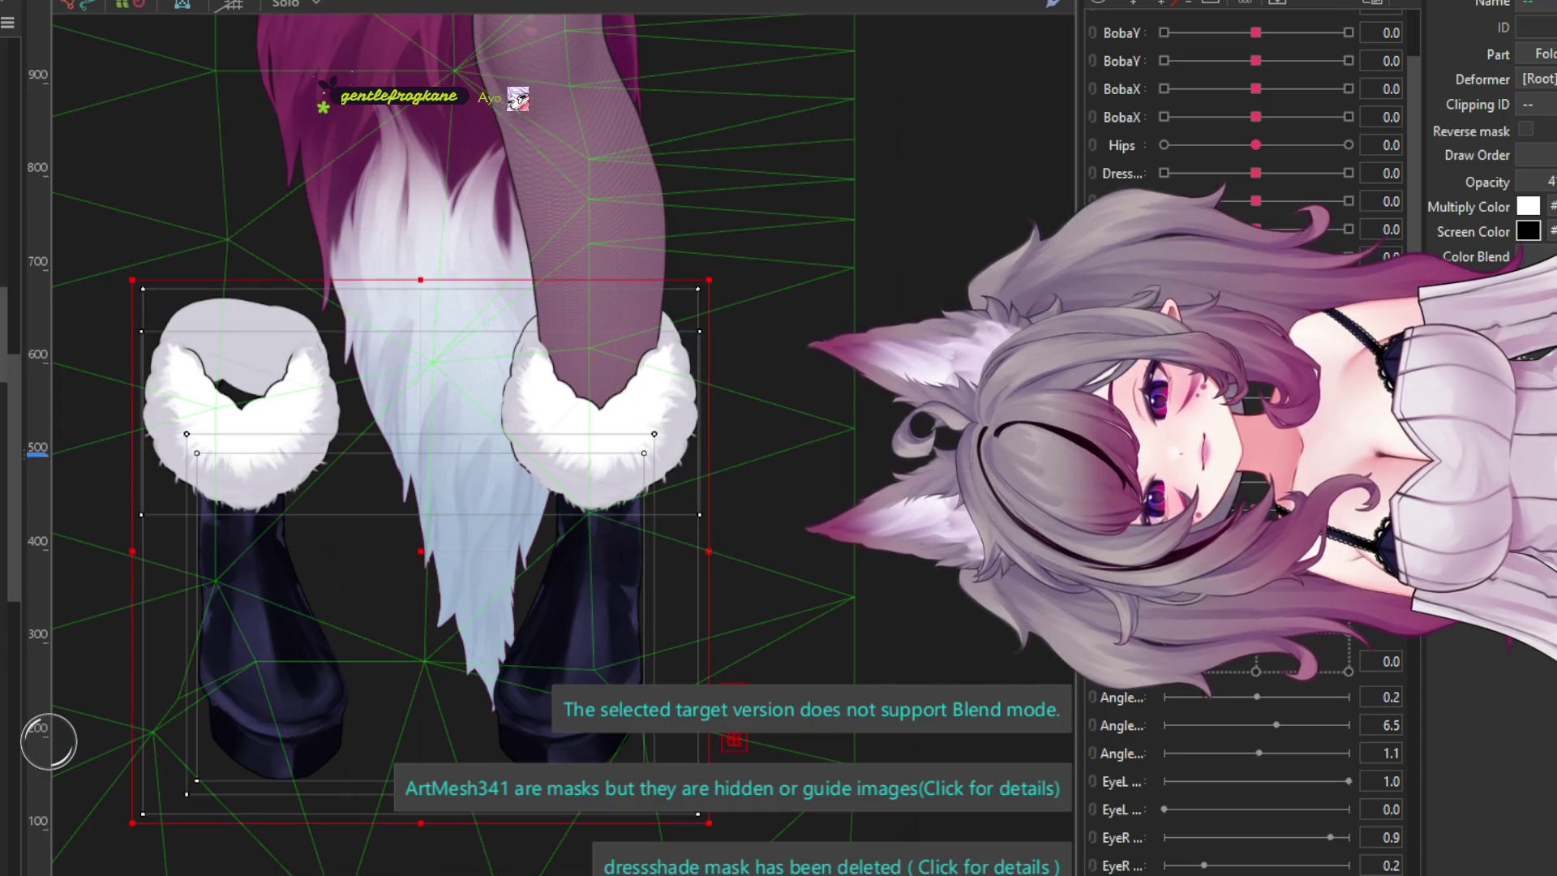
scroll(917, 271, "down", 3)
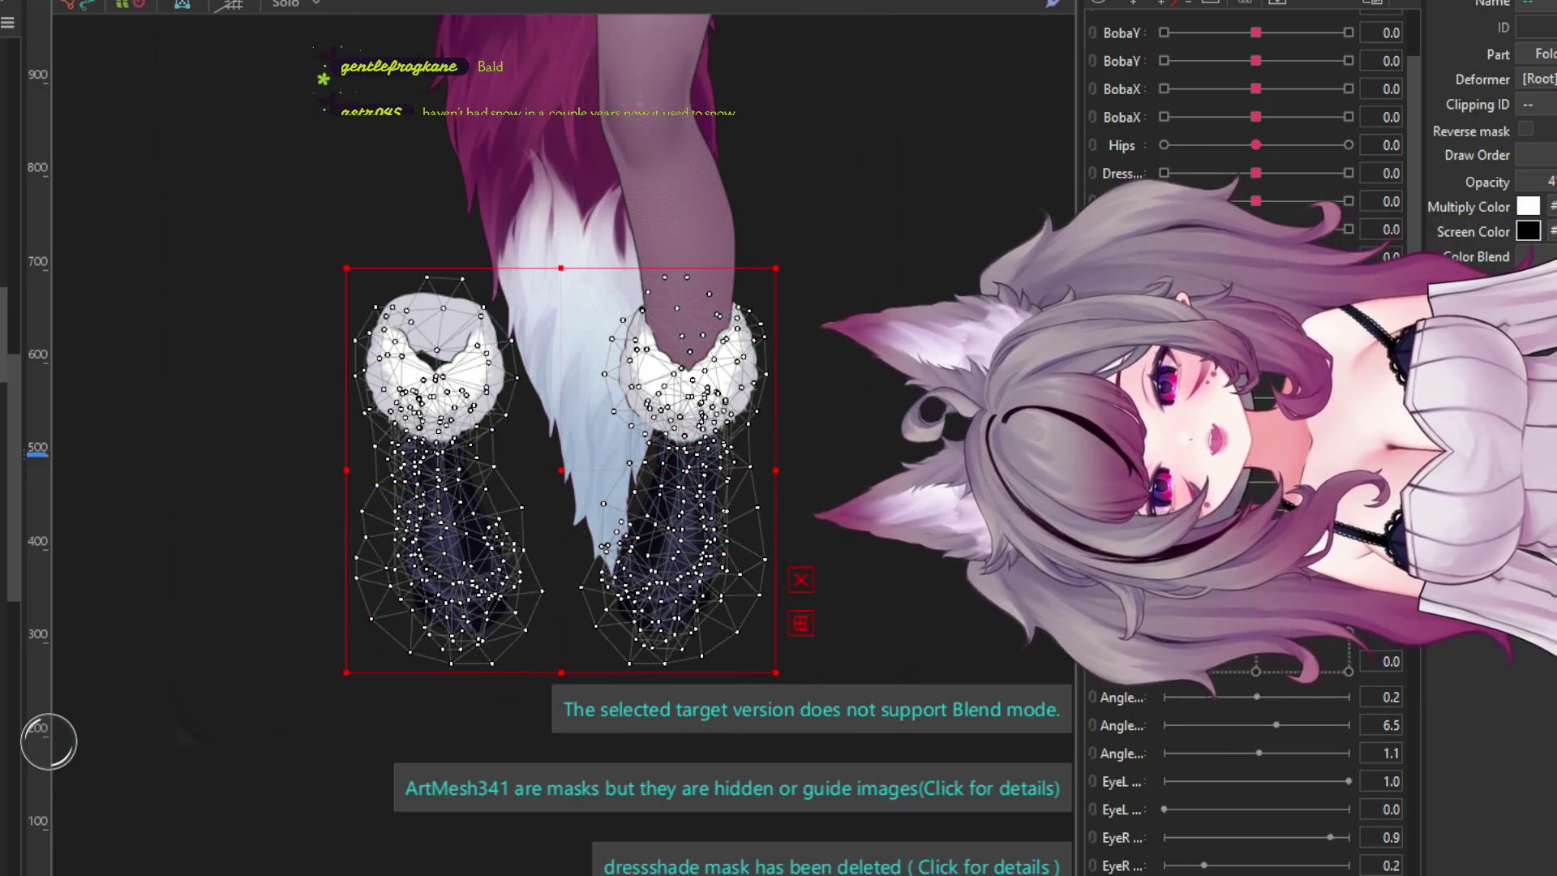
double_click(702, 527)
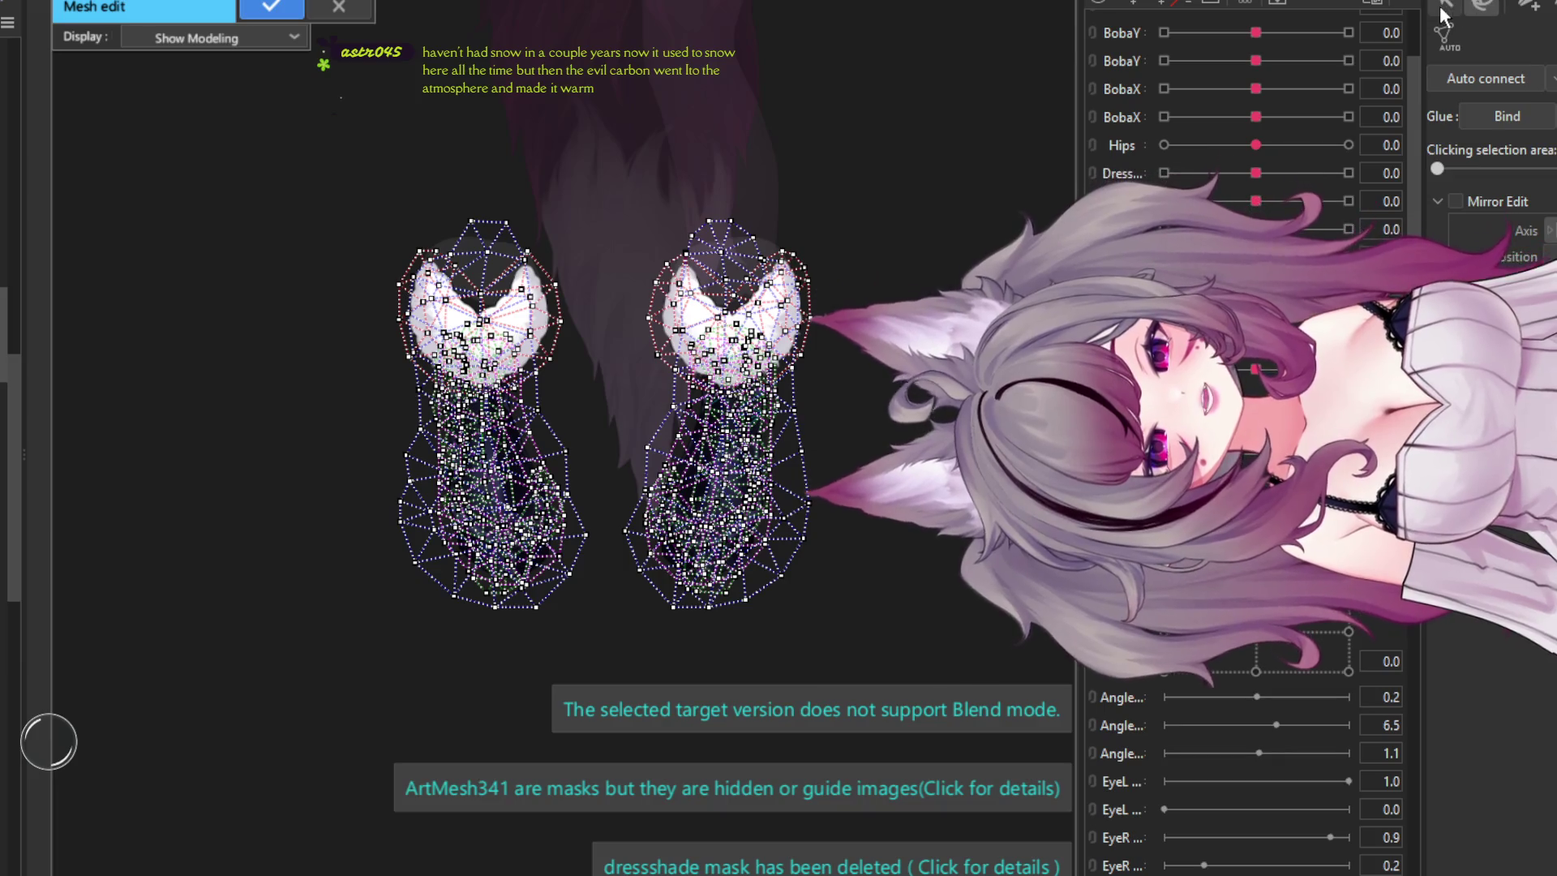
- Delete the left boot's vertices and the leftover stray ones, then apply the mesh edit
mouse_move(519, 454)
left_mouse_down()
mouse_move(356, 527)
mouse_move(375, 631)
left_mouse_up()
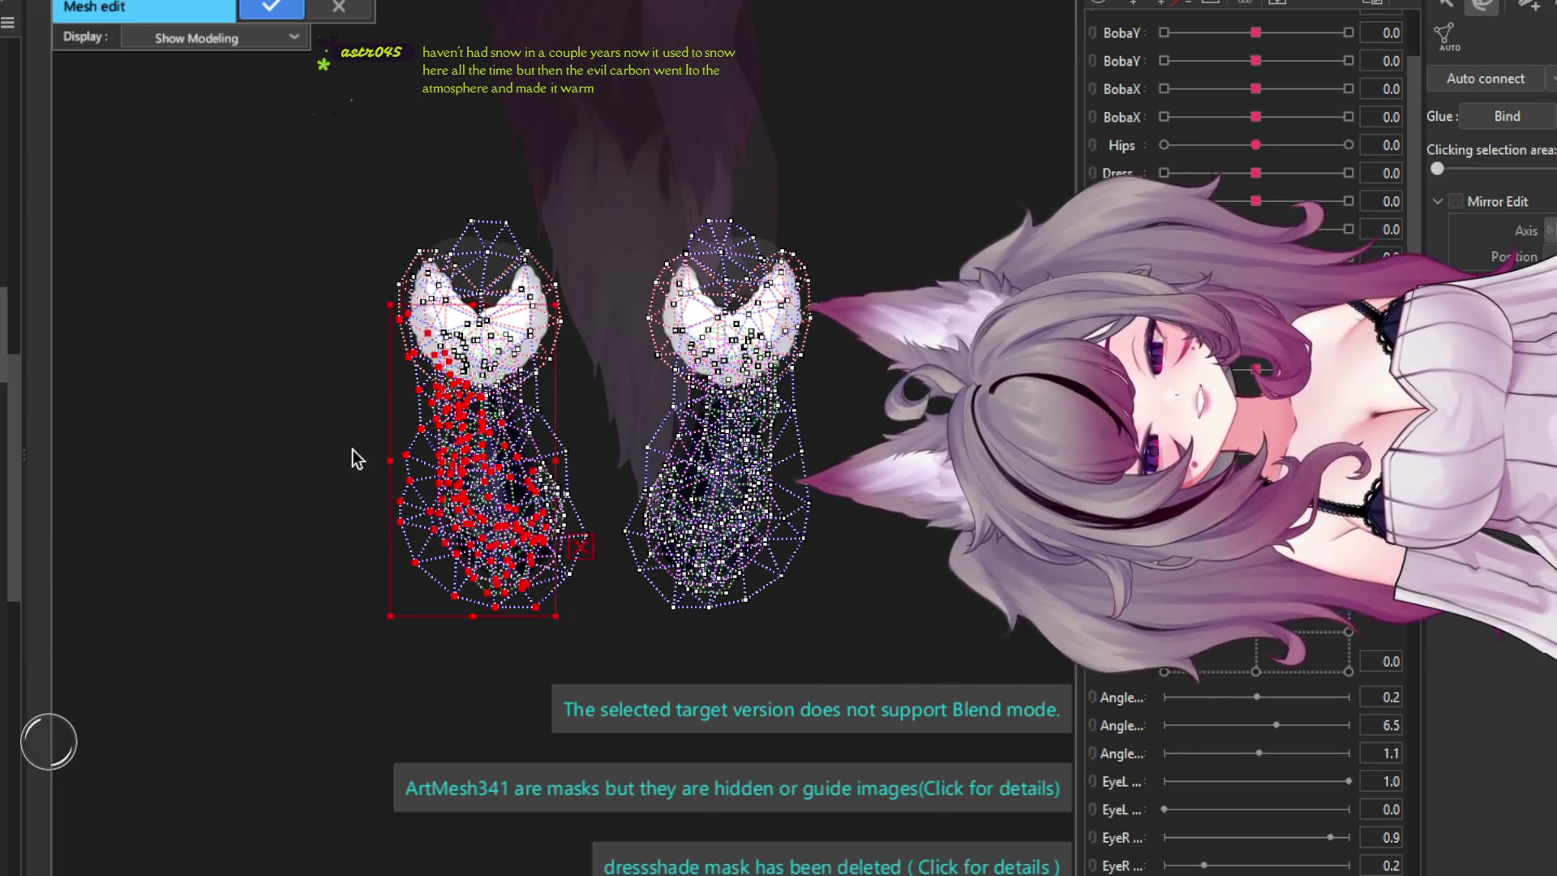
key("Delete")
mouse_move(579, 286)
left_mouse_down()
mouse_move(584, 375)
mouse_move(542, 639)
left_mouse_up()
key("ctrl+a")
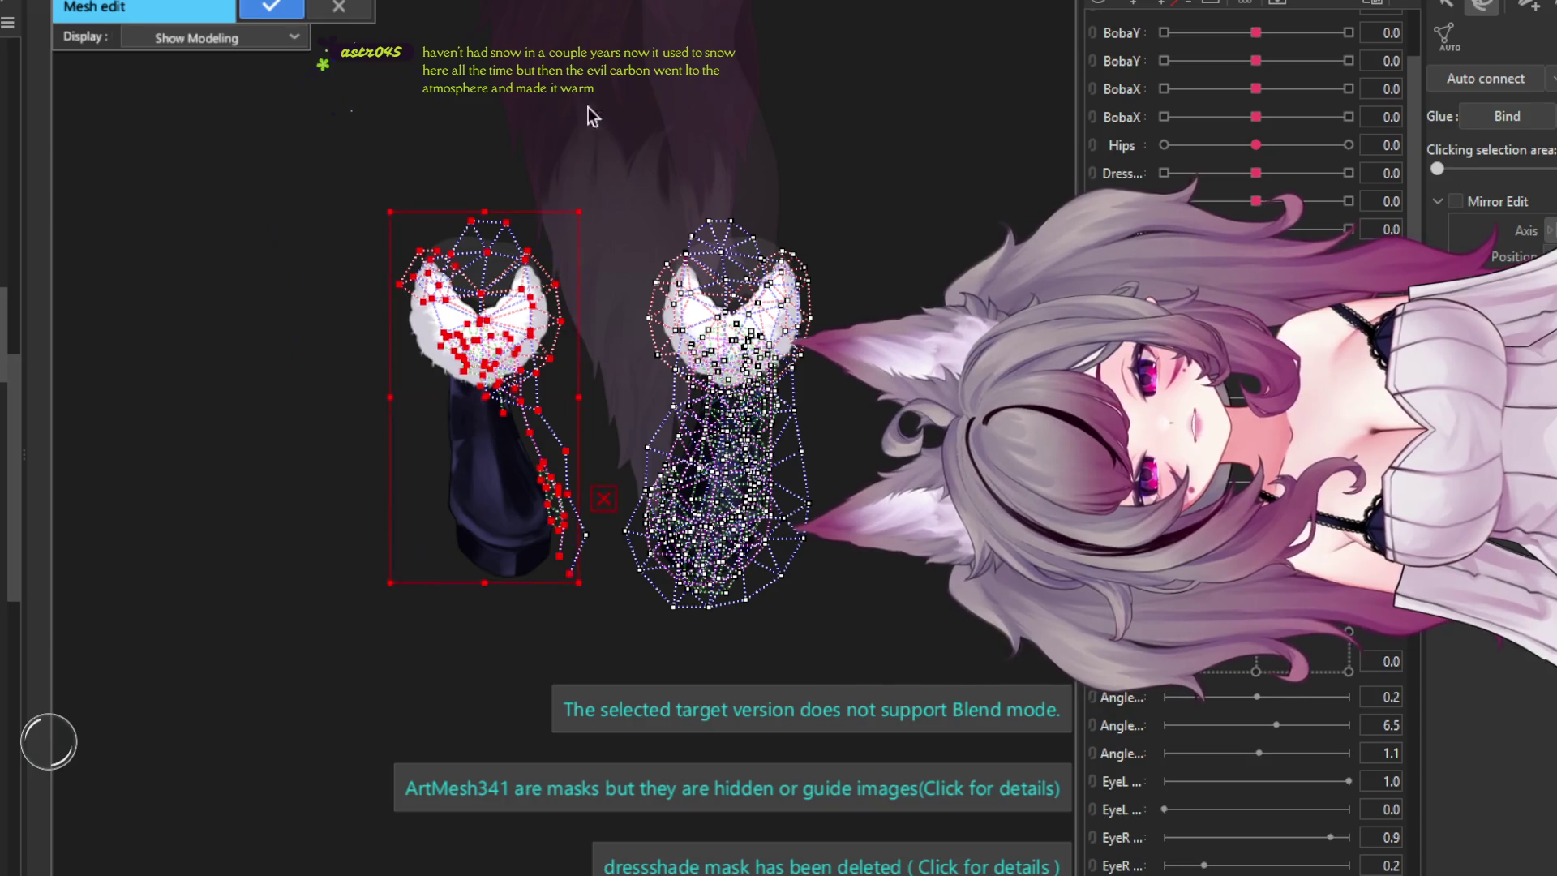
key("Delete")
left_click_drag(586, 487, 436, 584)
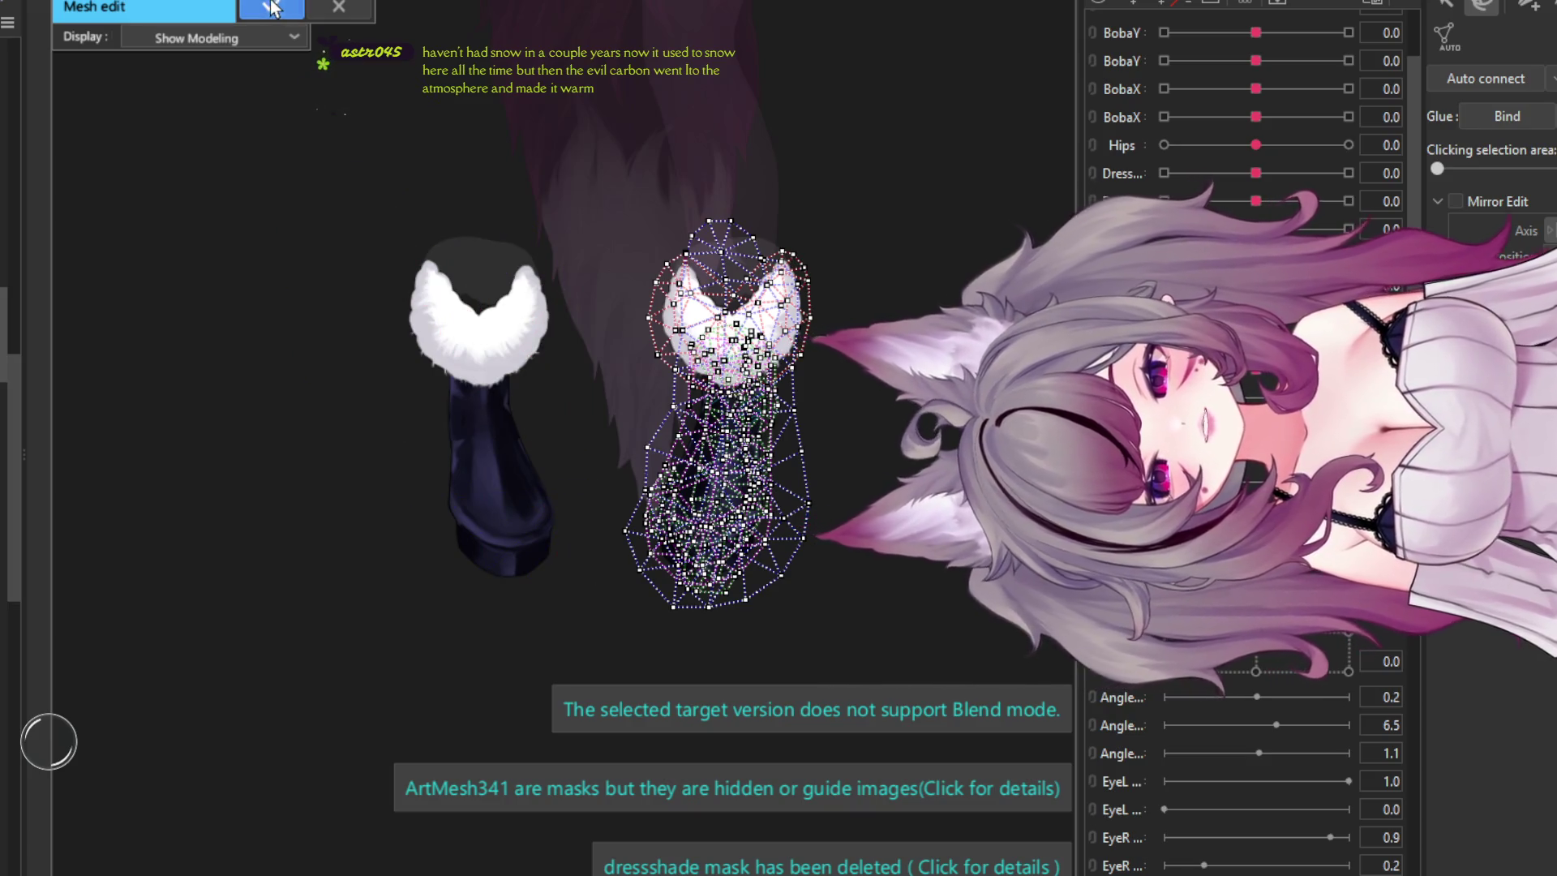
left_click(271, 8)
scroll(667, 417, "up", 1)
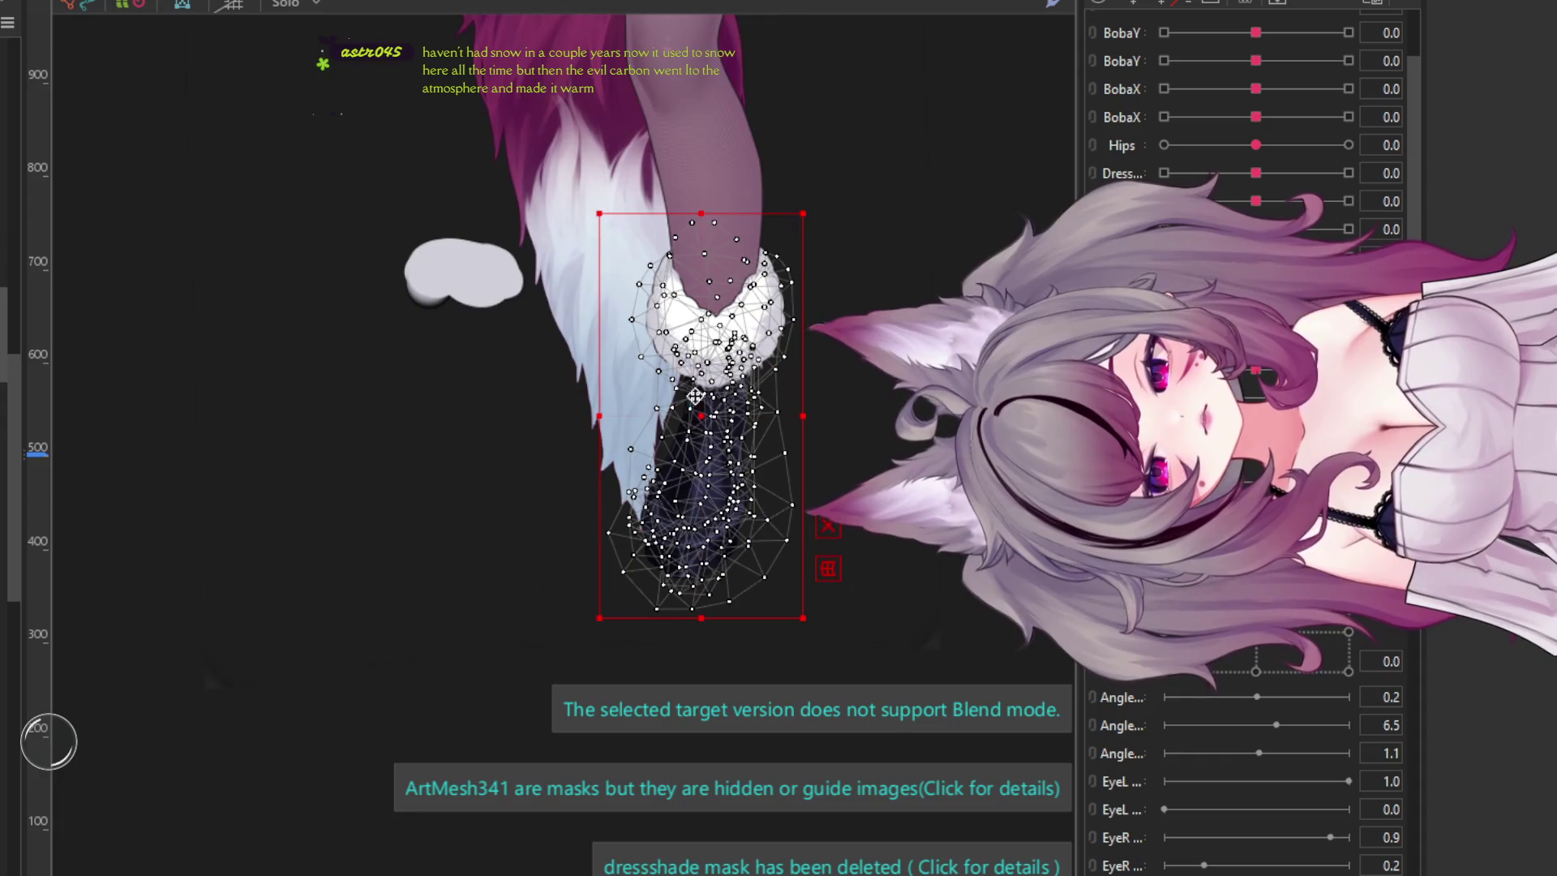
- Select the fur cuff and white blob meshes, edit their vertices via Ctrl+E, and apply
scroll(667, 417, "up", 1)
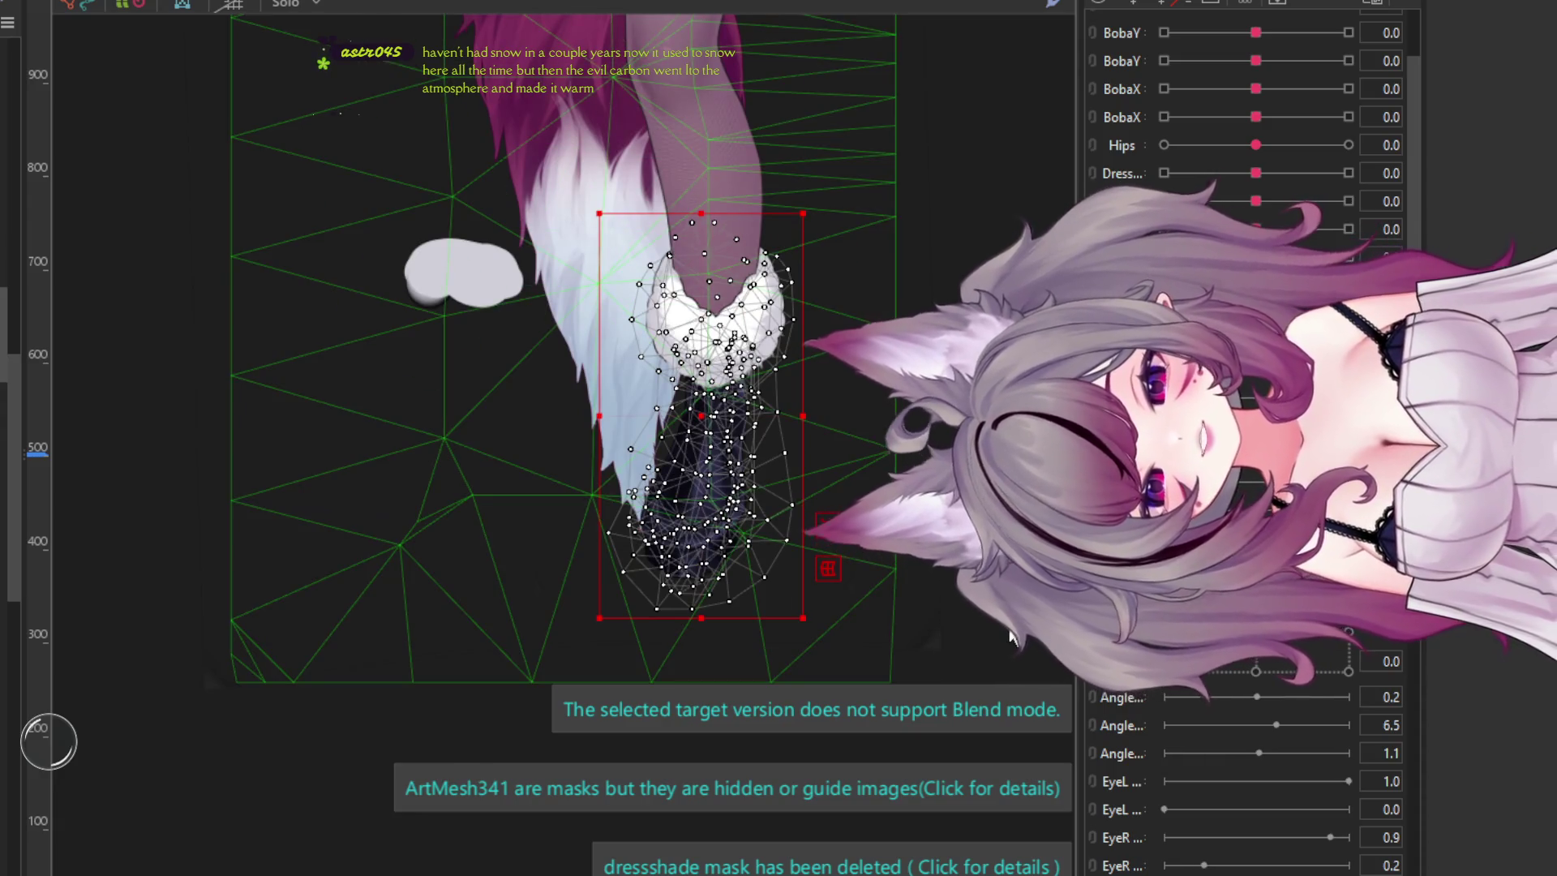
left_click(802, 604)
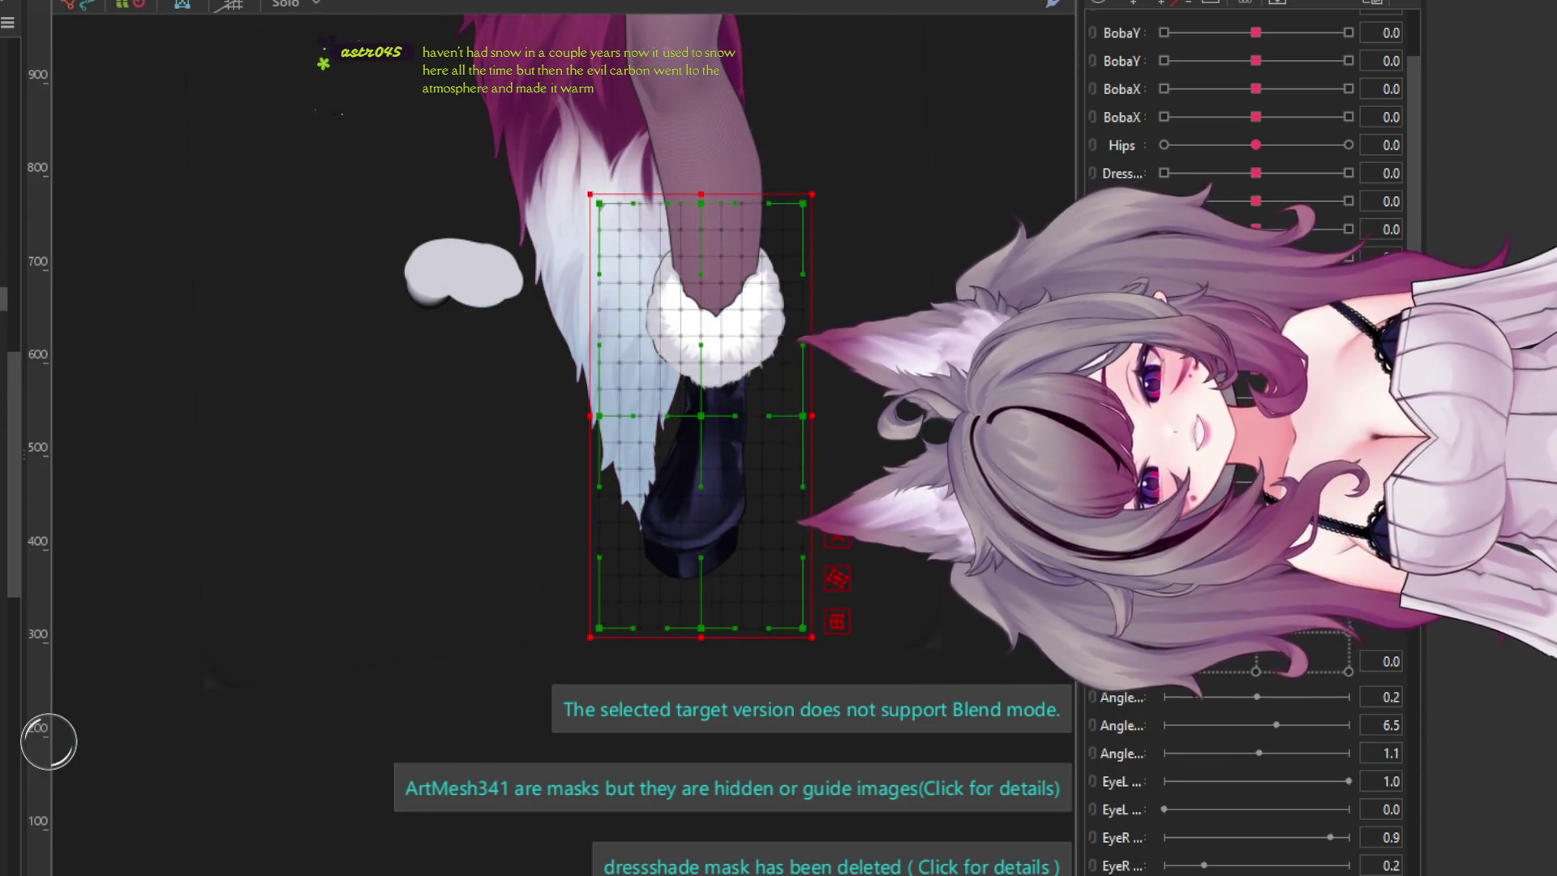
left_click(834, 41)
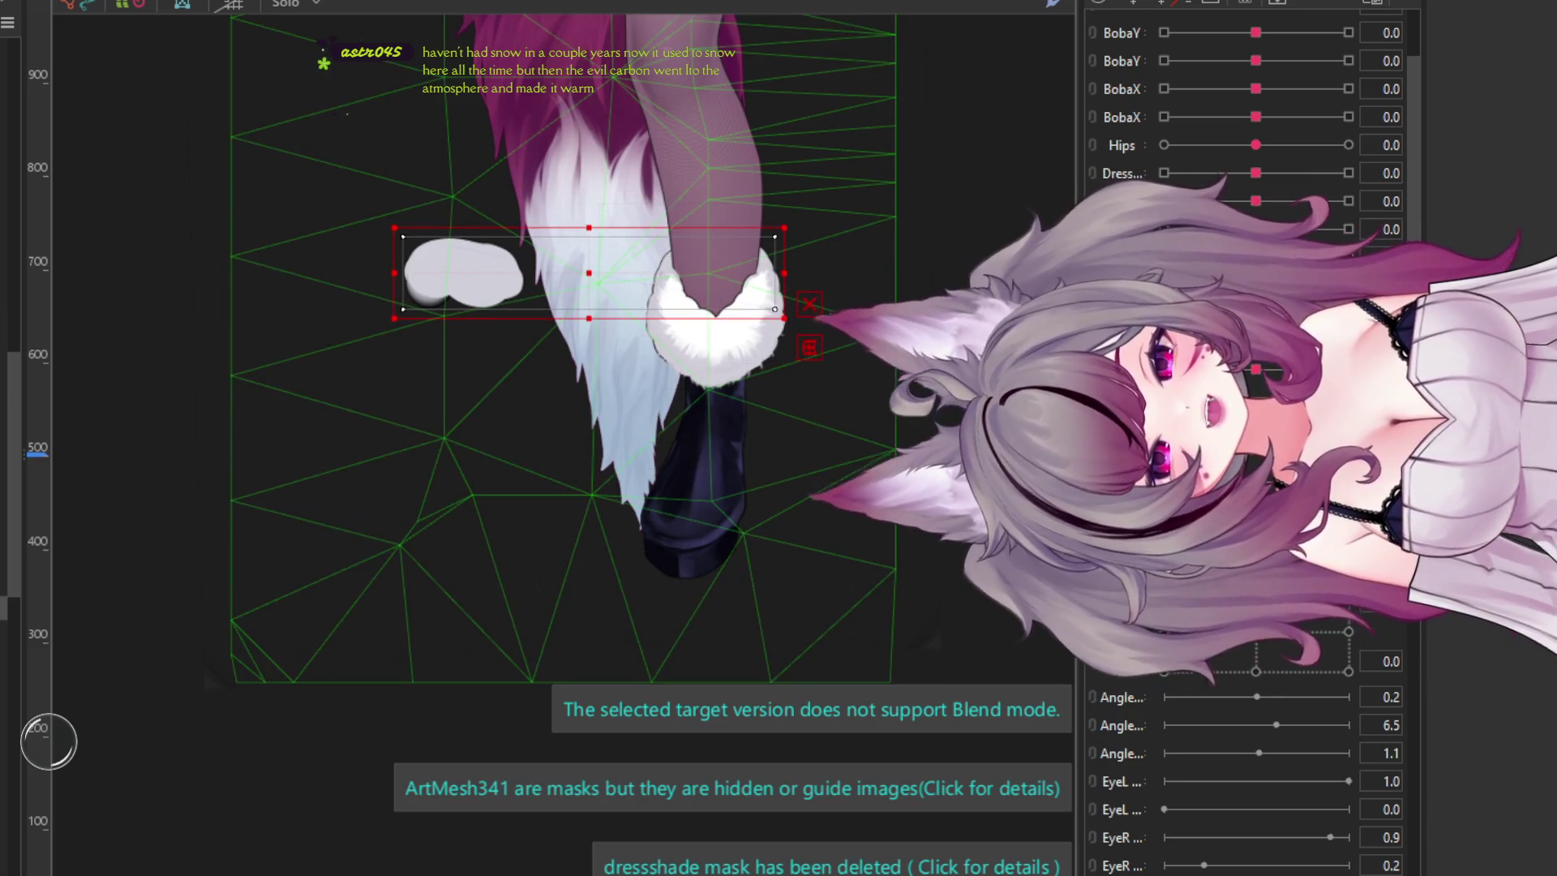
left_click(728, 337)
left_click(811, 308)
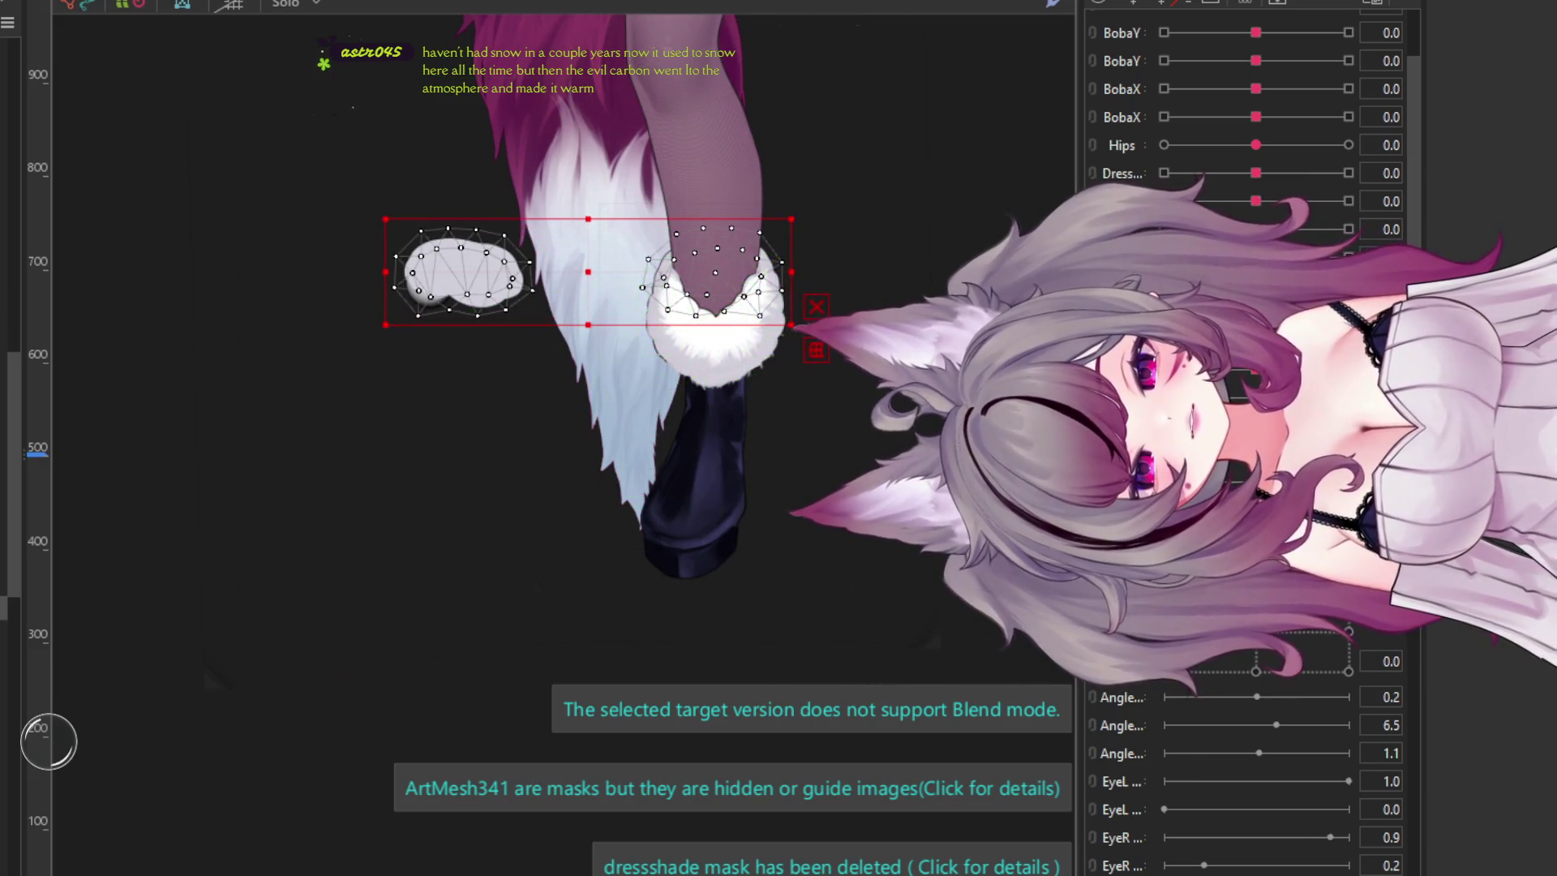
key("ctrl+e")
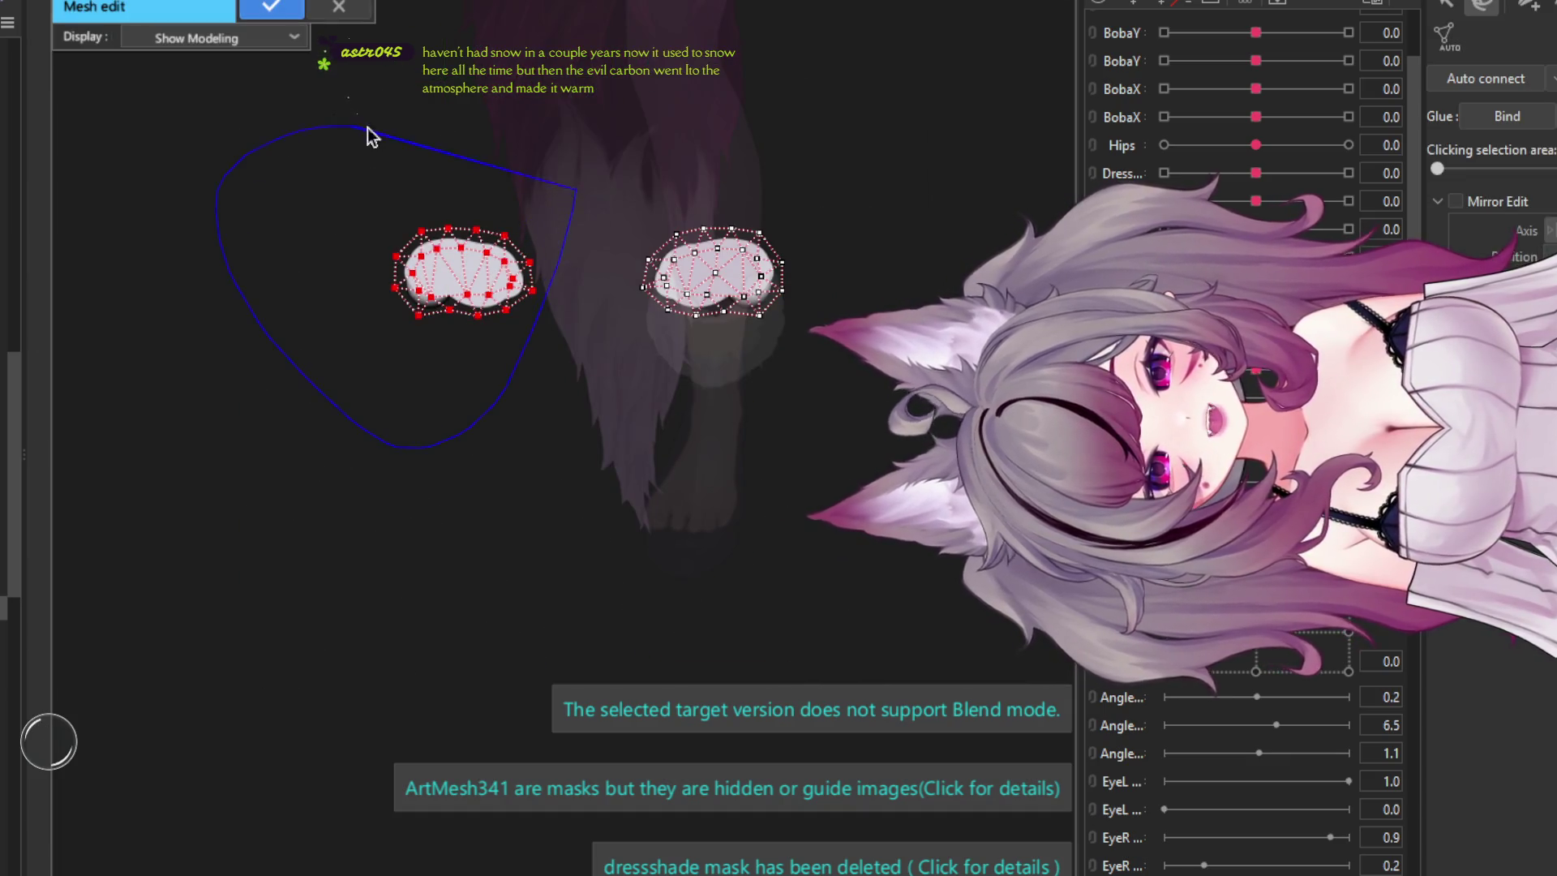
left_click_drag(367, 128, 416, 133)
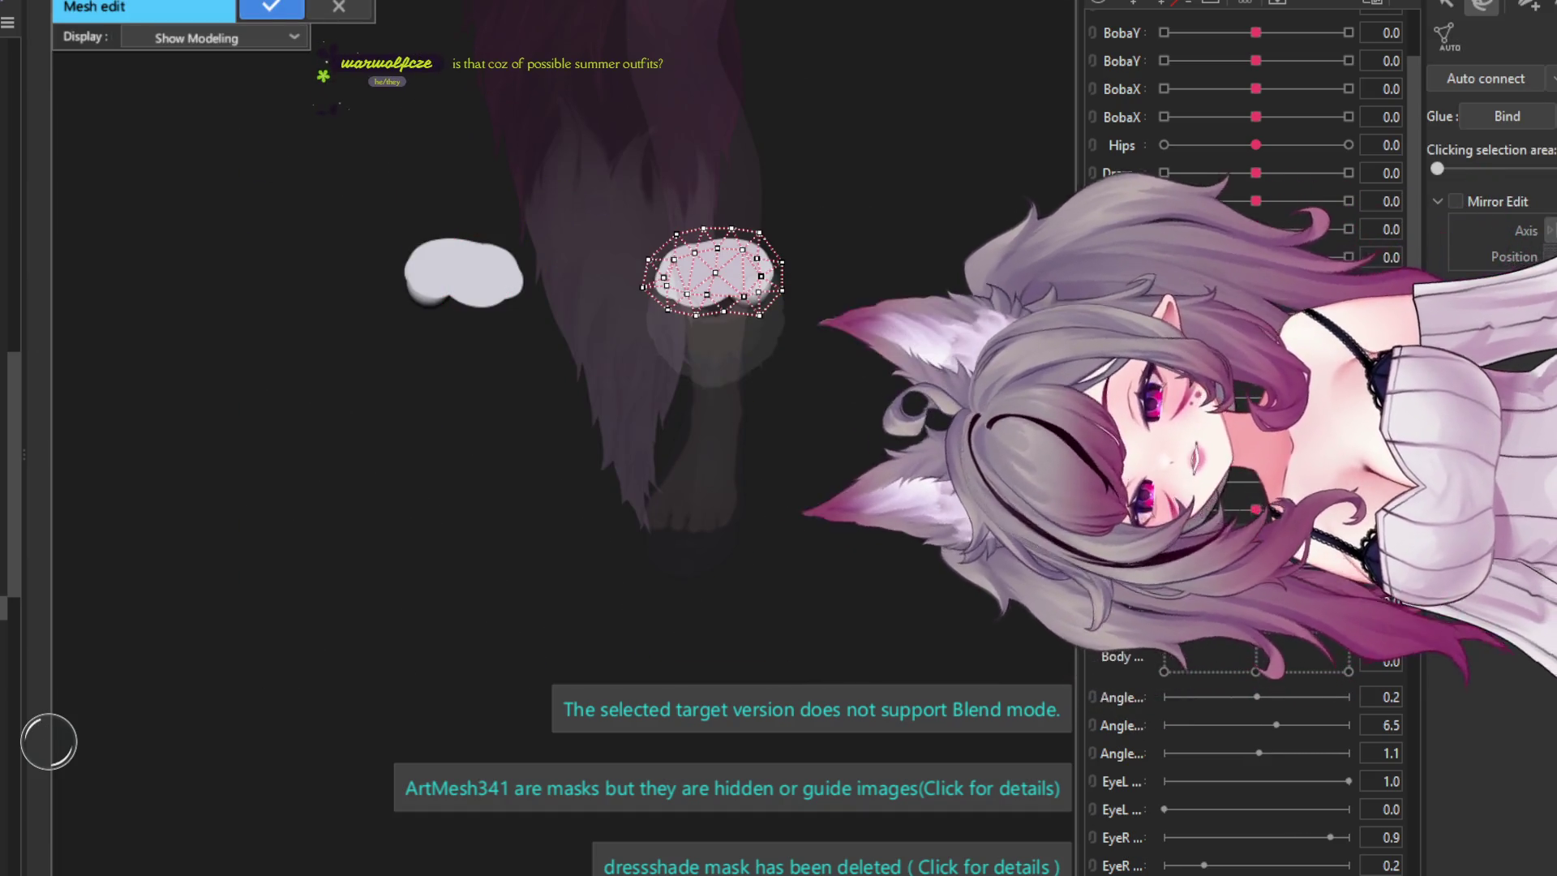
left_click(271, 7)
scroll(702, 246, "up", 5)
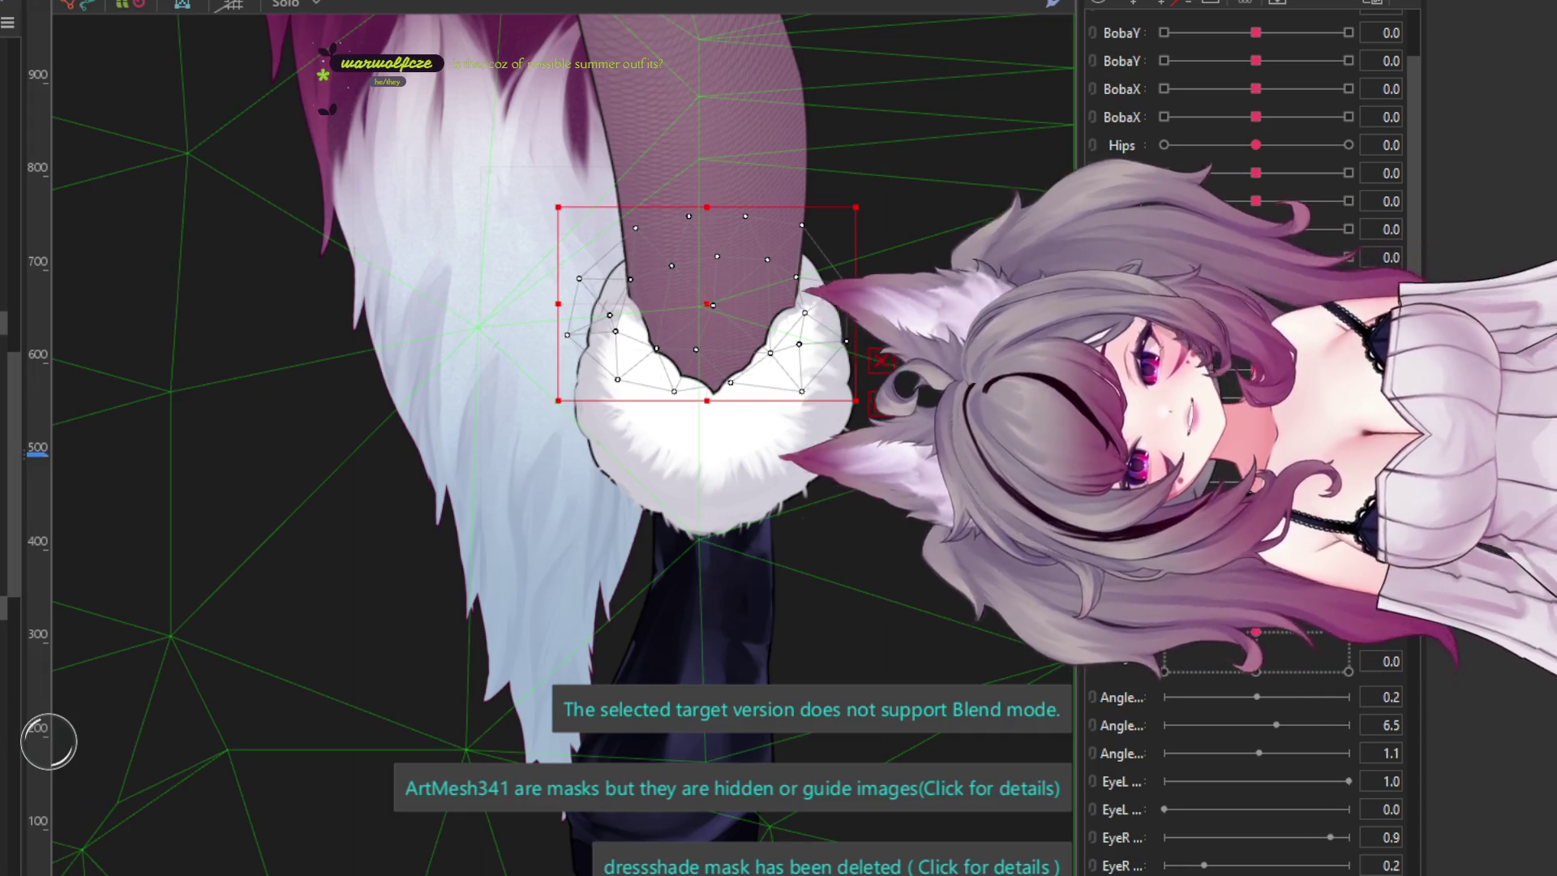
left_click(705, 454, "ctrl")
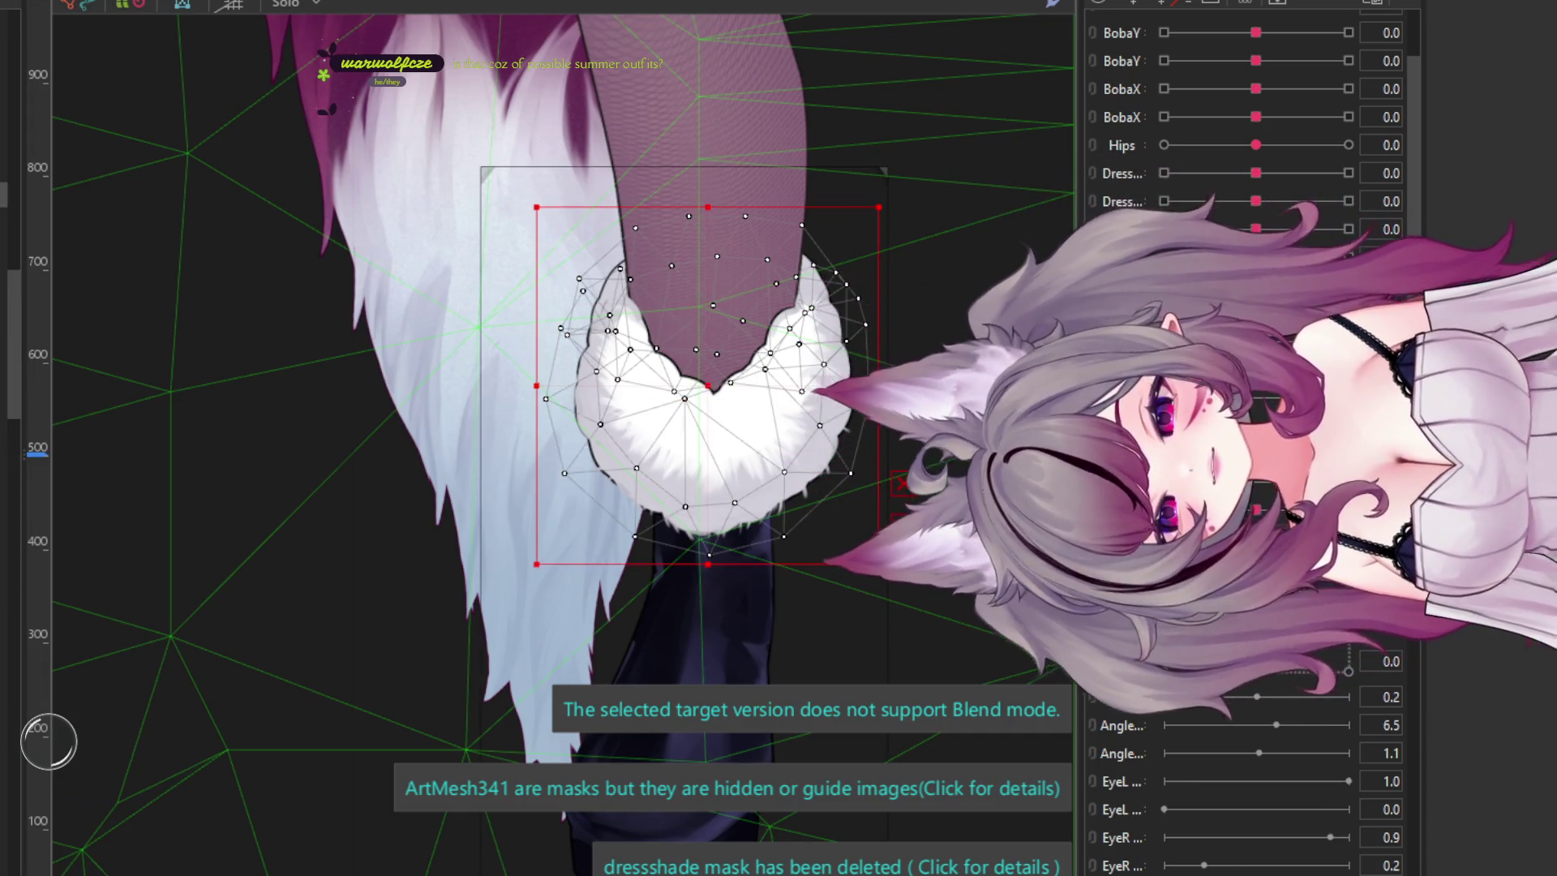
left_click(485, 247)
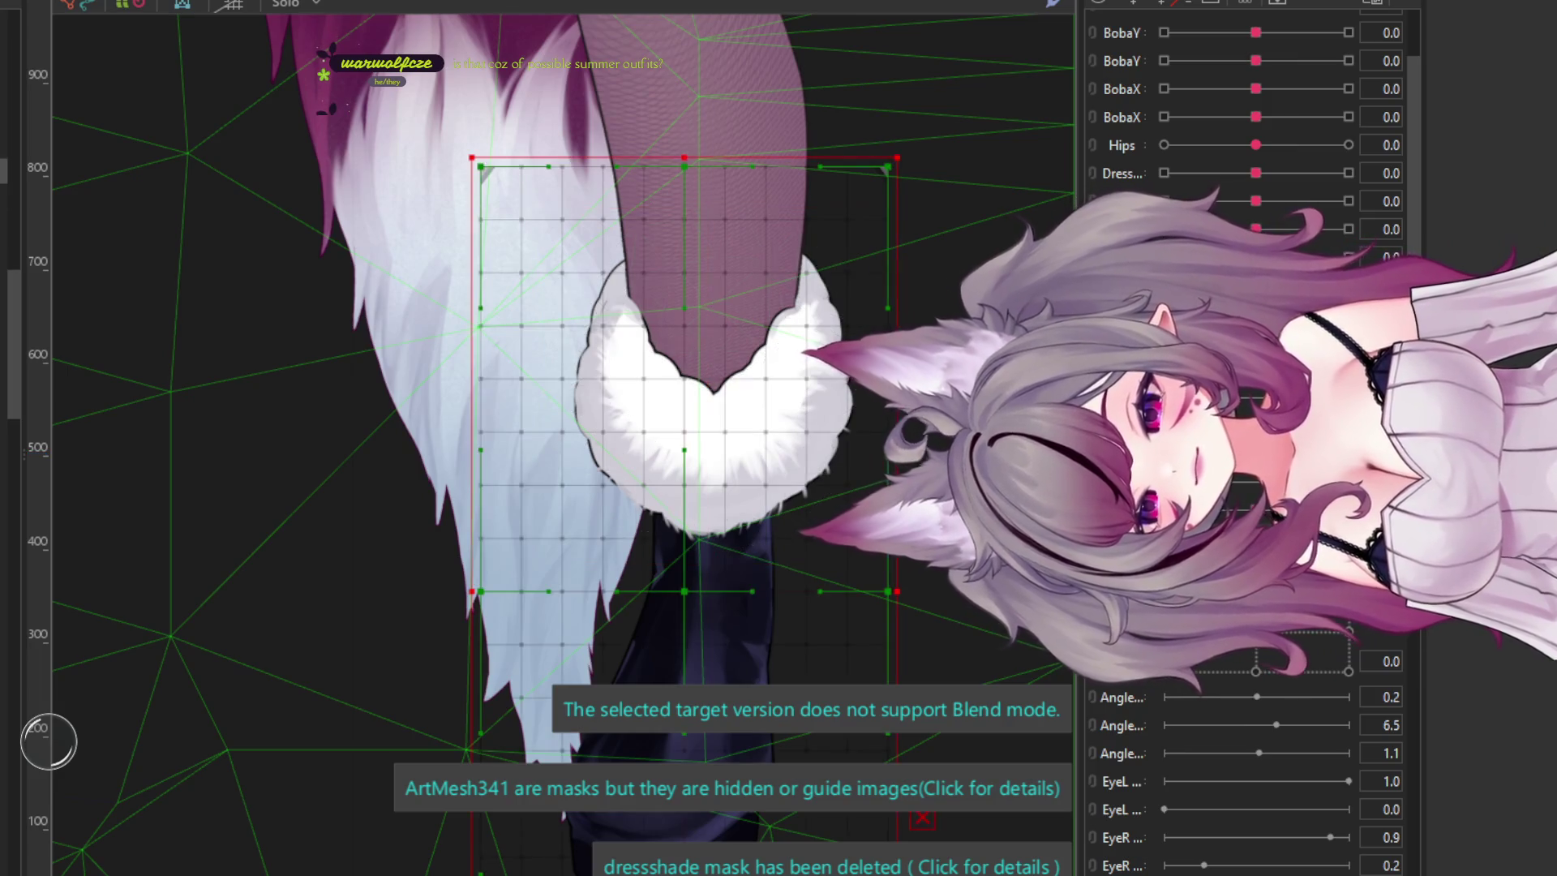
scroll(485, 244, "down", 2)
scroll(479, 196, "up", 4)
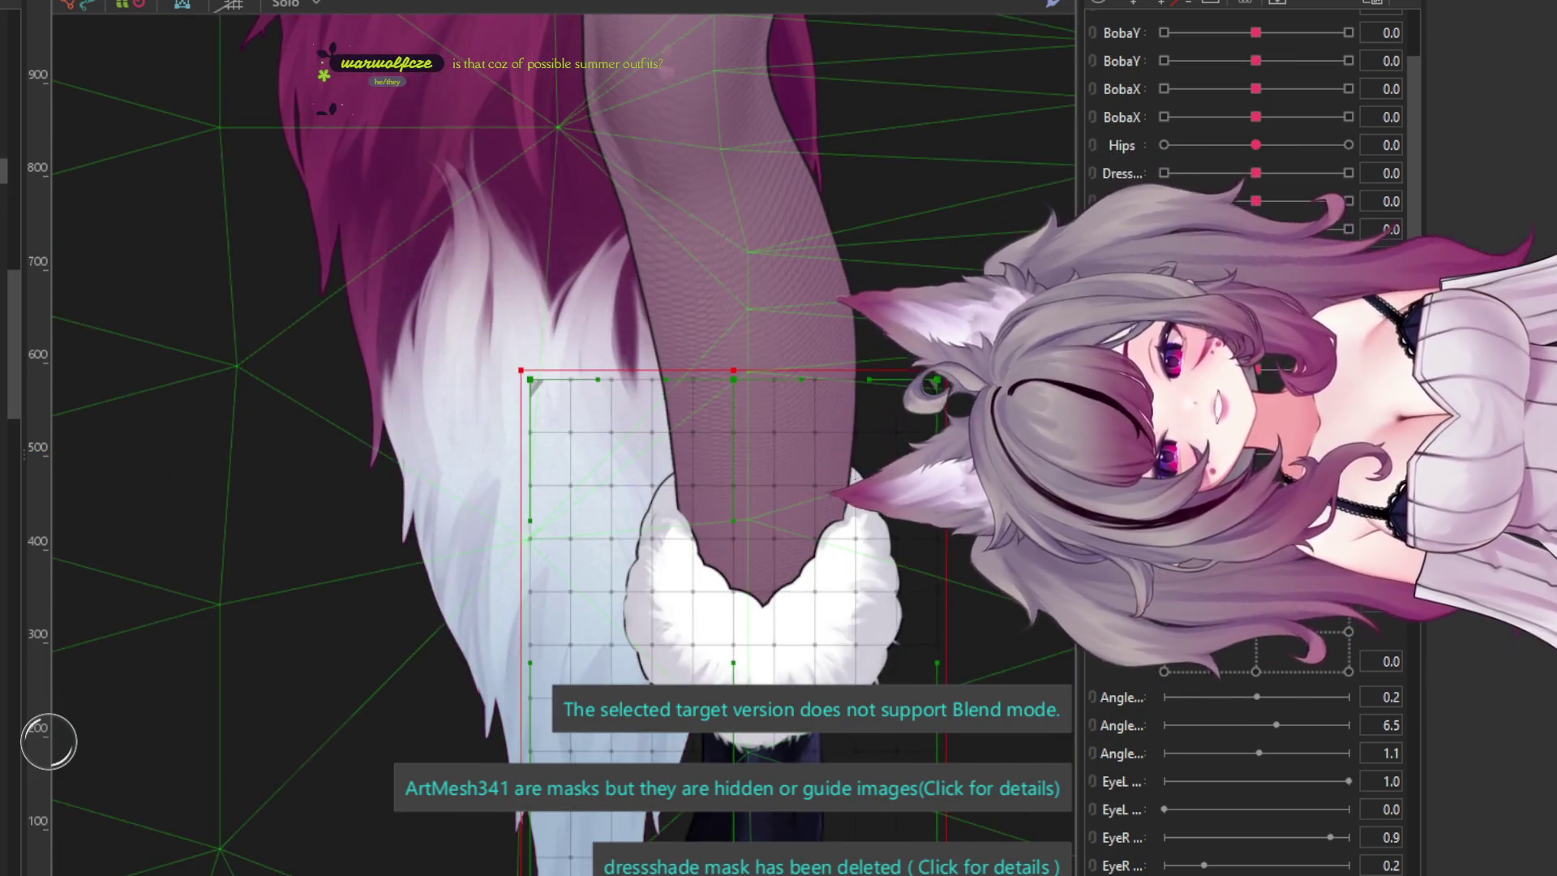
scroll(496, 514, "down", 5)
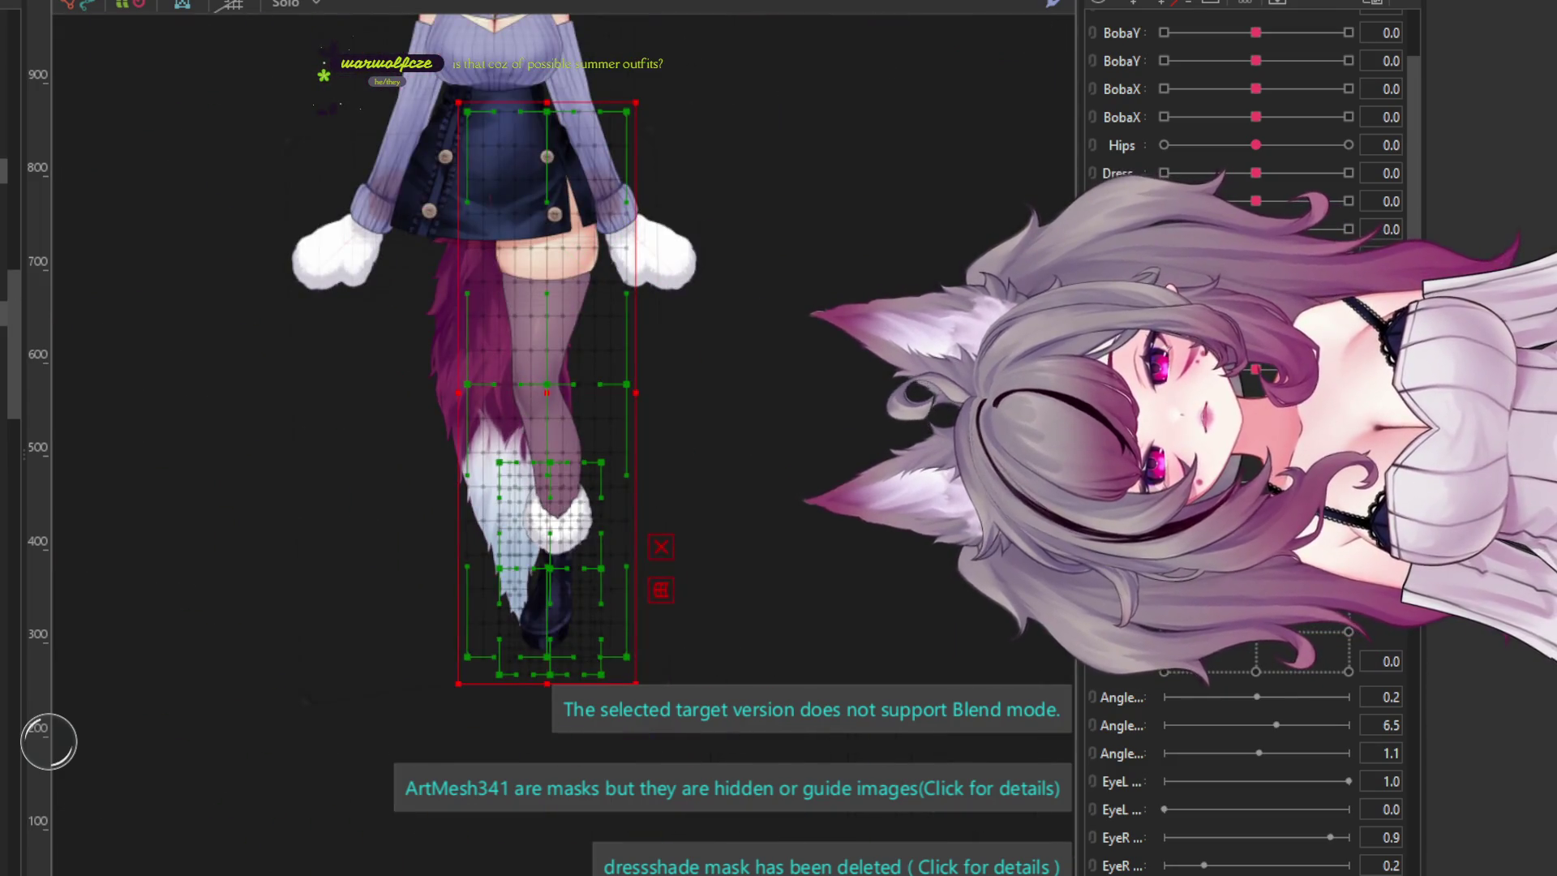
left_click(1013, 622)
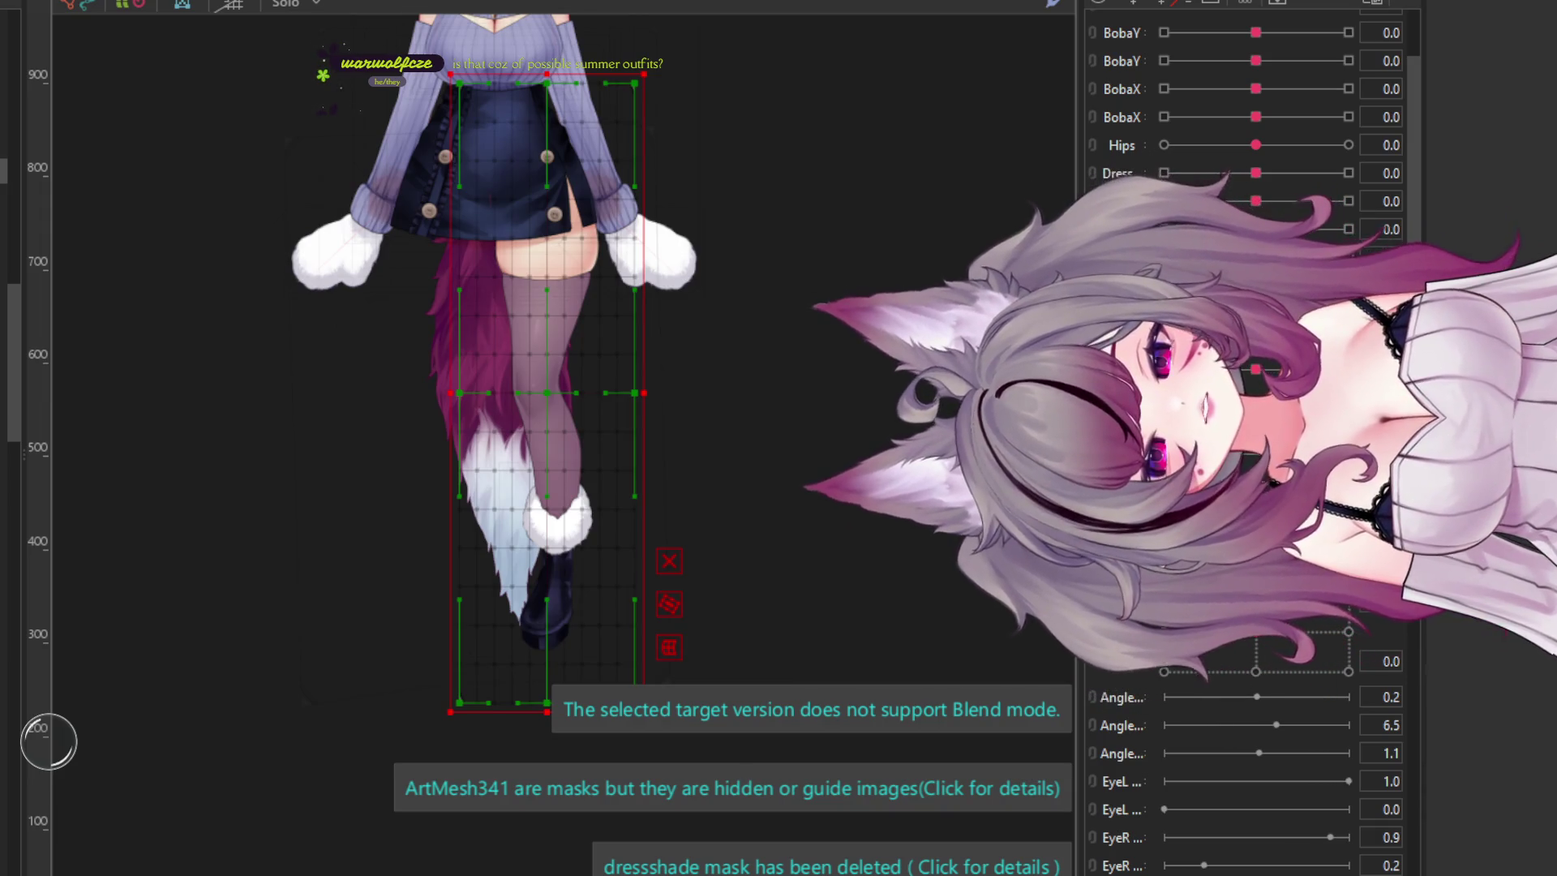
scroll(864, 482, "down", 2)
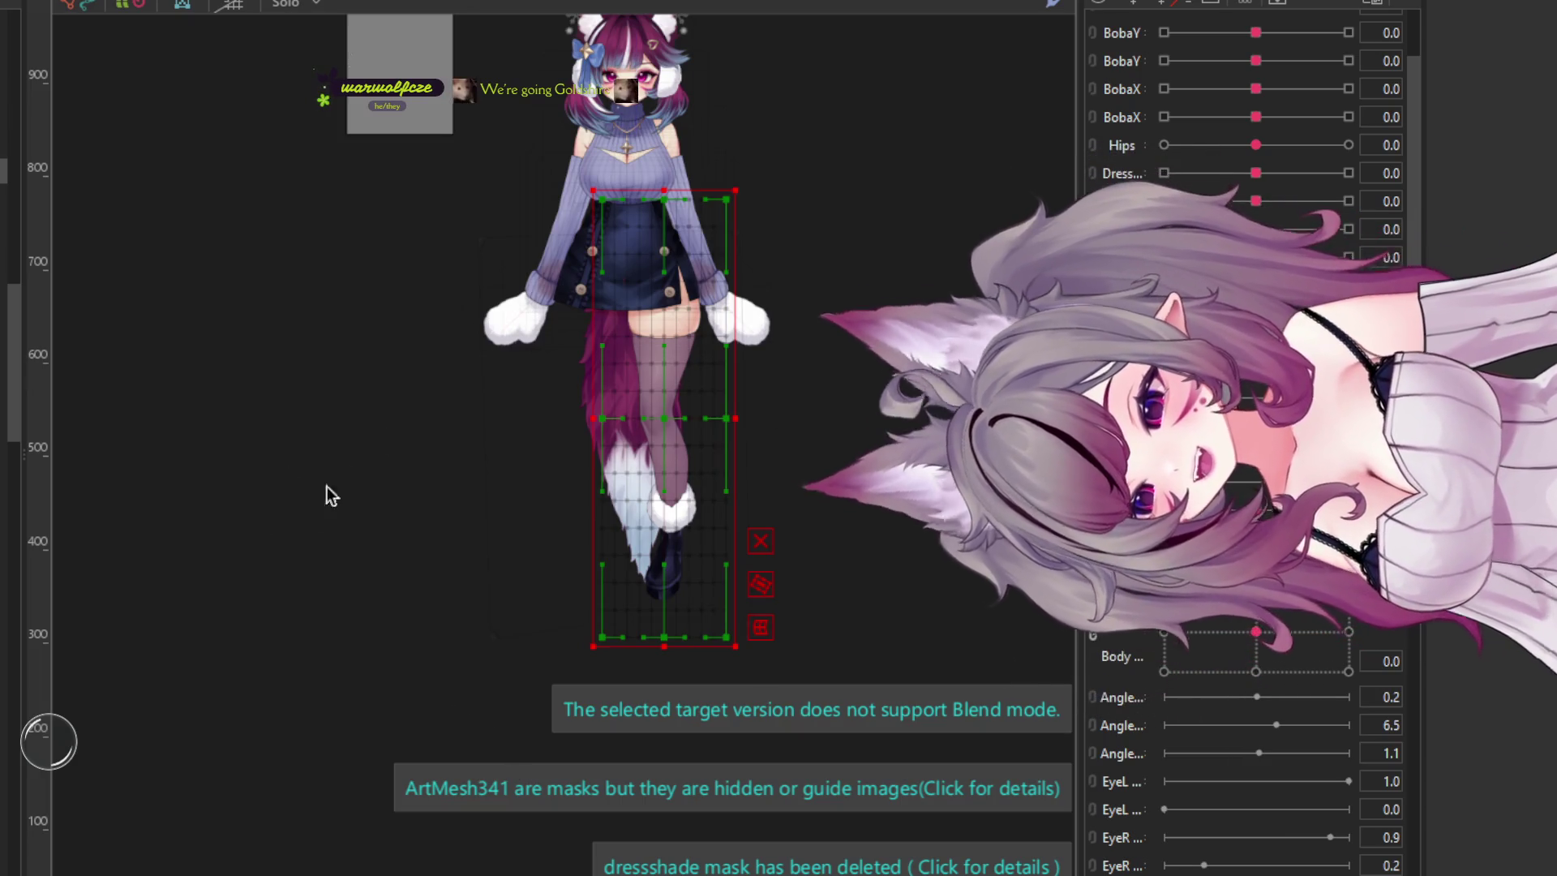
- Undo and redo the tail change, then swing Body to -10 and back to 0
scroll(675, 305, "up", 3)
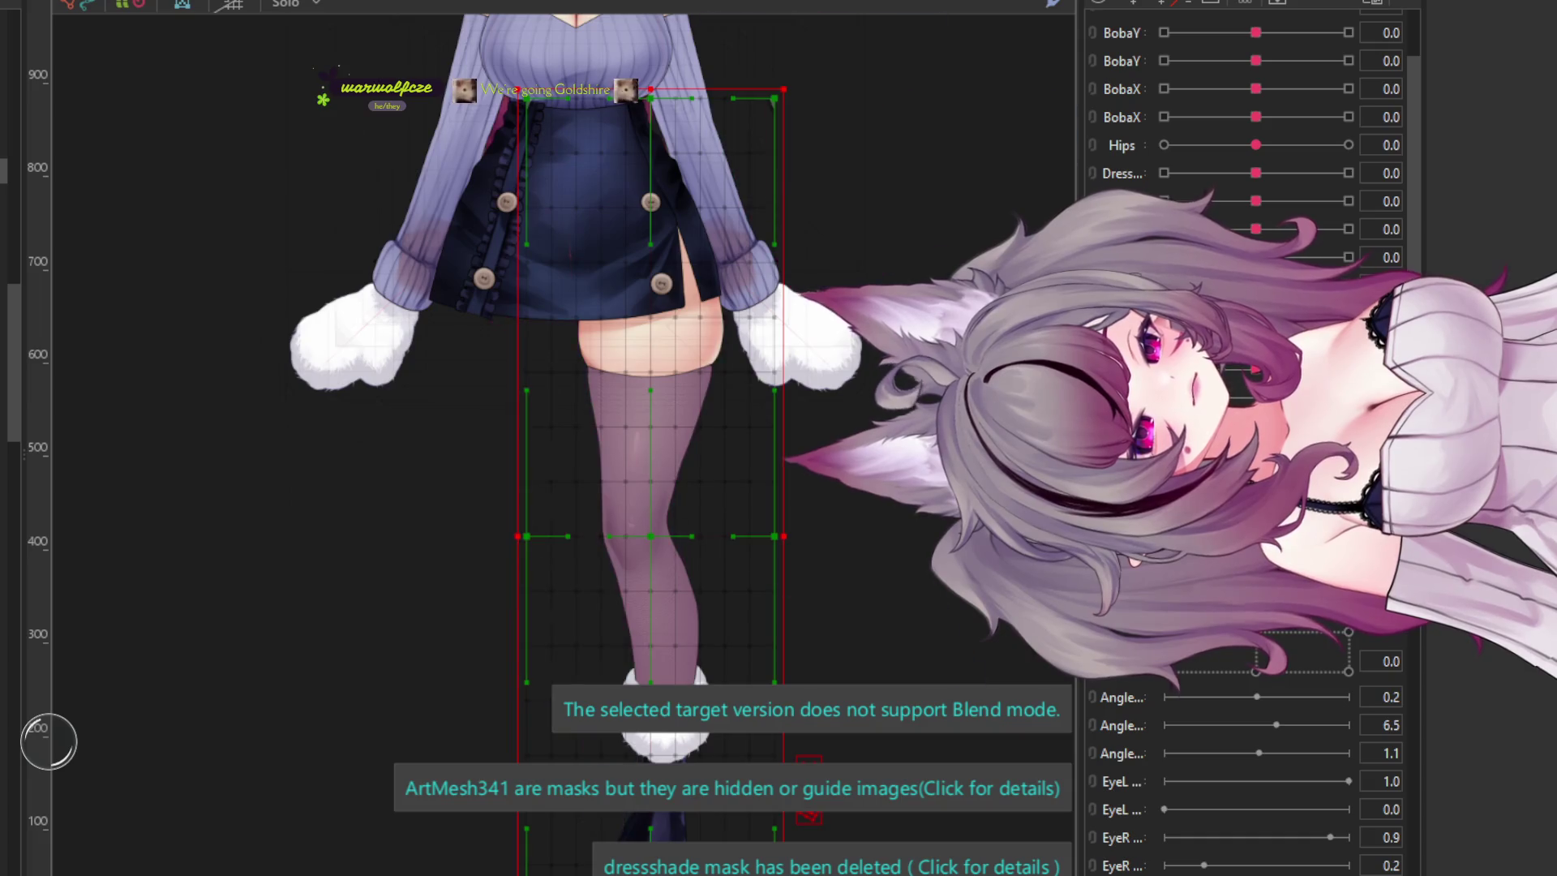
key("ctrl+z")
key("ctrl+y")
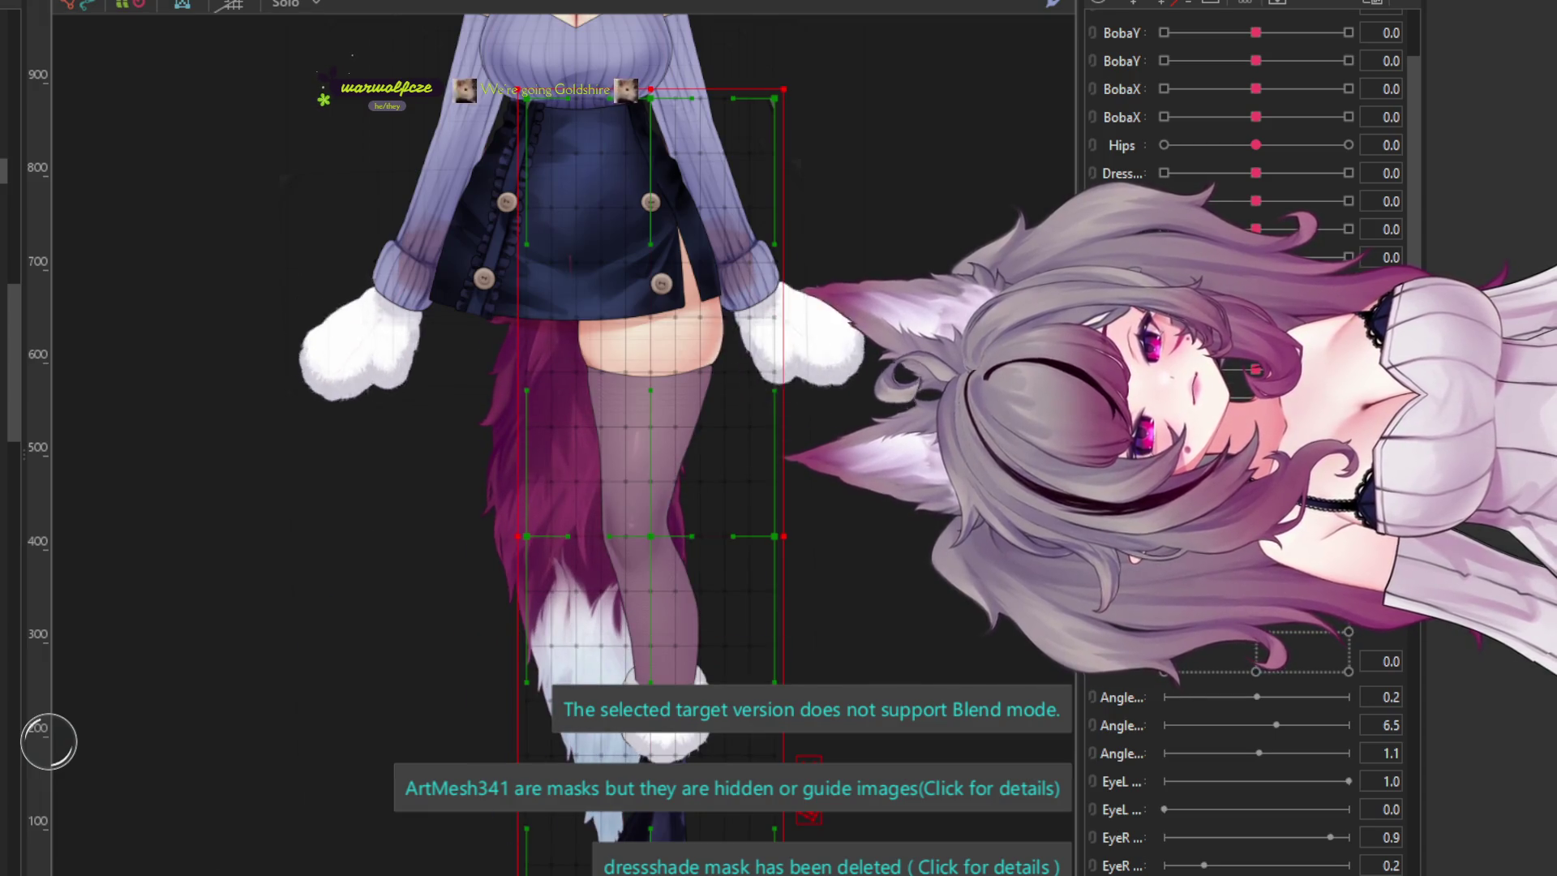
left_click(1246, 671)
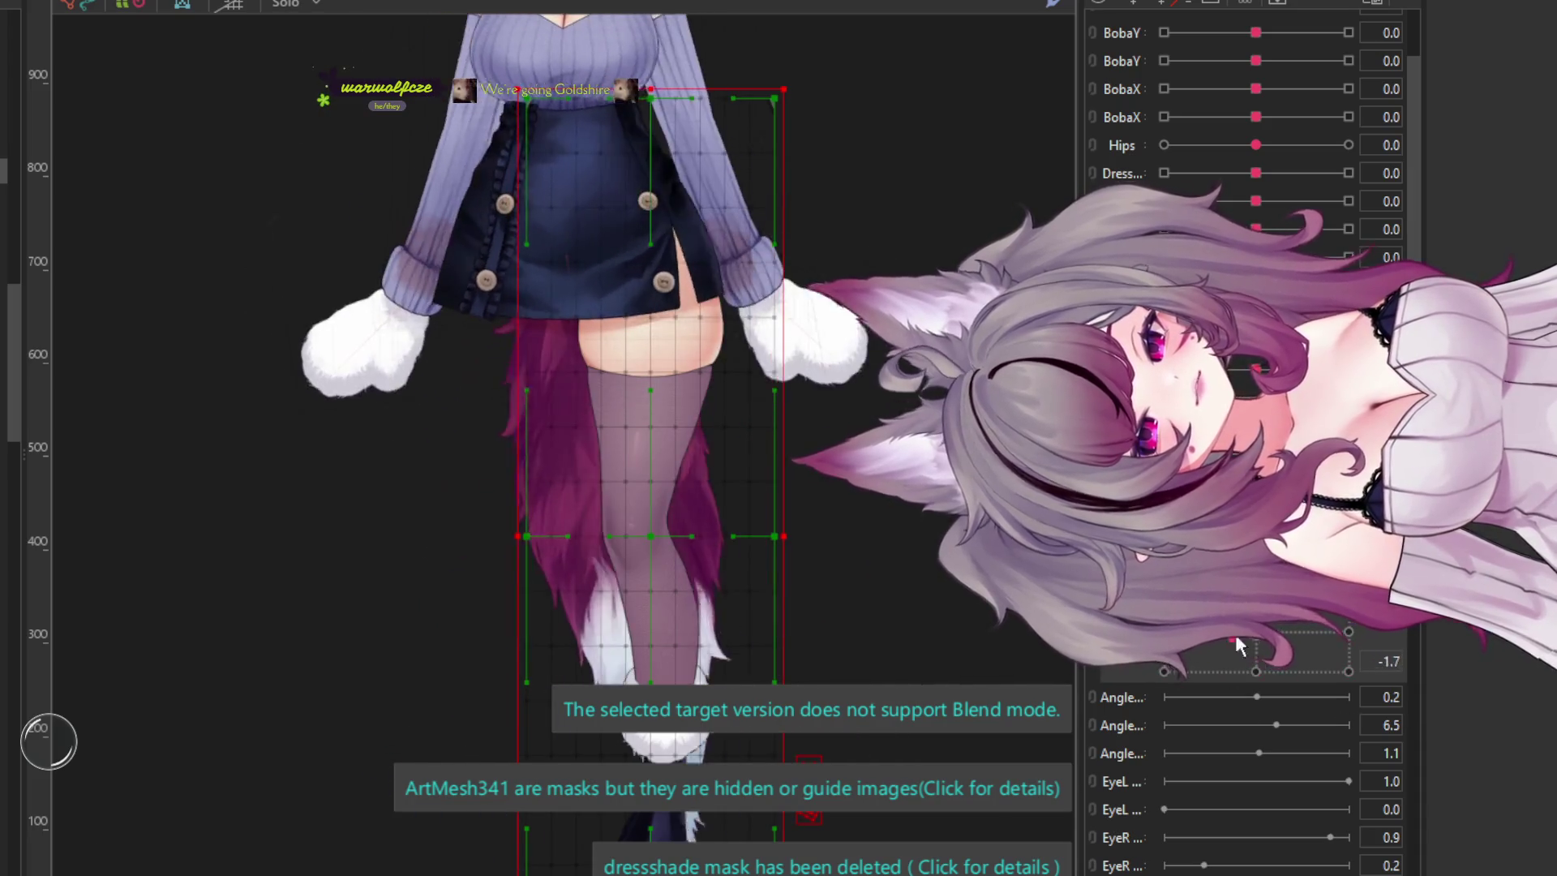
left_click(1255, 671)
- Switch to the deformer weight brush (B) to start painting leg weights
scroll(1271, 621, "down", 1)
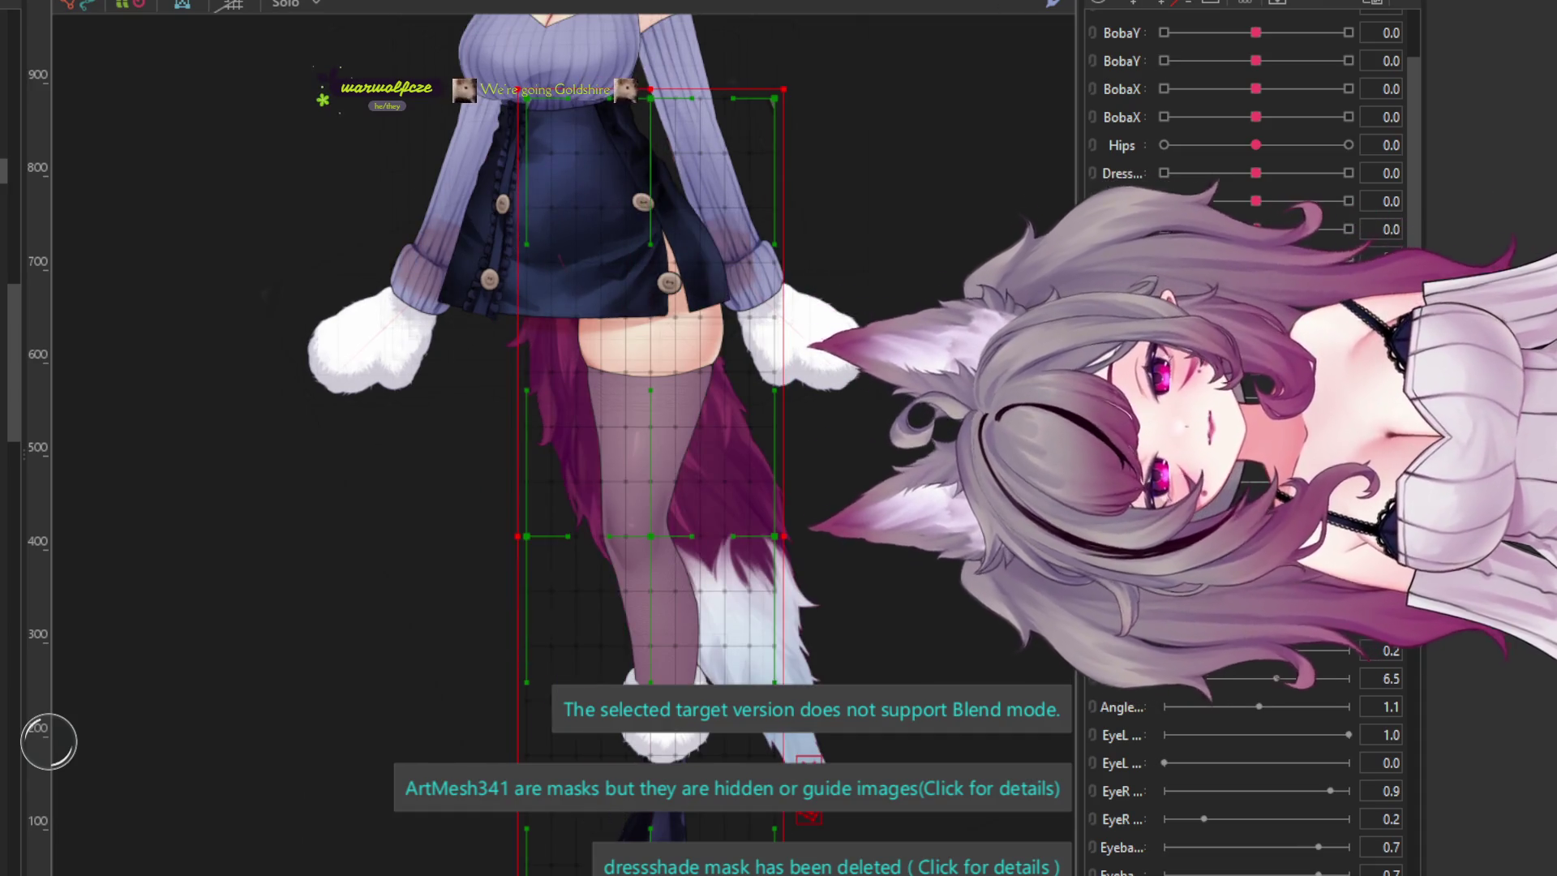
key("b")
scroll(638, 519, "up", 2)
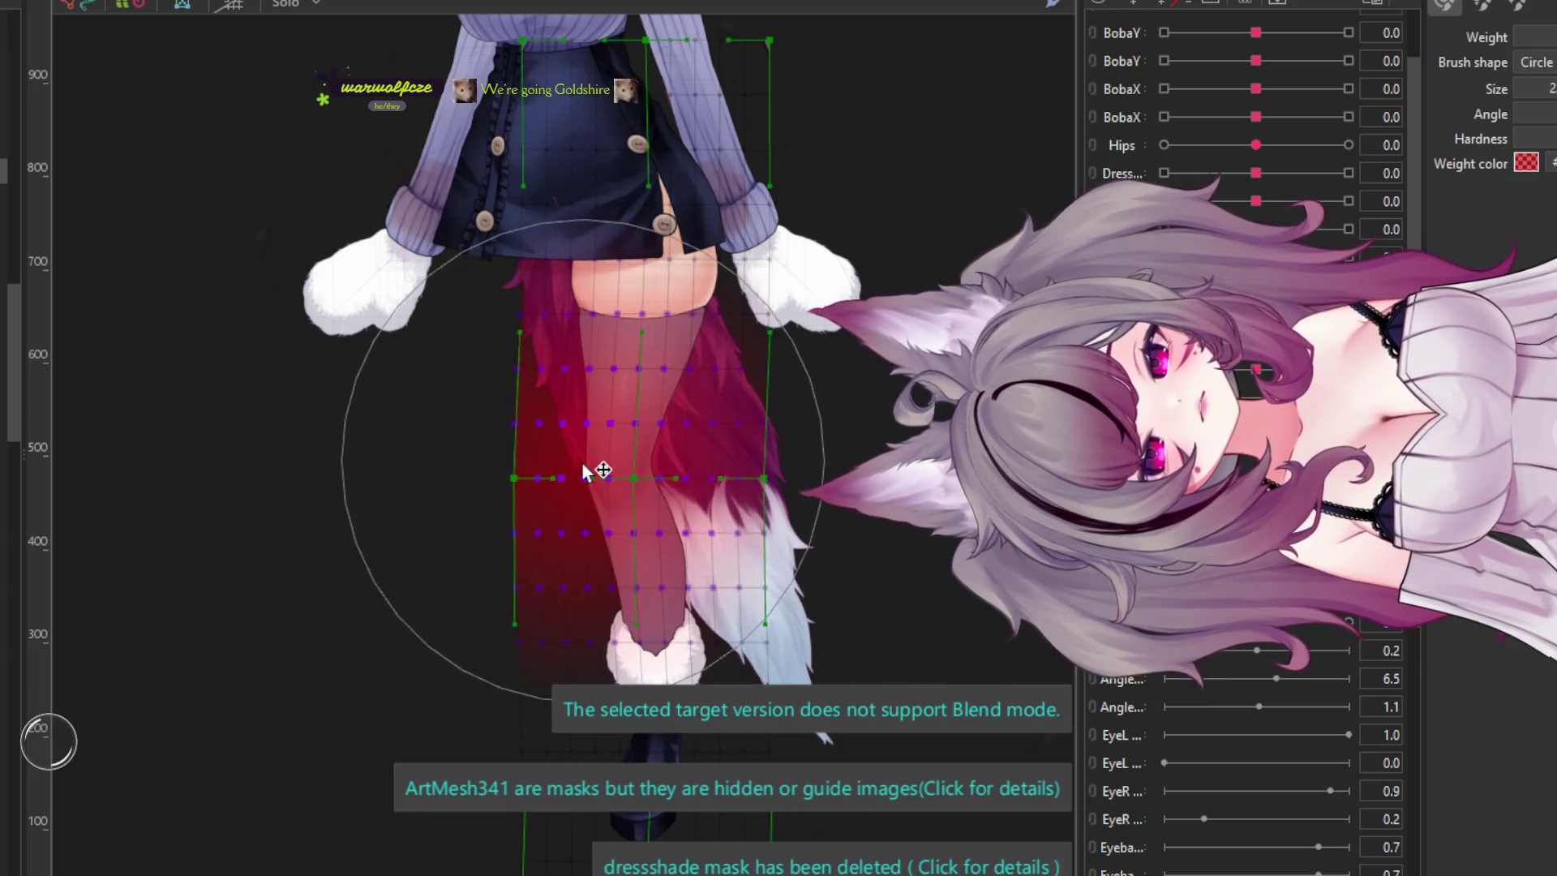
- Zoom around the hips and legs and select the thigh art mesh
scroll(620, 466, "down", 2)
scroll(661, 337, "up", 2)
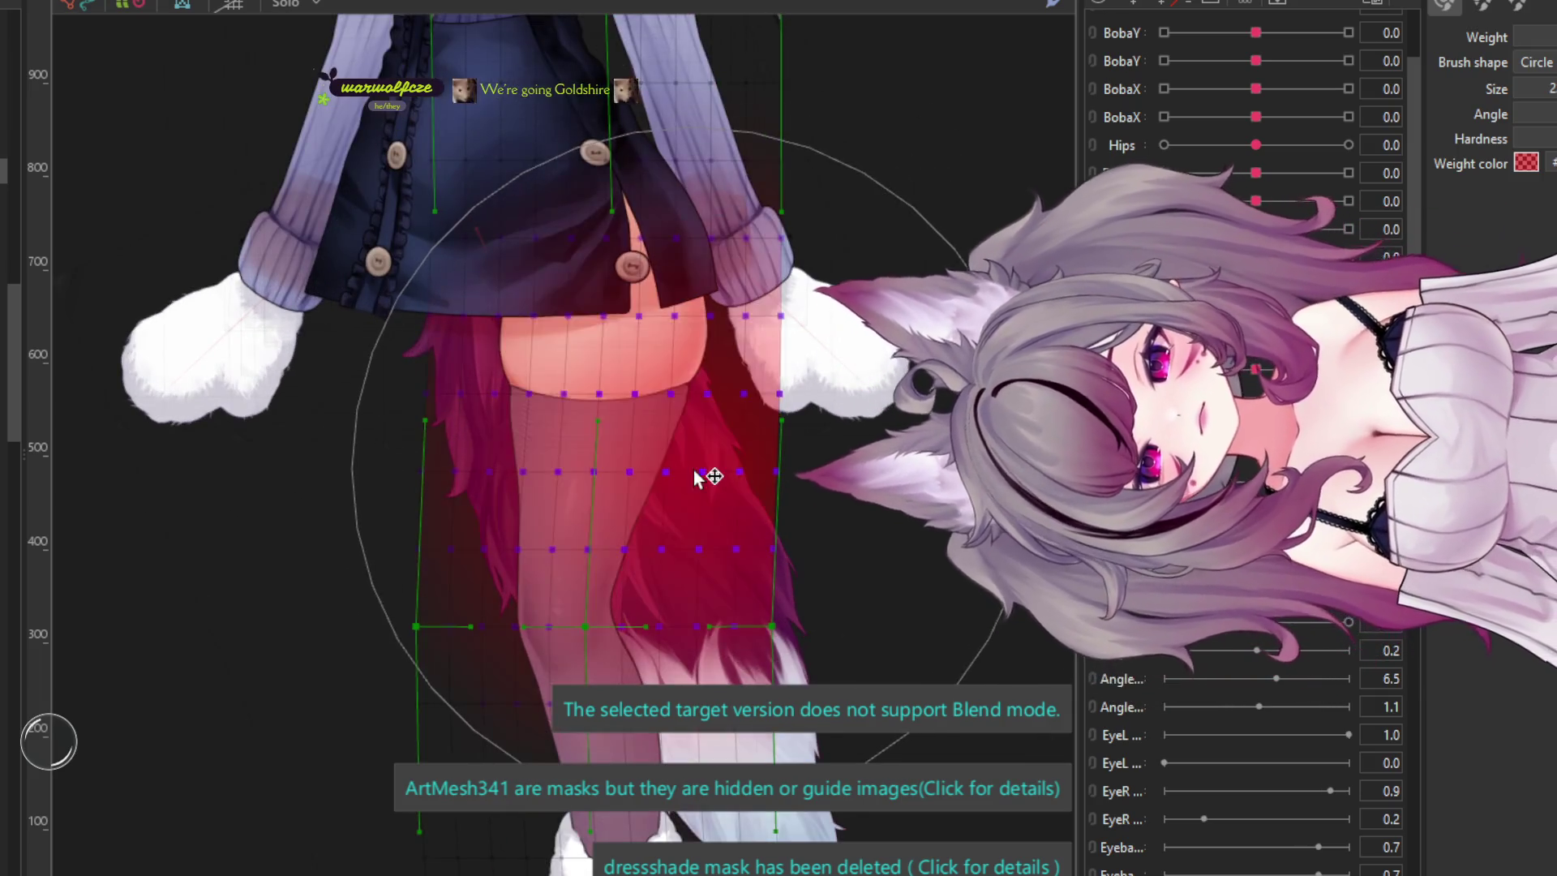
scroll(713, 470, "down", 2)
scroll(596, 209, "up", 2)
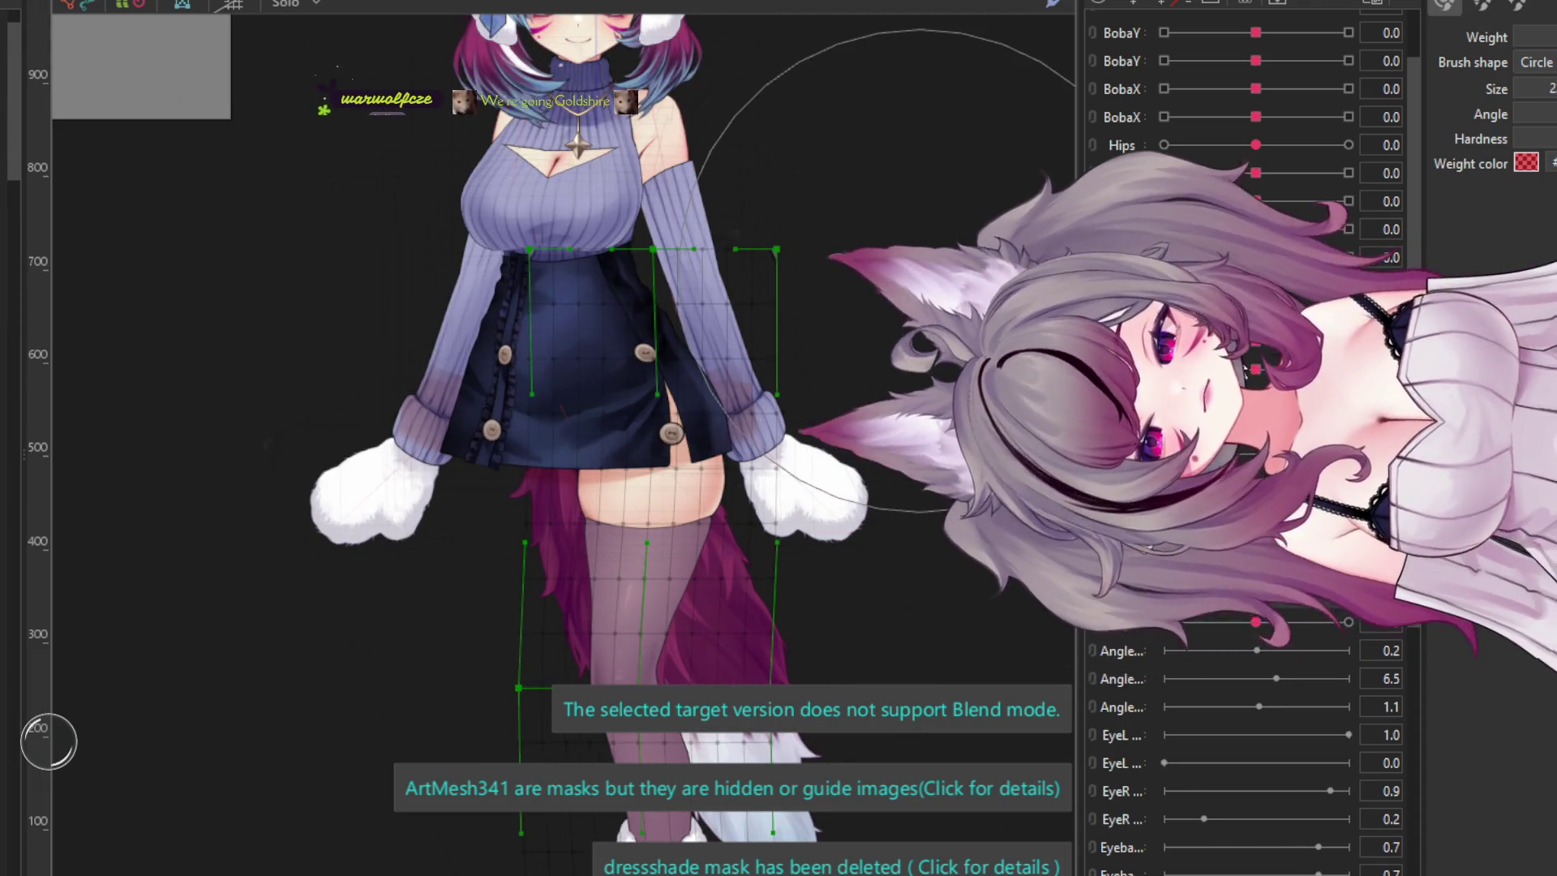
scroll(661, 381, "up", 2)
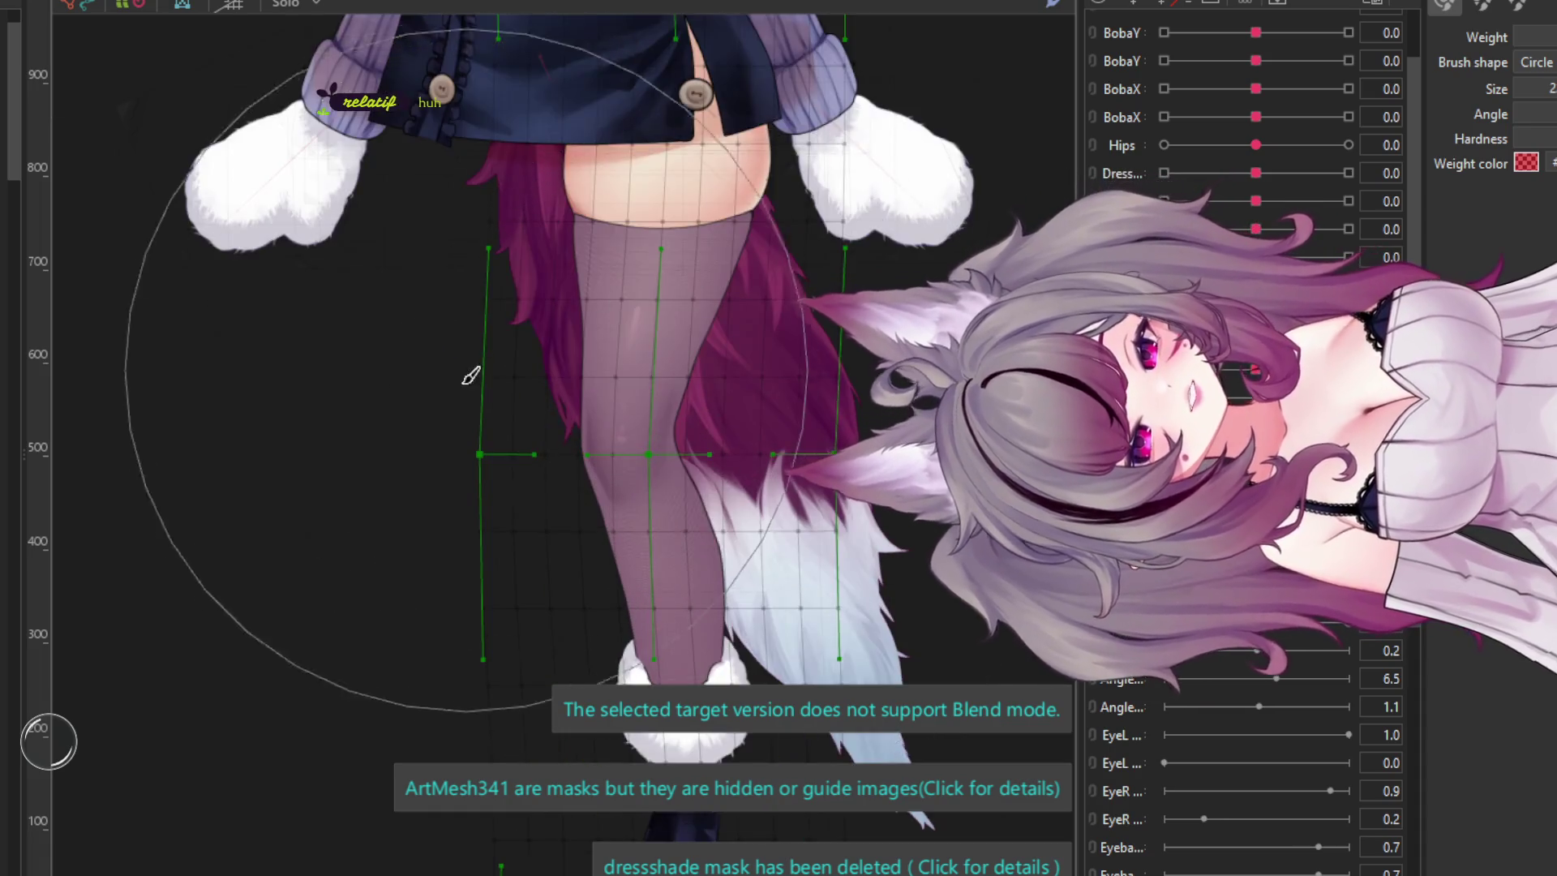
scroll(365, 458, "down", 2)
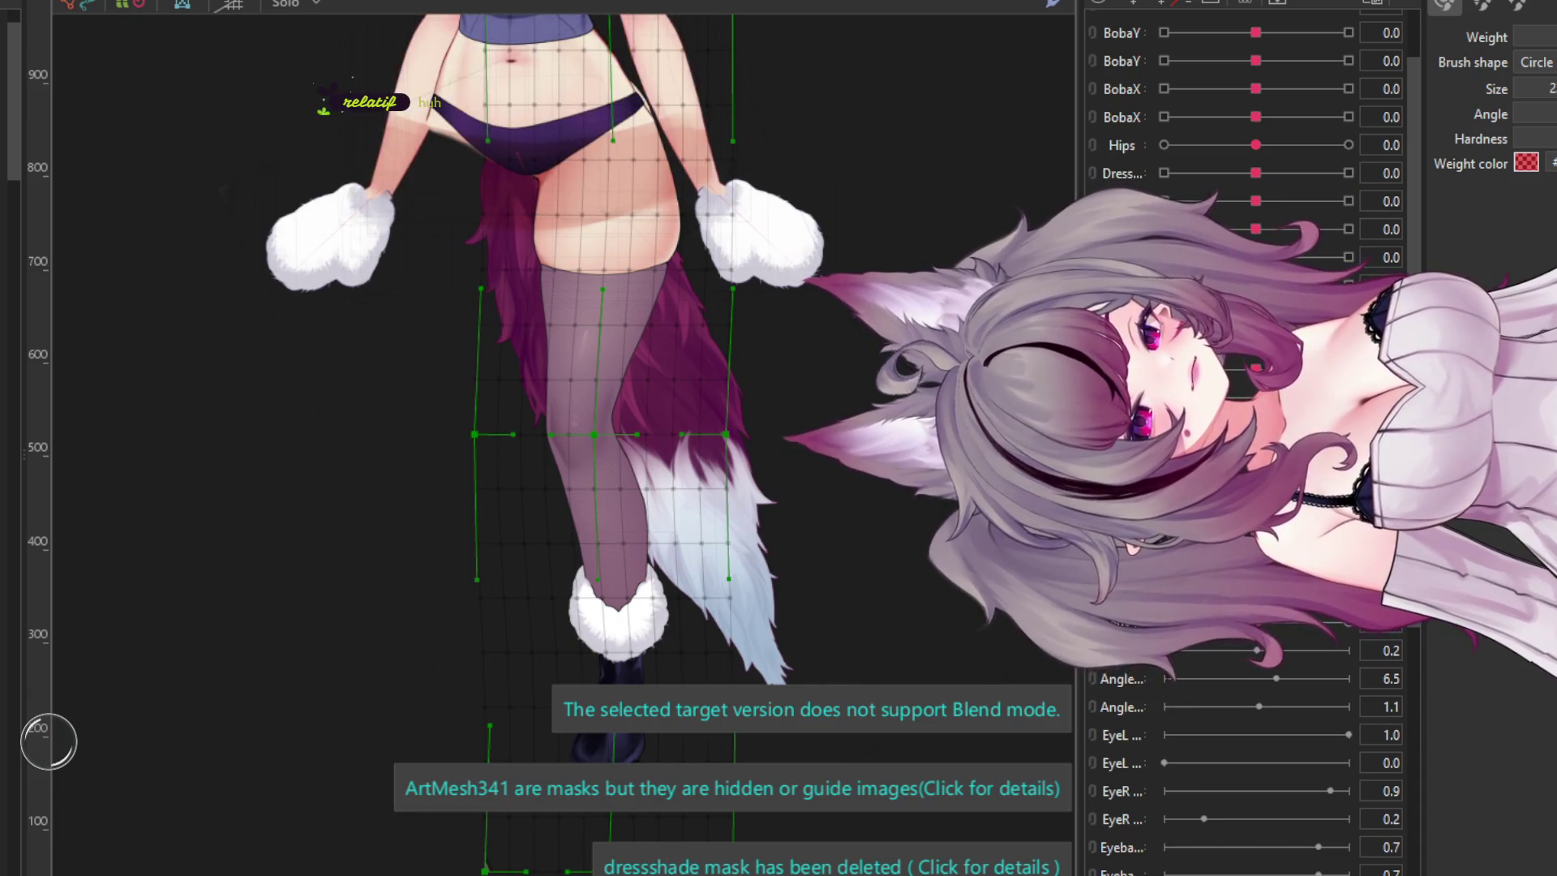
scroll(728, 98, "up", 3)
left_click(660, 163)
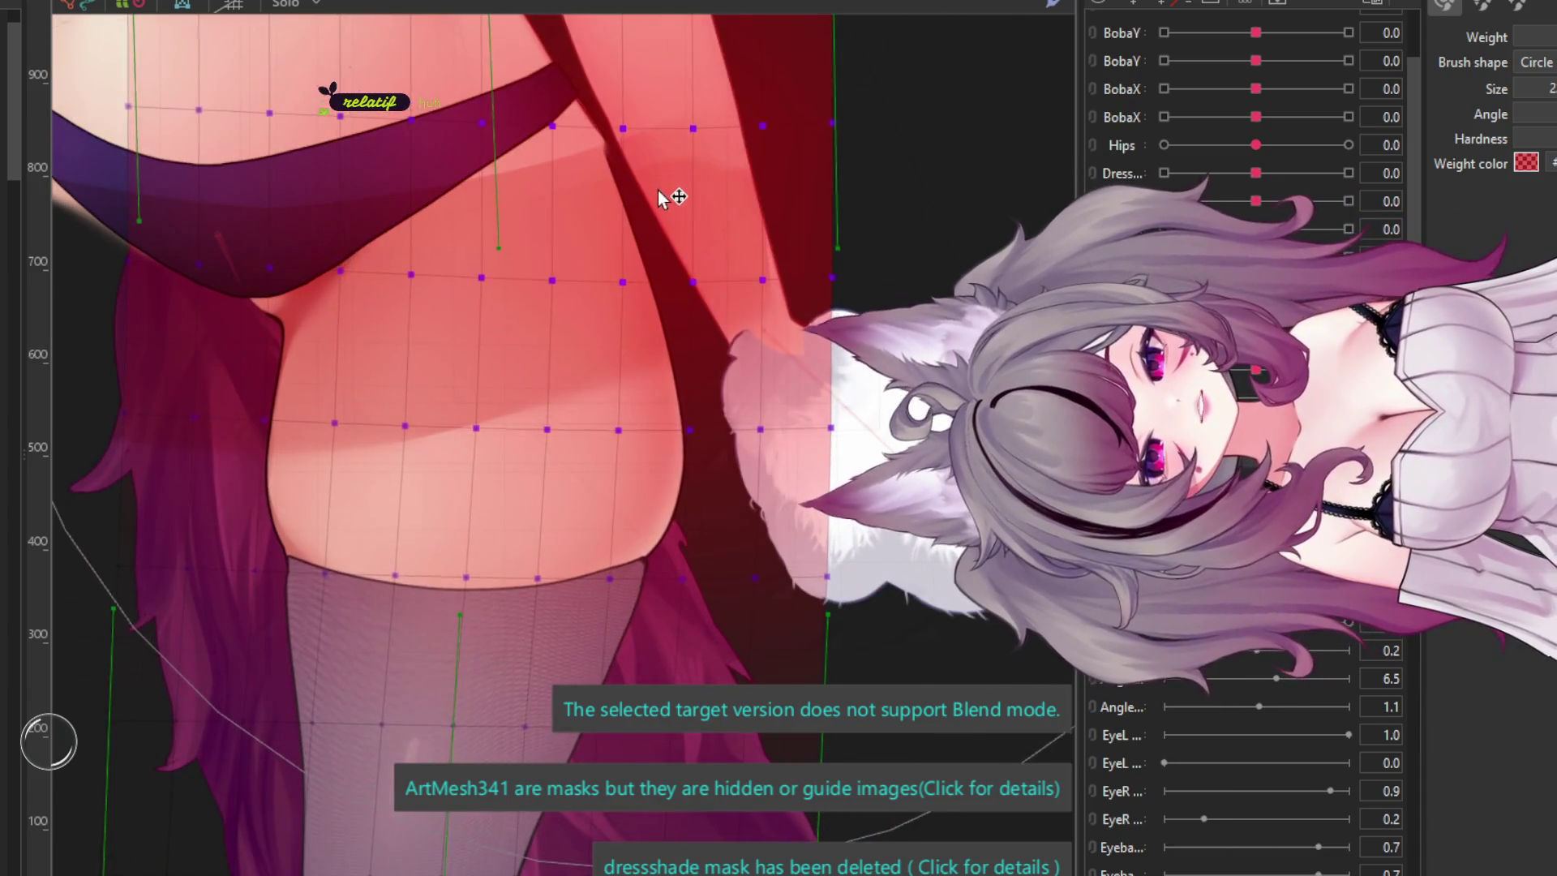
- Nudge the hair mesh beside the hip slightly right, then deselect it
scroll(673, 207, "down", 3)
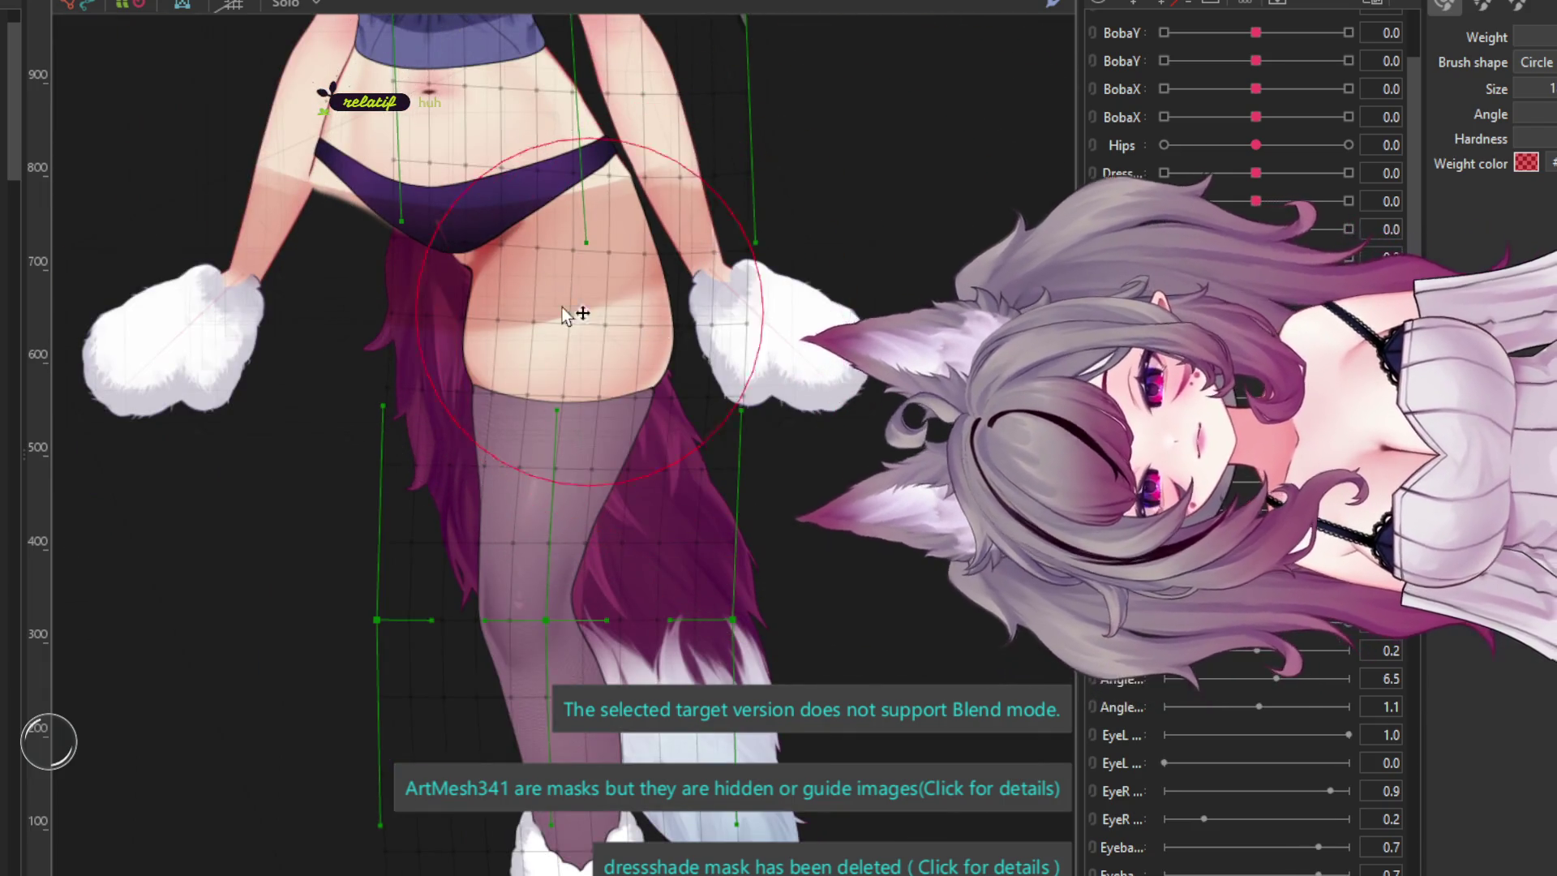
left_click(436, 261)
left_click_drag(436, 245, 470, 297)
key("Escape")
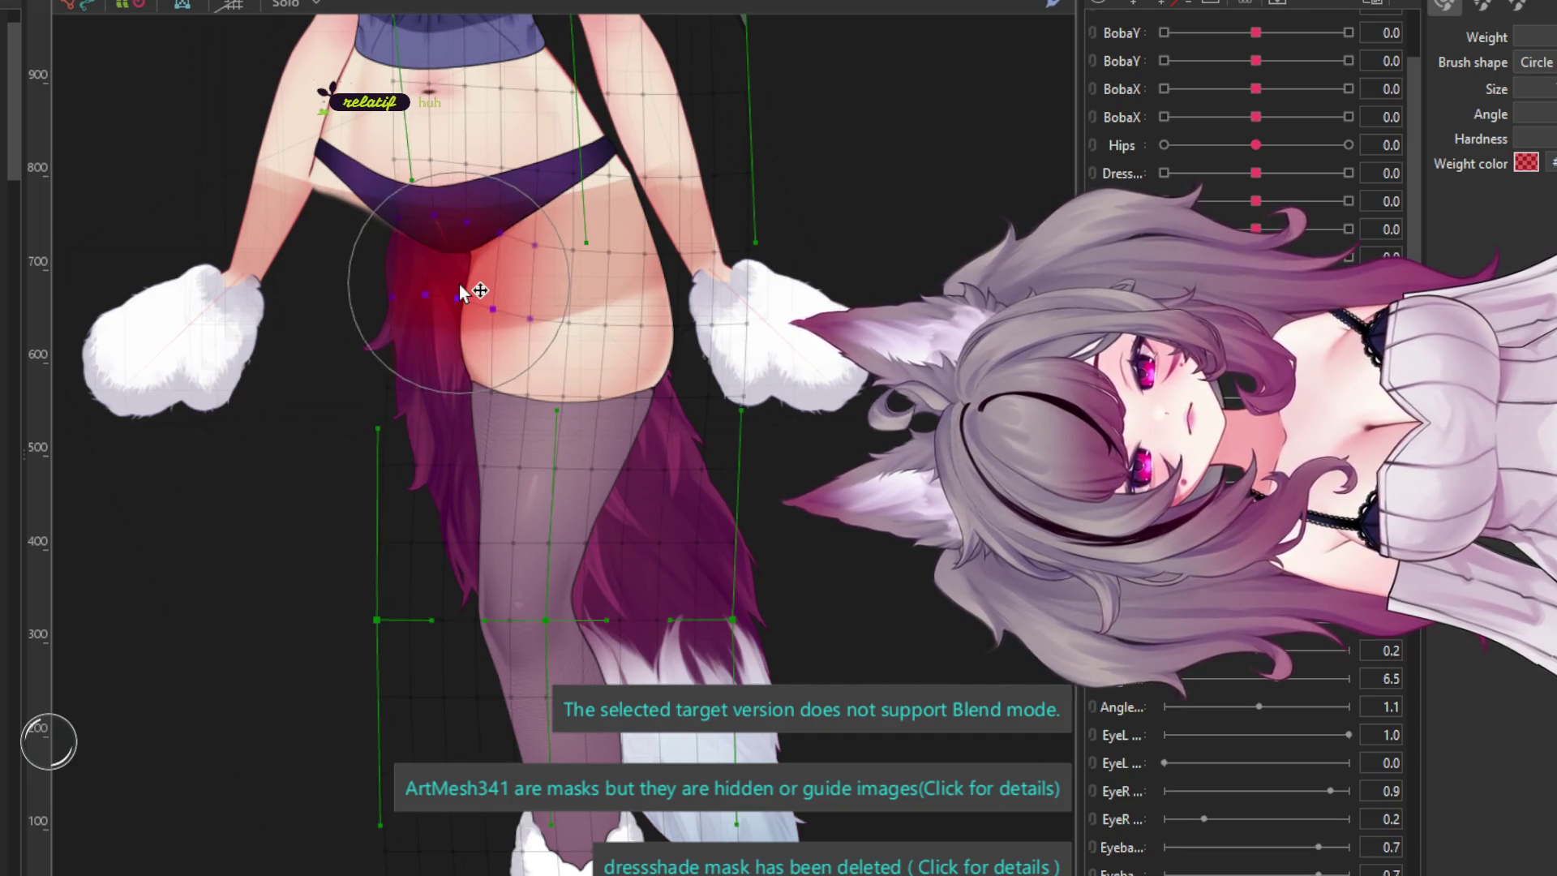
- Zoom in and out over the hips and legs to review the weighting
scroll(460, 292, "down", 2)
scroll(456, 293, "up", 2)
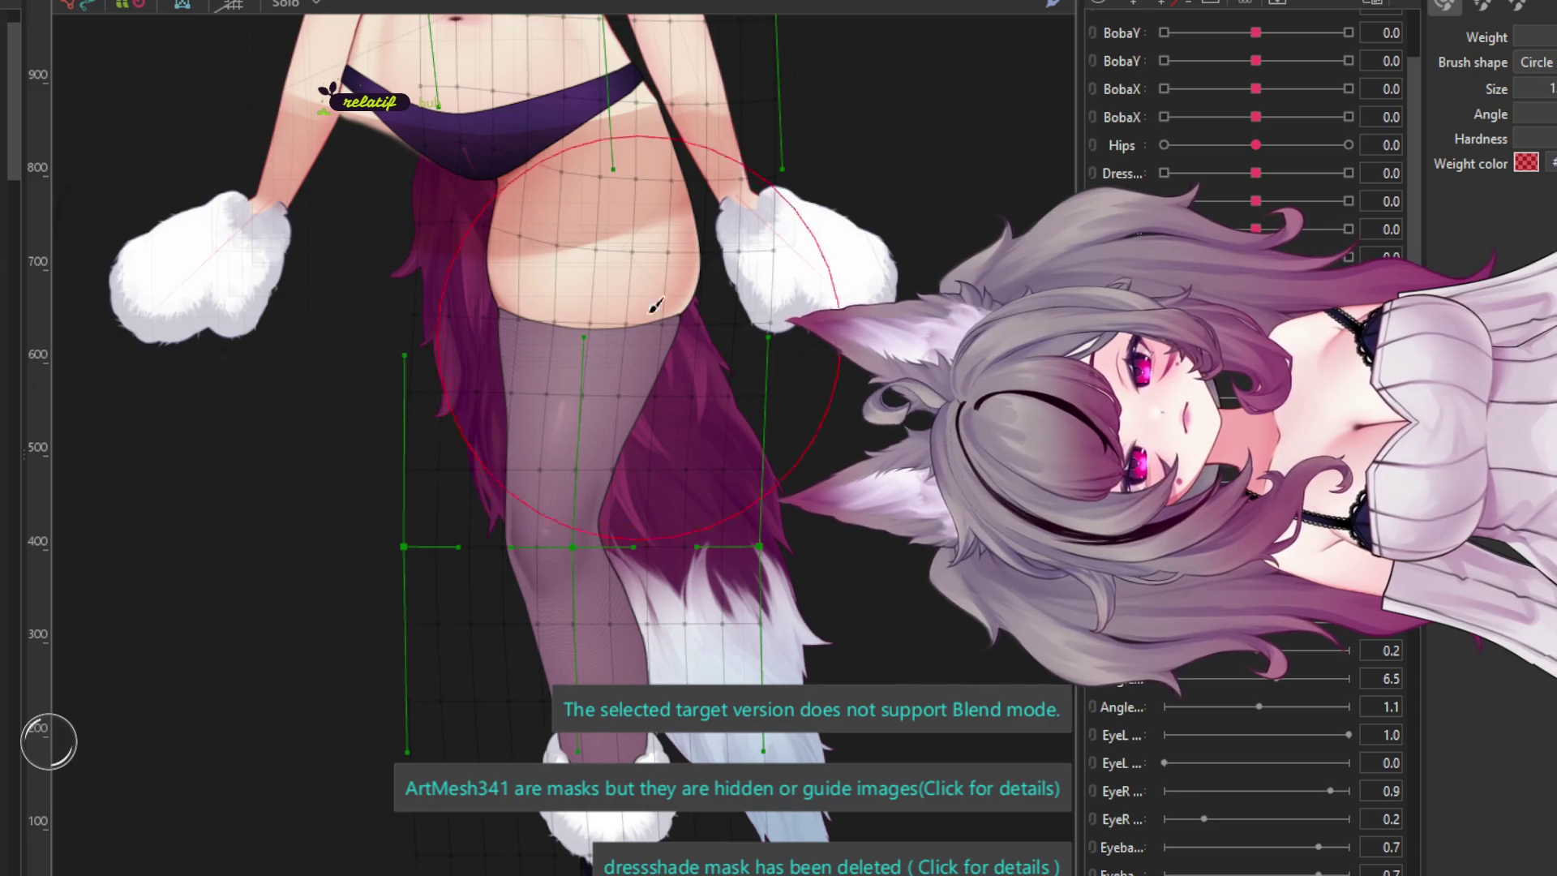
scroll(552, 323, "down", 1)
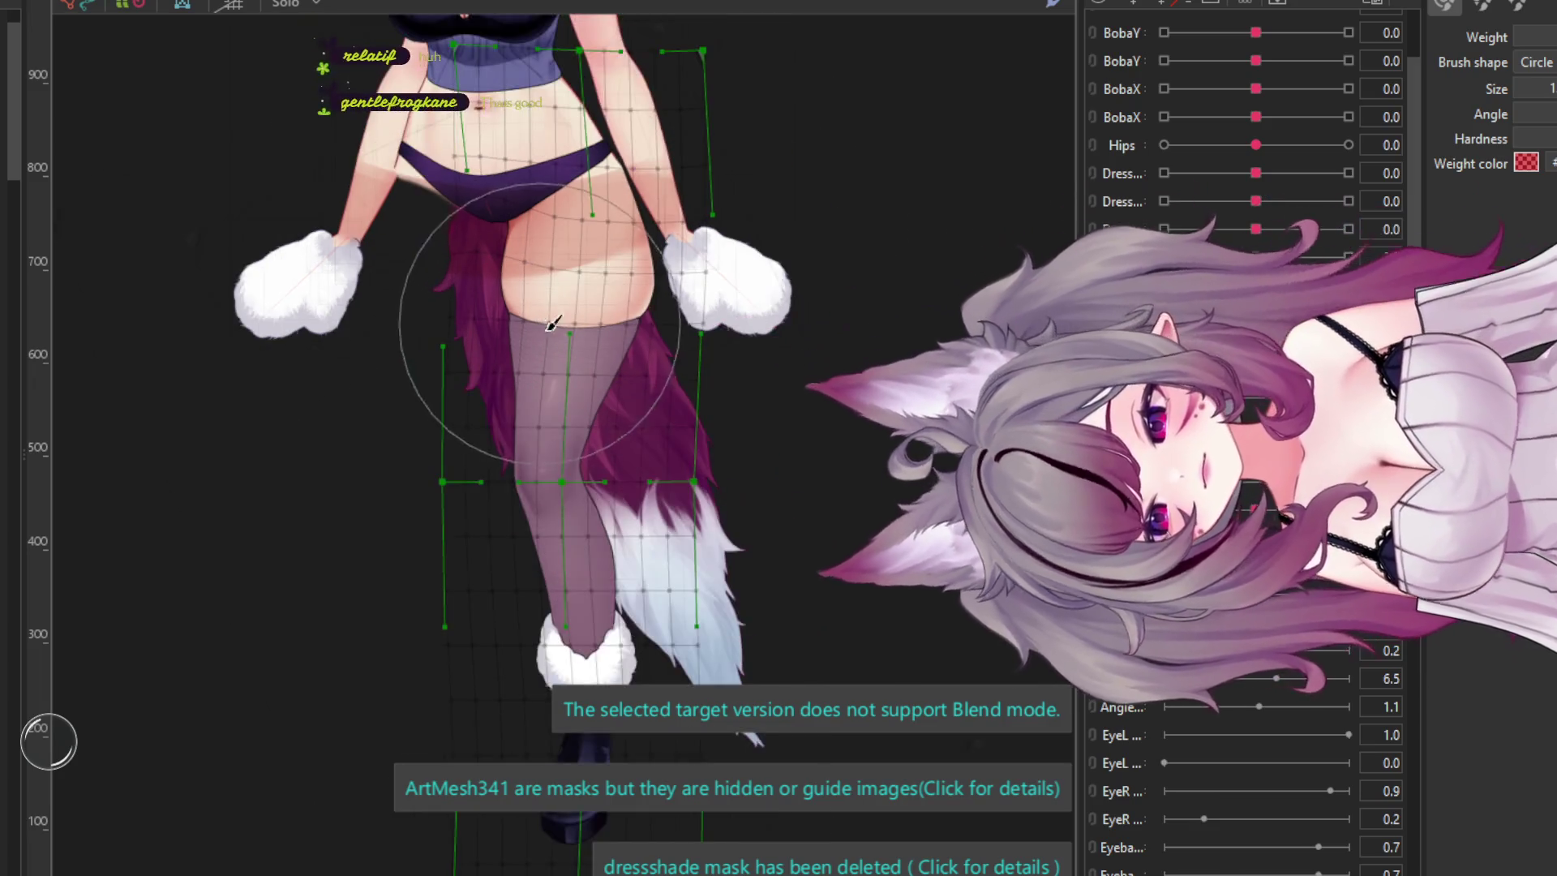
scroll(552, 322, "up", 1)
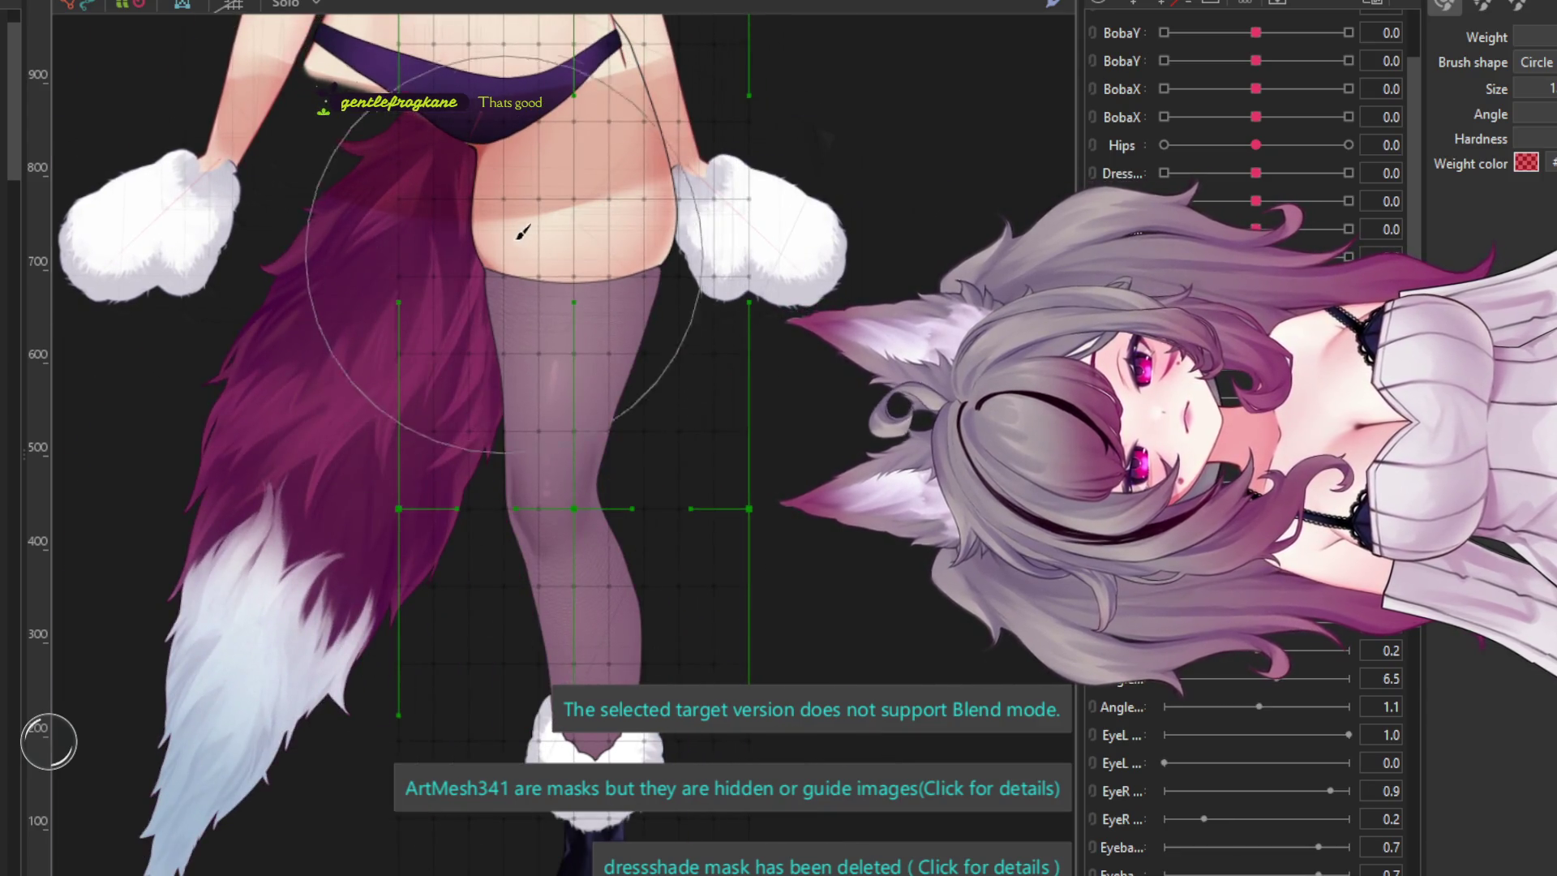
scroll(531, 252, "up", 1)
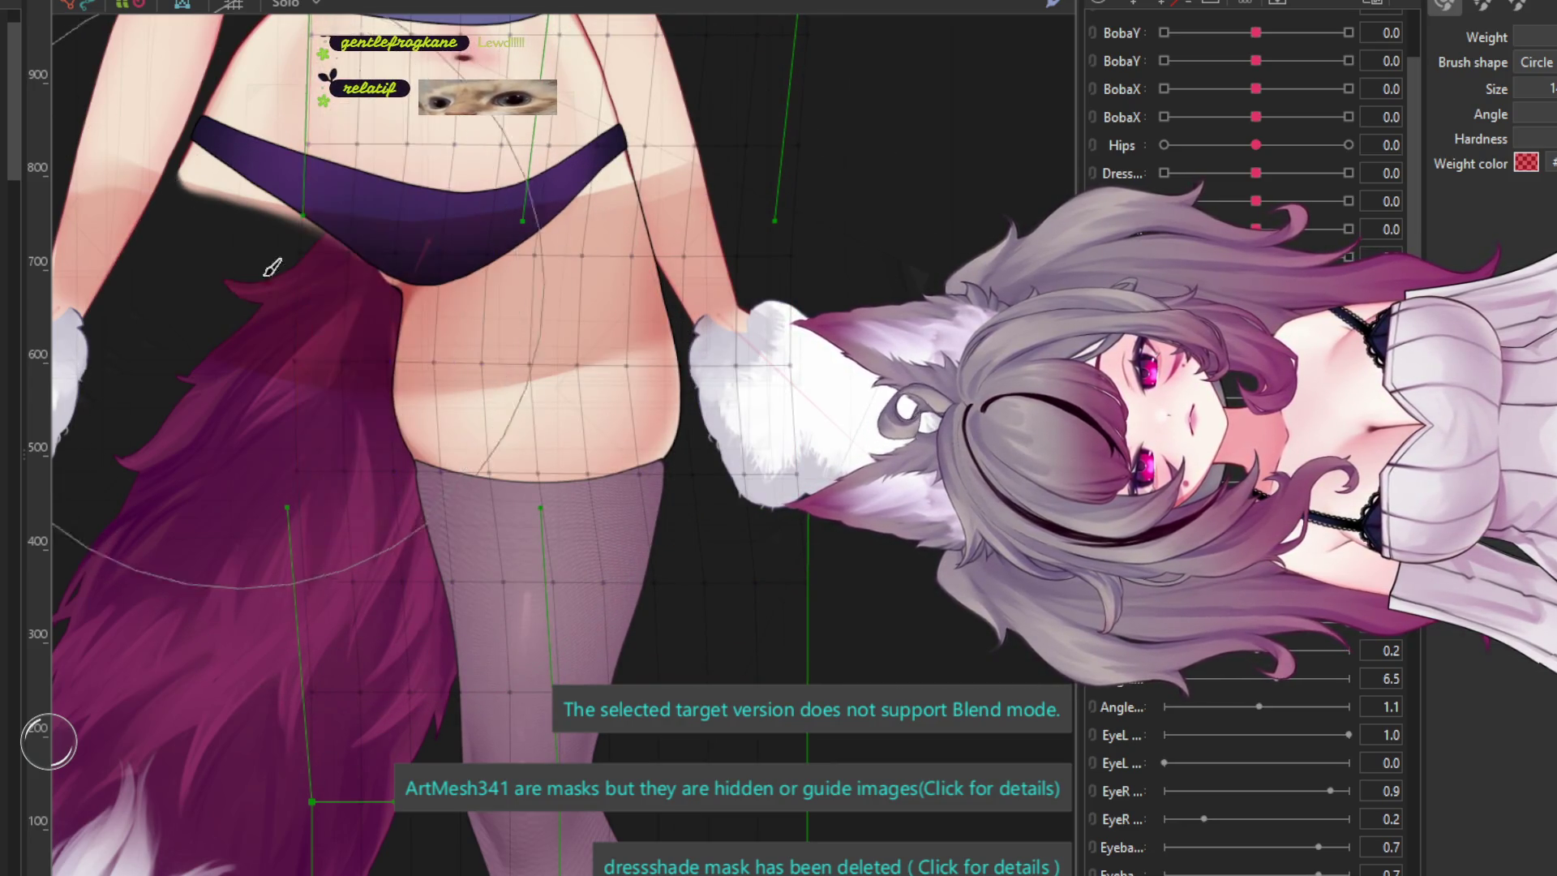
scroll(271, 267, "down", 3)
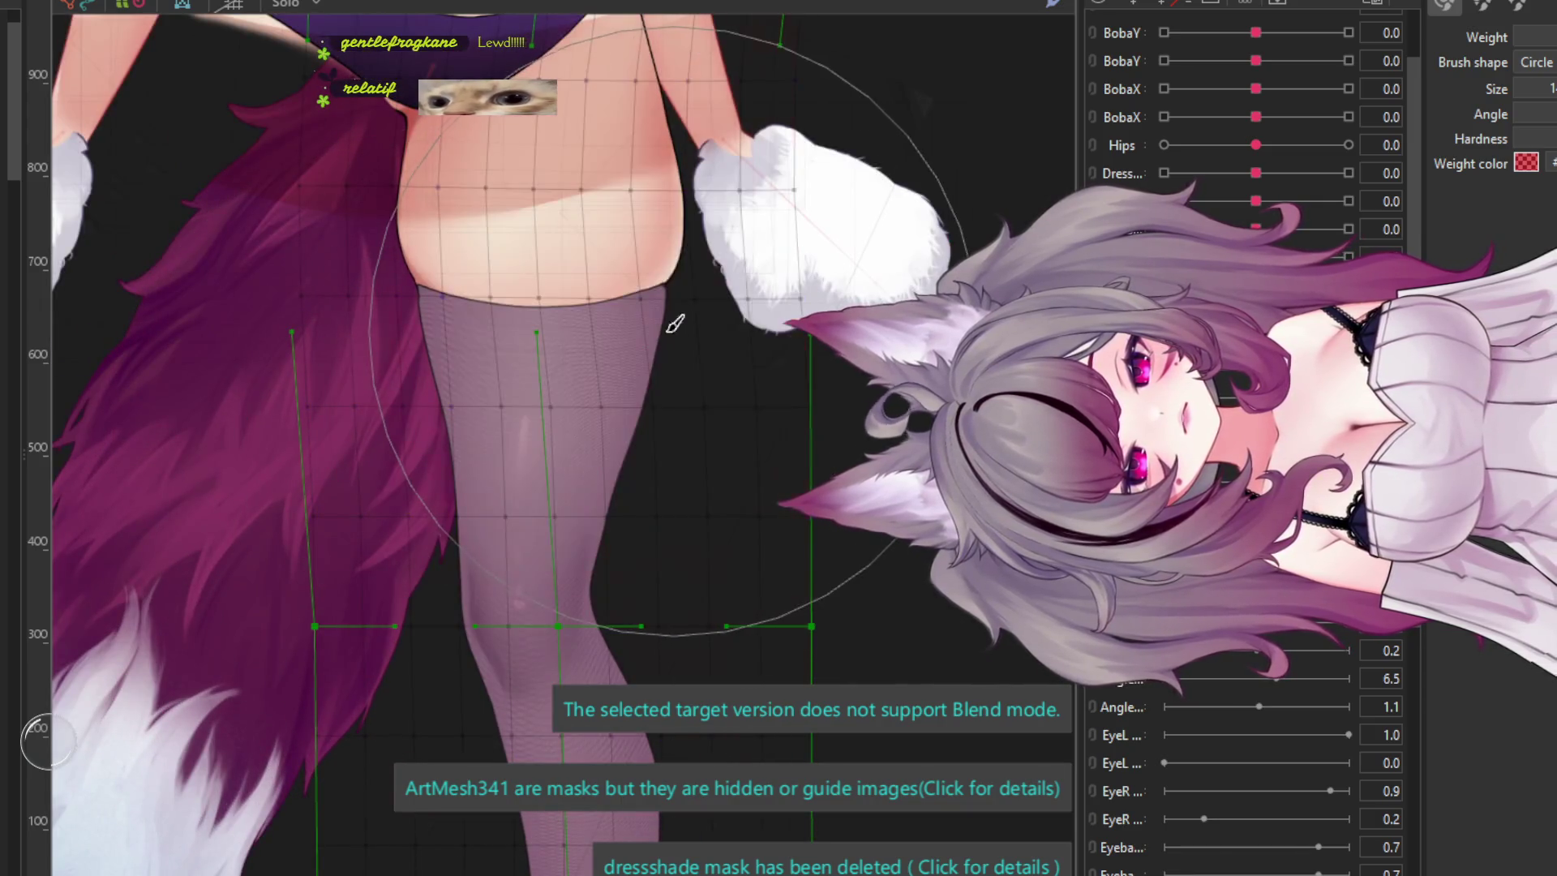
scroll(388, 314, "down", 2)
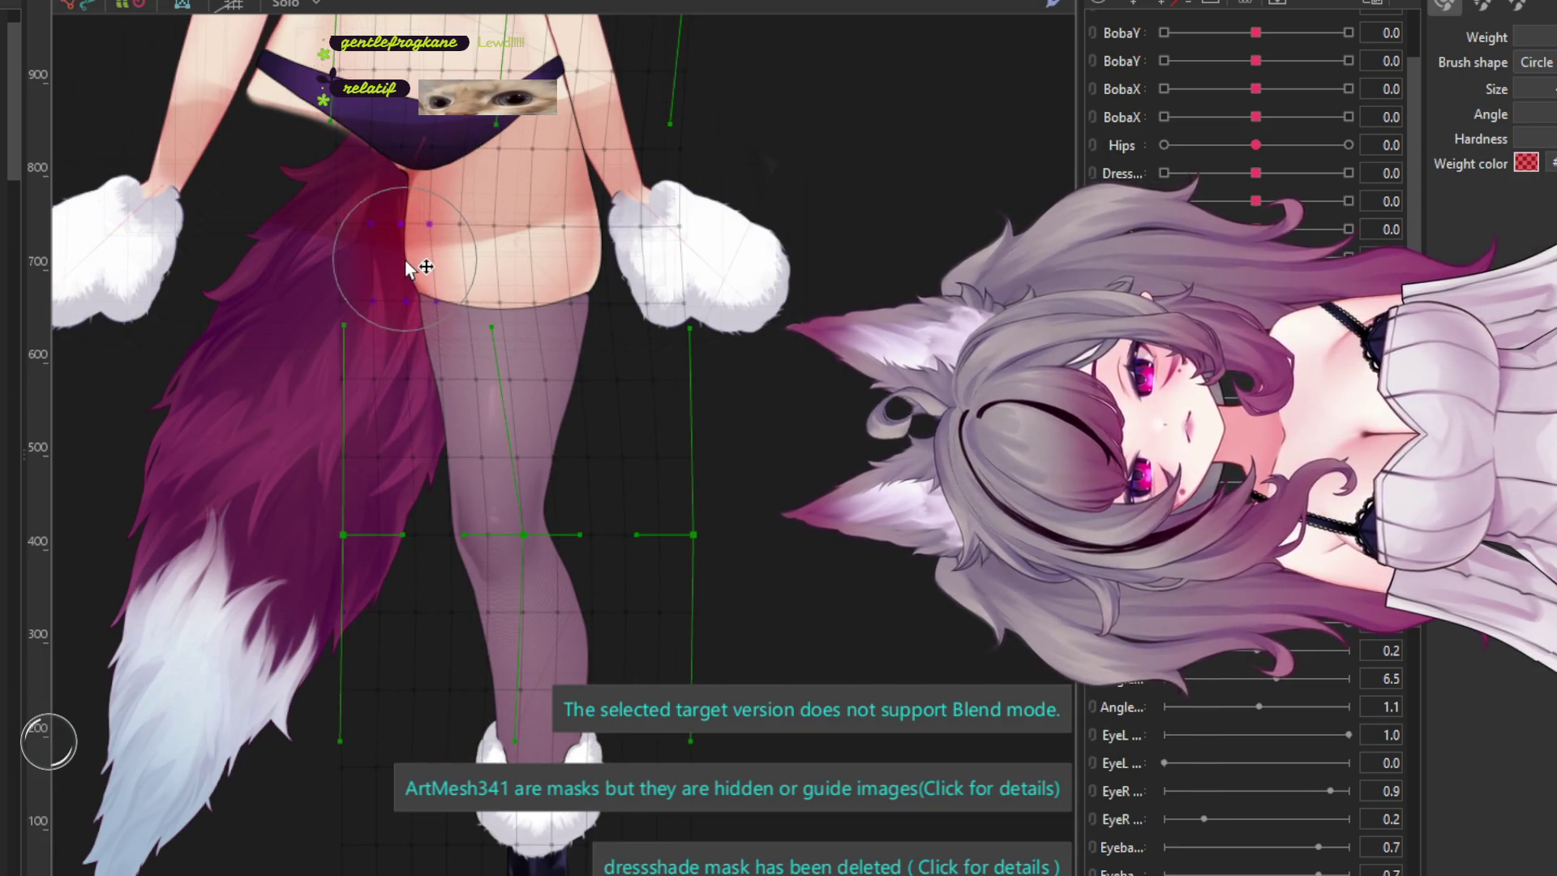
scroll(454, 364, "up", 2)
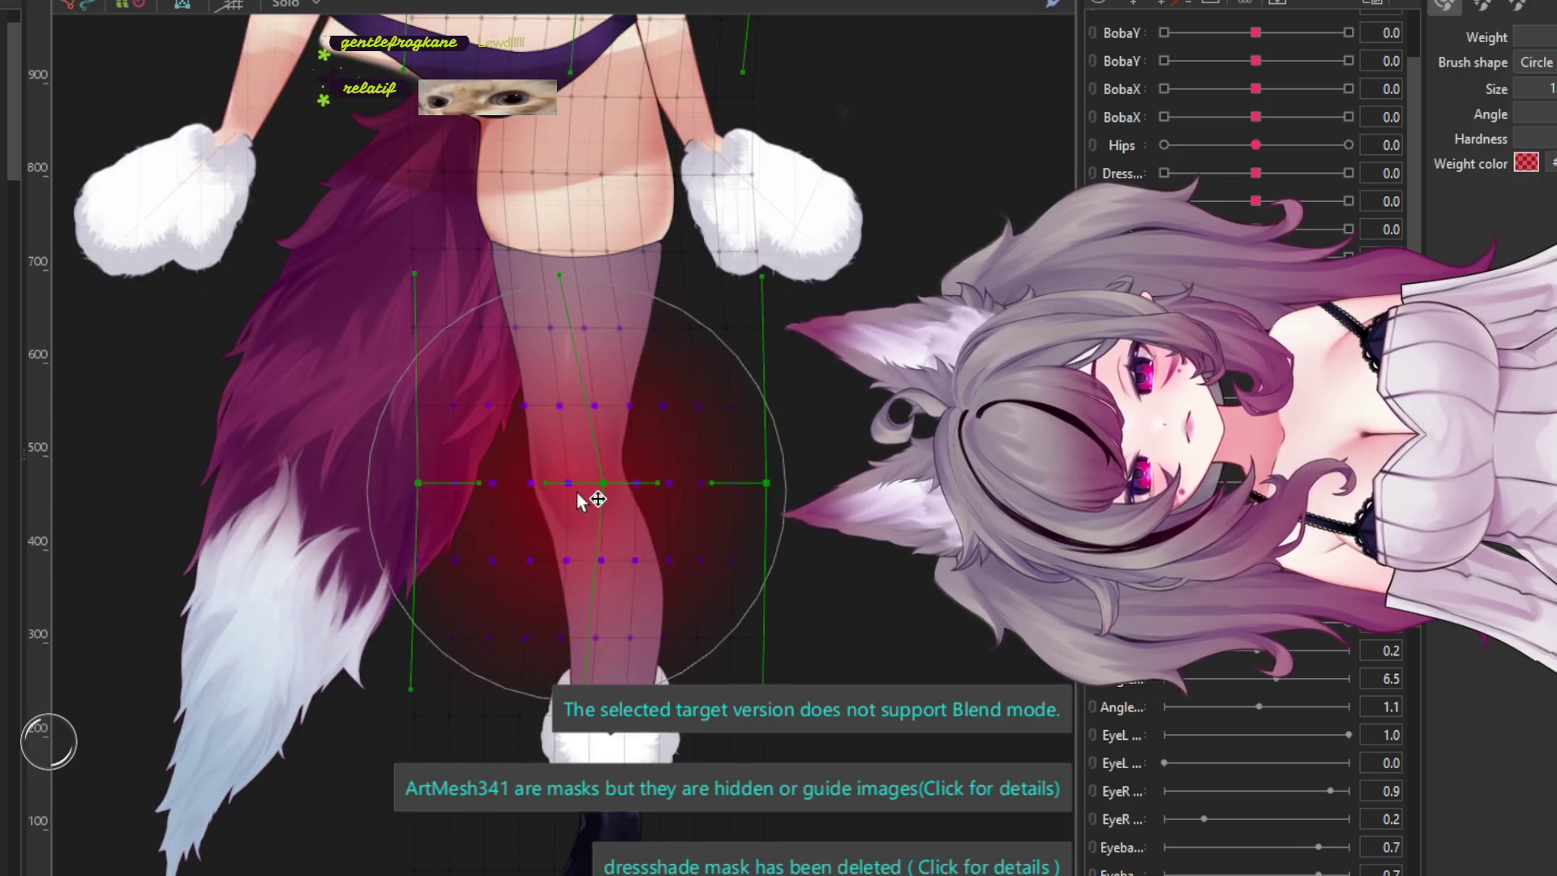
scroll(604, 460, "down", 1)
scroll(570, 406, "down", 1)
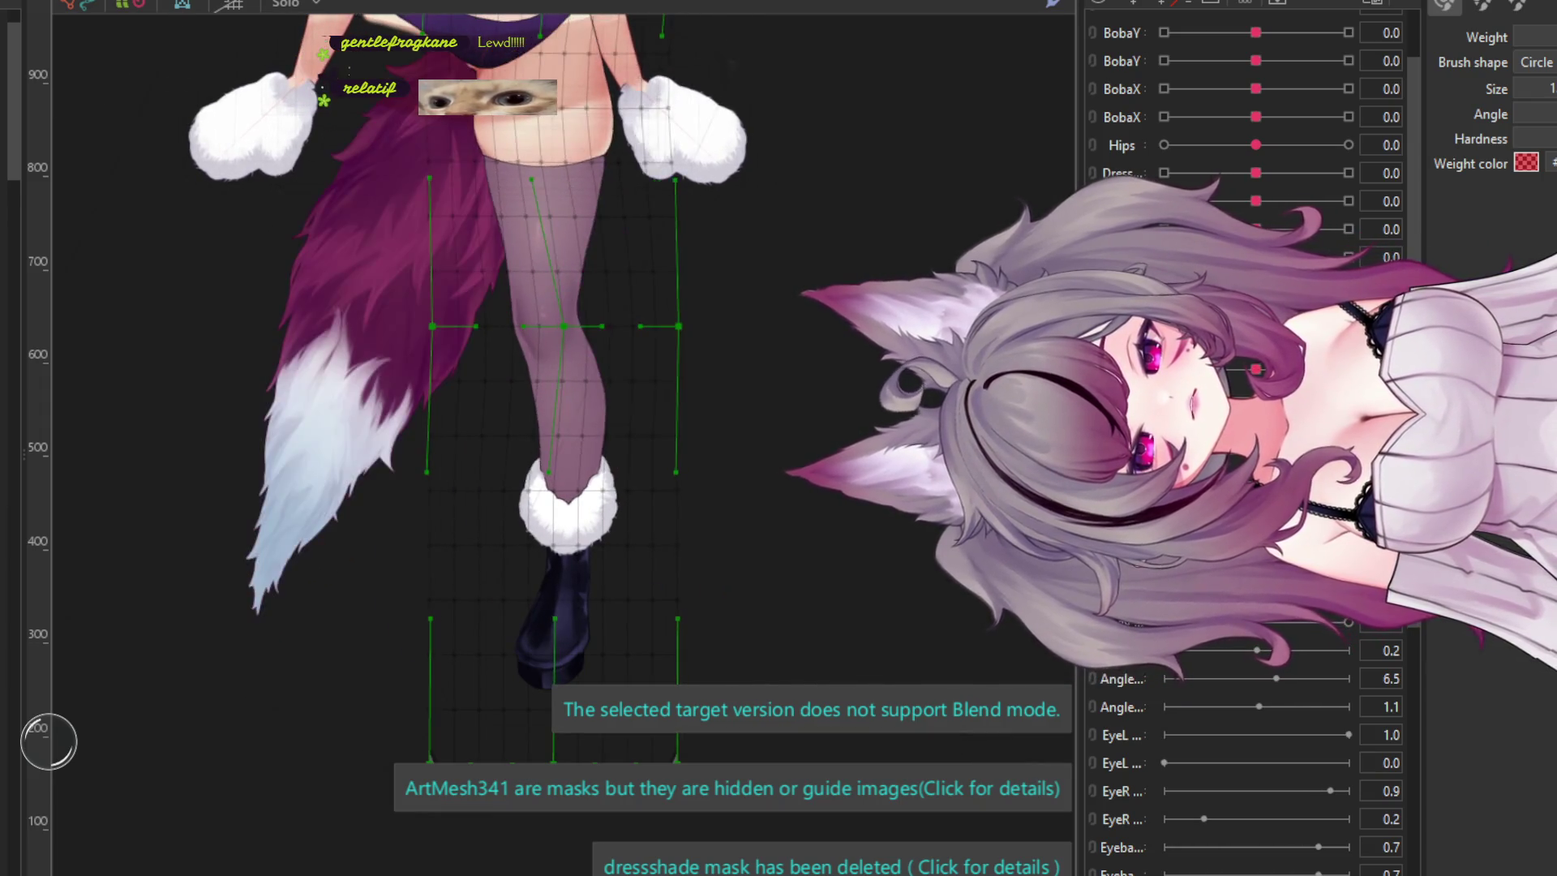
scroll(594, 354, "down", 2)
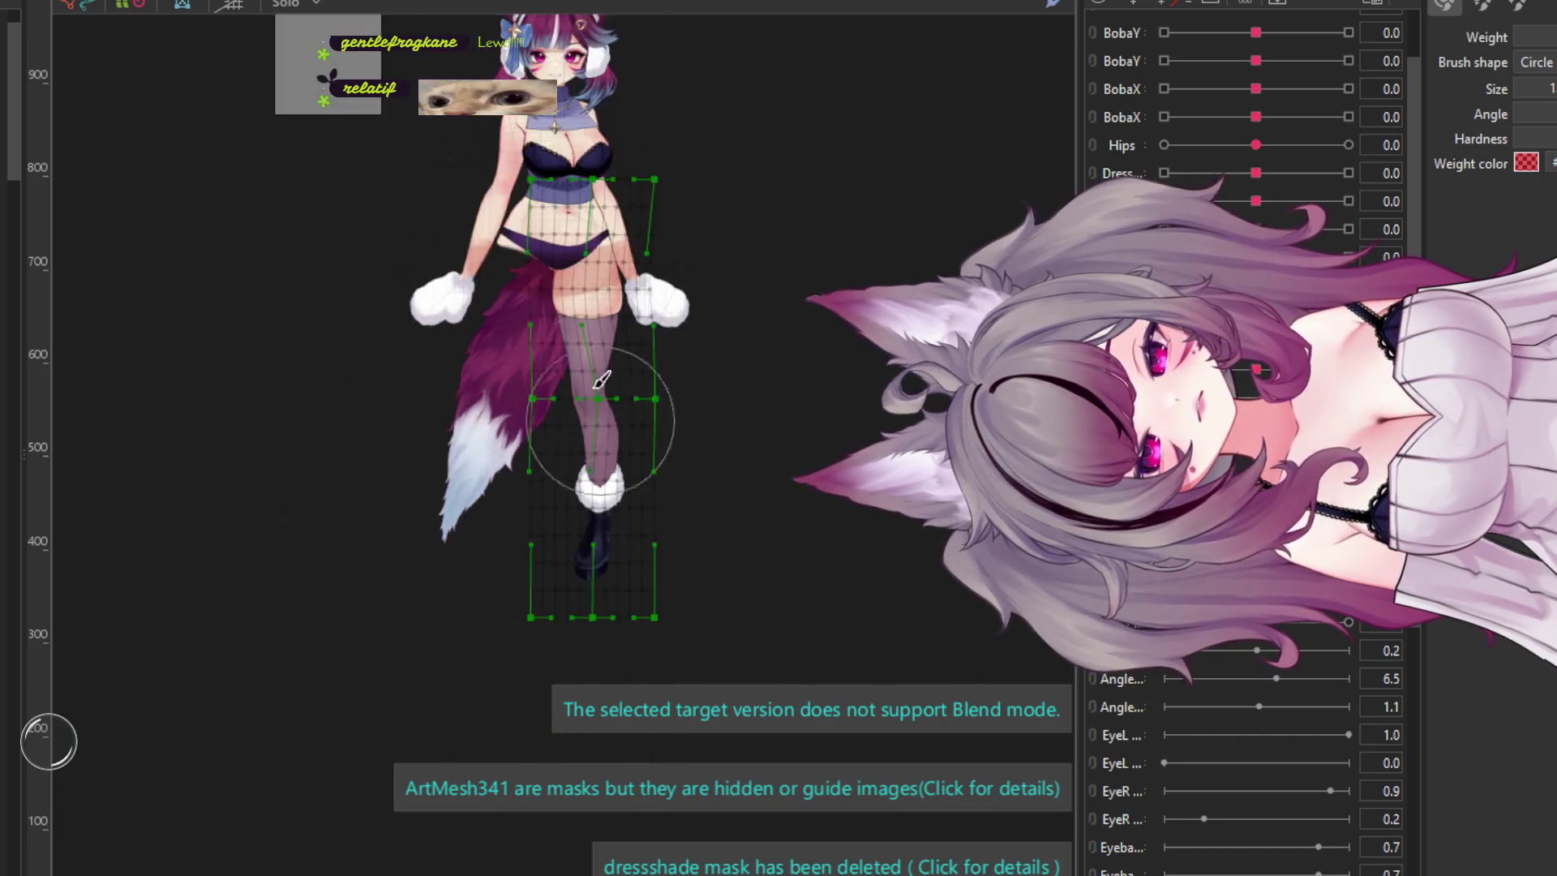
scroll(594, 355, "up", 3)
scroll(538, 389, "down", 2)
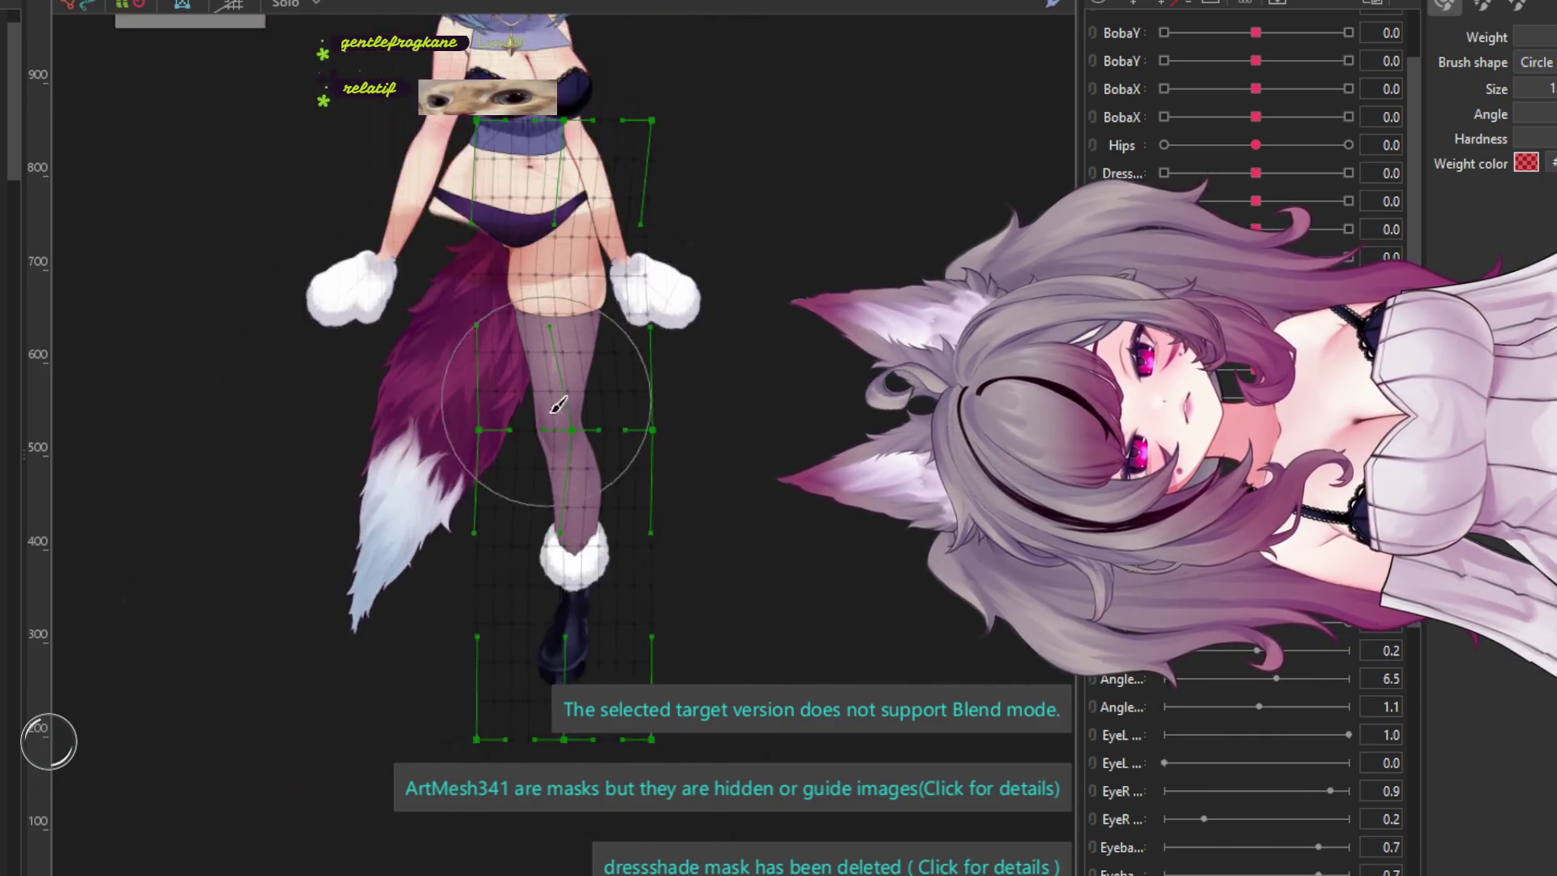
scroll(540, 429, "up", 2)
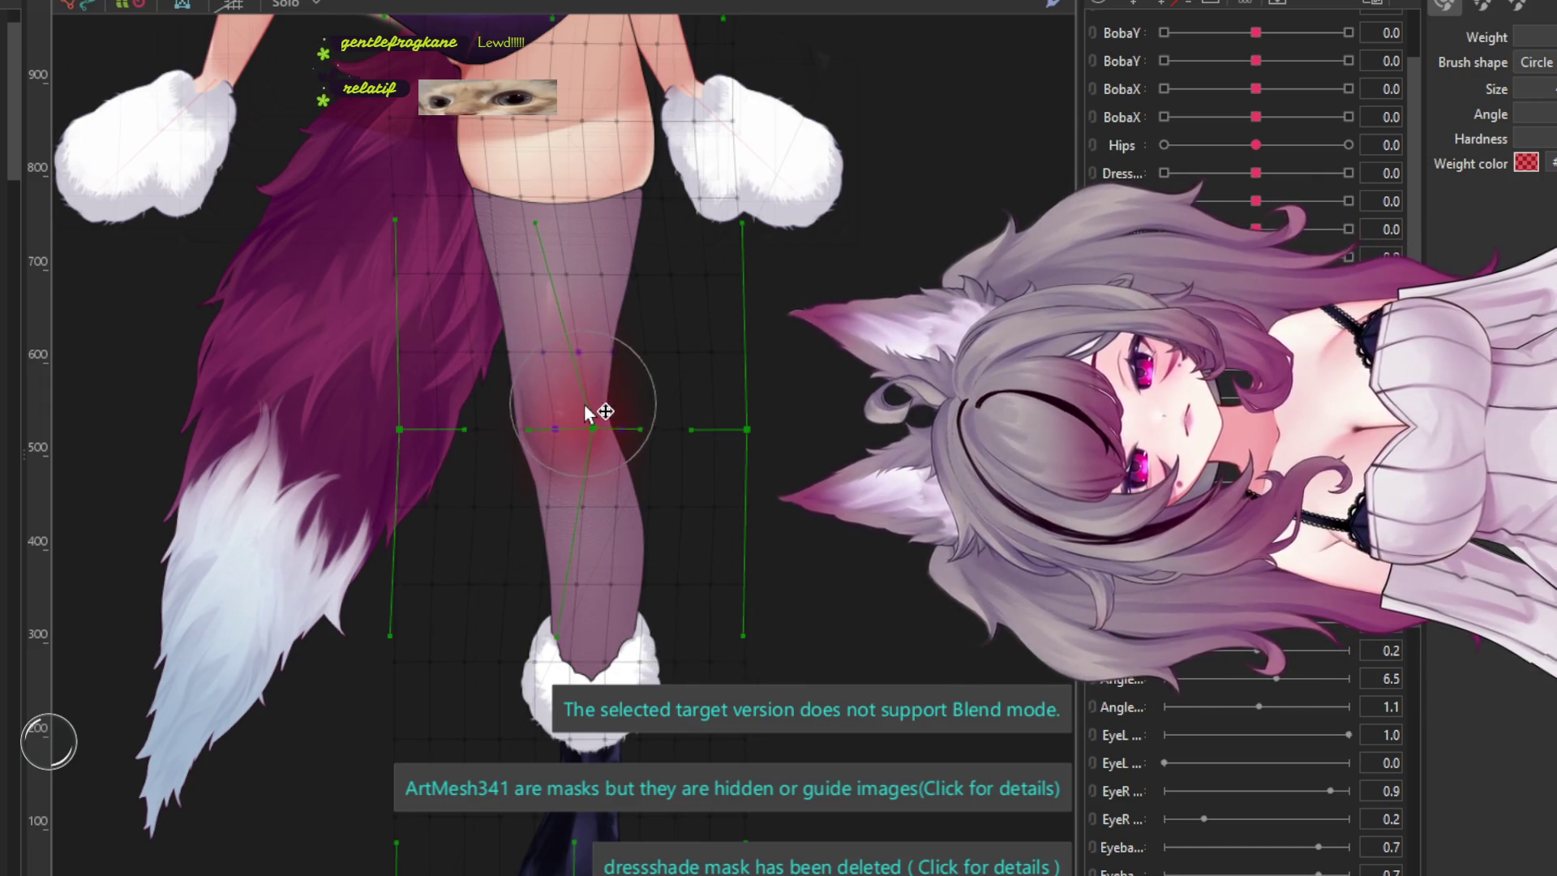
scroll(569, 347, "down", 2)
scroll(587, 427, "up", 2)
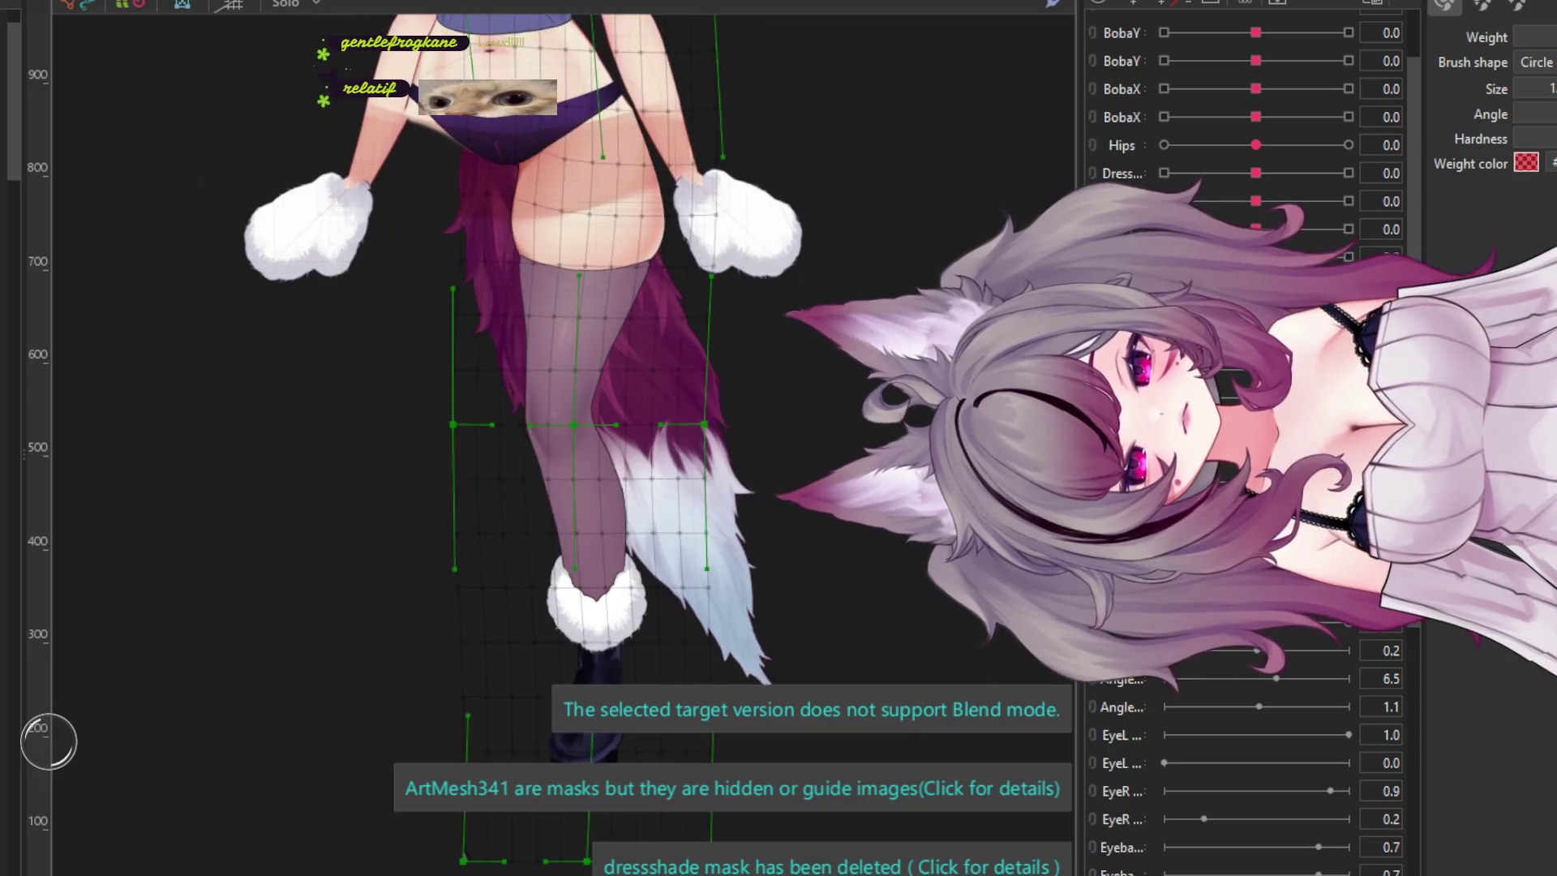
- Select the arm mesh, then the large leg warp deformer and the small boot deformer
left_click(685, 93)
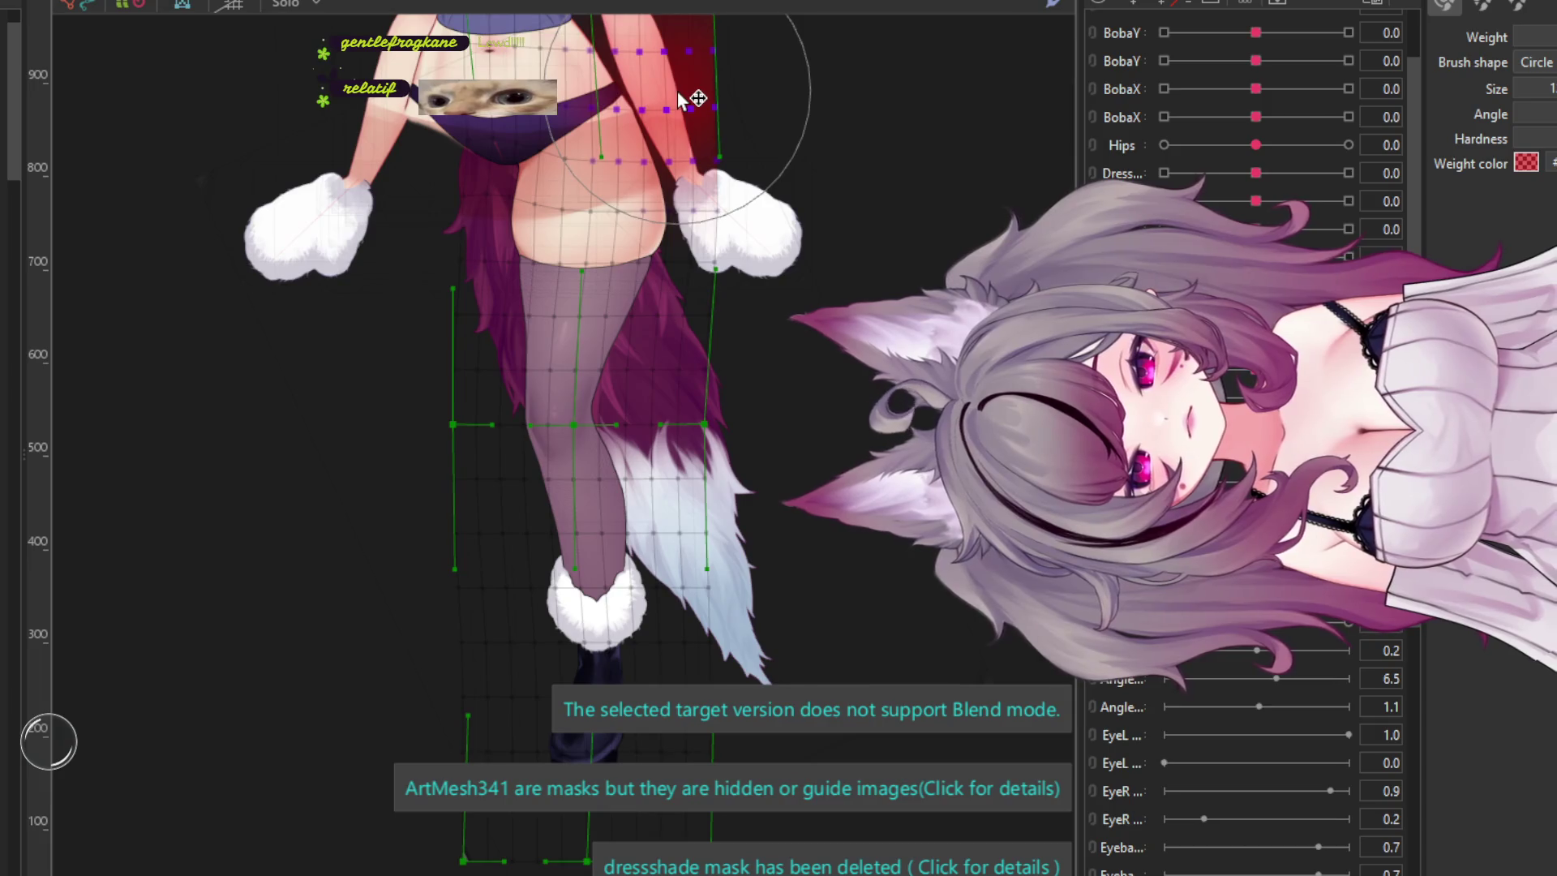
left_click(721, 337)
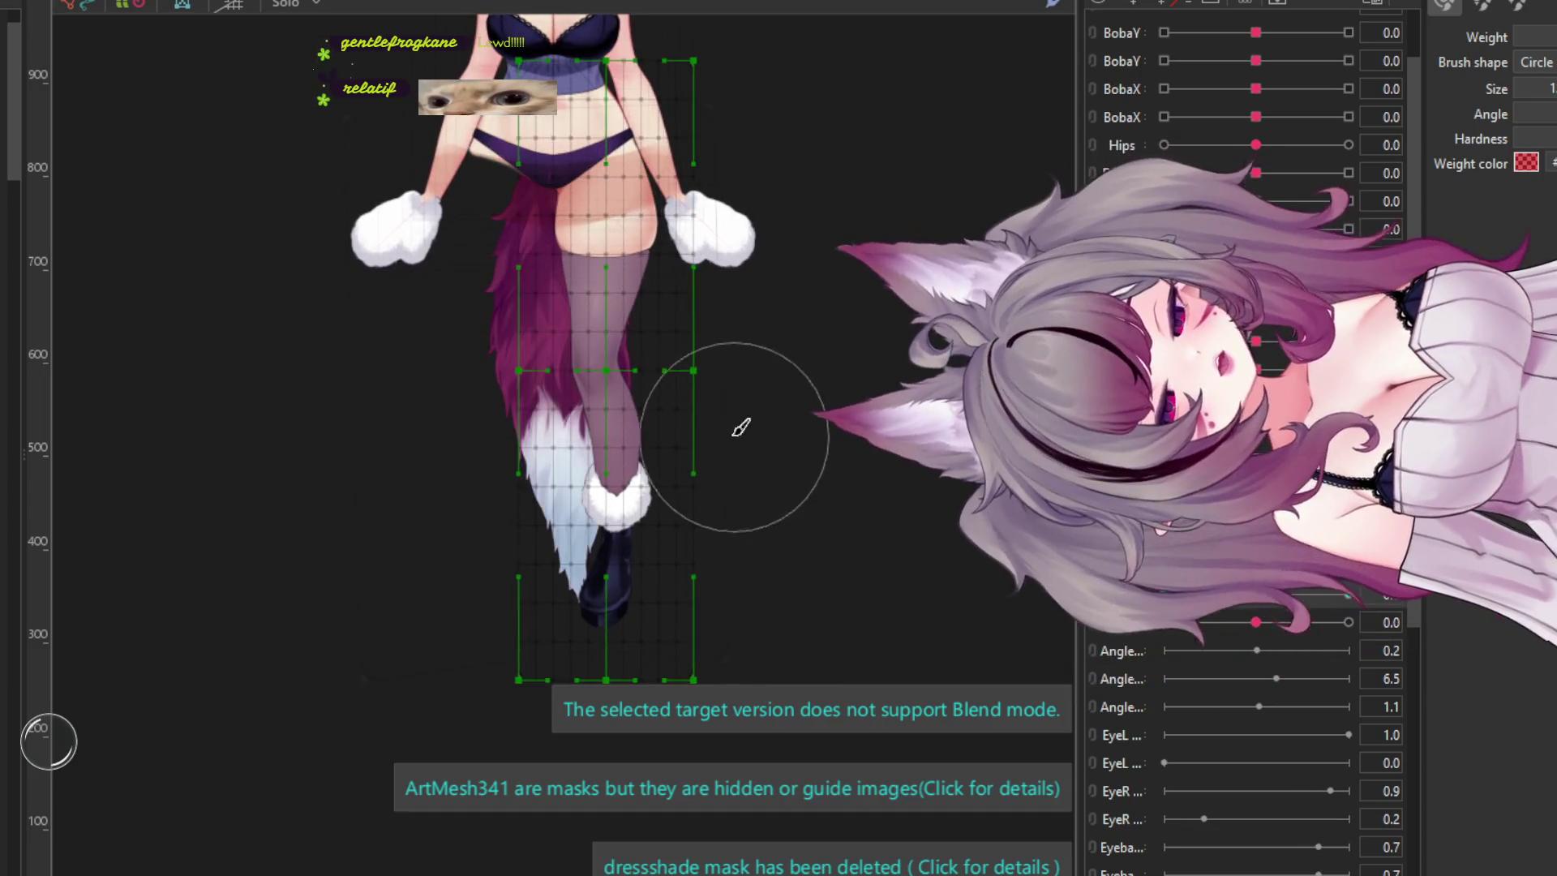
scroll(741, 427, "down", 2)
scroll(685, 393, "up", 5)
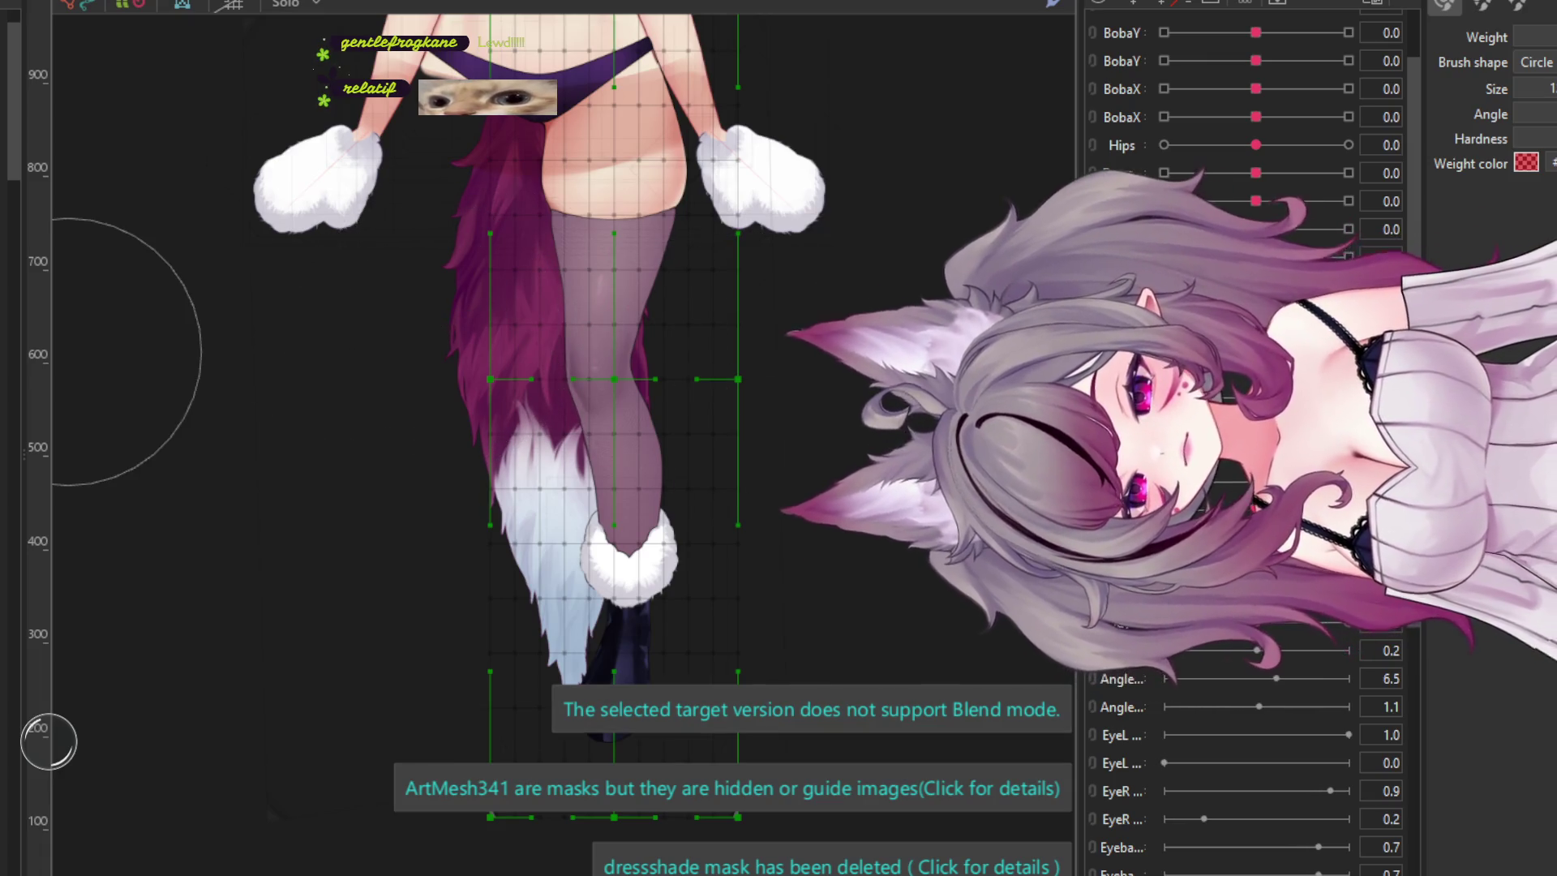
scroll(568, 324, "down", 2)
scroll(649, 405, "up", 2)
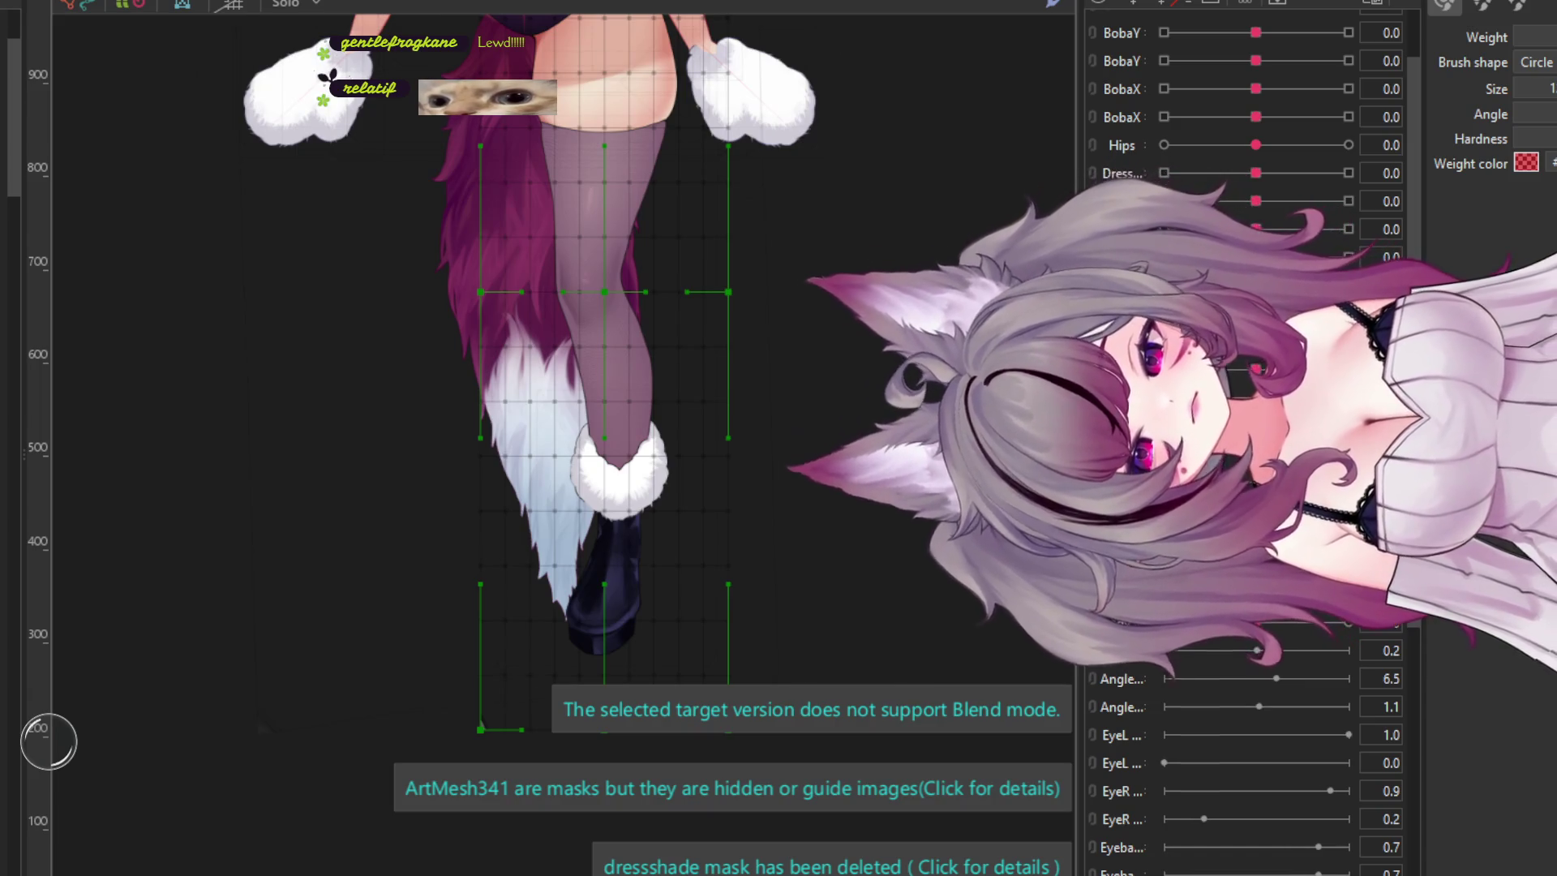
scroll(11, 381, "down", 5)
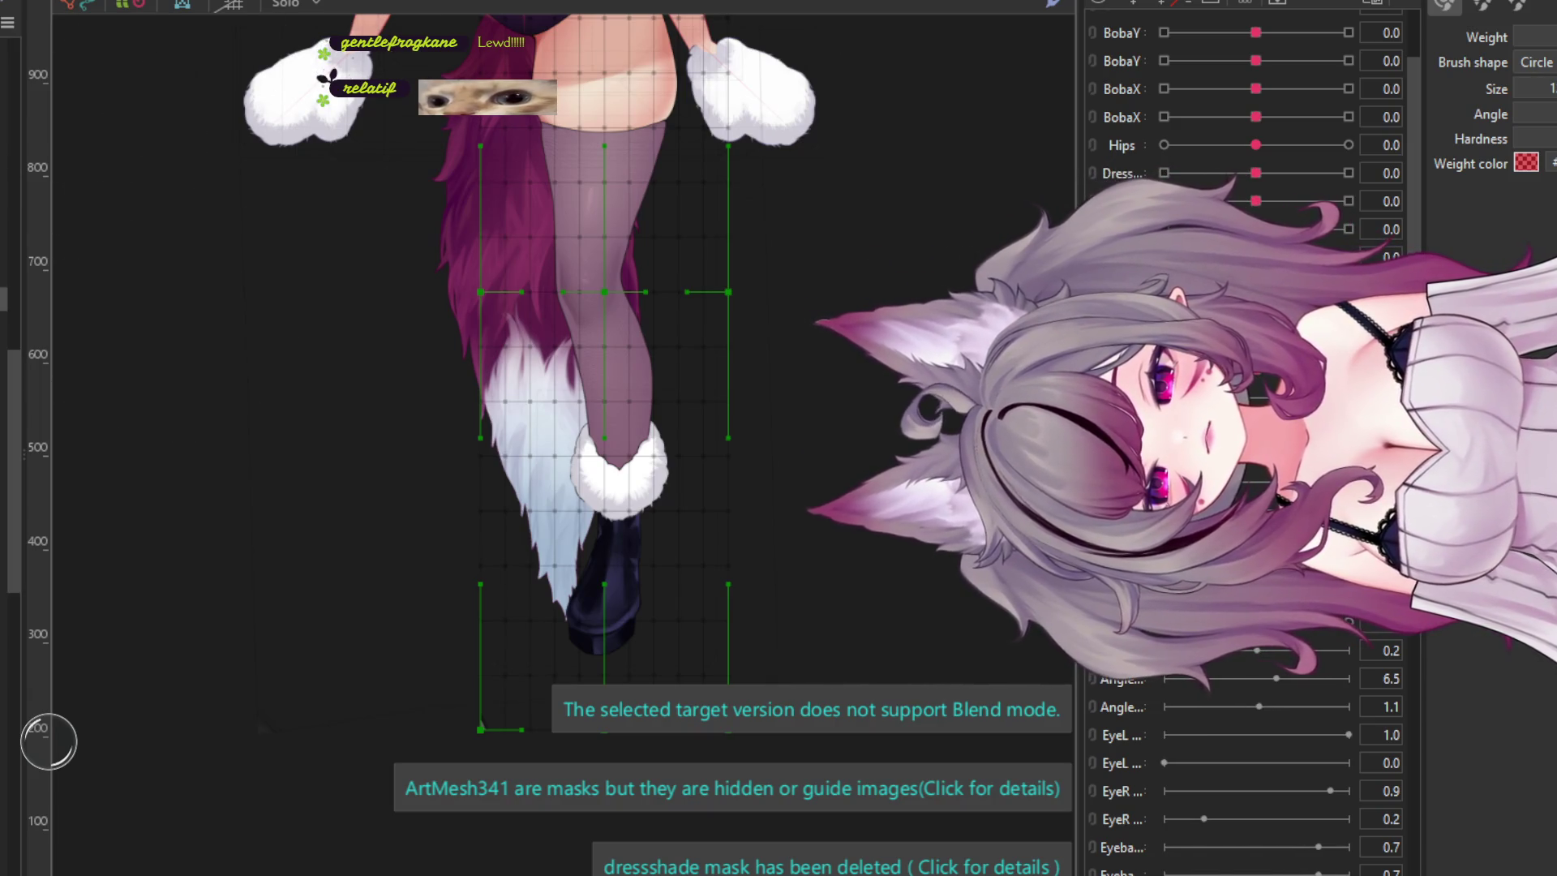
left_click(608, 539)
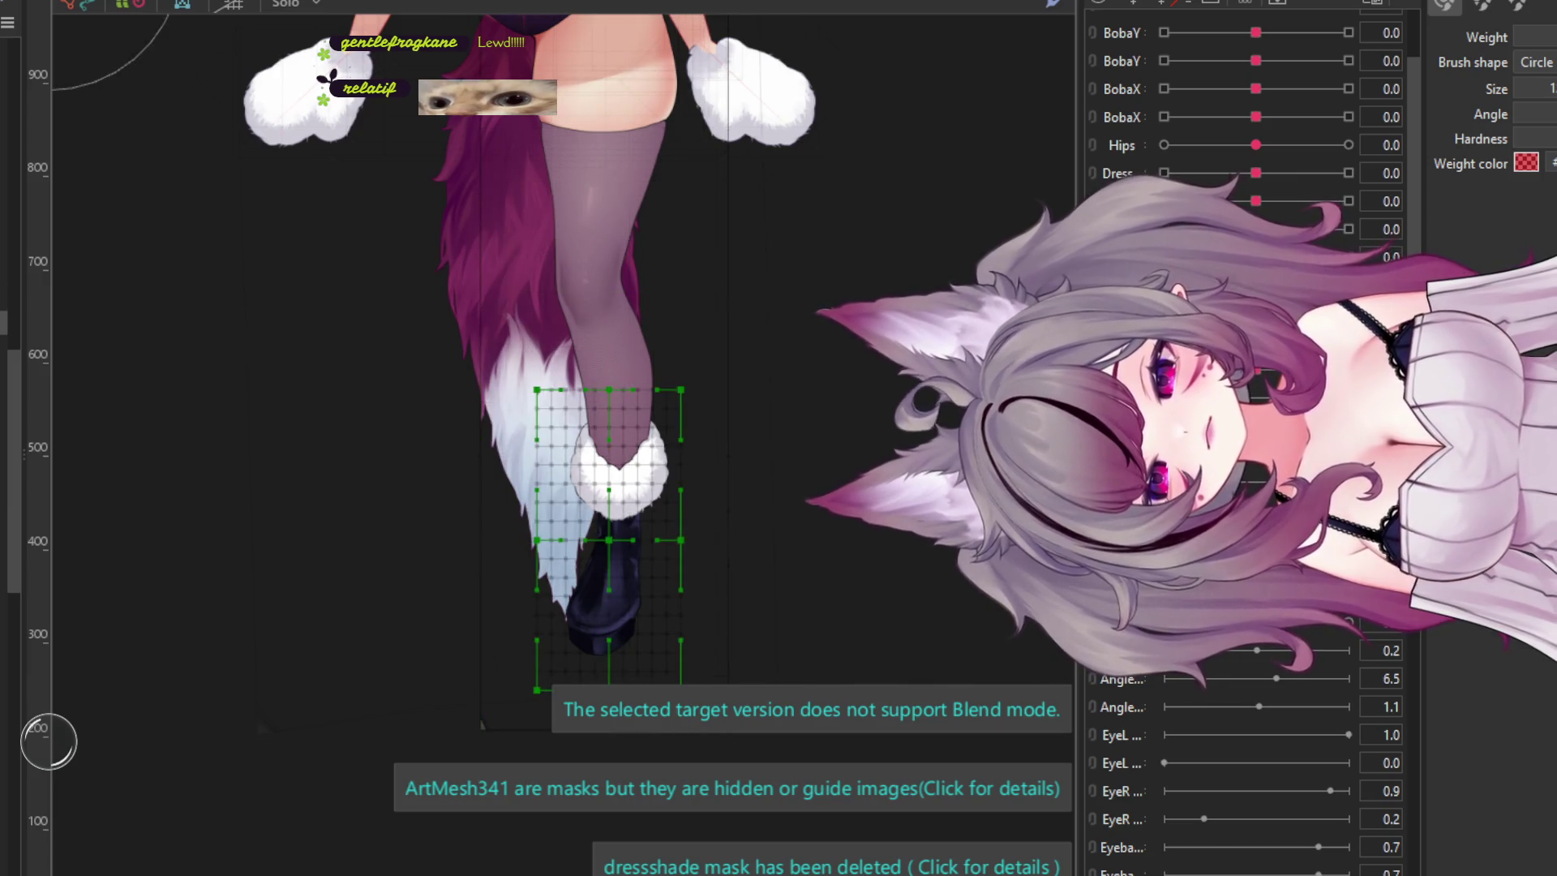
- Paint weight strokes across the boot, undoing the ones that don't fit
scroll(413, 386, "down", 3)
scroll(605, 406, "up", 5)
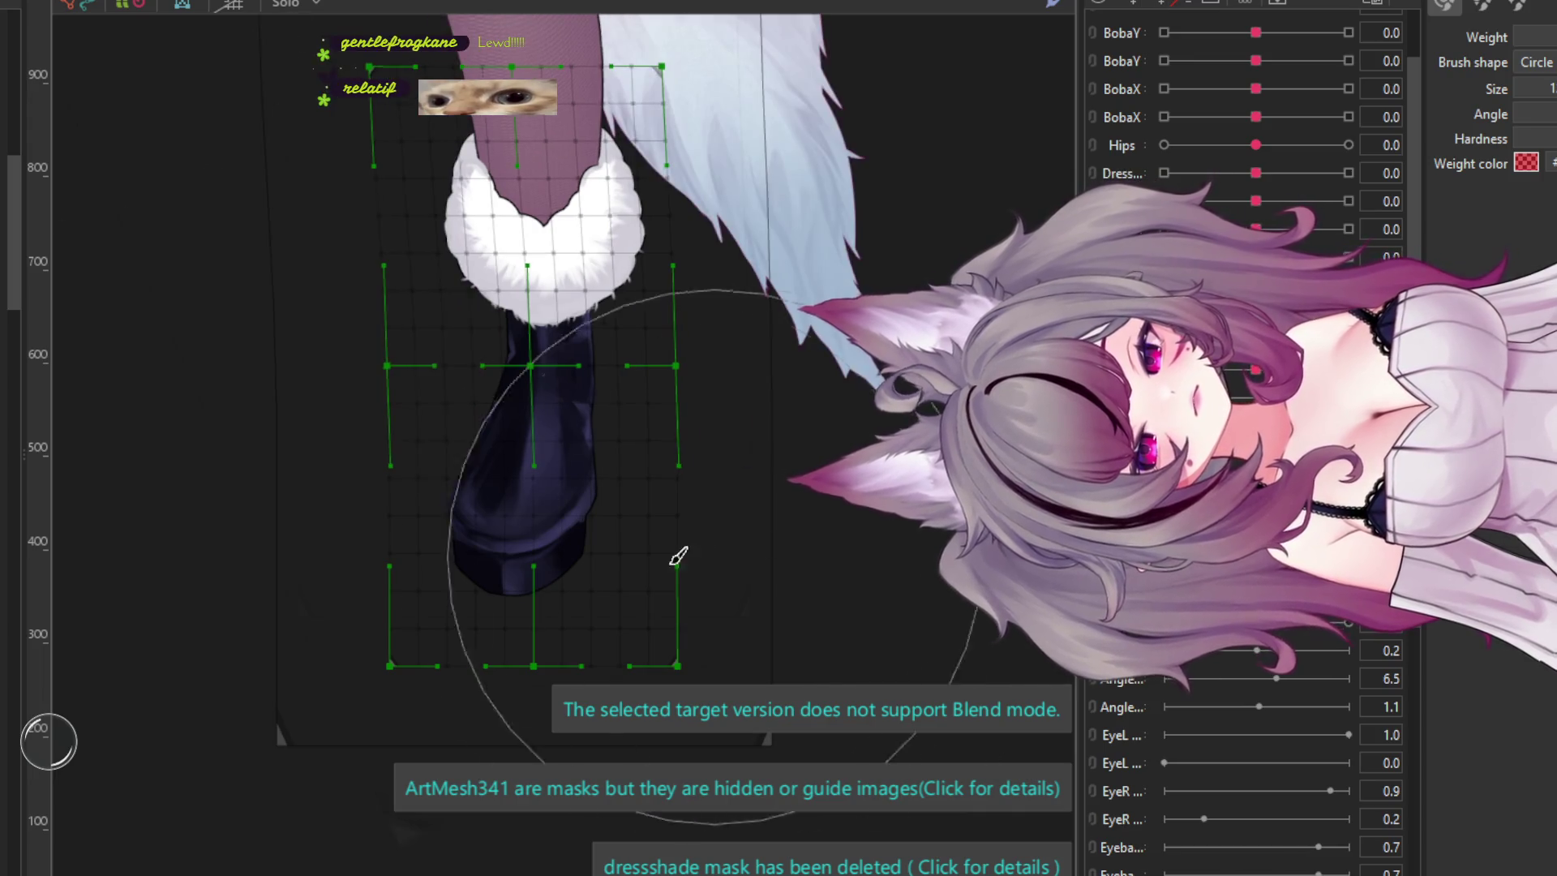
left_click(558, 597)
key("ctrl+z")
left_click(486, 497)
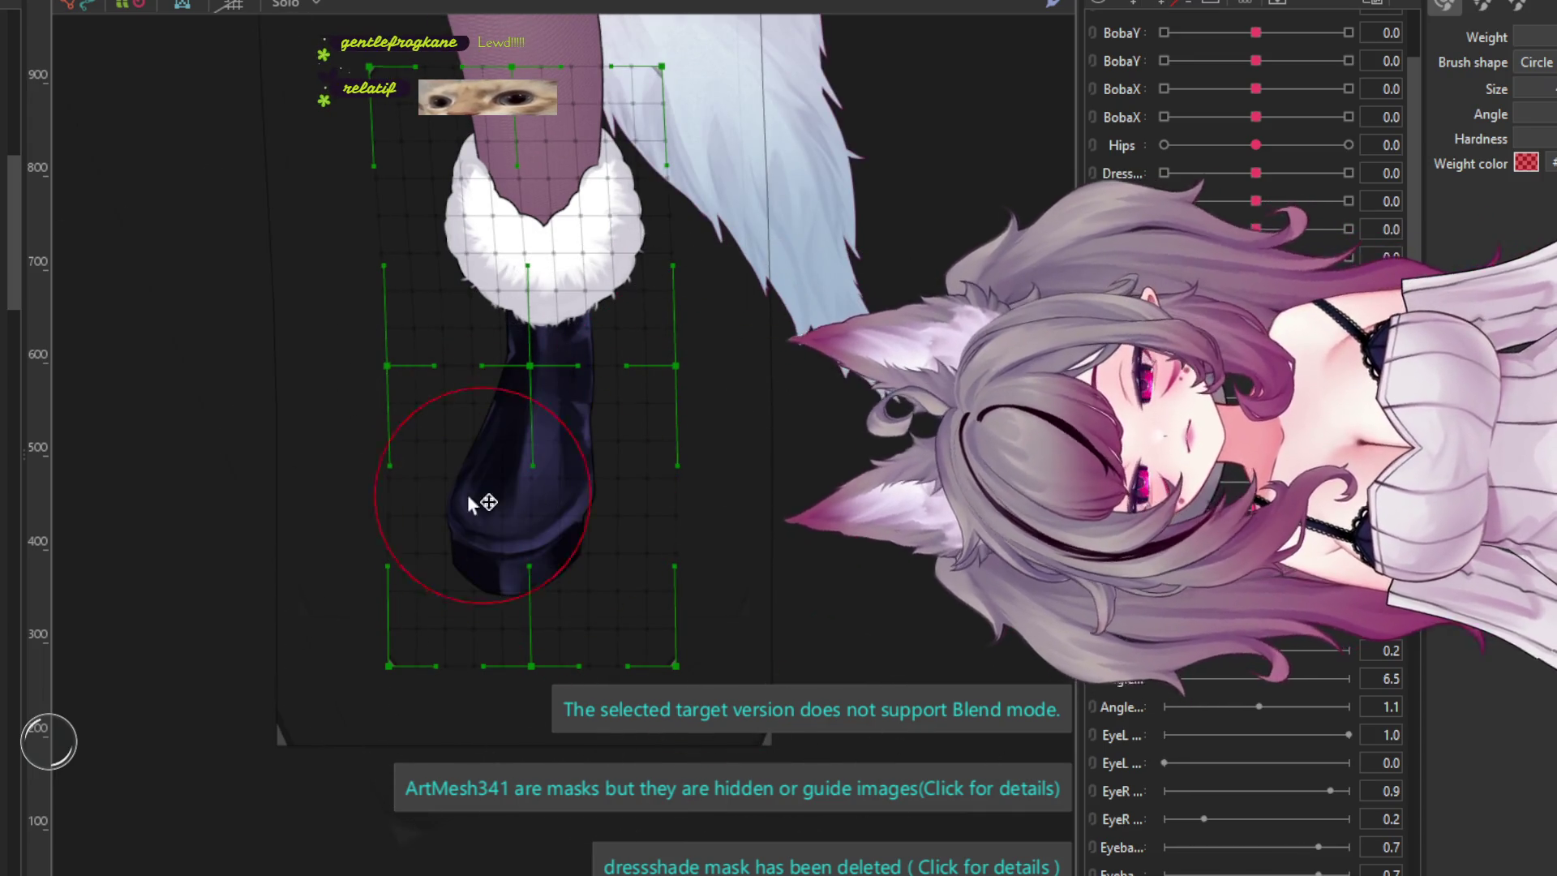
key("ctrl+z")
mouse_move(504, 463)
left_mouse_down()
mouse_move(539, 417)
mouse_move(518, 499)
left_mouse_up()
left_click(497, 536)
key("ctrl+z")
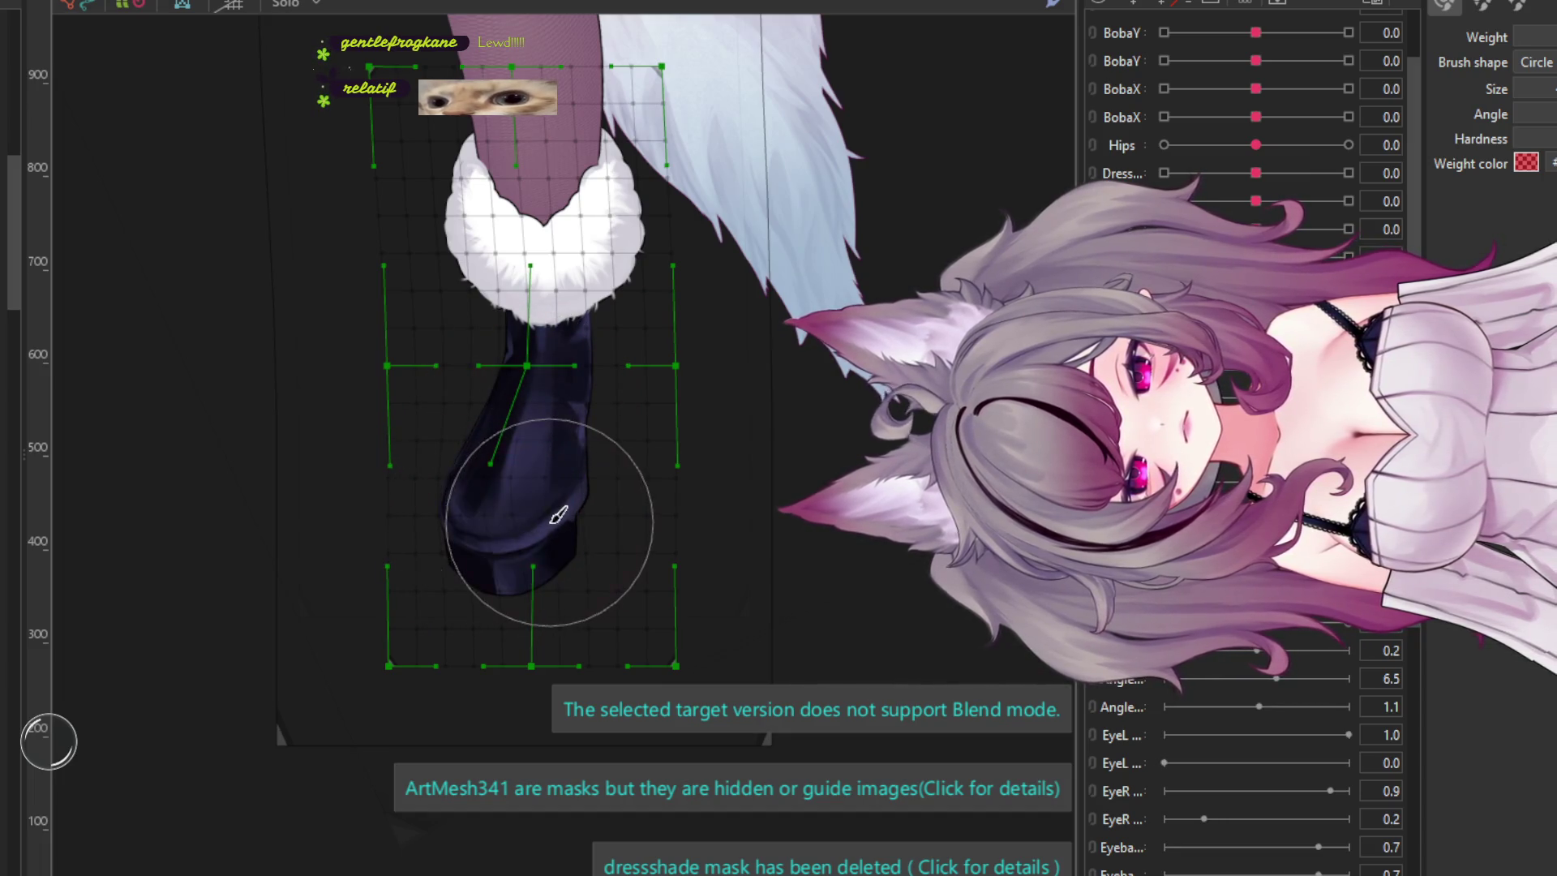
- Try weight strokes on the fur cuff and boot, undoing each one
left_click_drag(514, 319, 542, 336)
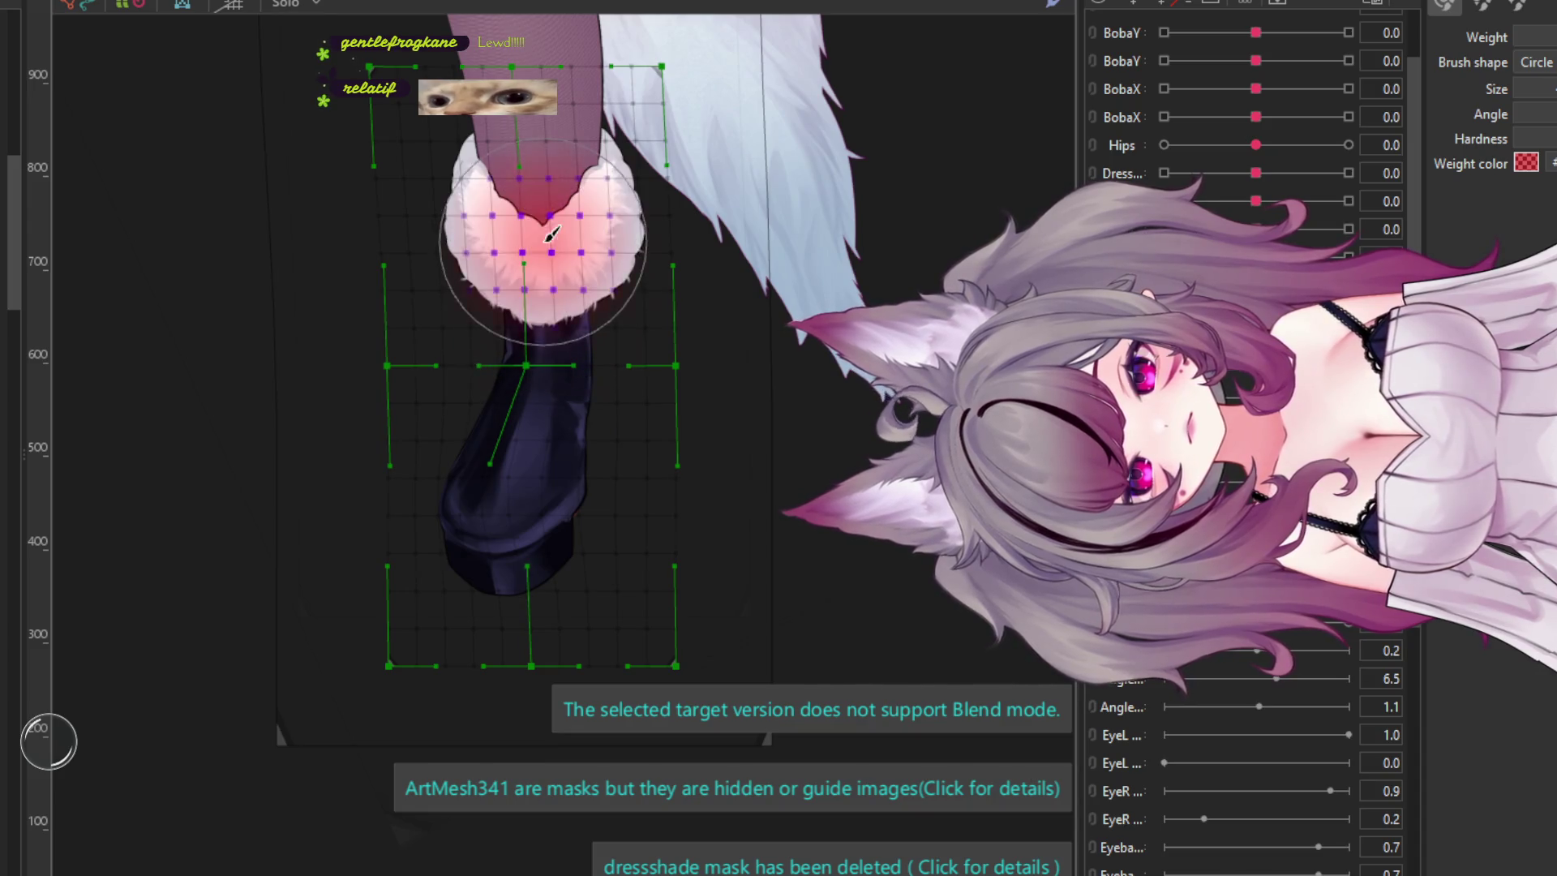
key("ctrl+z")
left_click(552, 264)
key("ctrl+z")
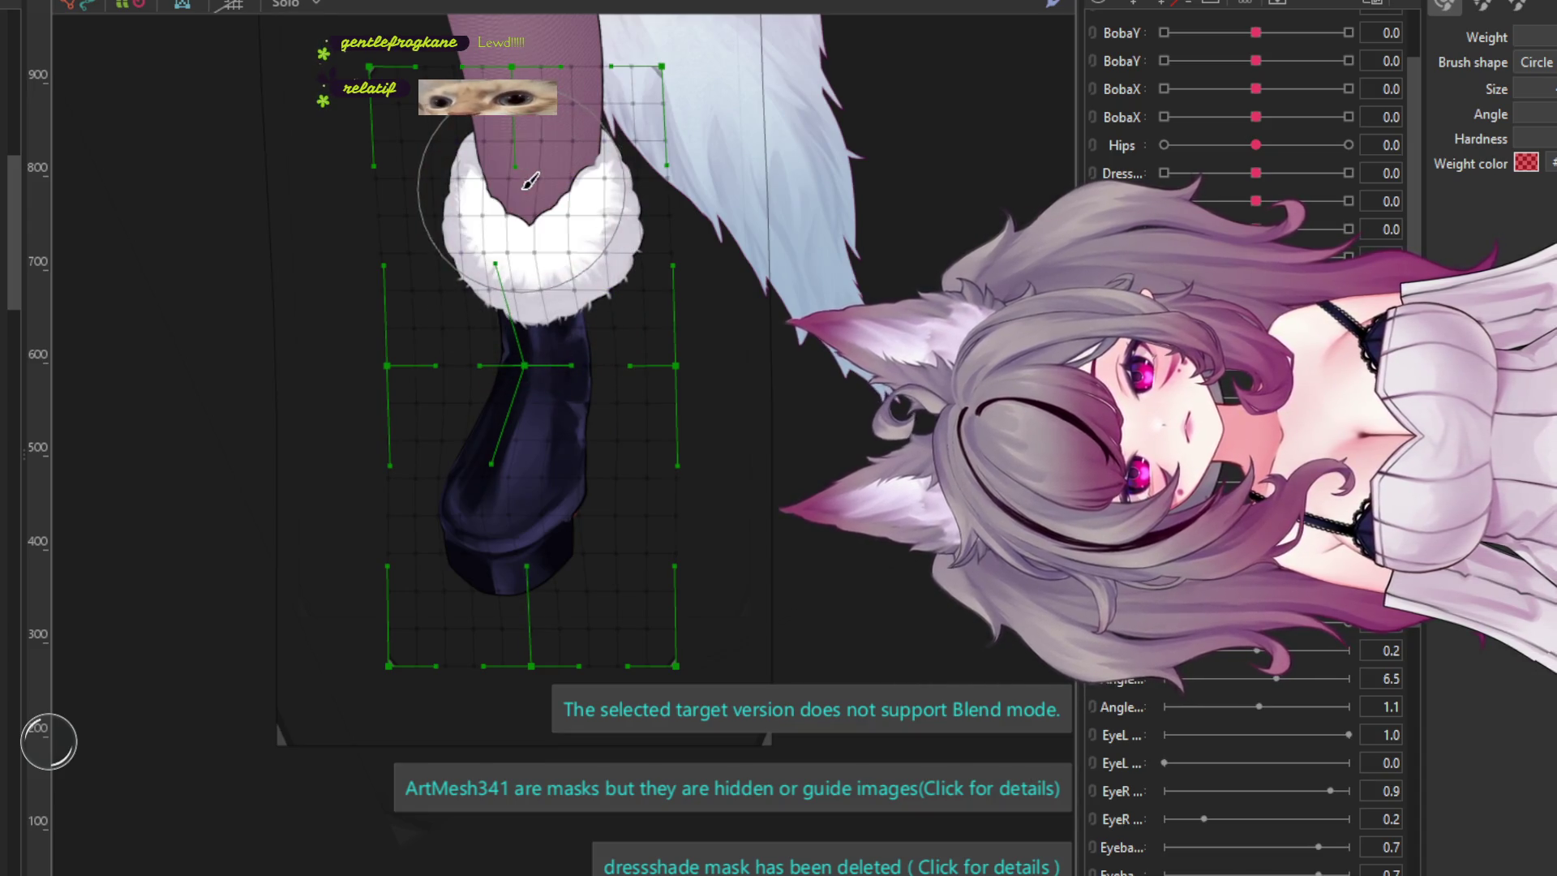
left_click(539, 175)
key("ctrl+z")
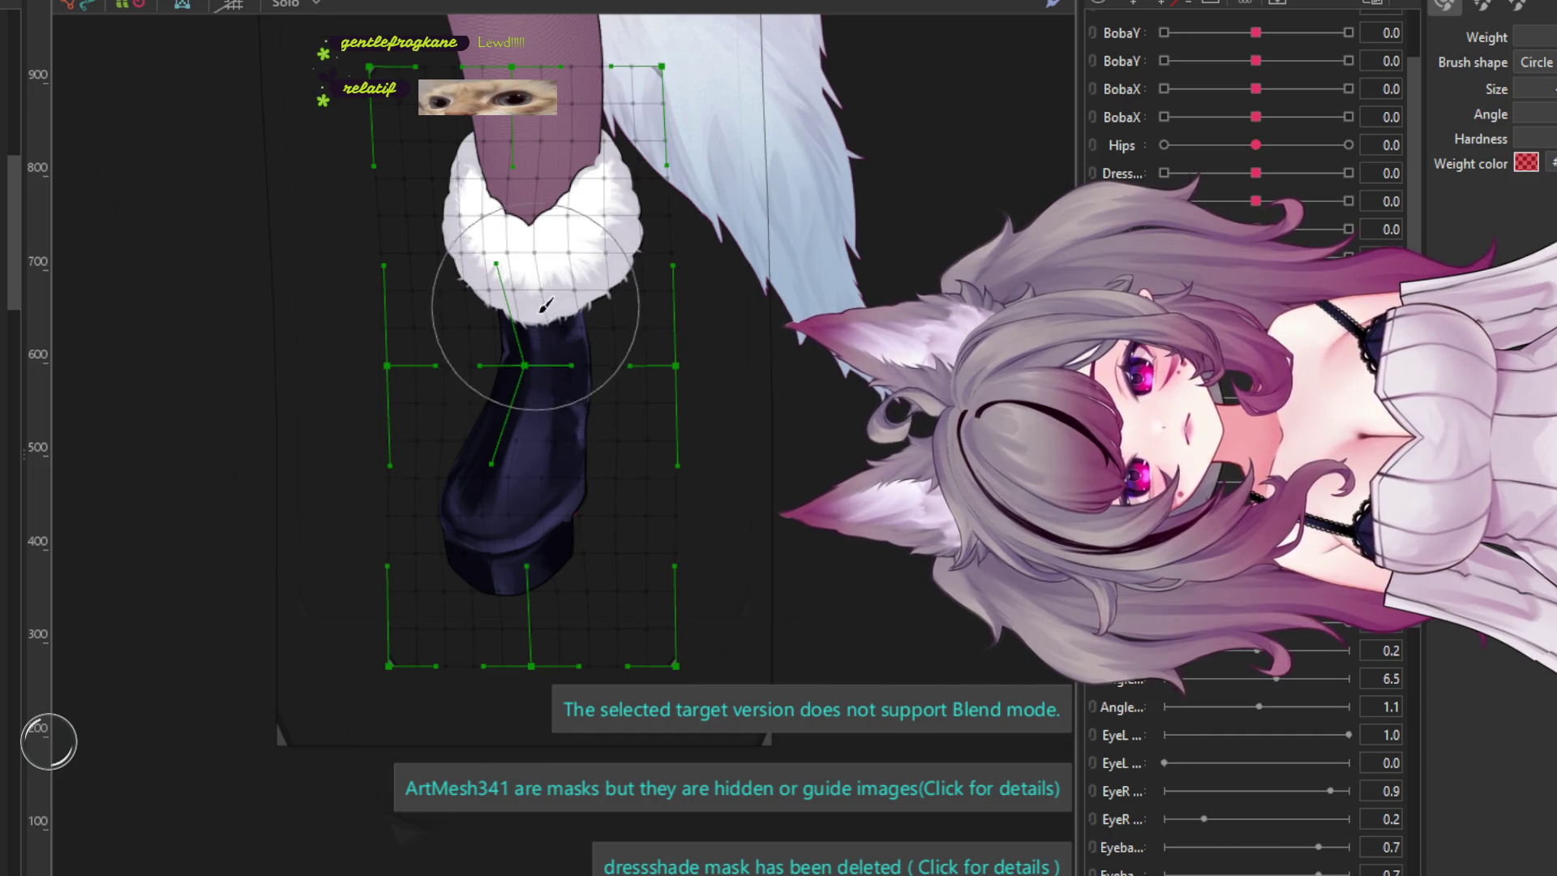
left_click(547, 367)
key("ctrl+z")
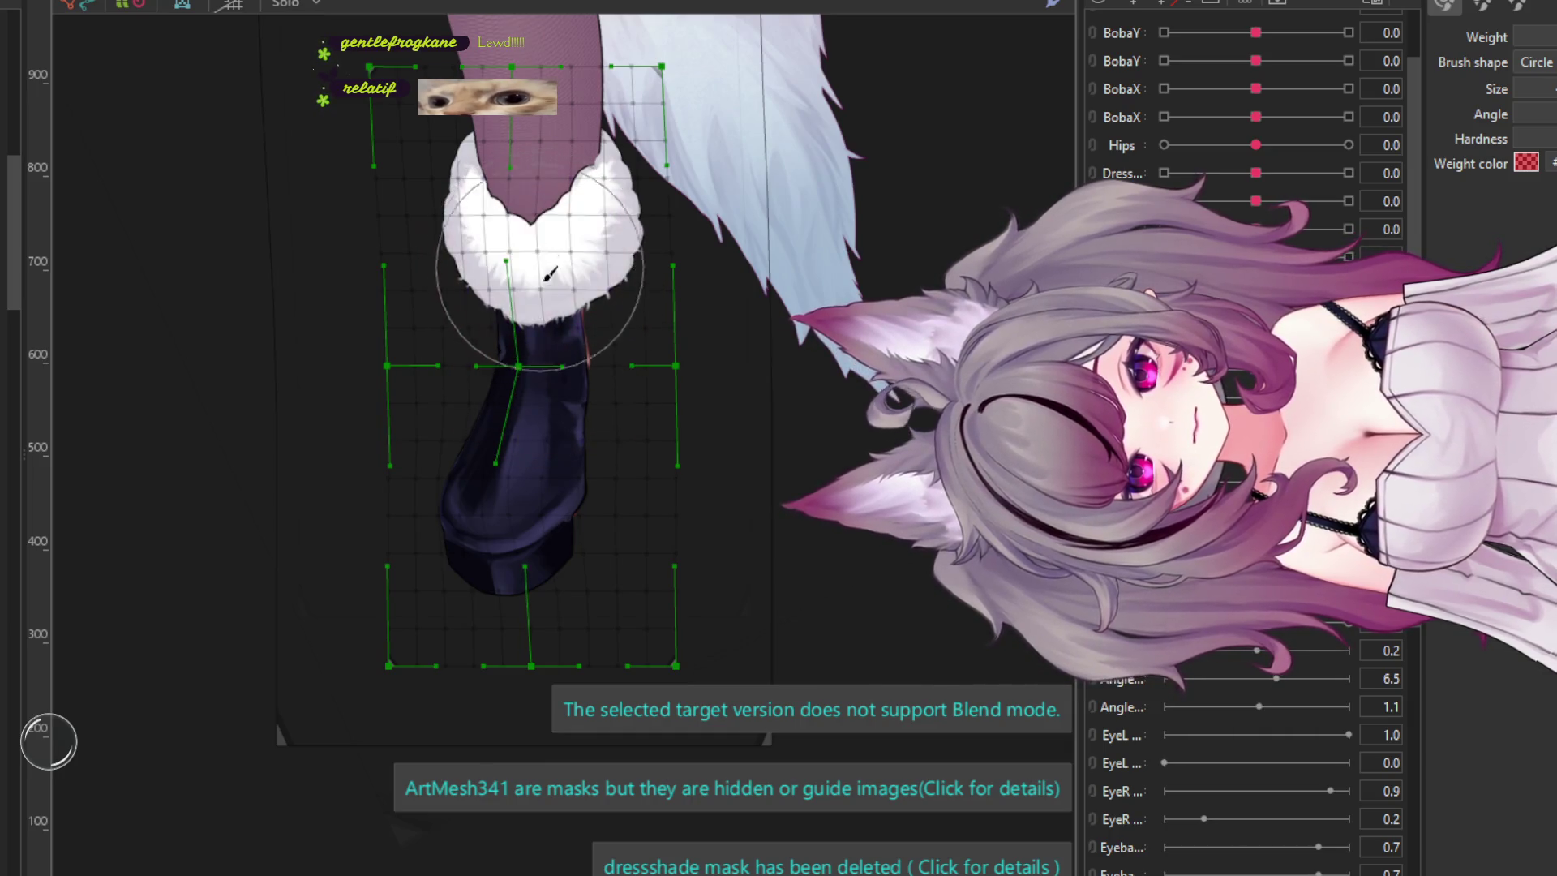
left_click(549, 300)
key("ctrl+z")
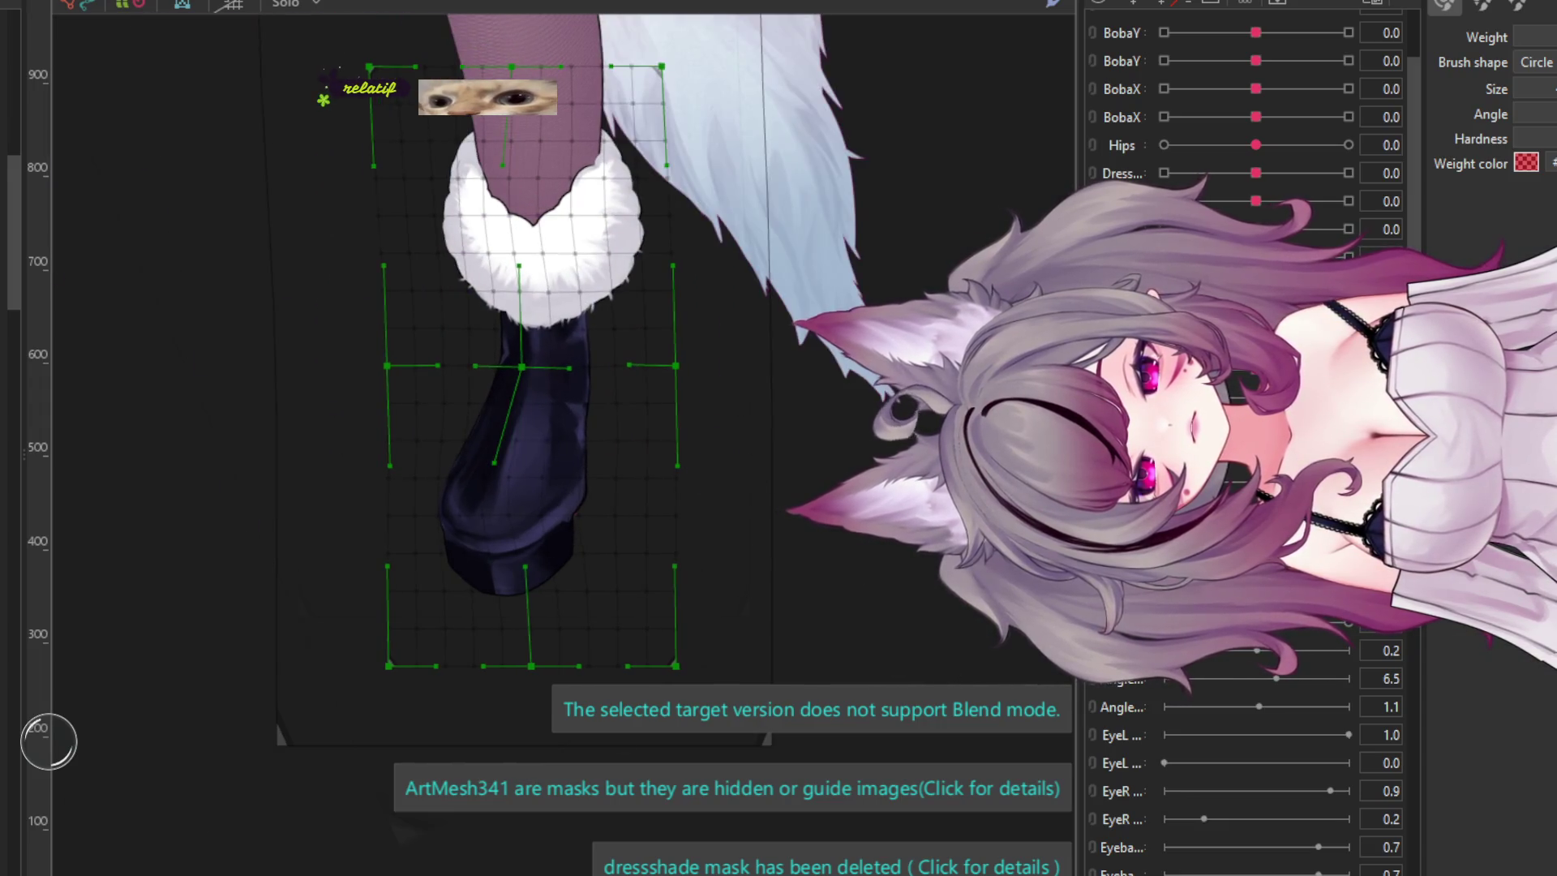
left_click(570, 521)
key("ctrl+z")
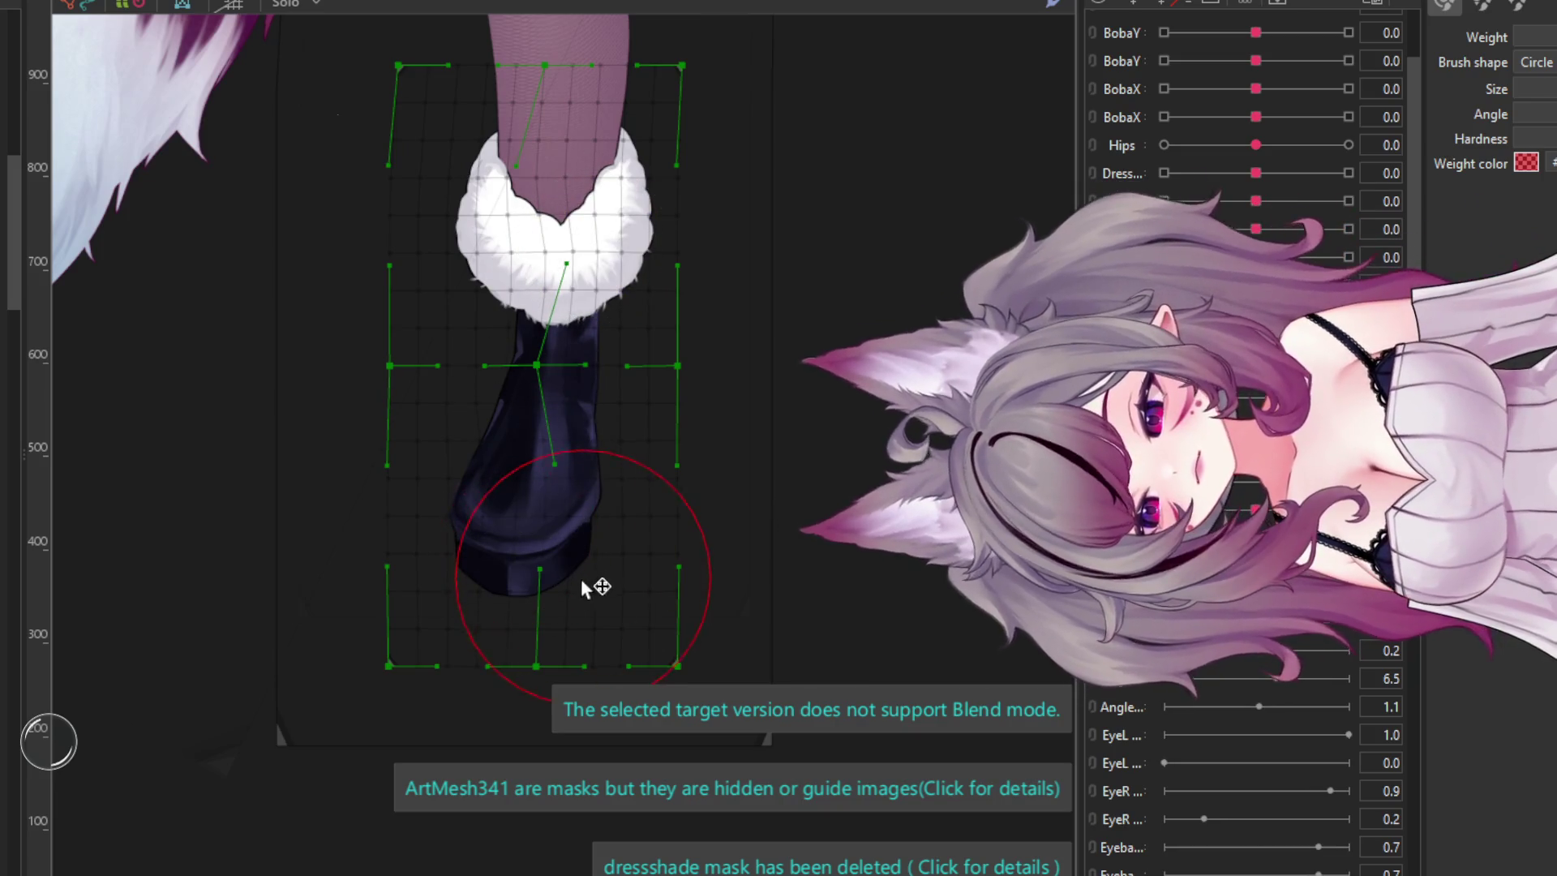
- Paint a weight gradient over the boot sole and select the knee mesh
mouse_move(582, 586)
left_mouse_down()
mouse_move(556, 584)
mouse_move(559, 606)
left_mouse_up()
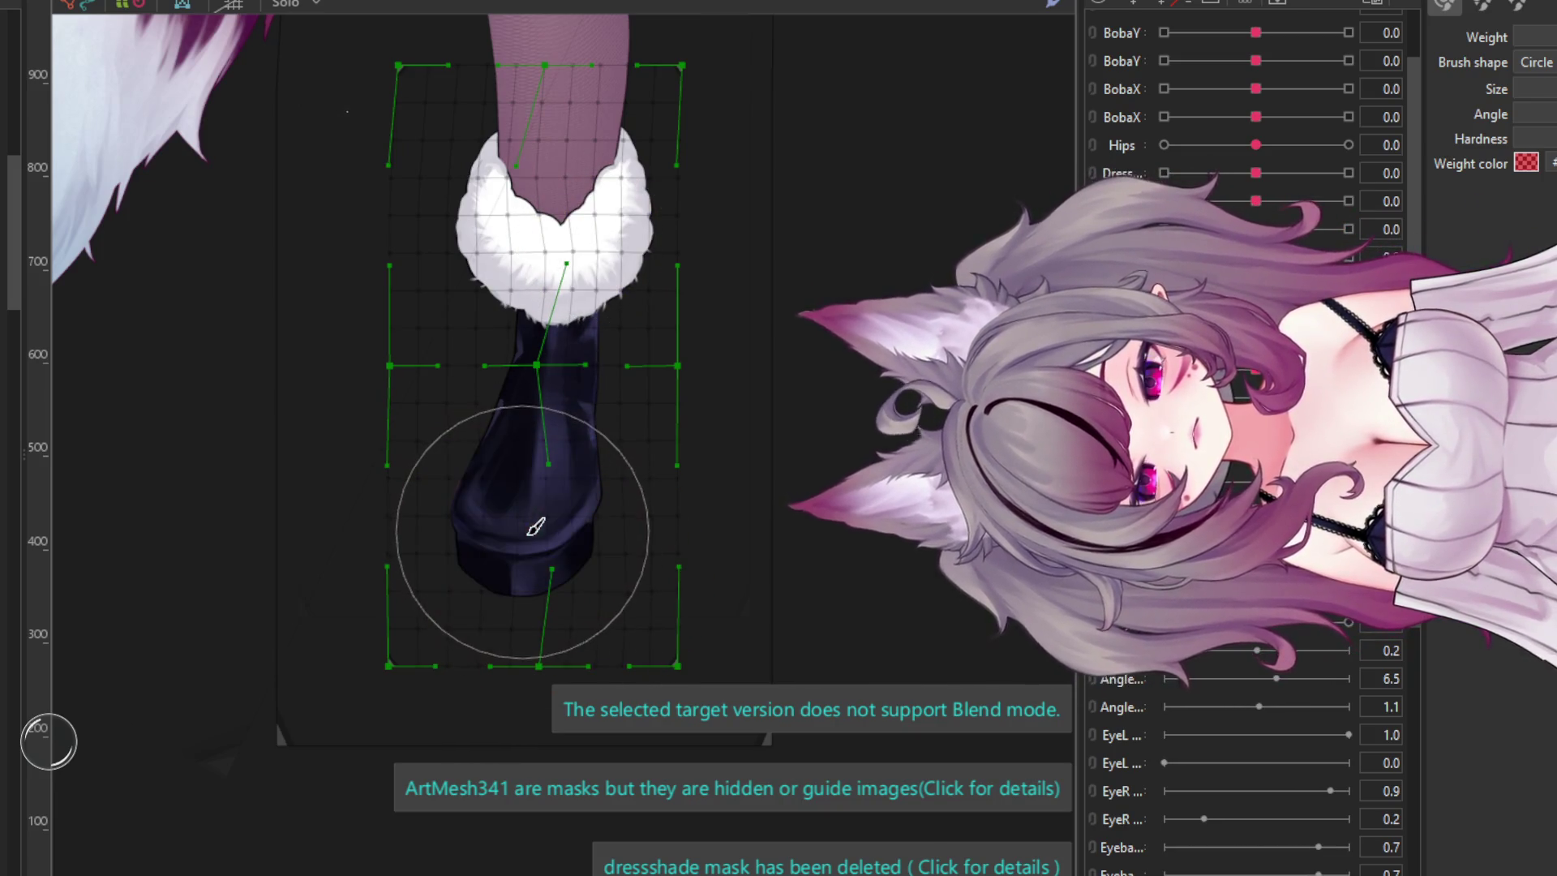
scroll(529, 527, "down", 6)
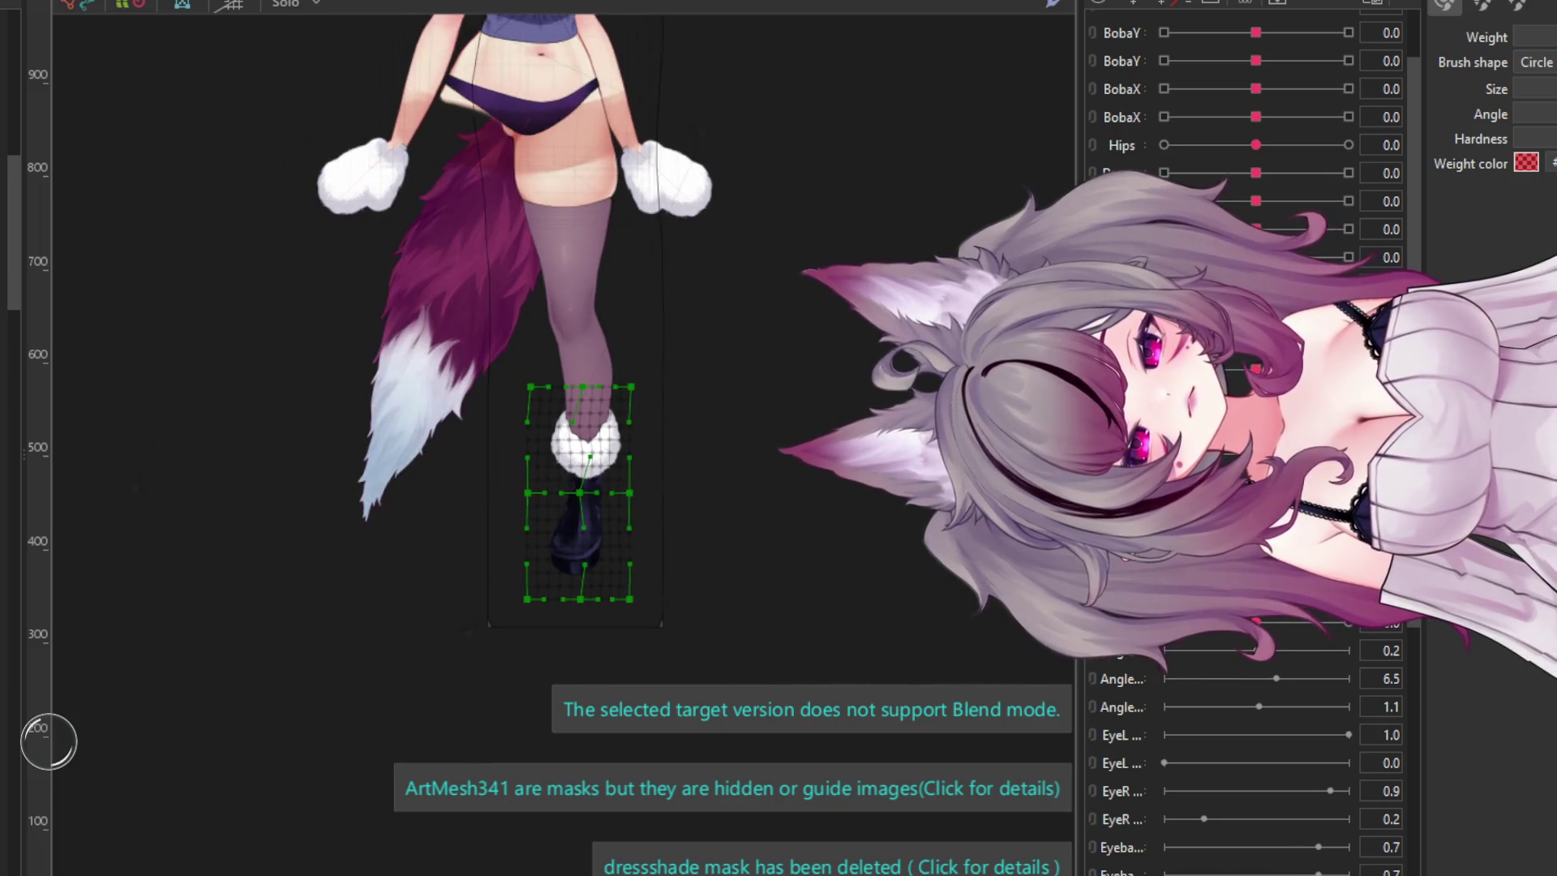
scroll(583, 365, "up", 2)
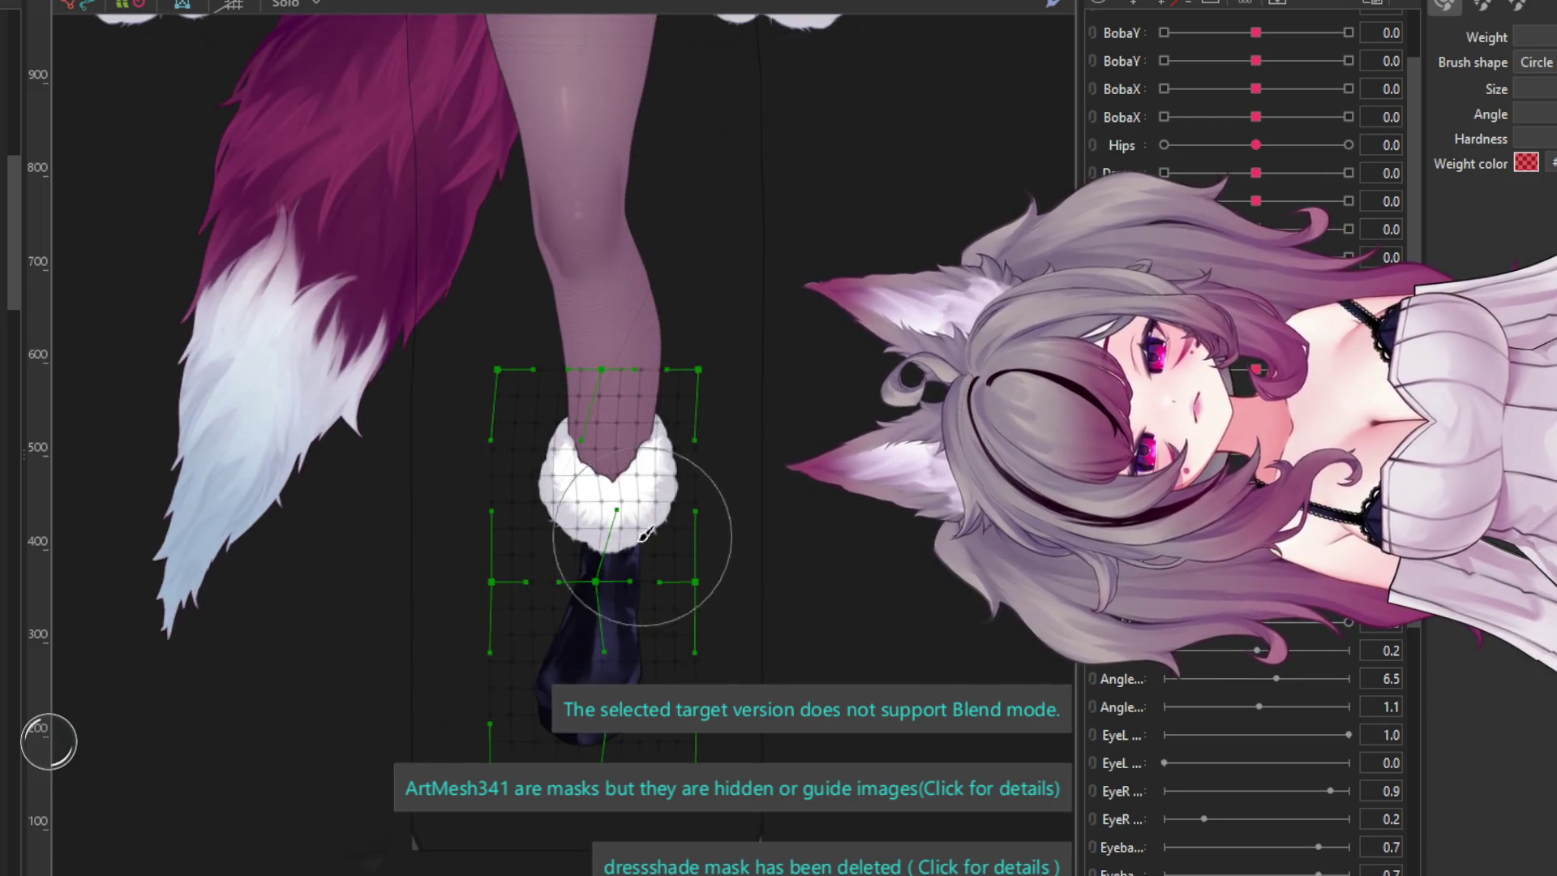
scroll(510, 546, "down", 2)
scroll(511, 546, "up", 5)
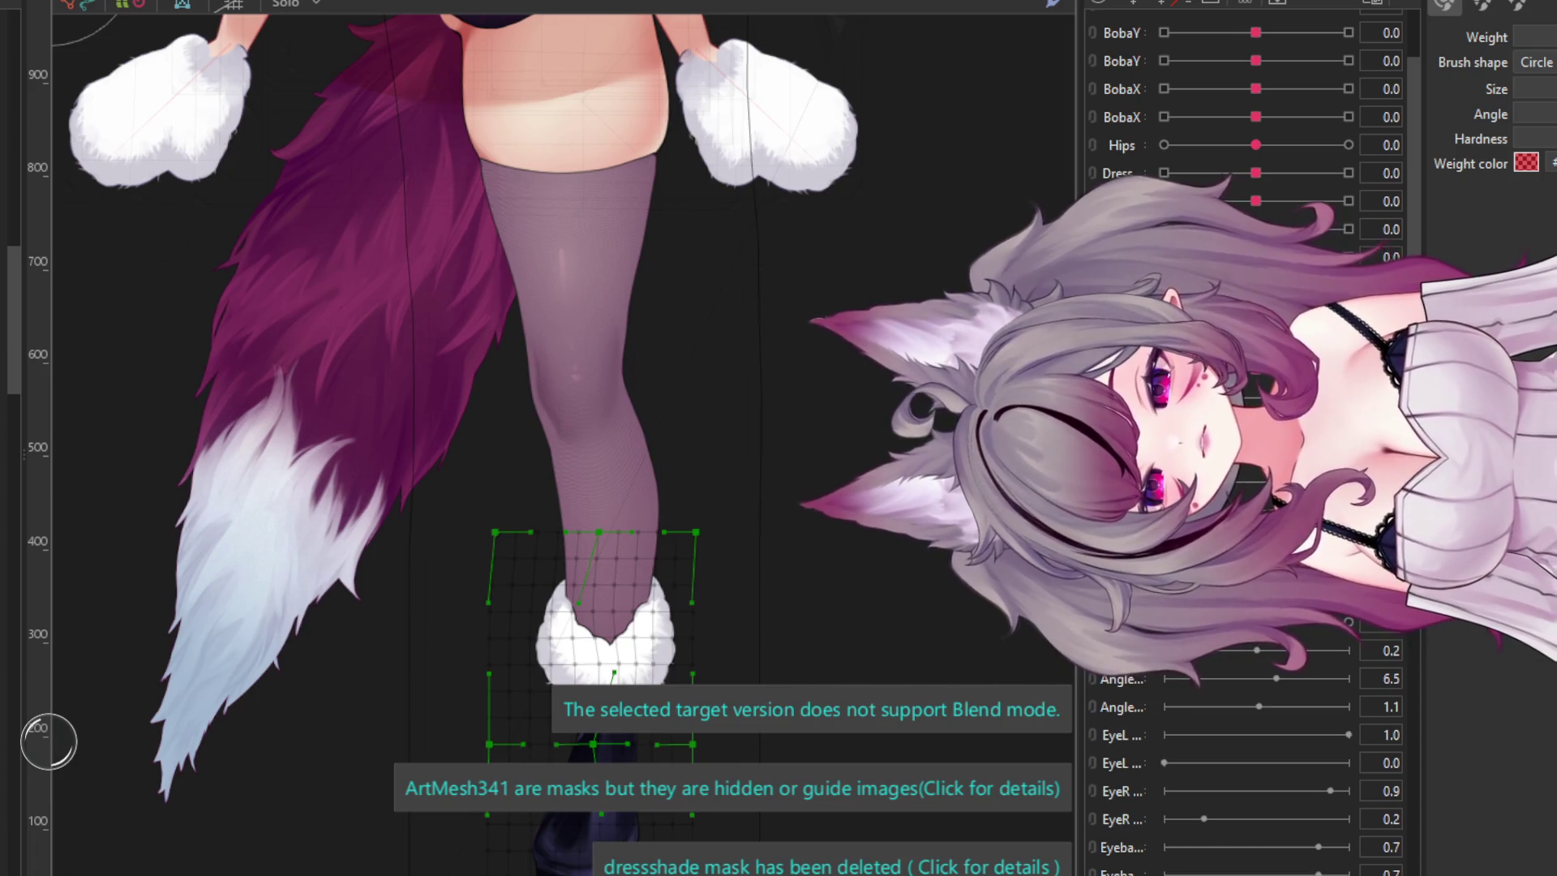
left_click(567, 324)
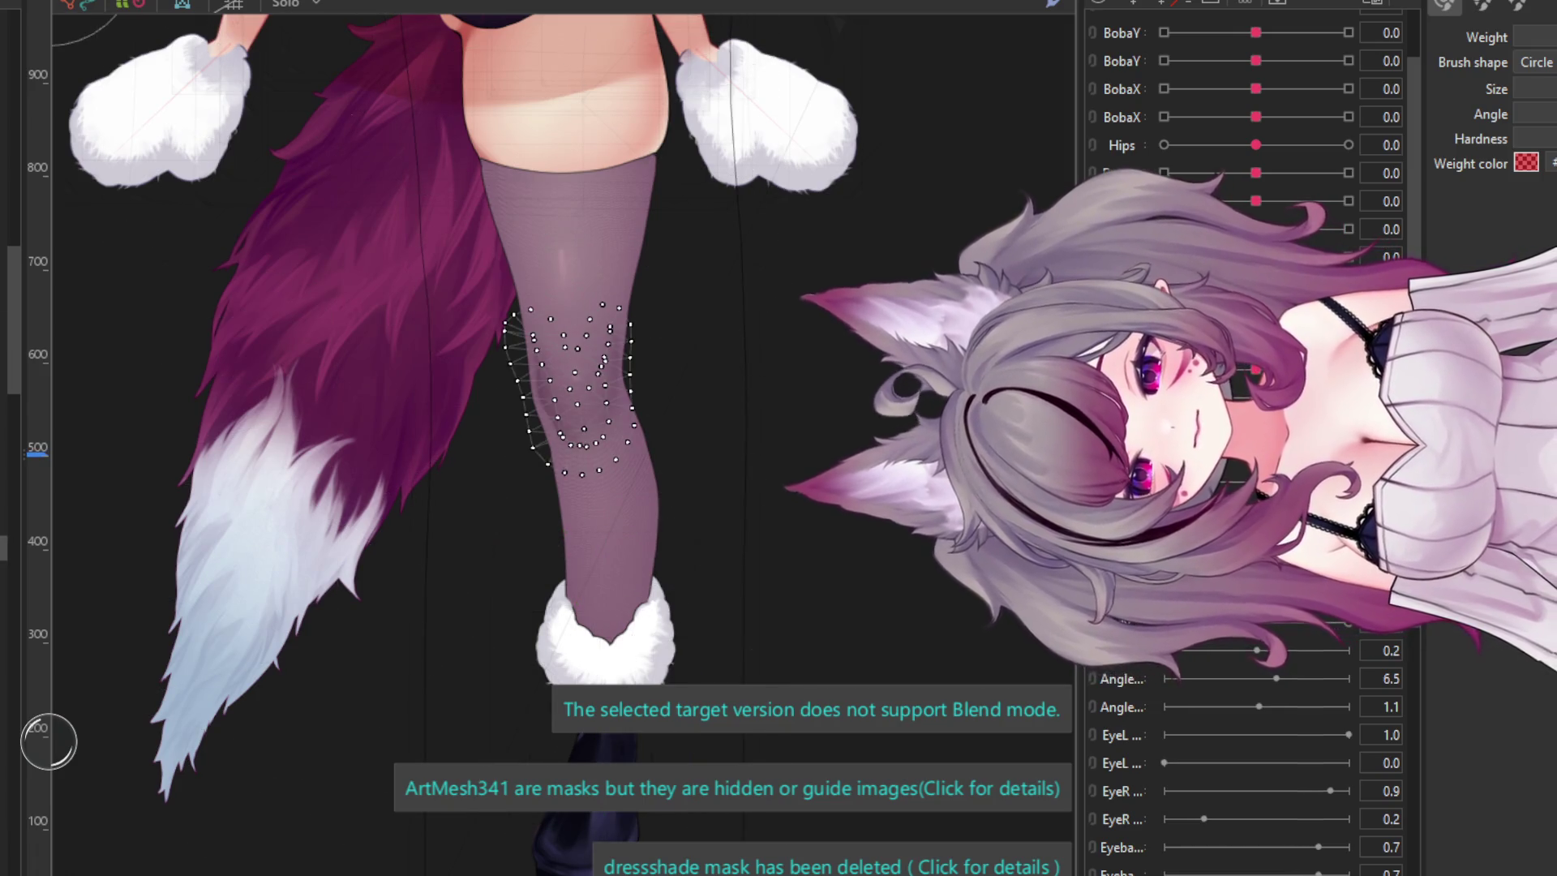
- Select the leg's warp deformer by way of the knee art mesh
left_click(754, 114)
left_click(568, 348)
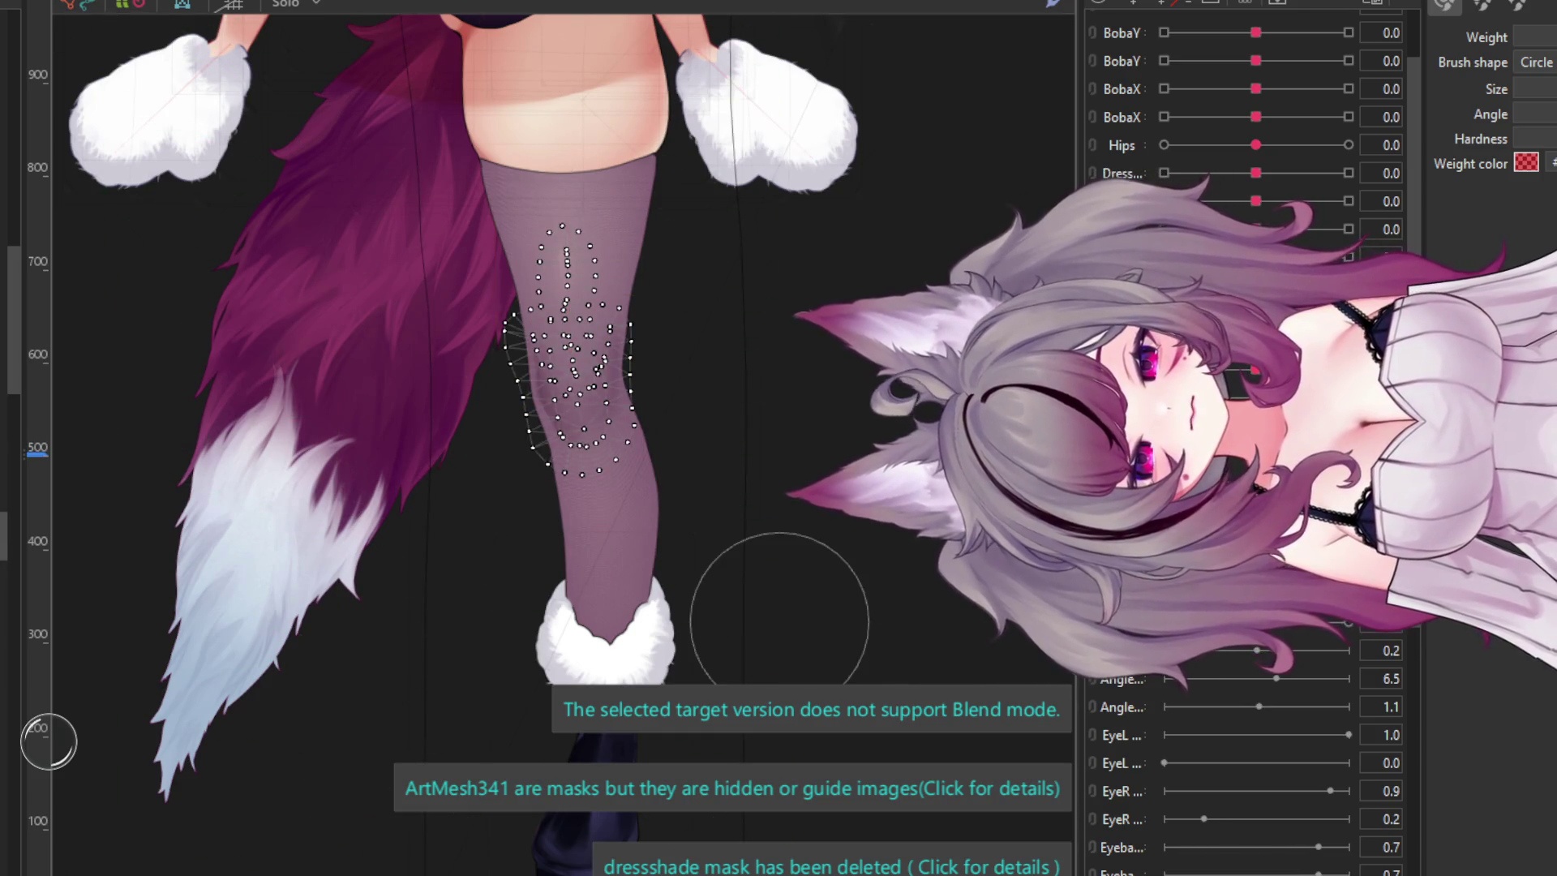
left_click(1176, 135)
scroll(605, 392, "up", 2)
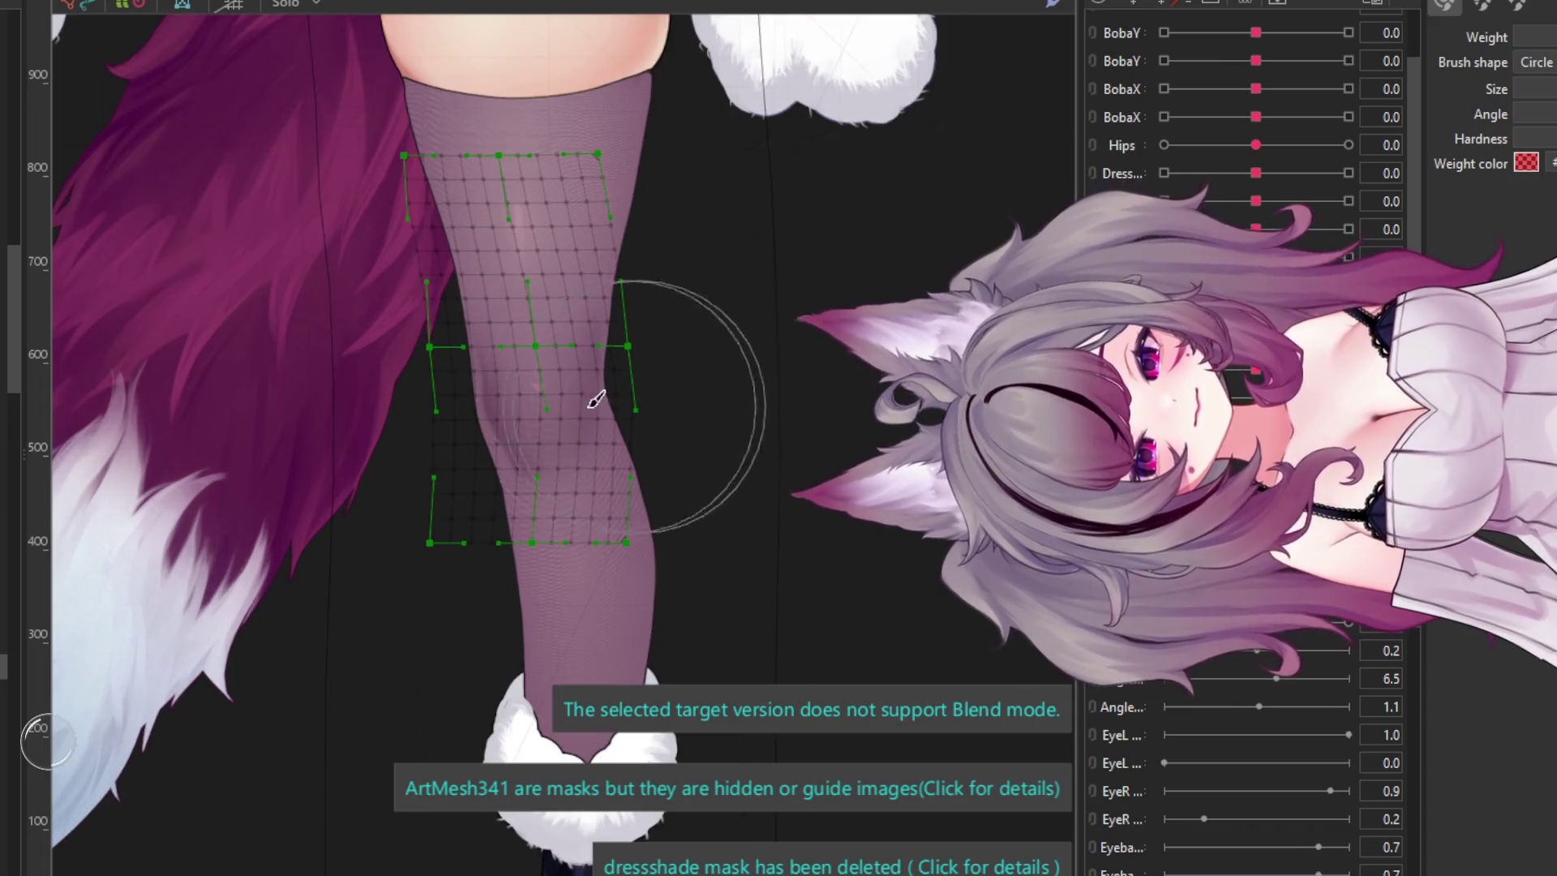
- Paint weights over the leg's warp grid, its outer edge and the knee
left_click_drag(467, 377, 487, 389)
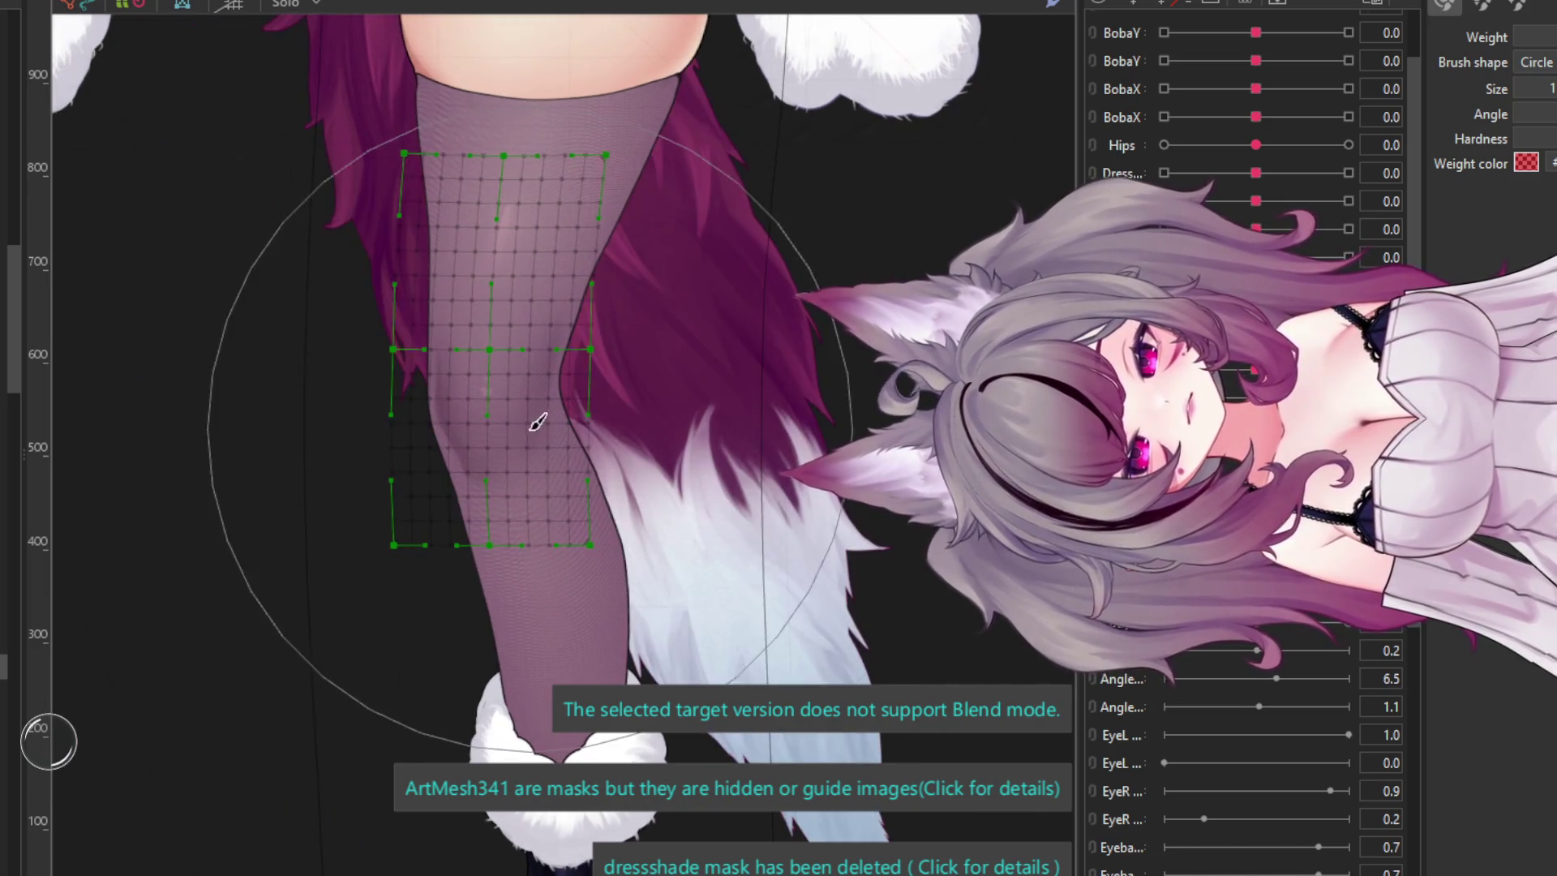
left_click_drag(538, 417, 523, 418)
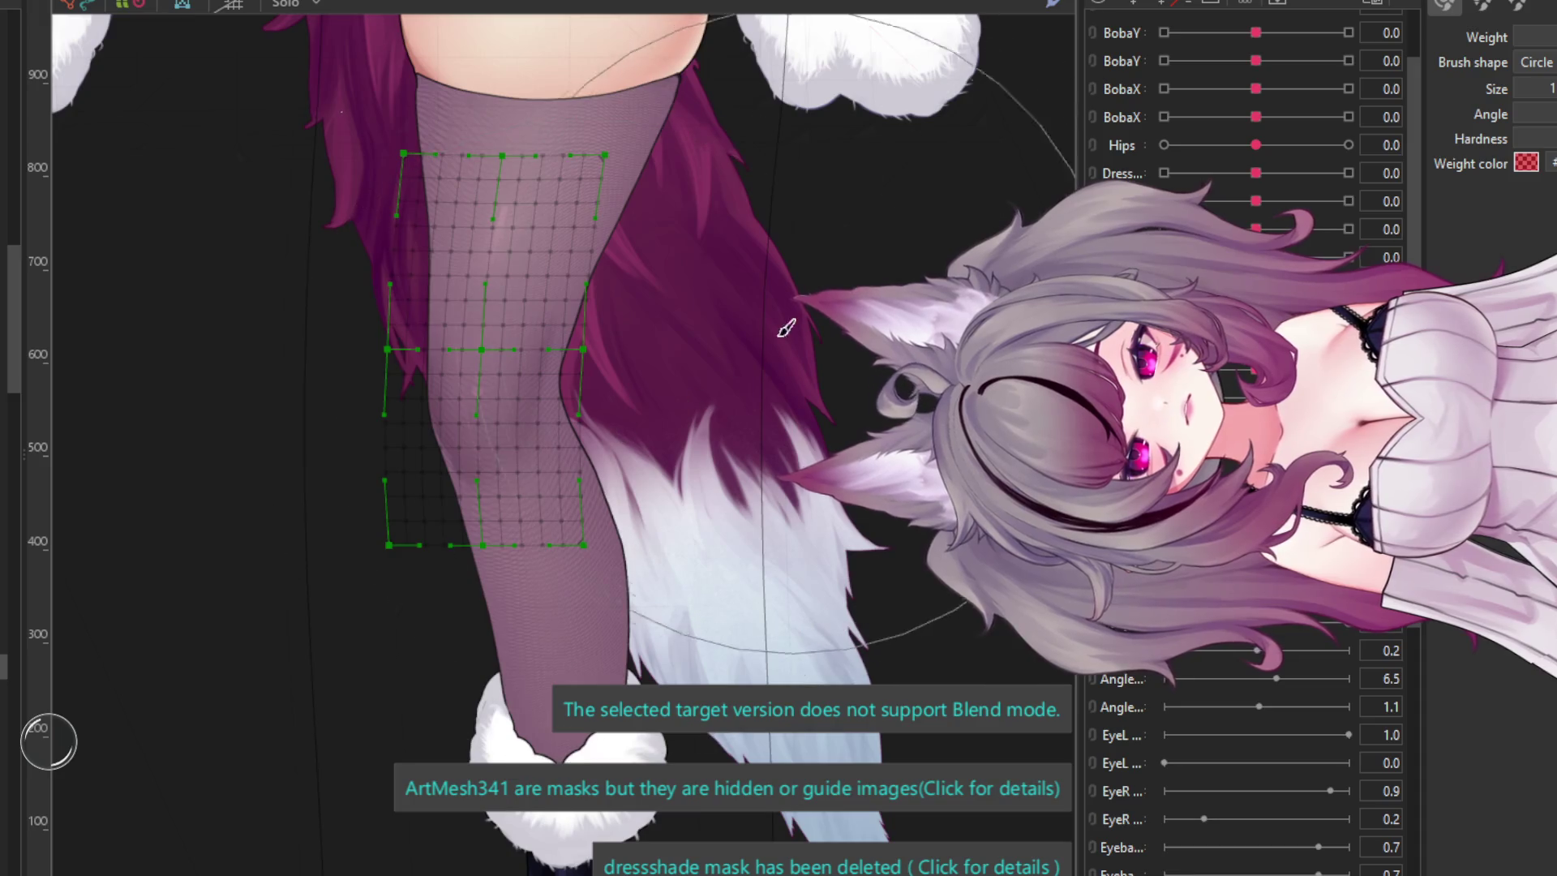
mouse_move(786, 323)
left_mouse_down()
mouse_move(733, 358)
mouse_move(689, 454)
left_mouse_up()
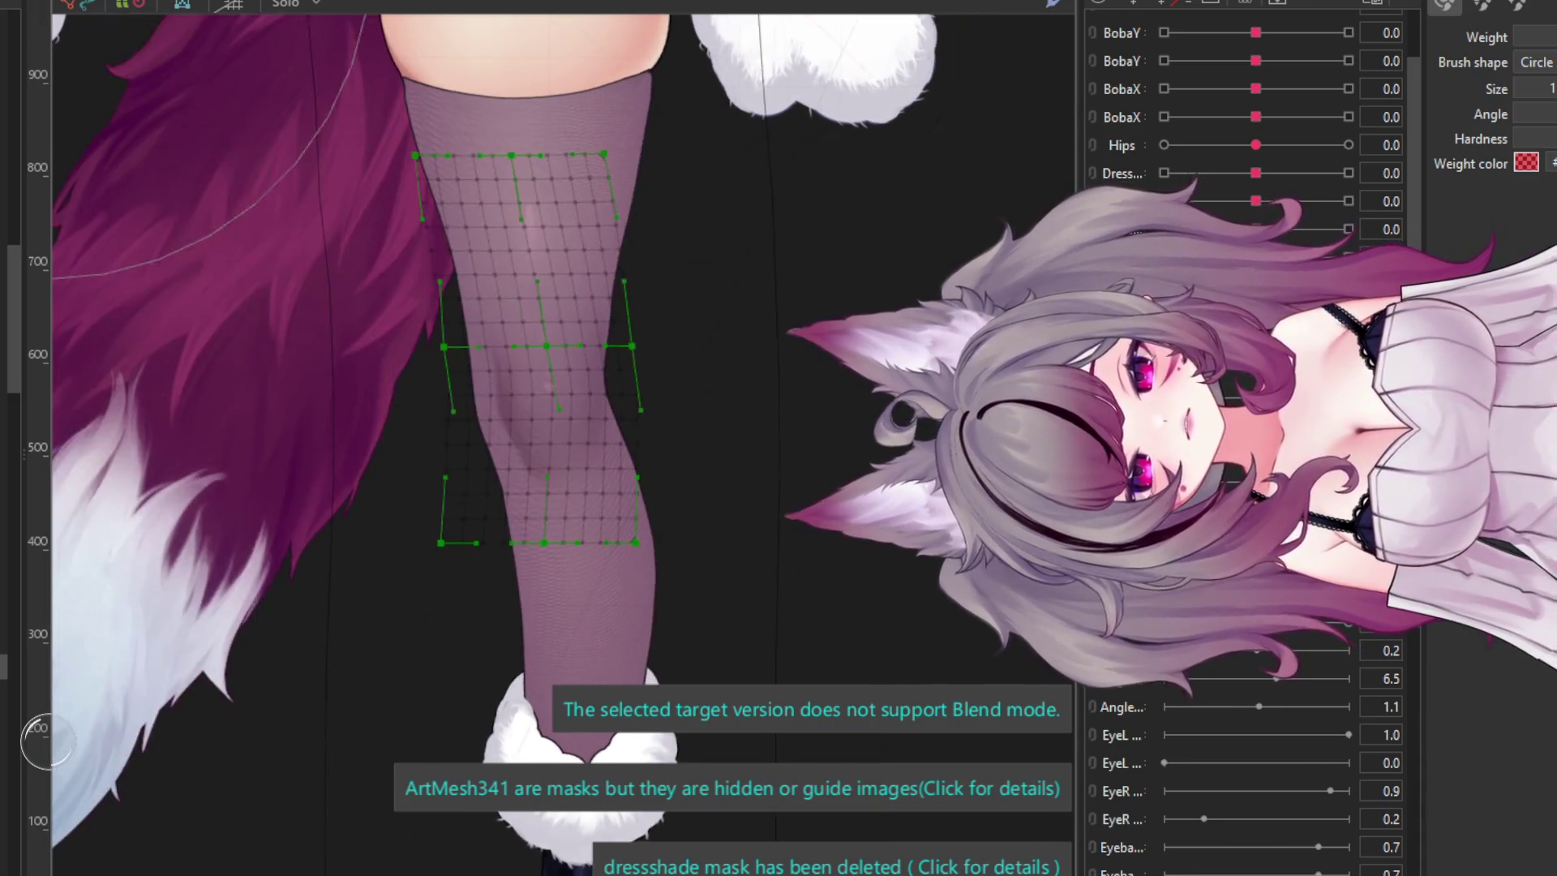
left_click(407, 421)
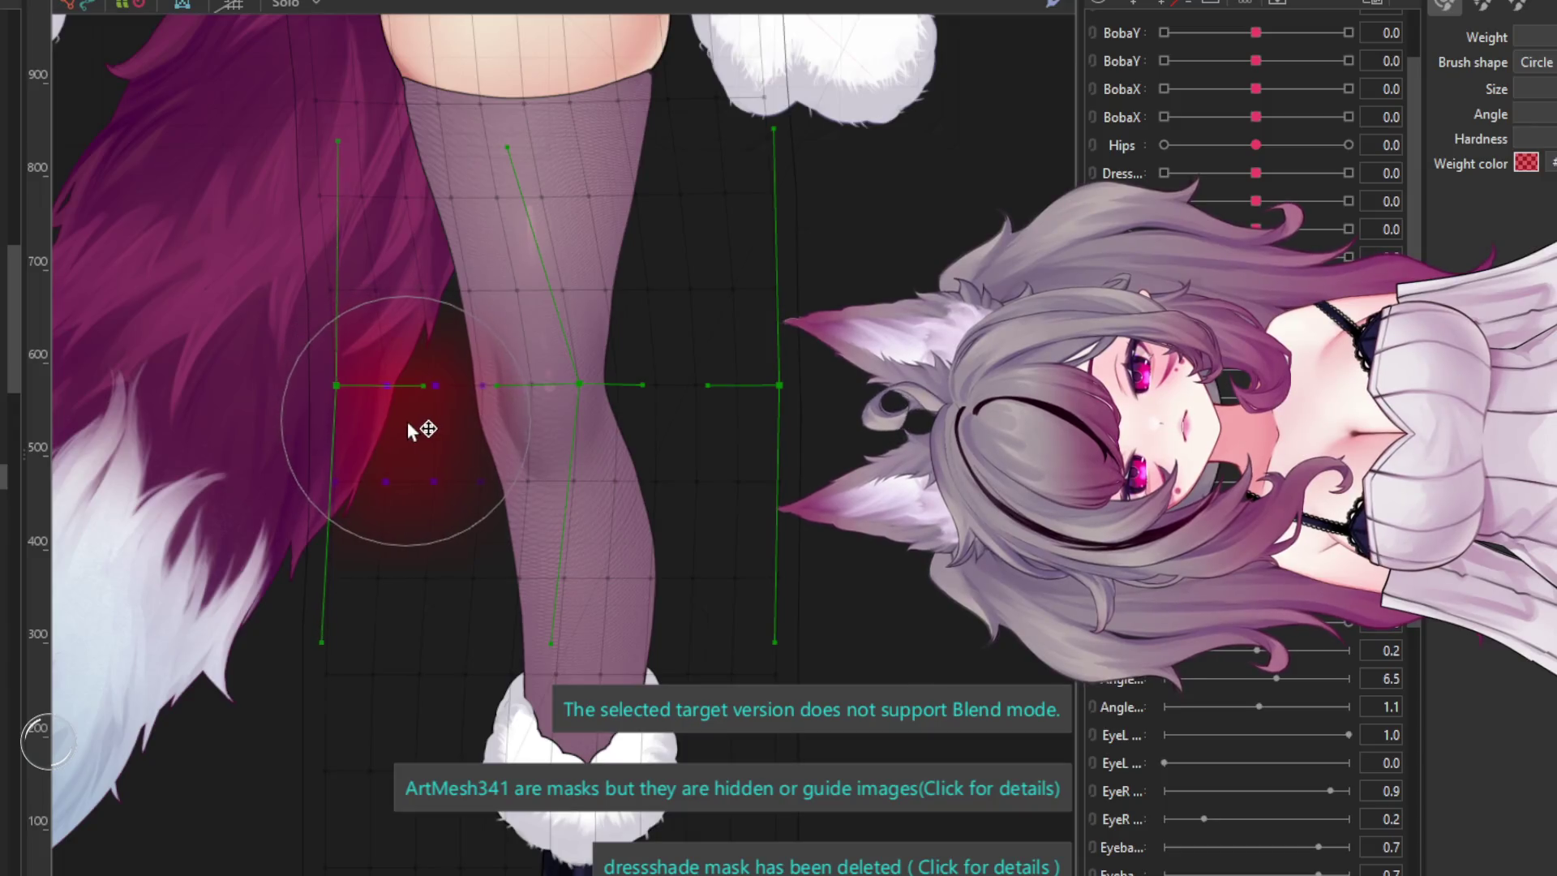
left_click(414, 448)
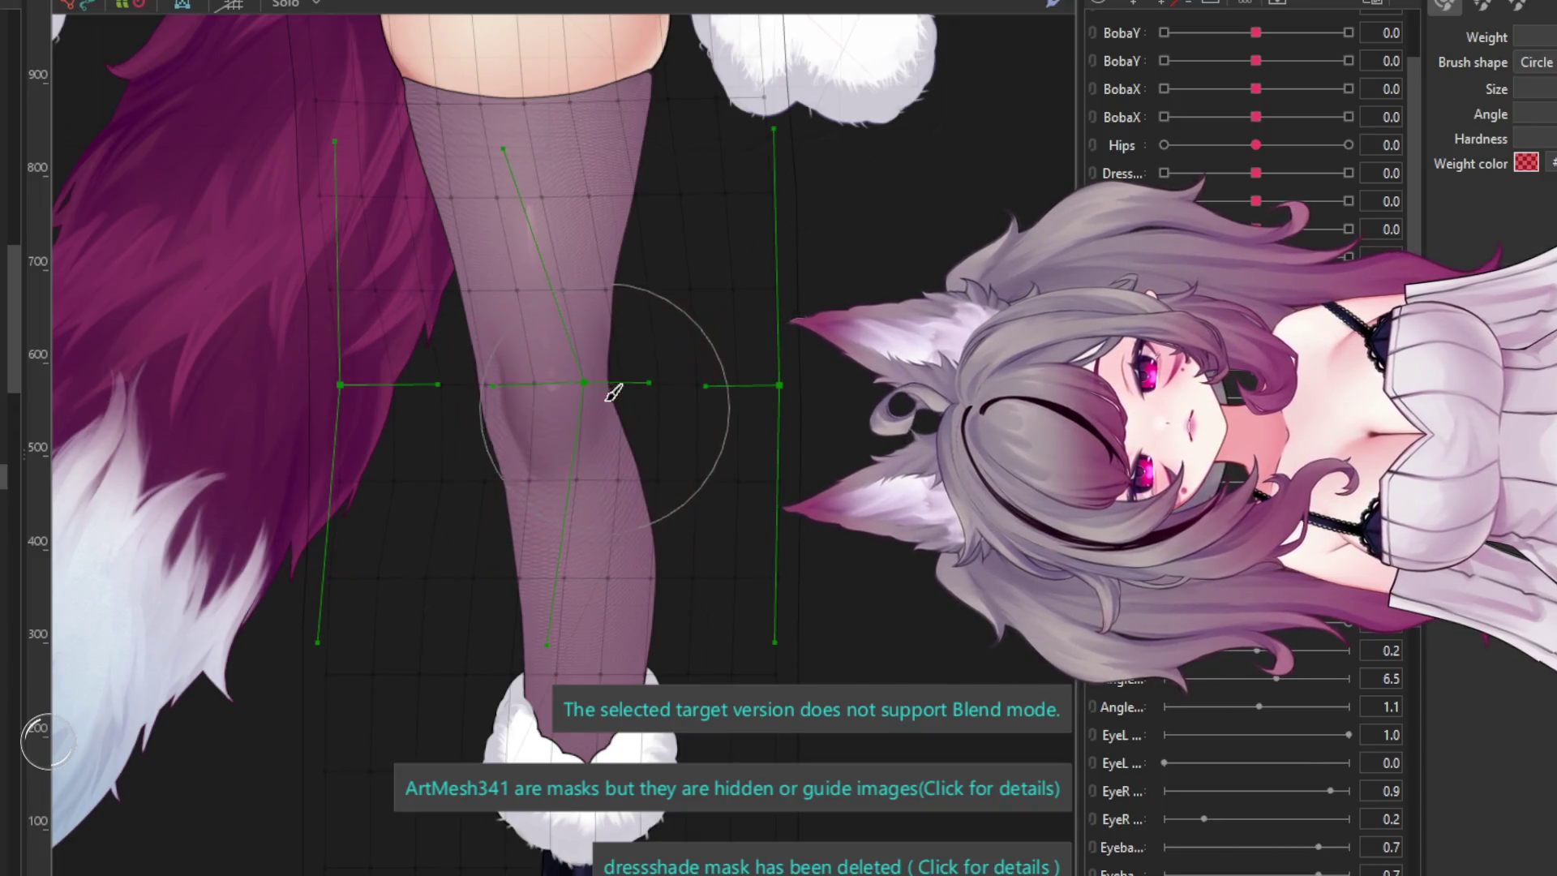
left_click(625, 348)
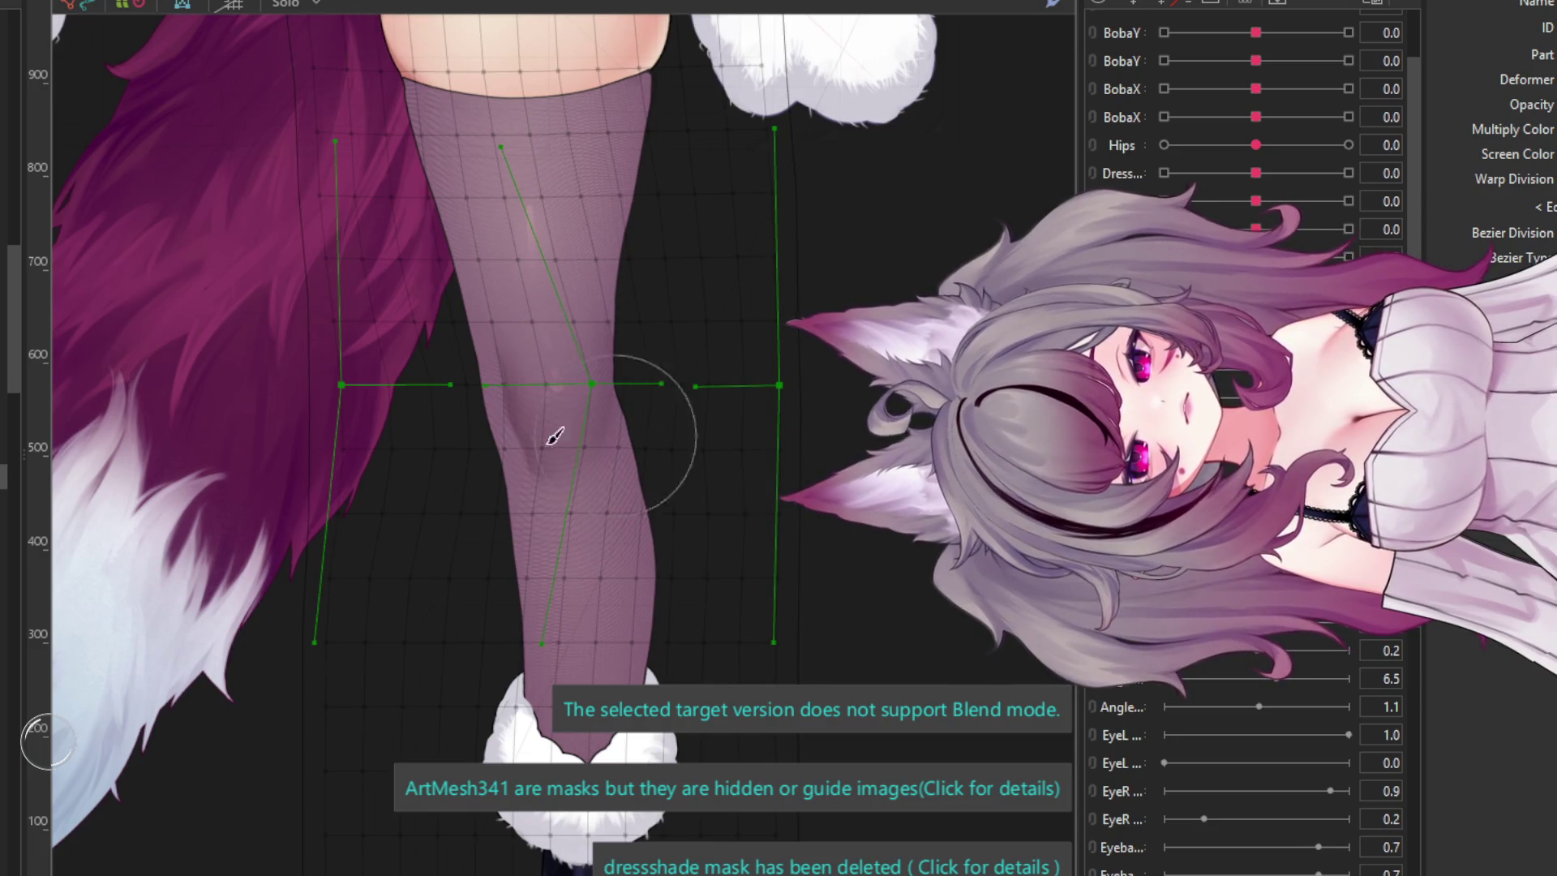
scroll(560, 423, "down", 3)
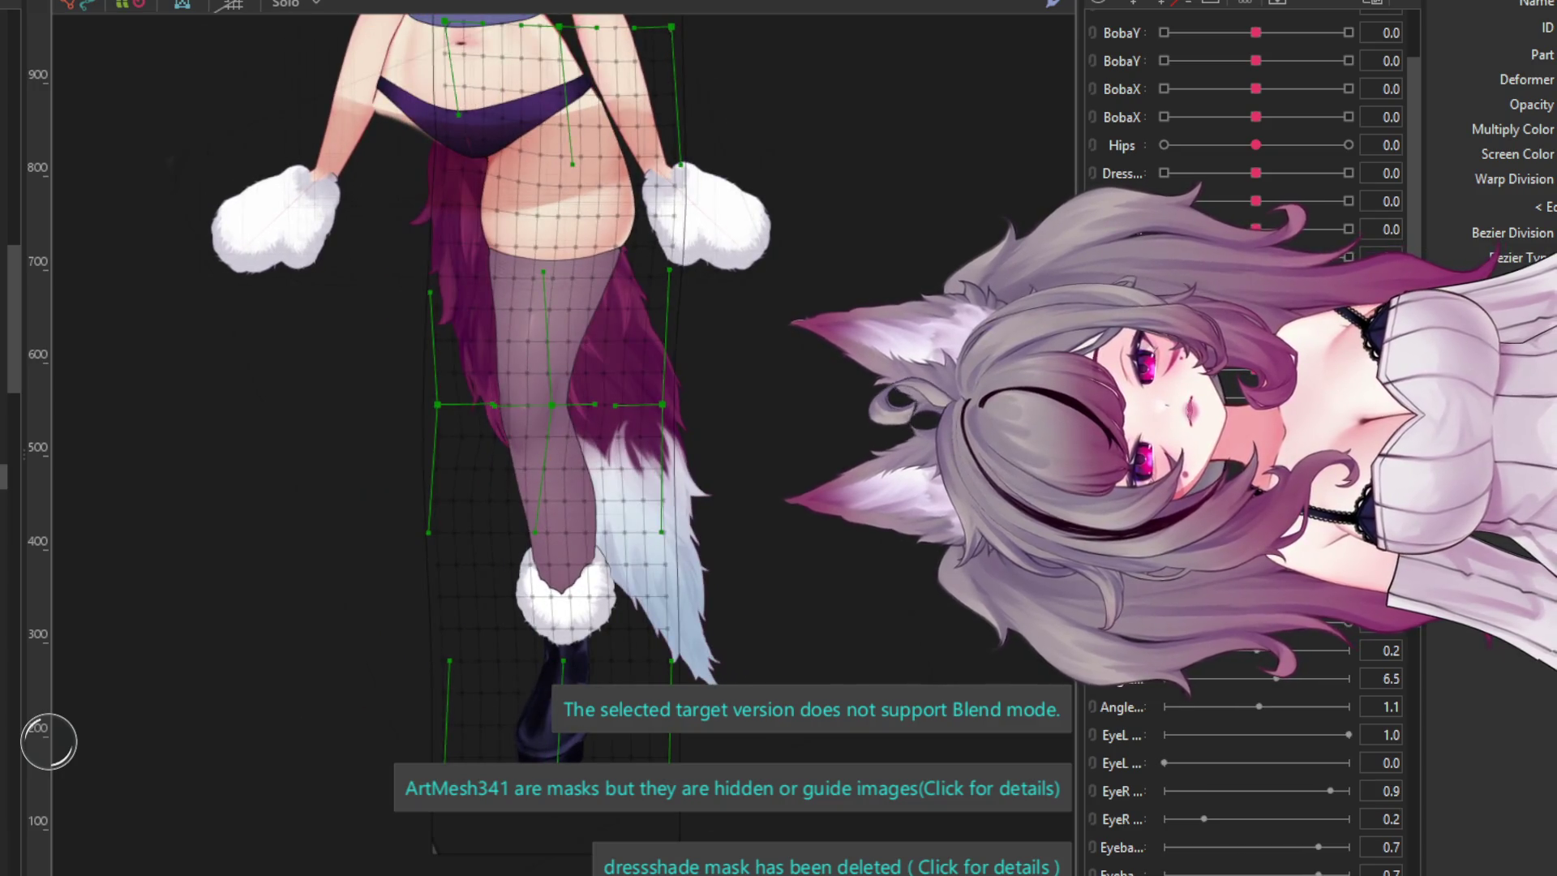
scroll(501, 387, "up", 2)
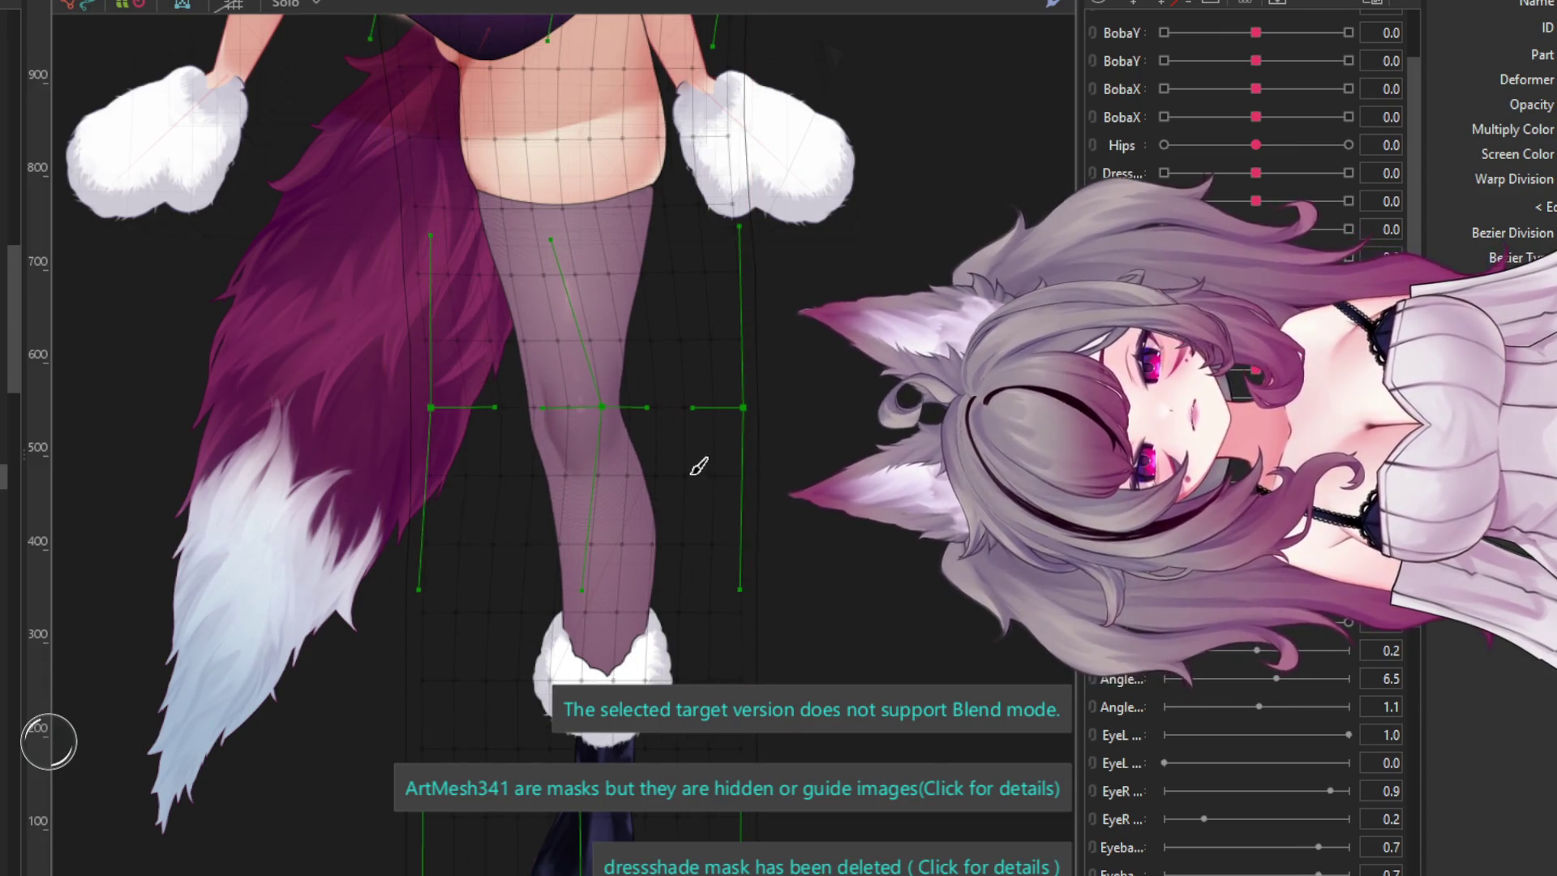
- Pull the leg-and-tail deformer's left knee Bezier handle inward, then push Hips to maximum
left_click(662, 454)
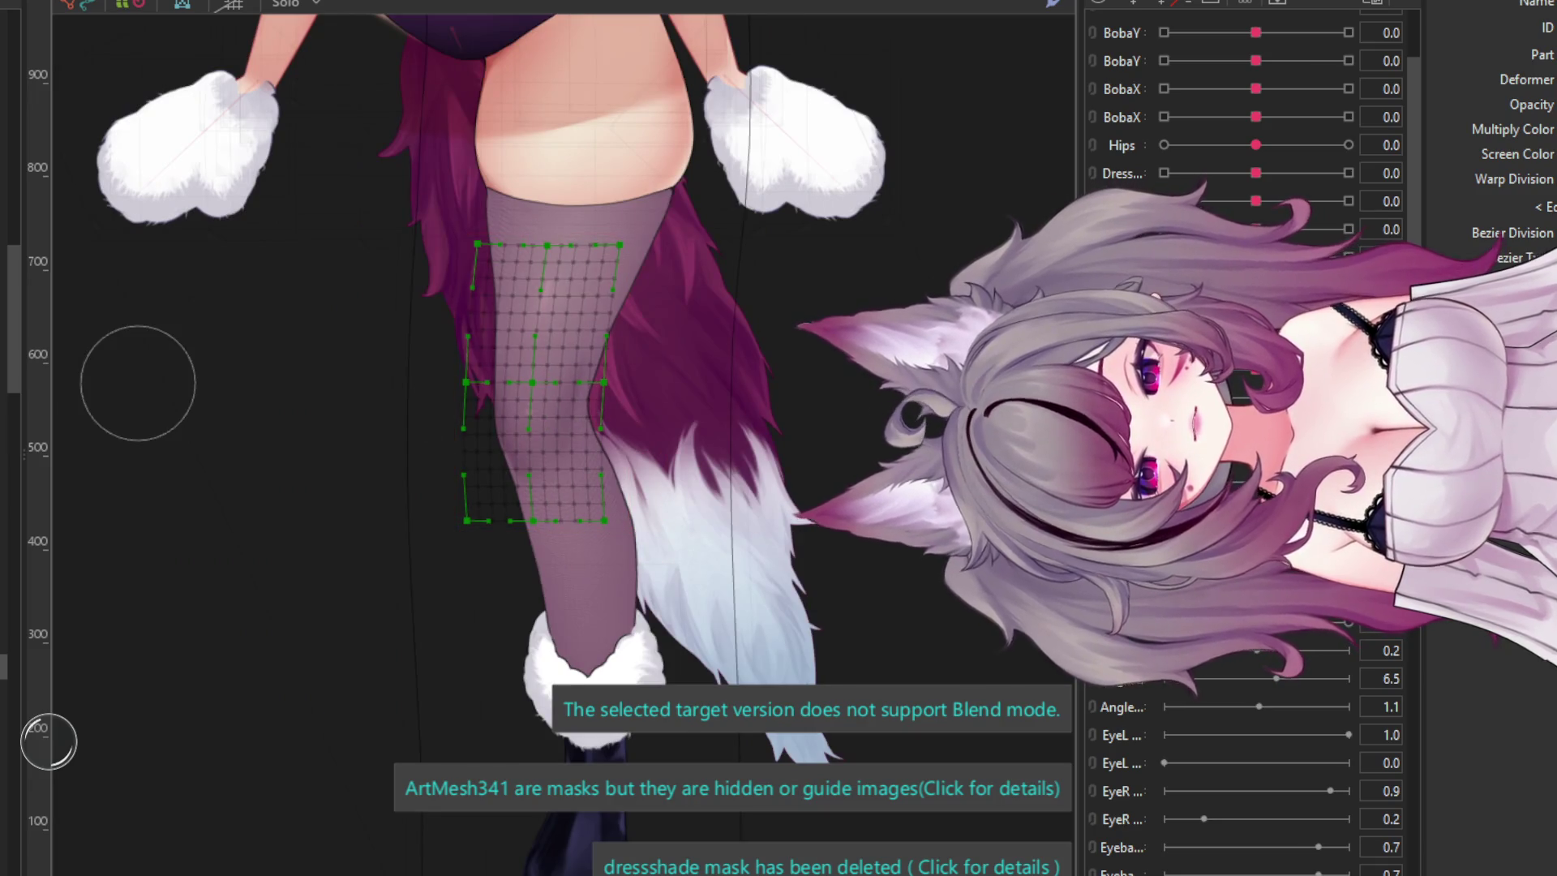
left_click(567, 405)
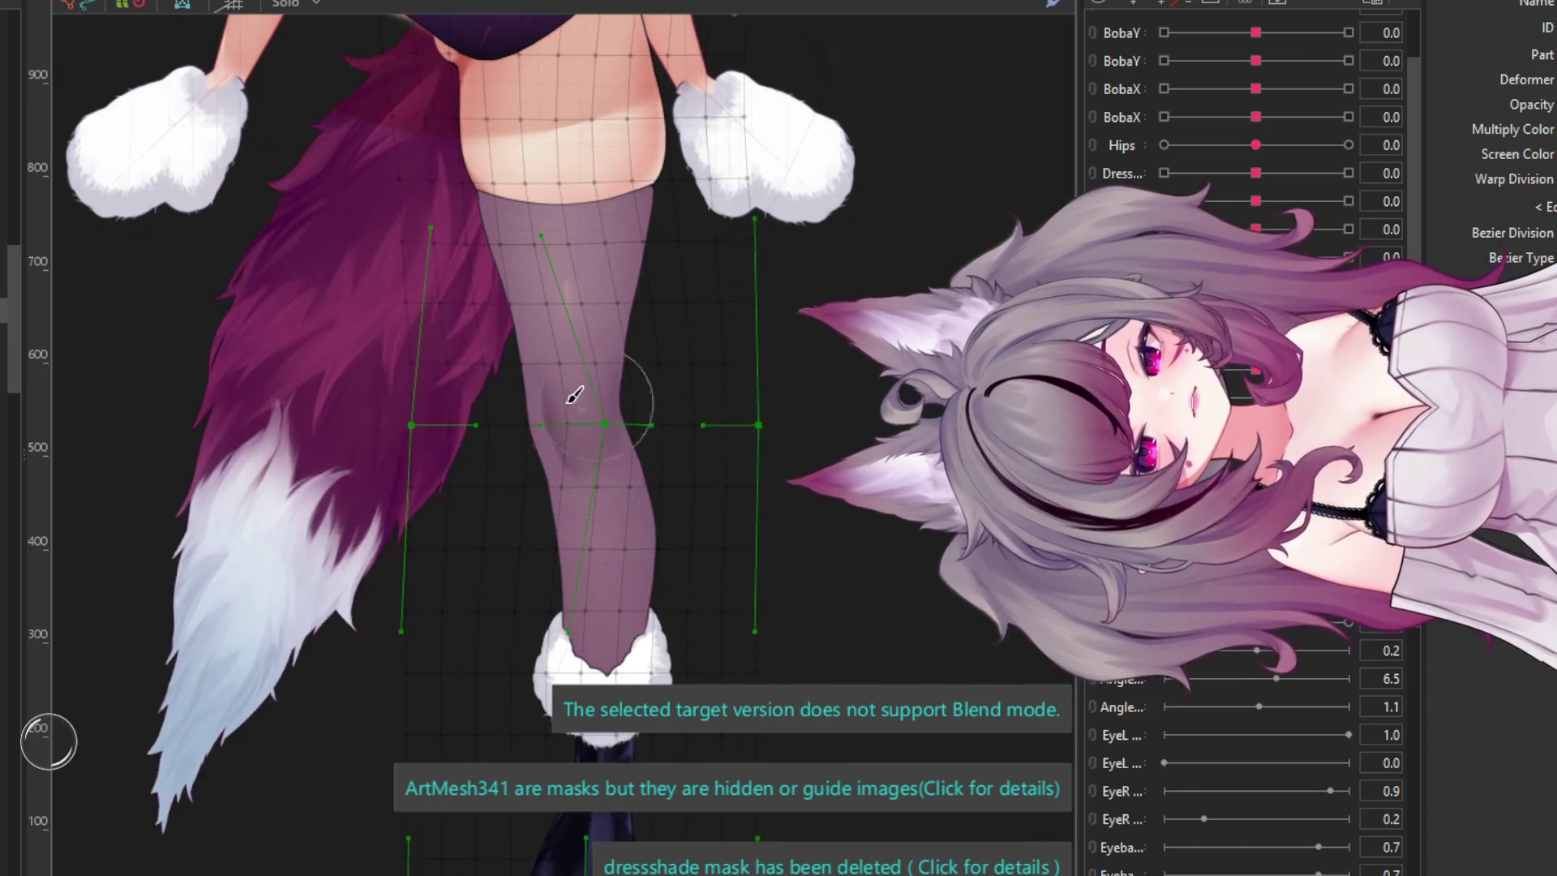
left_click_drag(501, 455, 518, 451)
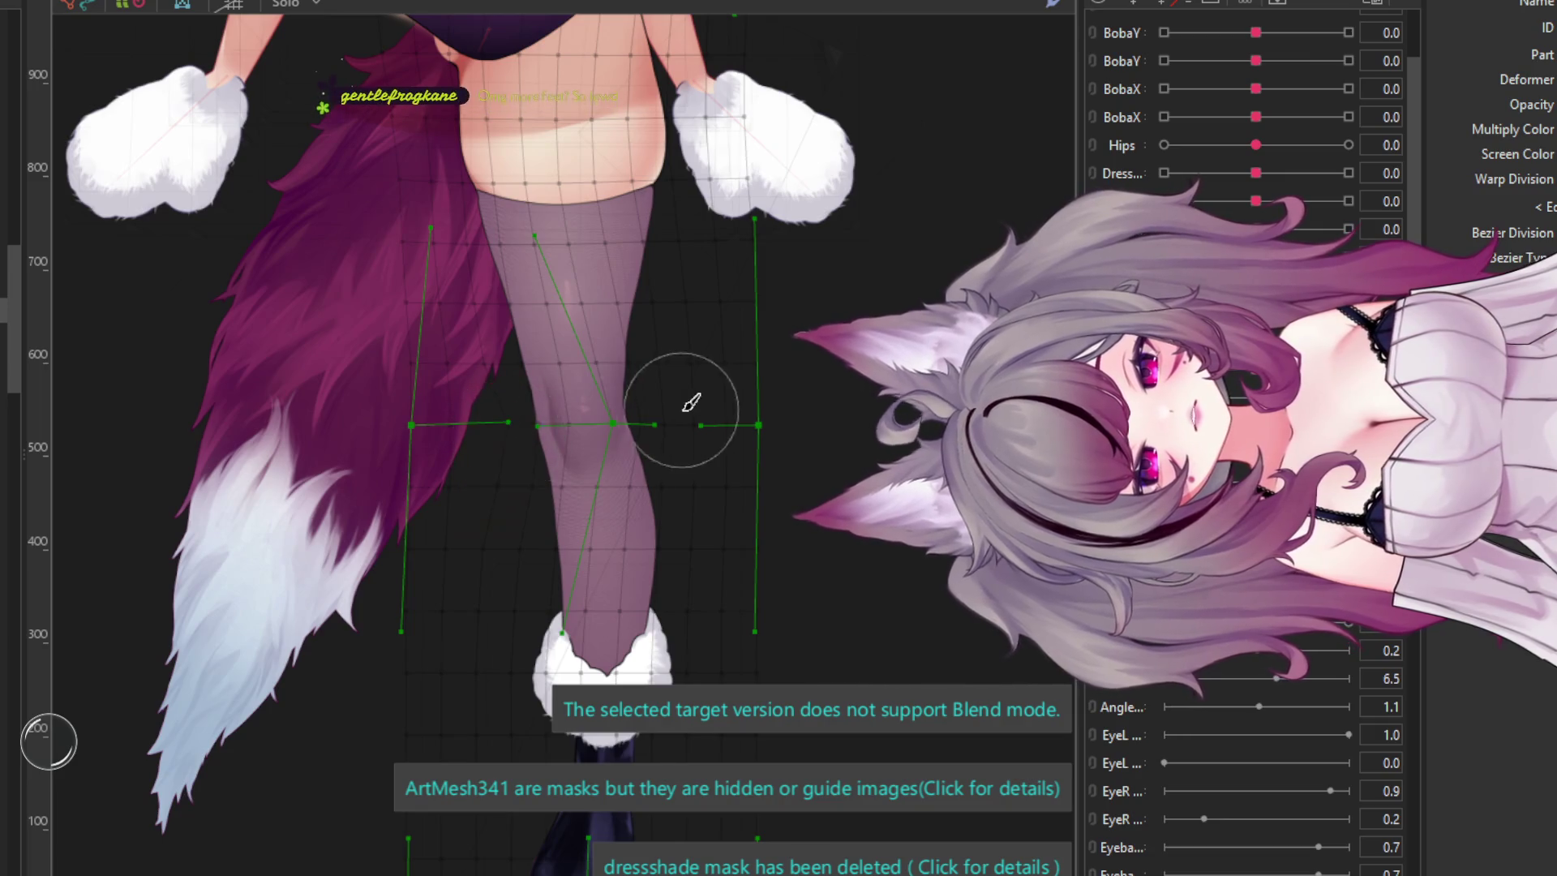
scroll(688, 404, "down", 3)
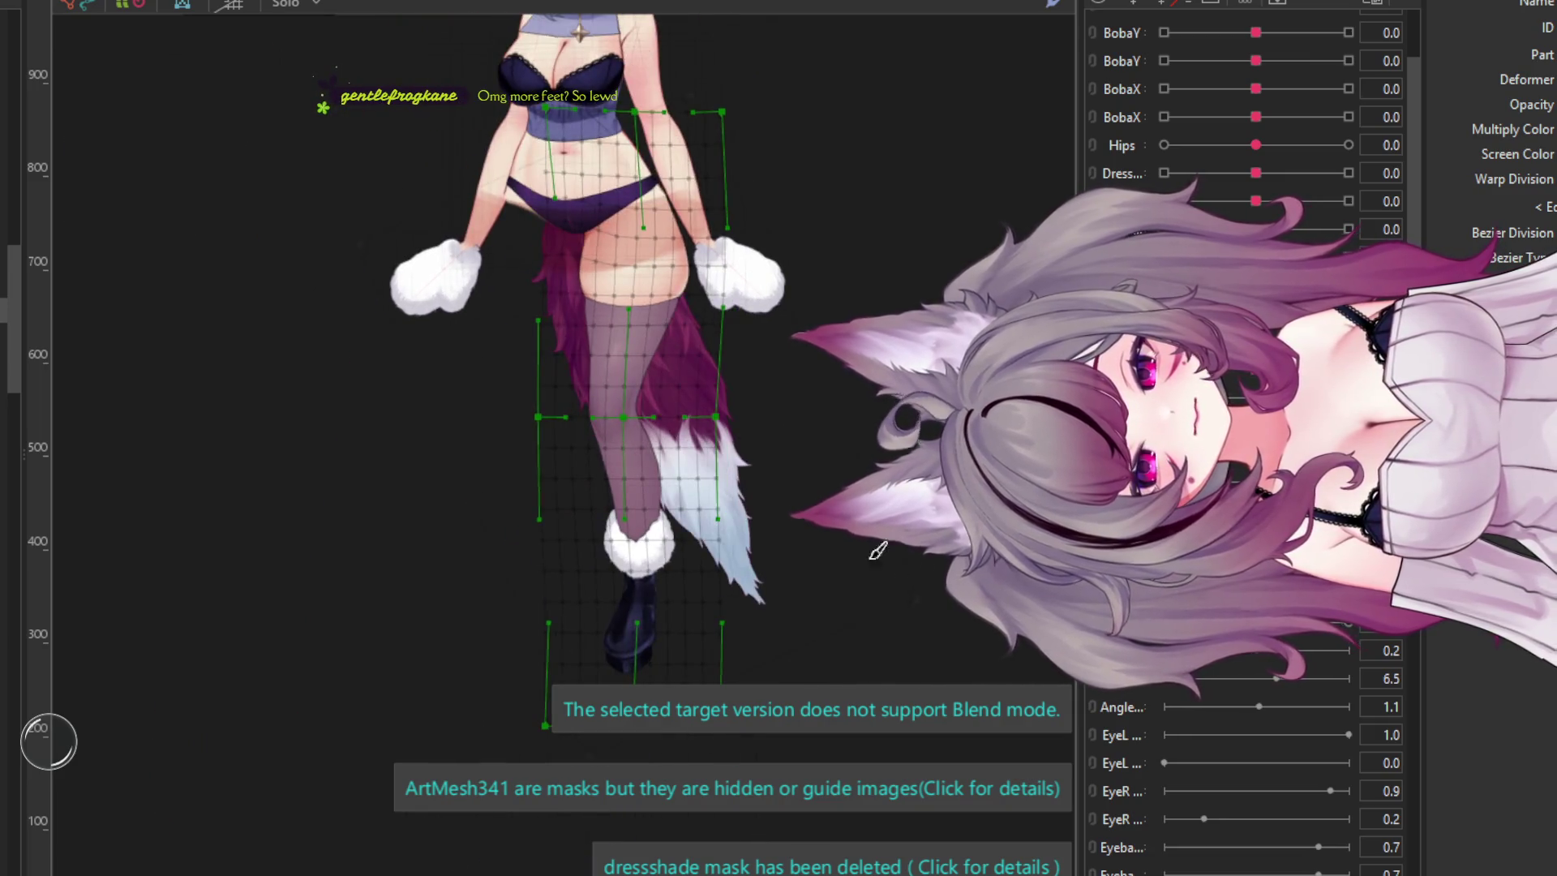
scroll(693, 418, "up", 3)
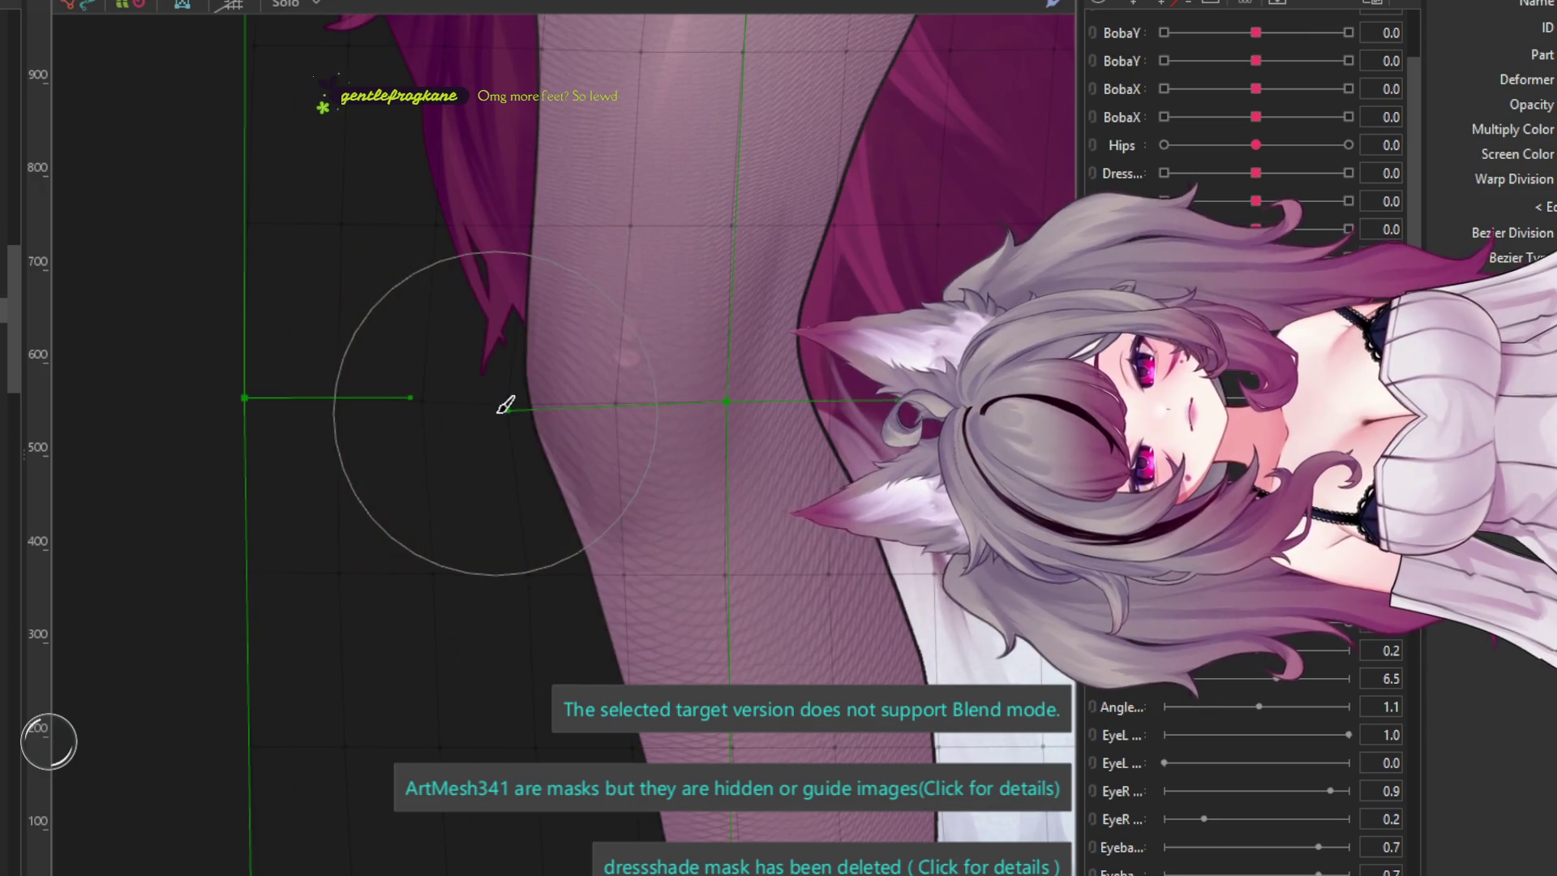
scroll(503, 406, "down", 4)
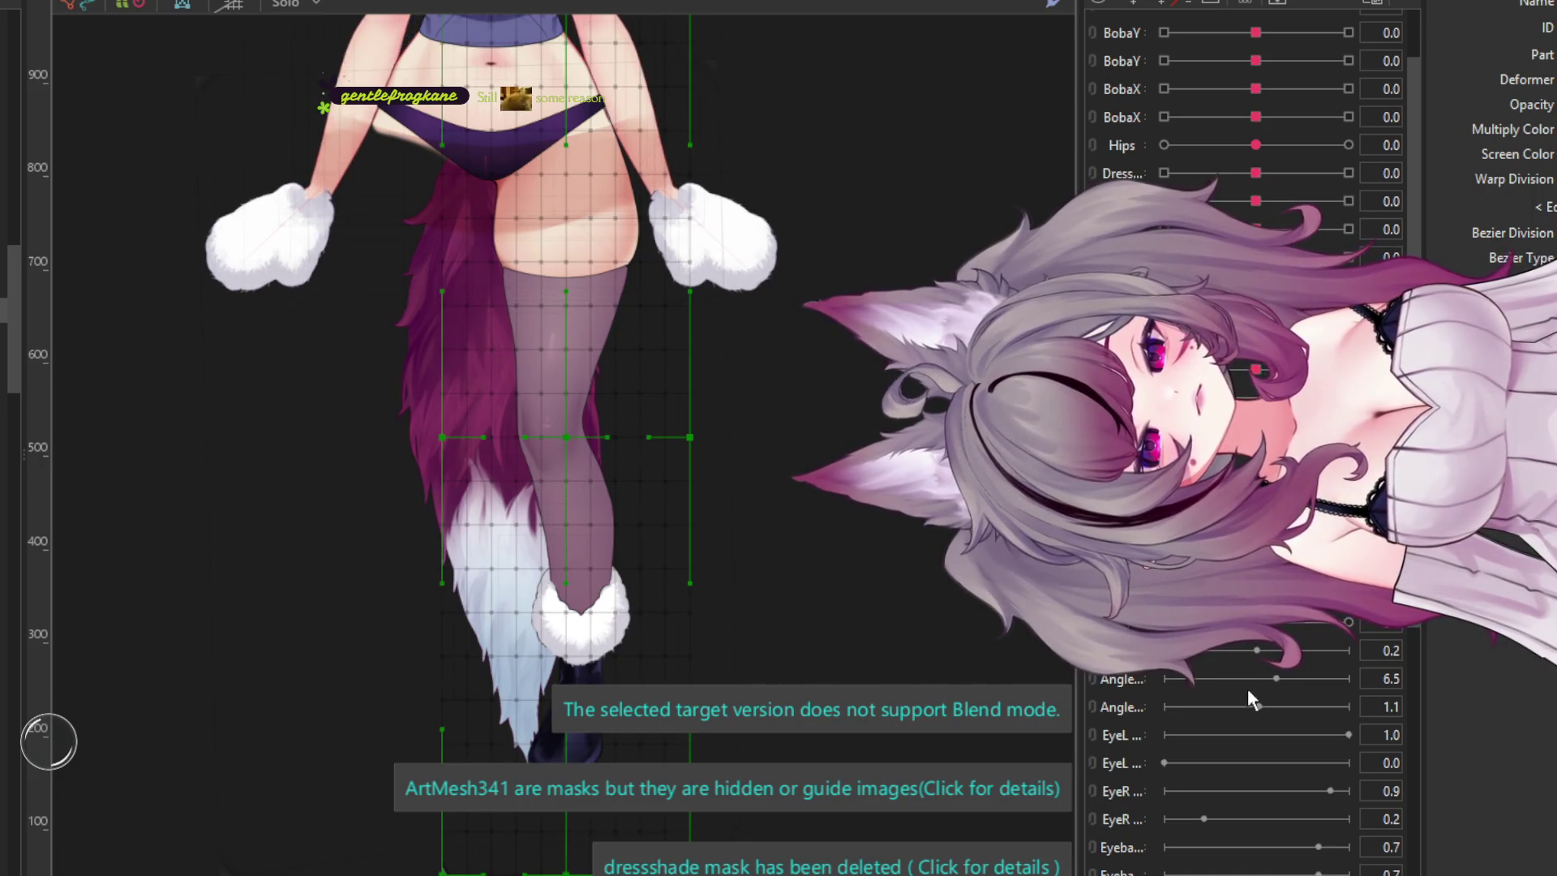
scroll(779, 567, "down", 3)
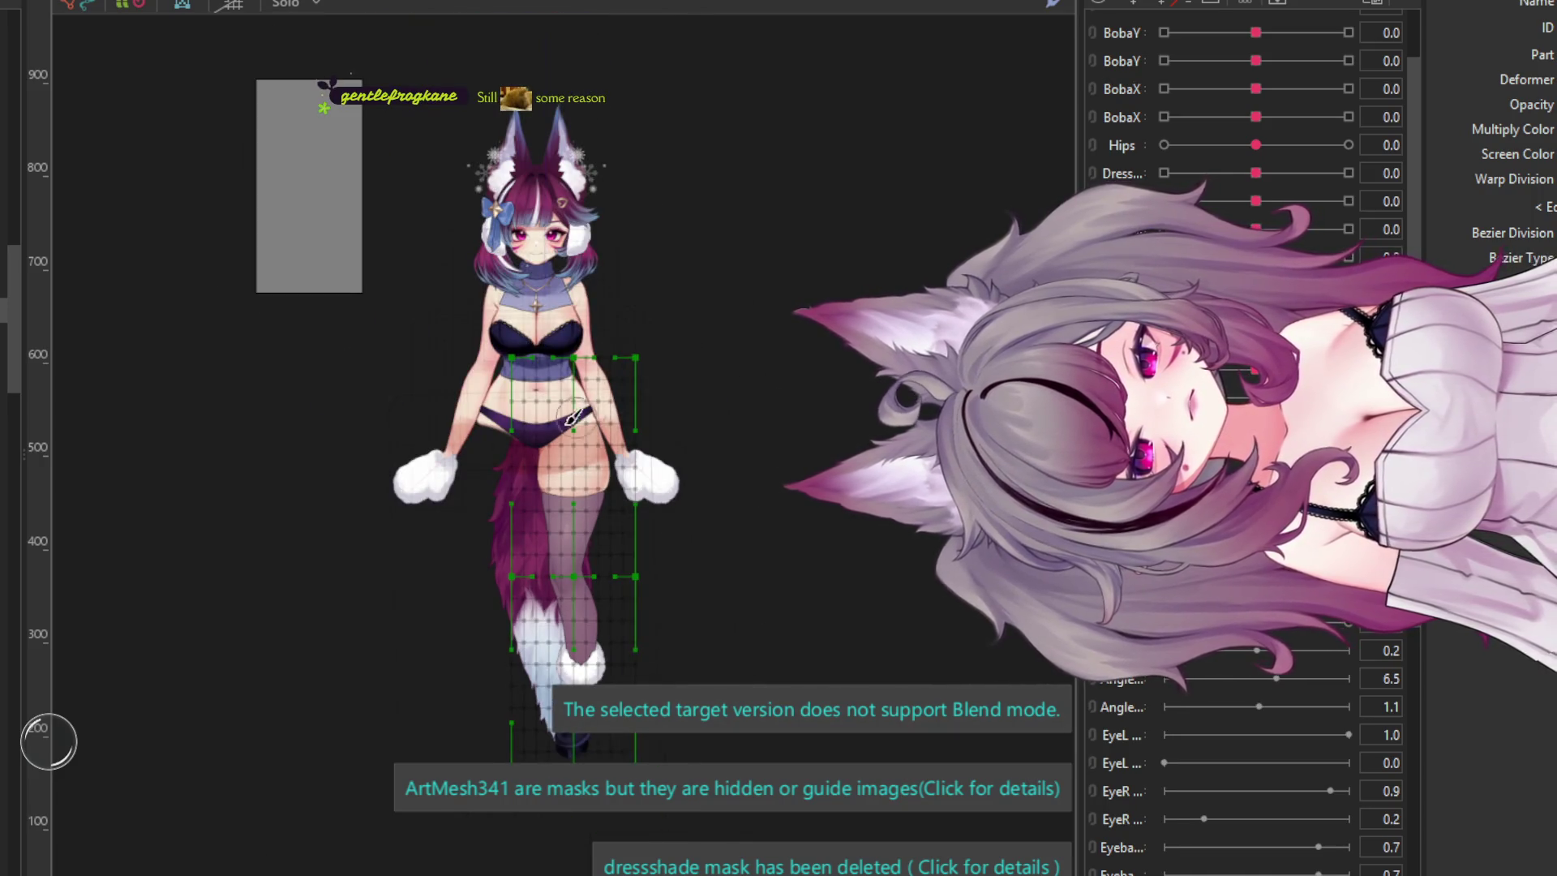
scroll(573, 417, "up", 2)
scroll(501, 379, "up", 3)
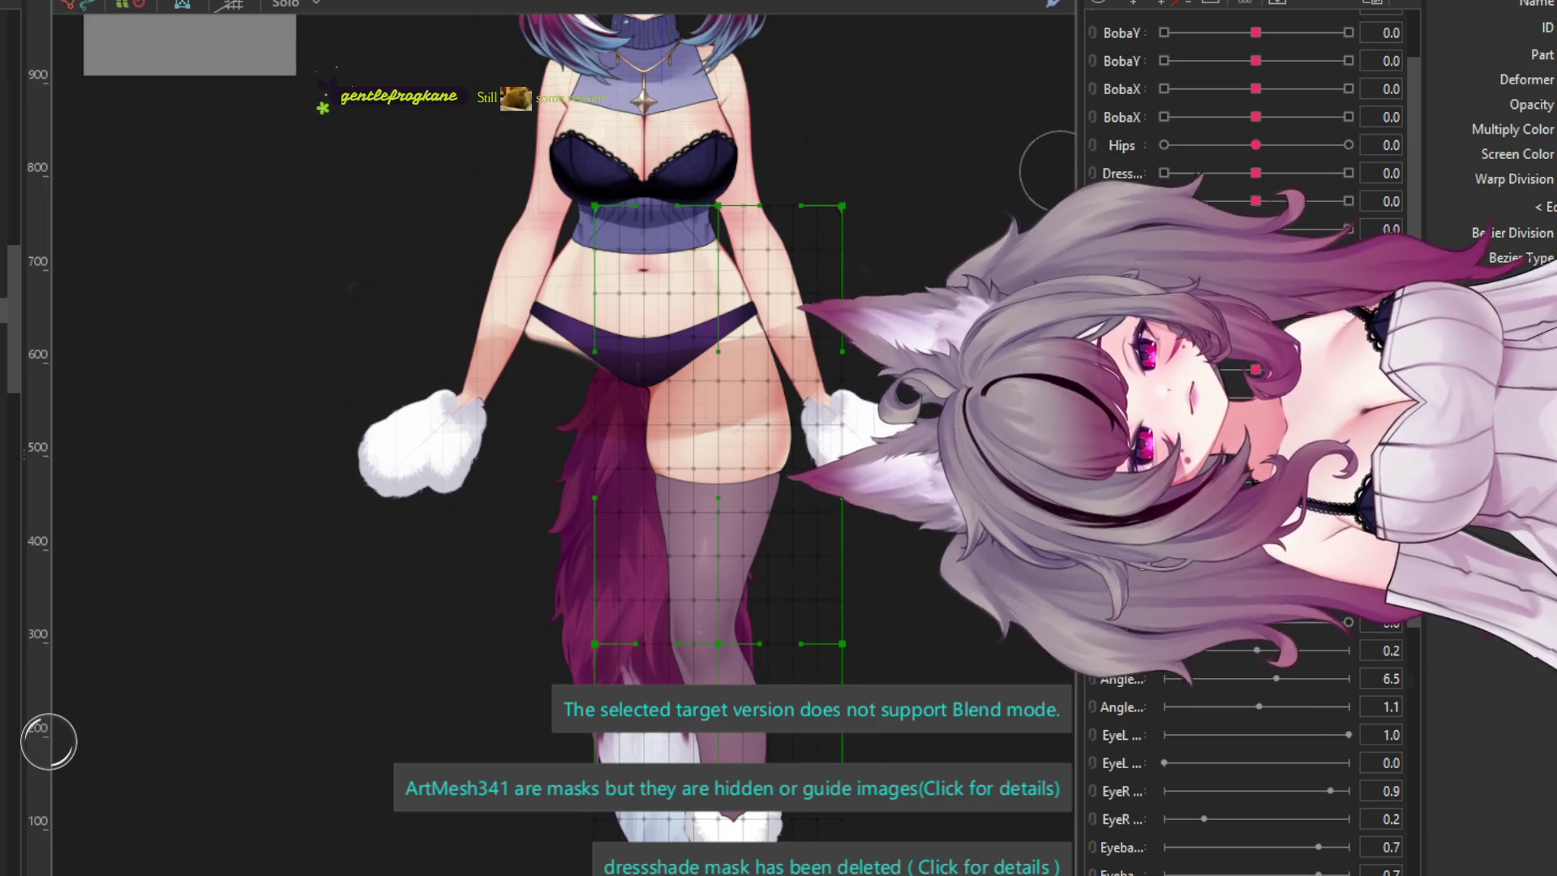
mouse_move(1255, 145)
left_mouse_down()
mouse_move(1091, 163)
mouse_move(1357, 151)
mouse_move(1096, 143)
mouse_move(1250, 145)
left_mouse_up()
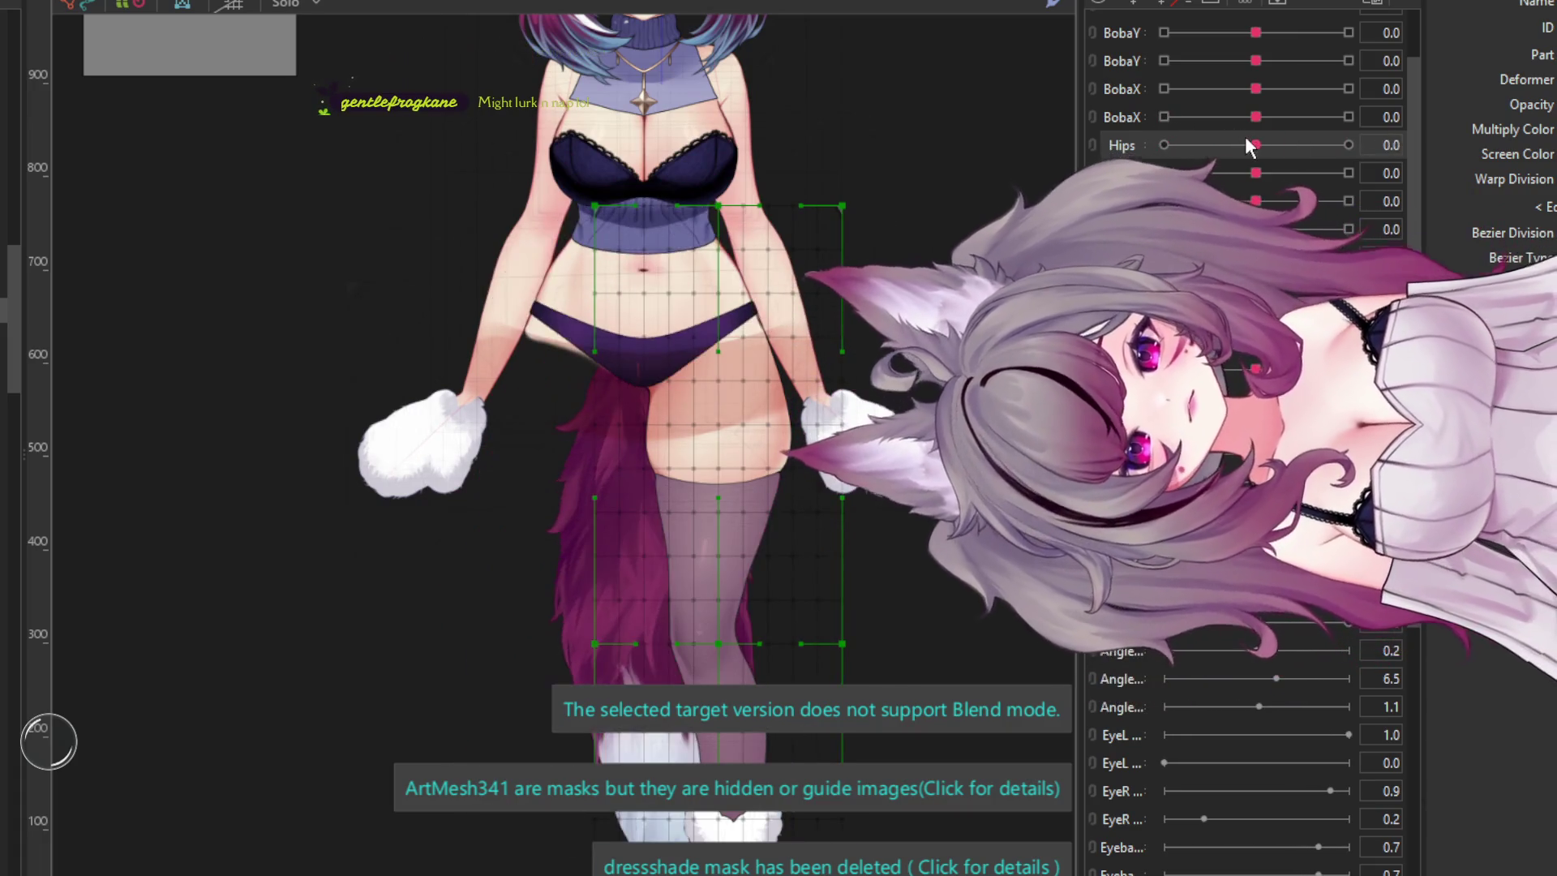
- Enlarge the large hip-and-leg warp deformer upward and wider
left_click(721, 750)
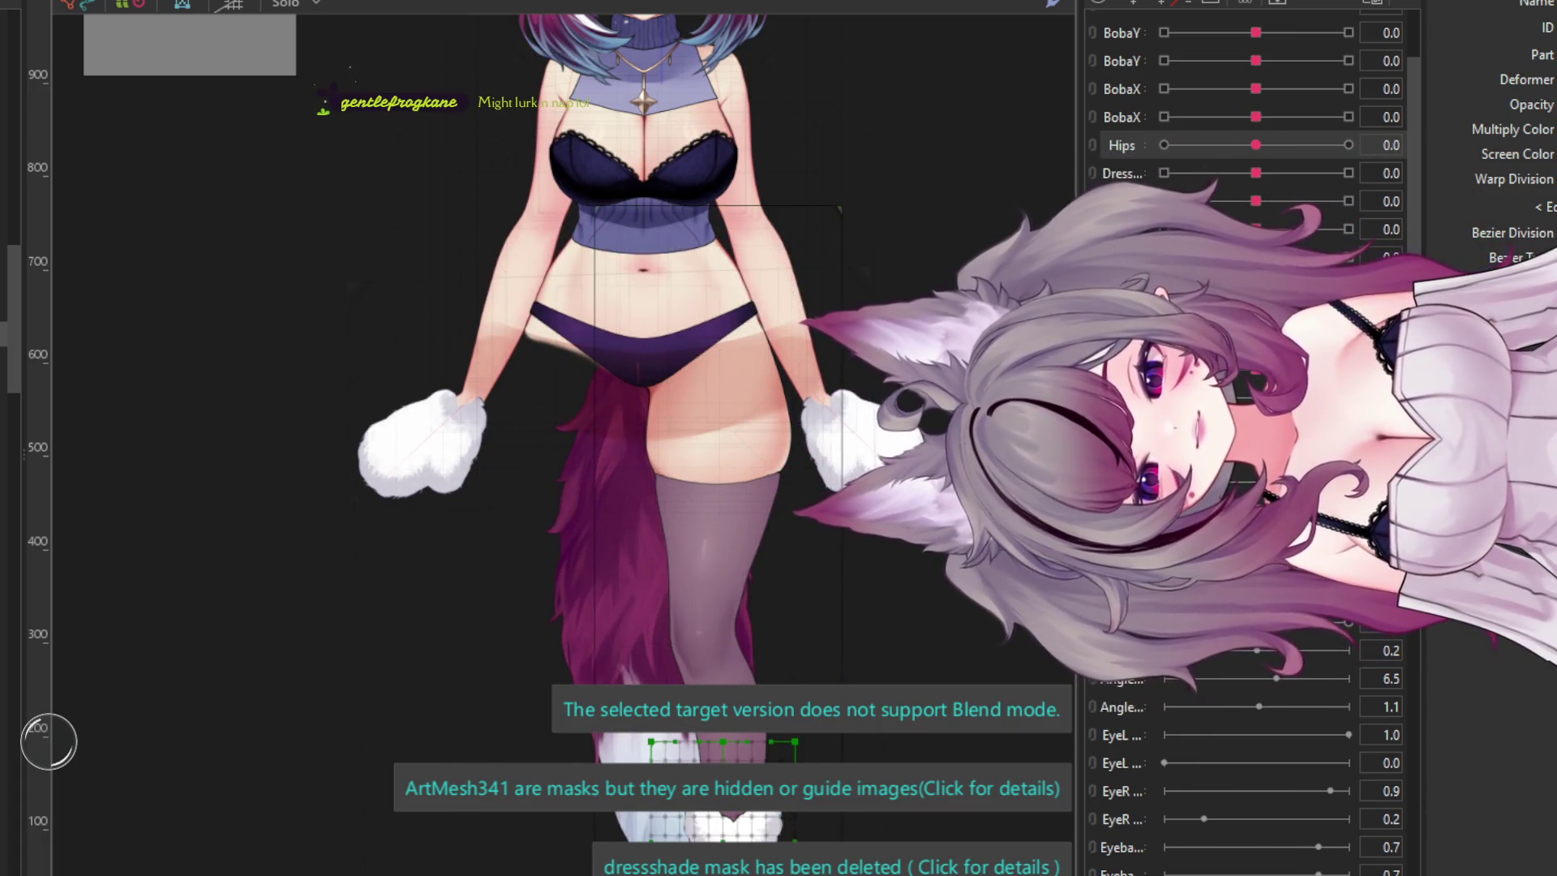
left_click(718, 422)
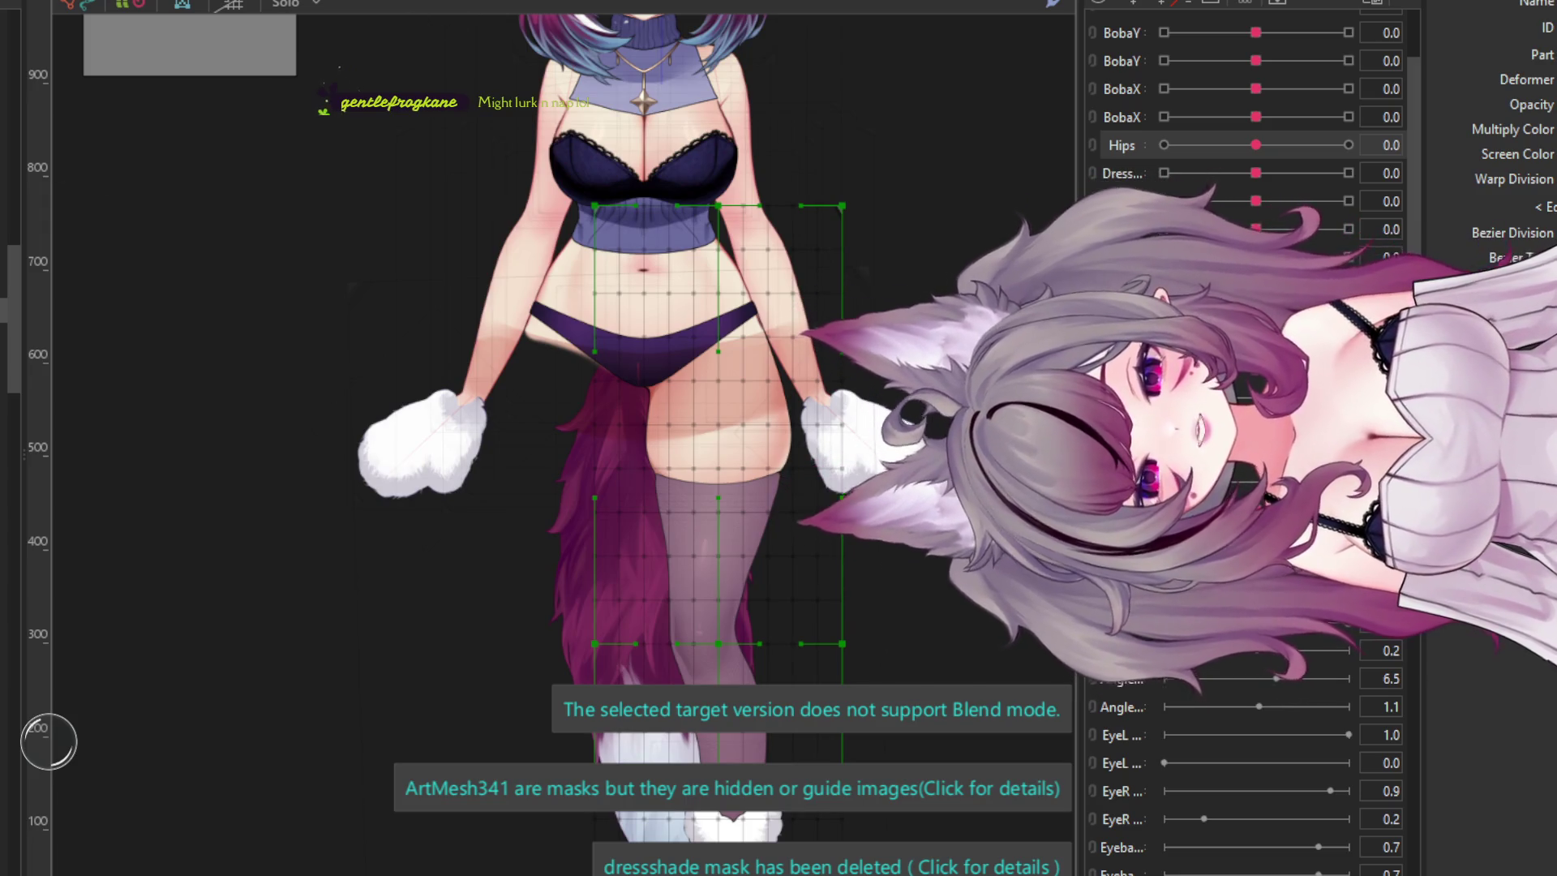
left_click_drag(800, 625, 1004, 639)
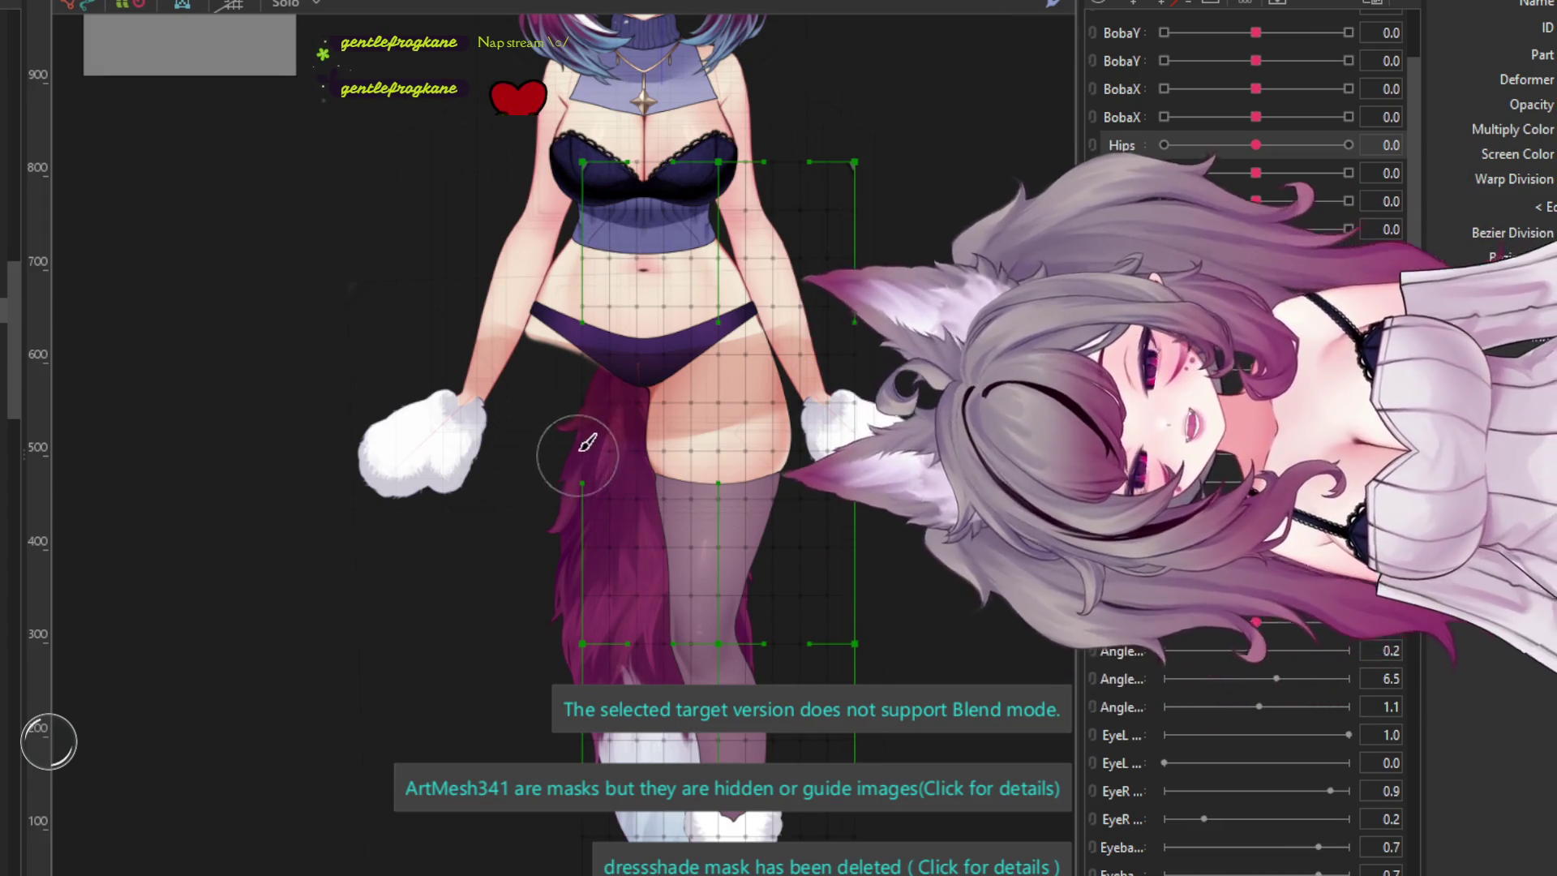
- Set Hips to 10 with keys added and select the hip warp deformer
left_click_drag(1268, 145, 1348, 145)
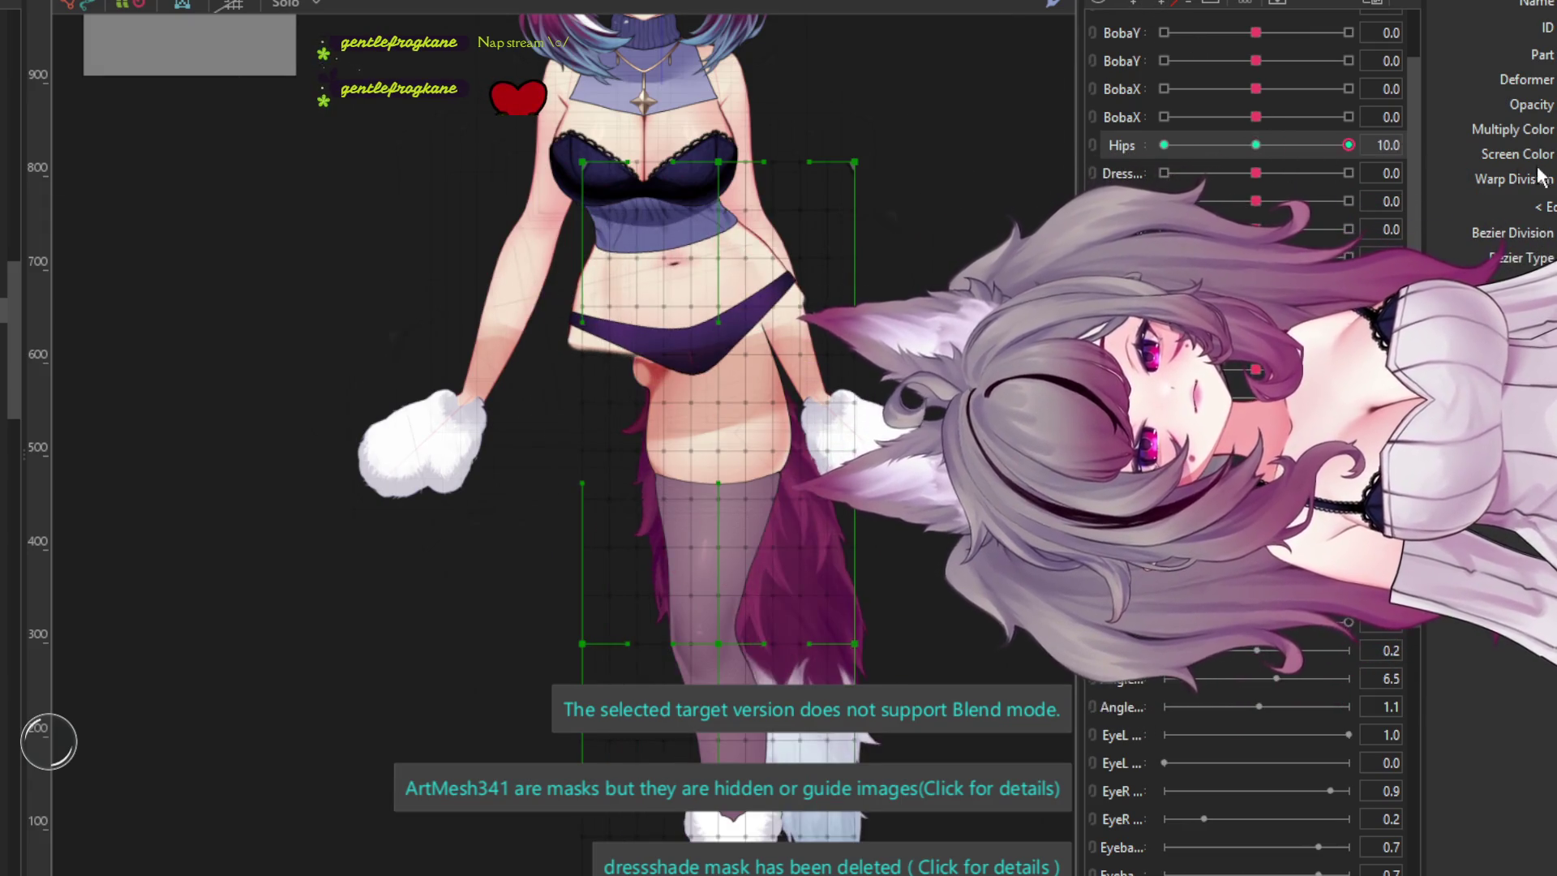
scroll(782, 344, "up", 5)
left_click(712, 438)
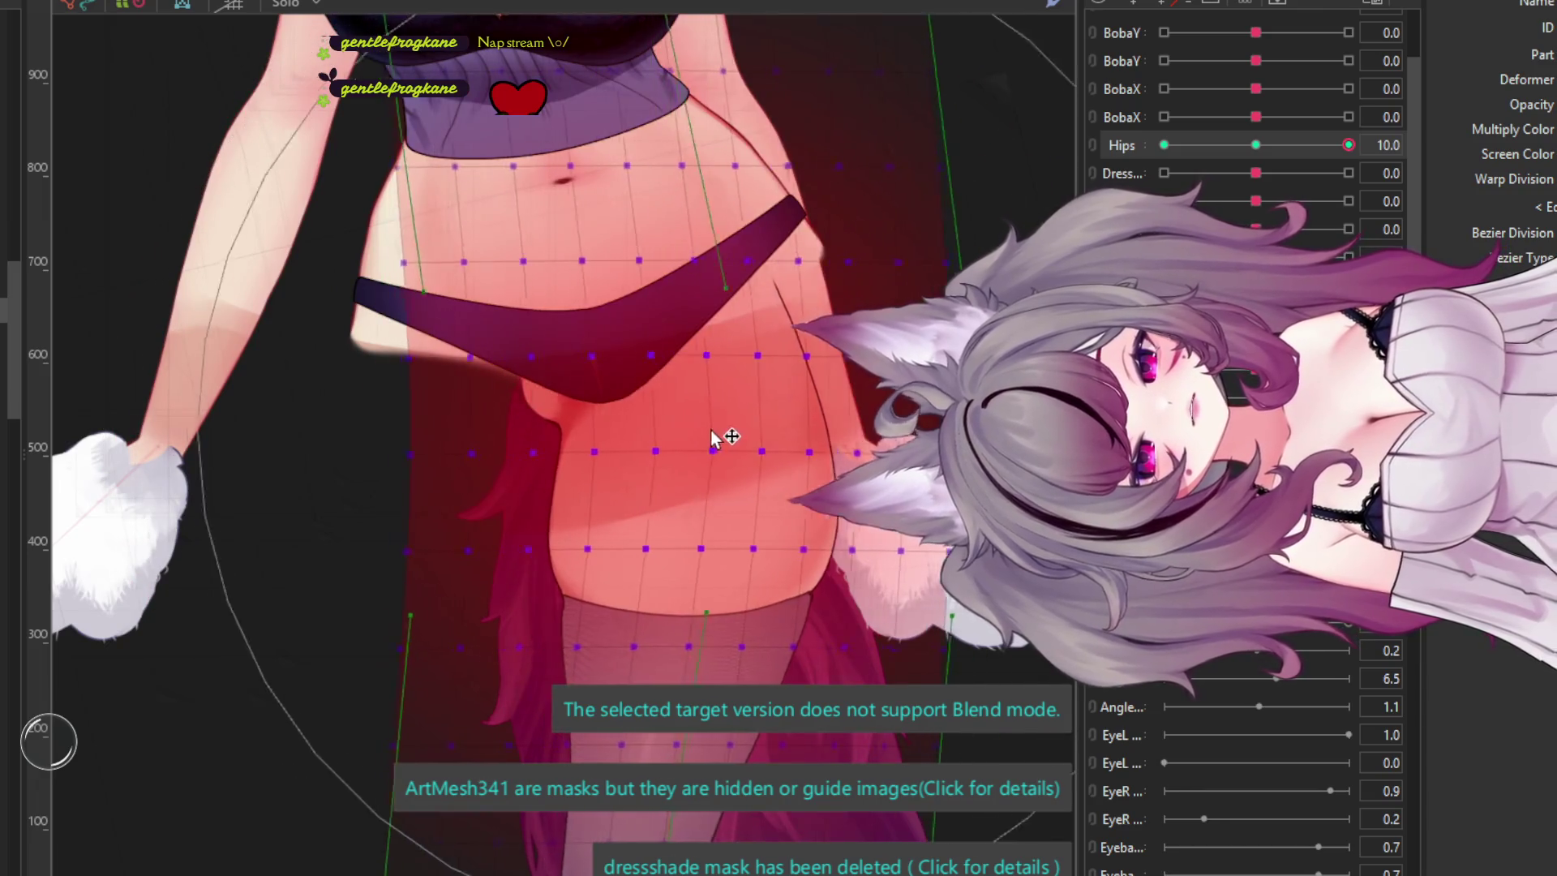
left_click(683, 124)
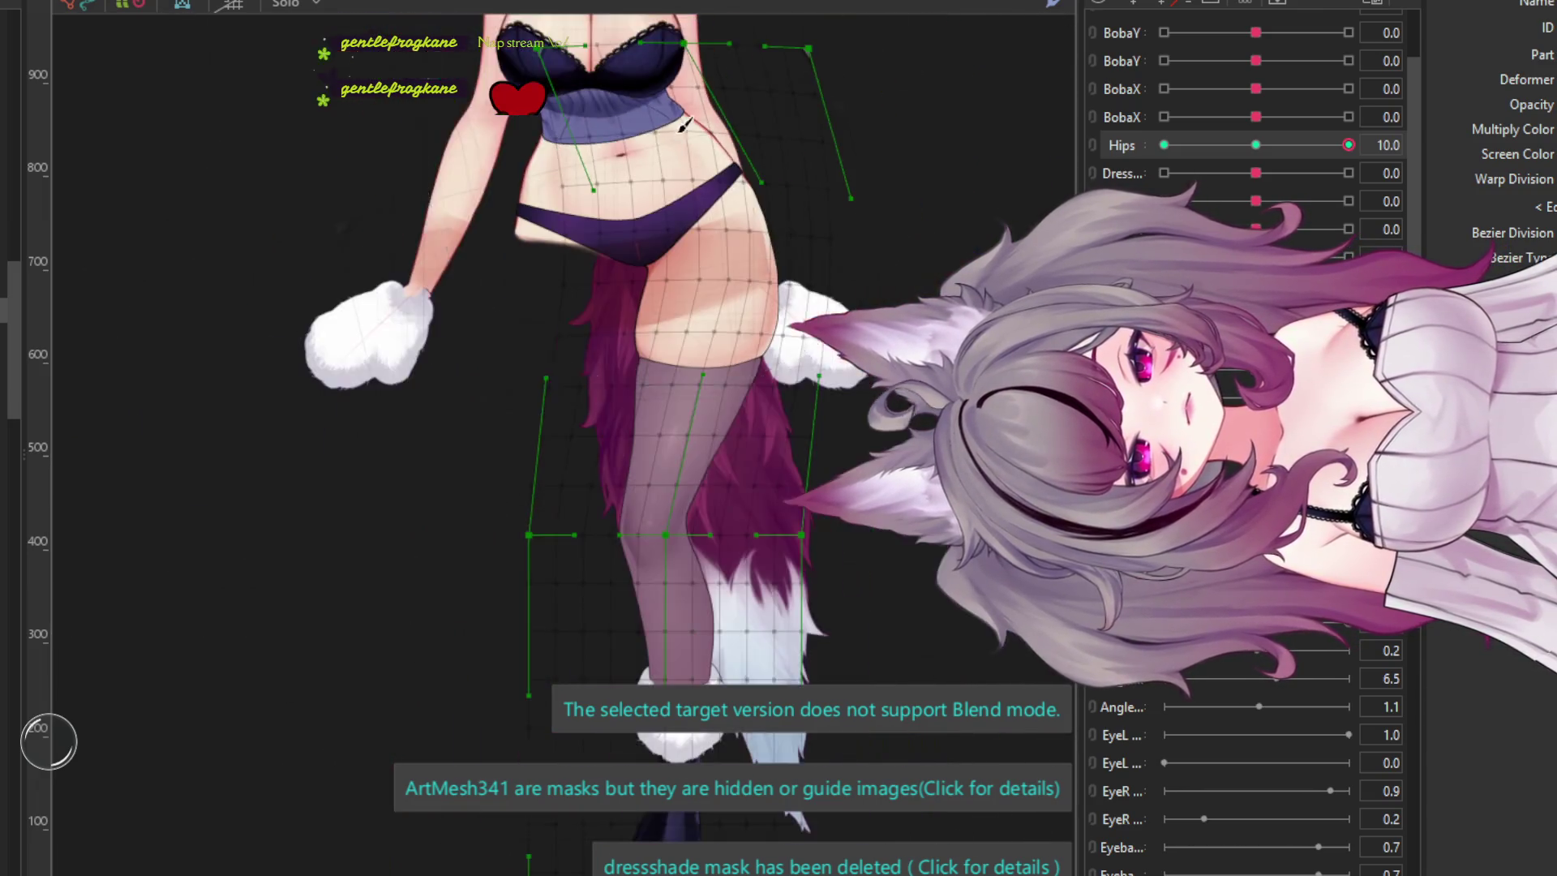
scroll(653, 424, "up", 3)
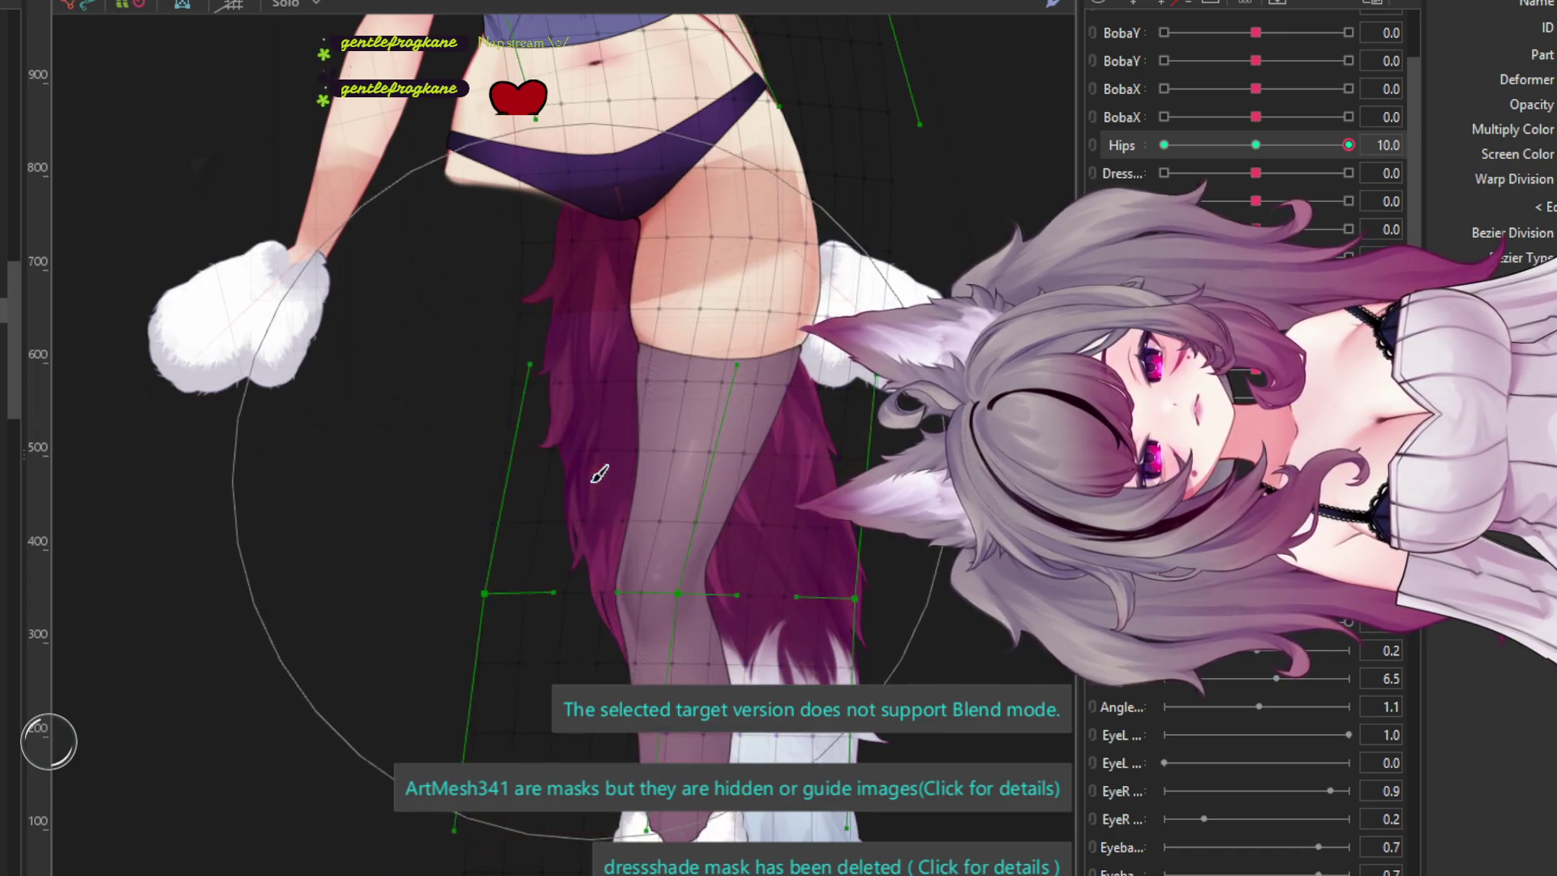
scroll(600, 474, "down", 4)
scroll(567, 503, "up", 5)
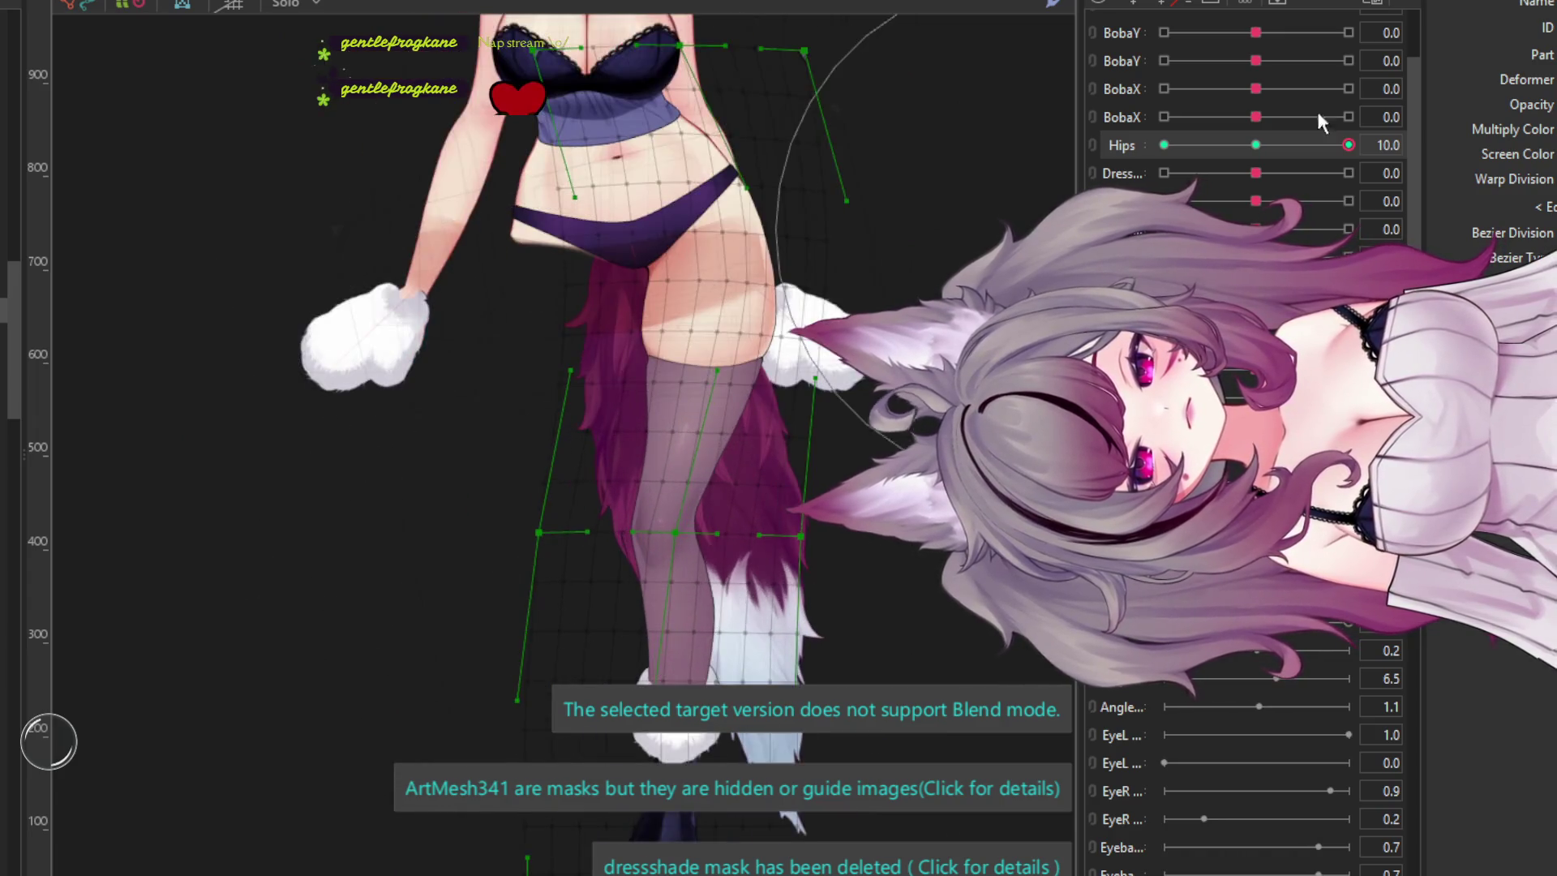
- Set Dress to -0.5 and brush-bend the leg mesh to follow the hips
left_click_drag(1255, 173, 1212, 173)
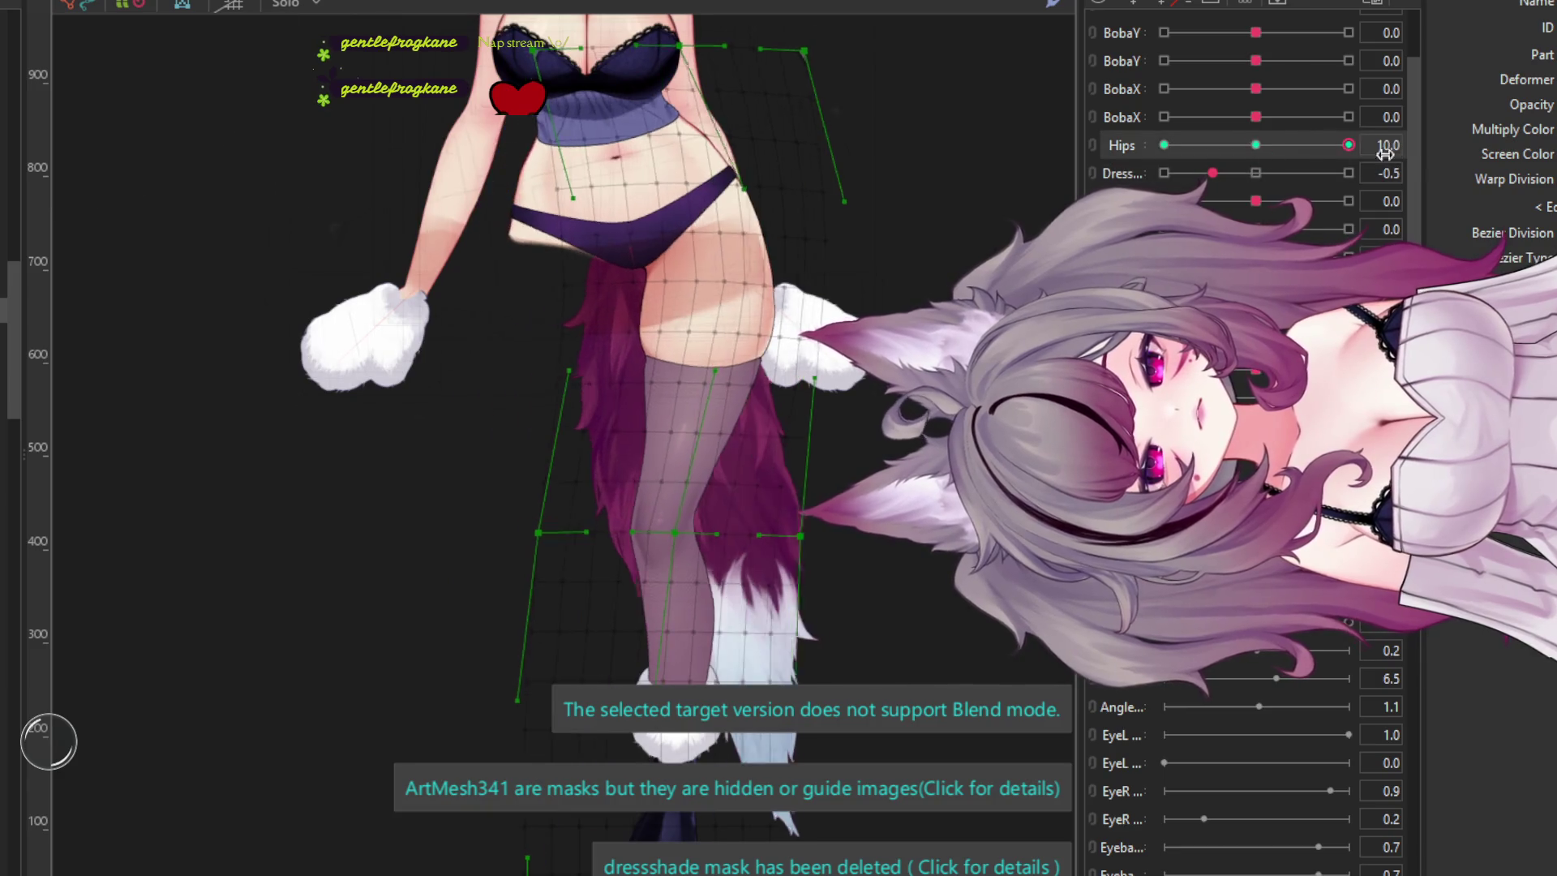
scroll(600, 454, "up", 2)
scroll(592, 454, "down", 4)
scroll(591, 454, "up", 2)
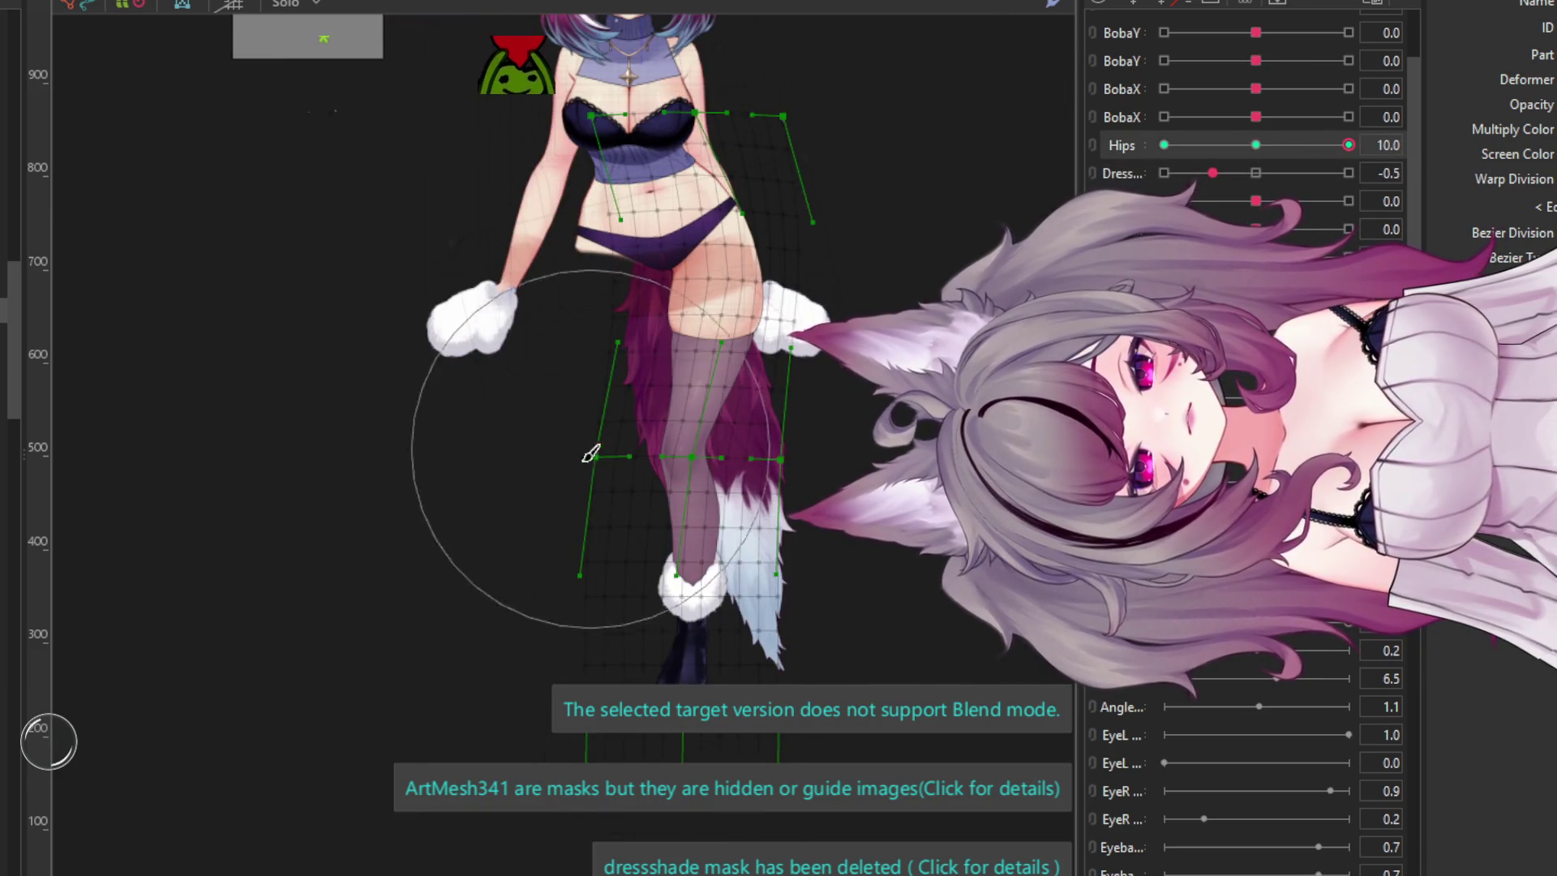
key("v")
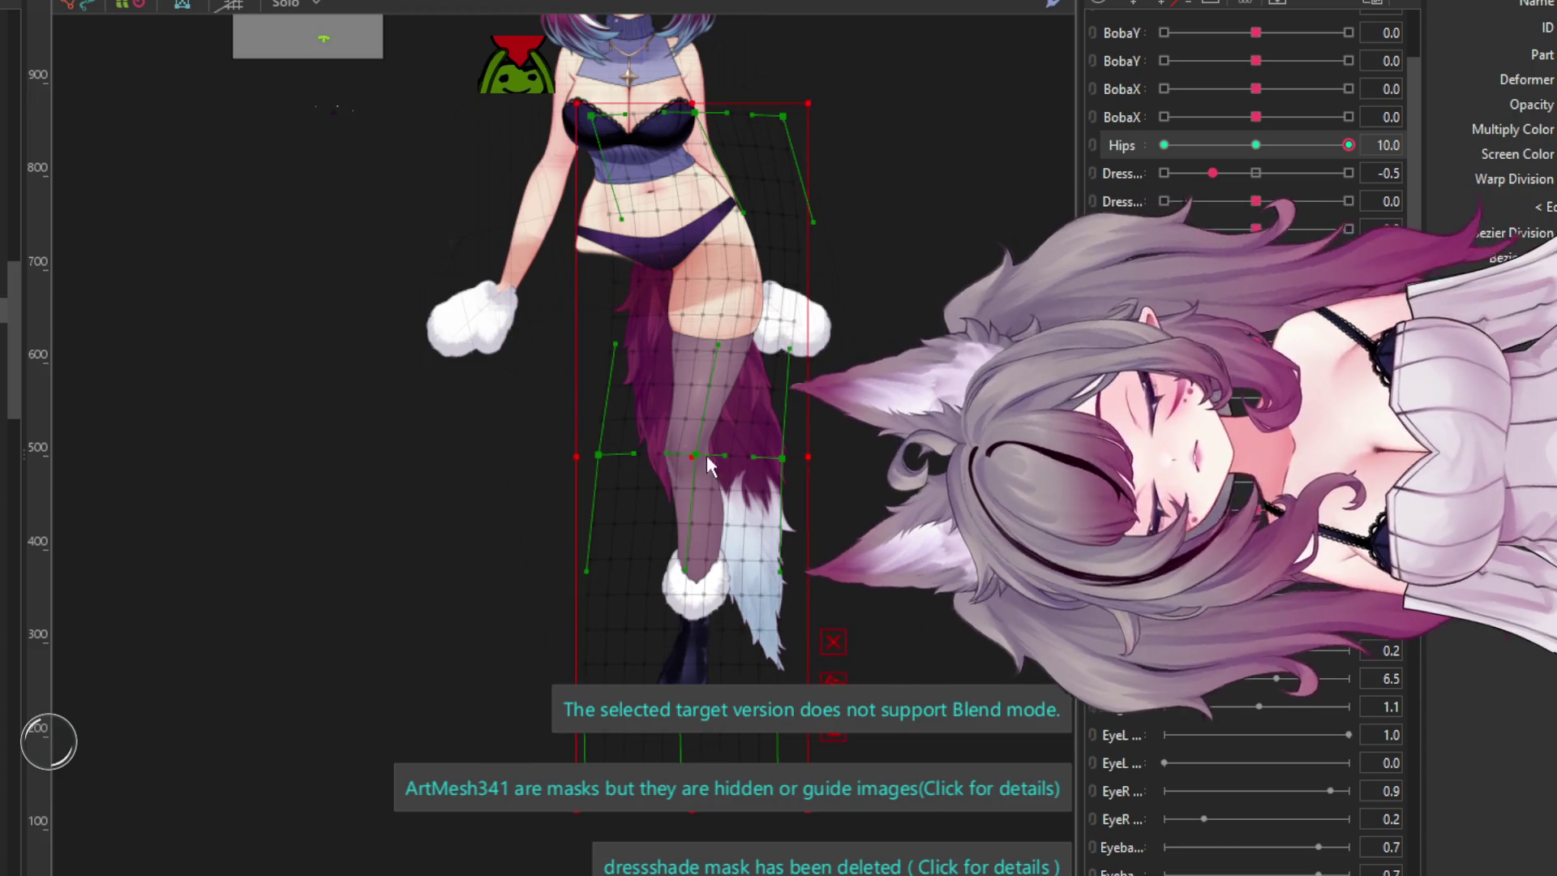
key("b")
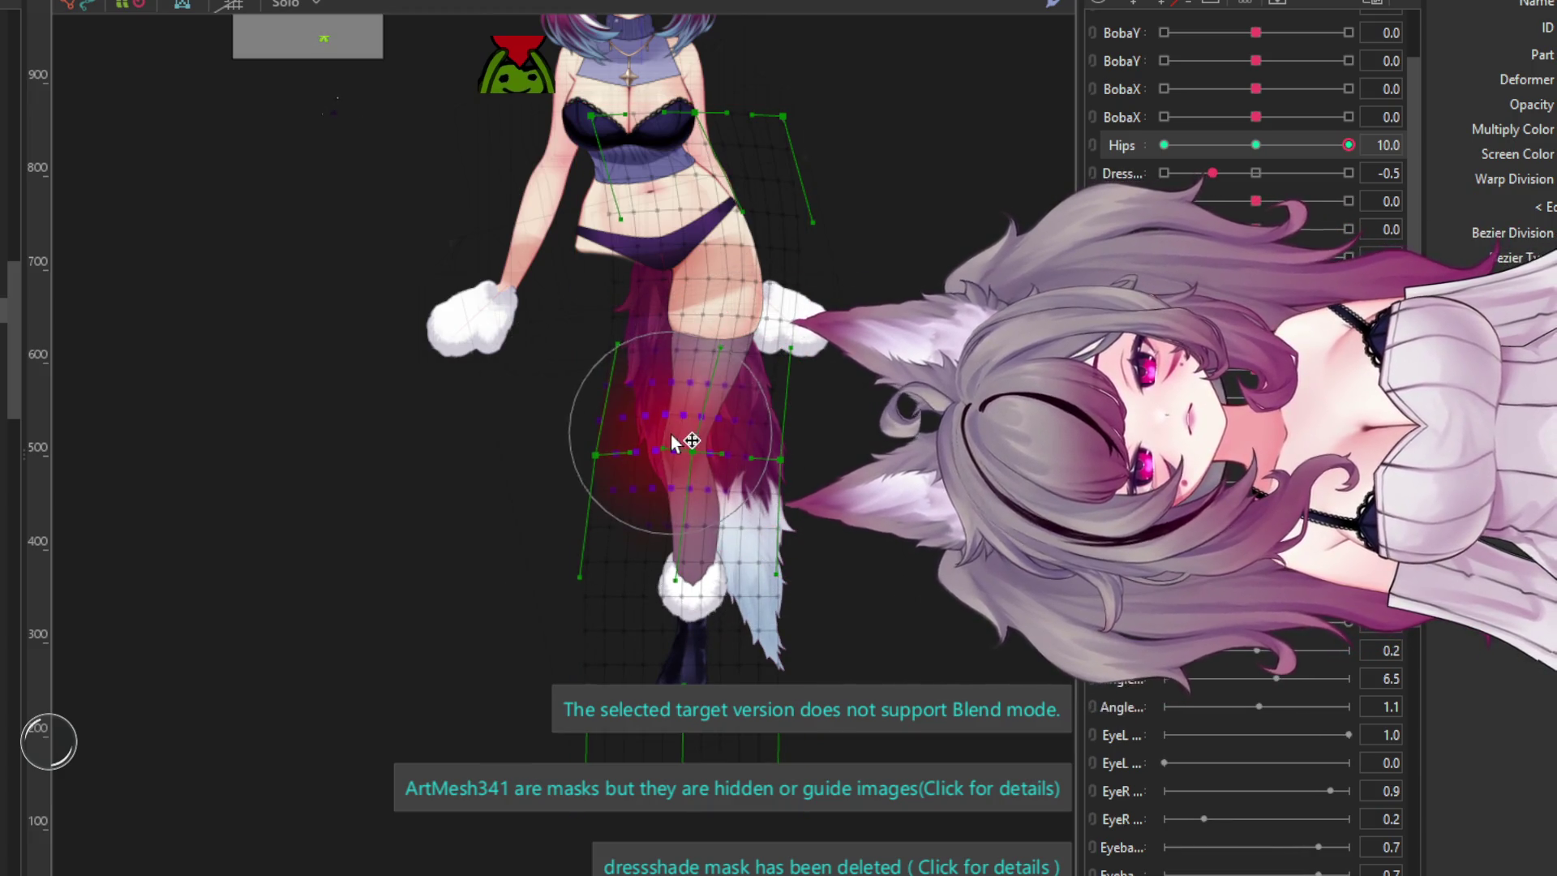
mouse_move(673, 442)
left_mouse_down()
mouse_move(681, 397)
mouse_move(649, 454)
mouse_move(673, 470)
mouse_move(729, 460)
mouse_move(695, 459)
left_mouse_up()
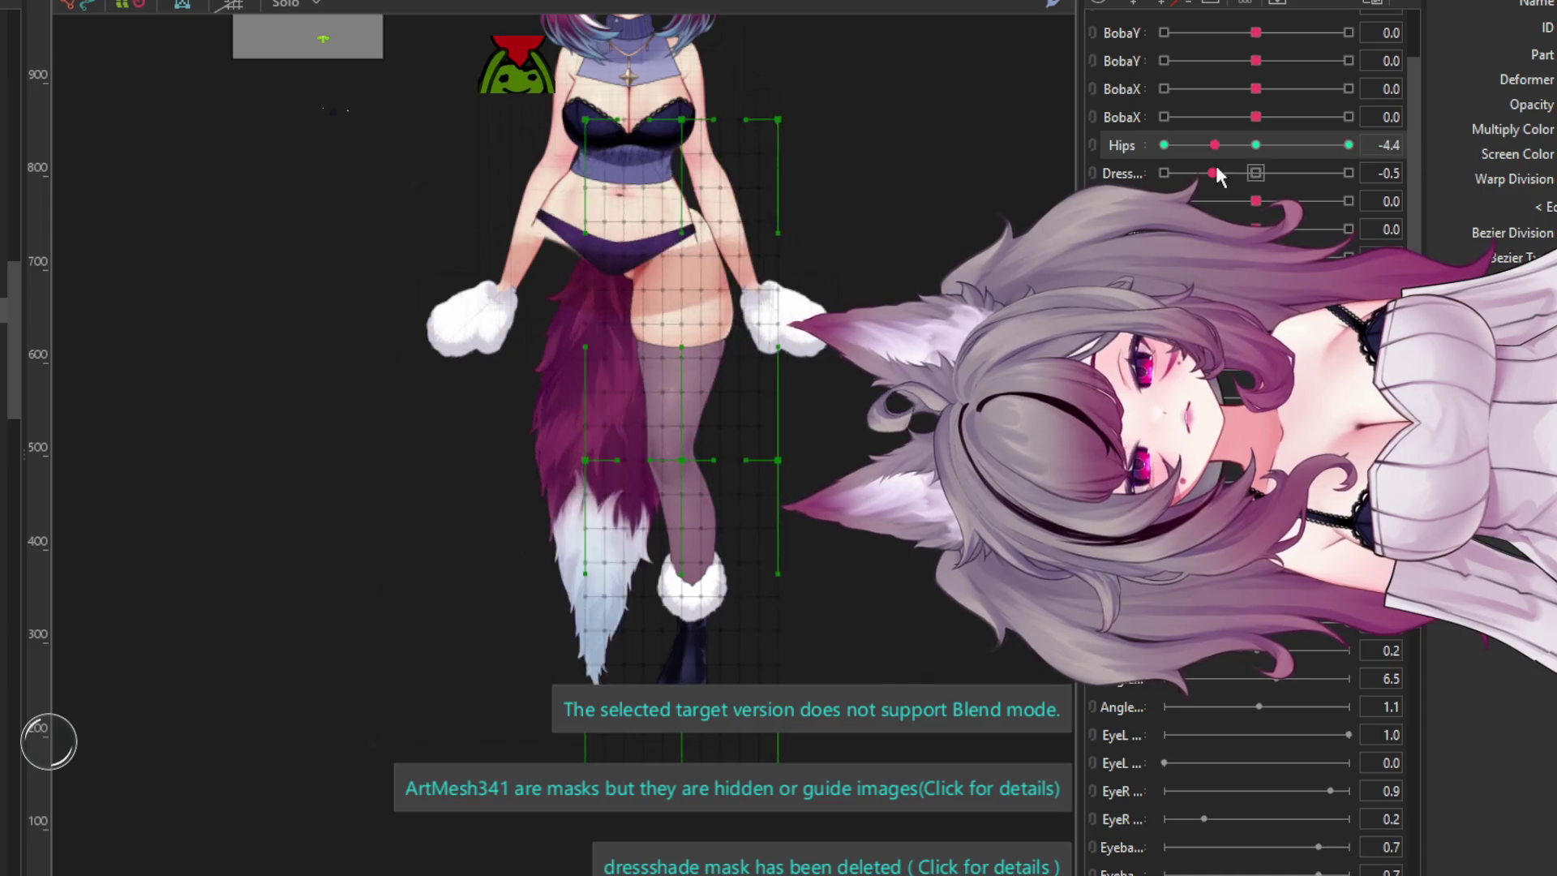
- At the Hips -10 key, push the hips warp deformer leftward
scroll(713, 202, "up", 2)
scroll(900, 170, "up", 2)
scroll(900, 172, "down", 3)
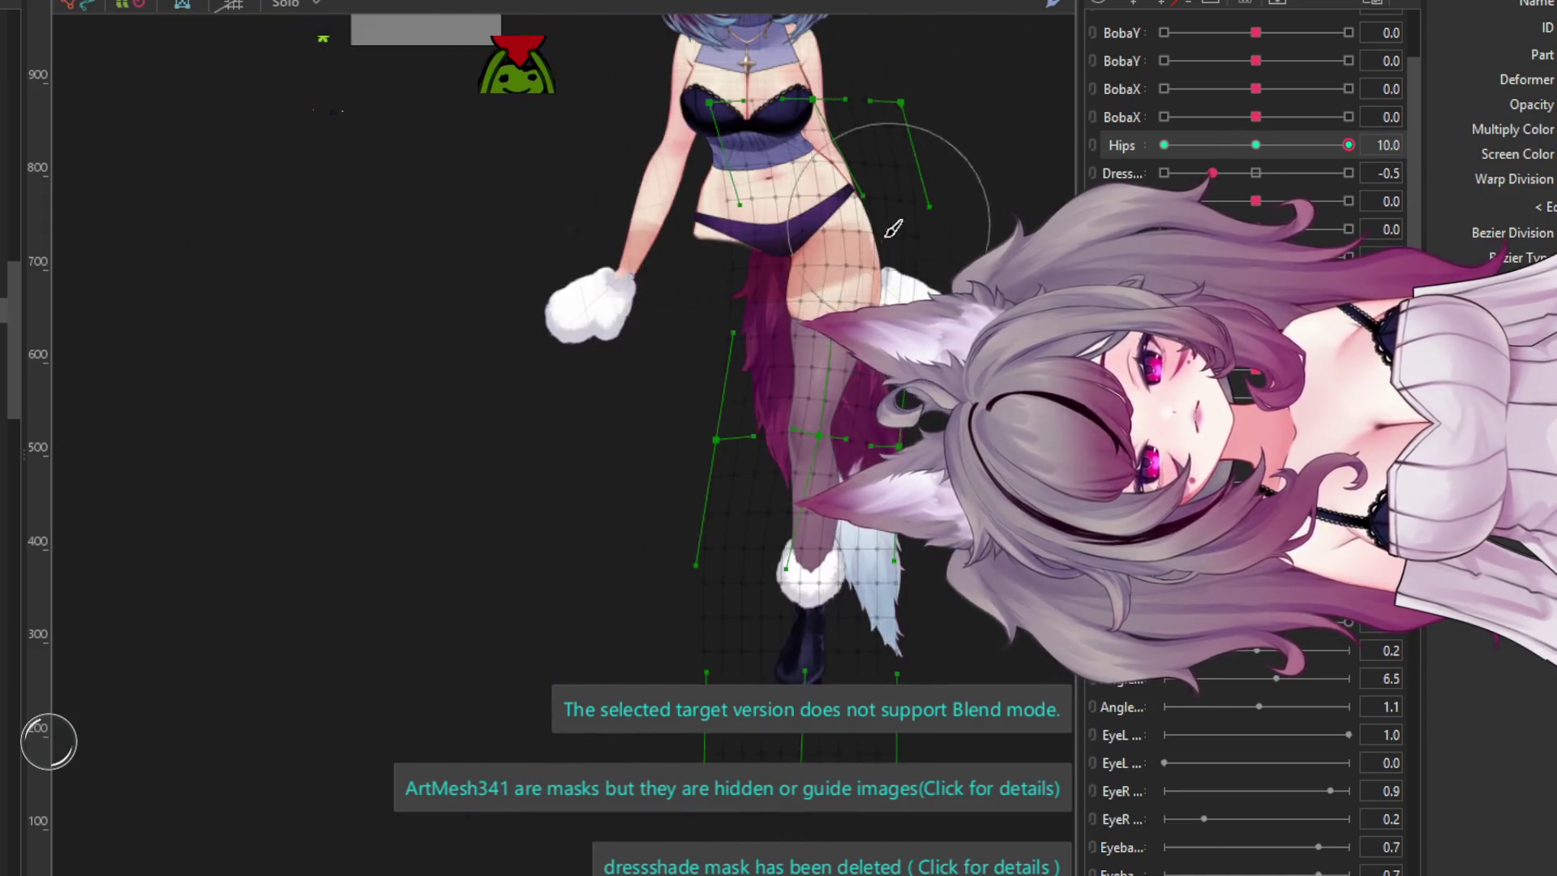
scroll(889, 226, "up", 2)
left_click(1164, 146)
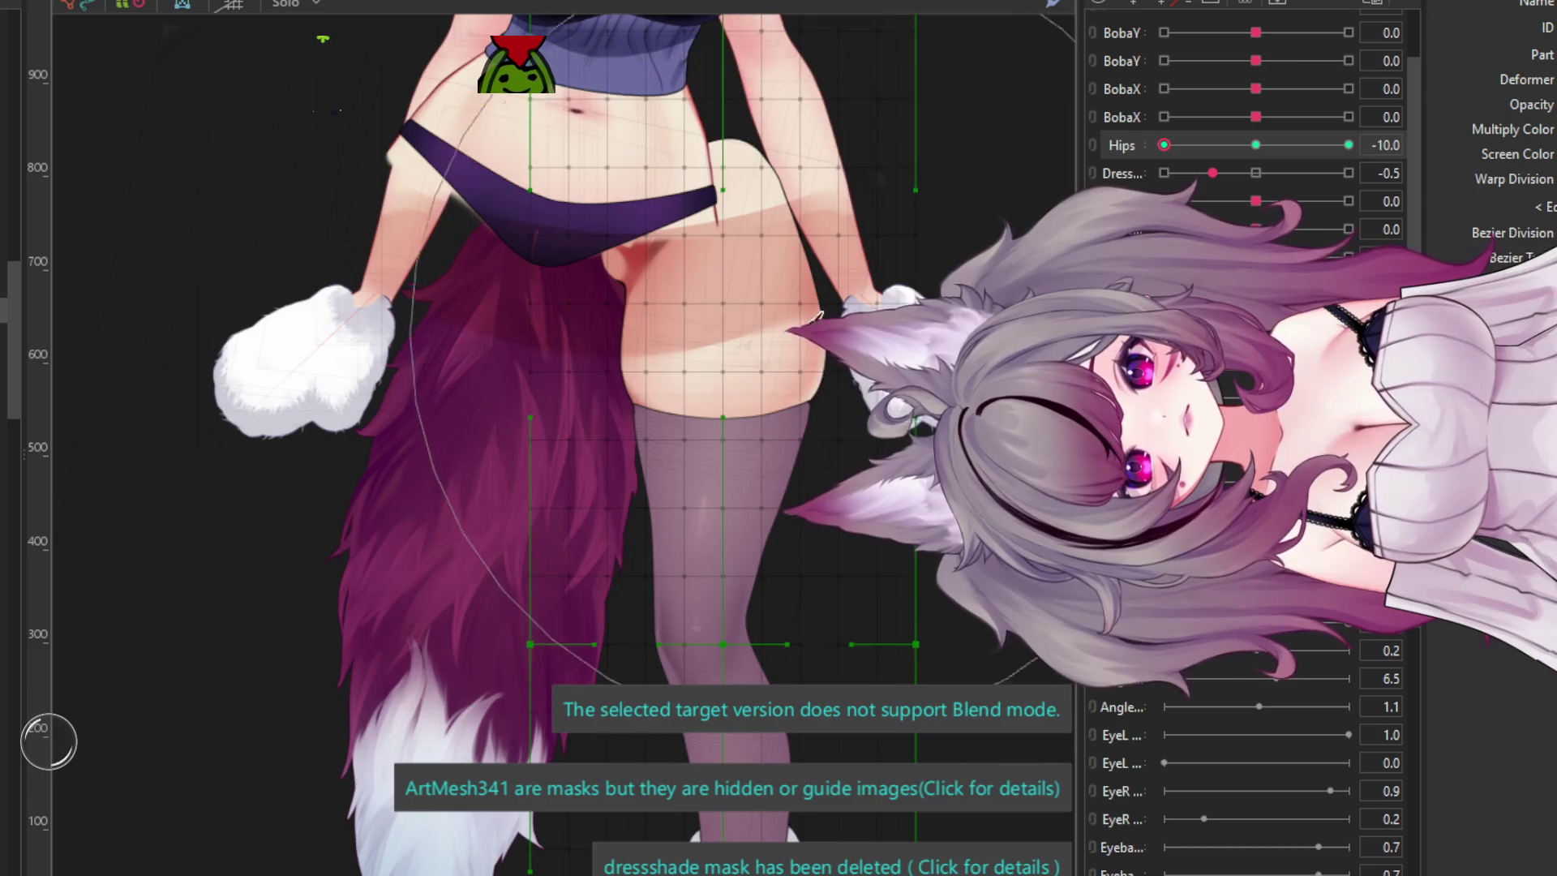
left_click(776, 324)
mouse_move(776, 324)
left_mouse_down()
mouse_move(567, 324)
mouse_move(667, 294)
left_mouse_up()
left_click(666, 294)
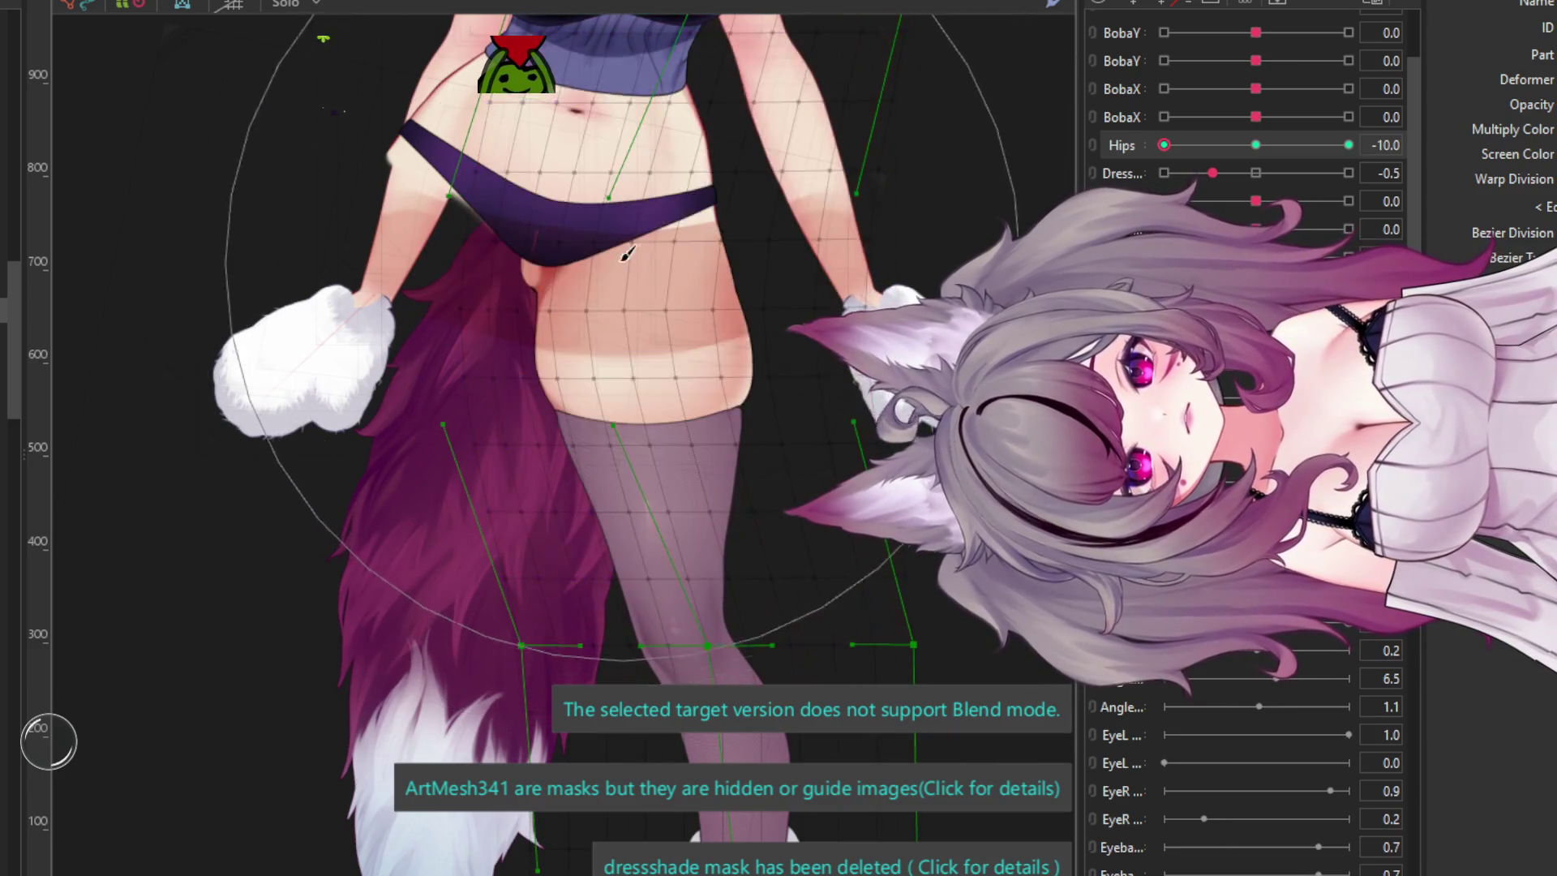
- Angle the right-leg deformer to match the hips and lower its upper-left point
scroll(651, 316, "down", 3)
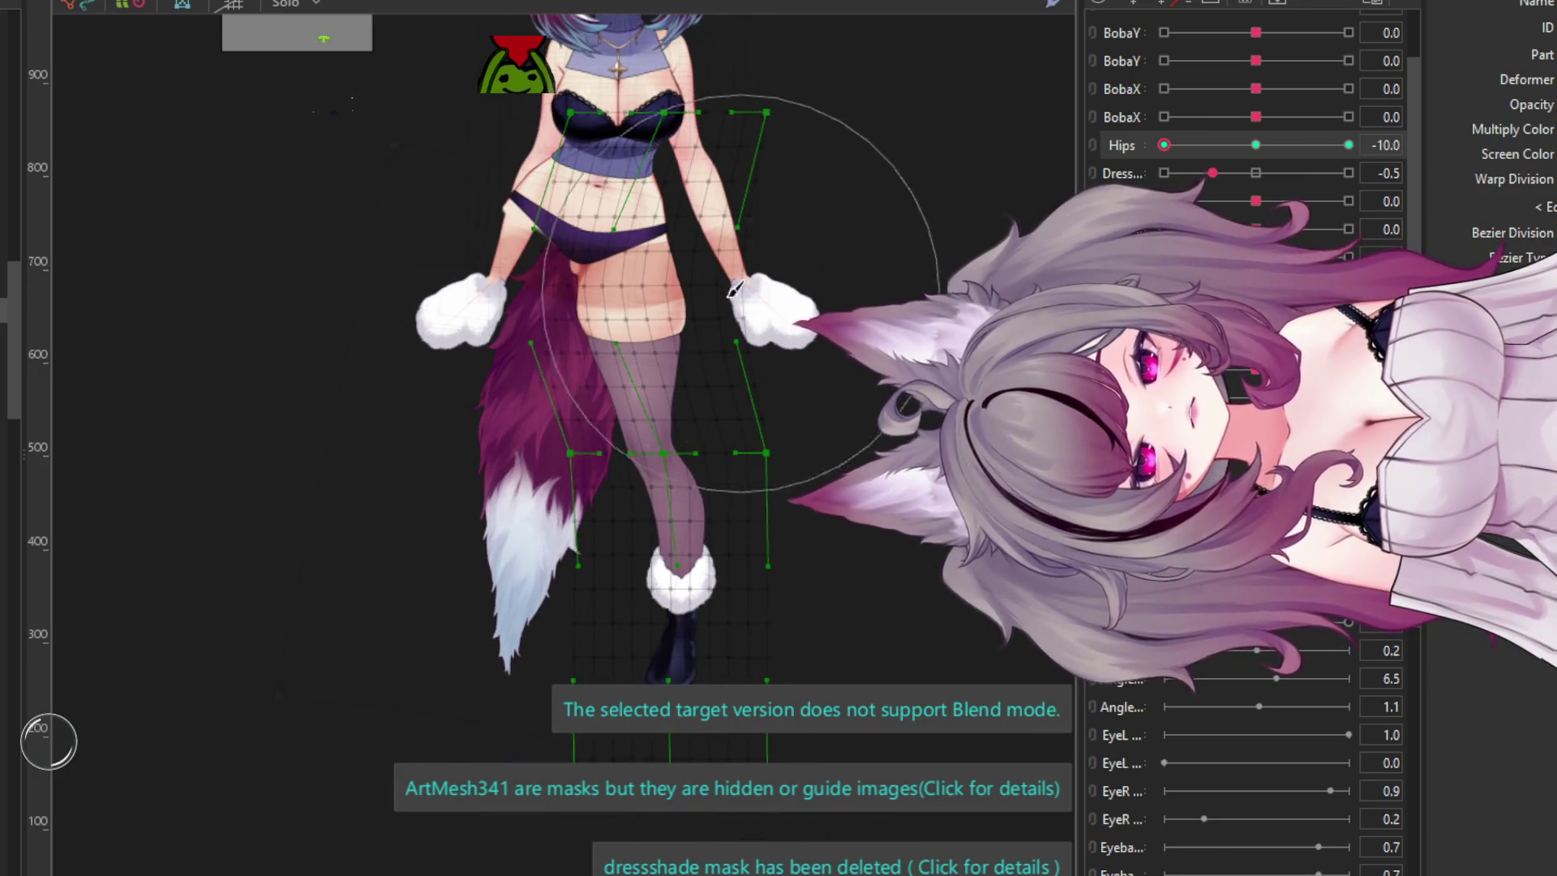
scroll(732, 299, "up", 3)
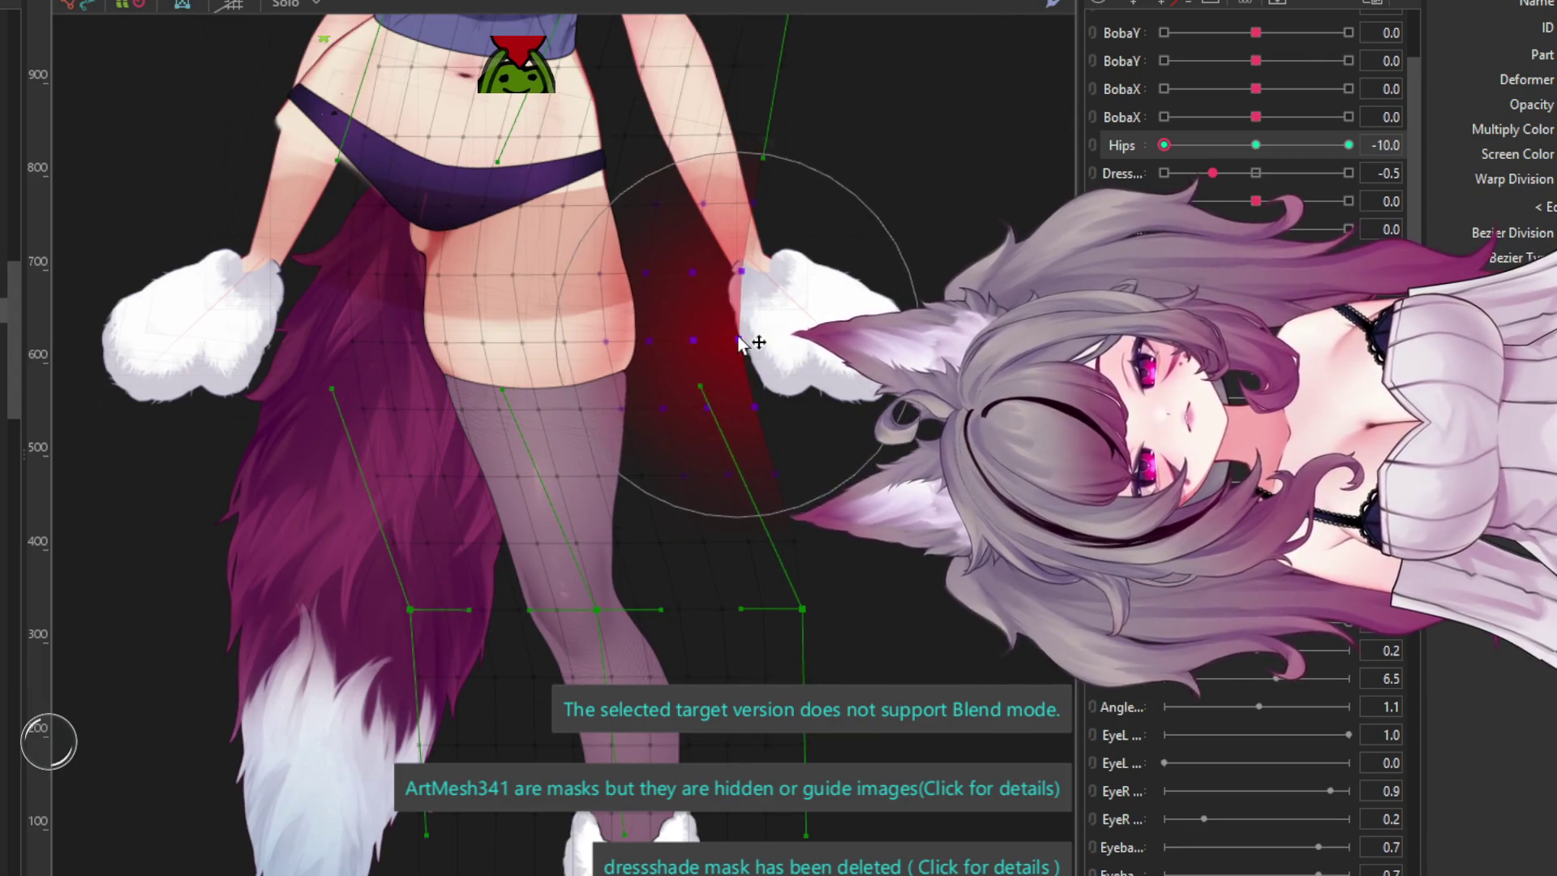
left_click_drag(747, 337, 697, 334)
left_click_drag(393, 257, 321, 203)
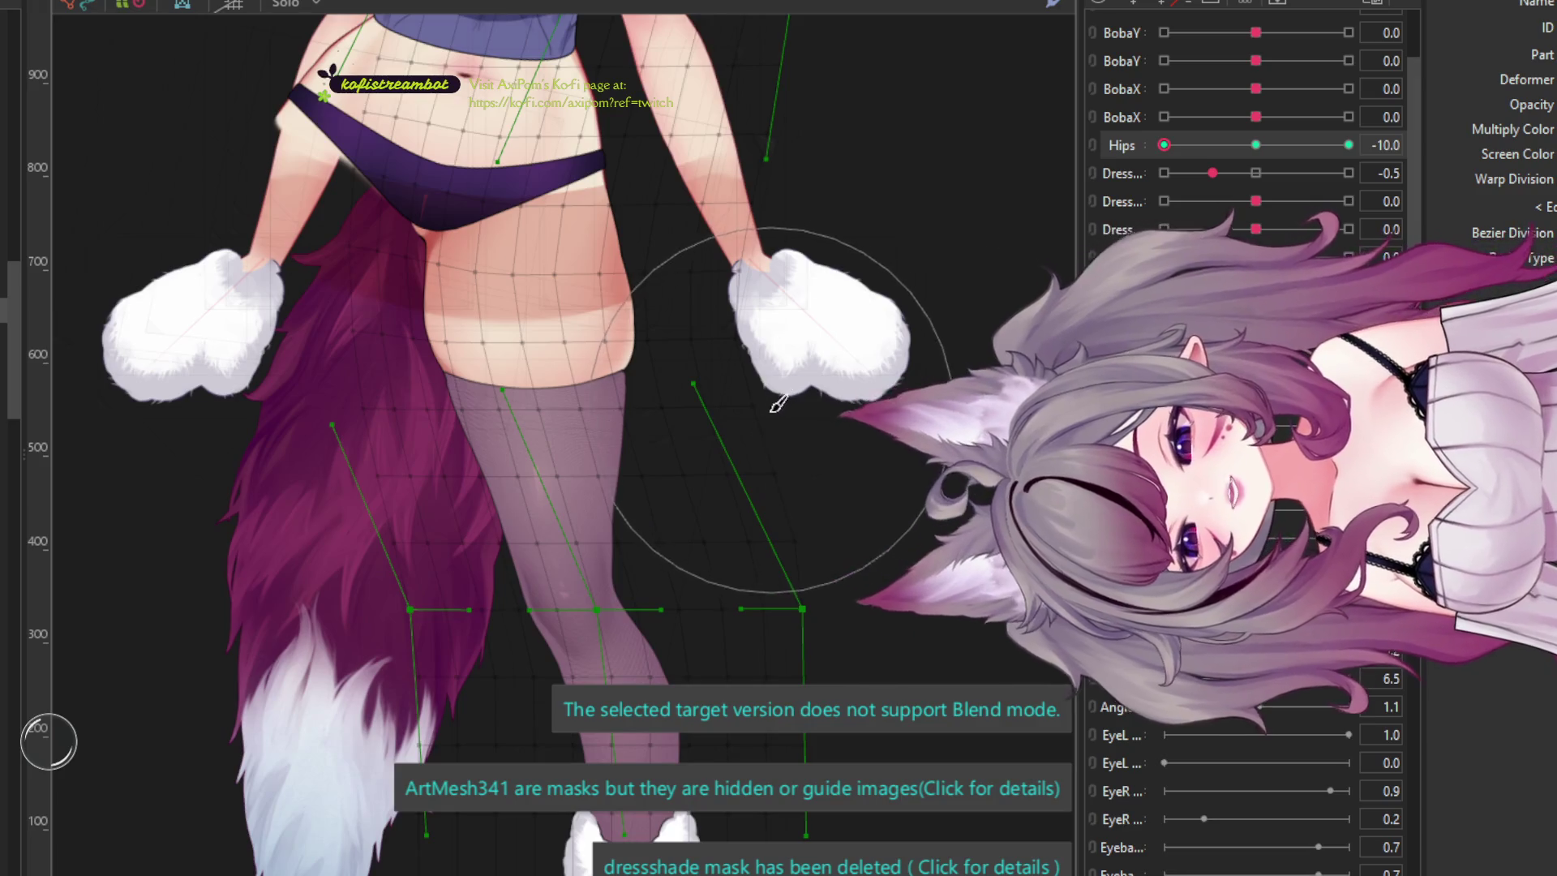
scroll(777, 403, "down", 3)
scroll(693, 354, "up", 3)
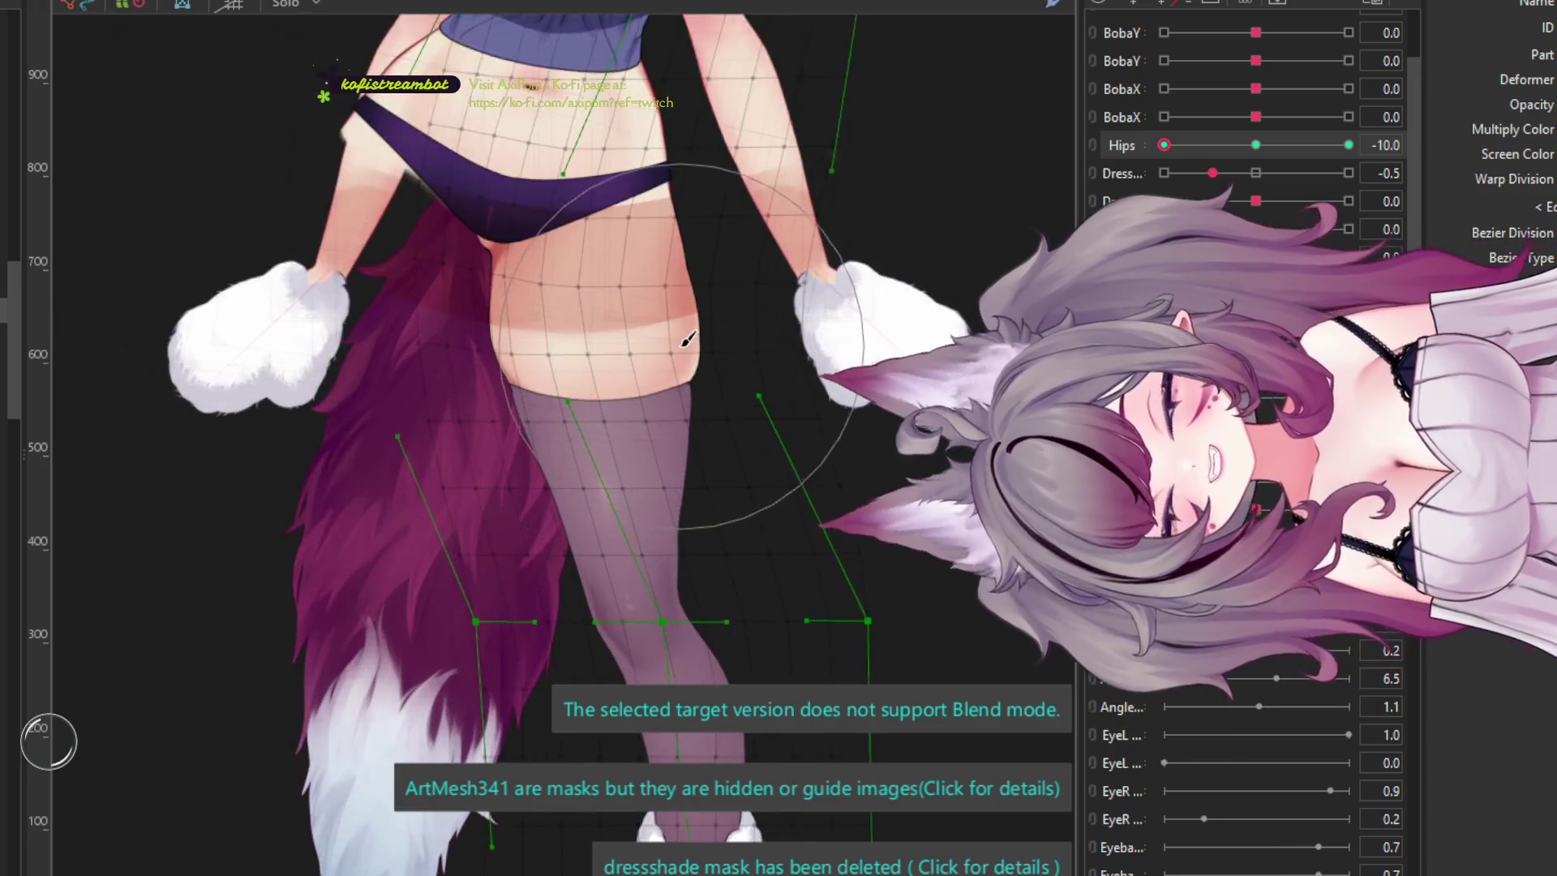
scroll(705, 318, "up", 2)
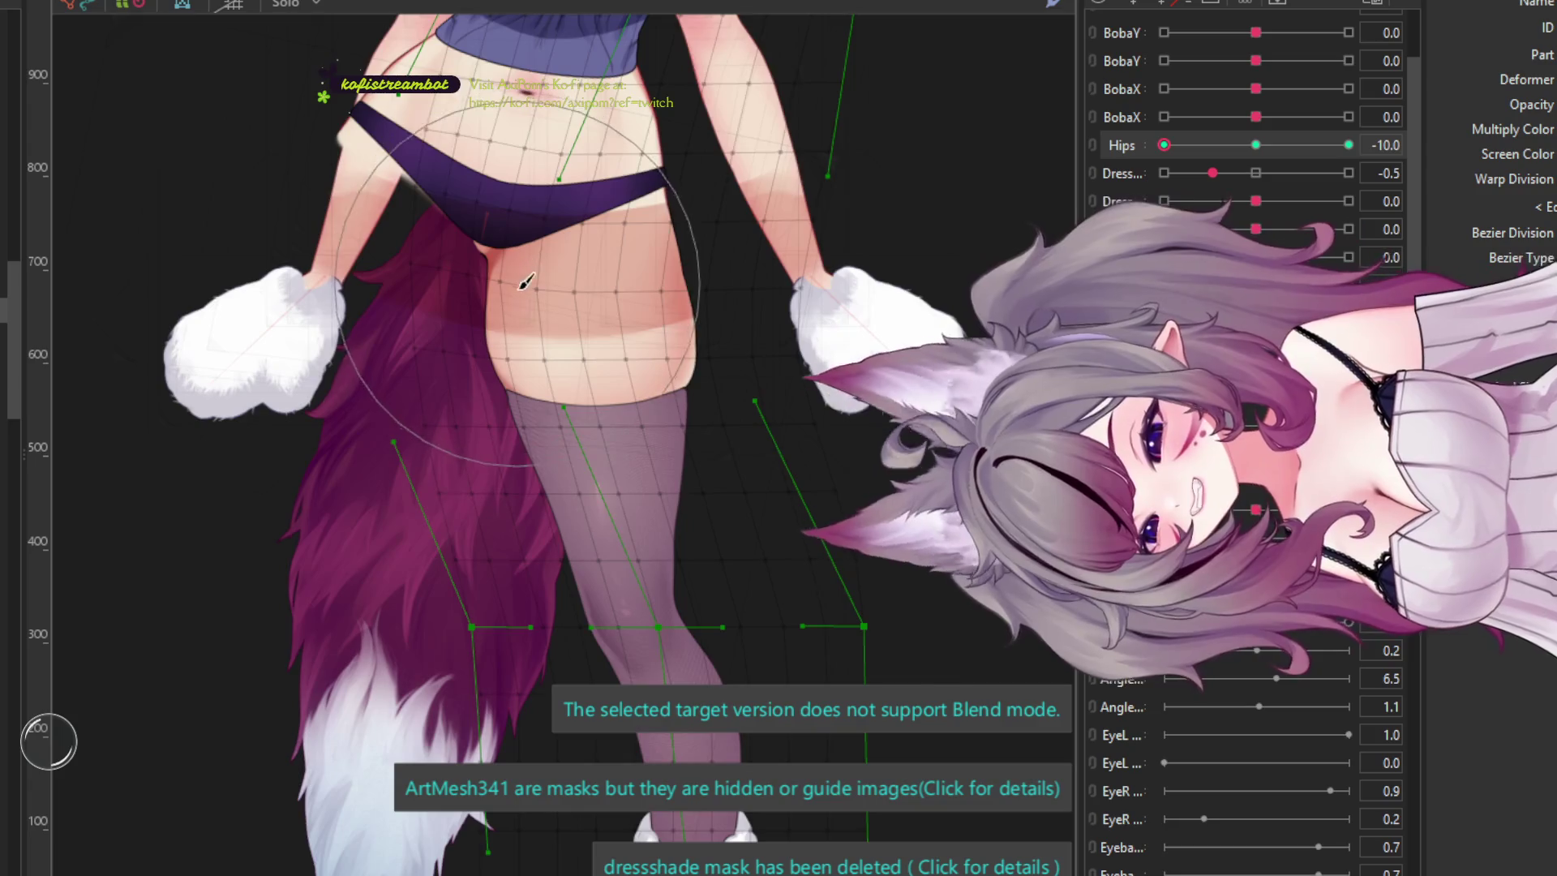
scroll(526, 281, "down", 2)
scroll(661, 229, "up", 4)
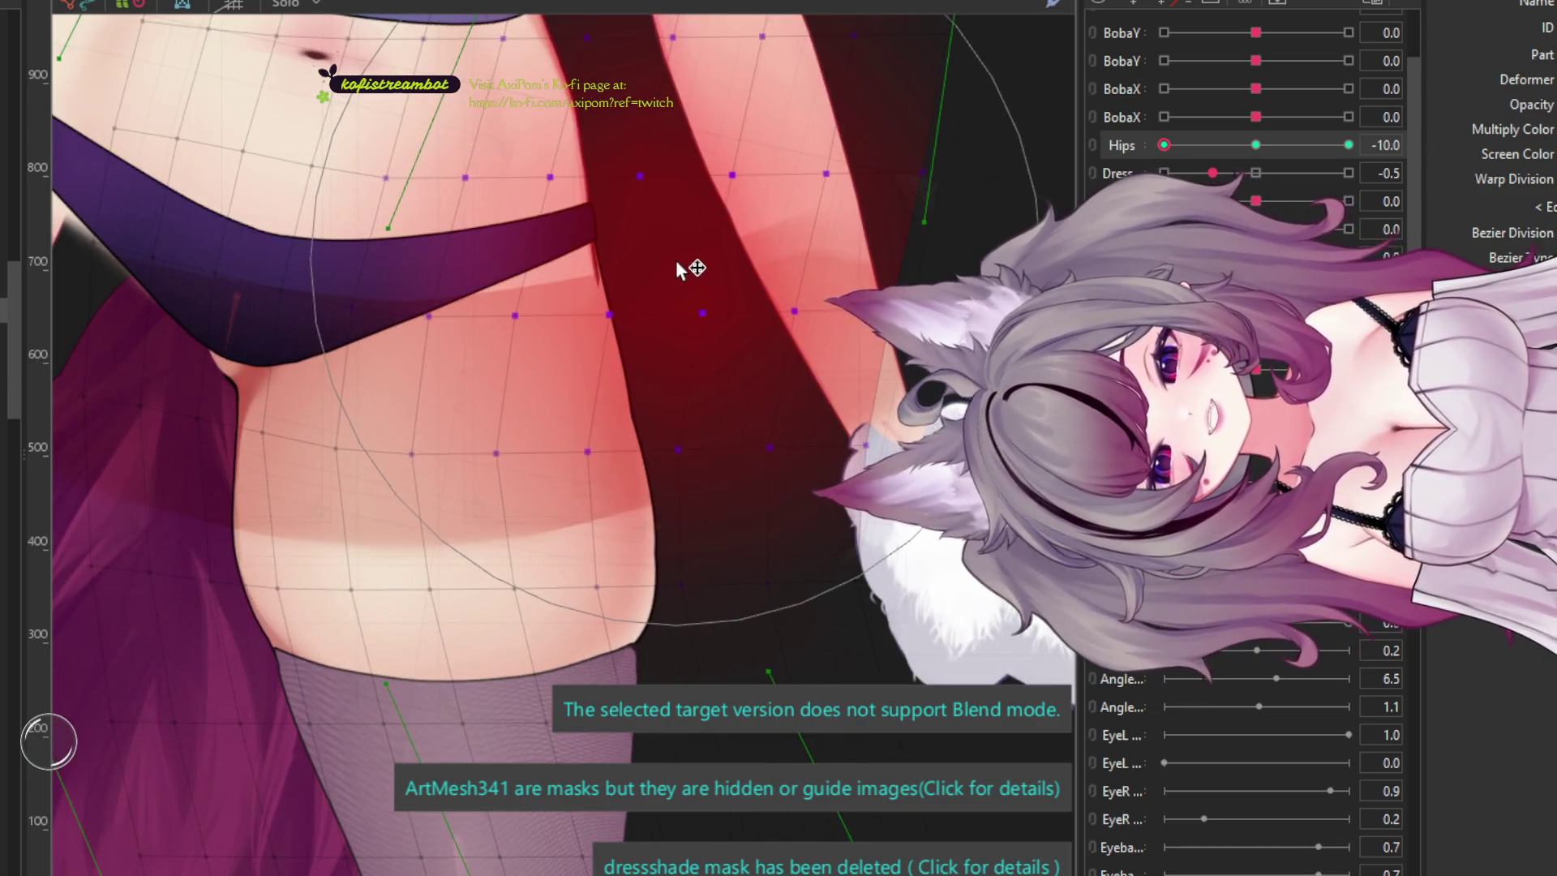
scroll(555, 472, "down", 2)
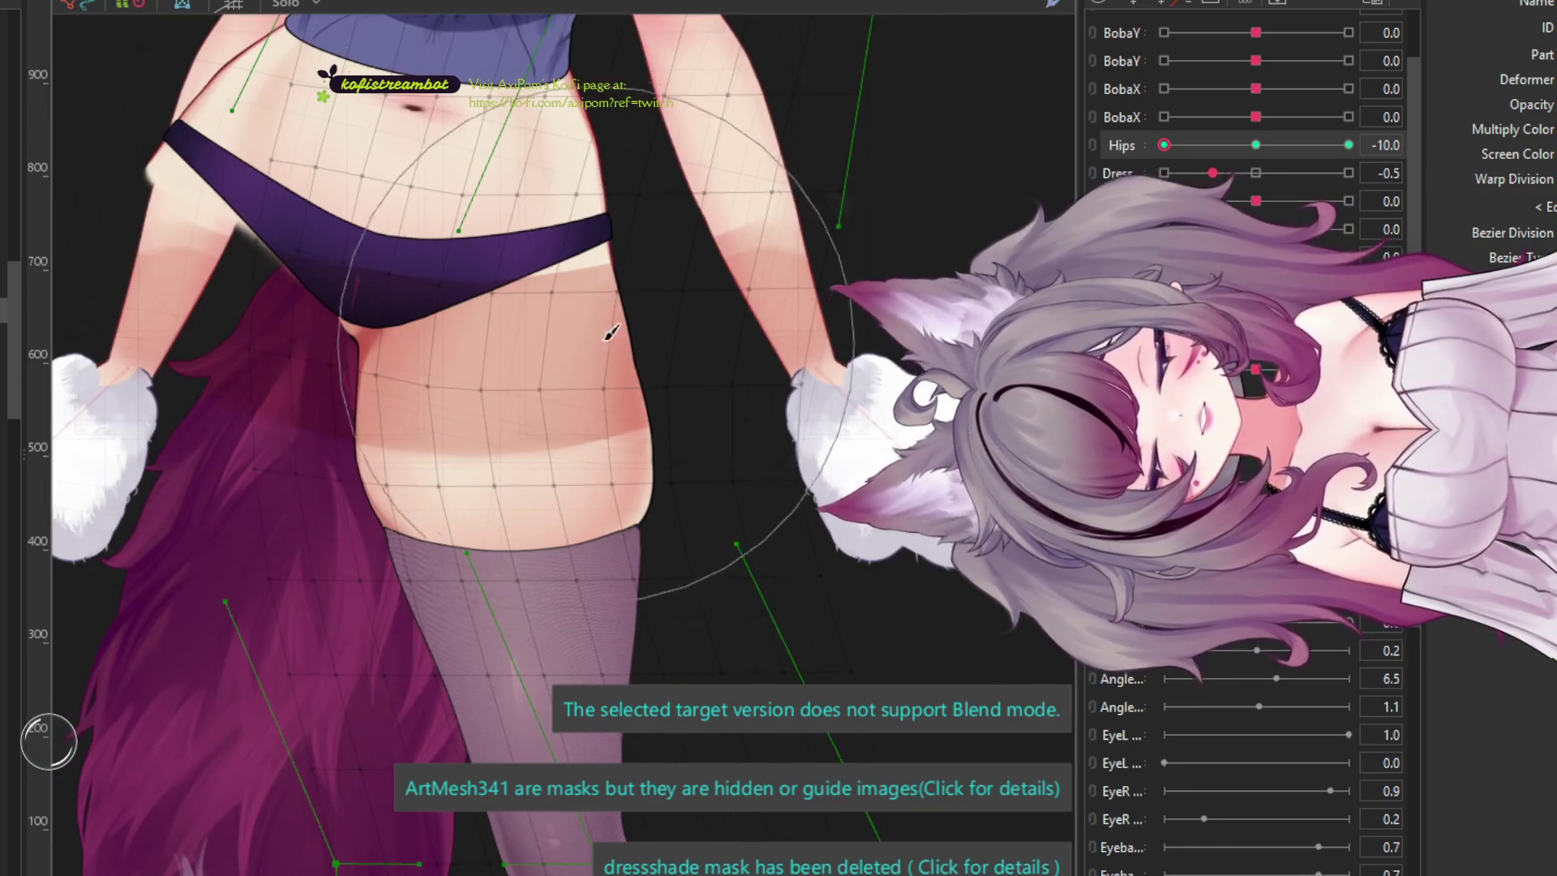
scroll(584, 405, "down", 2)
scroll(590, 487, "up", 1)
scroll(585, 543, "down", 1)
scroll(585, 554, "down", 2)
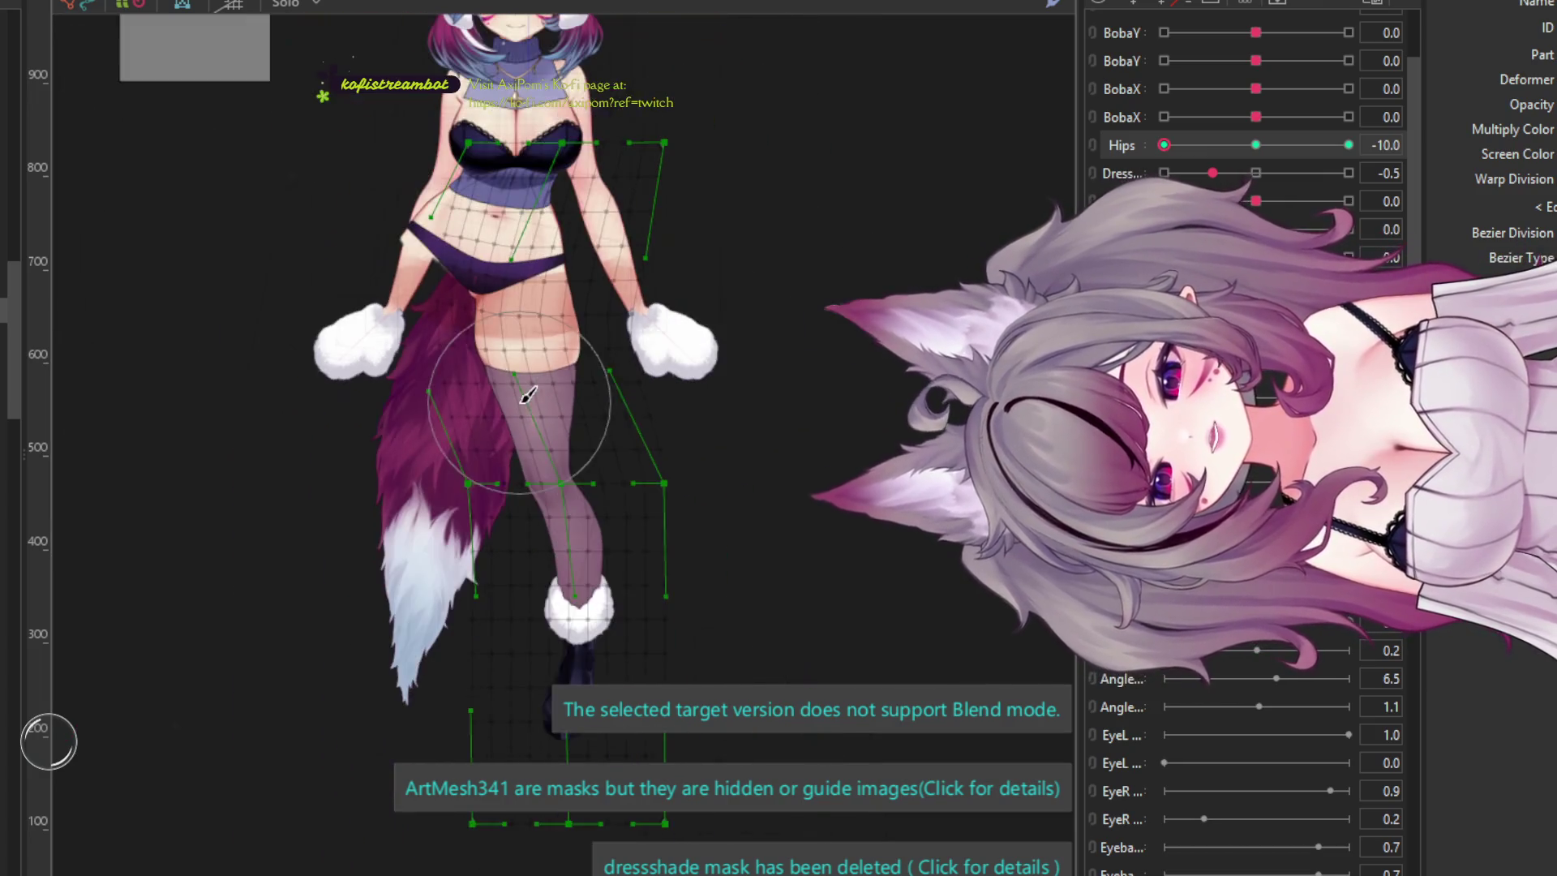
- Reshape the leg mesh near the knee, then scrub Hips to preview the sway
scroll(565, 511, "up", 2)
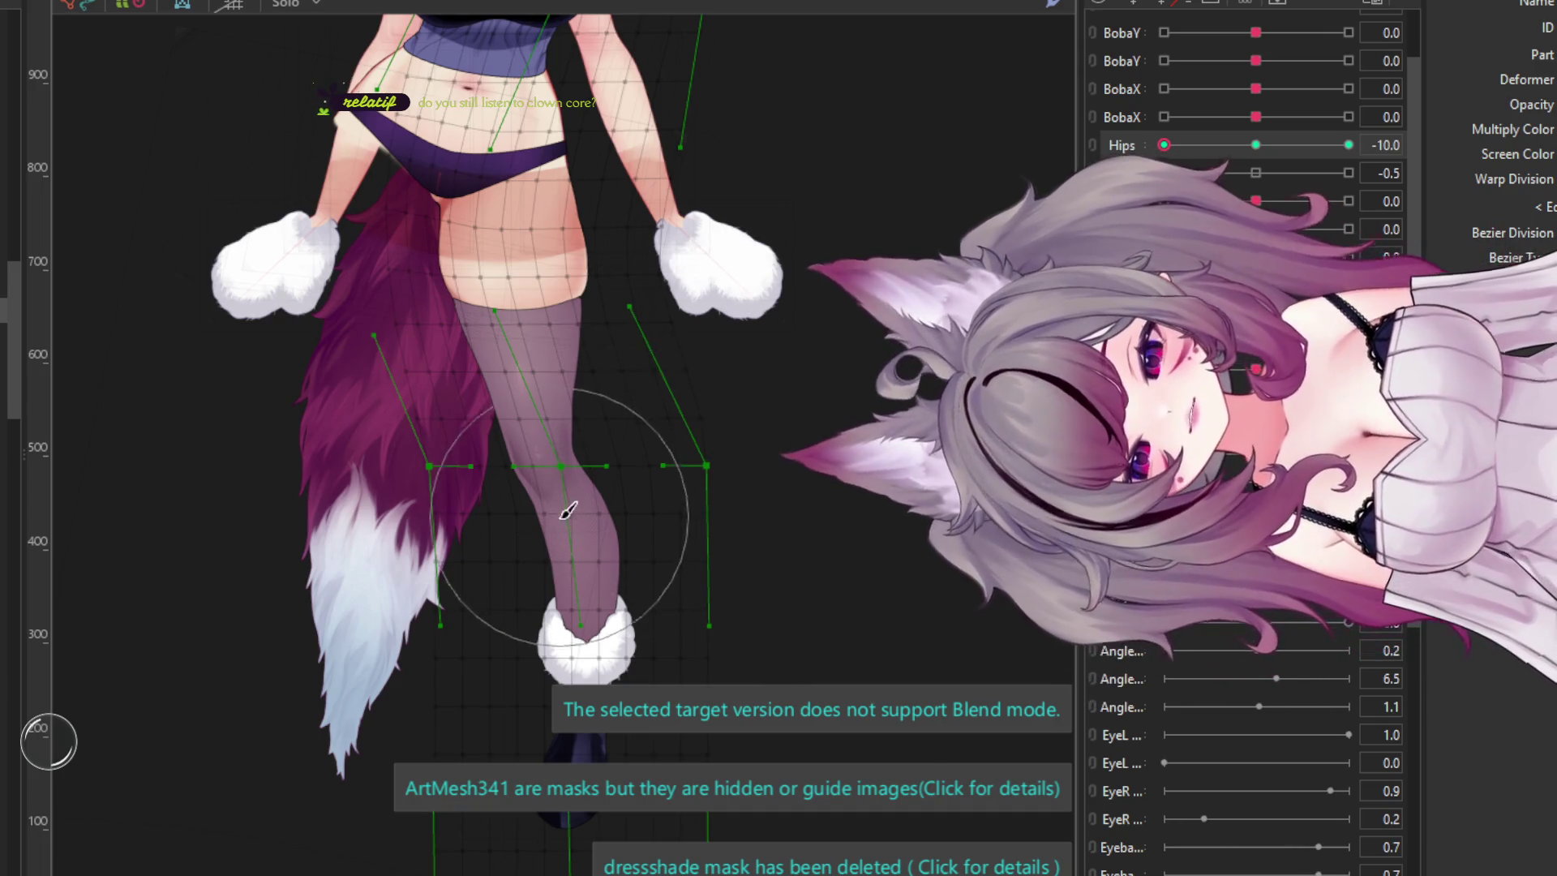
mouse_move(695, 521)
left_mouse_down()
mouse_move(632, 497)
mouse_move(595, 522)
mouse_move(656, 545)
mouse_move(503, 556)
mouse_move(487, 405)
mouse_move(341, 274)
left_mouse_up()
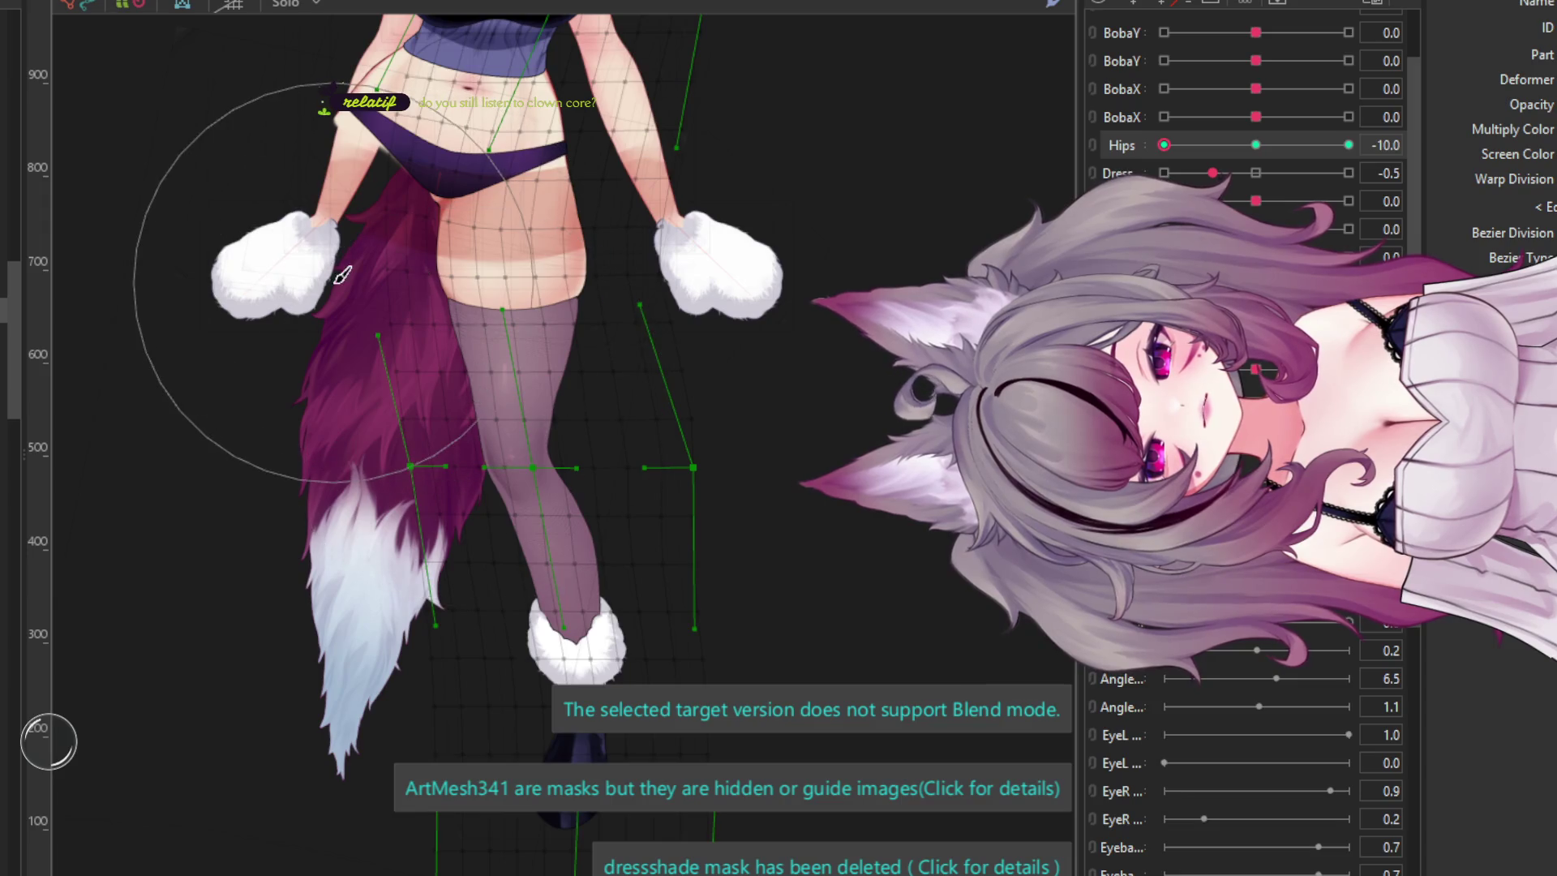
scroll(529, 273, "down", 2)
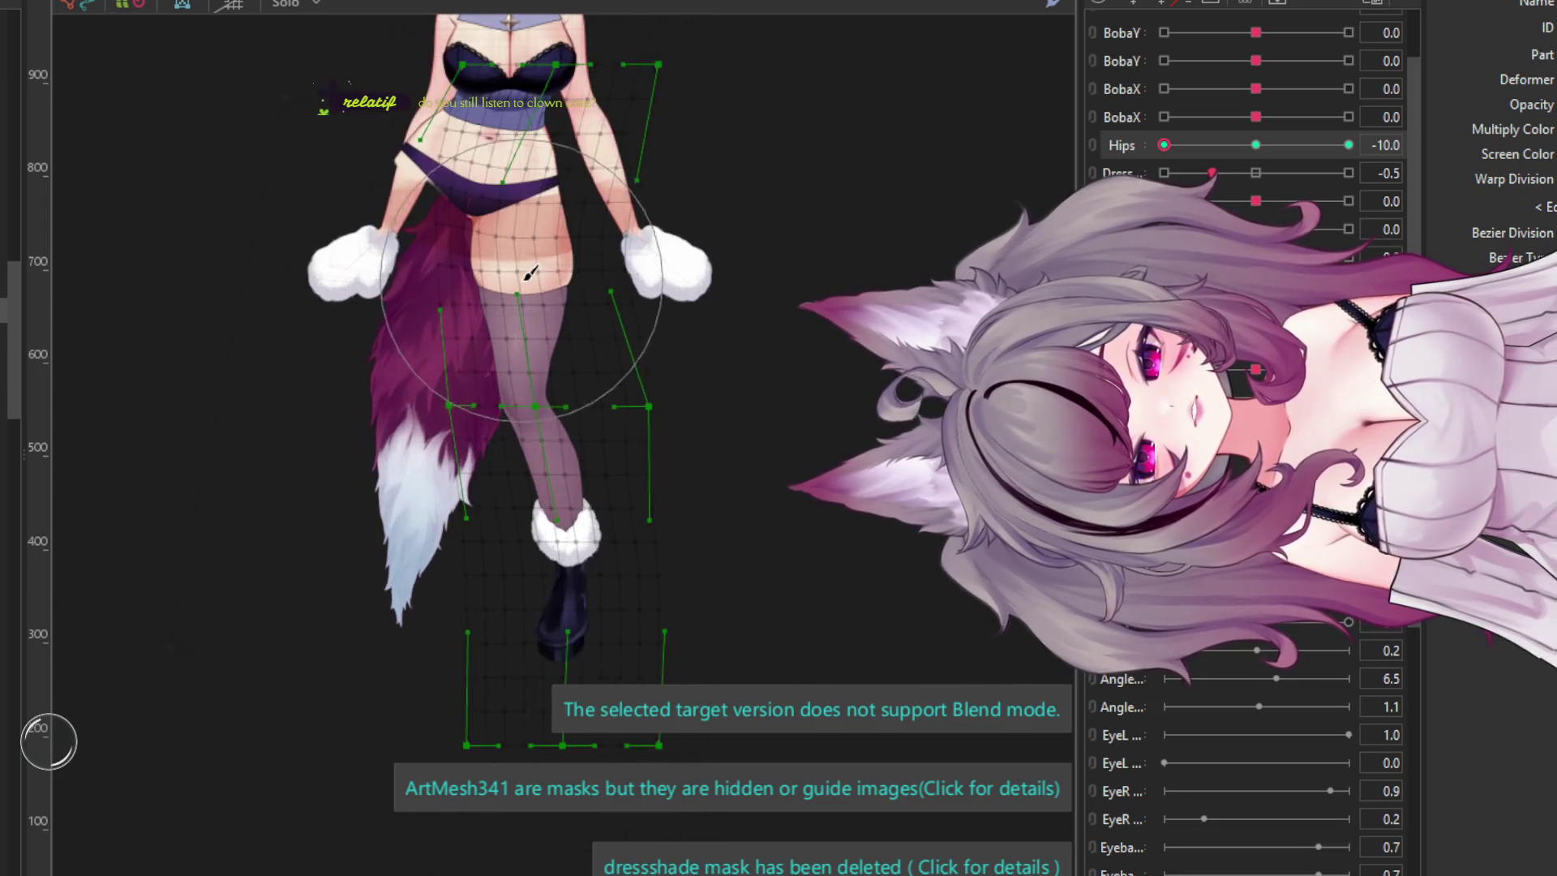
left_click_drag(1199, 145, 1295, 146)
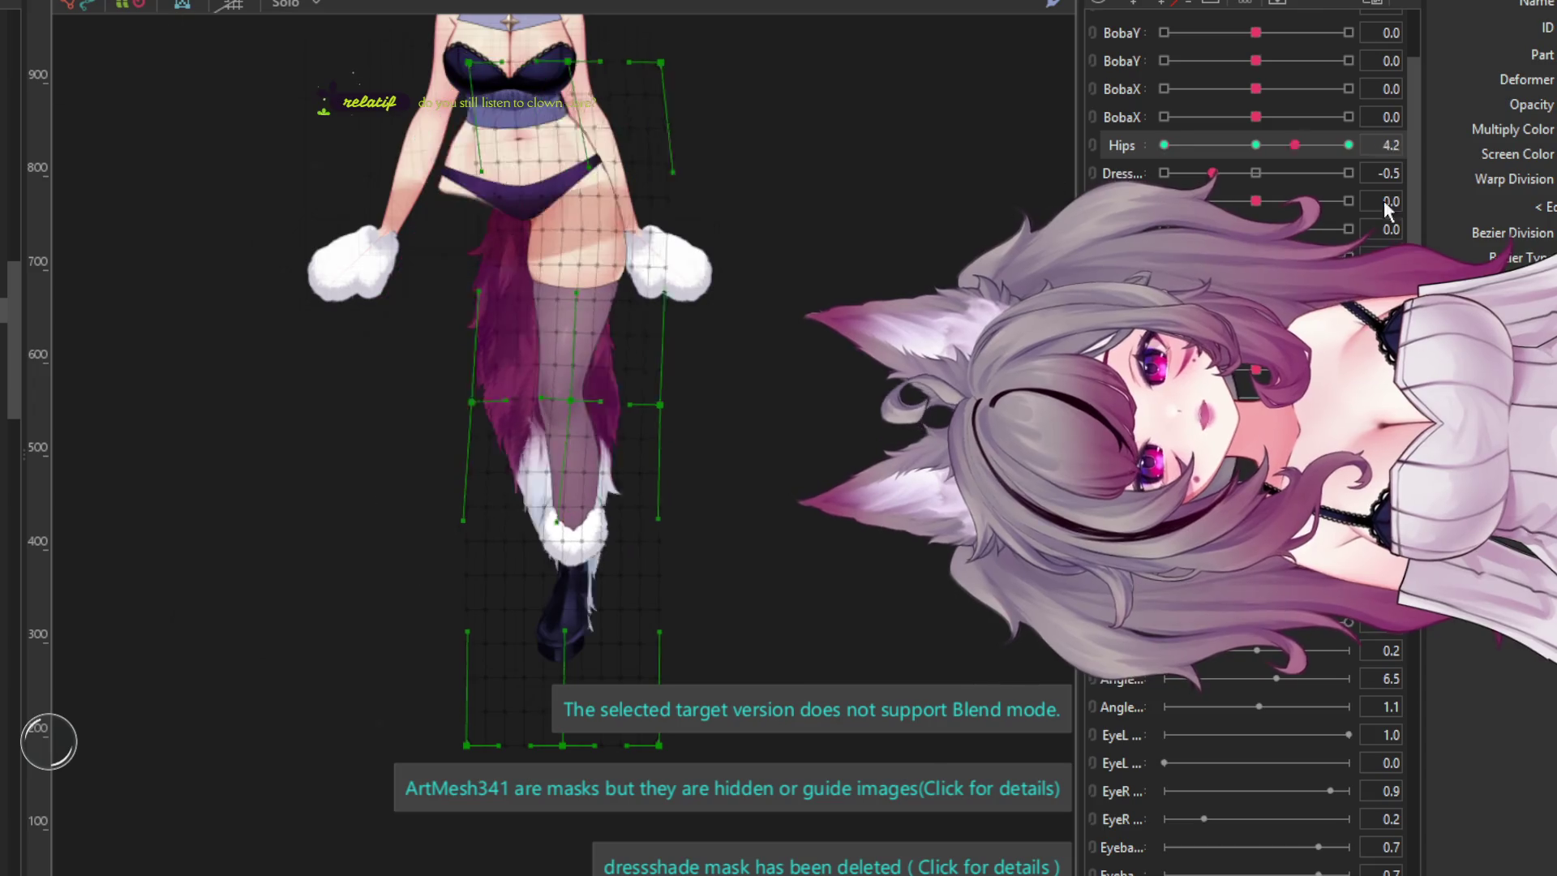
left_click(1163, 145)
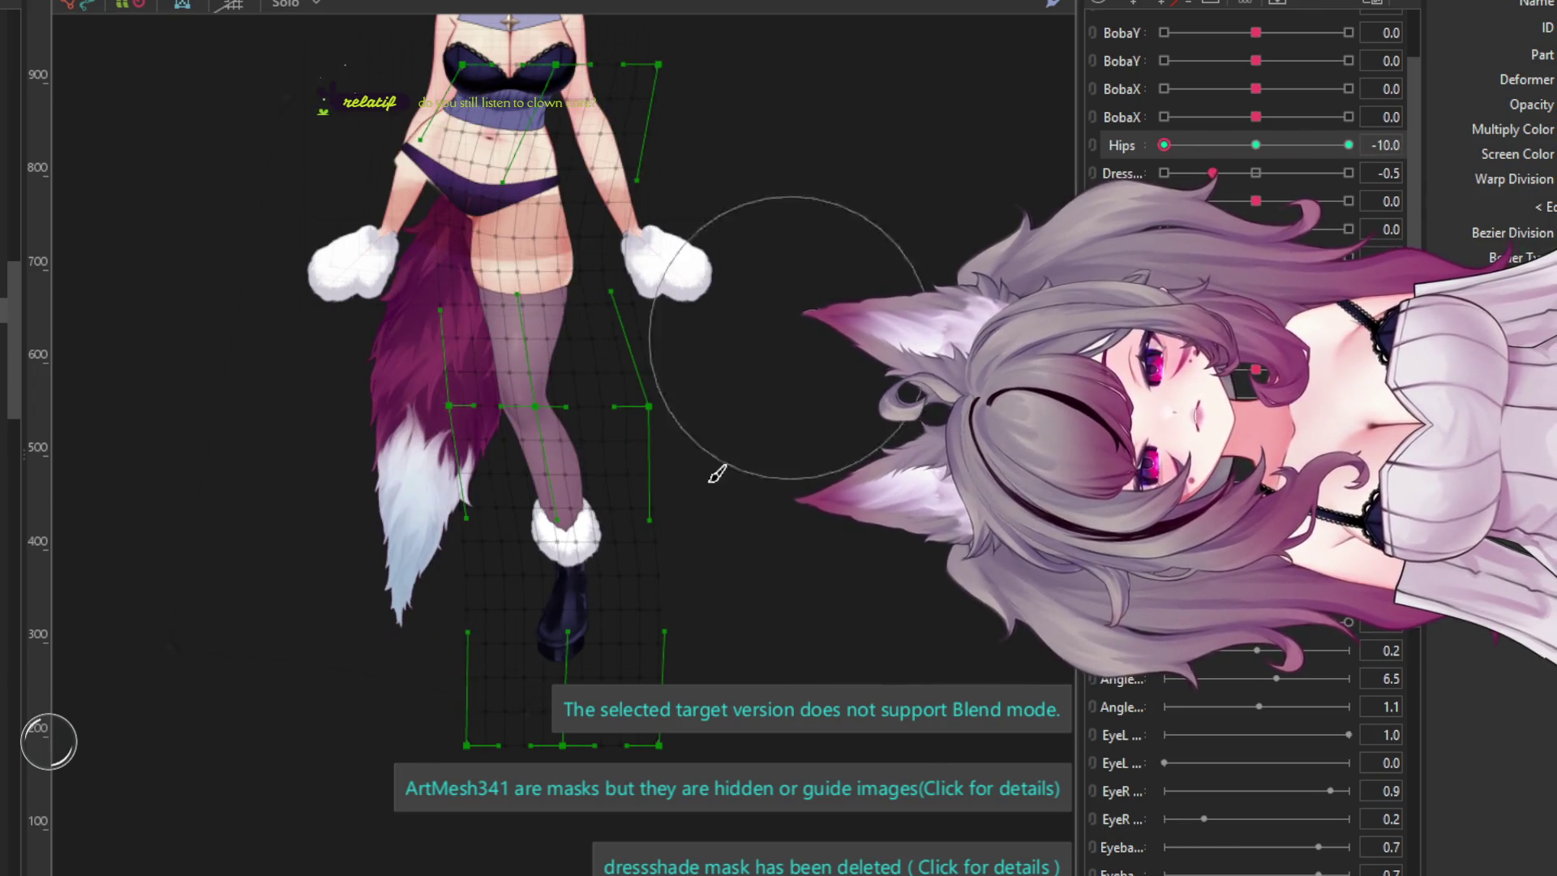
- At Hips 10, shift the leg deformer's right side slightly outward
scroll(685, 519, "up", 5)
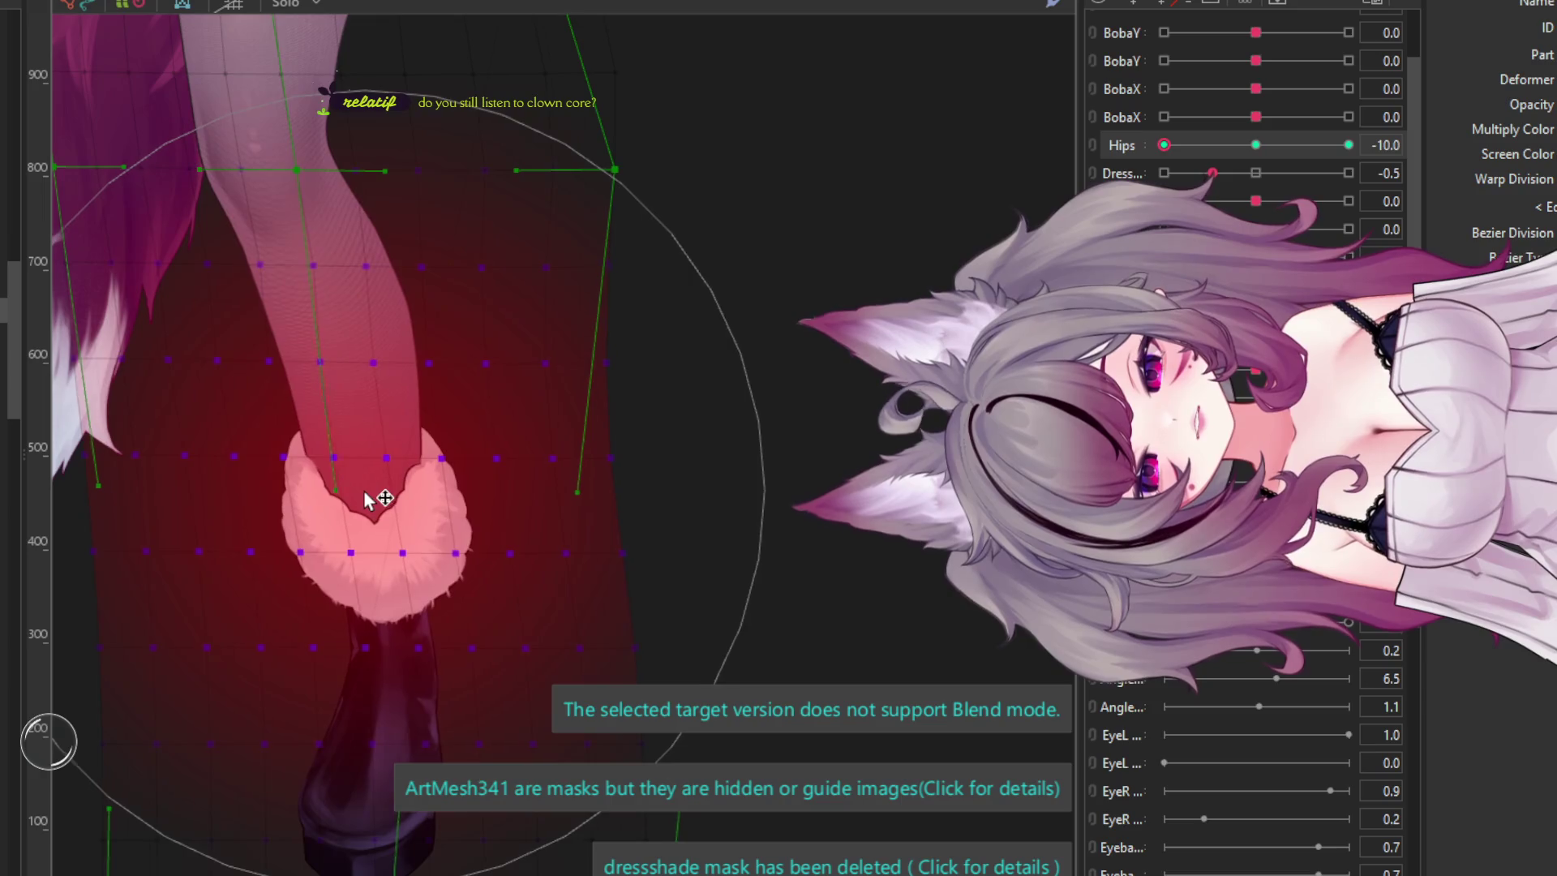
scroll(366, 498, "down", 5)
scroll(614, 503, "up", 2)
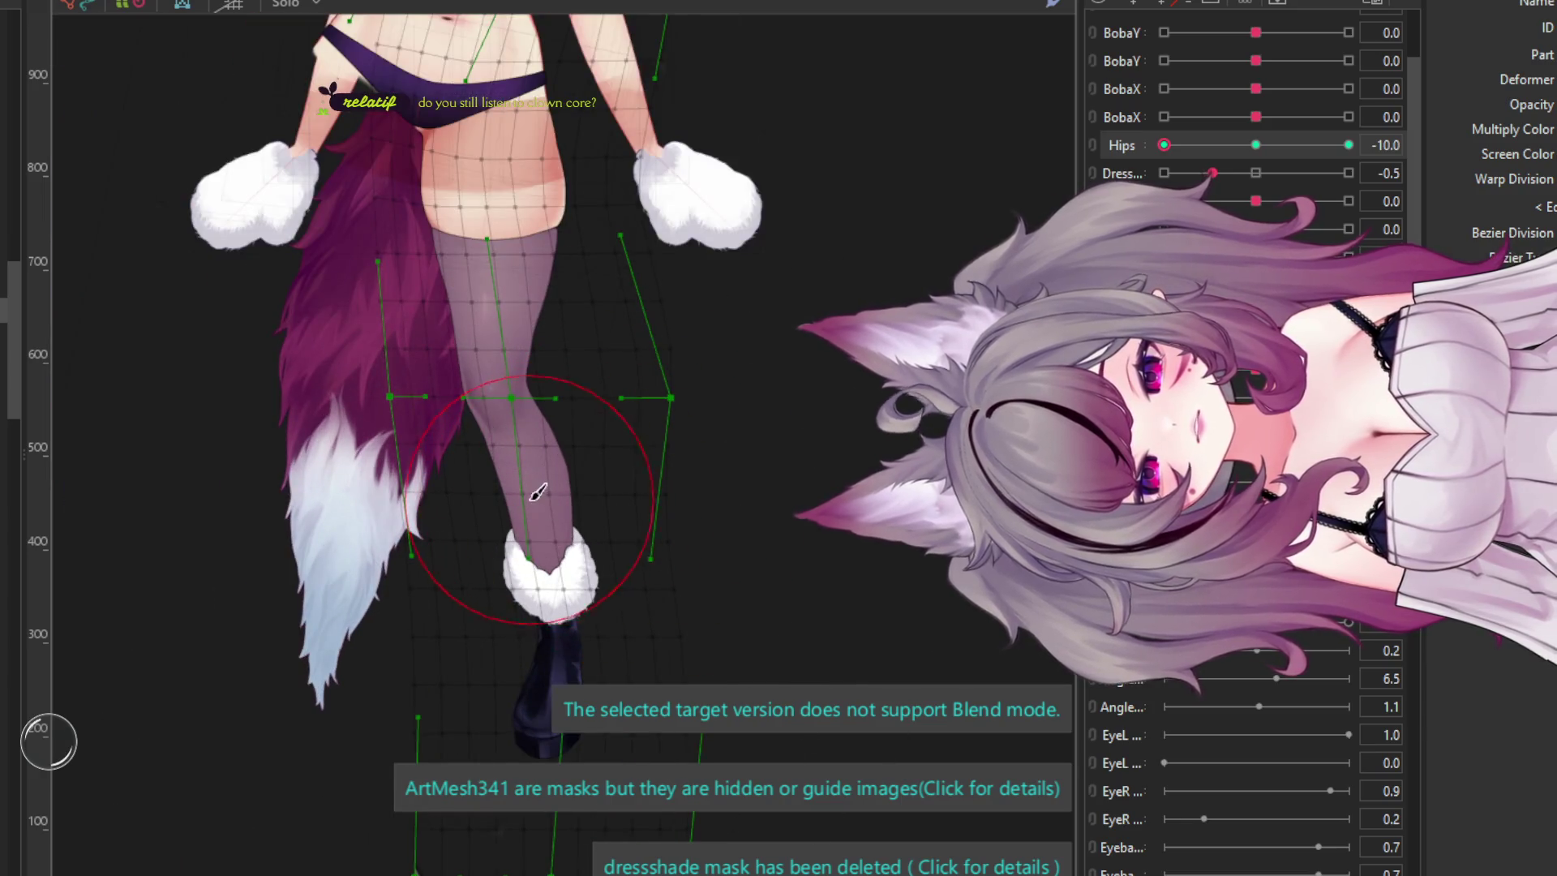
scroll(535, 502, "down", 2)
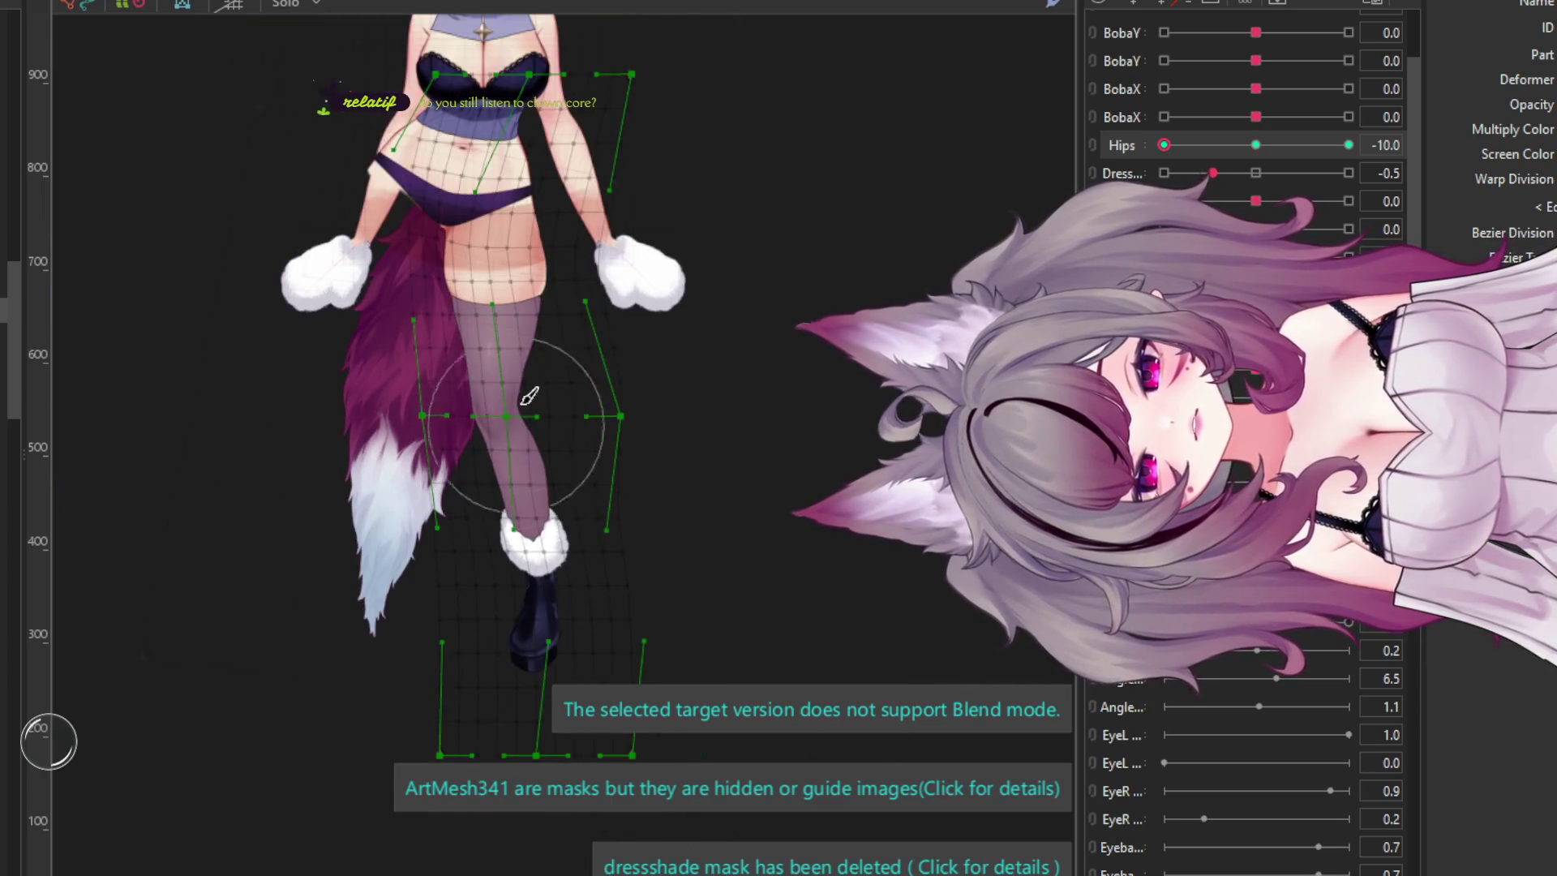
scroll(511, 324, "up", 2)
left_click_drag(1163, 145, 1465, 139)
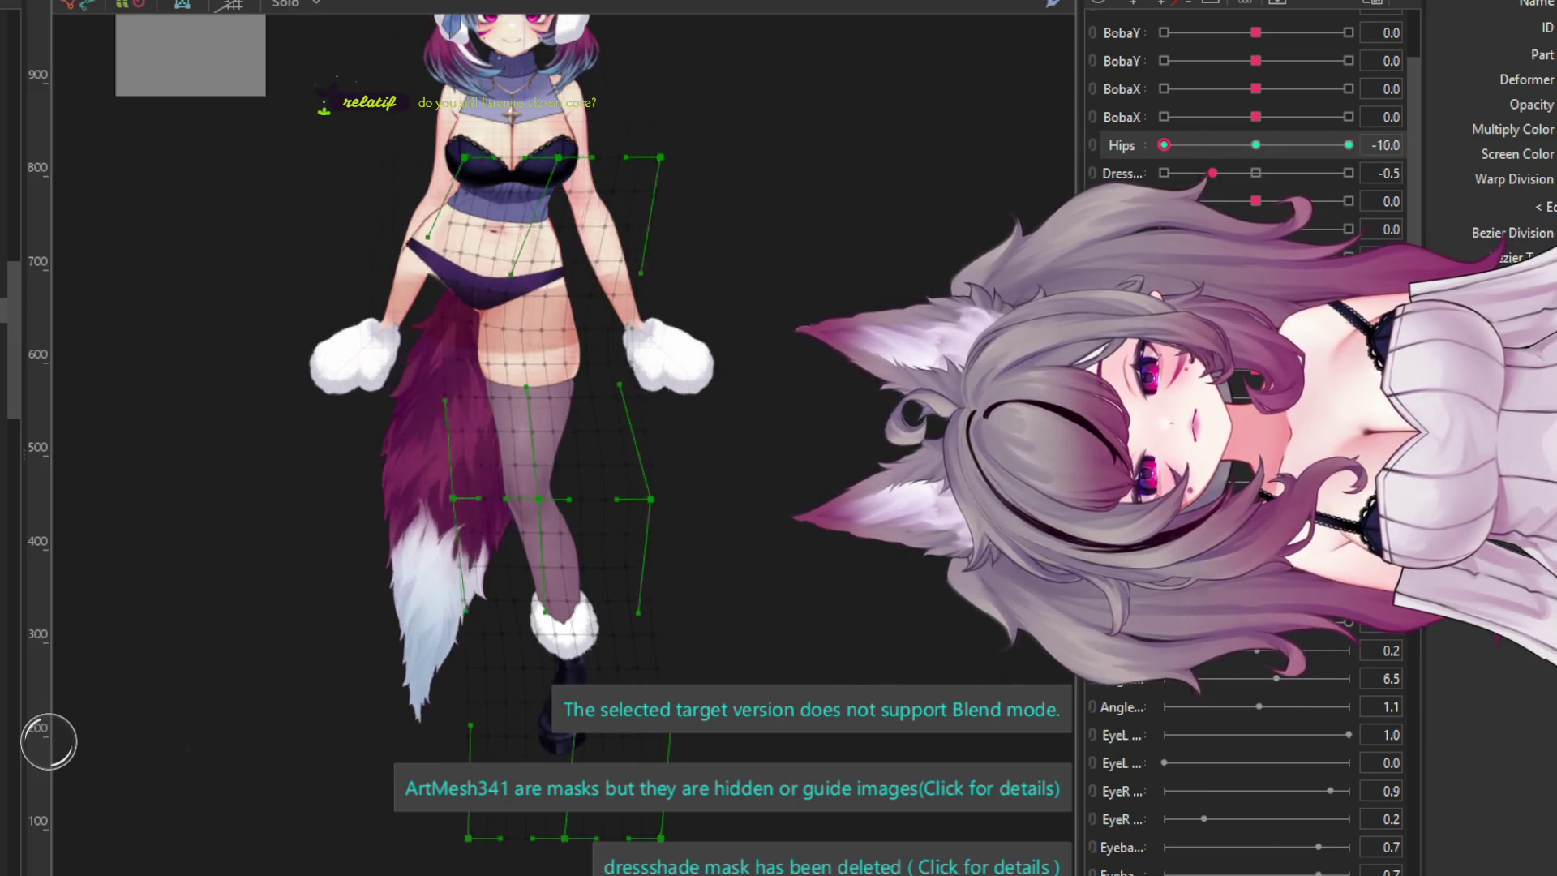
scroll(629, 272, "up", 3)
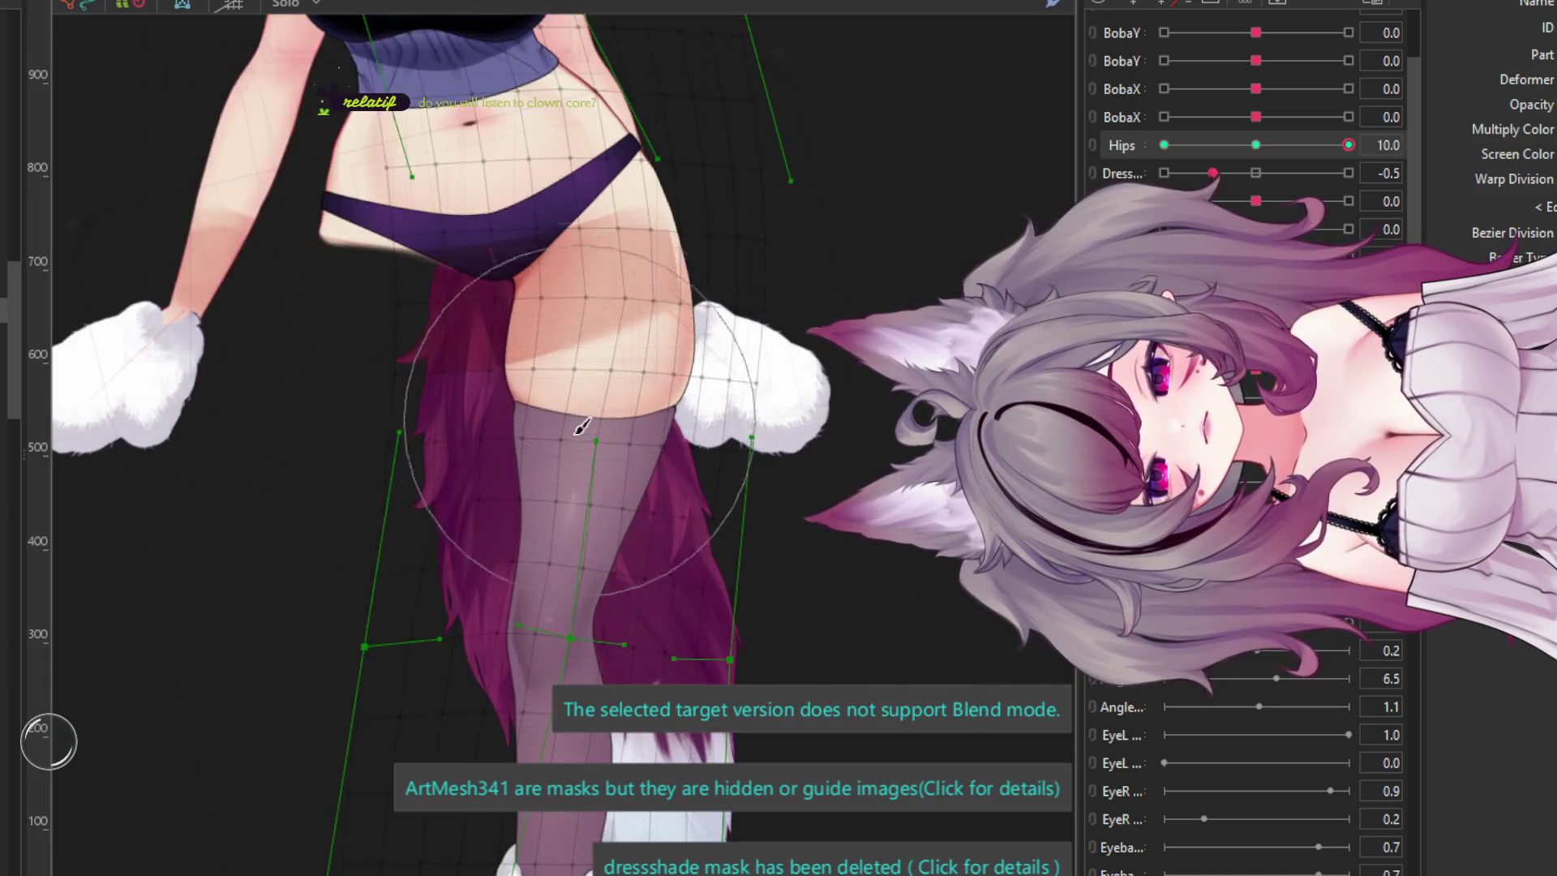
scroll(543, 572, "up", 1)
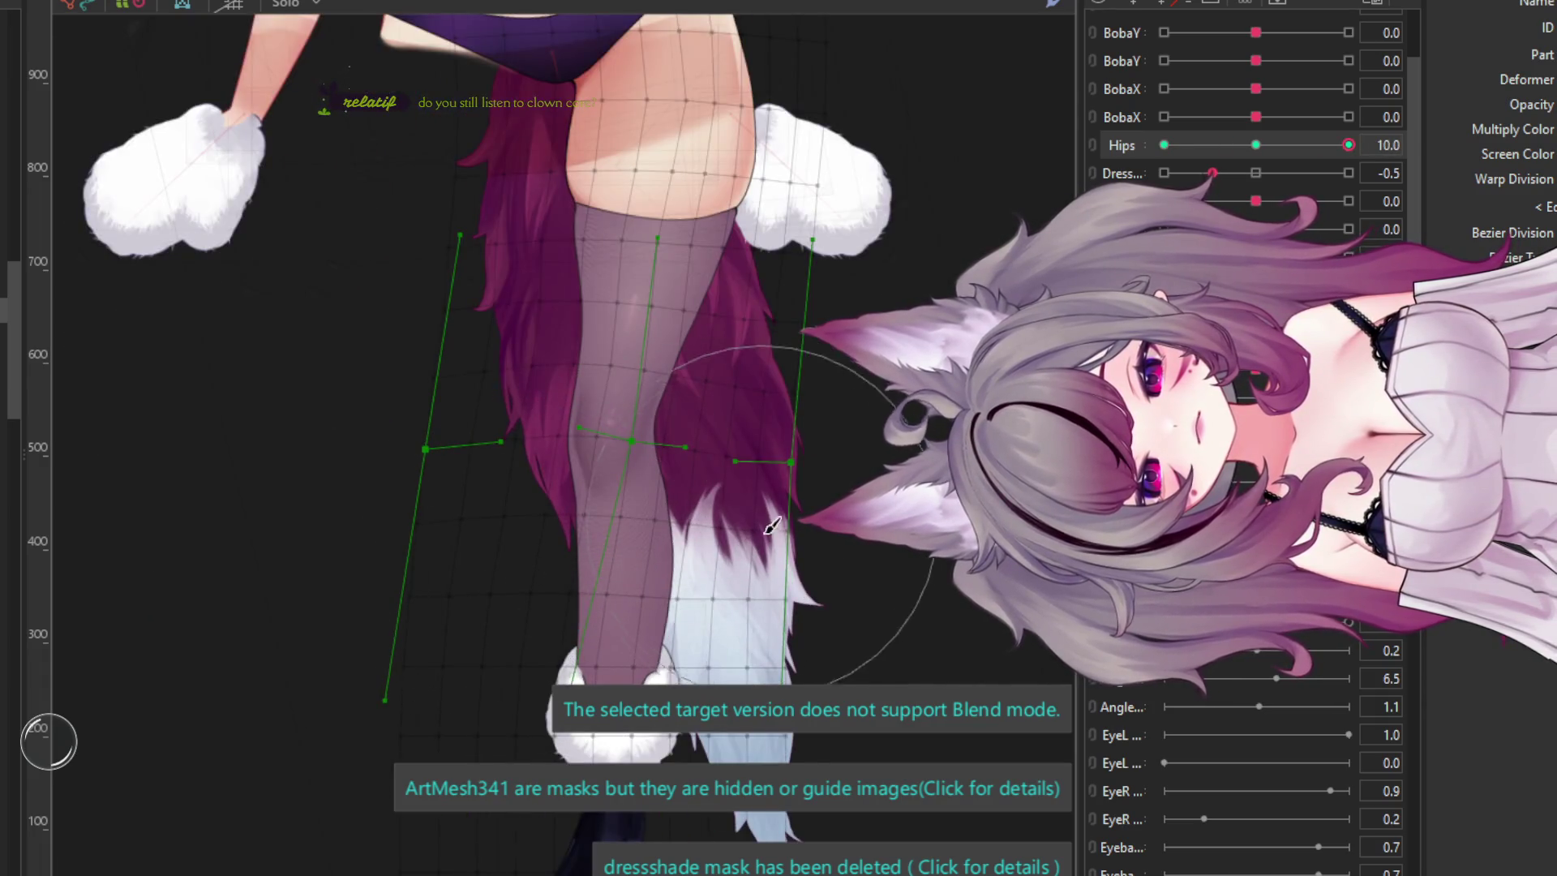
left_click_drag(737, 464, 744, 462)
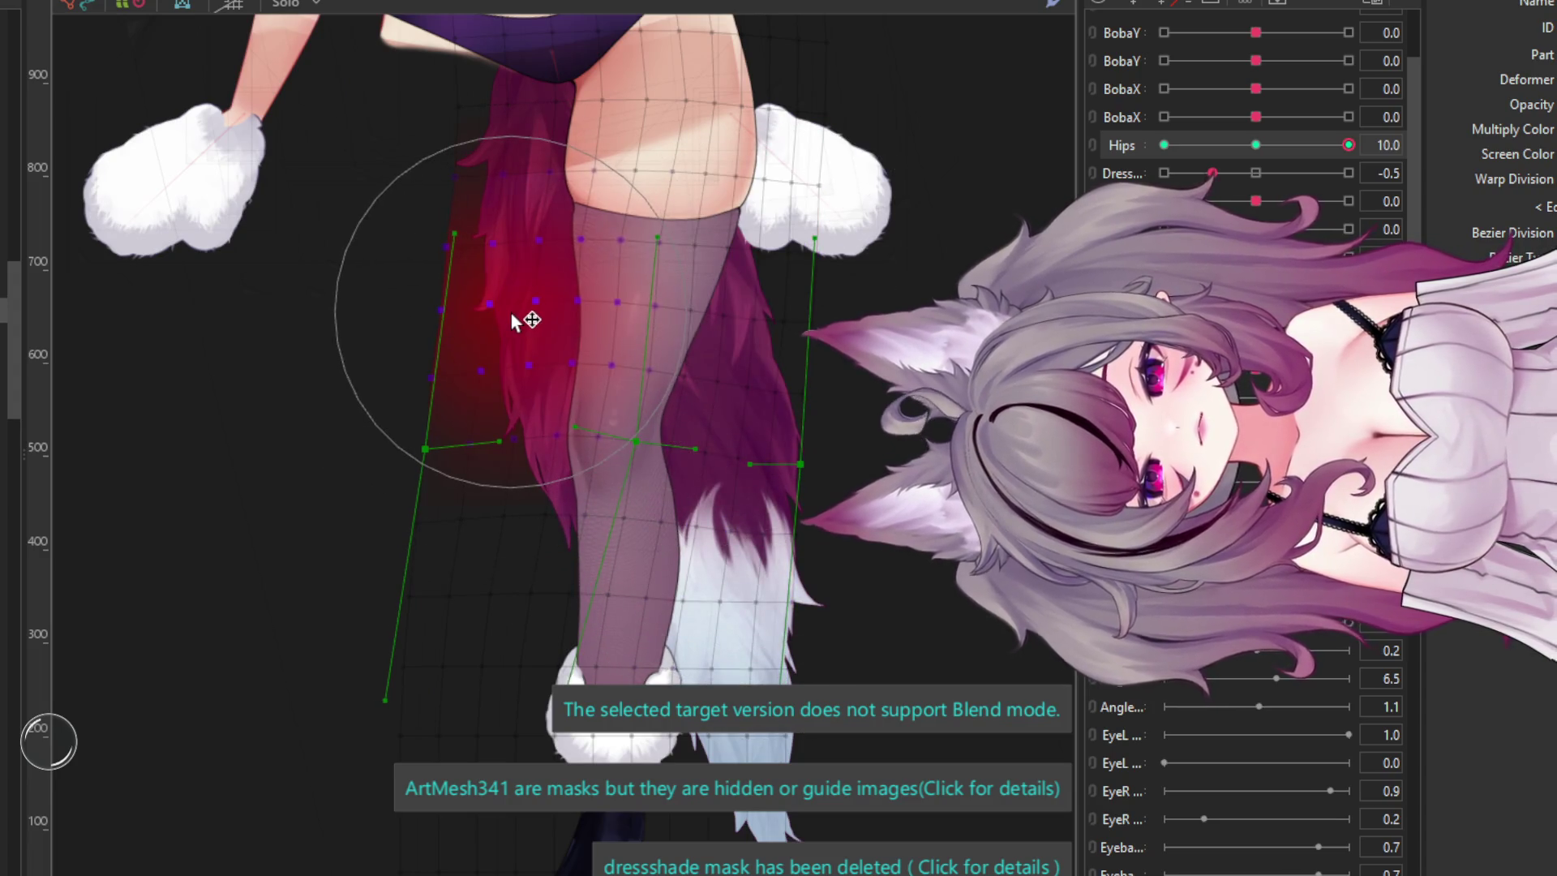
scroll(519, 324, "down", 2)
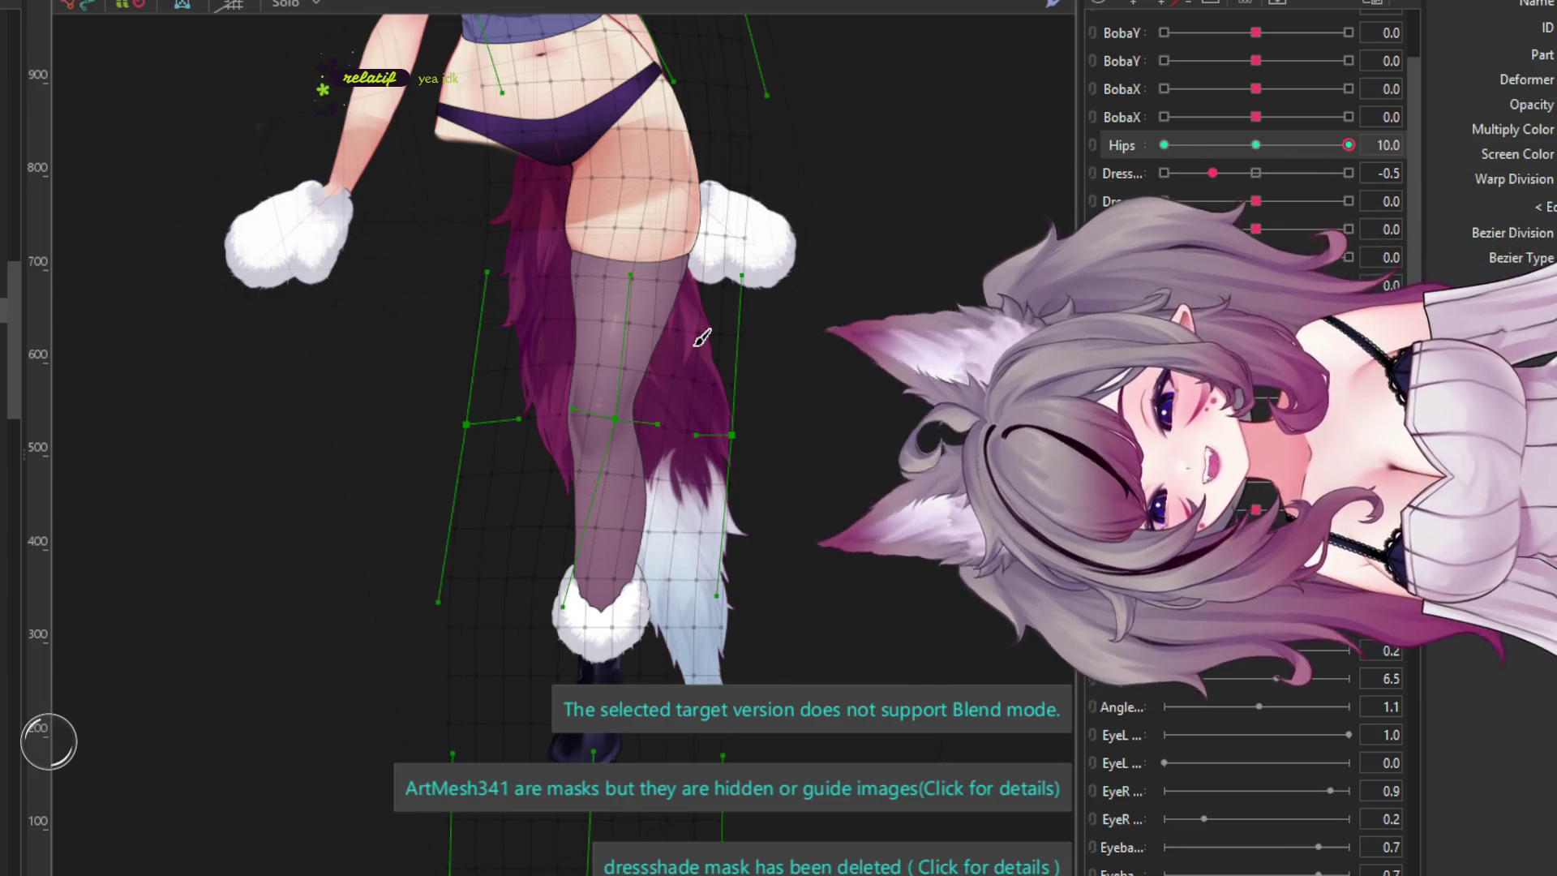
- Sweep Hips through its range, then at Hips 10 push the hip and thigh mesh outward
mouse_move(1348, 145)
left_mouse_down()
mouse_move(1273, 163)
mouse_move(1130, 146)
mouse_move(1348, 145)
left_mouse_up()
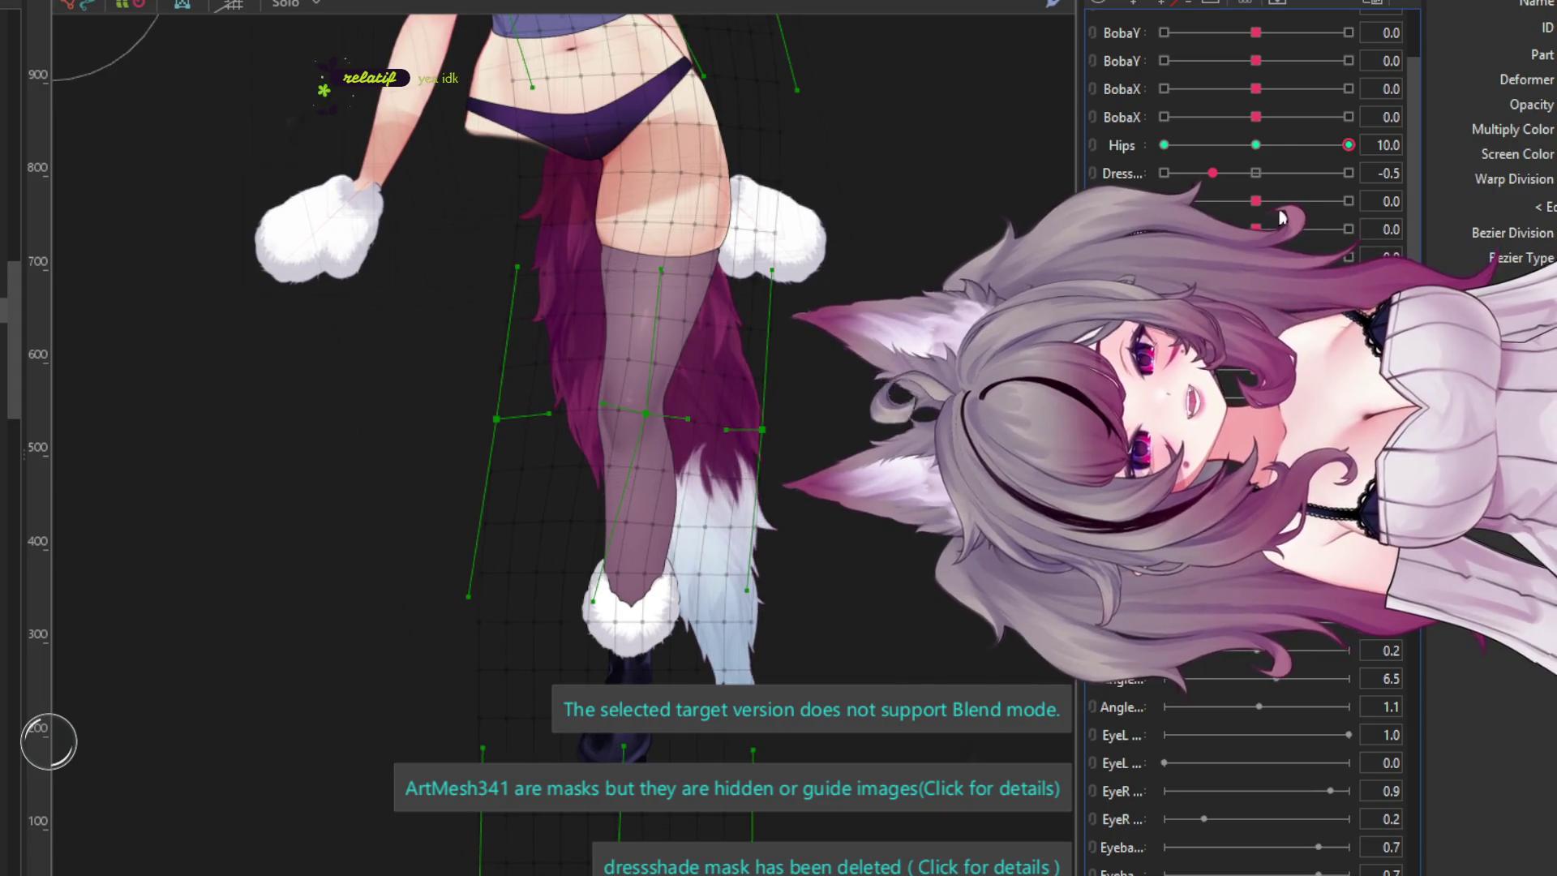
left_click(1255, 145)
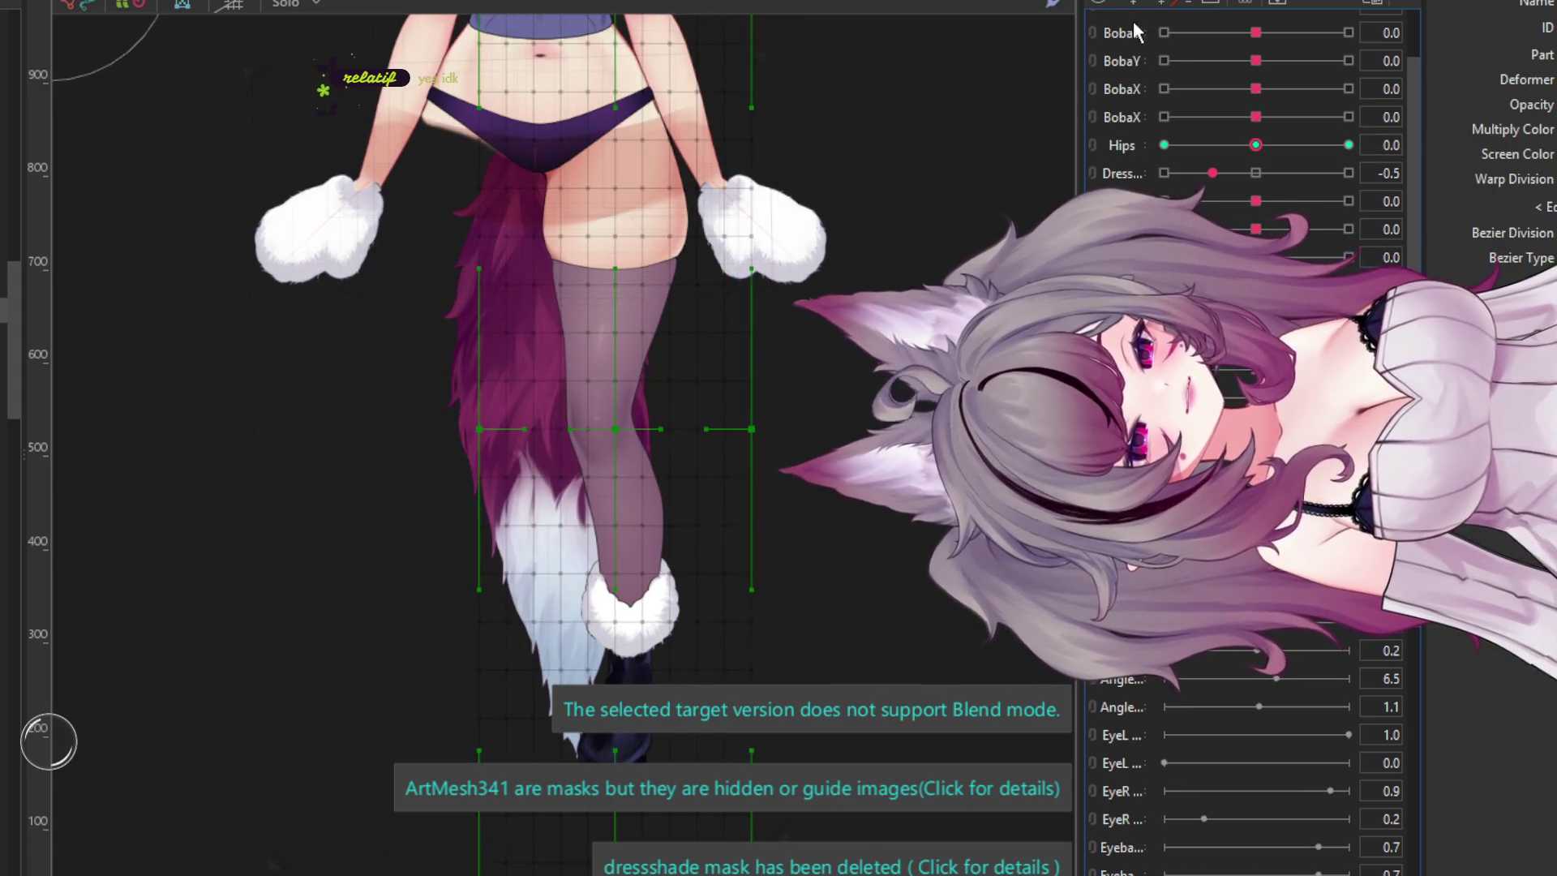
left_click(1348, 145)
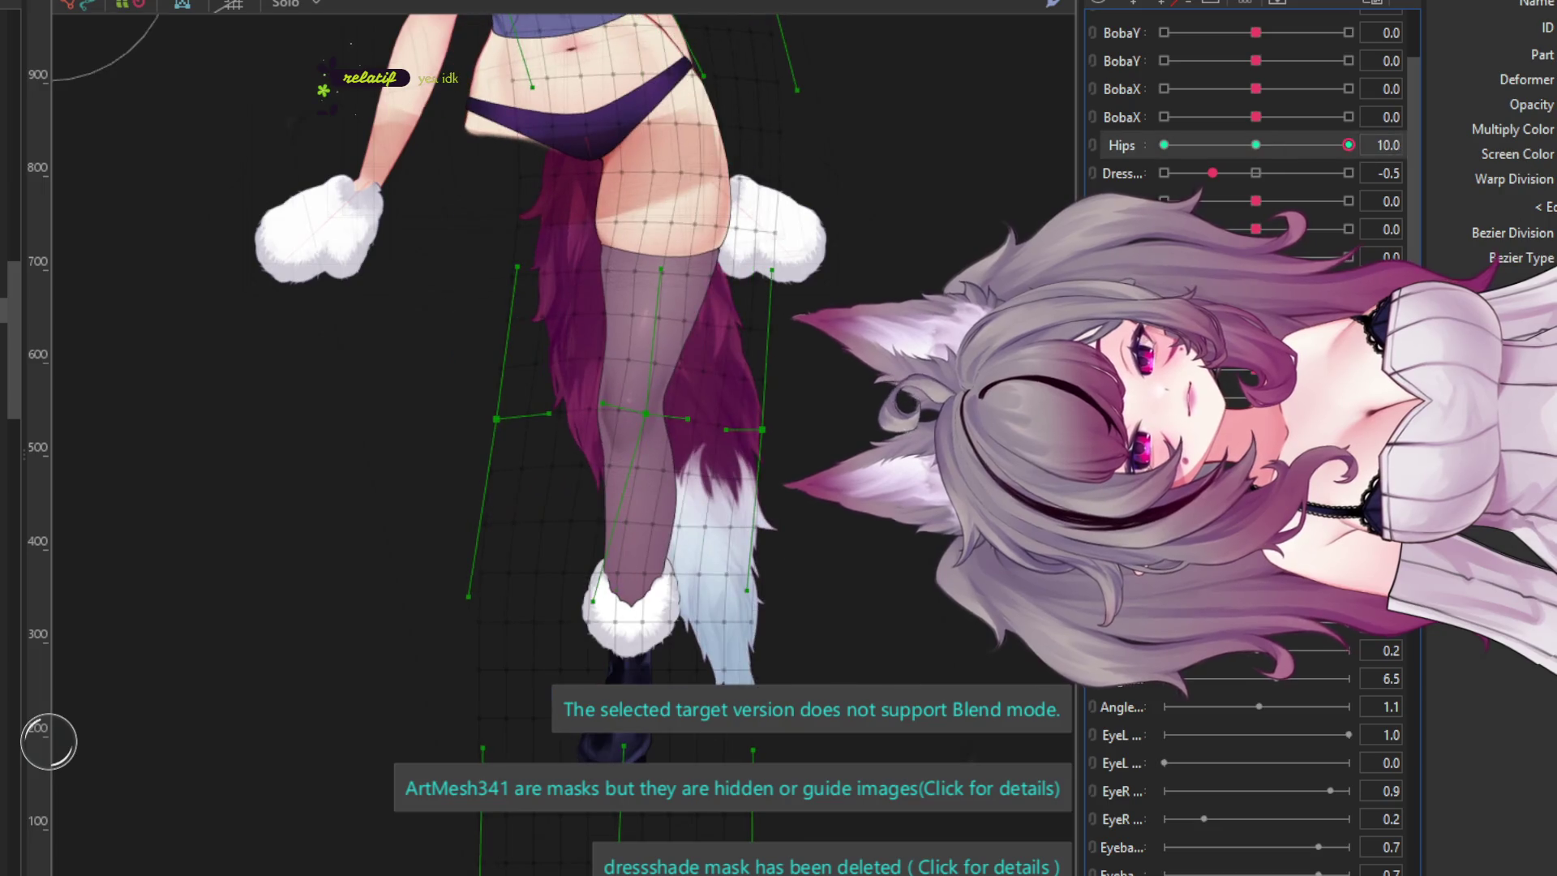
scroll(679, 278, "up", 2)
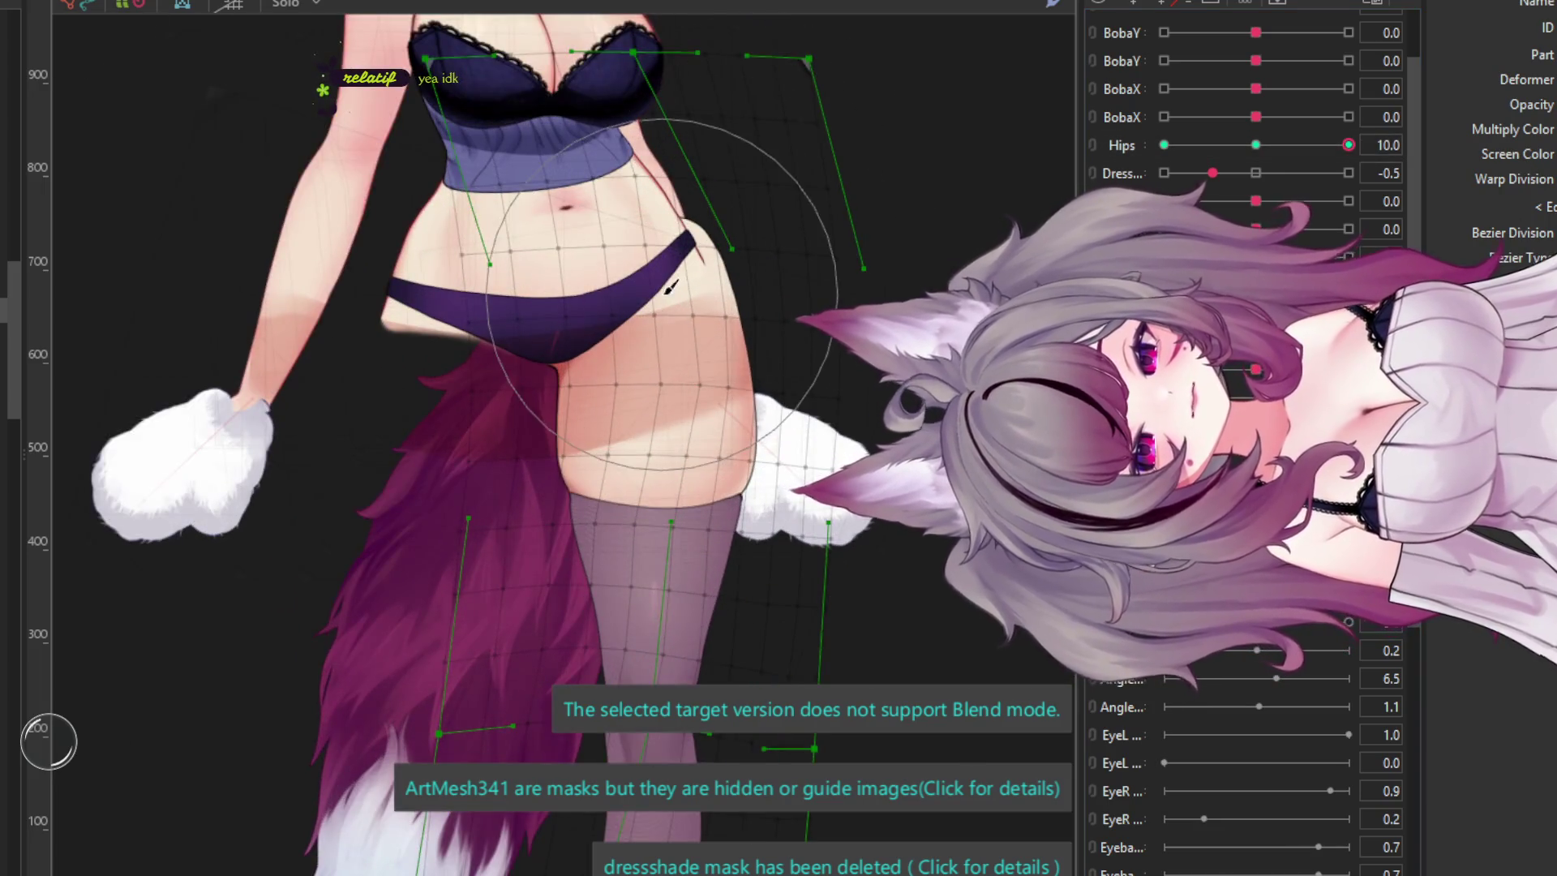
mouse_move(679, 278)
left_mouse_down()
mouse_move(670, 261)
mouse_move(729, 267)
mouse_move(727, 254)
left_mouse_up()
mouse_move(754, 482)
left_mouse_down()
mouse_move(814, 522)
mouse_move(752, 480)
left_mouse_up()
scroll(754, 480, "down", 5)
scroll(748, 557, "up", 3)
left_click_drag(748, 556, 782, 493)
scroll(600, 330, "up", 3)
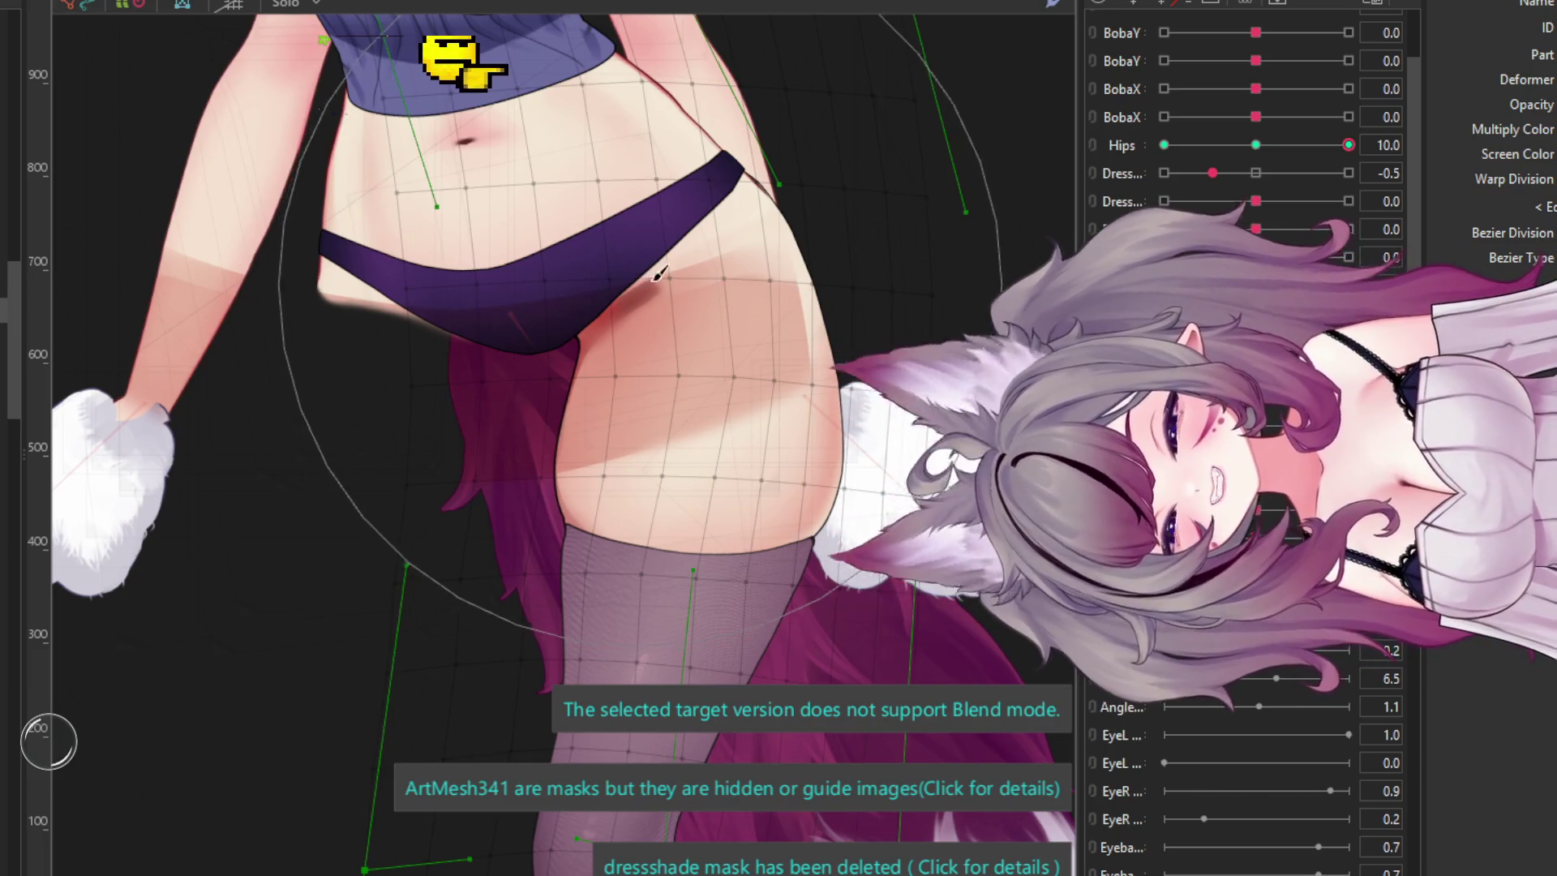
- At Hips -10, drag the hip warp deformer to shift the hips and legs right
left_click(770, 162)
left_click_drag(765, 162, 771, 166)
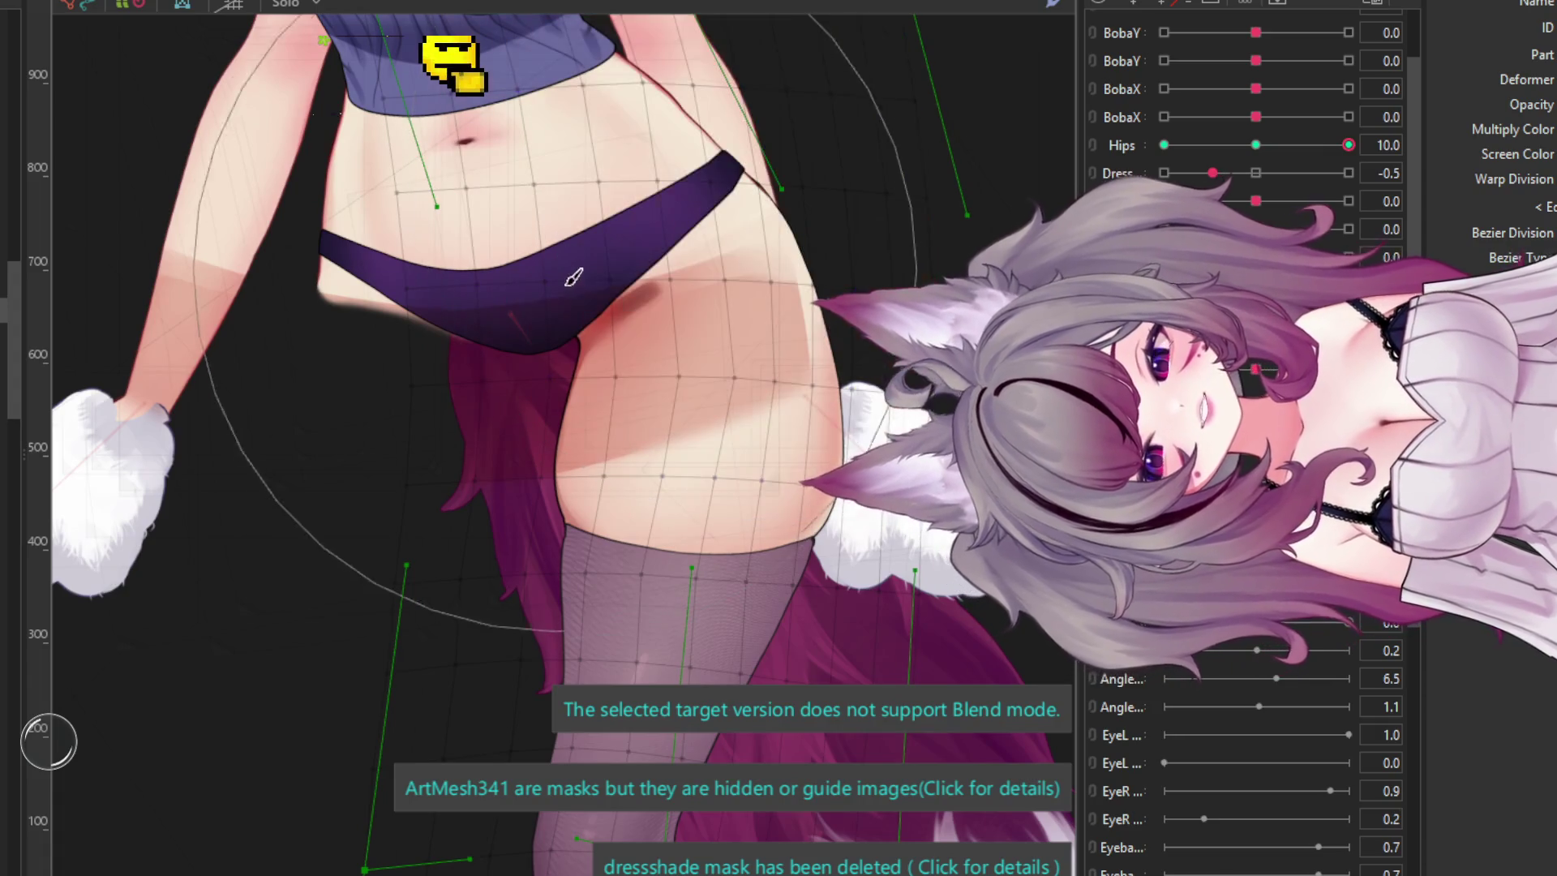
left_click(1263, 145)
left_click(1163, 145)
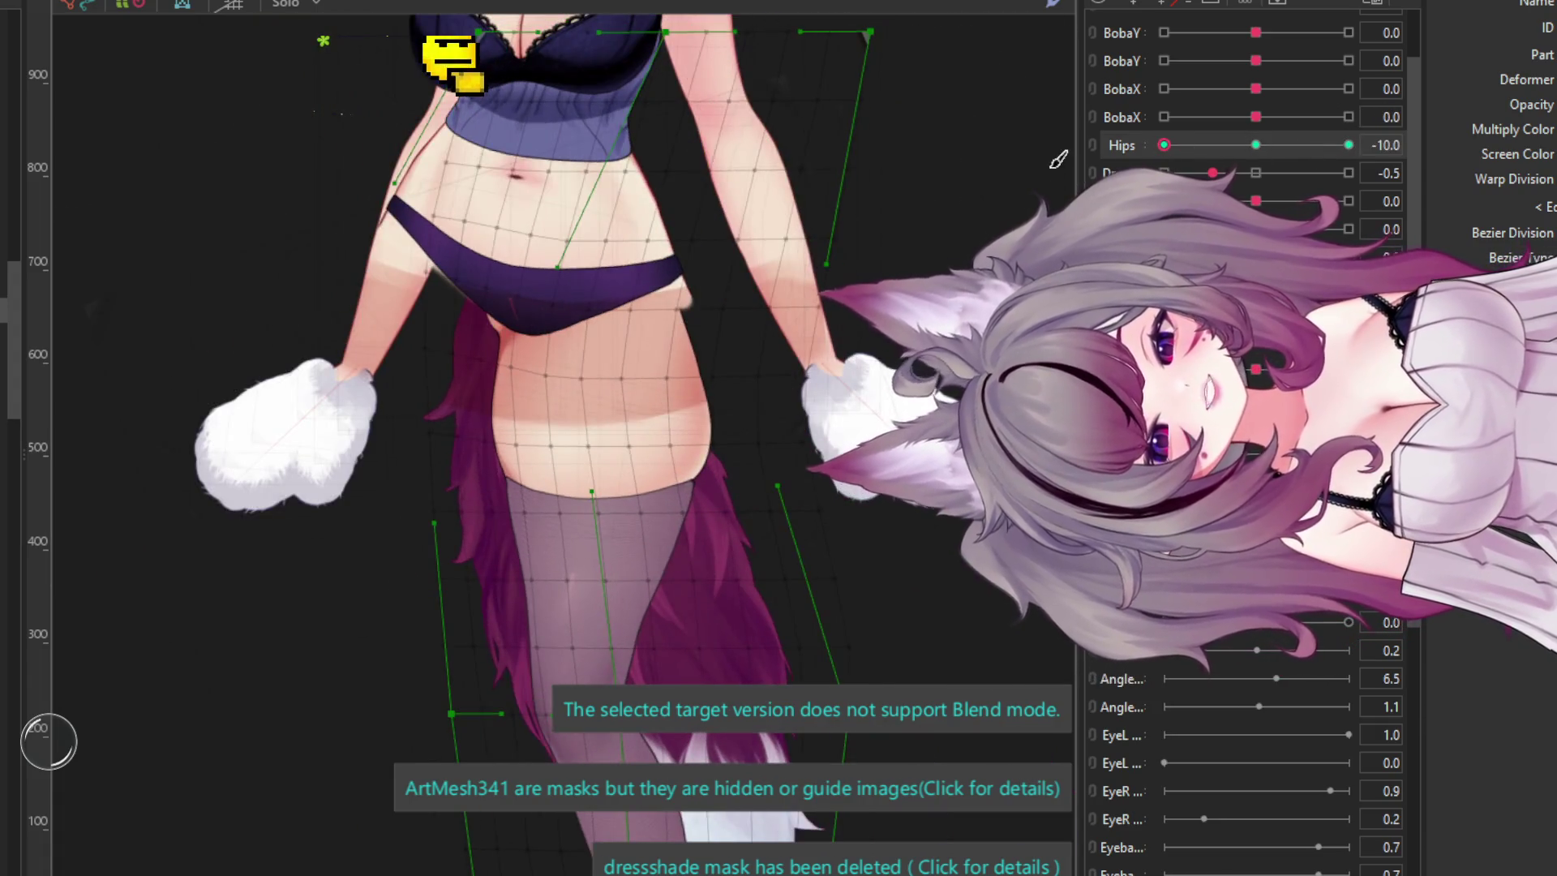
scroll(440, 339, "up", 3)
left_click(440, 339)
left_click_drag(439, 339, 730, 390)
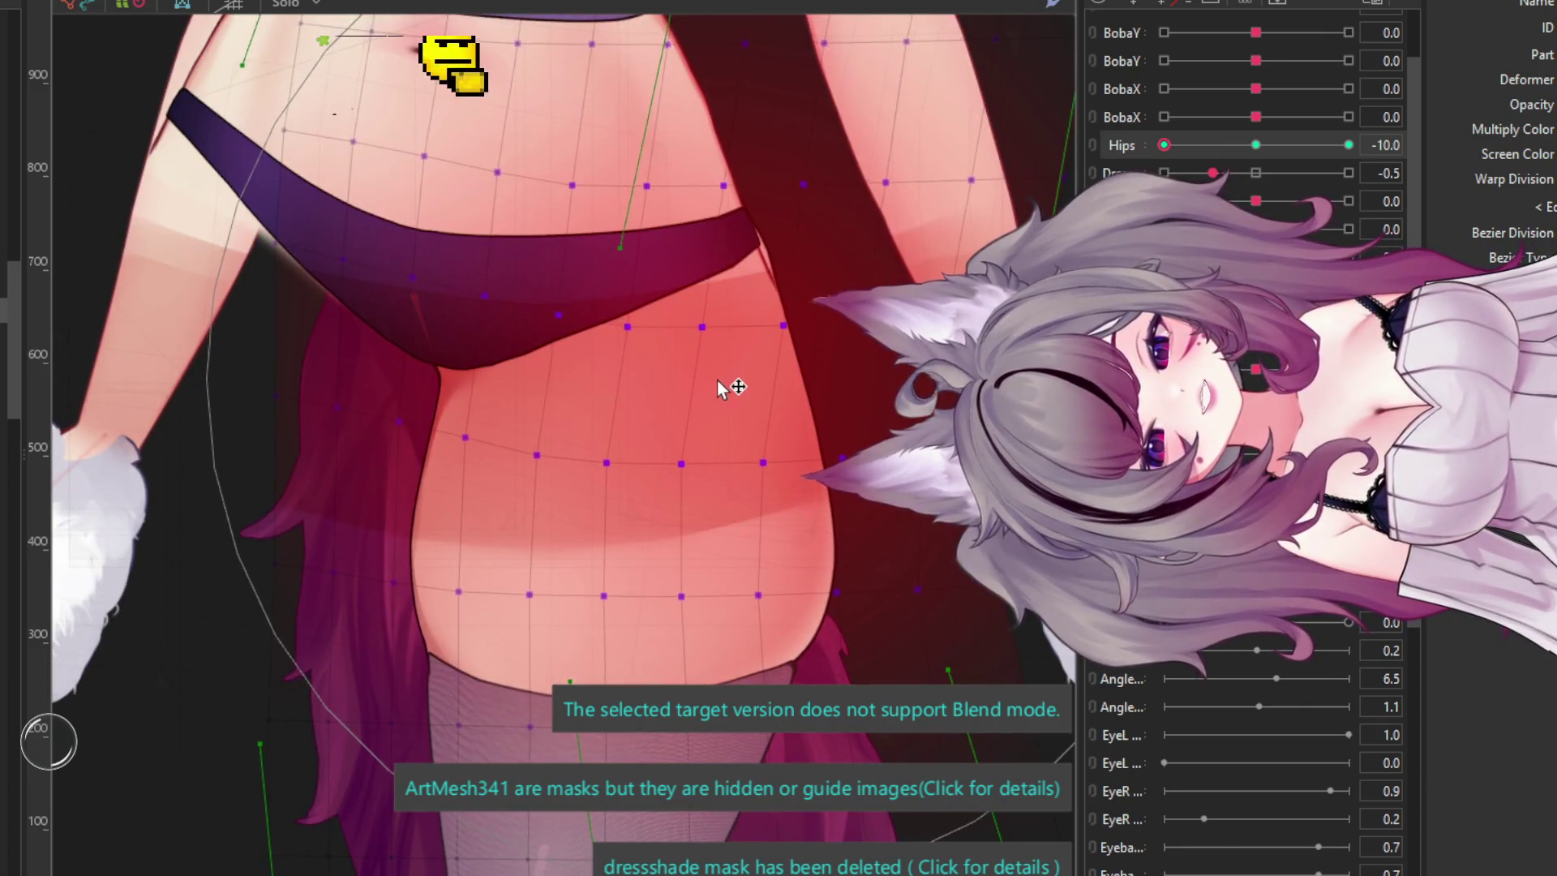
key("Escape")
- Select the warp deformer over the legs and brush the hip and waist mesh rightward
scroll(714, 454, "down", 2)
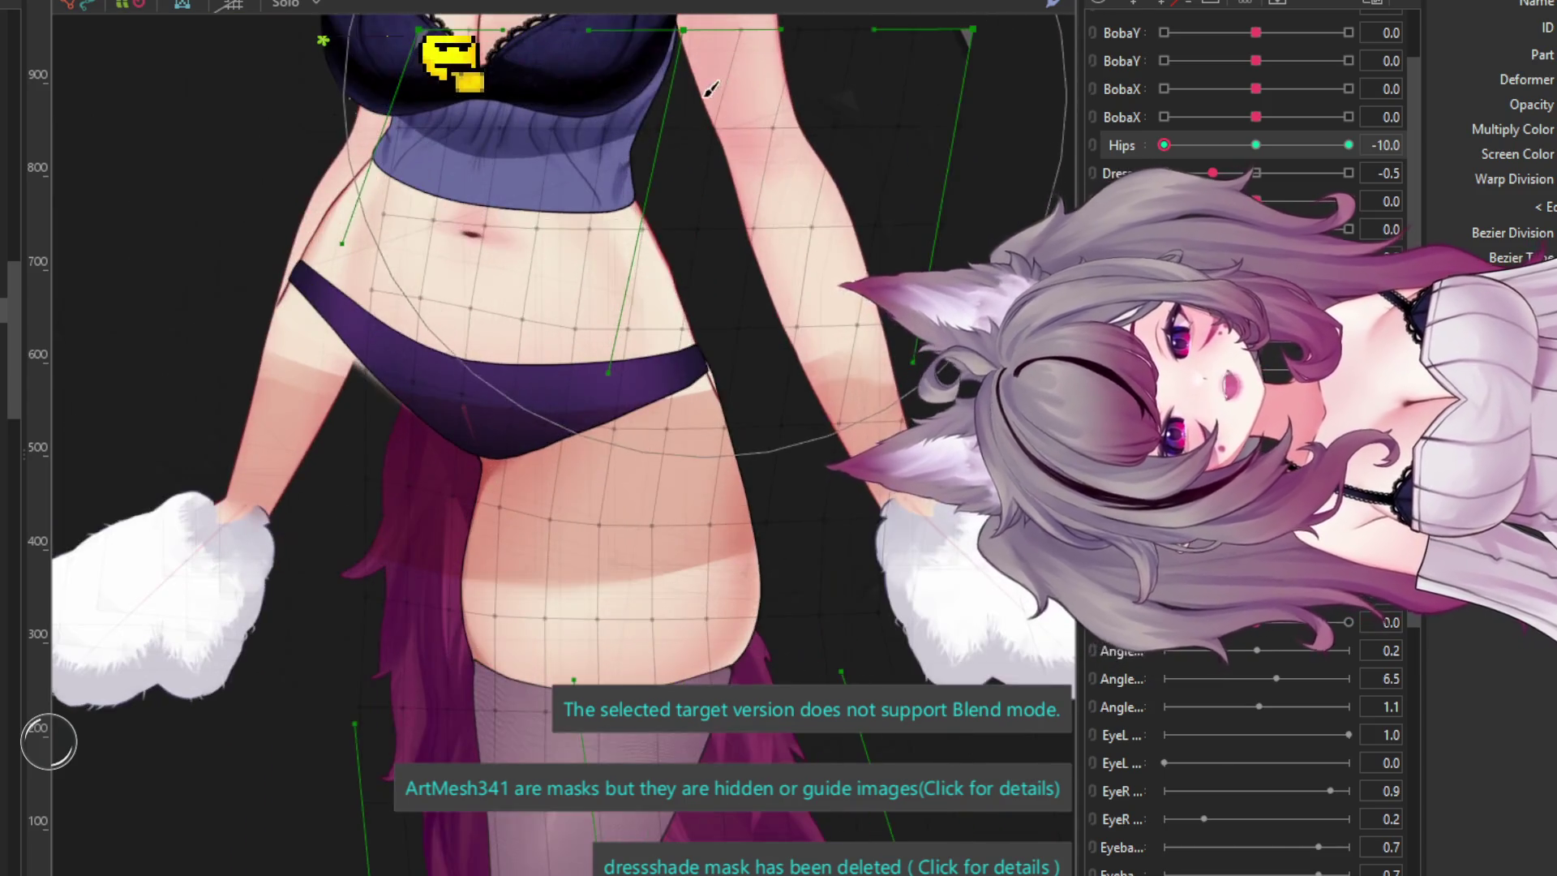
left_click(687, 96)
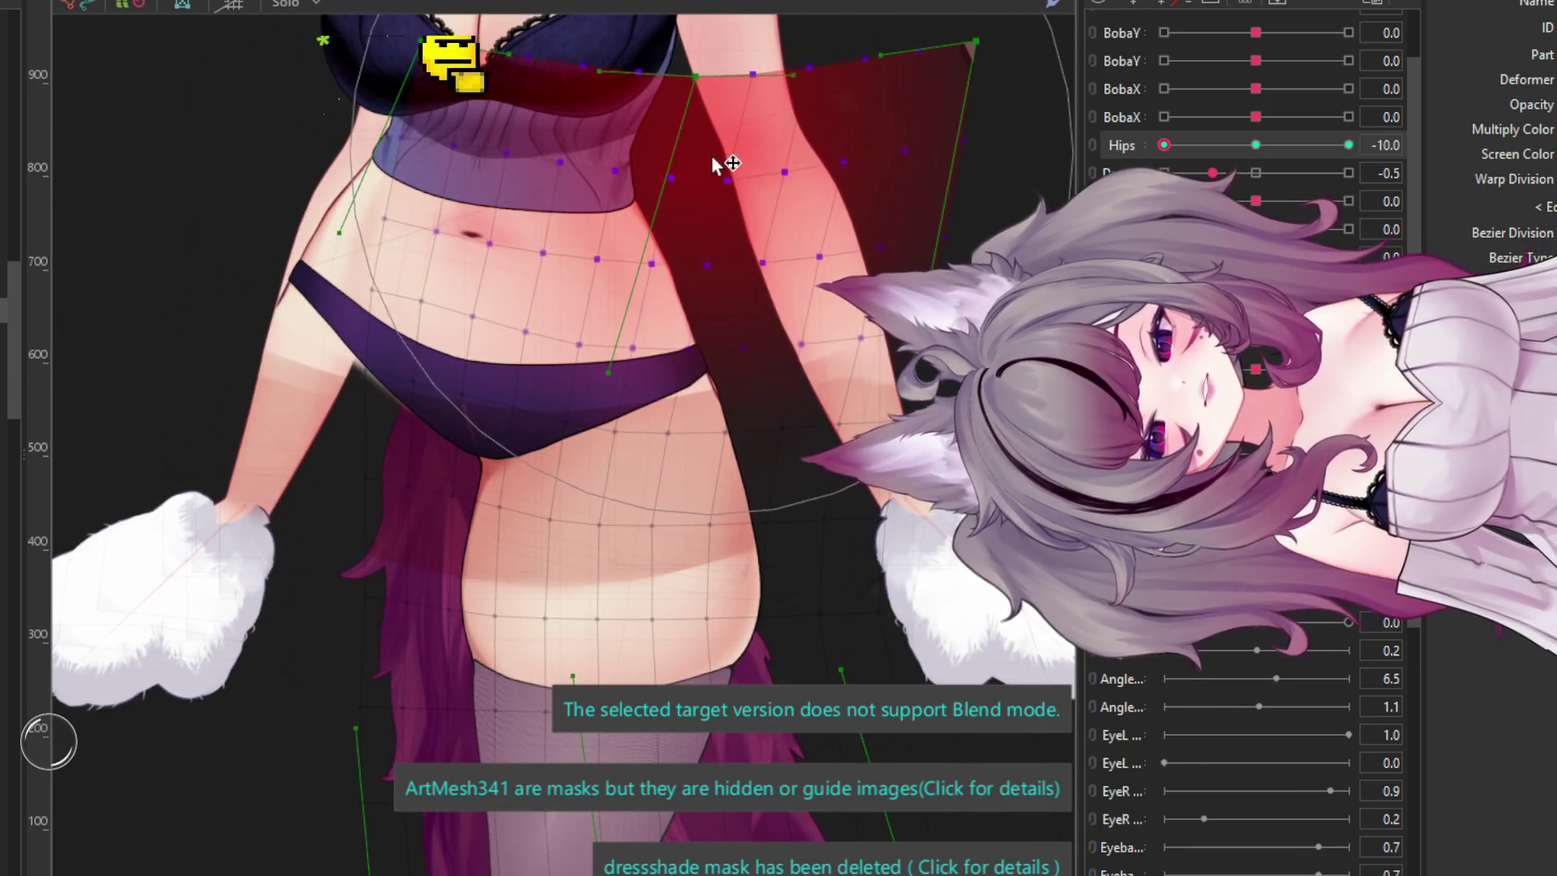
left_click(480, 201)
scroll(480, 201, "down", 3)
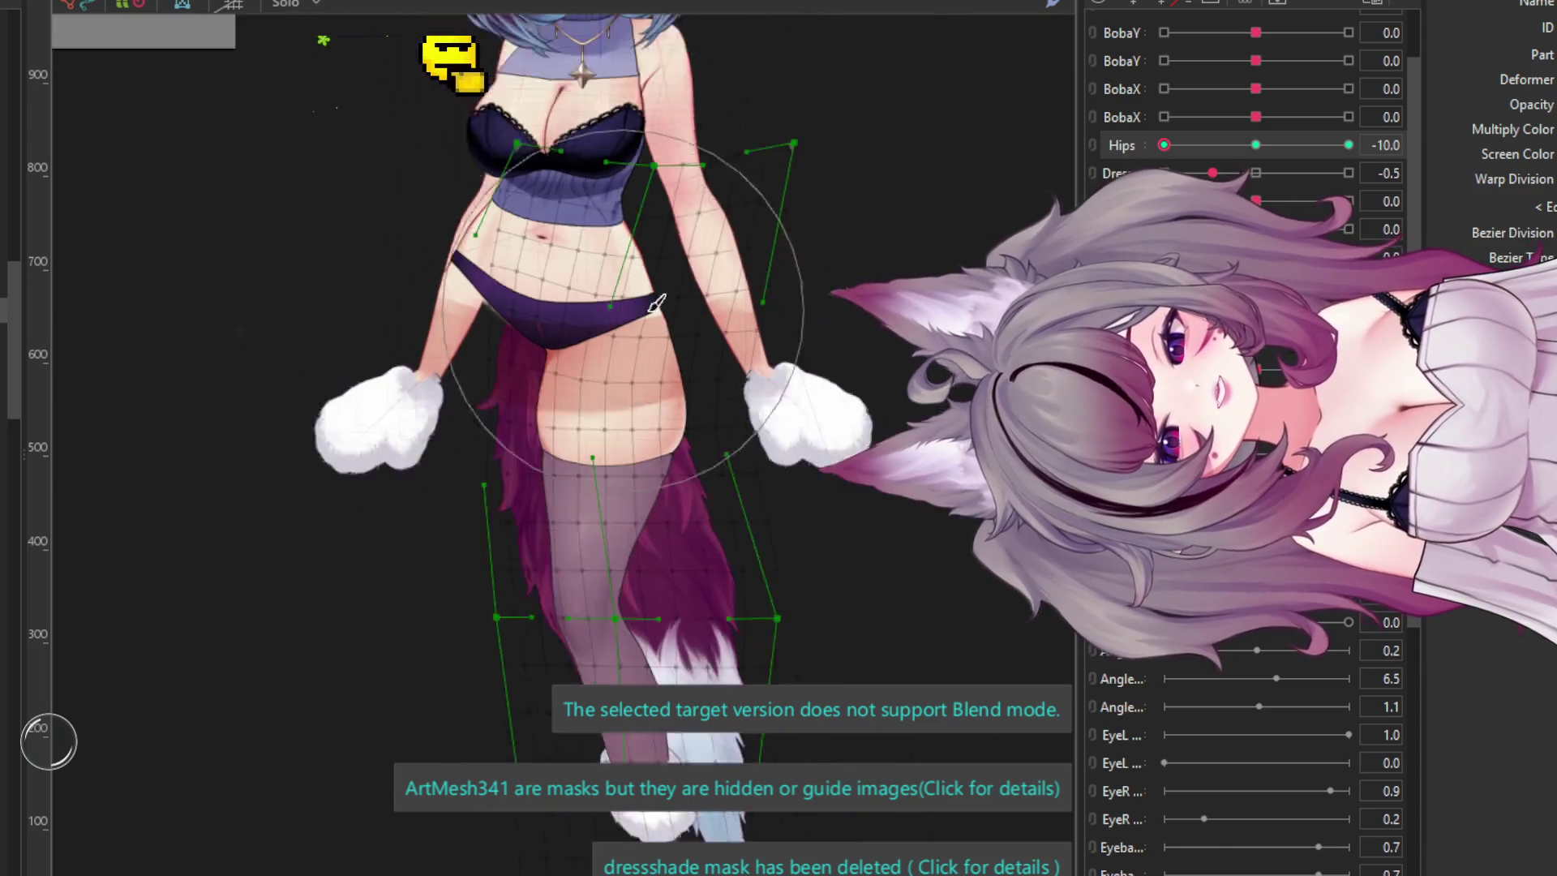
scroll(714, 430, "up", 3)
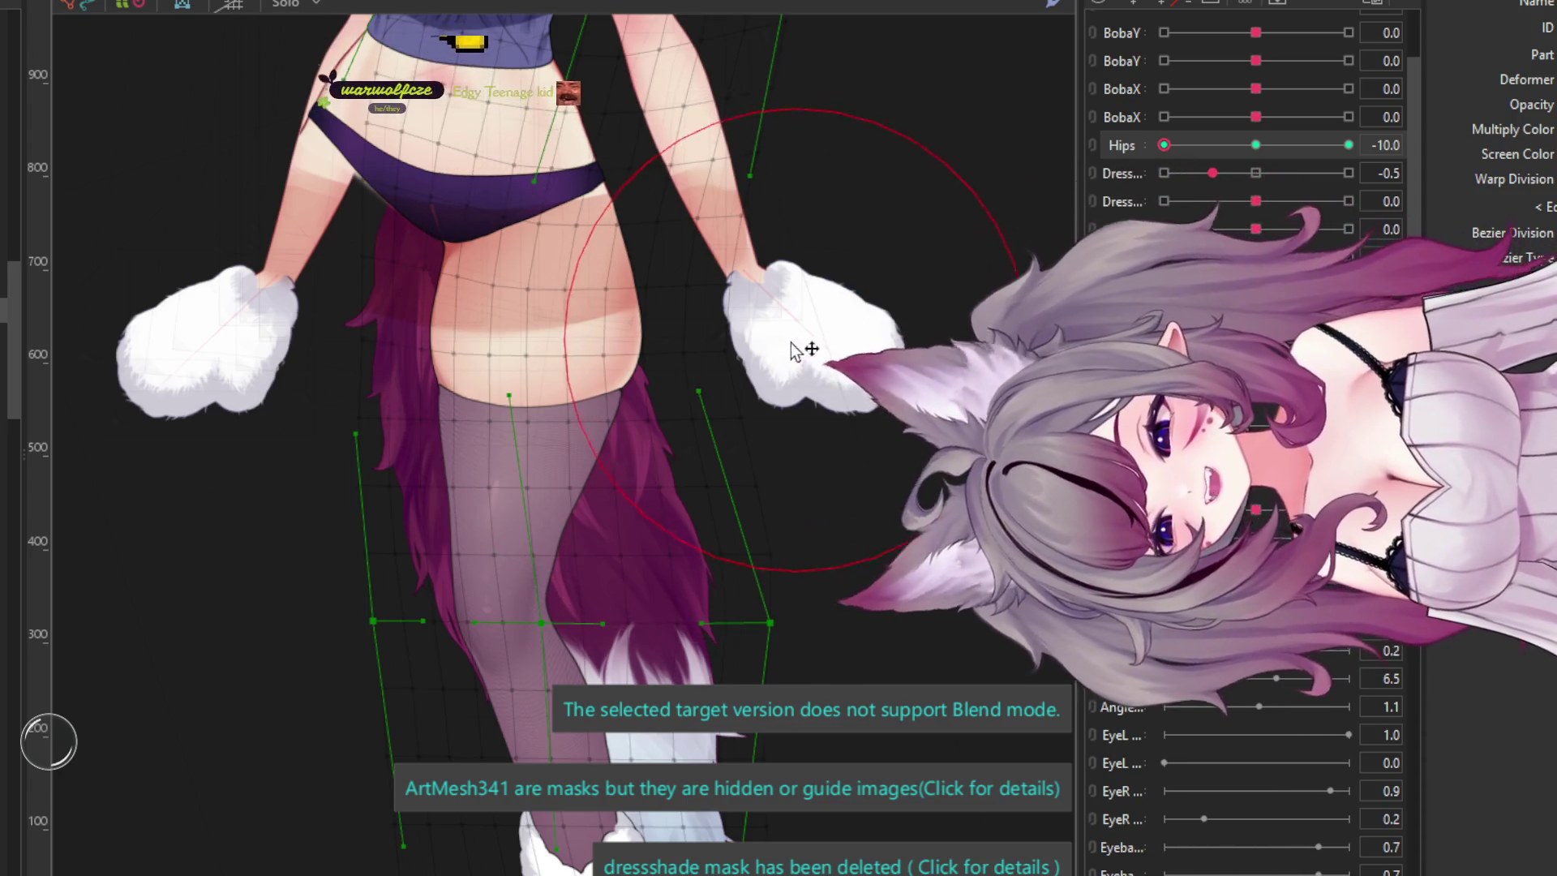
scroll(770, 365, "up", 2)
left_click(773, 397)
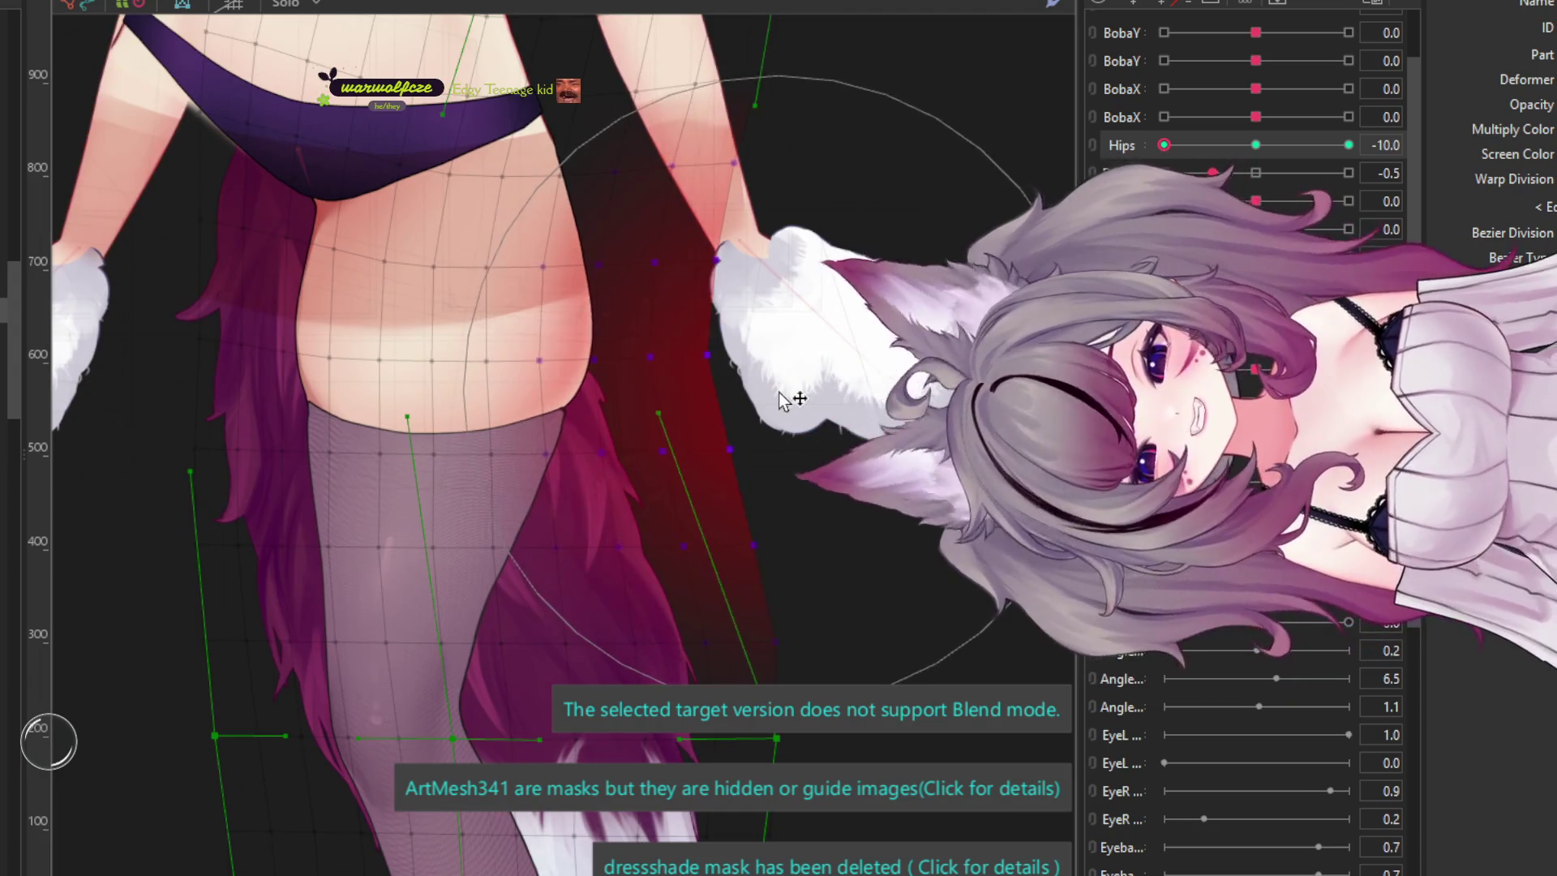
scroll(773, 397, "down", 2)
scroll(392, 415, "up", 2)
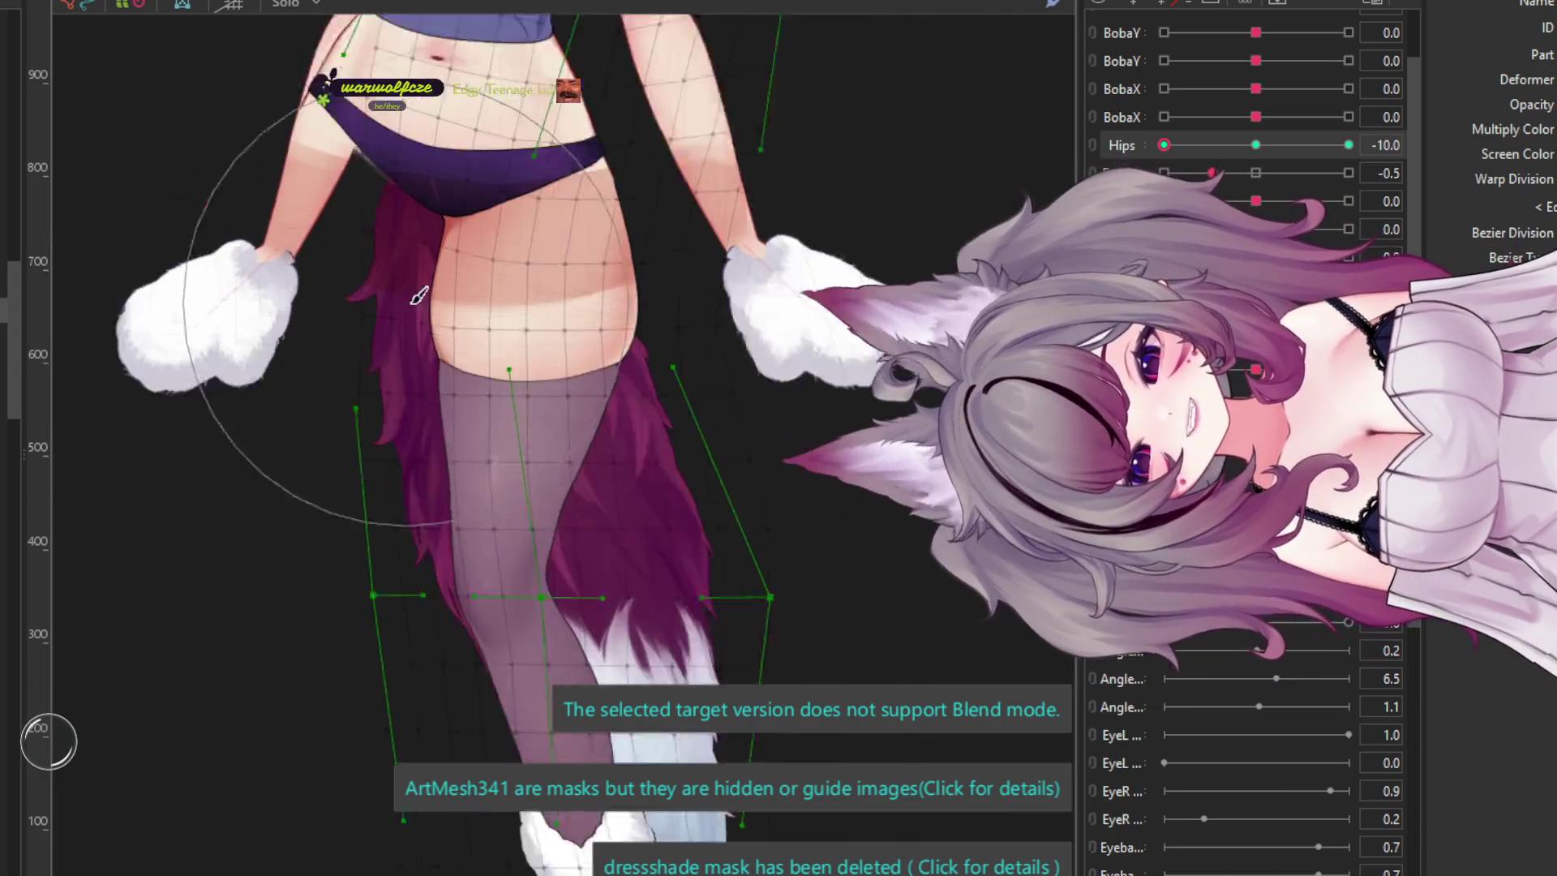
scroll(392, 415, "down", 2)
scroll(203, 162, "up", 2)
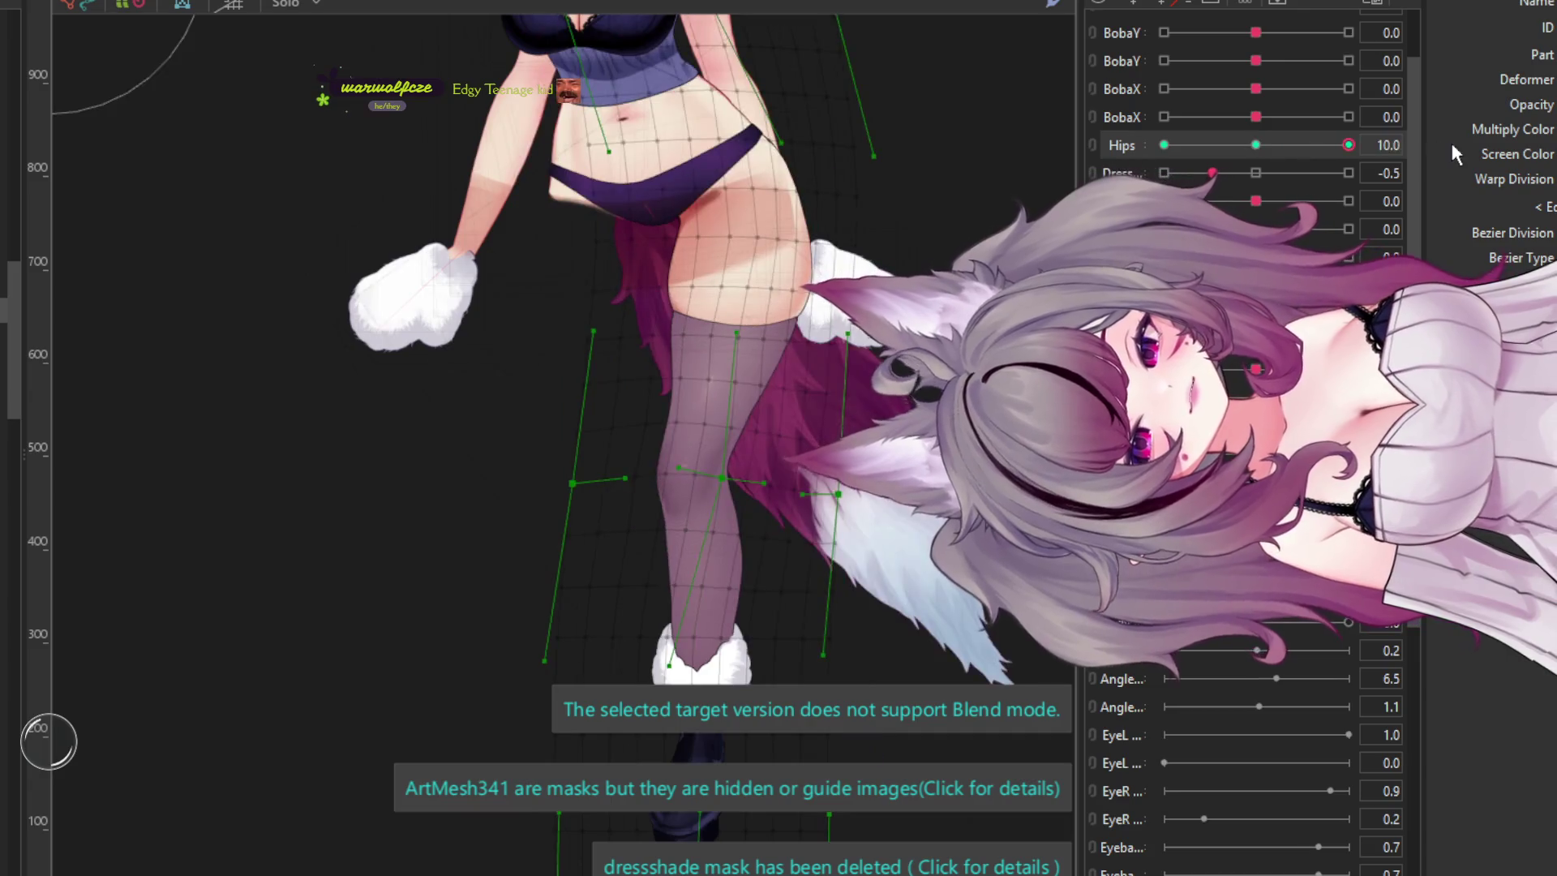
key("ctrl+z")
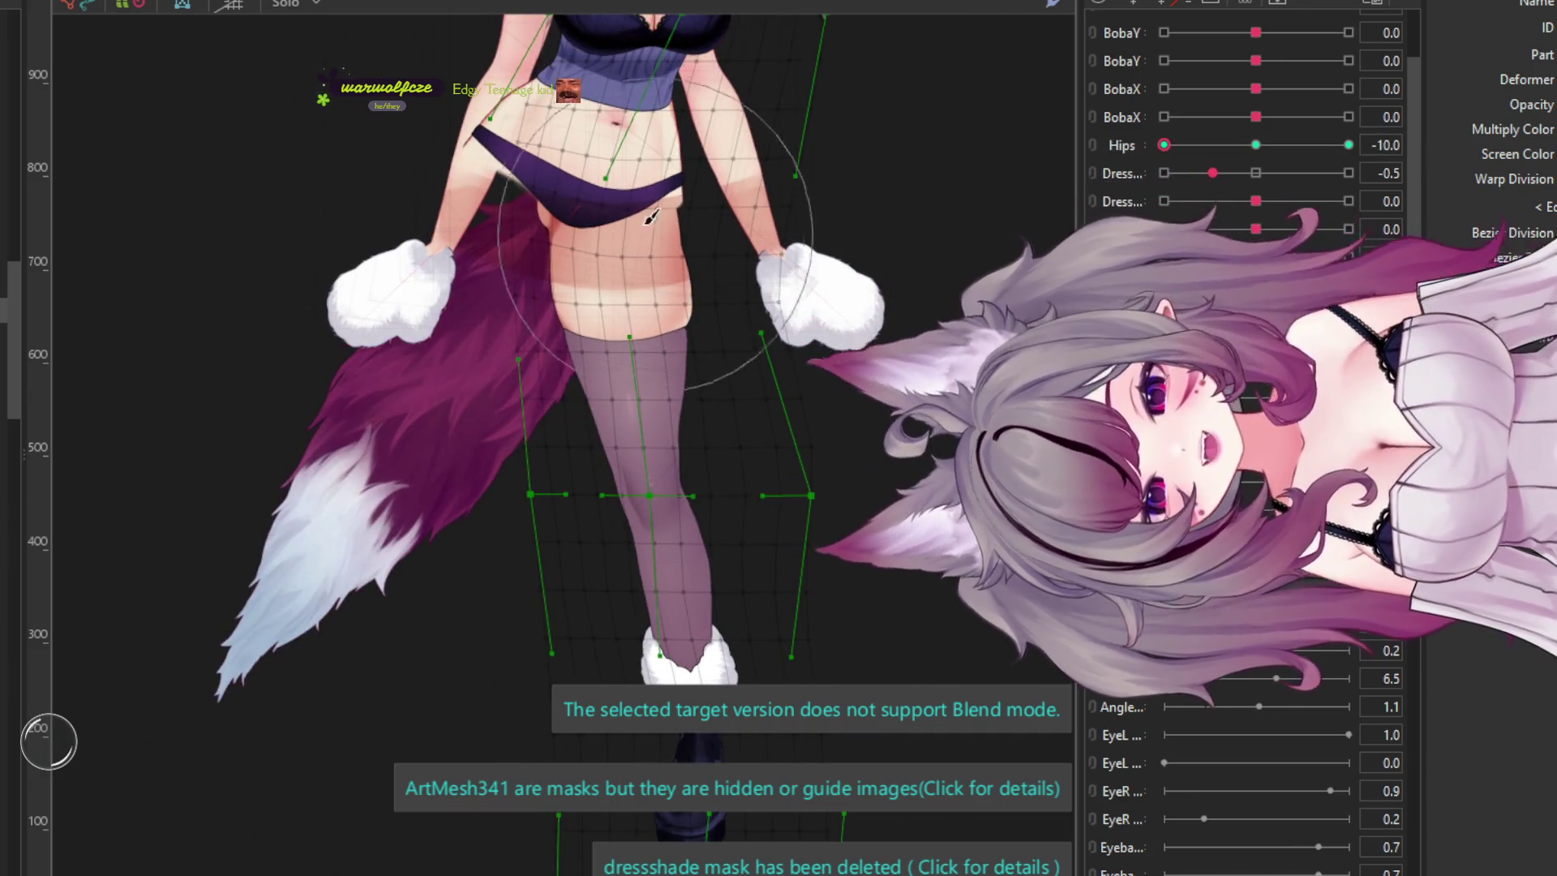
scroll(606, 300, "down", 2)
scroll(607, 300, "up", 4)
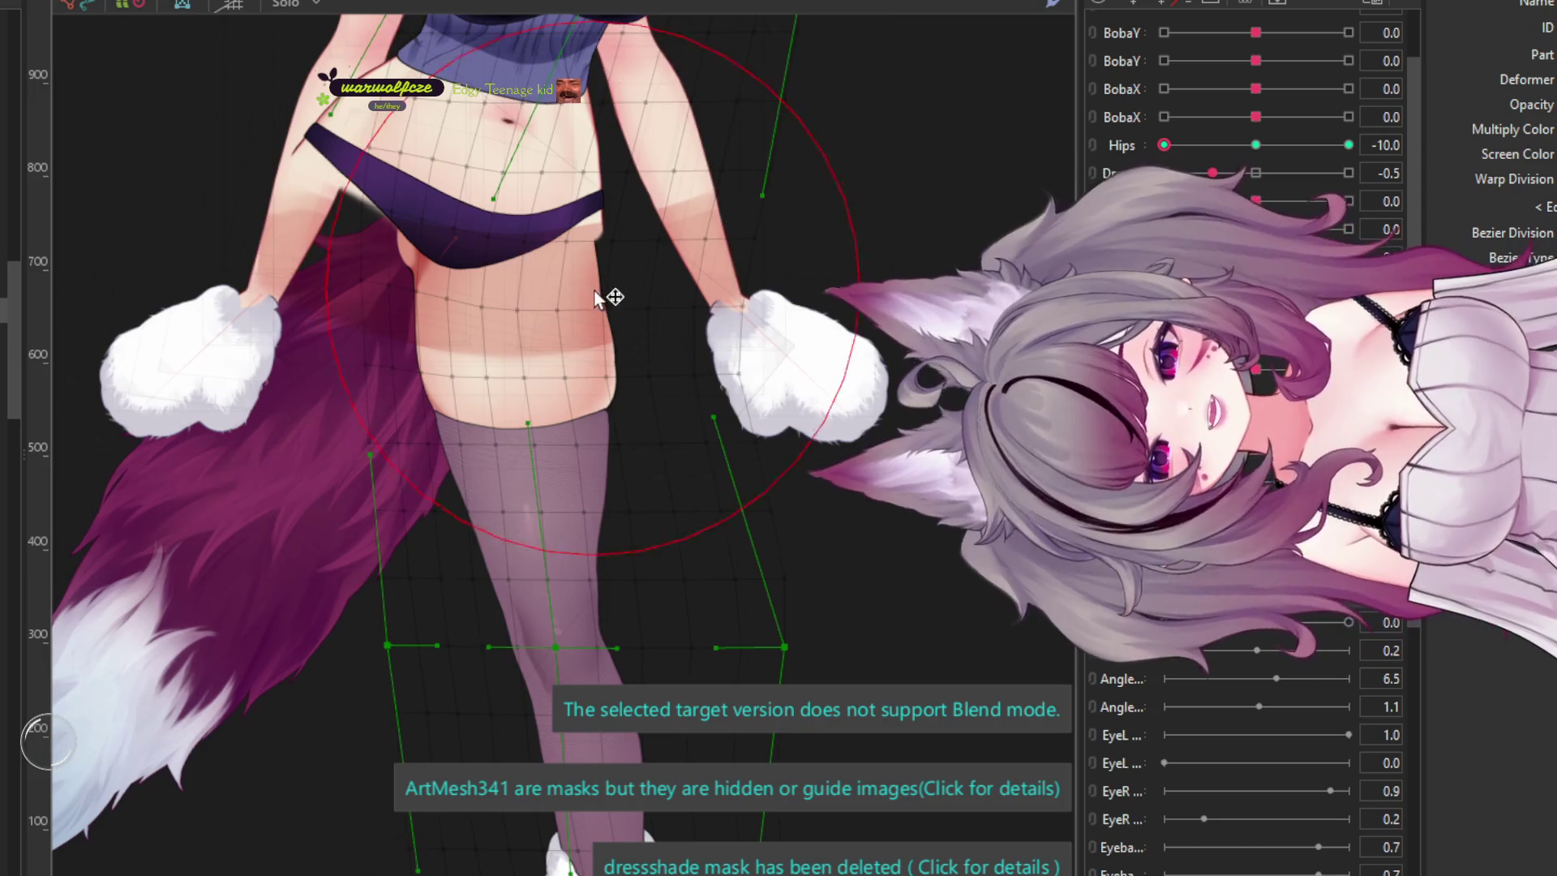
scroll(521, 315, "up", 1)
mouse_move(519, 309)
left_mouse_down()
mouse_move(538, 322)
mouse_move(543, 307)
left_mouse_up()
- Sweep Hips from -10 to 10 to test the sway, then return it to 0
scroll(546, 303, "down", 3)
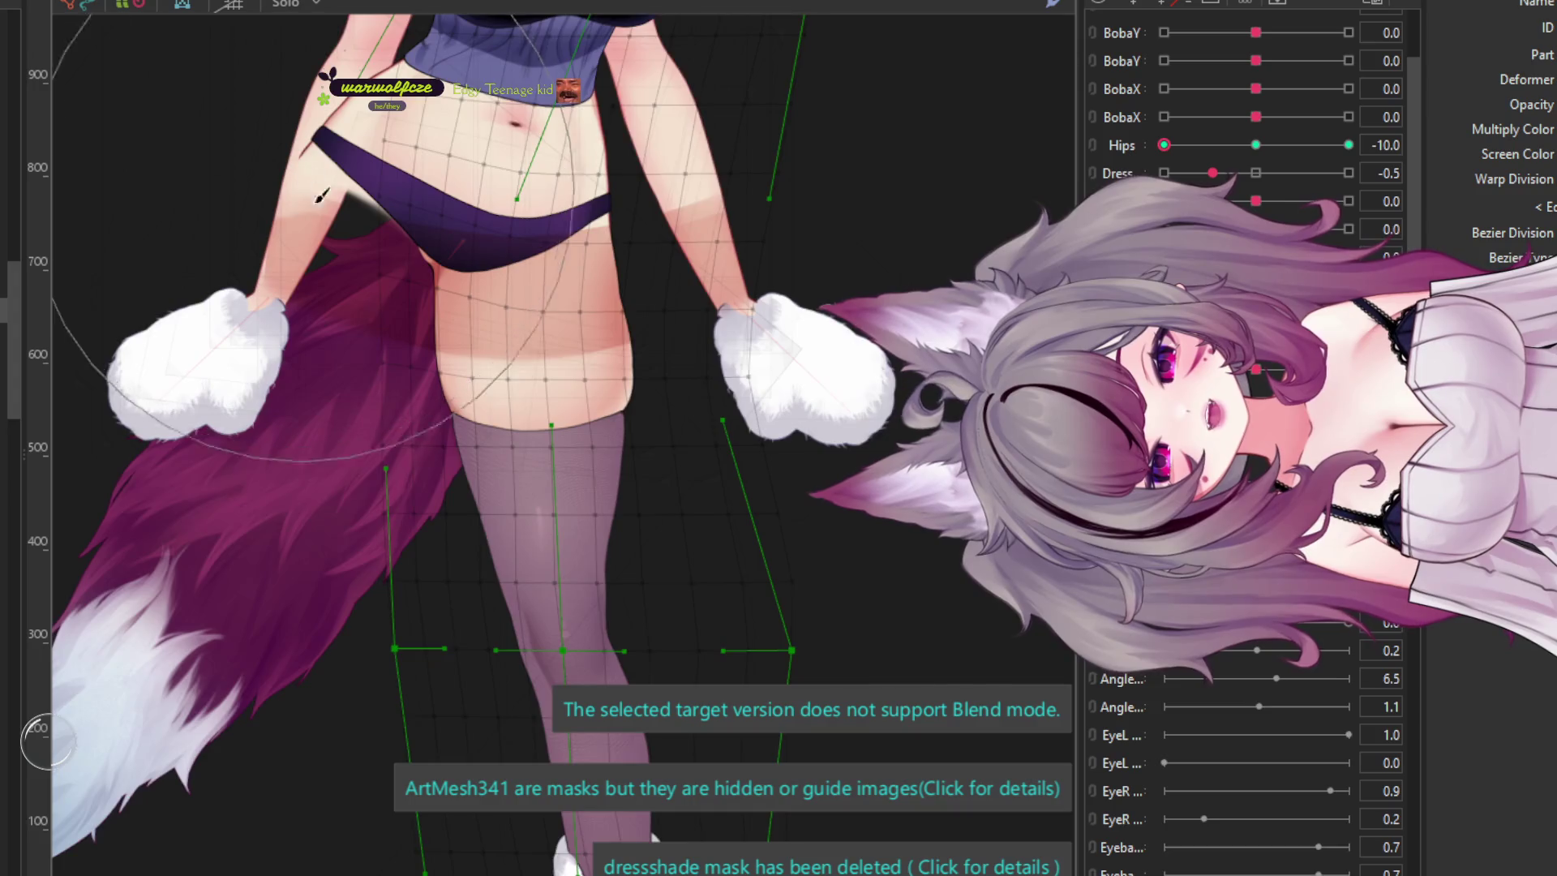
scroll(649, 210, "up", 1)
scroll(648, 210, "down", 2)
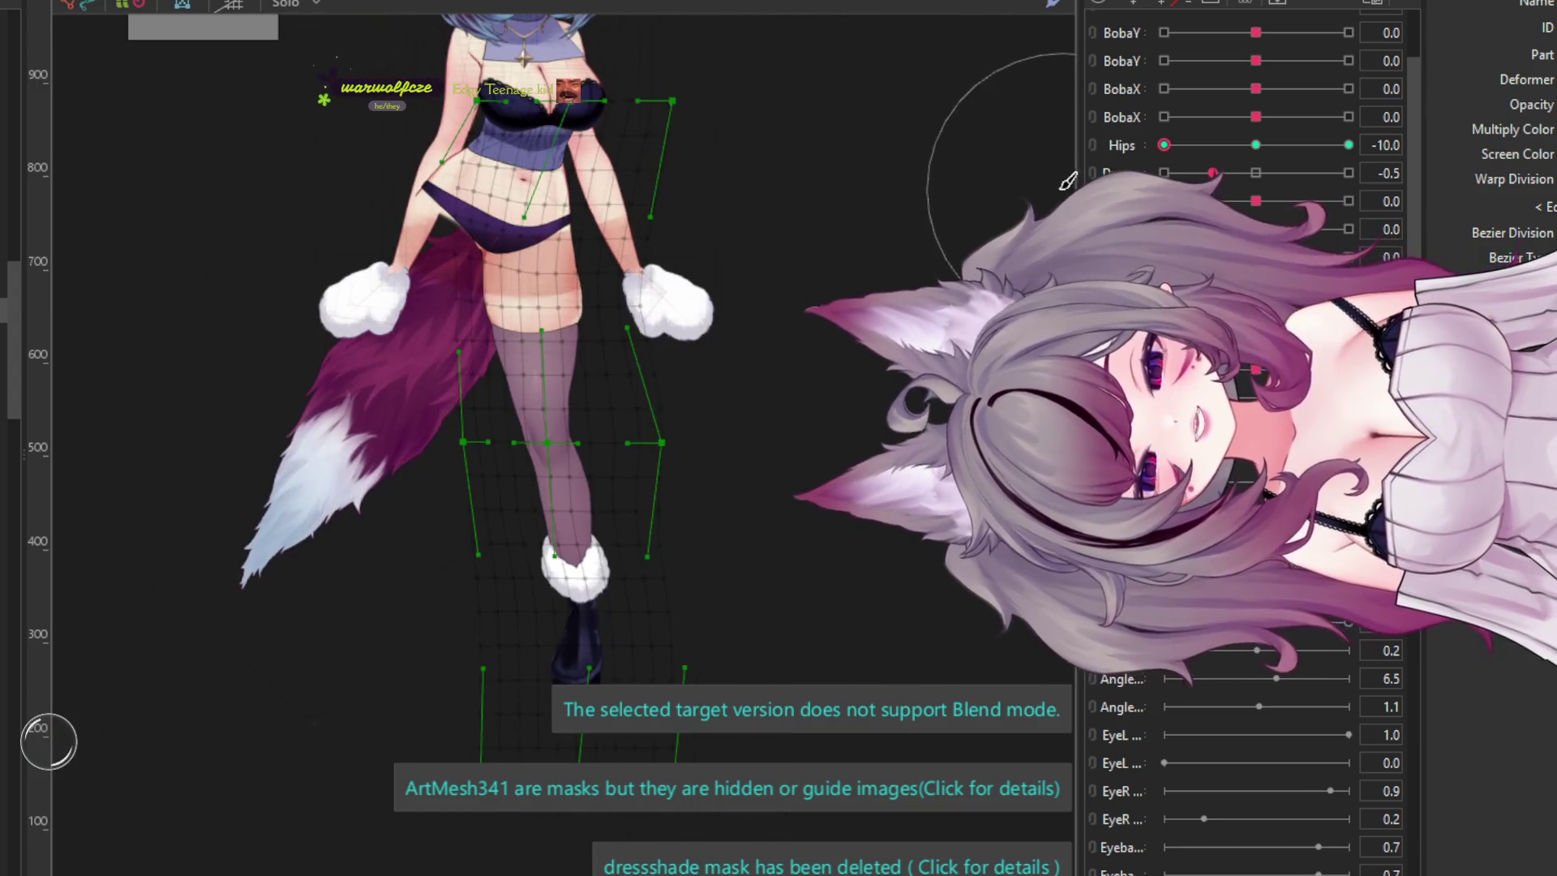
left_click_drag(1189, 146, 1422, 145)
scroll(406, 154, "up", 2)
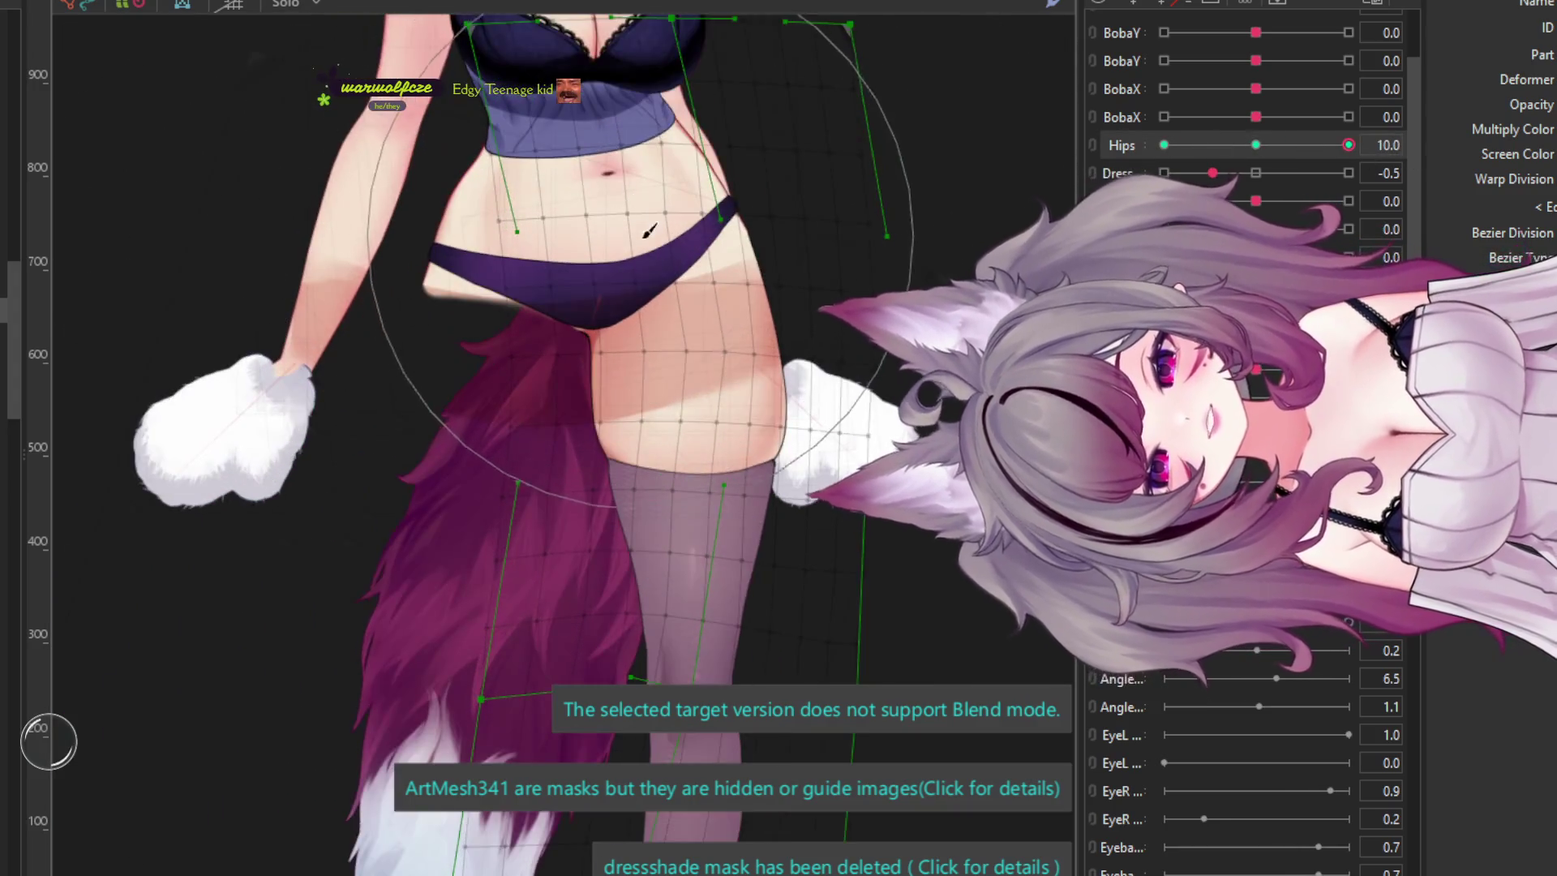
mouse_move(1228, 145)
left_mouse_down()
mouse_move(1112, 145)
mouse_move(1255, 146)
left_mouse_up()
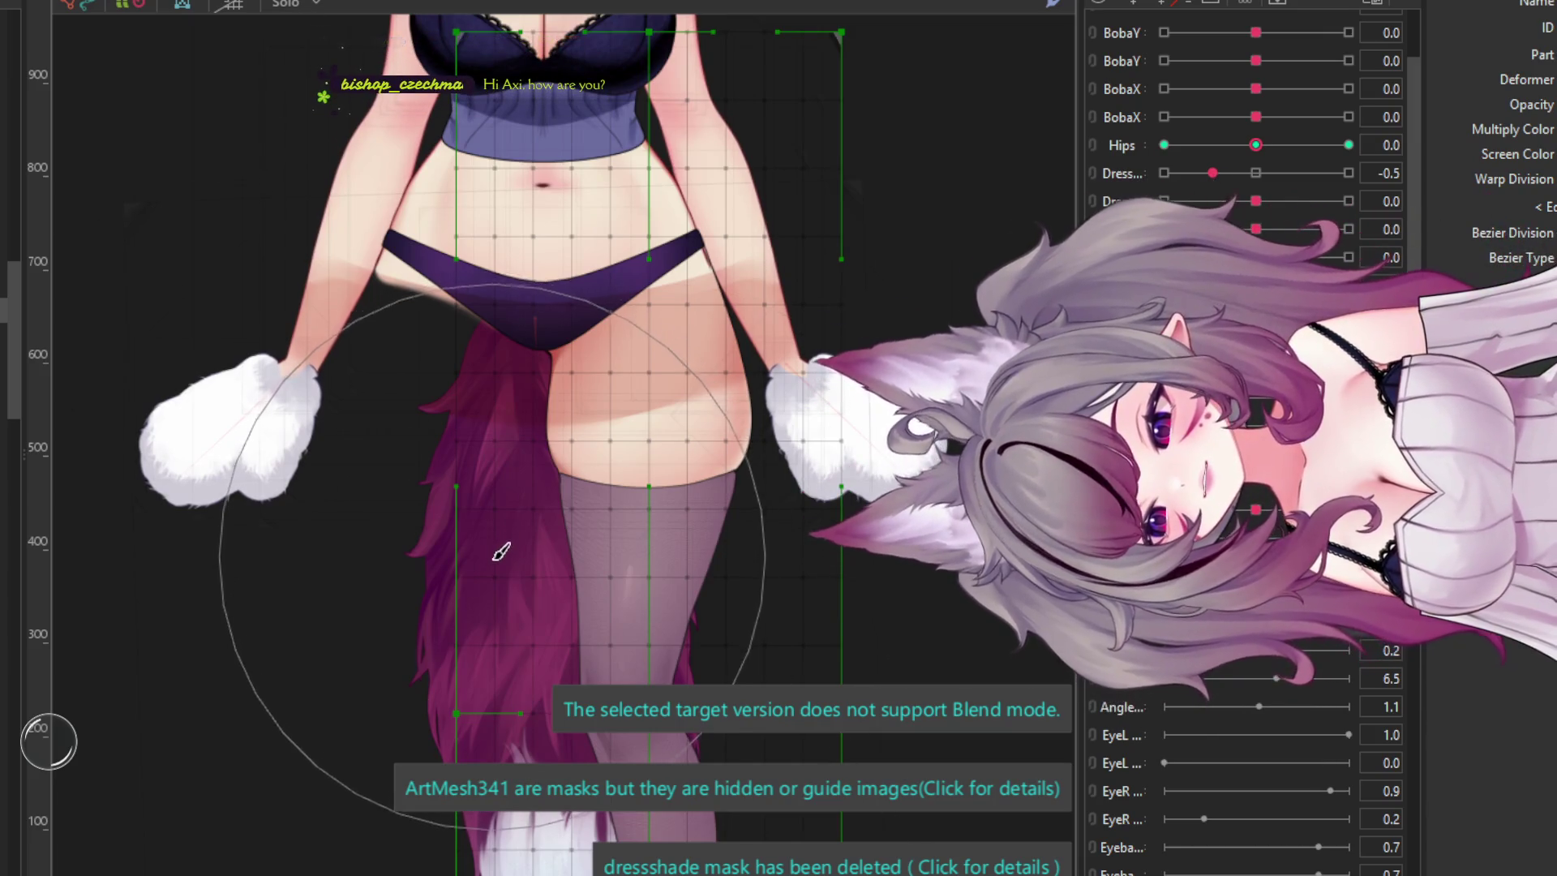
- Swing the body angle slider to both extremes and check the torso and leg warp deformers follow
scroll(522, 553, "down", 2)
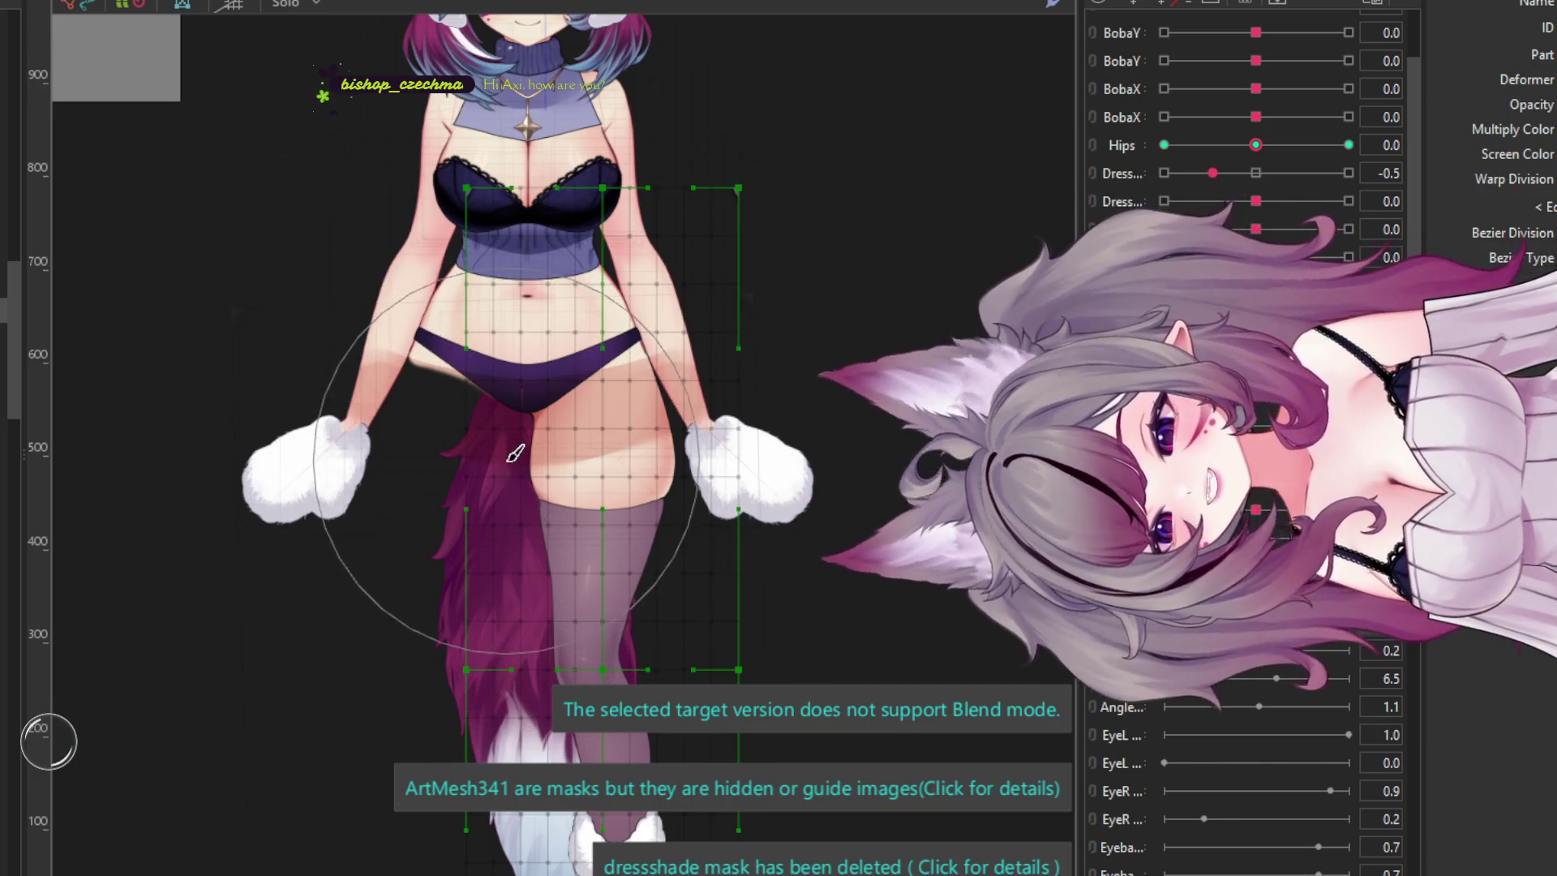
scroll(776, 364, "down", 2)
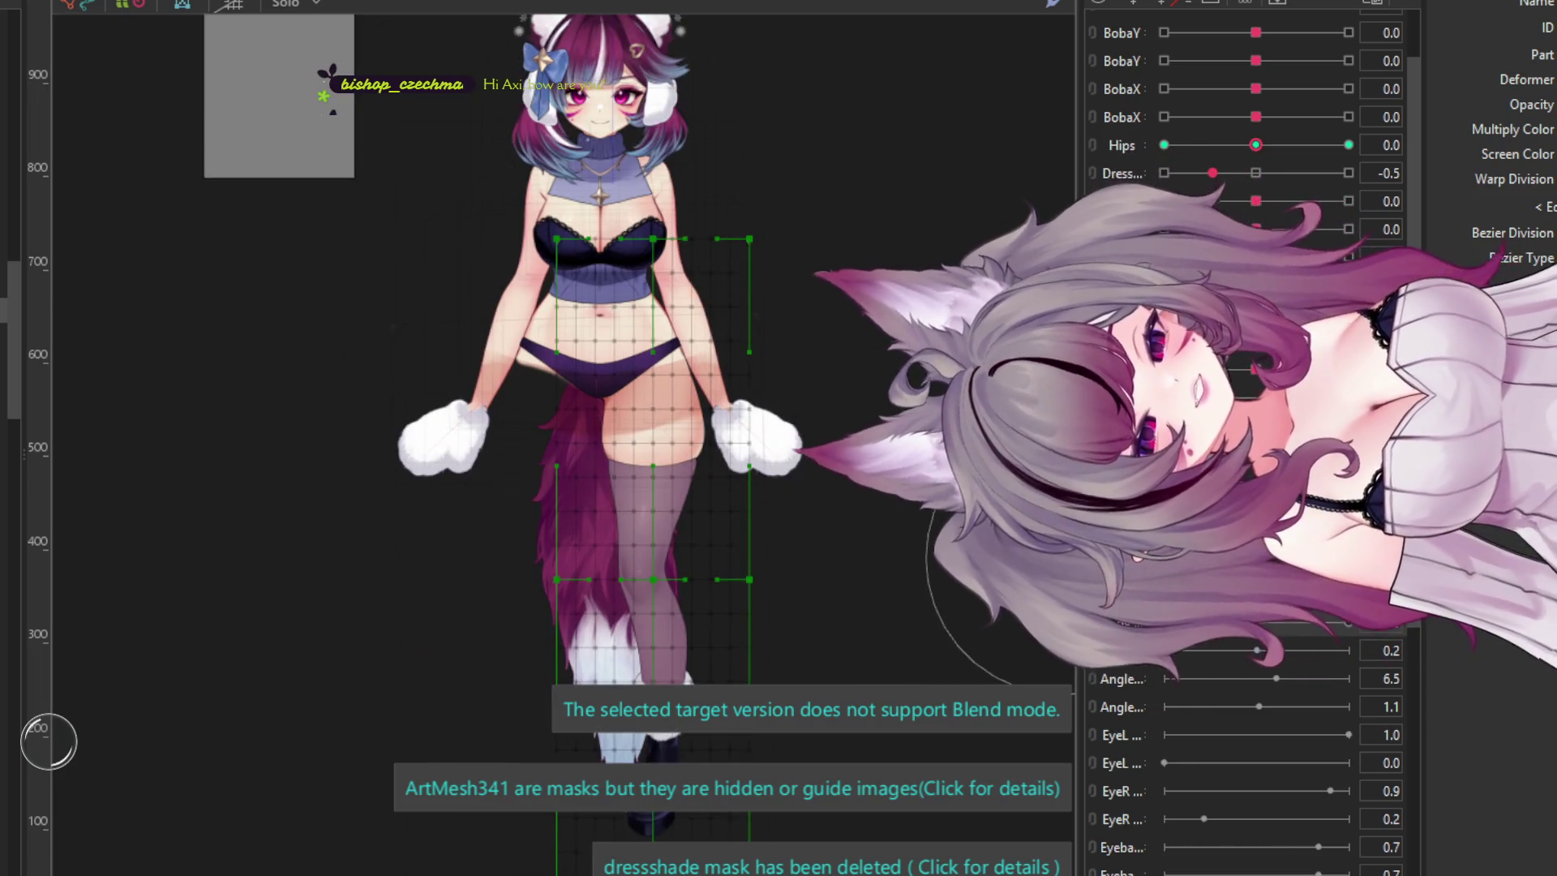
mouse_move(1255, 661)
left_mouse_down()
mouse_move(1045, 680)
mouse_move(1201, 707)
mouse_move(962, 669)
mouse_move(962, 625)
mouse_move(965, 641)
left_mouse_up()
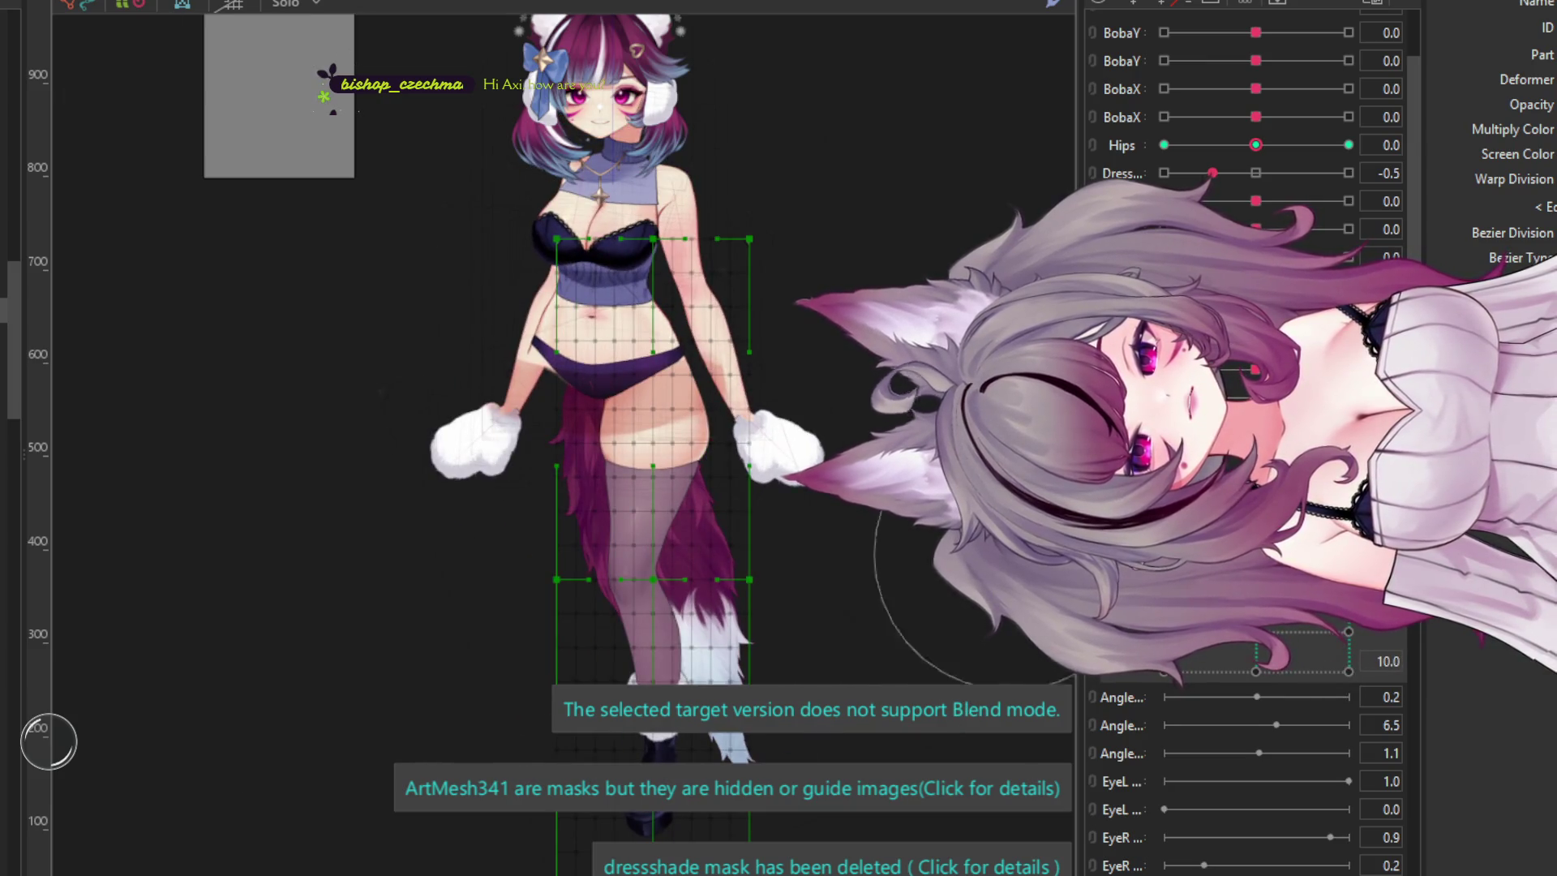
scroll(1248, 770, "down", 1)
left_click_drag(1348, 621, 1163, 622)
scroll(711, 451, "up", 3)
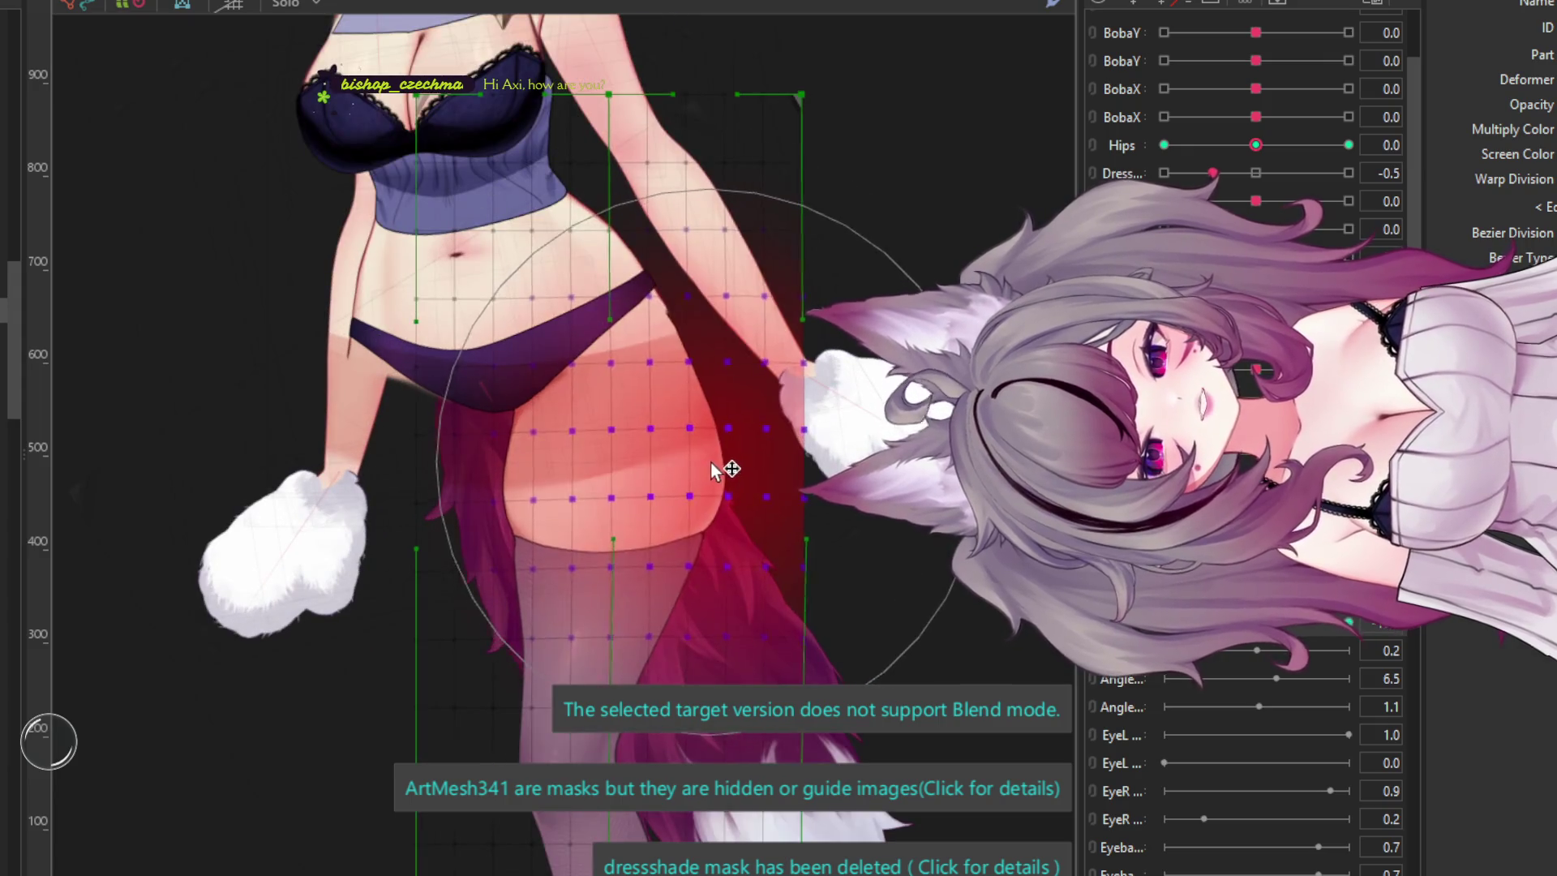
left_click(655, 278)
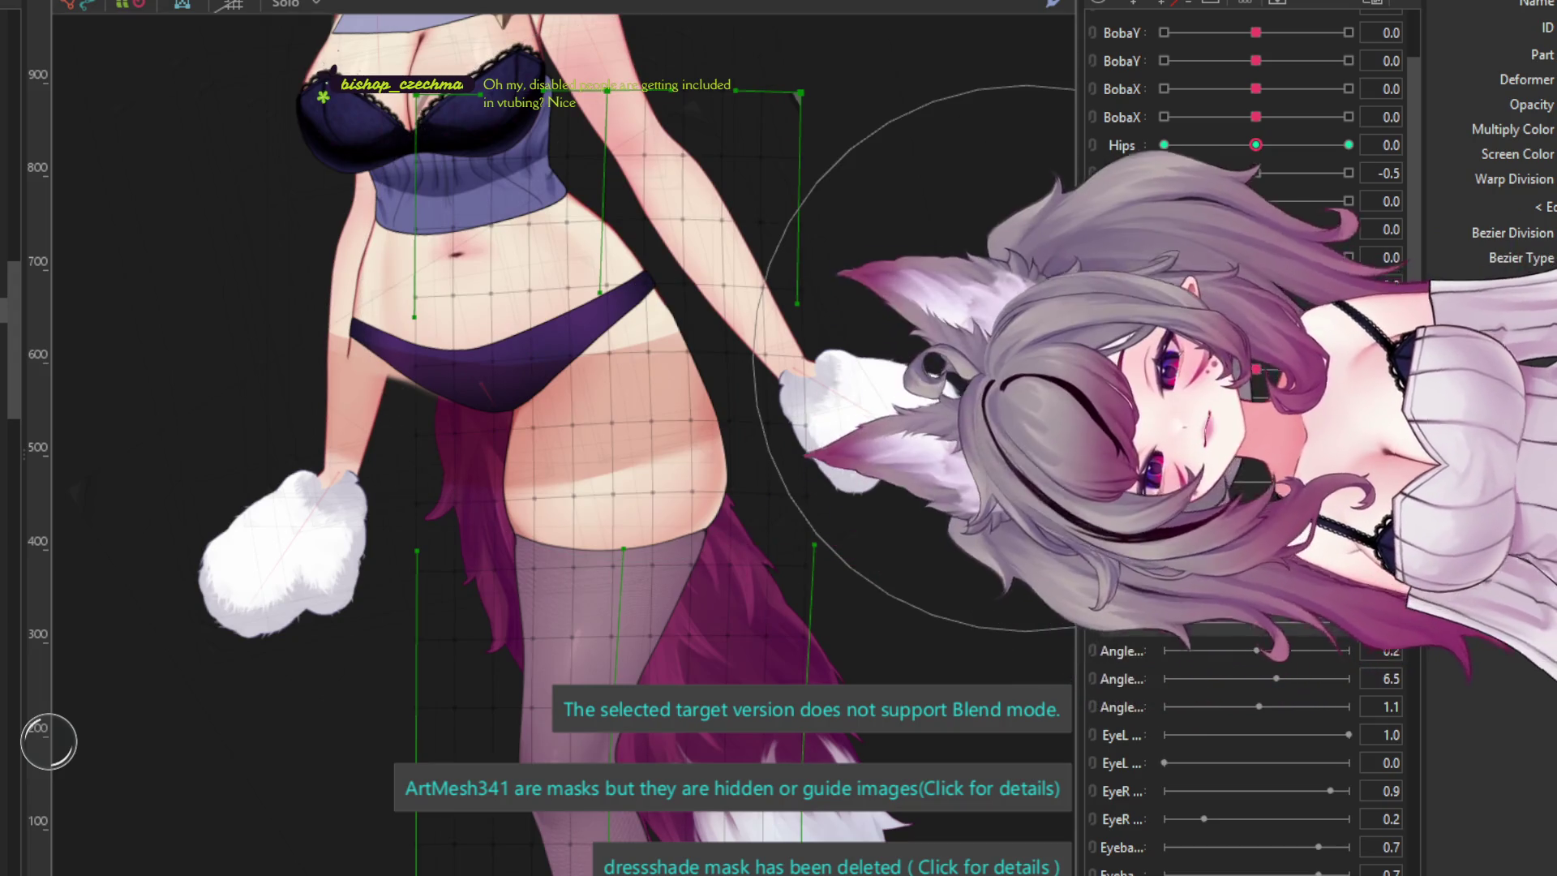
left_click_drag(1163, 621, 1446, 620)
scroll(656, 413, "up", 2)
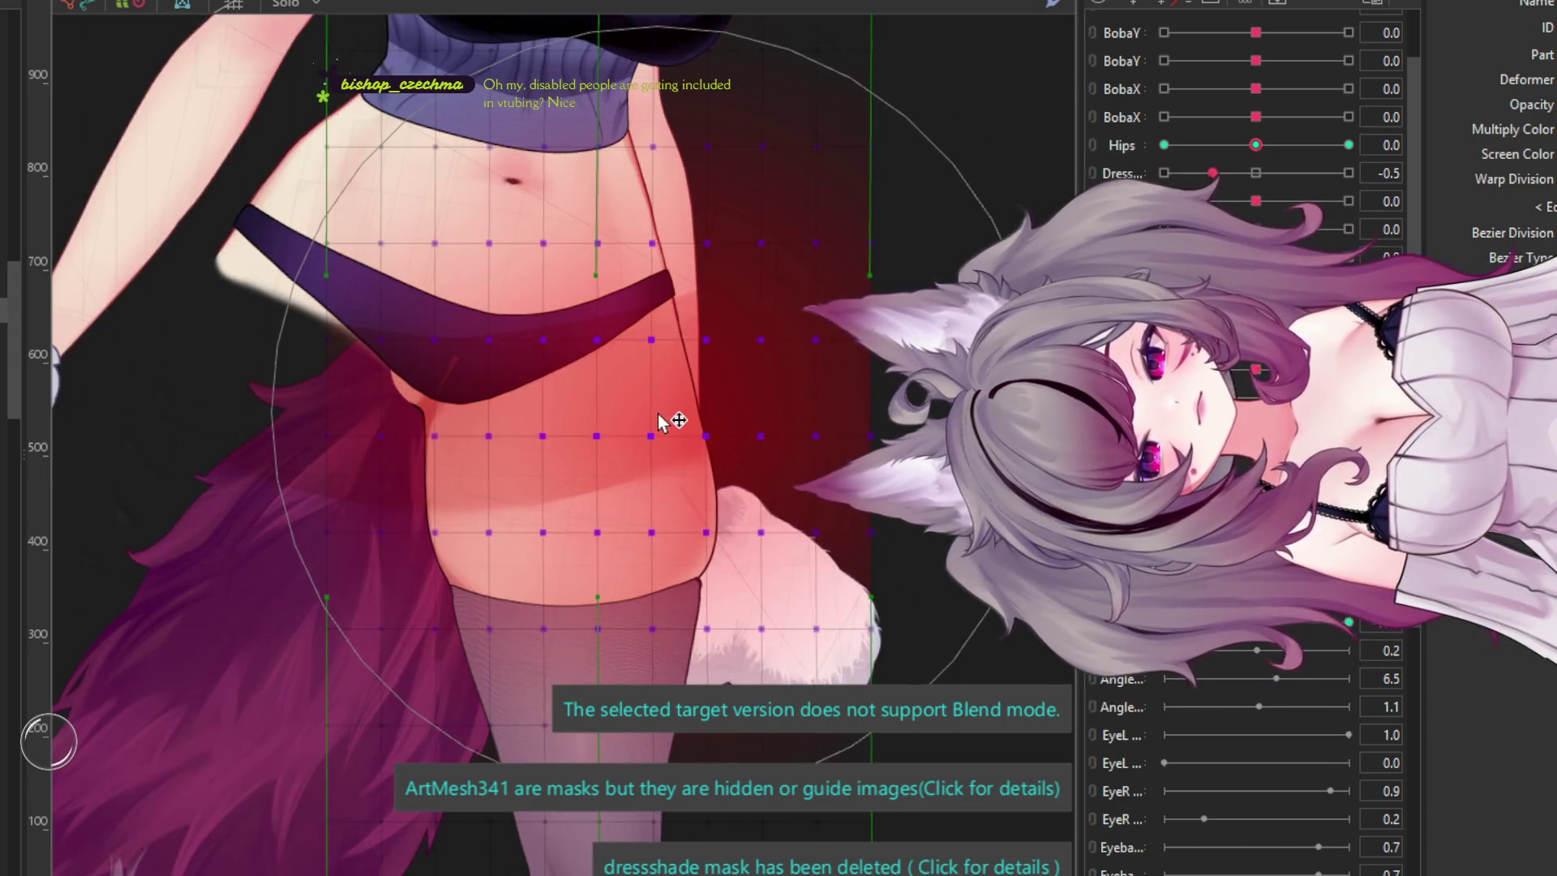
scroll(657, 418, "down", 2)
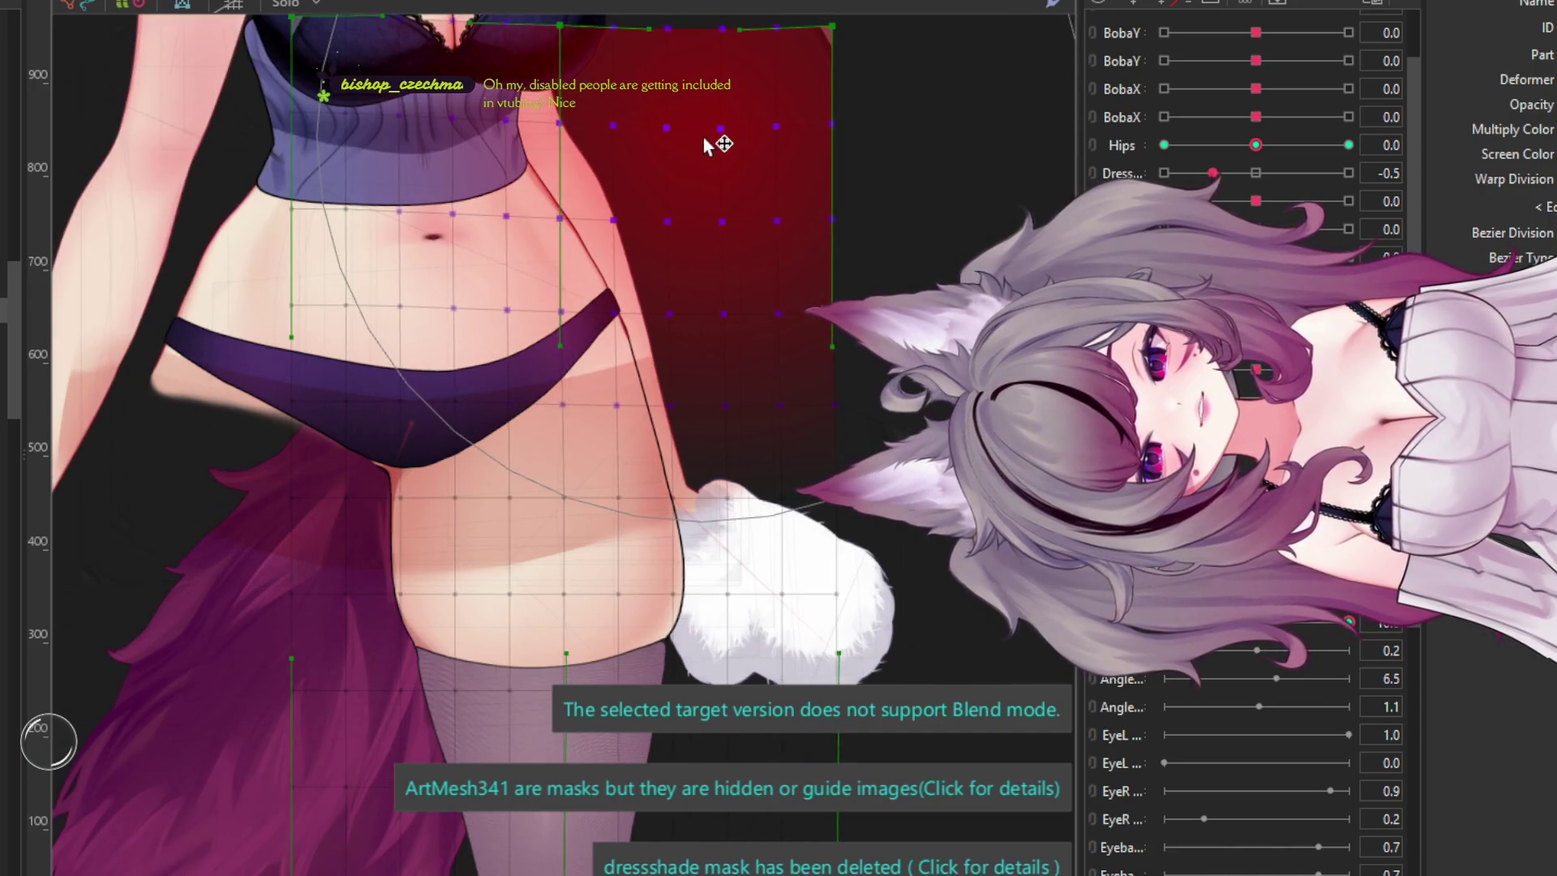
- With Hips at 10 and body at its maximum, nudge the thigh mesh right and up
key("b")
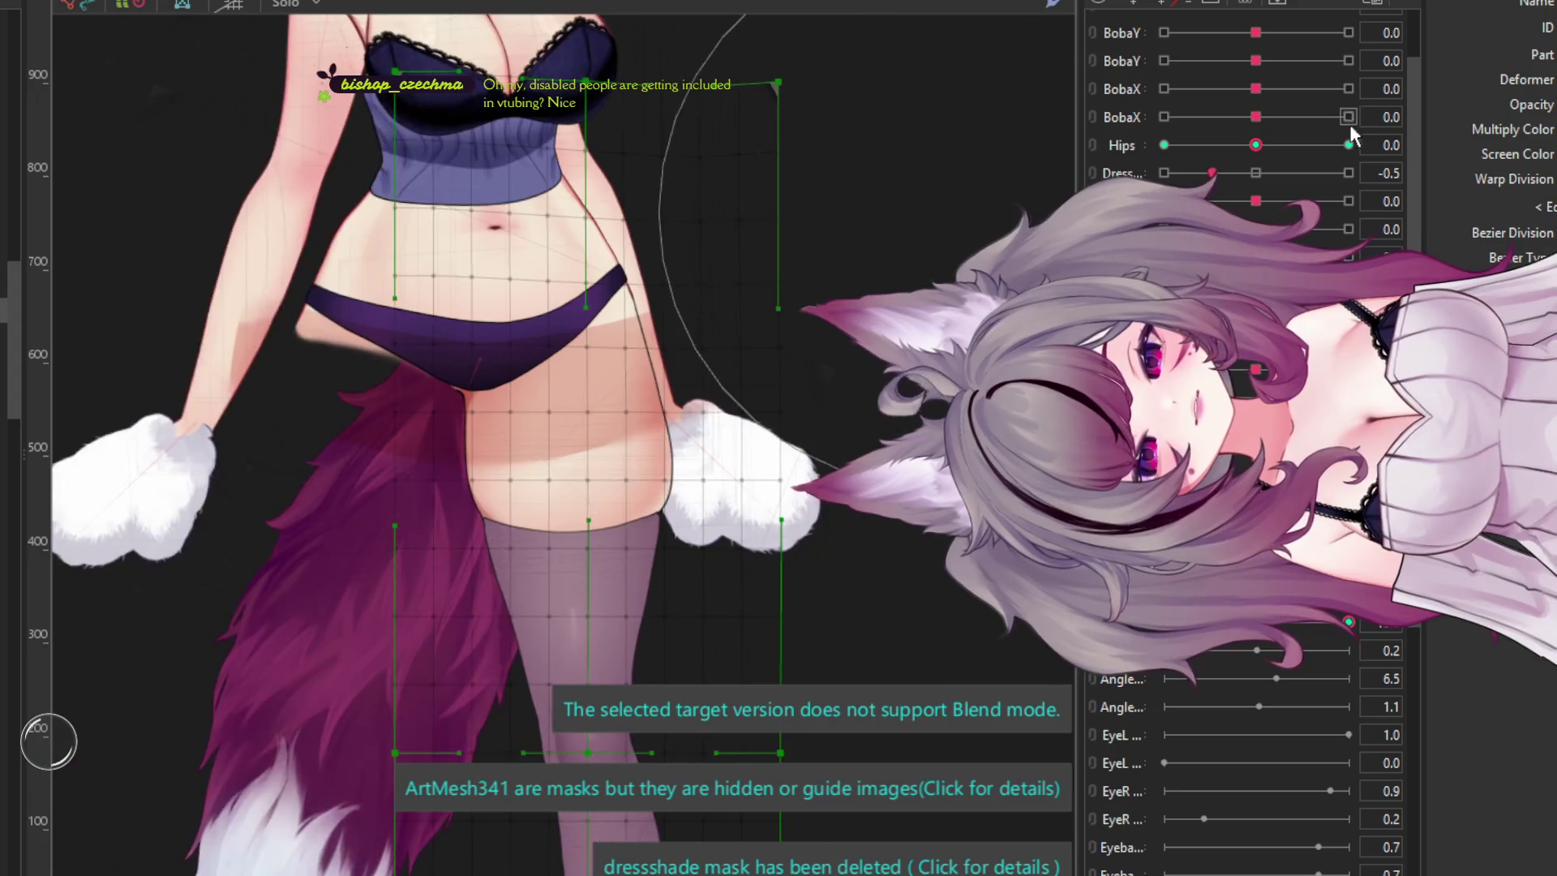
left_click_drag(1255, 145, 1062, 150)
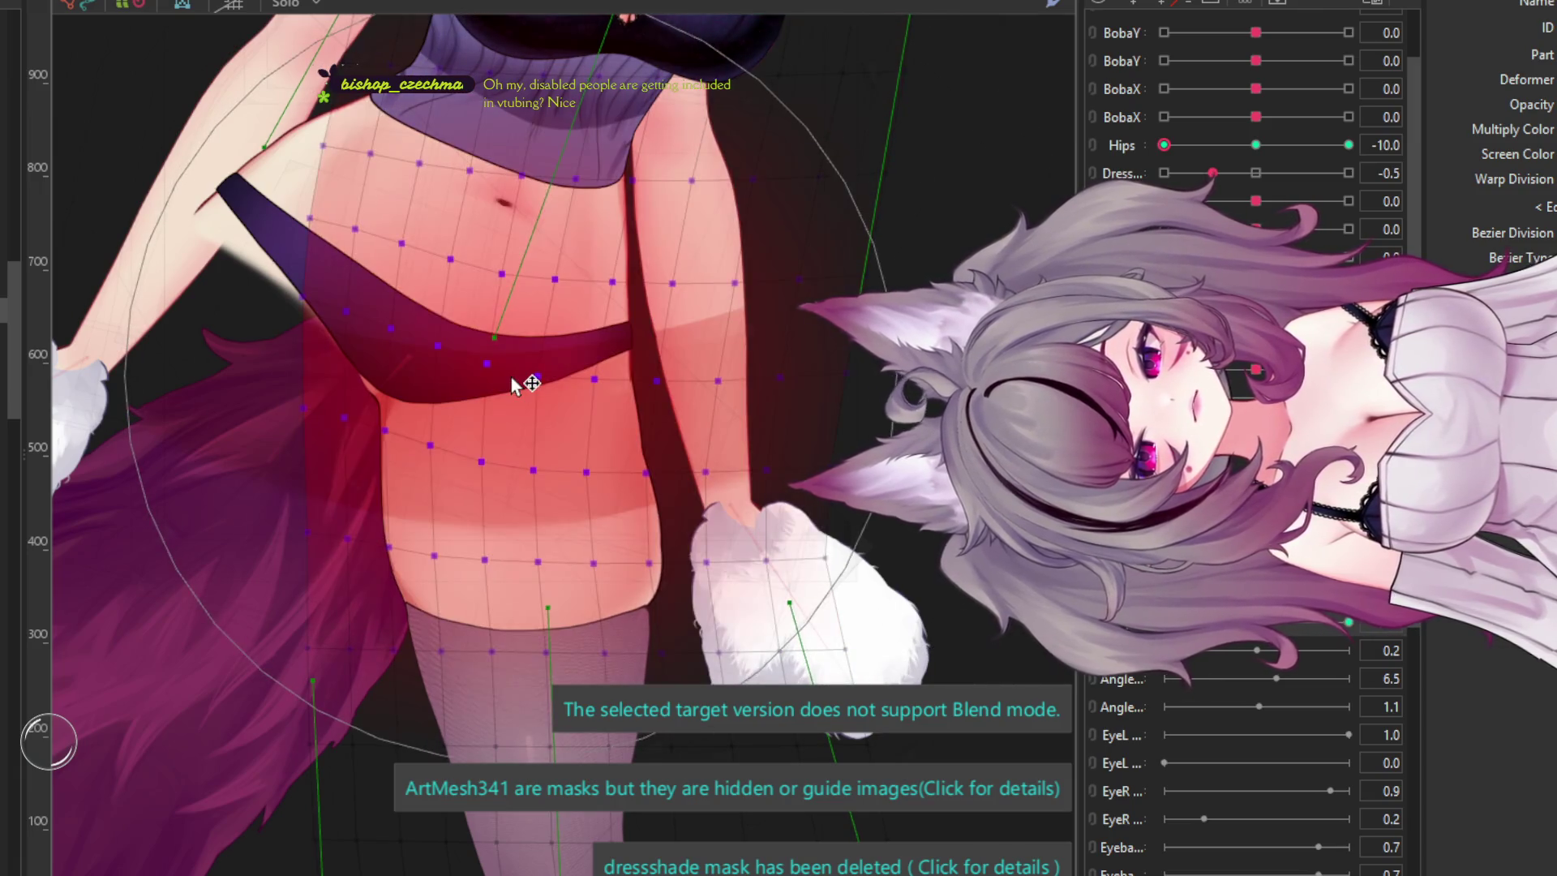
left_click_drag(1168, 146, 1475, 177)
left_click(1348, 622)
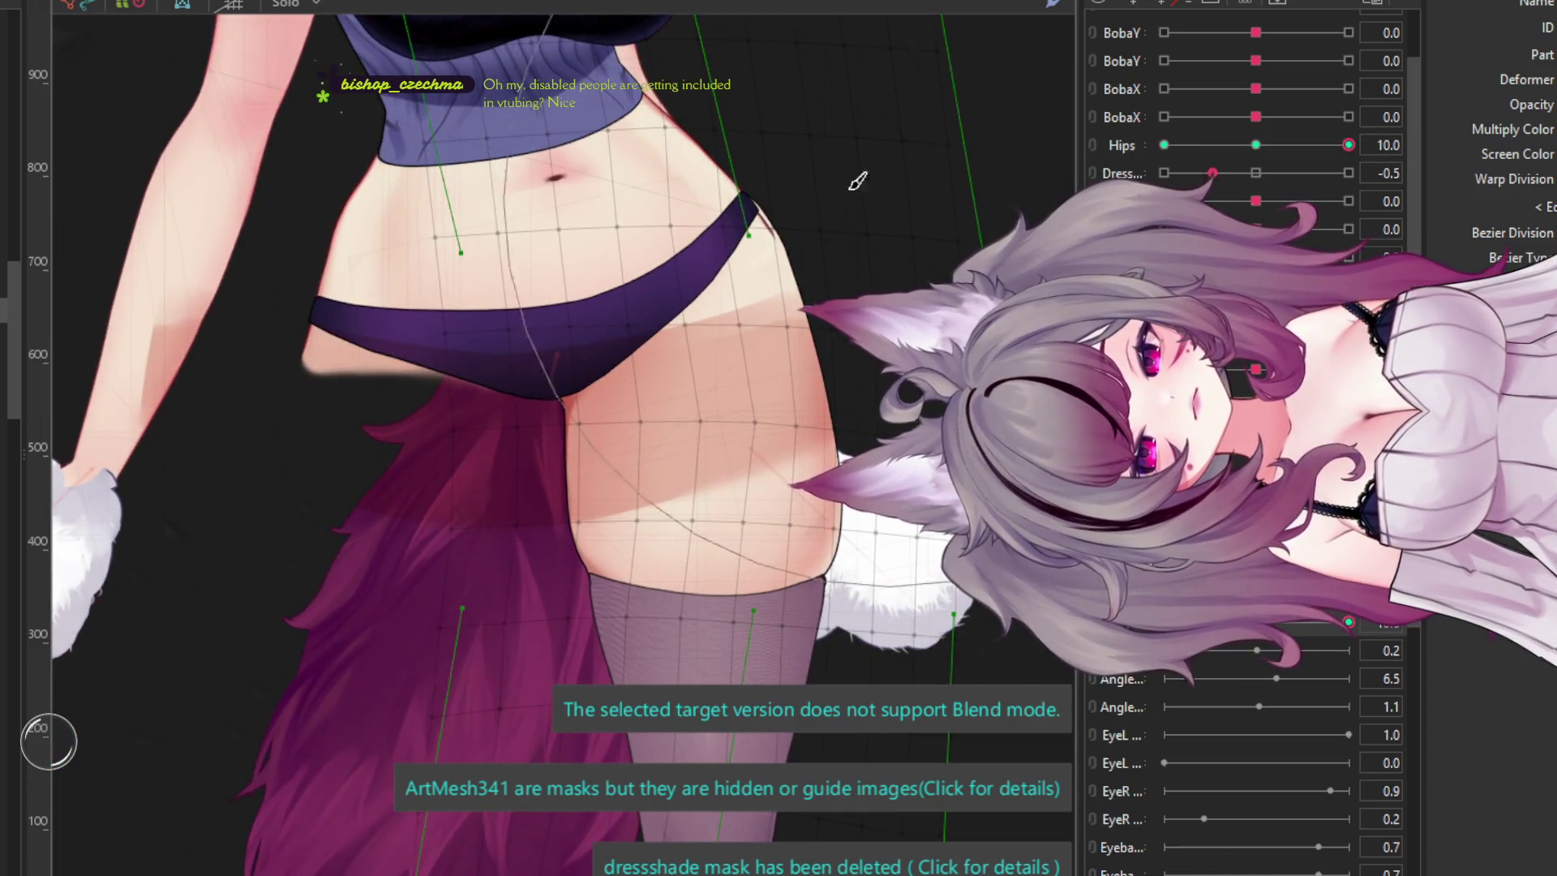
left_click_drag(833, 430, 866, 434)
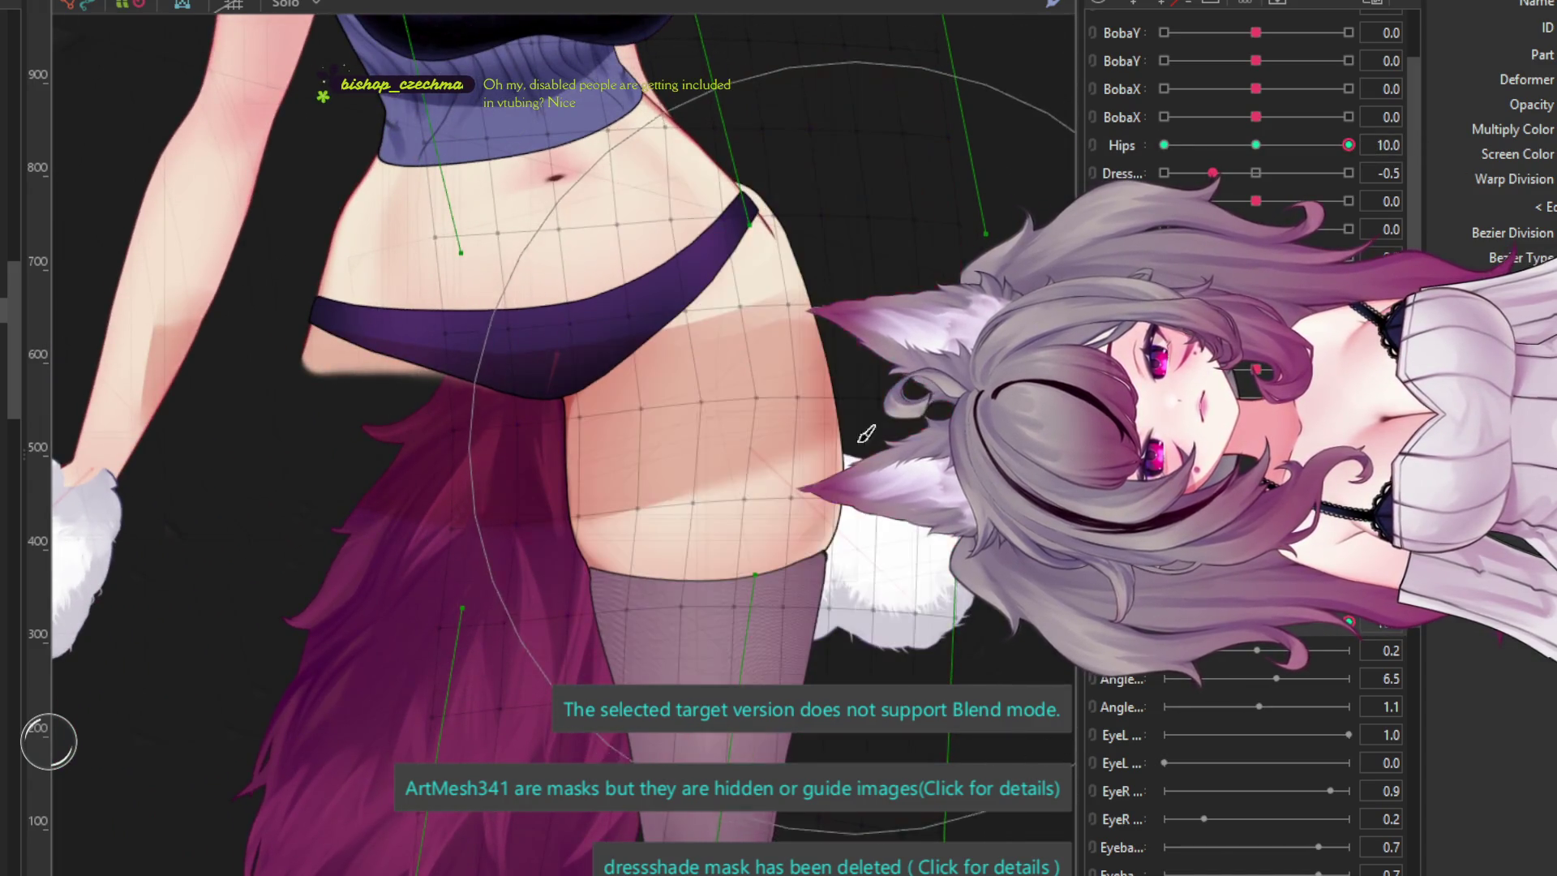
left_click(720, 98)
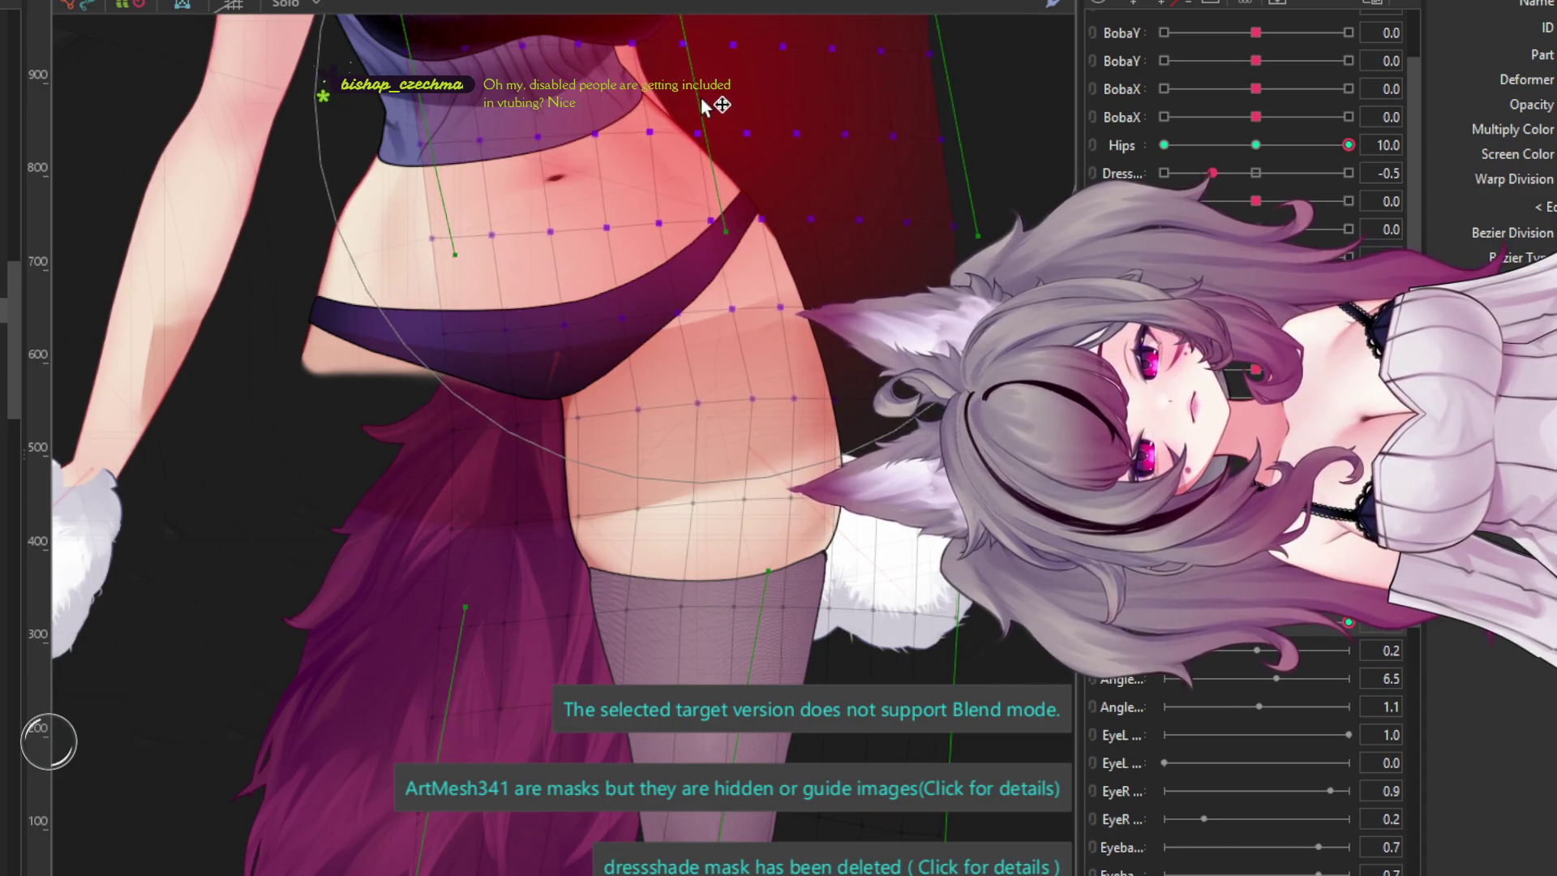
left_click(703, 105)
left_click_drag(953, 604, 925, 645)
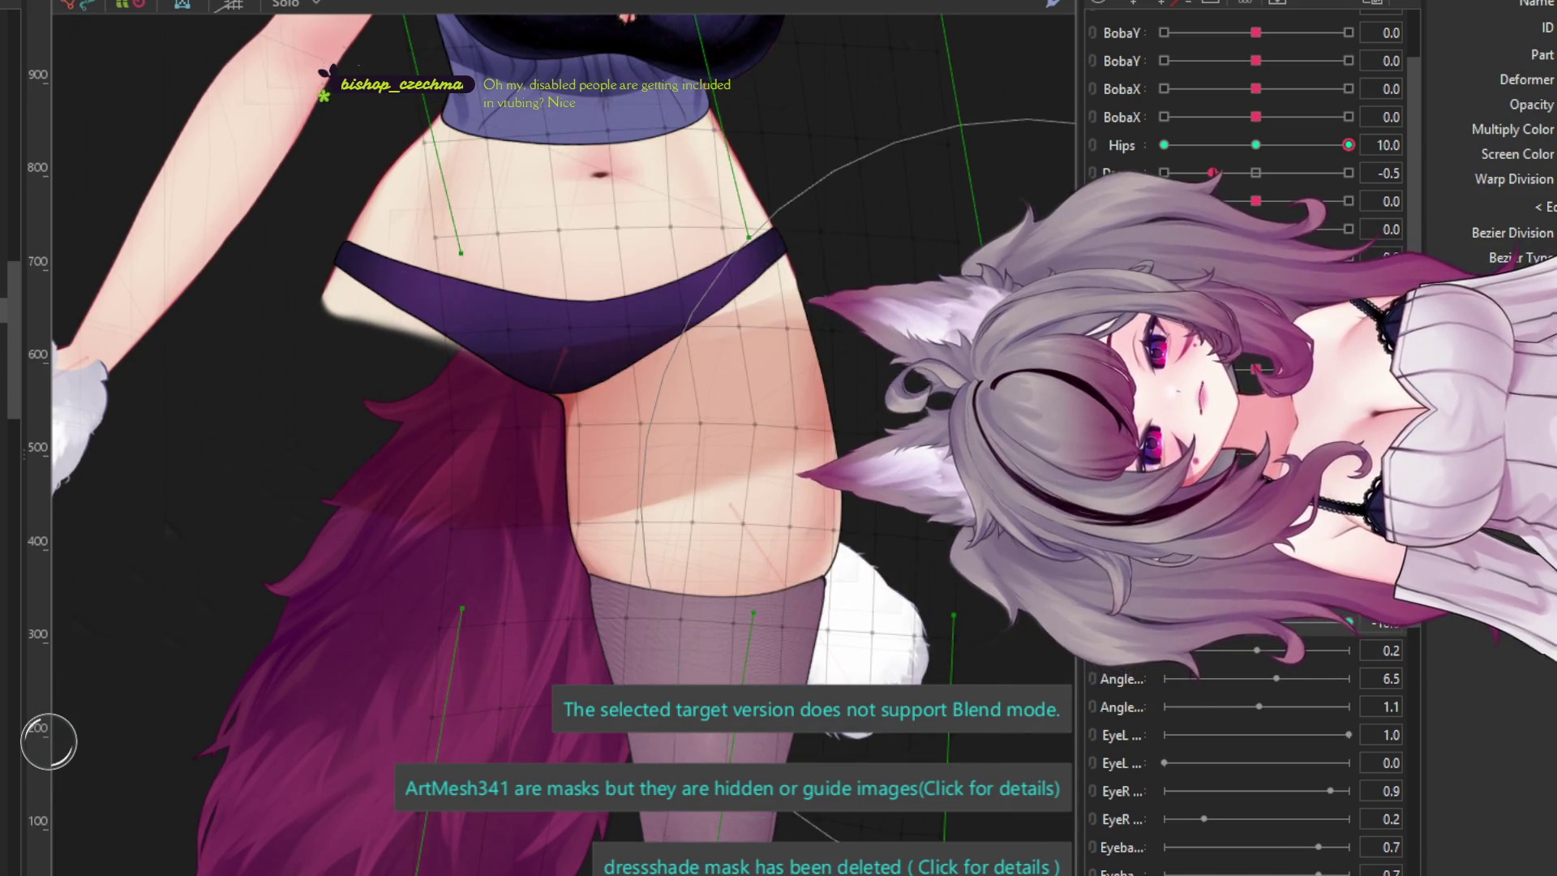
key("ctrl+z")
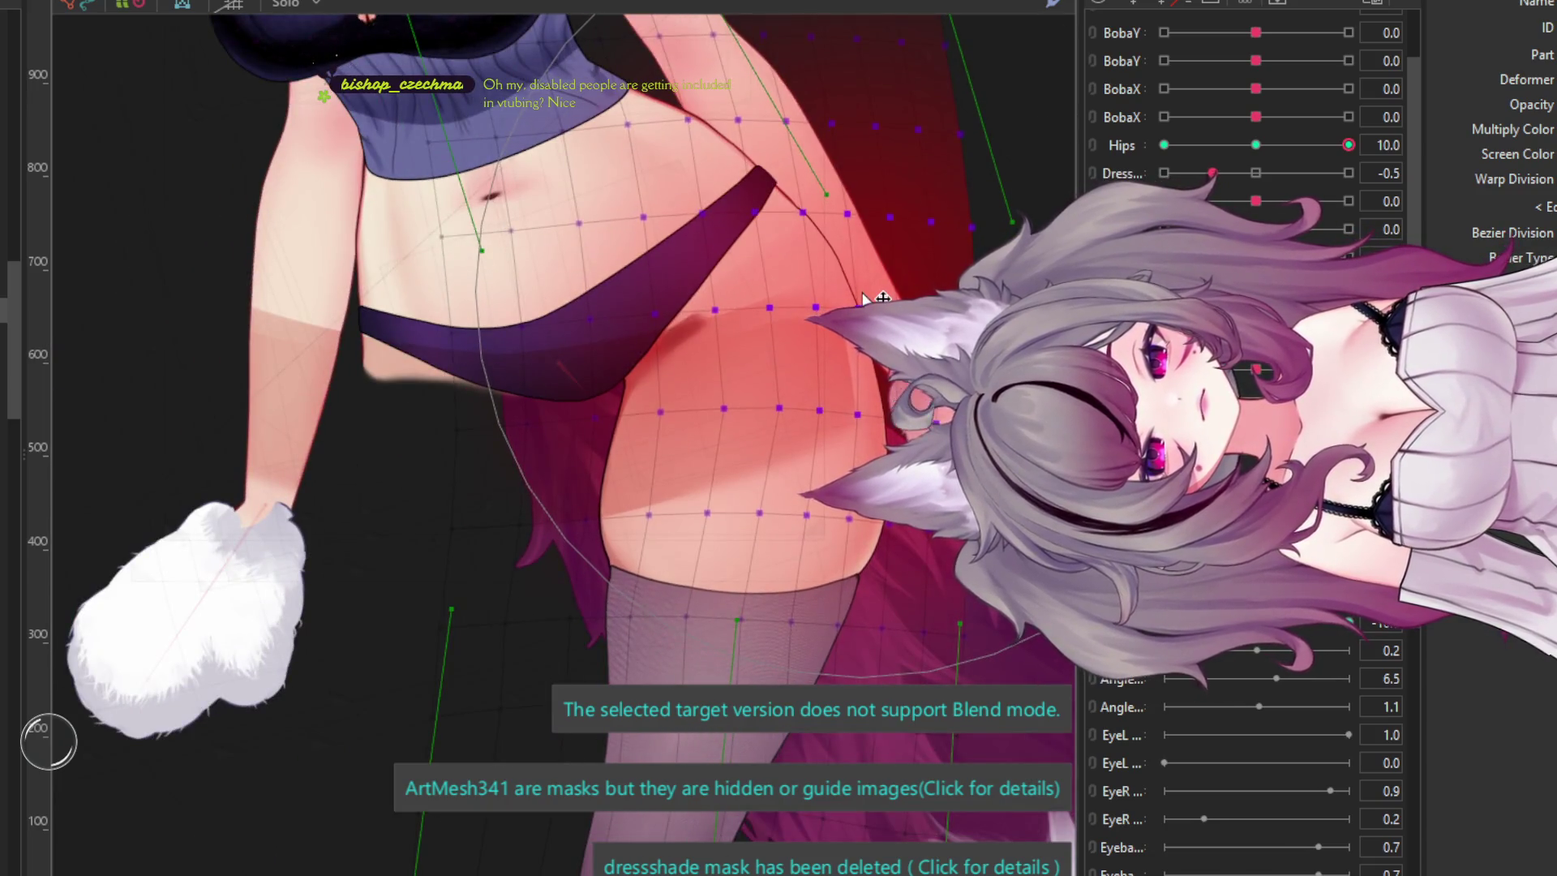
left_click(919, 585)
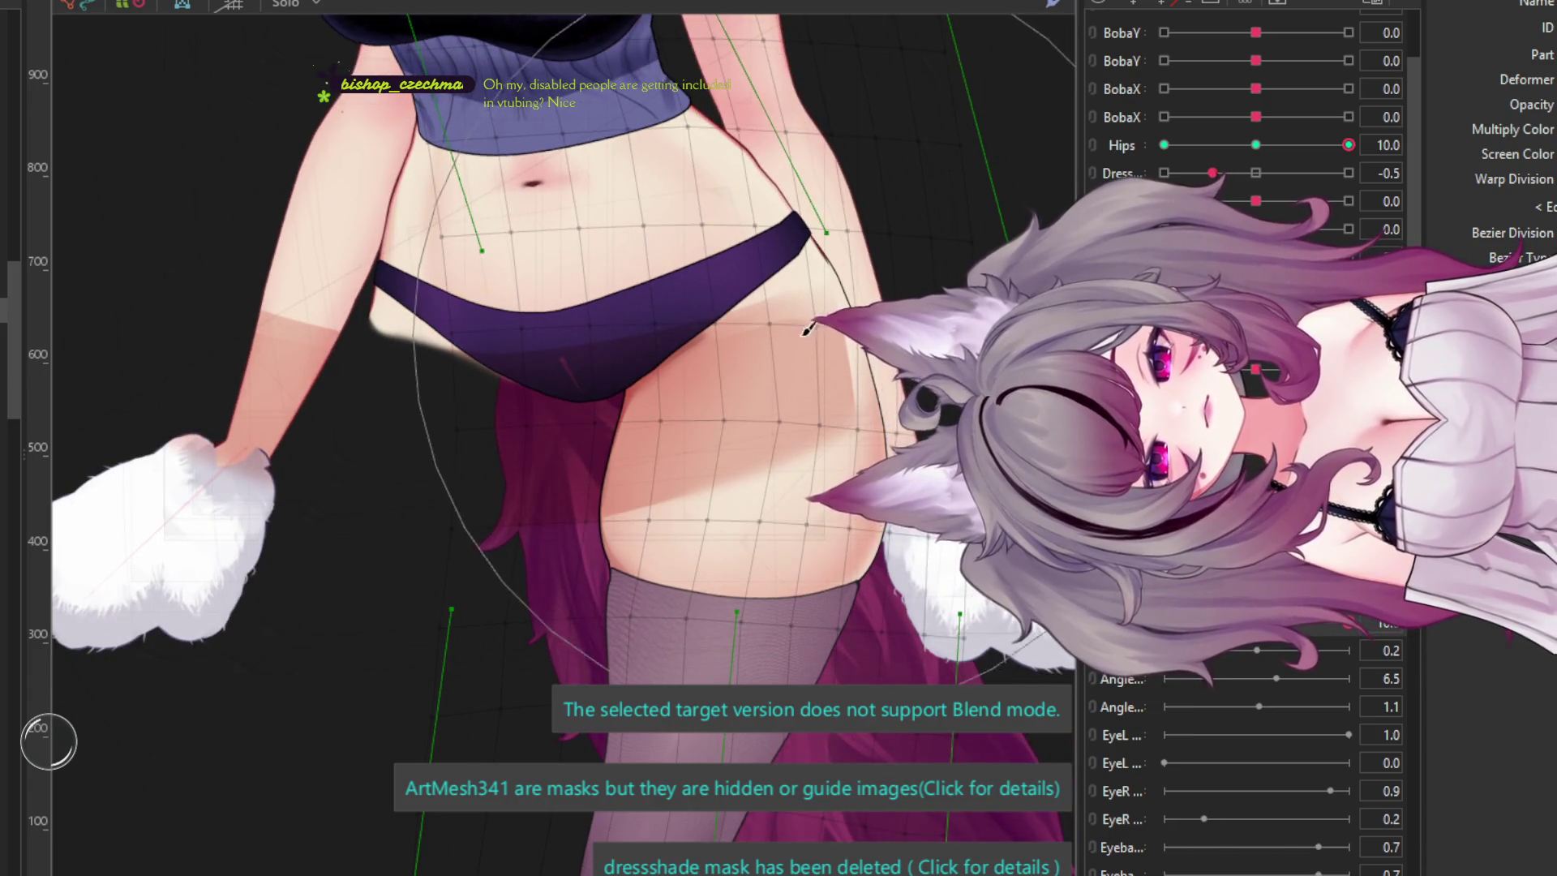
left_click(803, 359)
- At Hips -10, shift the hip warp deformer up and to the right
left_click_drag(1348, 145, 1081, 171)
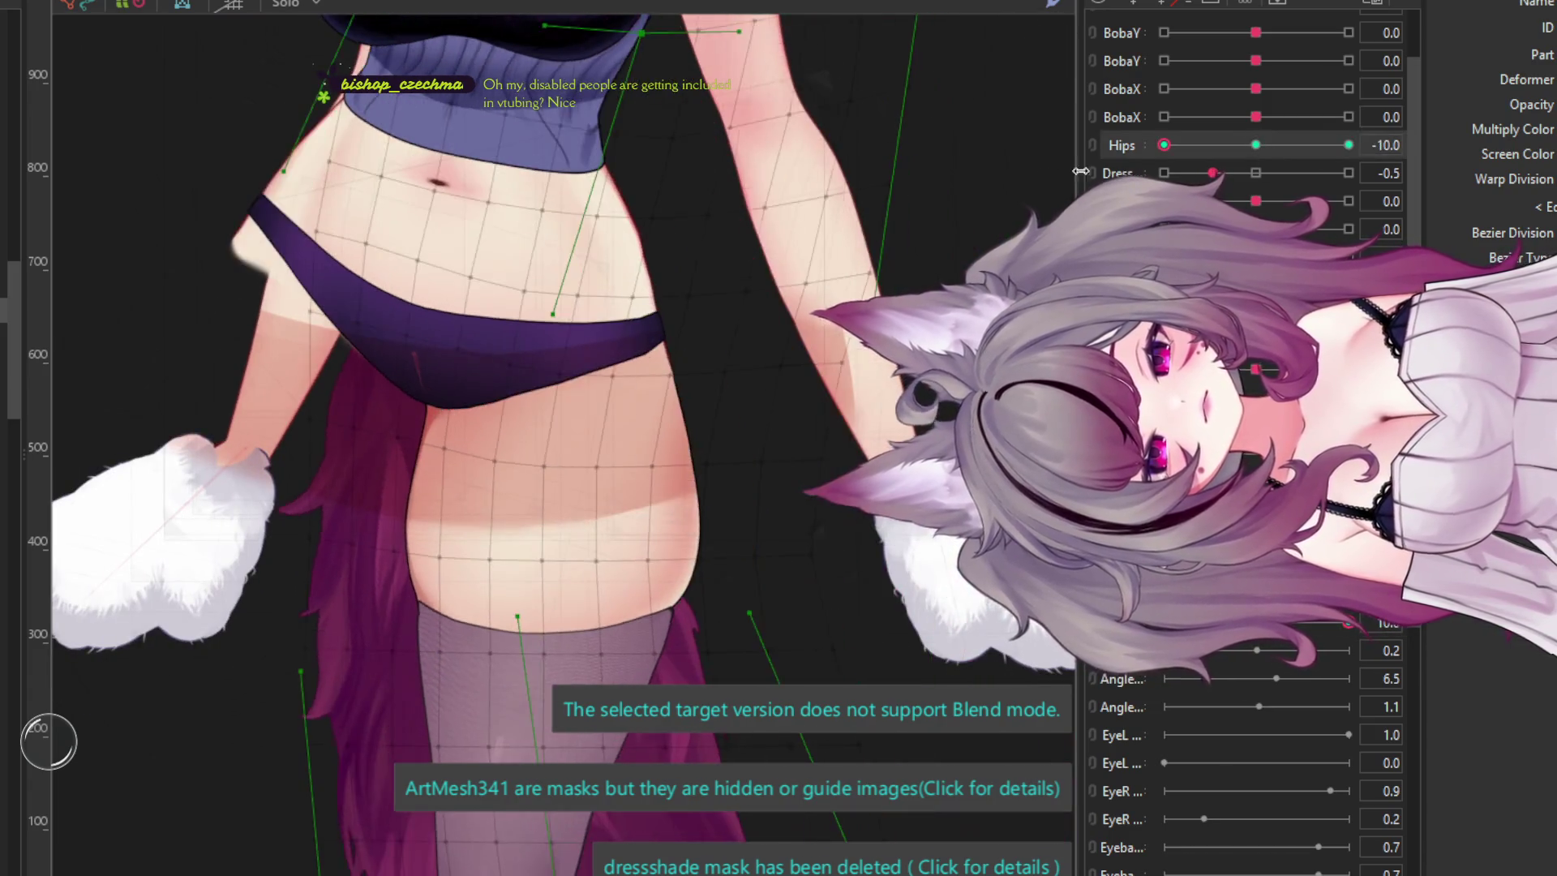
left_click(570, 443)
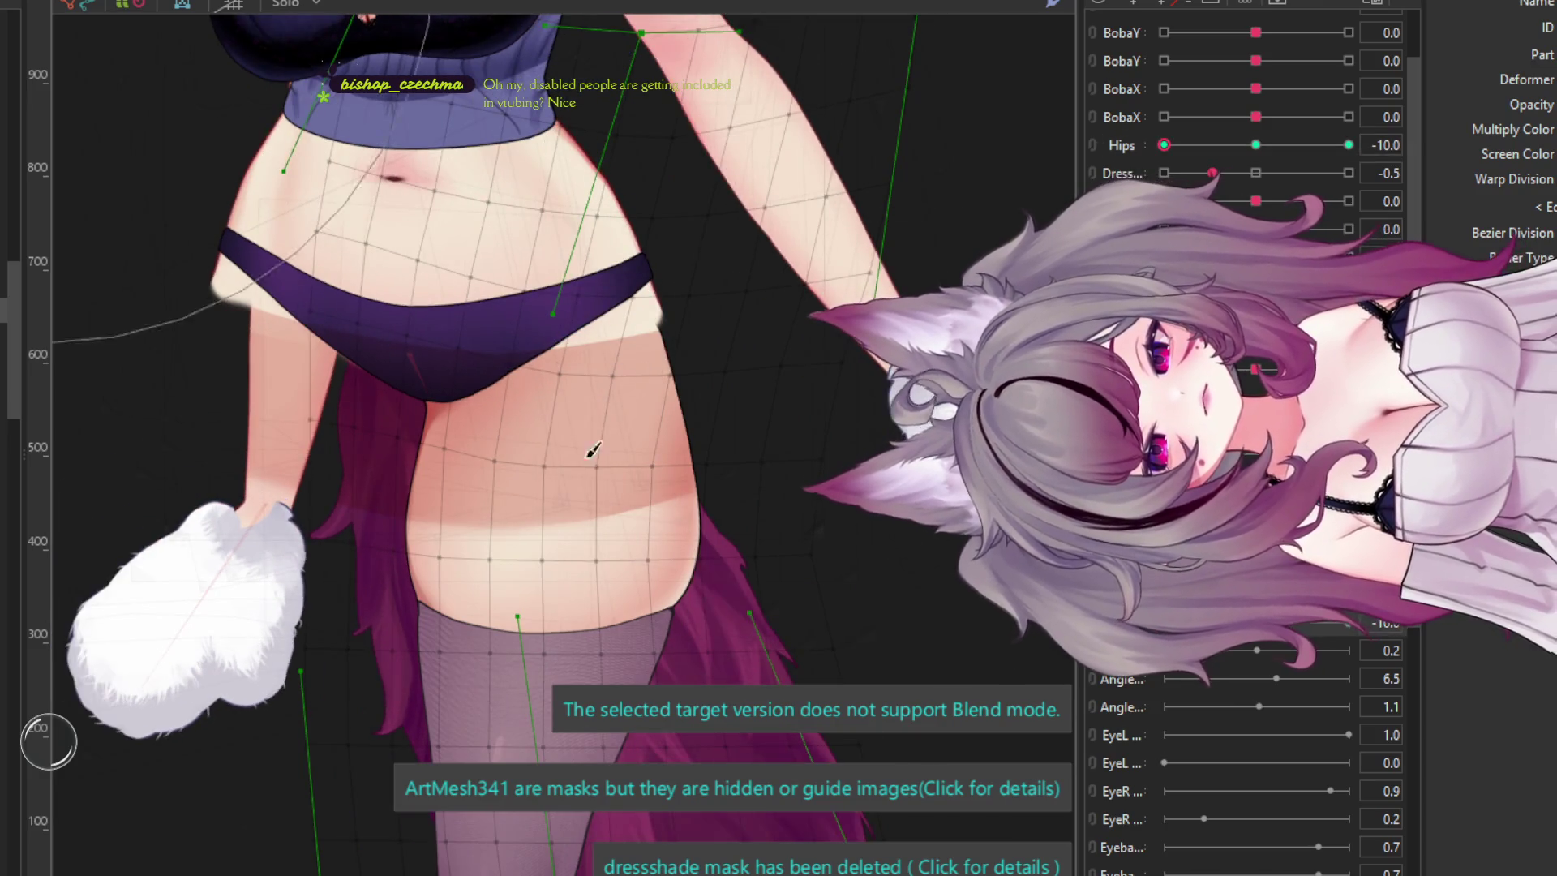
left_click_drag(571, 443, 581, 427)
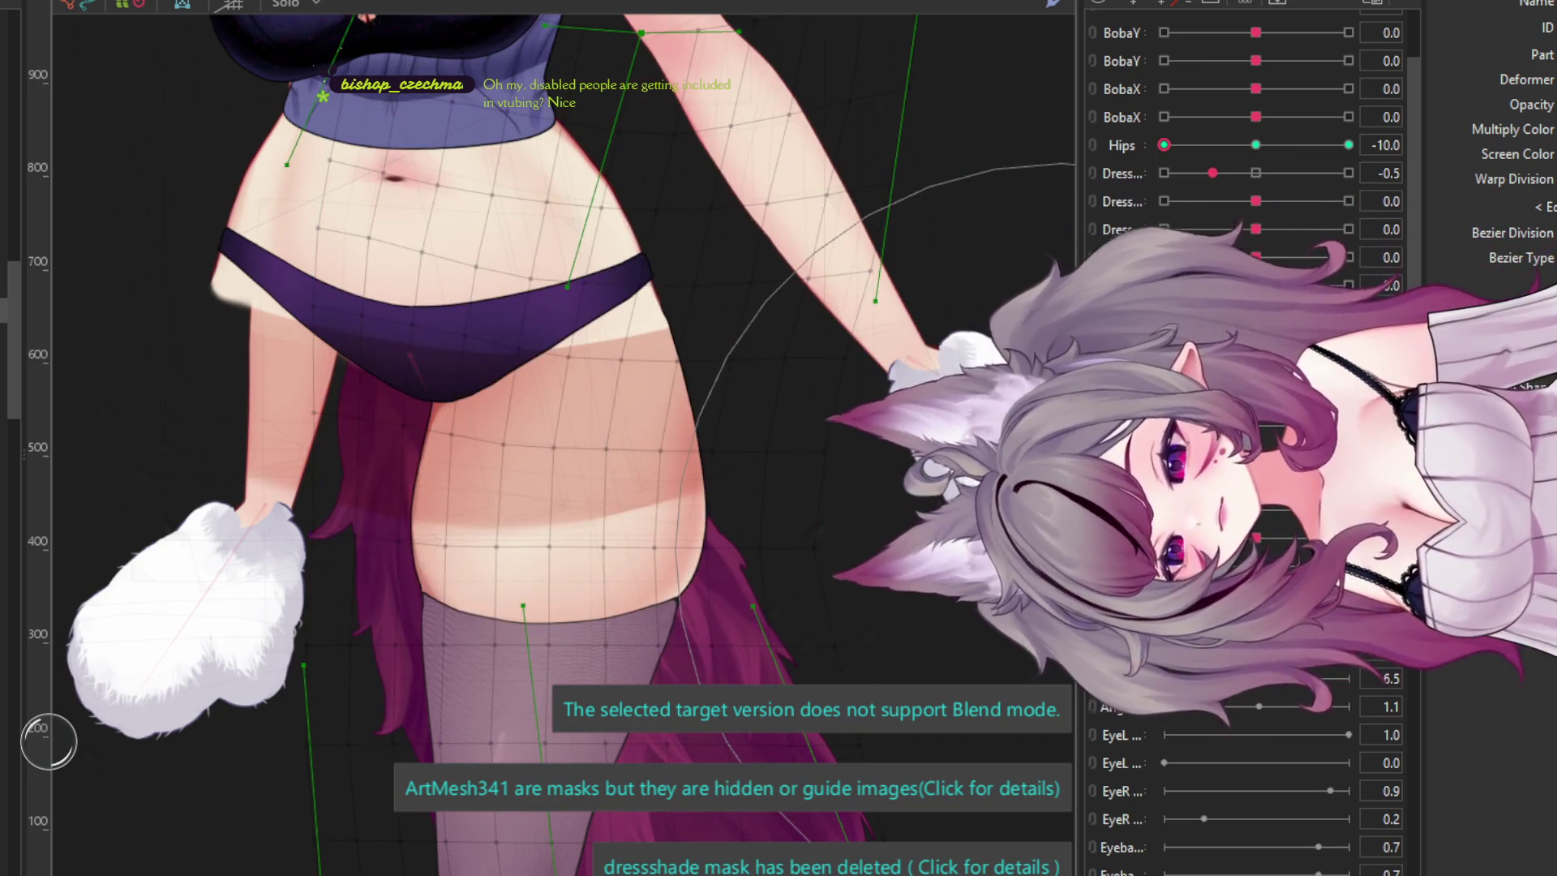
left_click(1202, 631)
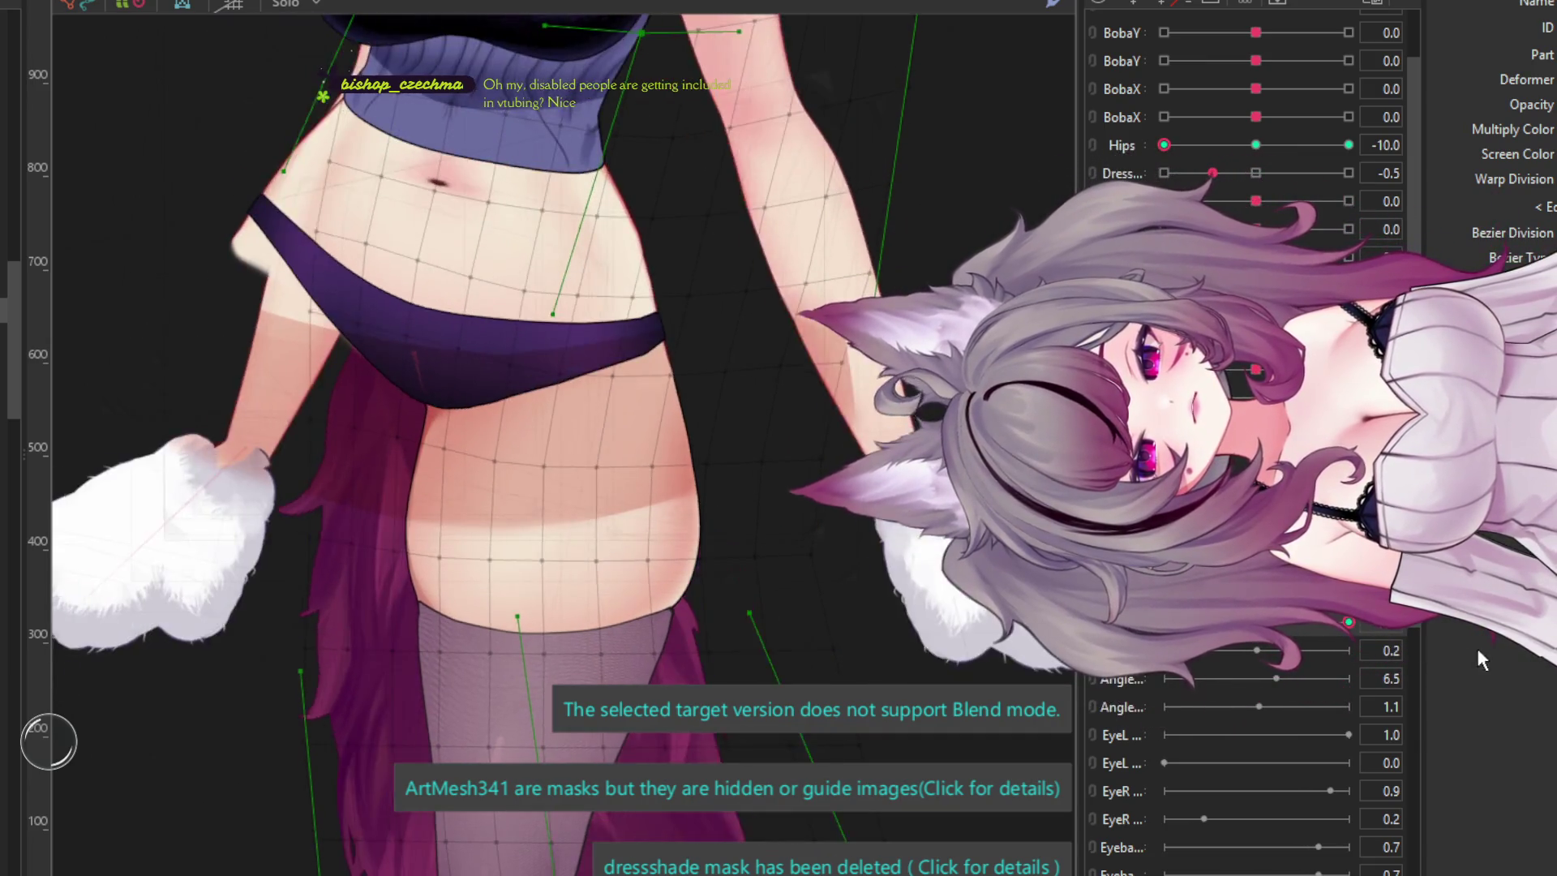
left_click(623, 498)
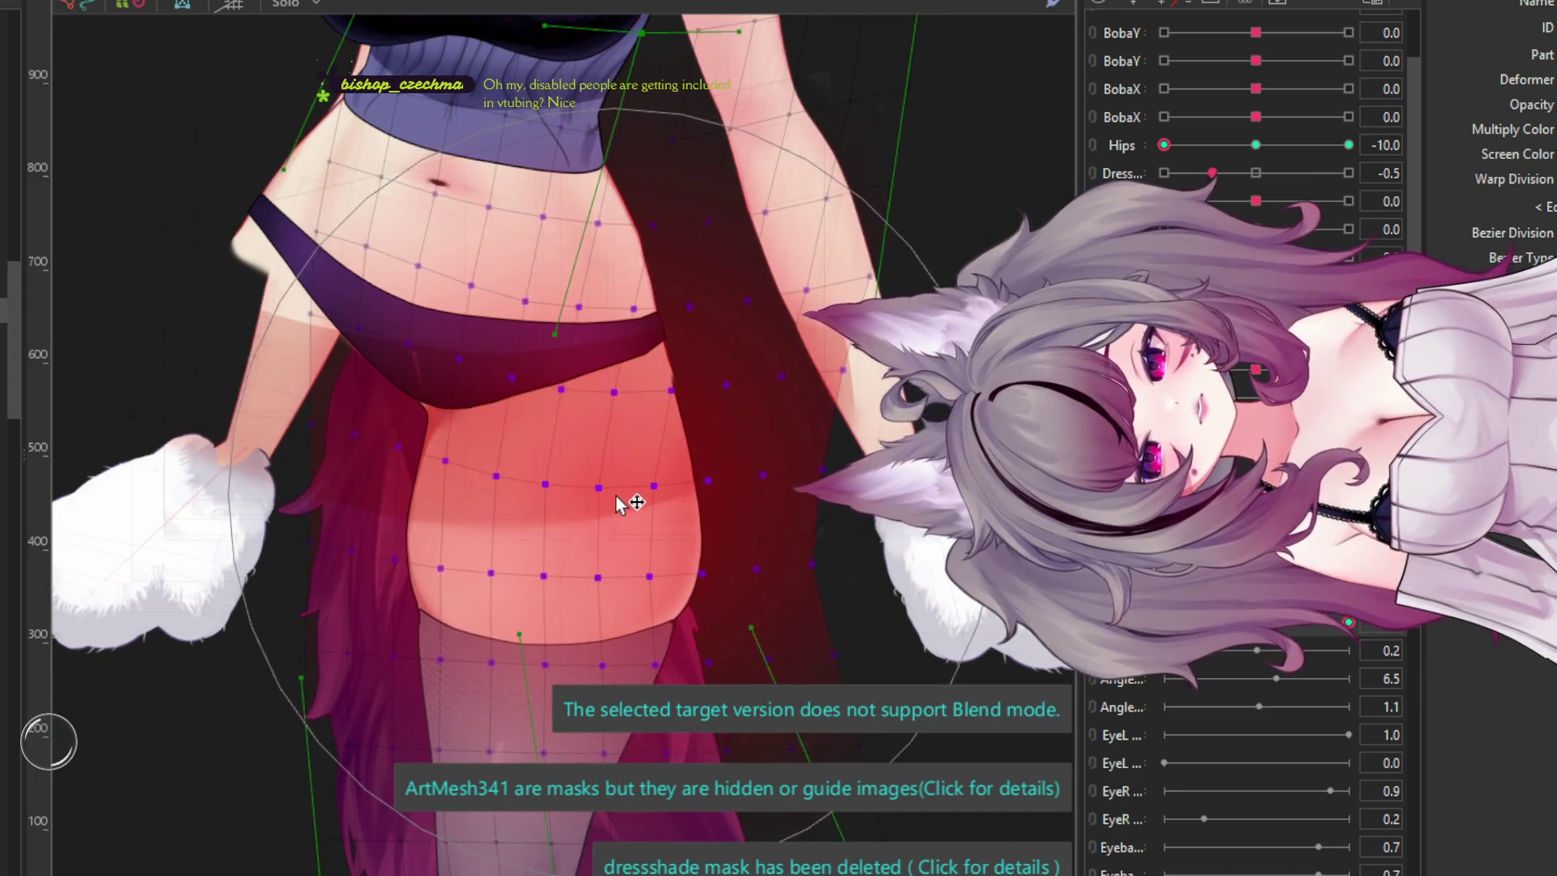
key("Escape")
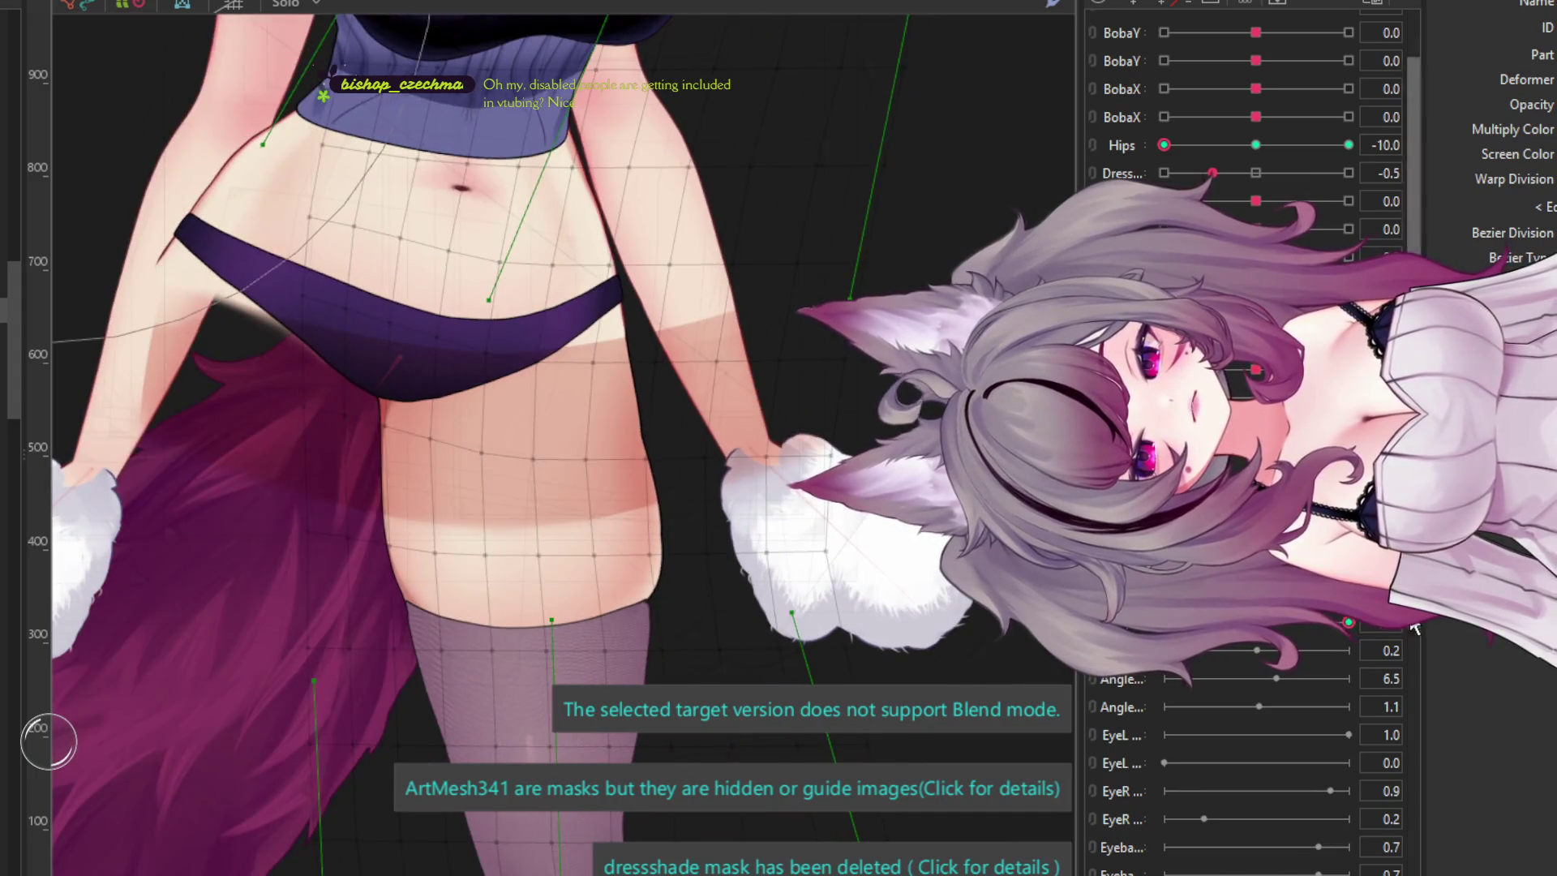
left_click(574, 487)
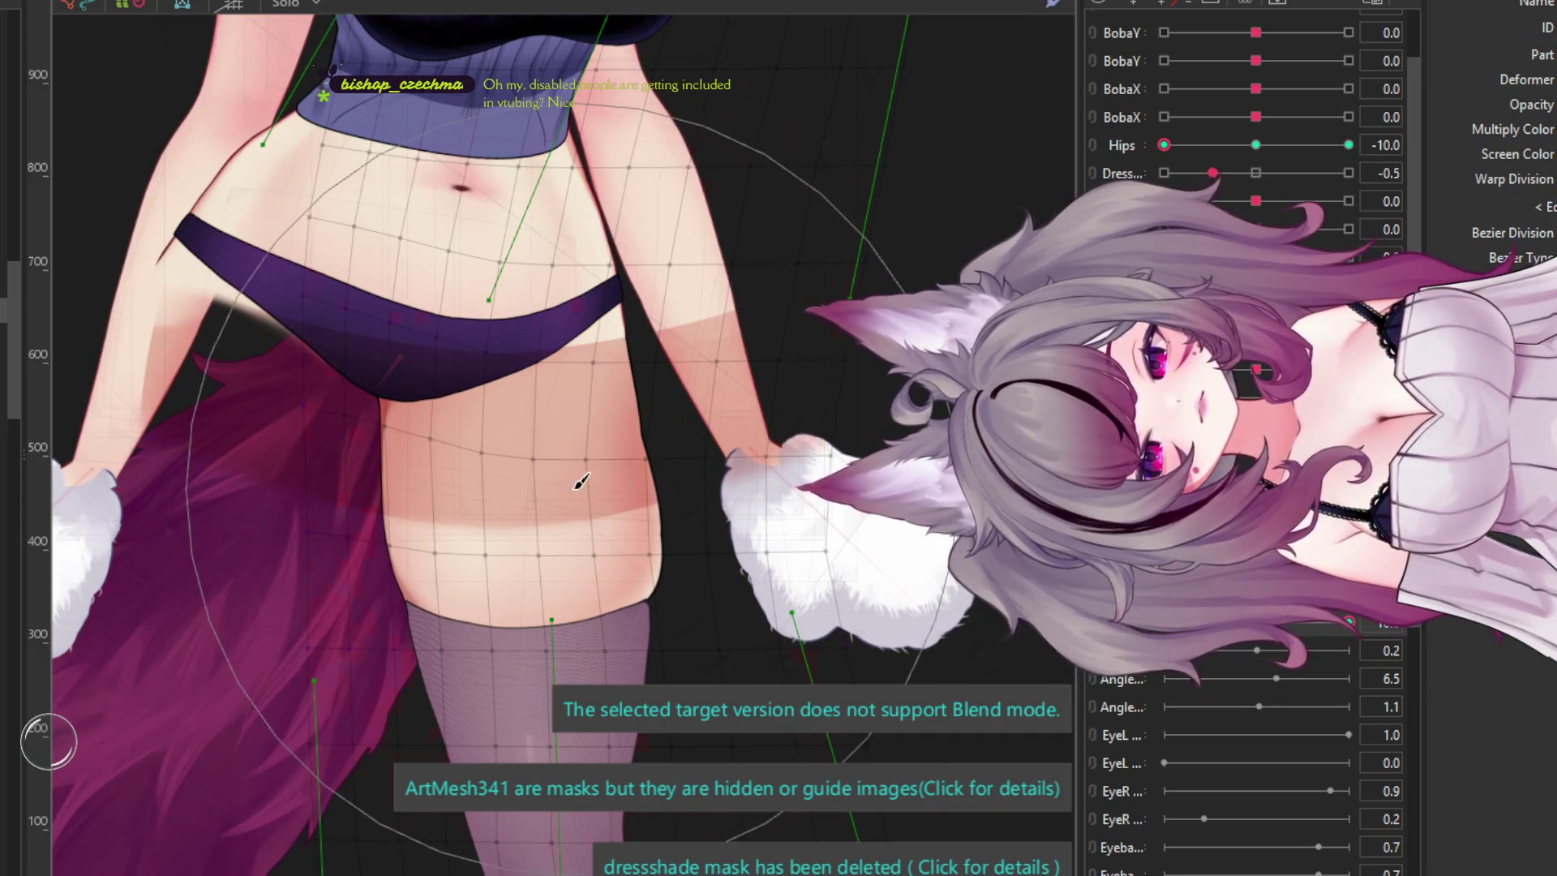
key("Escape")
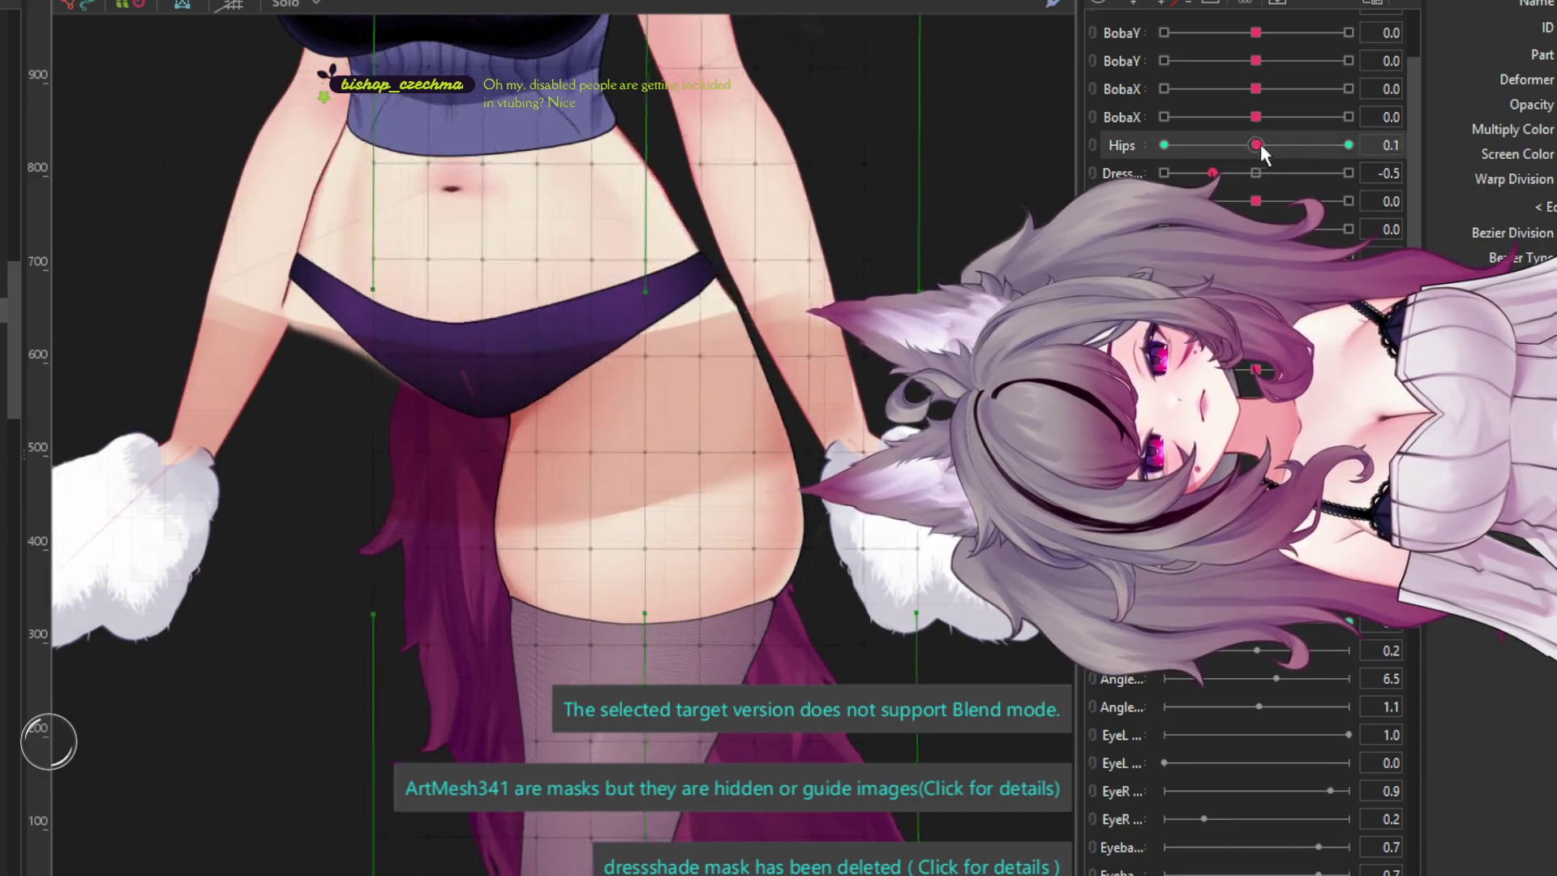
- Set Hips to 10 and inspect the hip warp deformer's shape there
left_click(1348, 145)
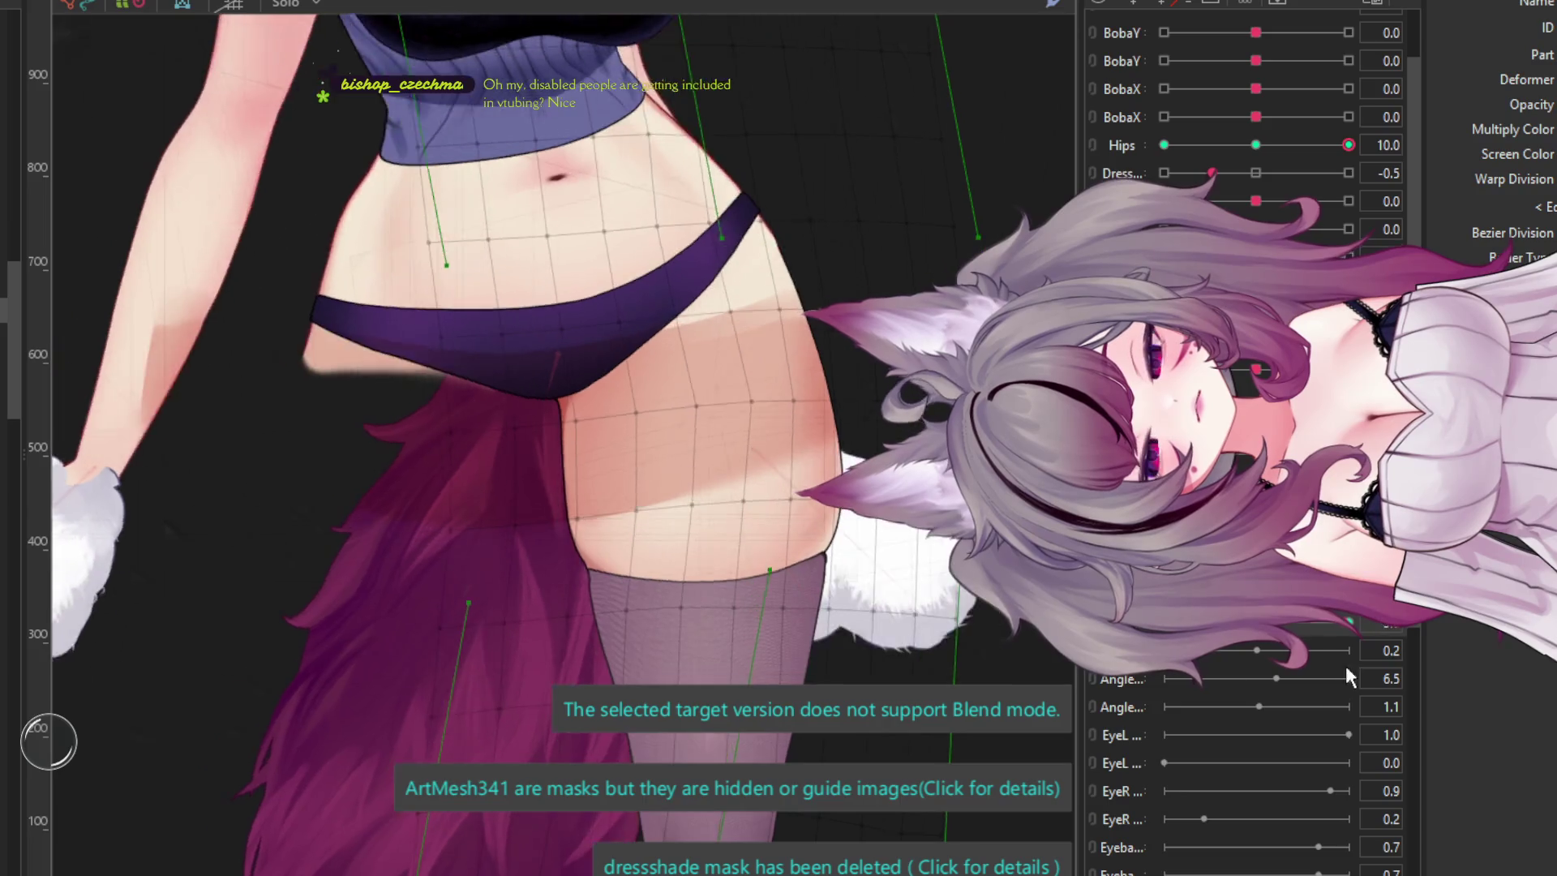
left_click(705, 426)
left_click(873, 448)
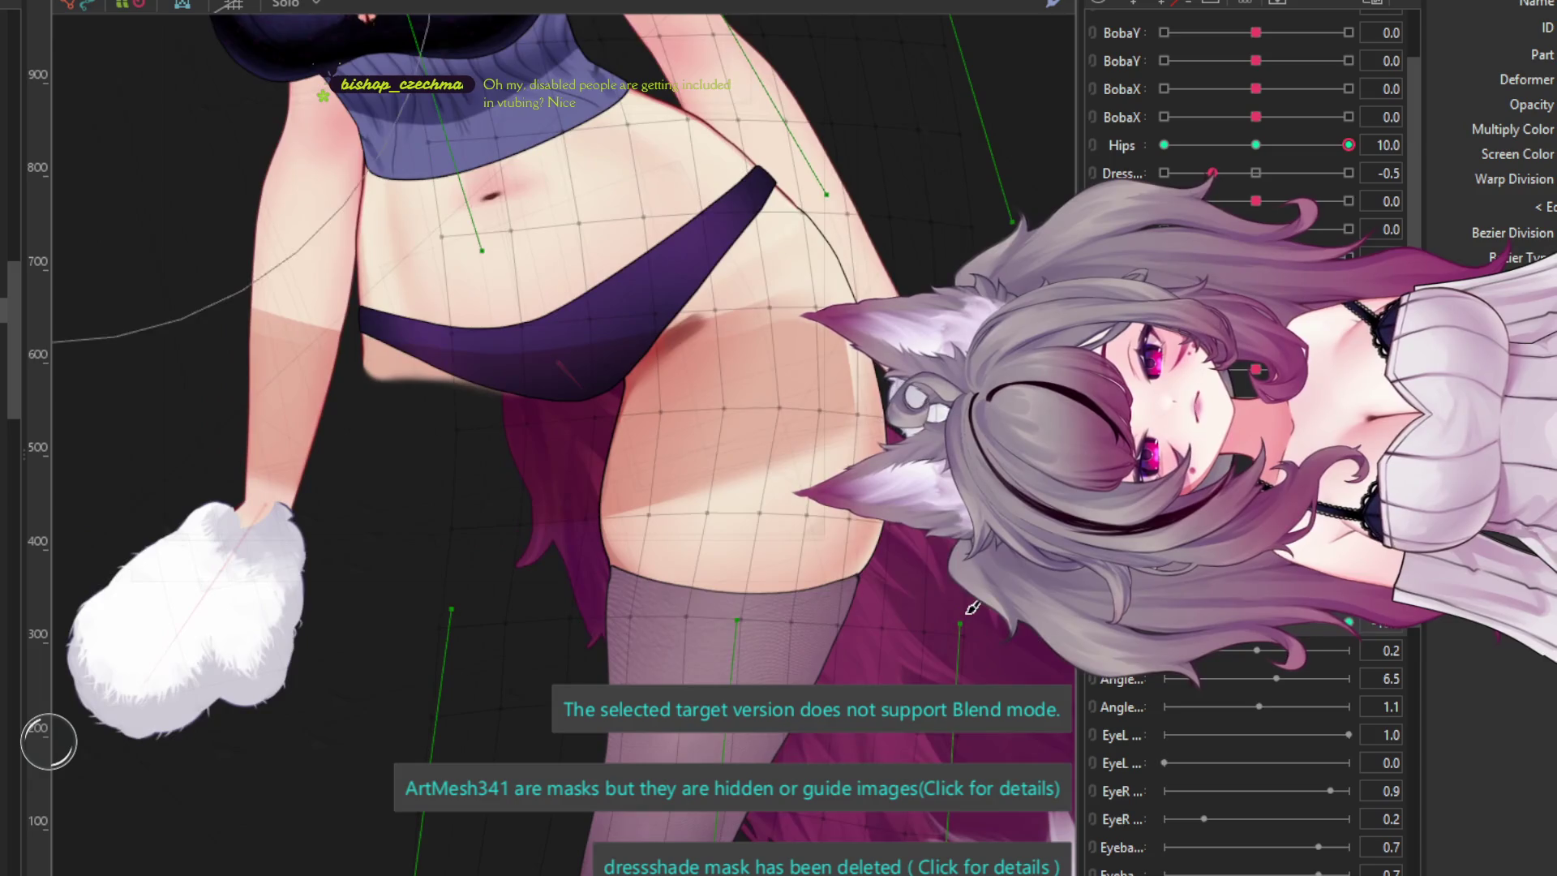
left_click(753, 576)
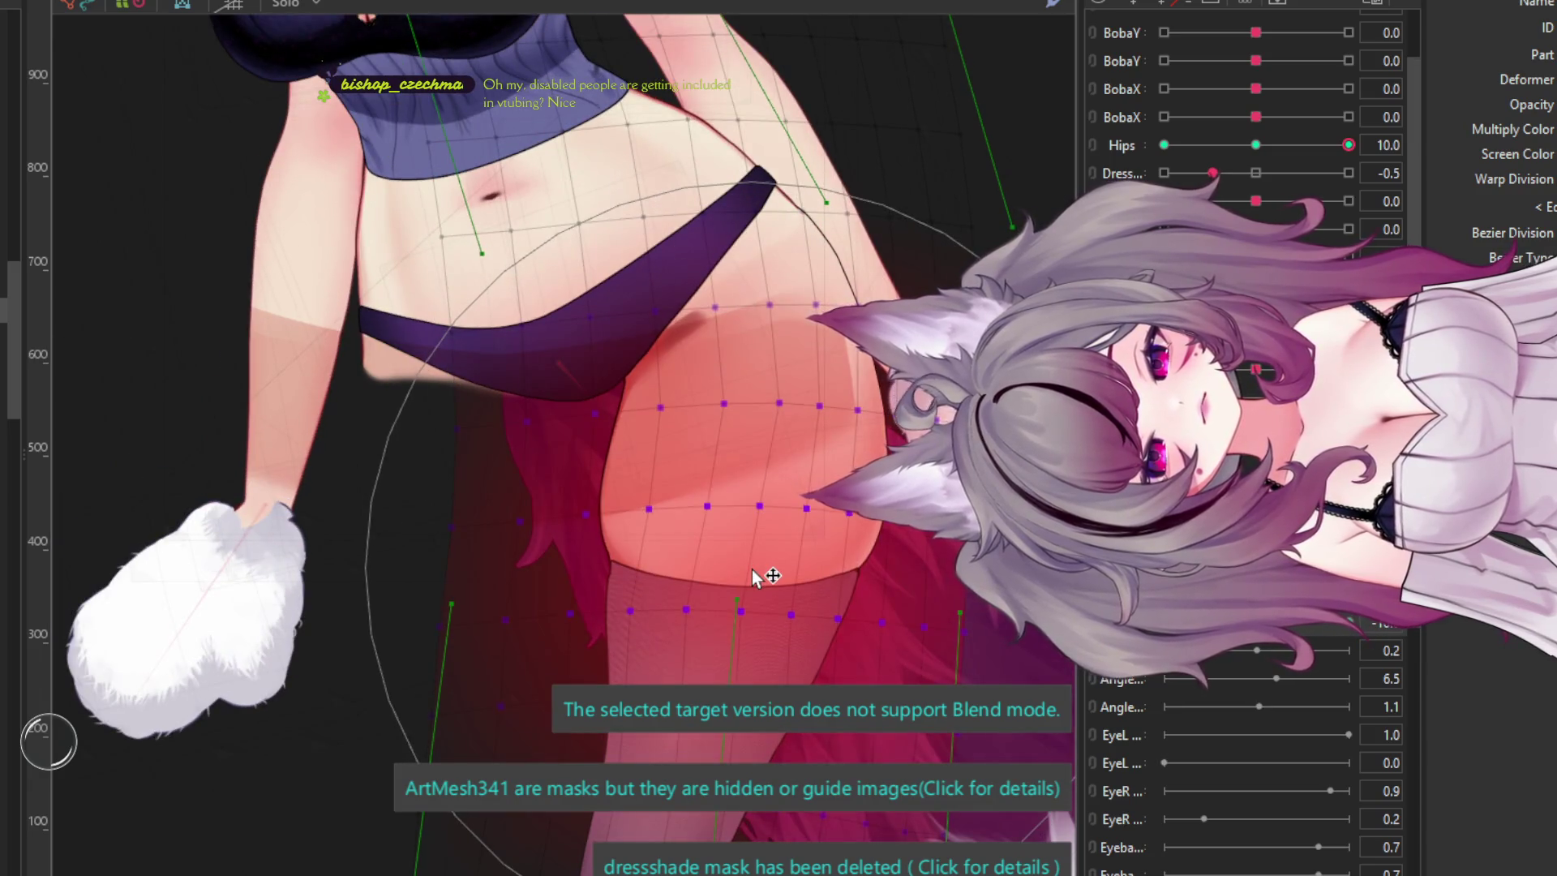
key("Escape")
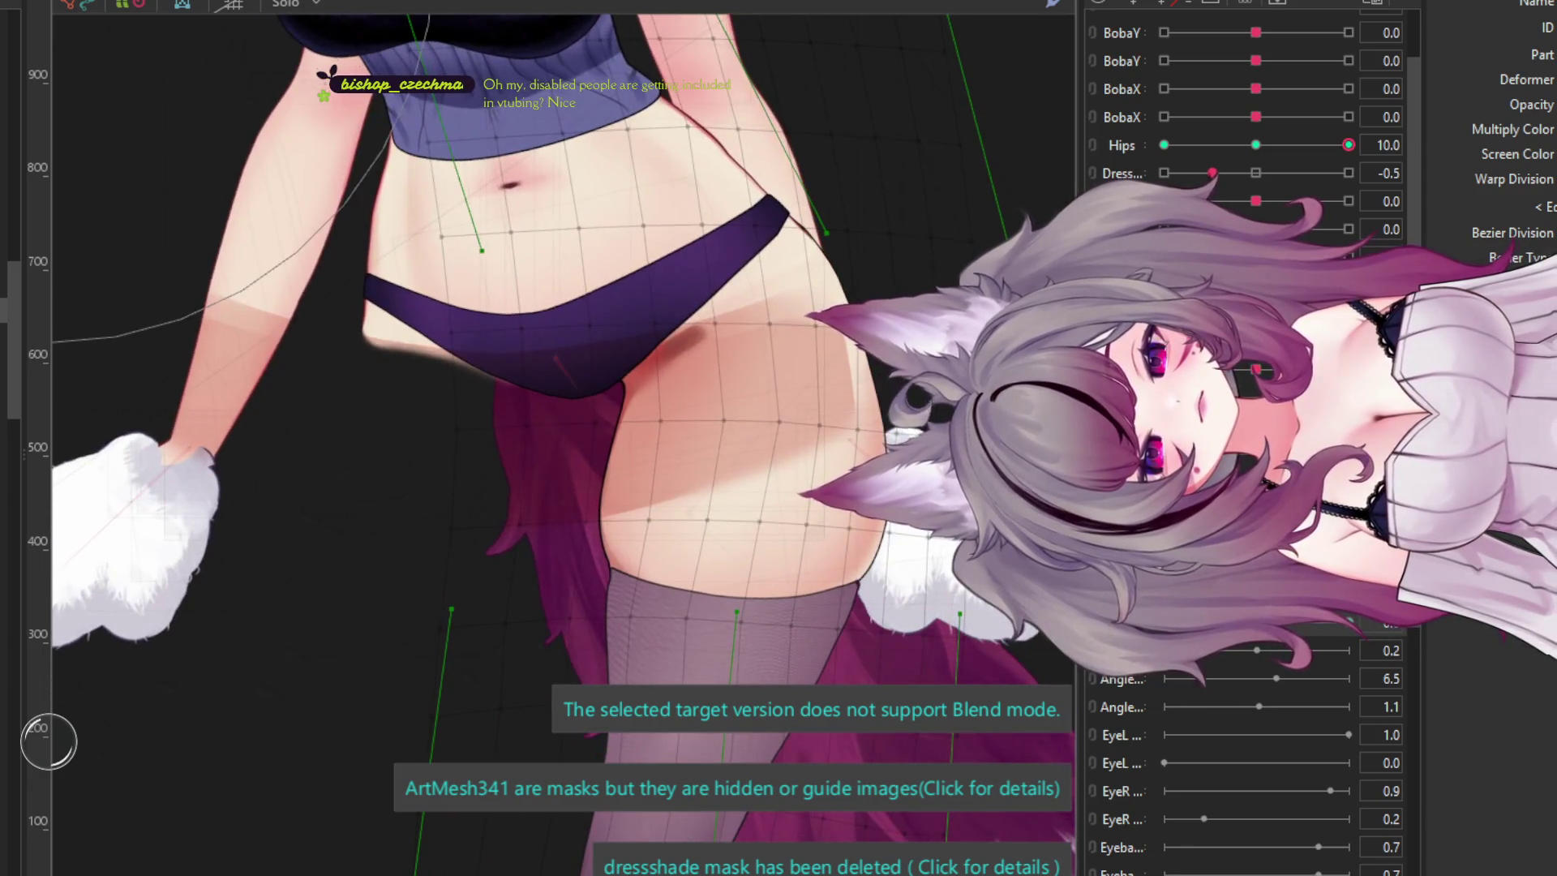
scroll(534, 421, "down", 5)
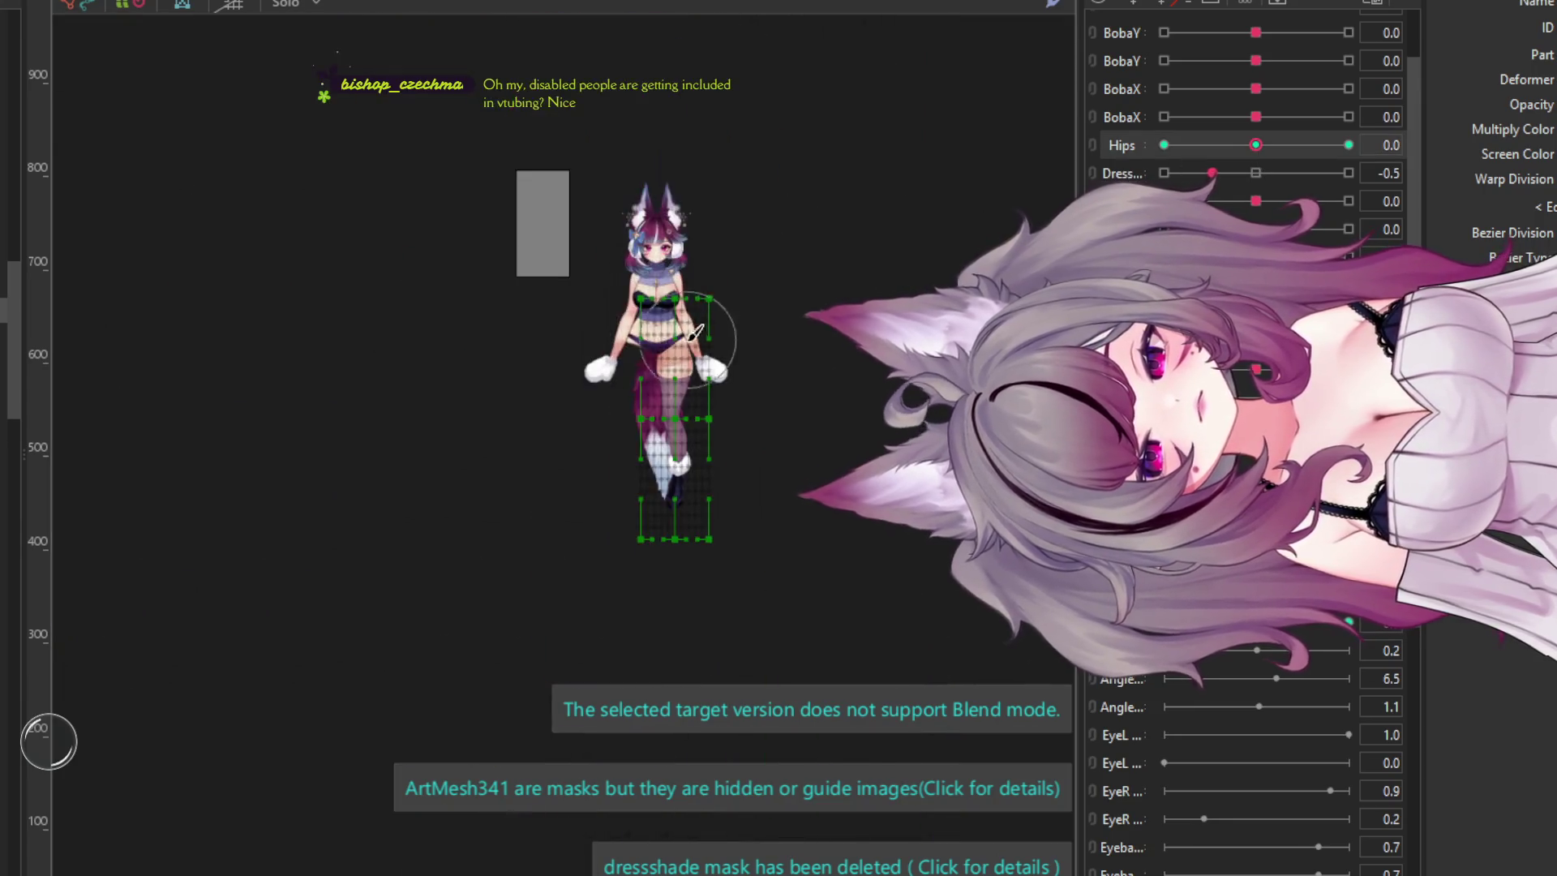
- Drag the leg's rotation deformer from the side onto the character's hip, giving her two legs
scroll(533, 422, "up", 2)
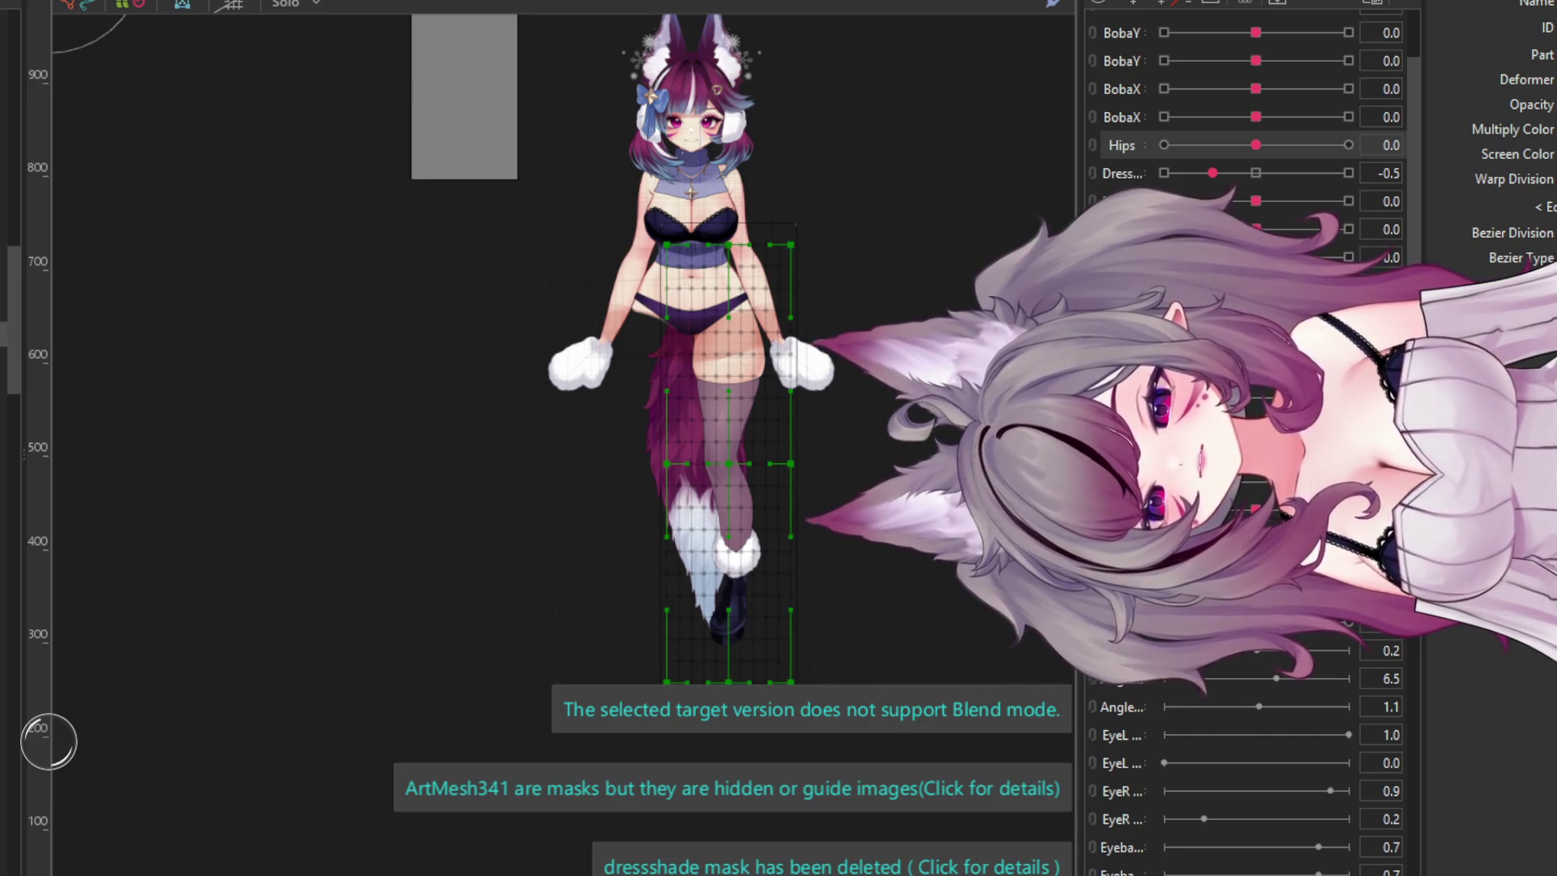
left_click(720, 460)
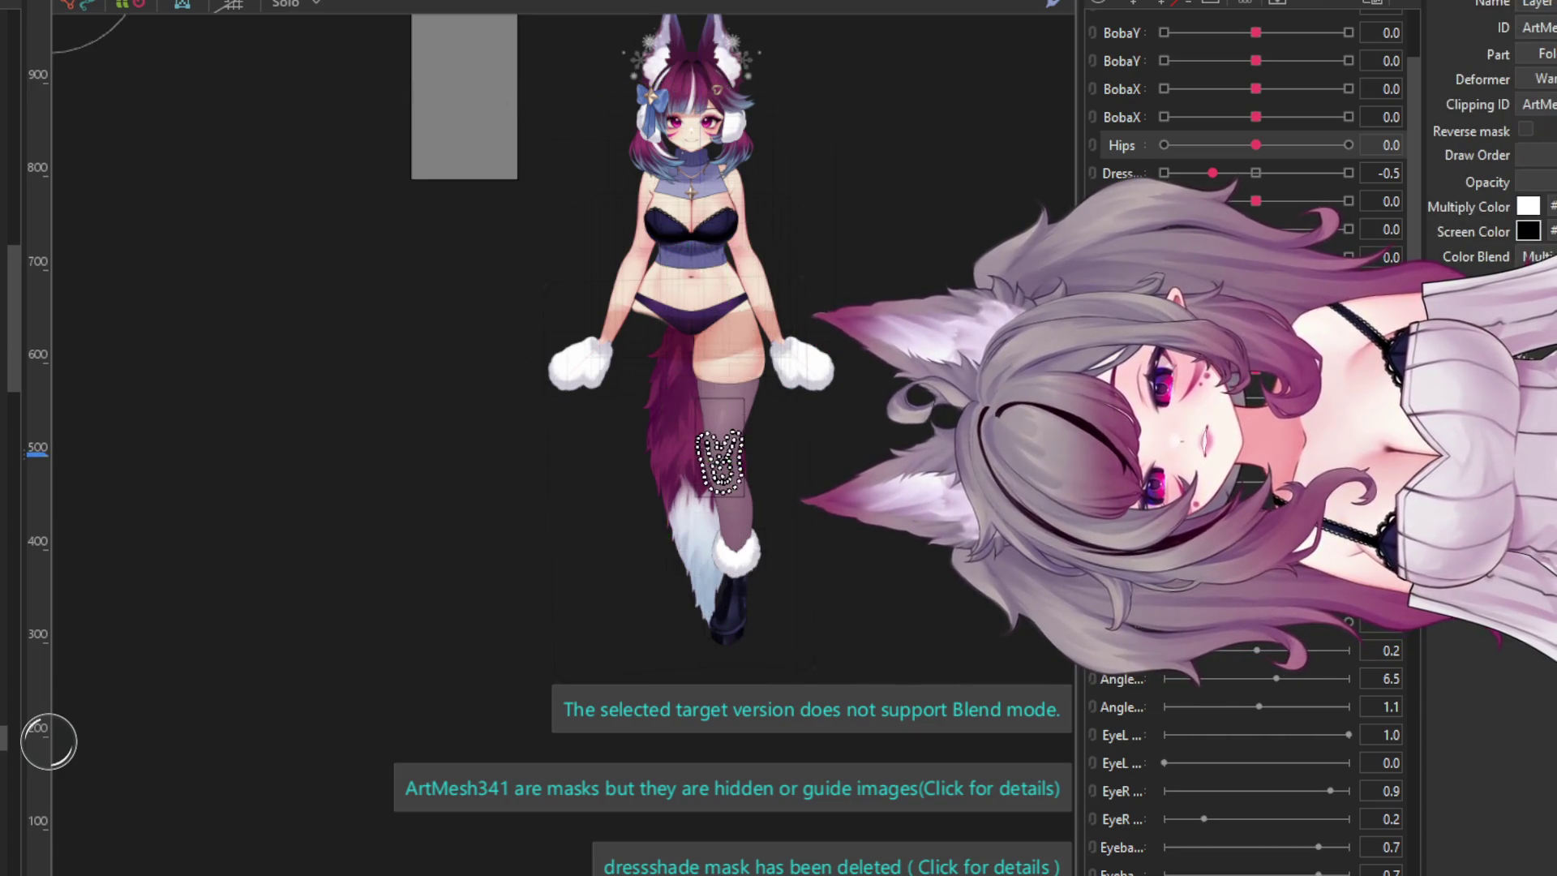
left_click(719, 460)
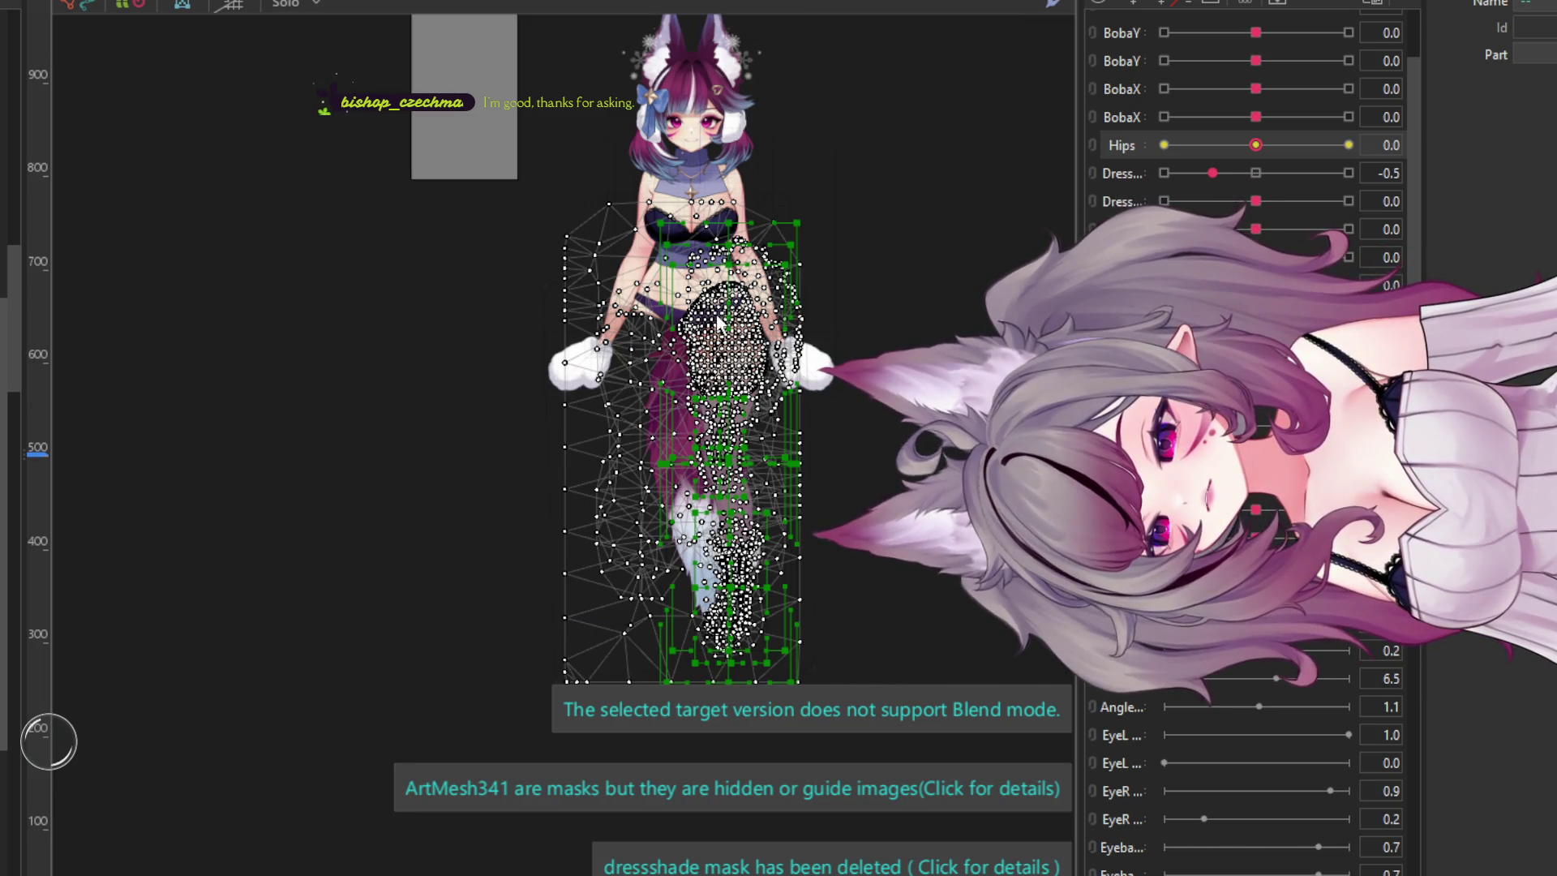
left_click(648, 349)
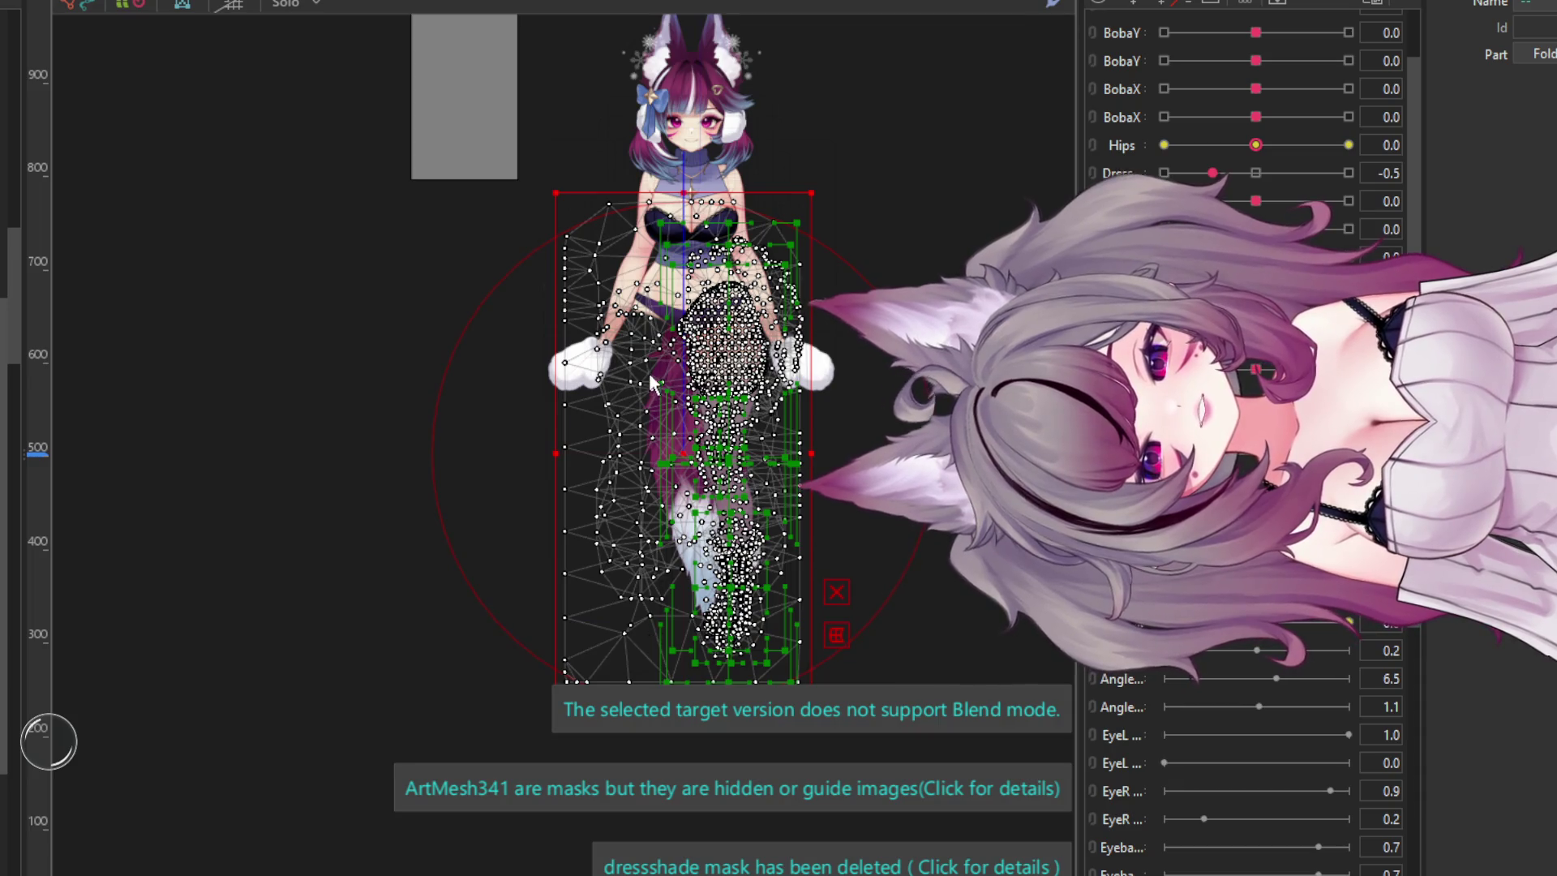
key("ctrl+z")
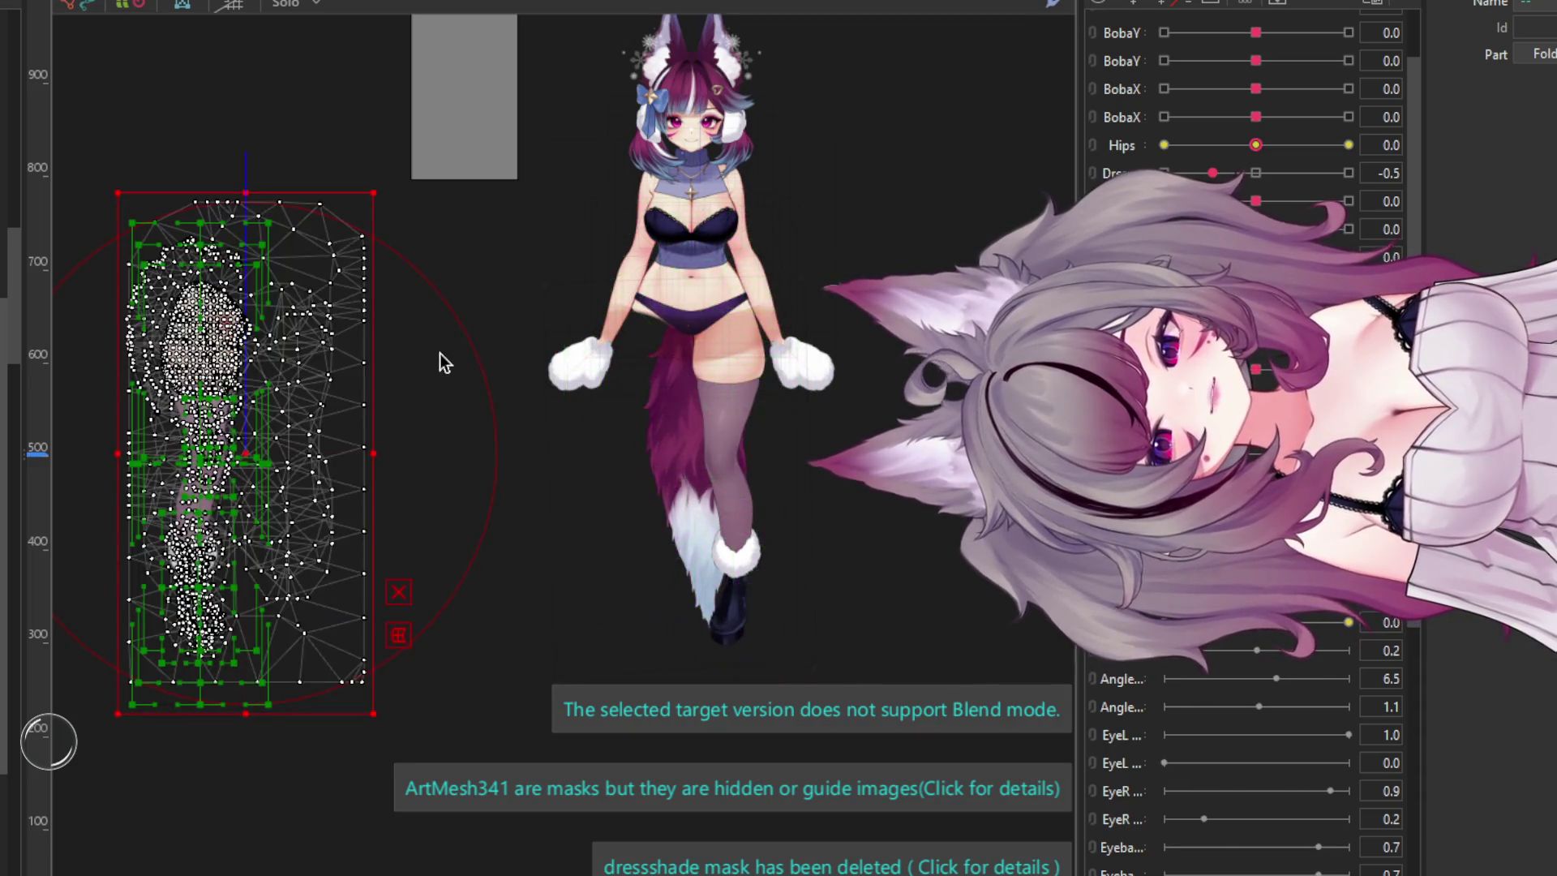
left_click(251, 448)
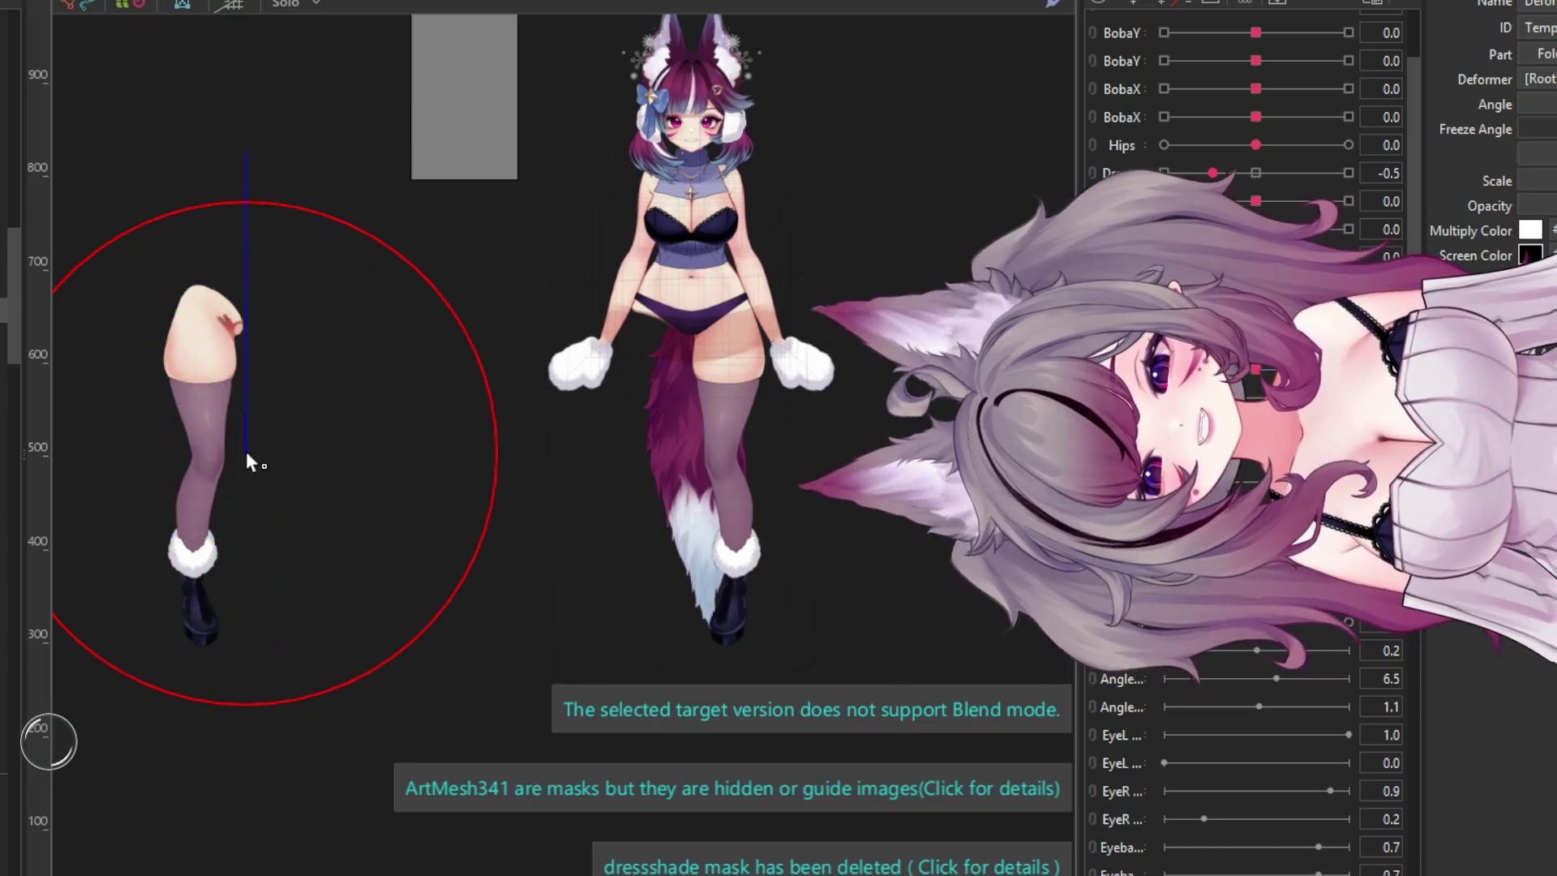
left_click_drag(261, 446, 699, 469)
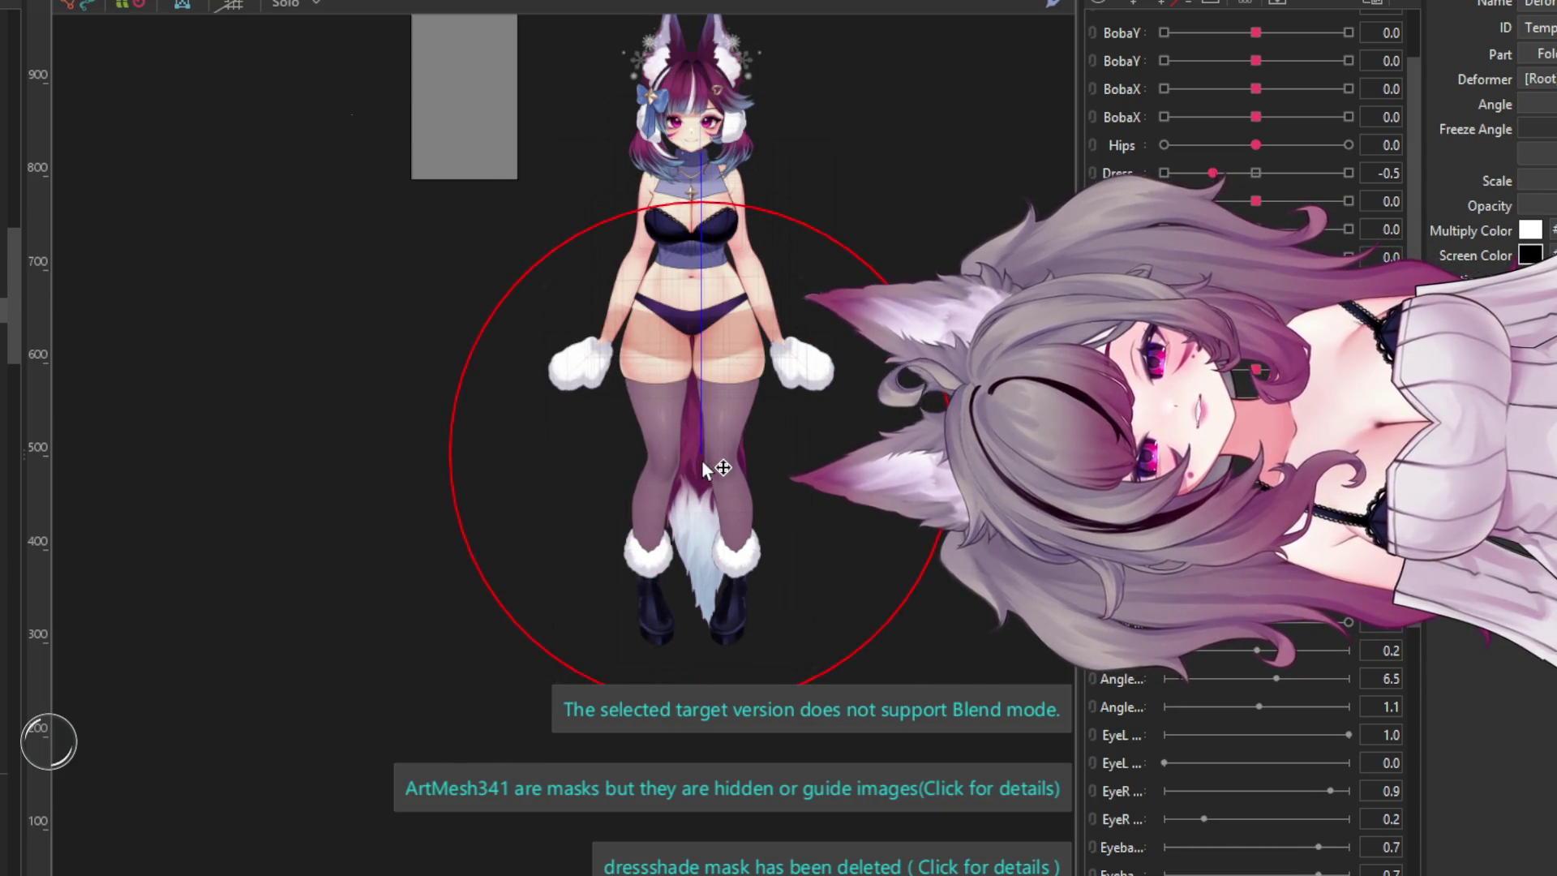
scroll(676, 295, "up", 5)
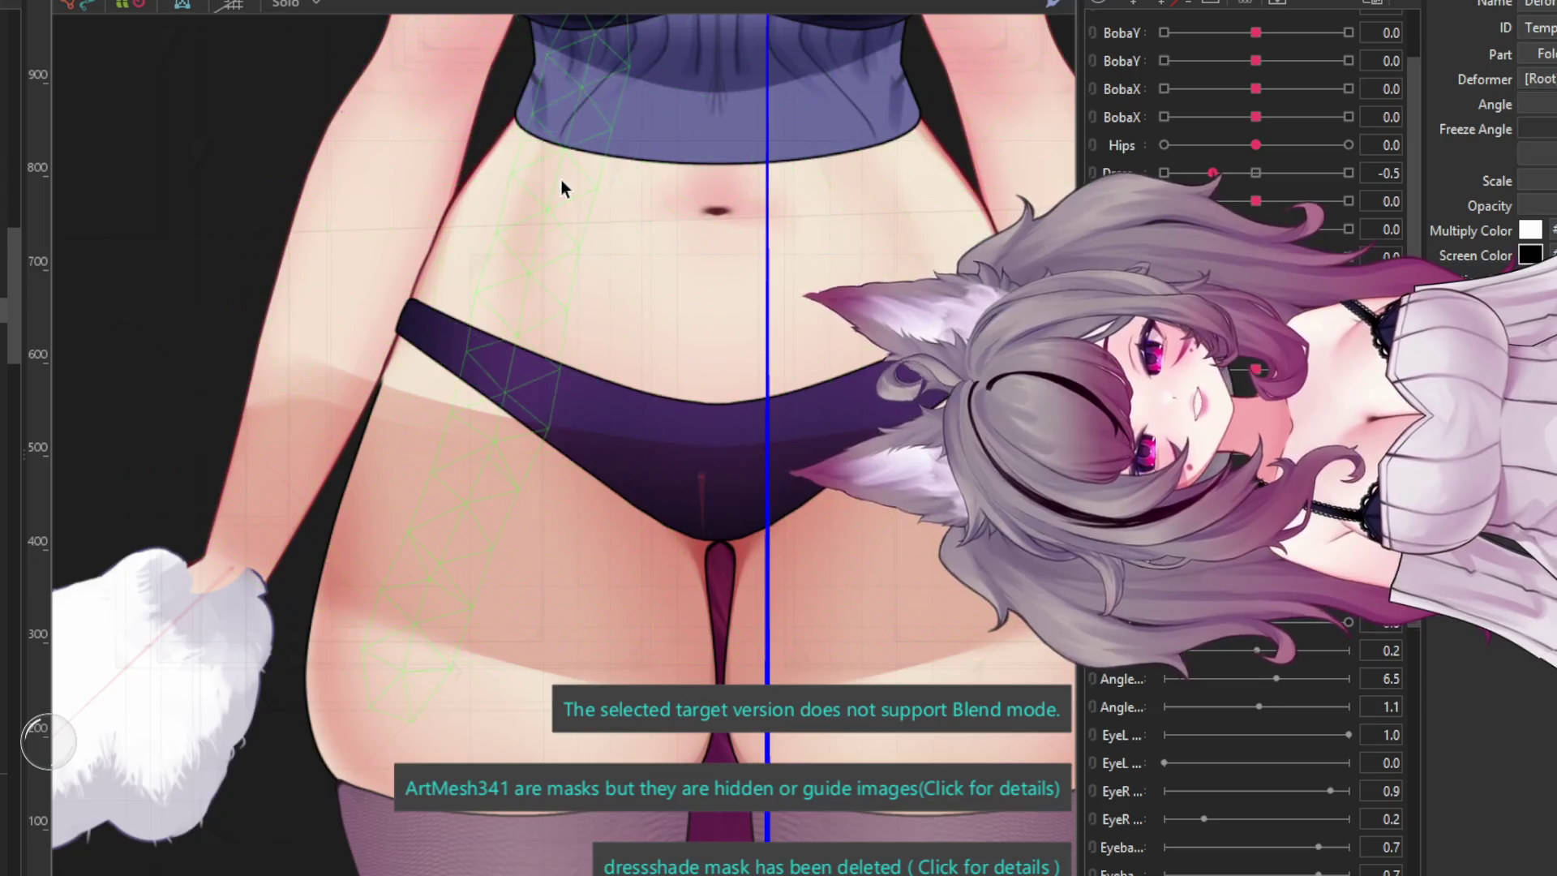
- Select the warp deformer around the hips and legs after a quick Hips -10 test
scroll(546, 414, "up", 5)
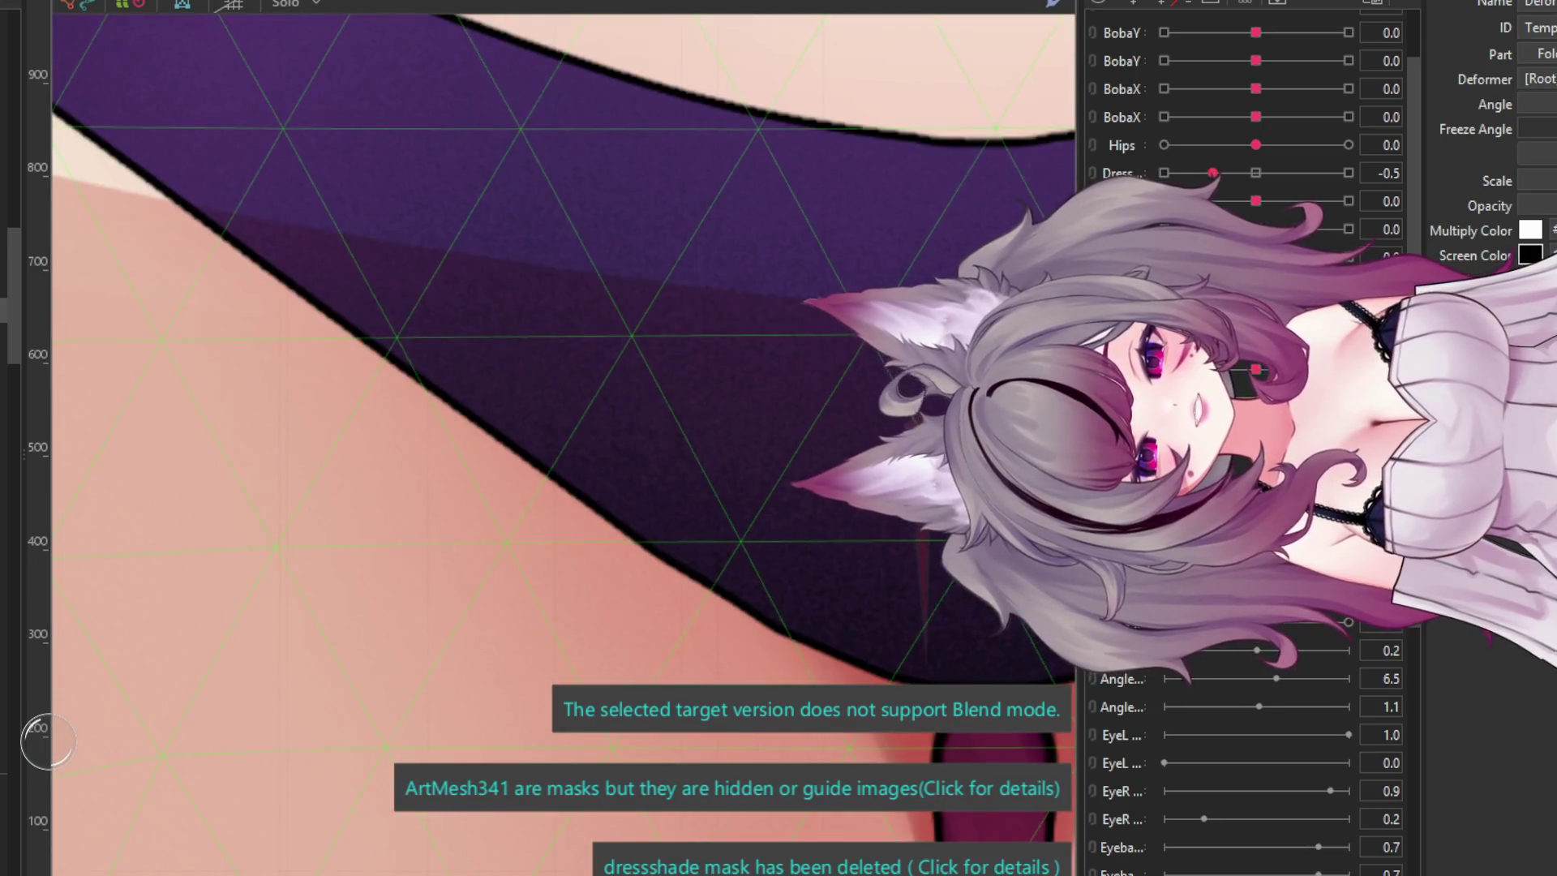
left_click(926, 667)
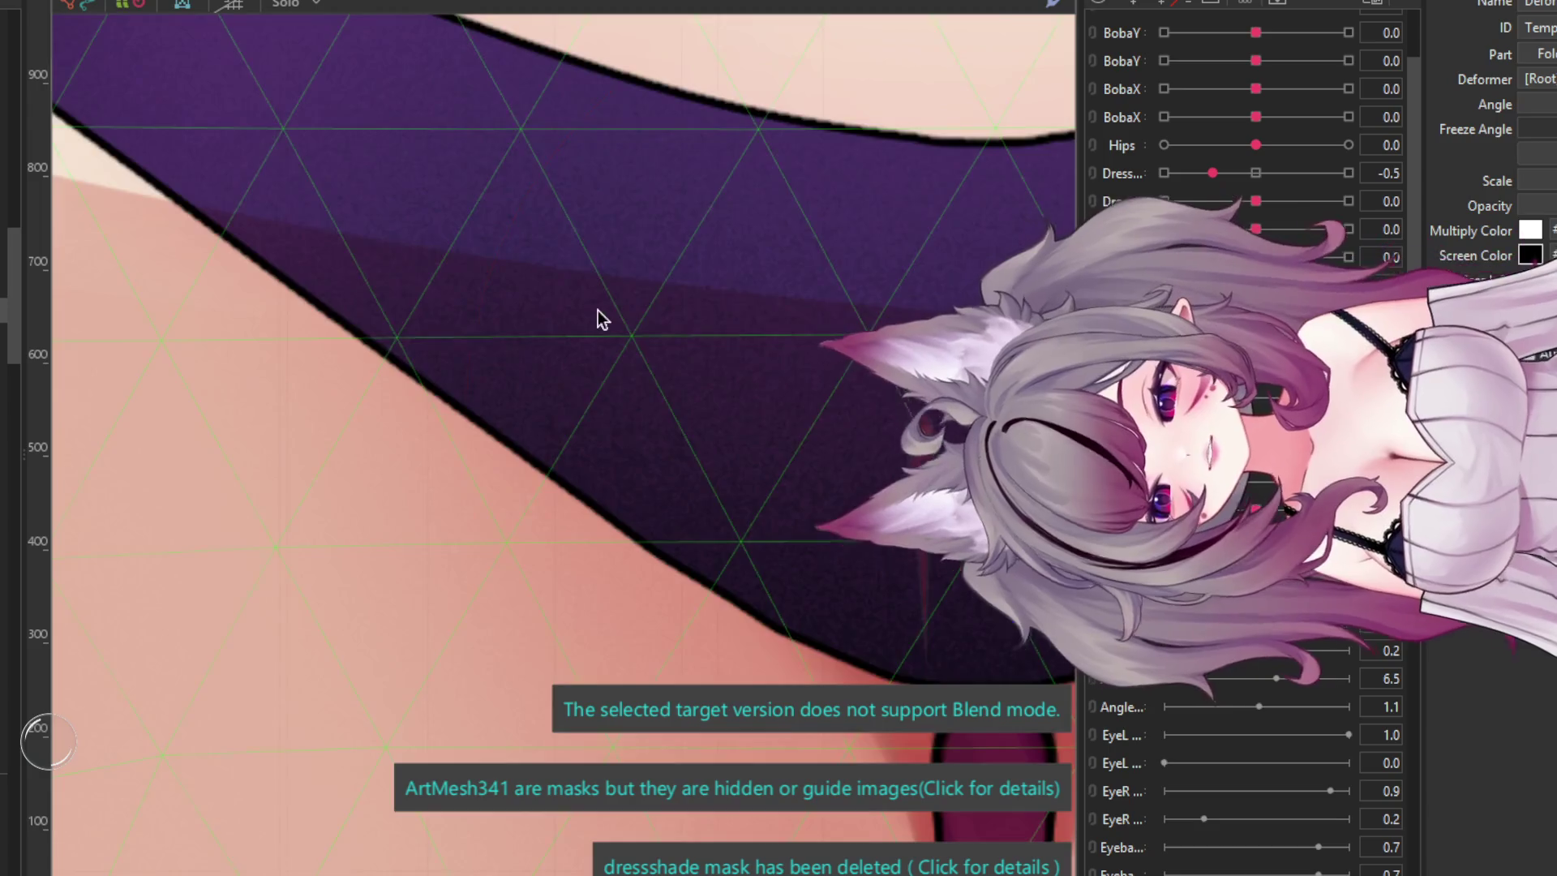
scroll(693, 256, "down", 6)
scroll(722, 406, "up", 2)
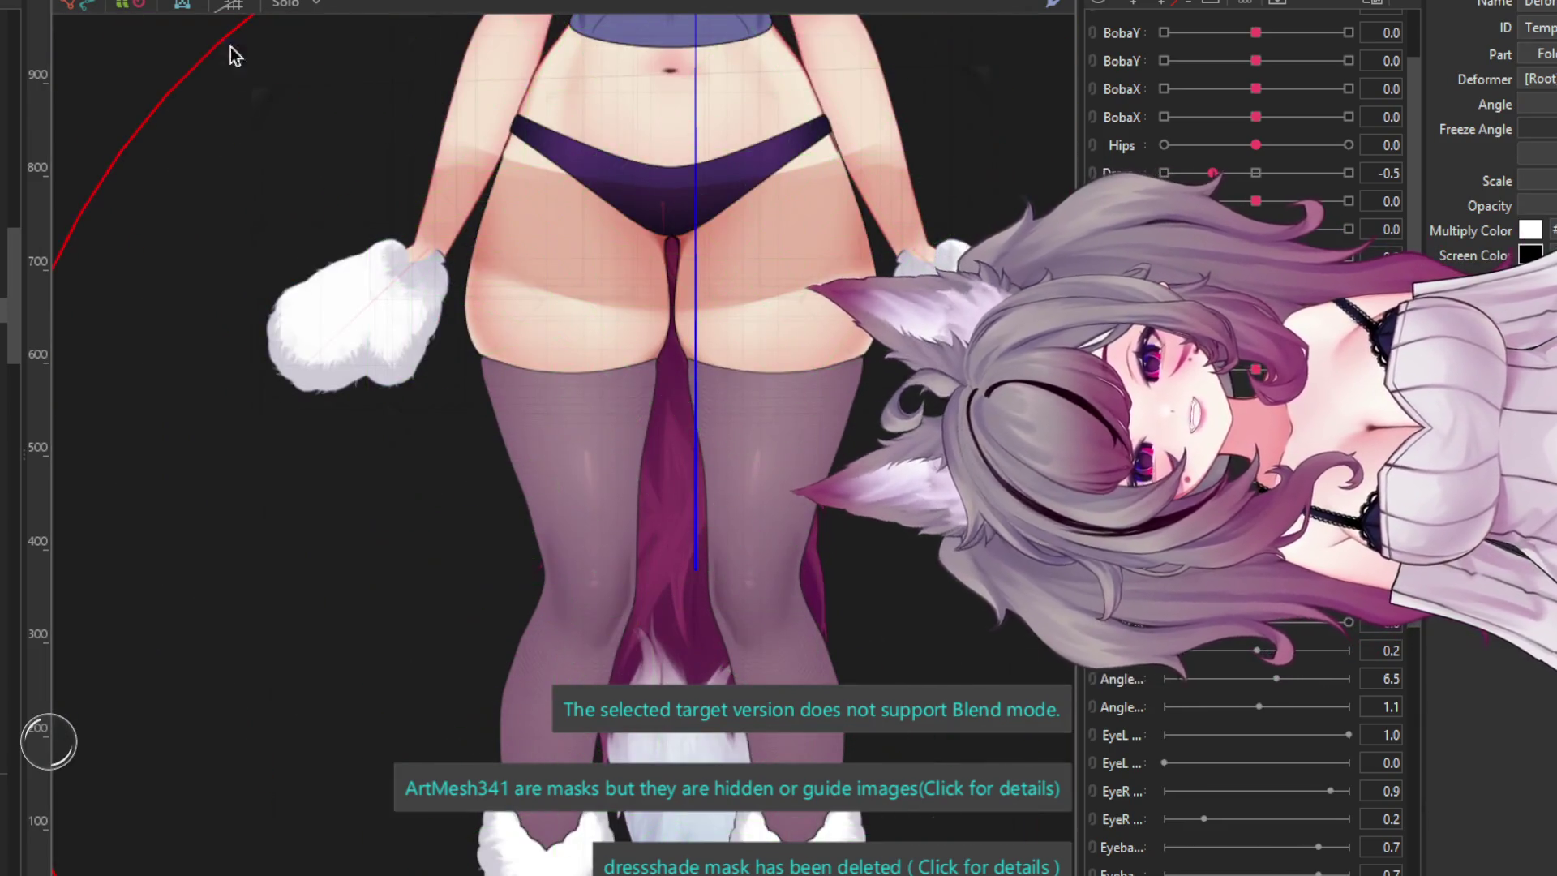
left_click(125, 10)
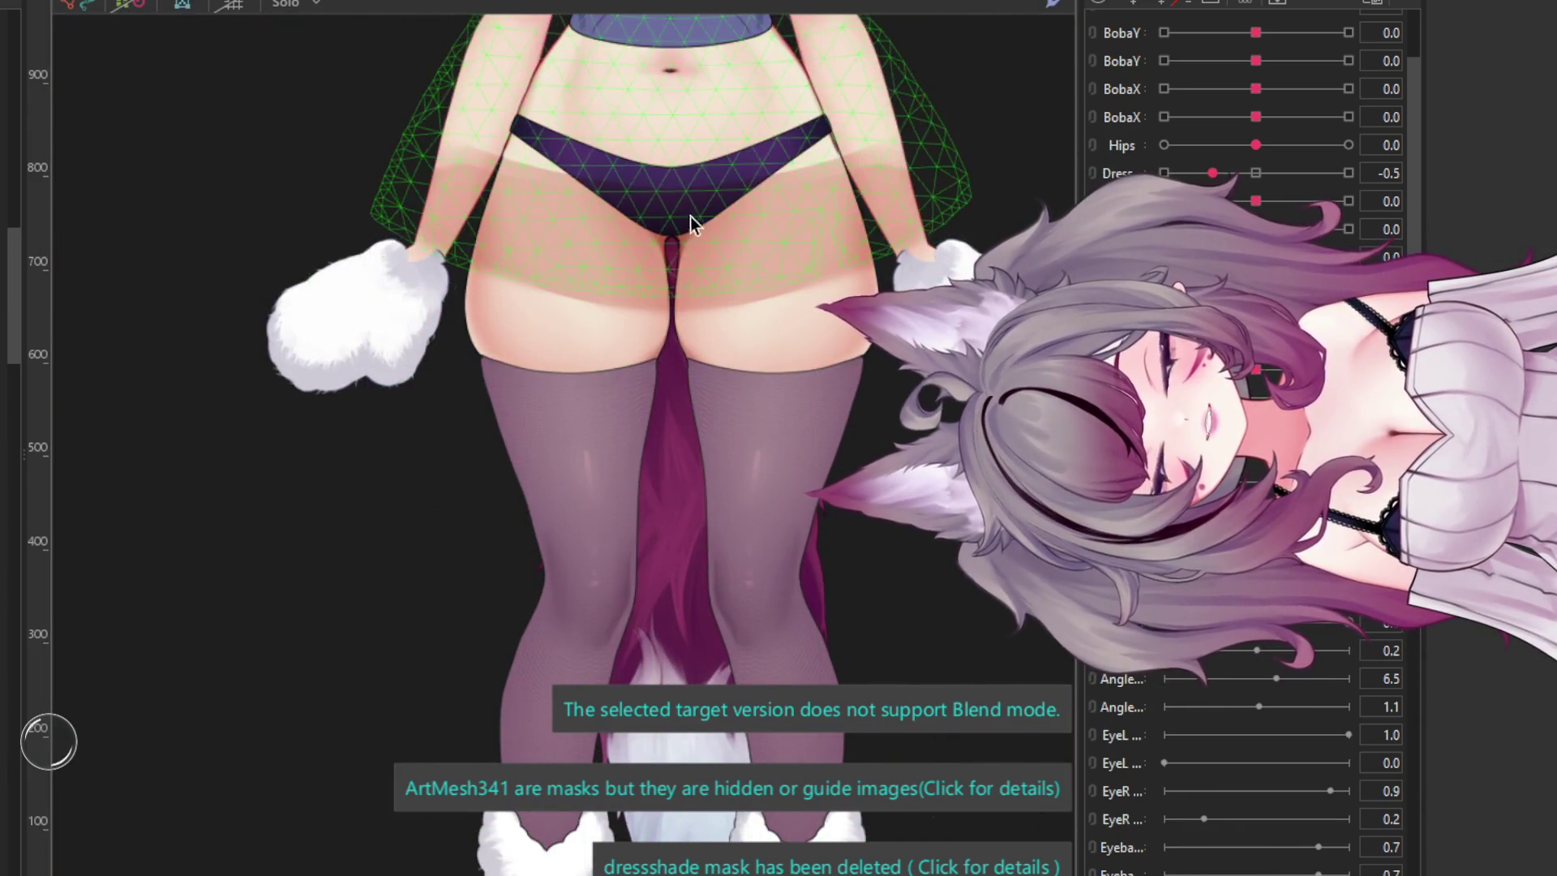
scroll(691, 224, "down", 3)
left_click(564, 407)
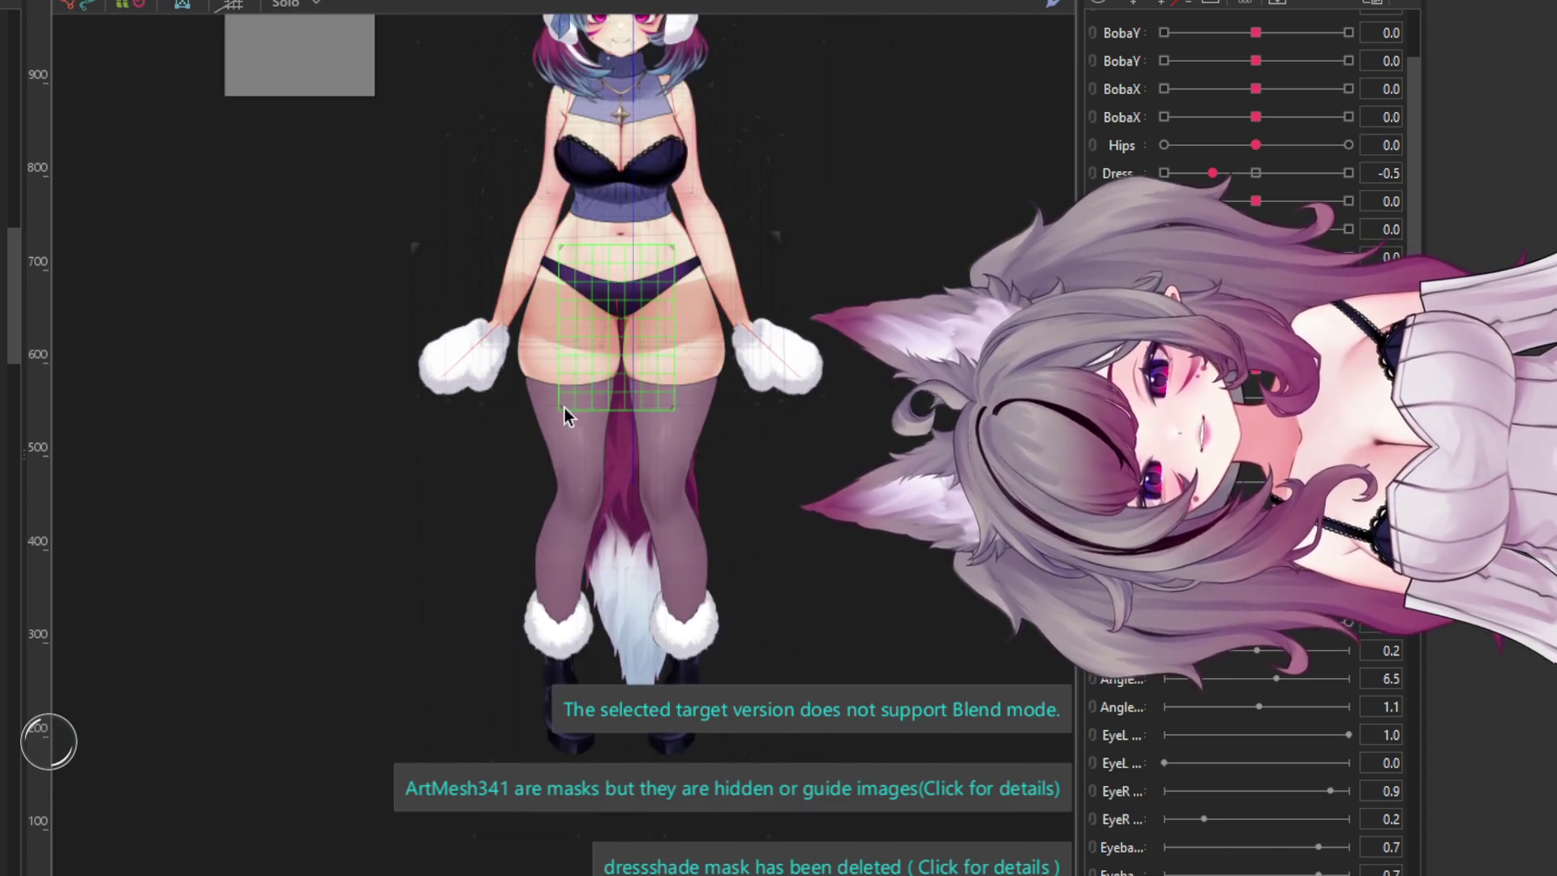
scroll(527, 315, "up", 3)
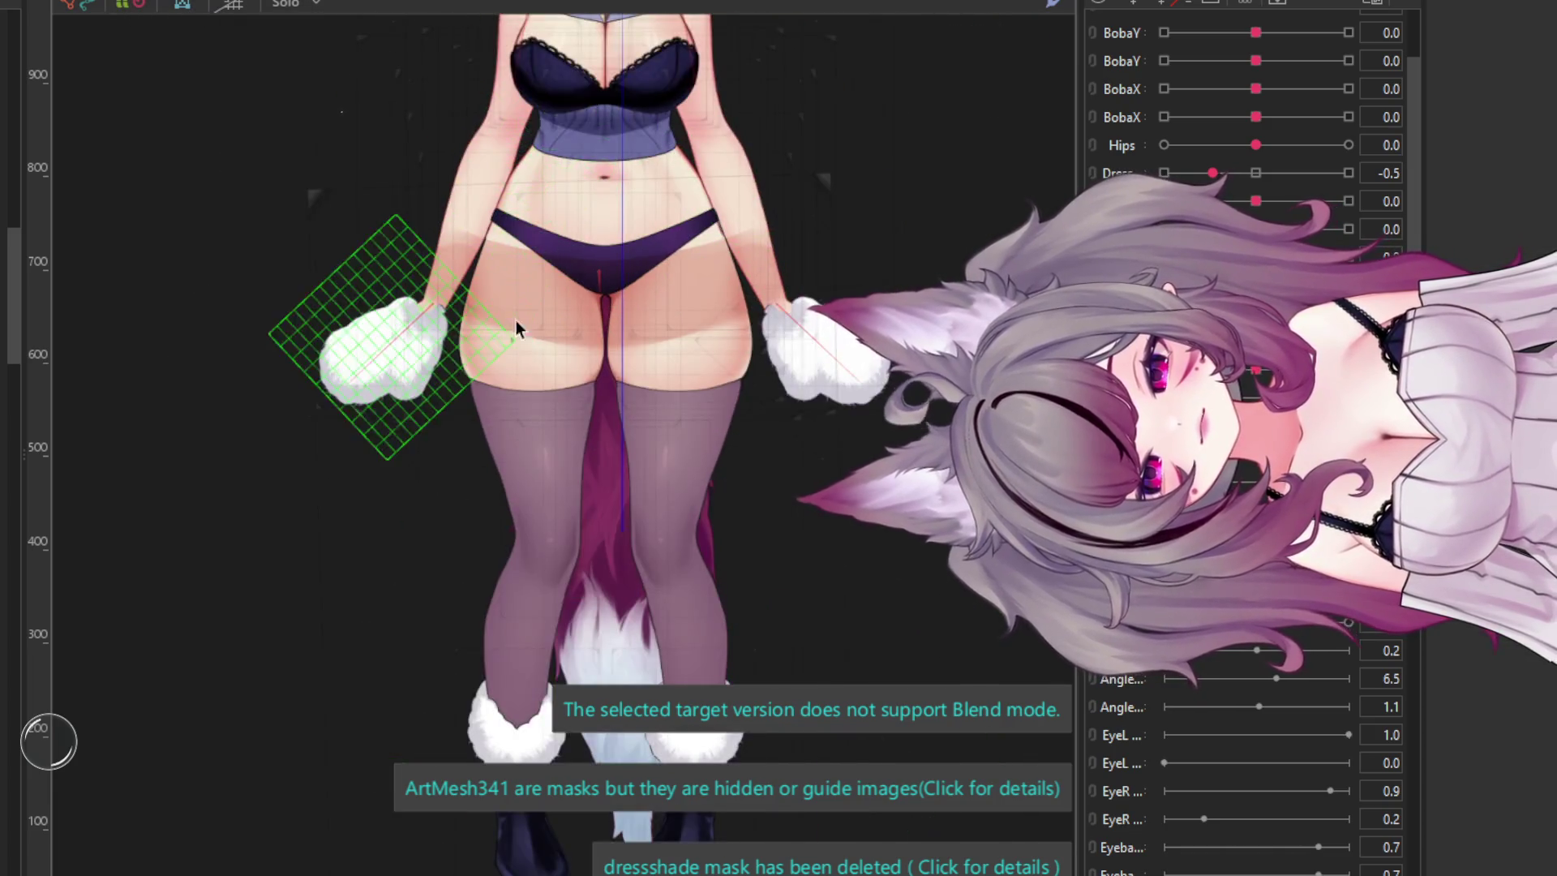
mouse_move(1248, 147)
left_mouse_down()
mouse_move(1127, 146)
mouse_move(1321, 124)
mouse_move(1255, 146)
left_mouse_up()
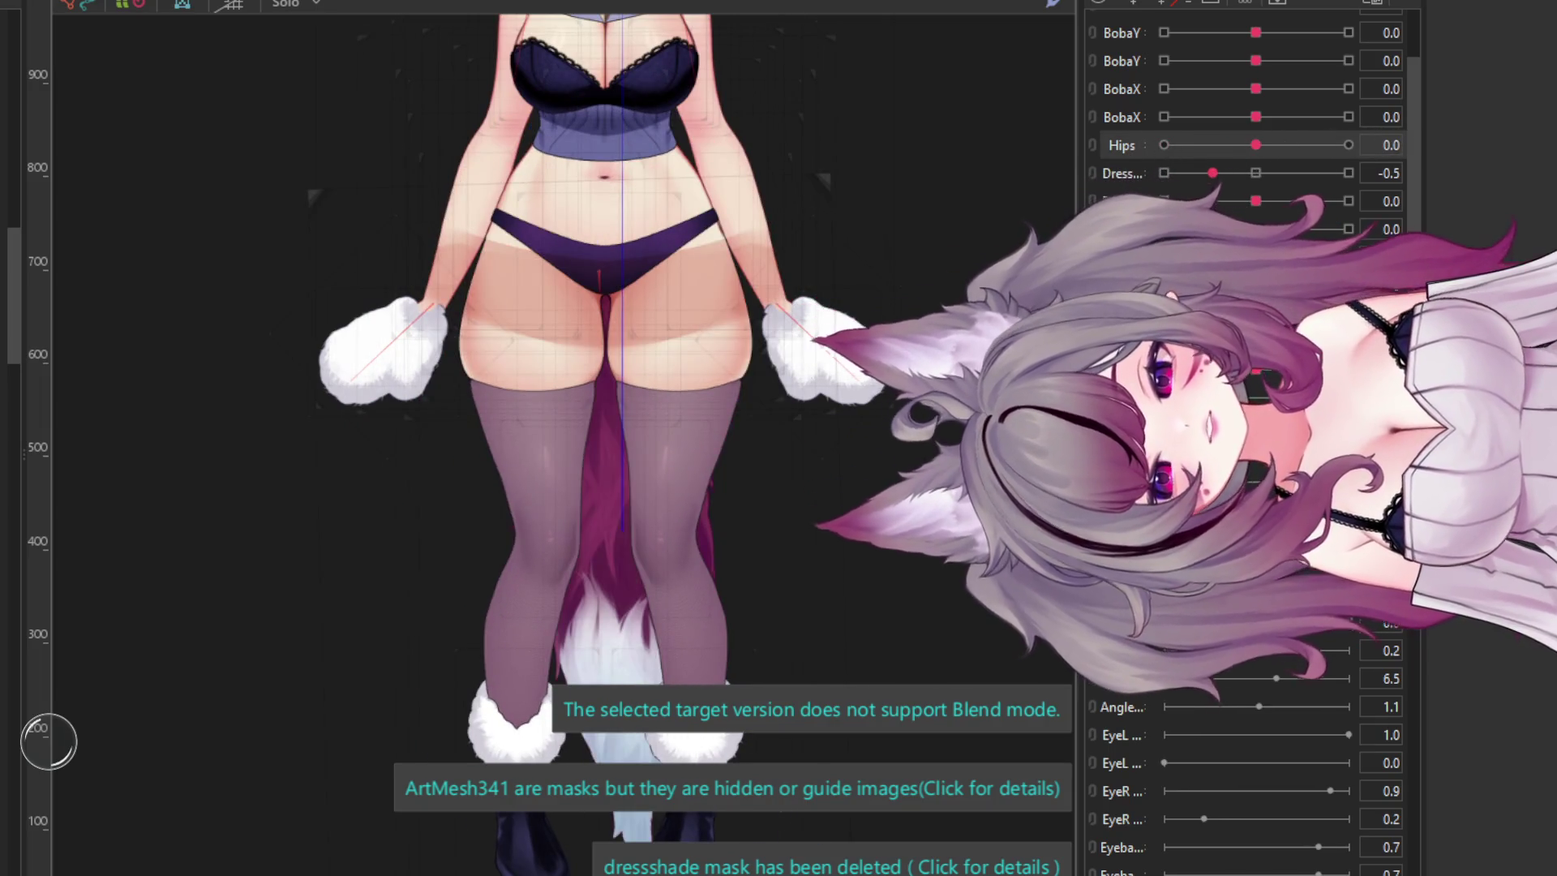
left_click(532, 325)
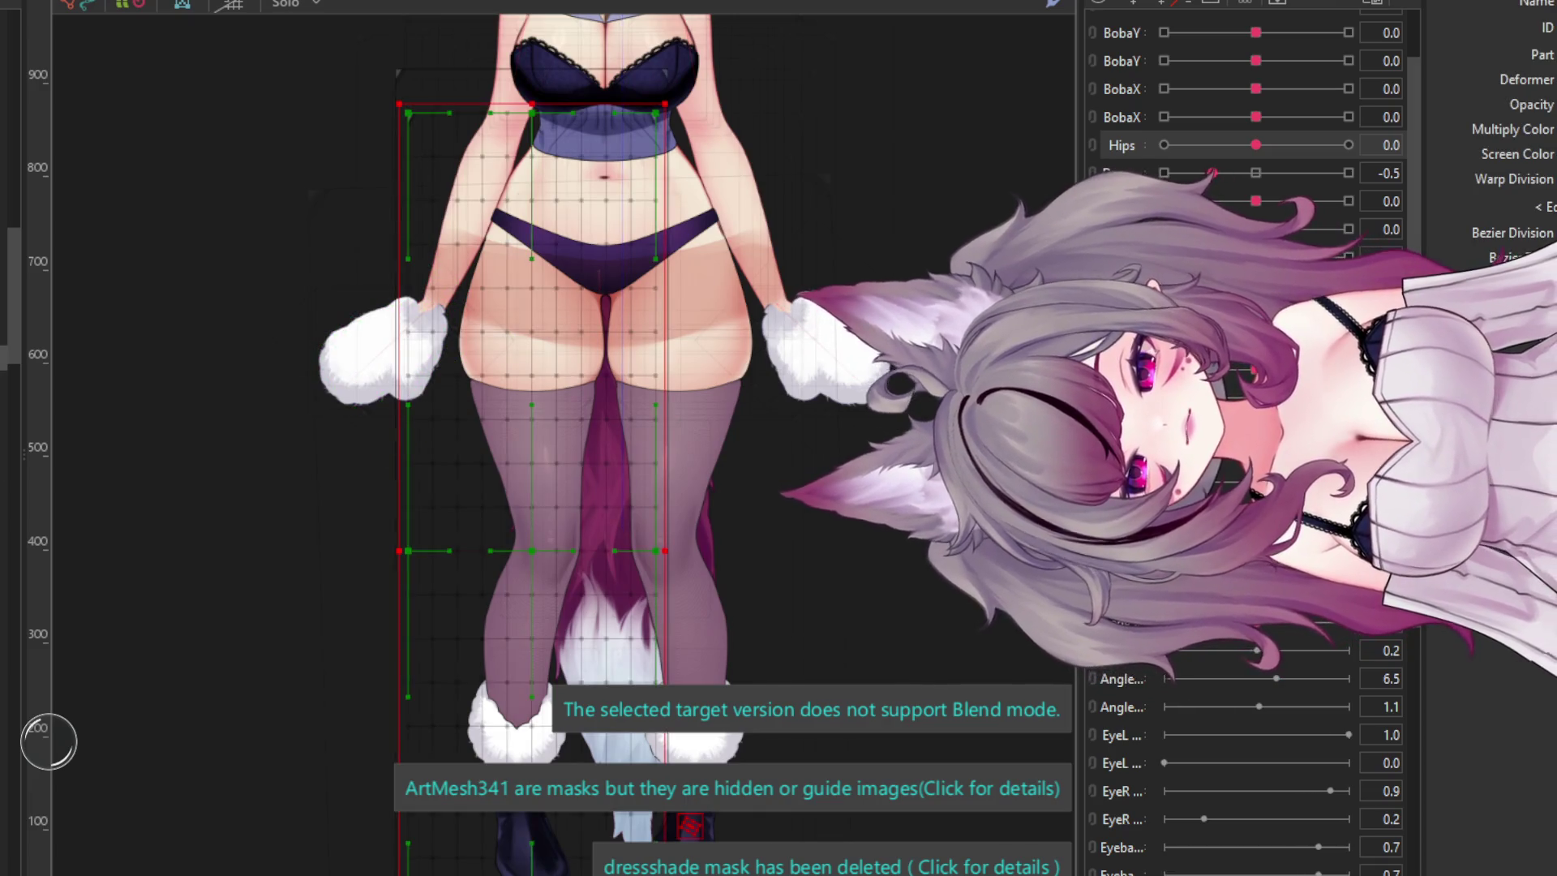
- Add three Hips keyforms to the deformer and step through -10, 10 and 0
left_click(1163, 145)
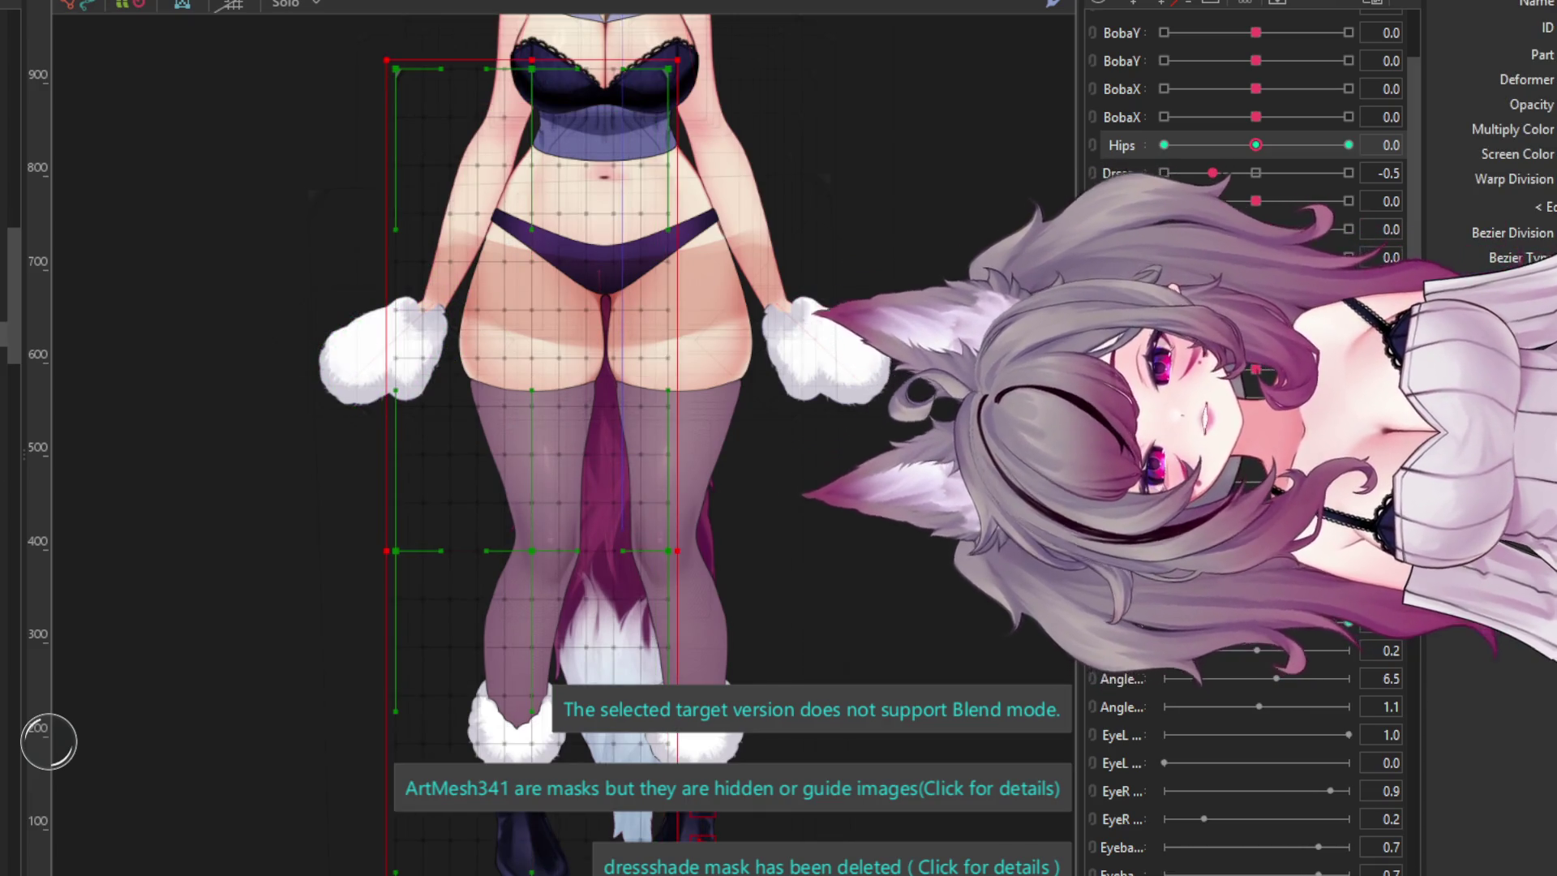
left_click(1167, 145)
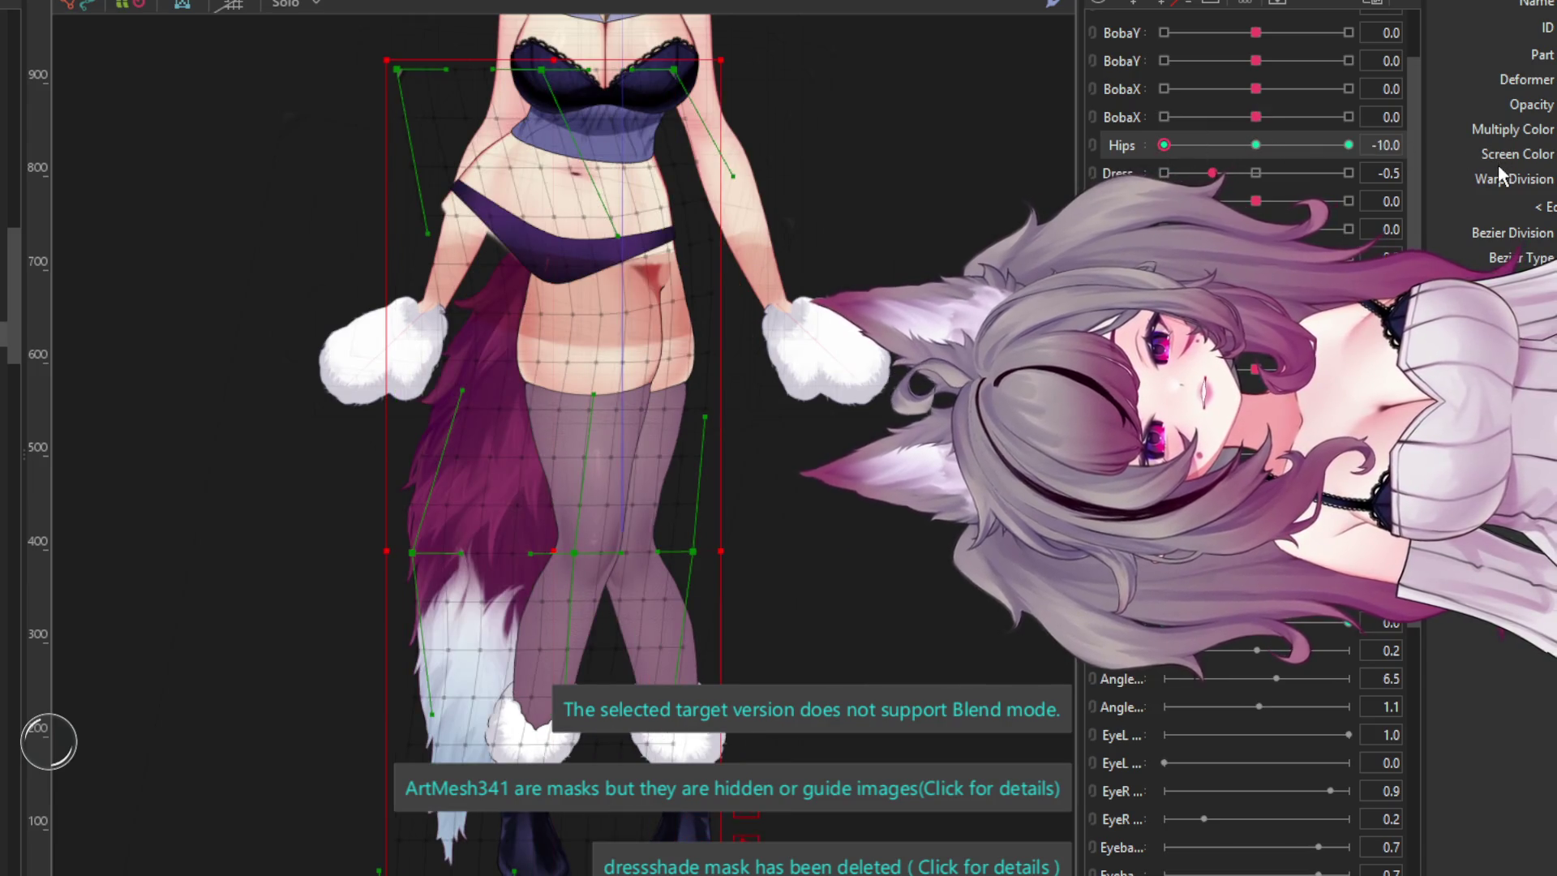
left_click(1348, 145)
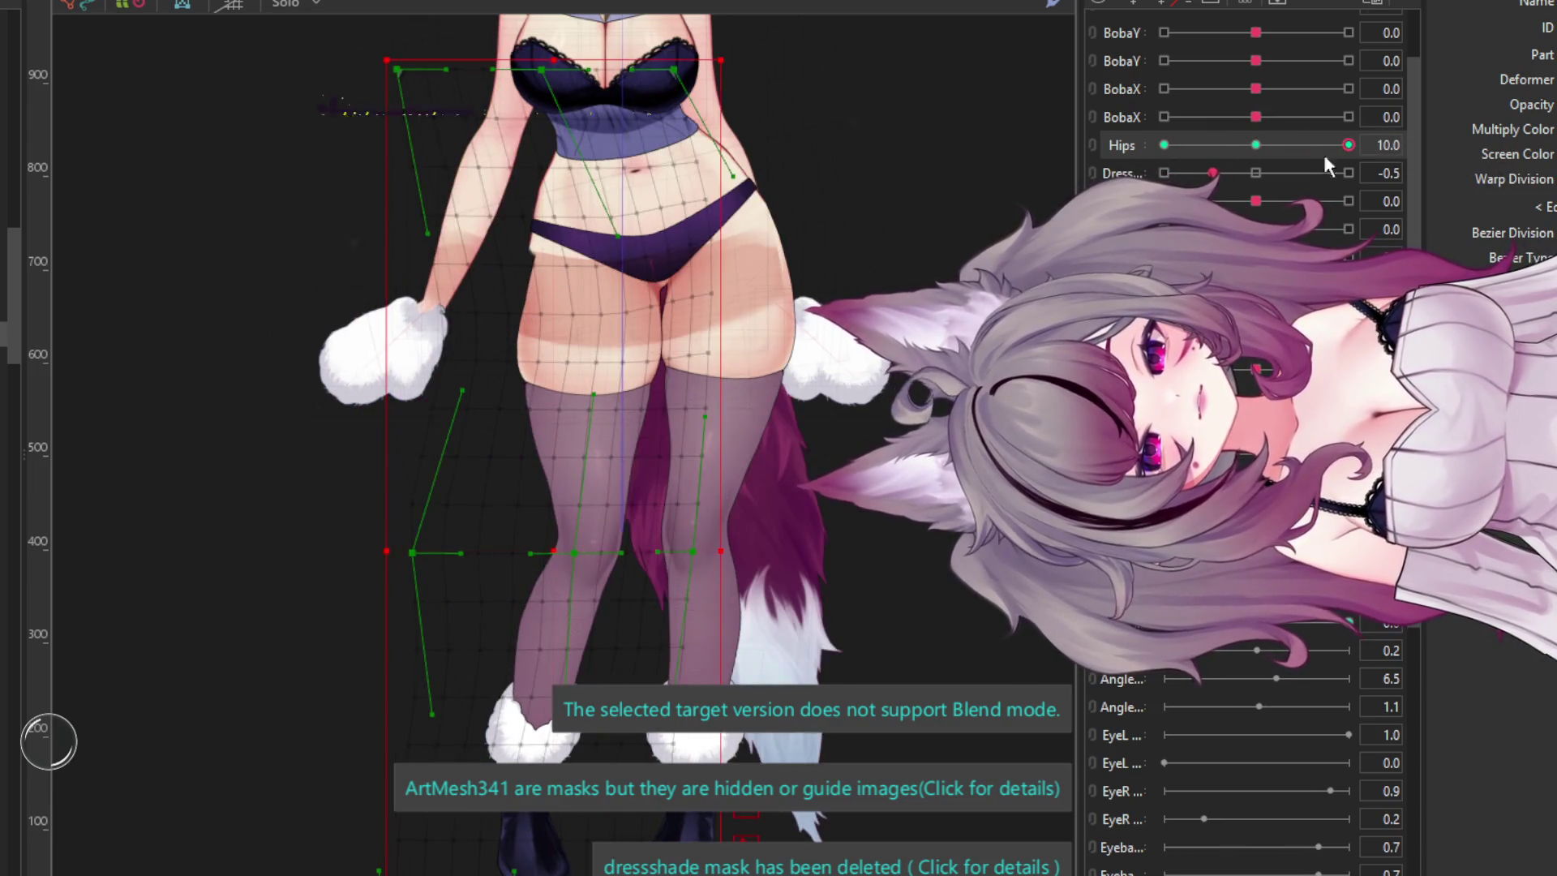
left_click(1256, 145)
scroll(567, 194, "up", 5)
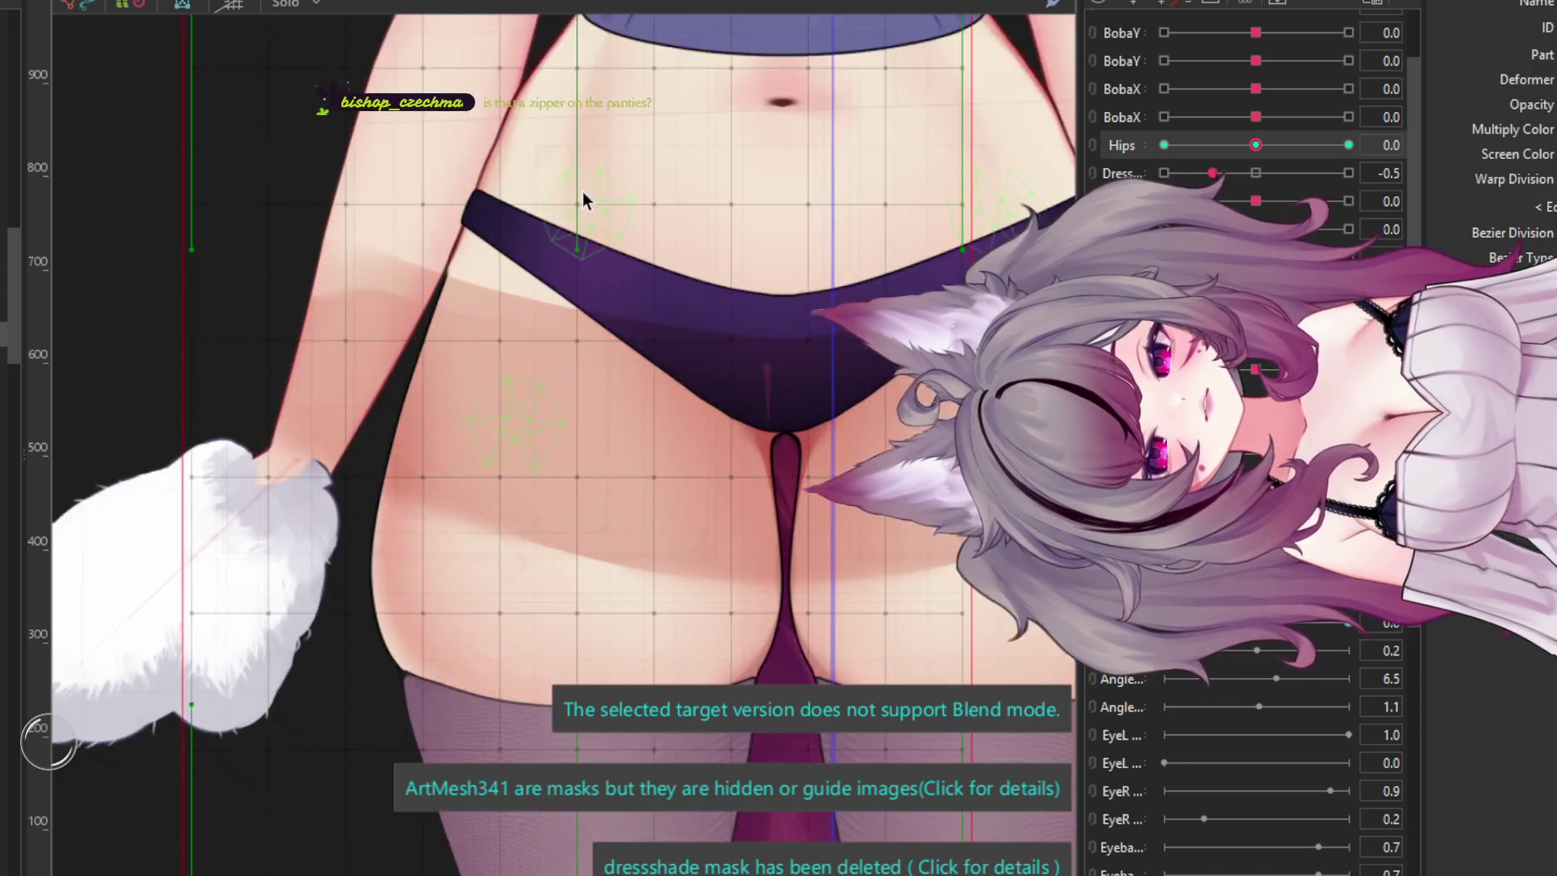
scroll(449, 289, "down", 5)
left_click(449, 289)
- Swing Hips to 10 and select the hip-and-leg warp deformer
scroll(439, 293, "up", 5)
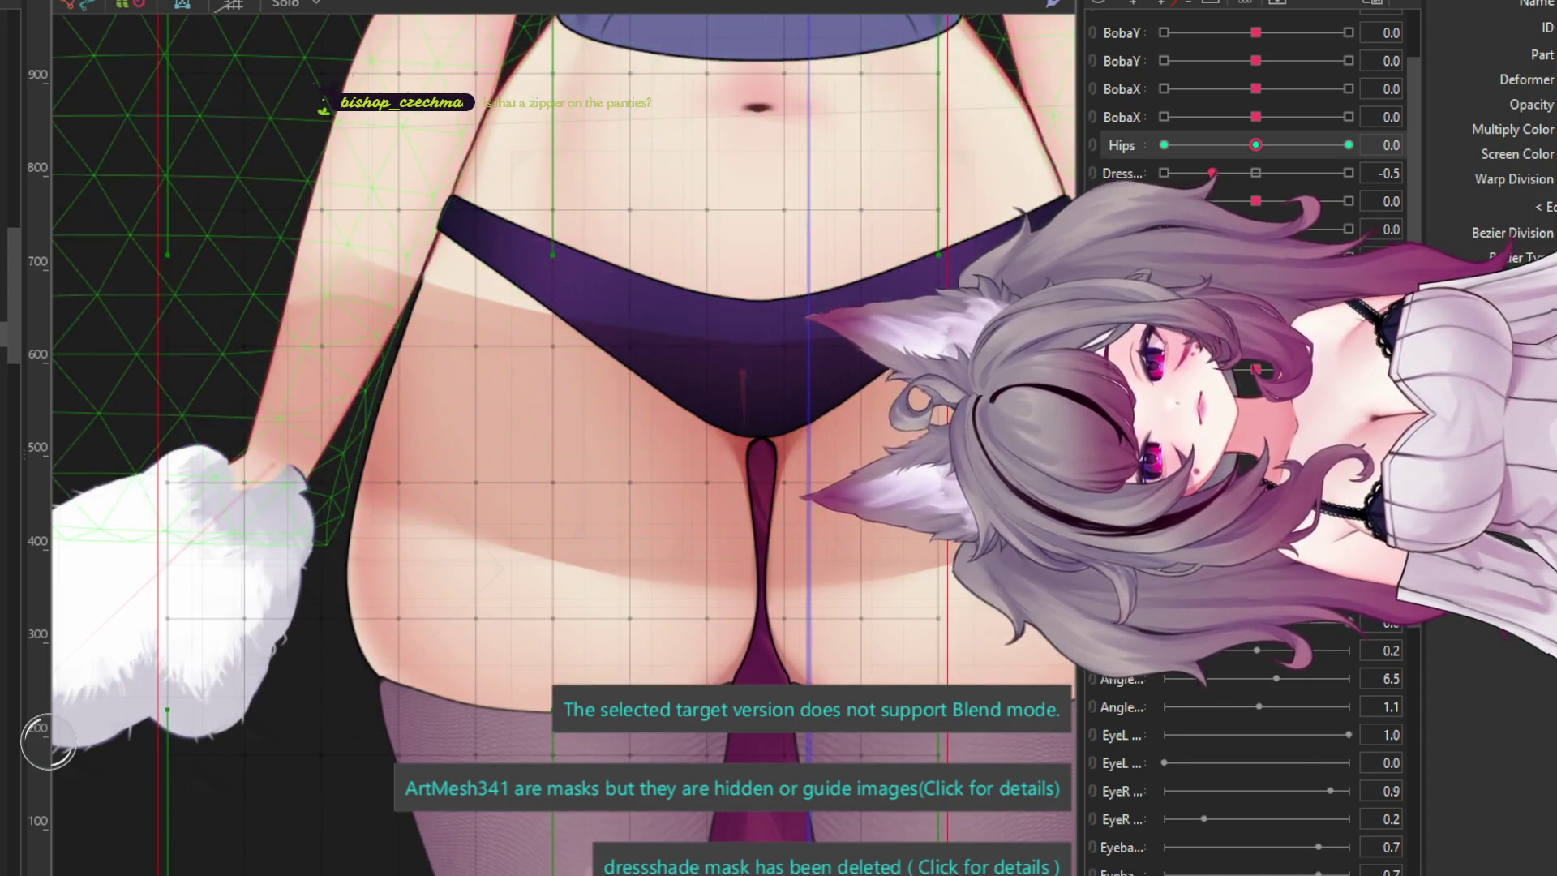
scroll(601, 331, "down", 5)
left_click(600, 331)
scroll(640, 451, "up", 5)
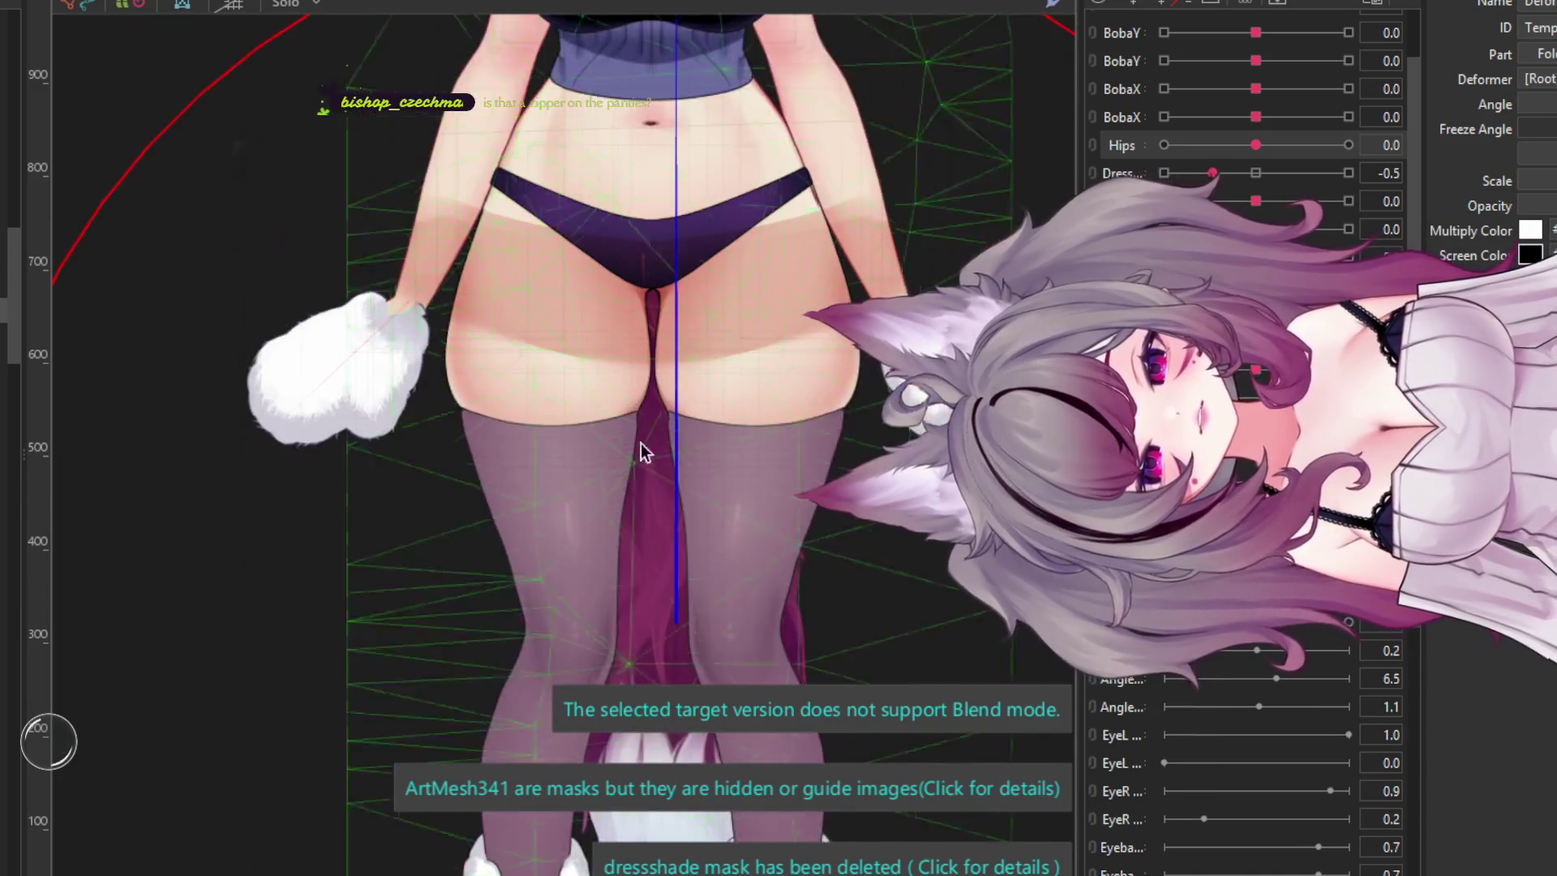
scroll(678, 623, "up", 2)
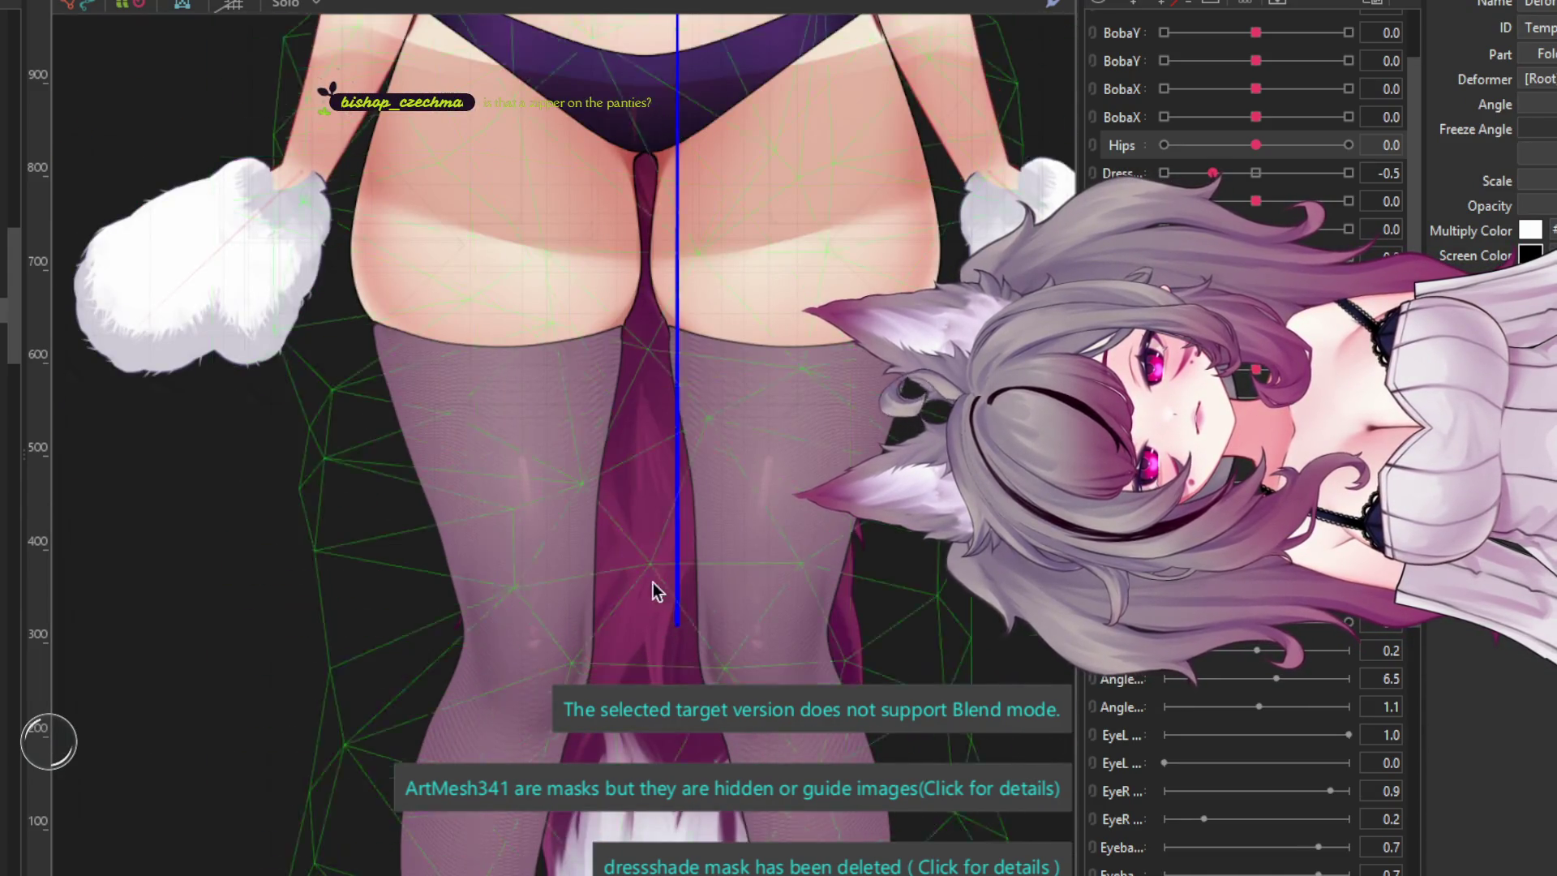
scroll(653, 582, "down", 3)
mouse_move(1255, 145)
left_mouse_down()
mouse_move(1370, 148)
mouse_move(1086, 149)
mouse_move(1460, 167)
left_mouse_up()
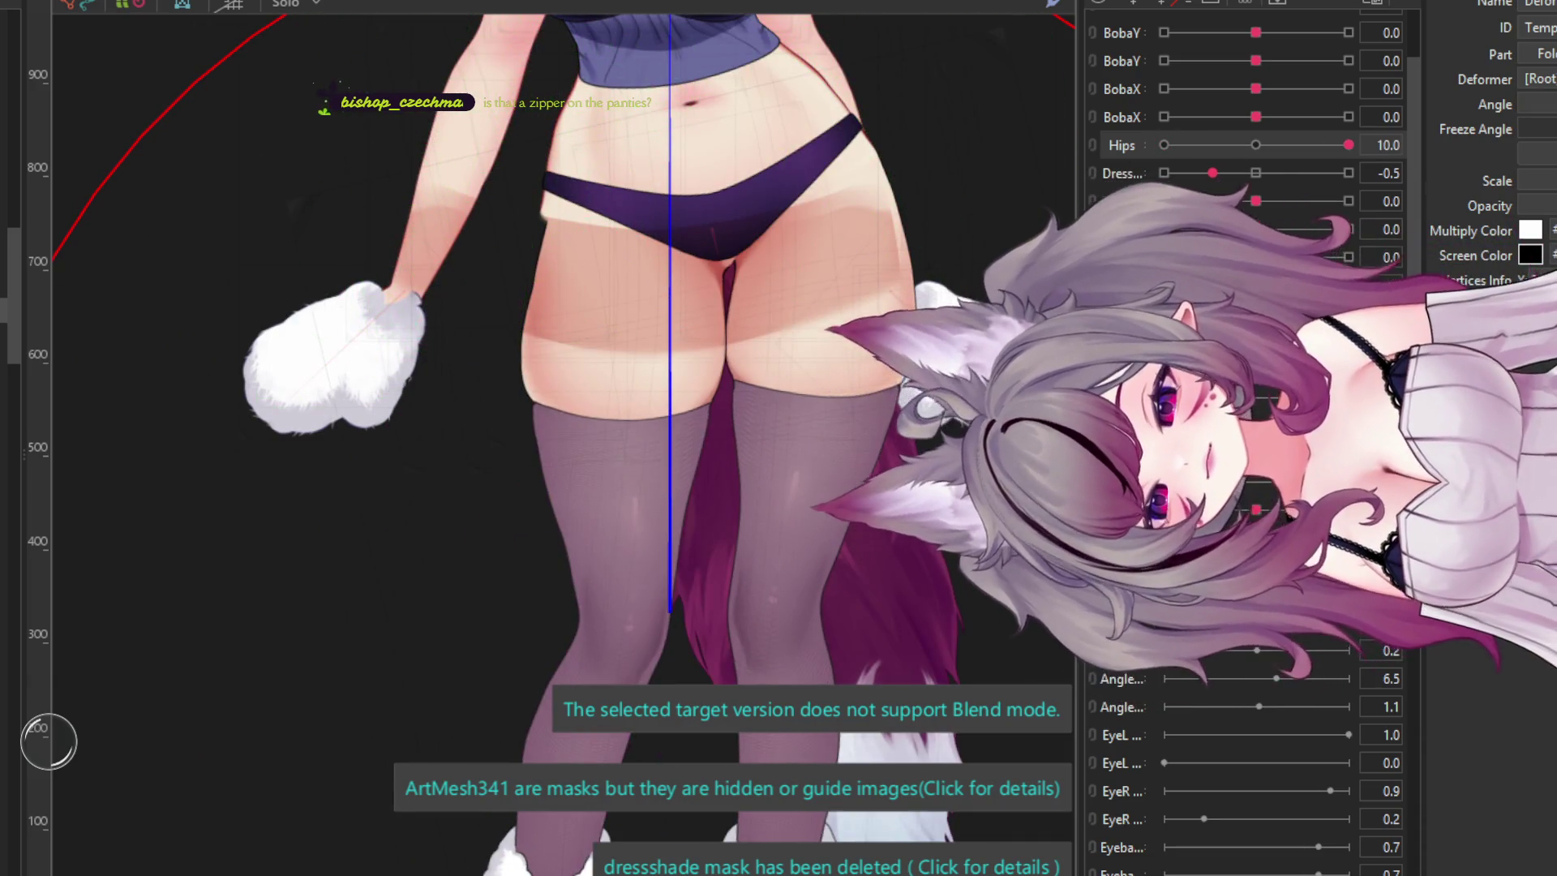
left_click(459, 331)
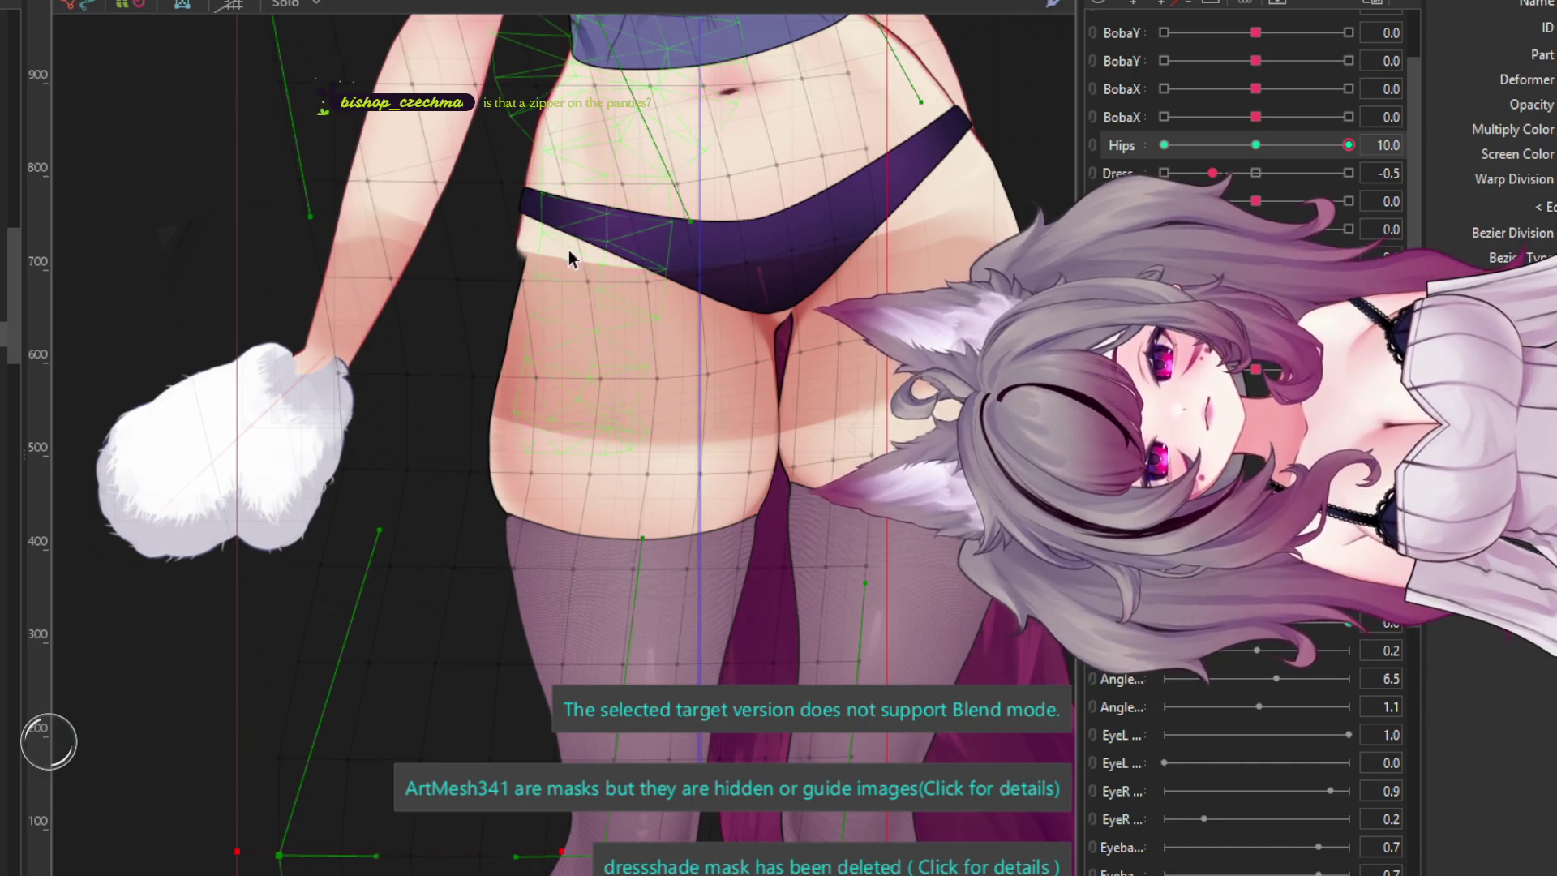
- Check the thigh mesh, then swing the Hips parameter to -10
scroll(569, 258, "up", 2)
left_click(632, 260)
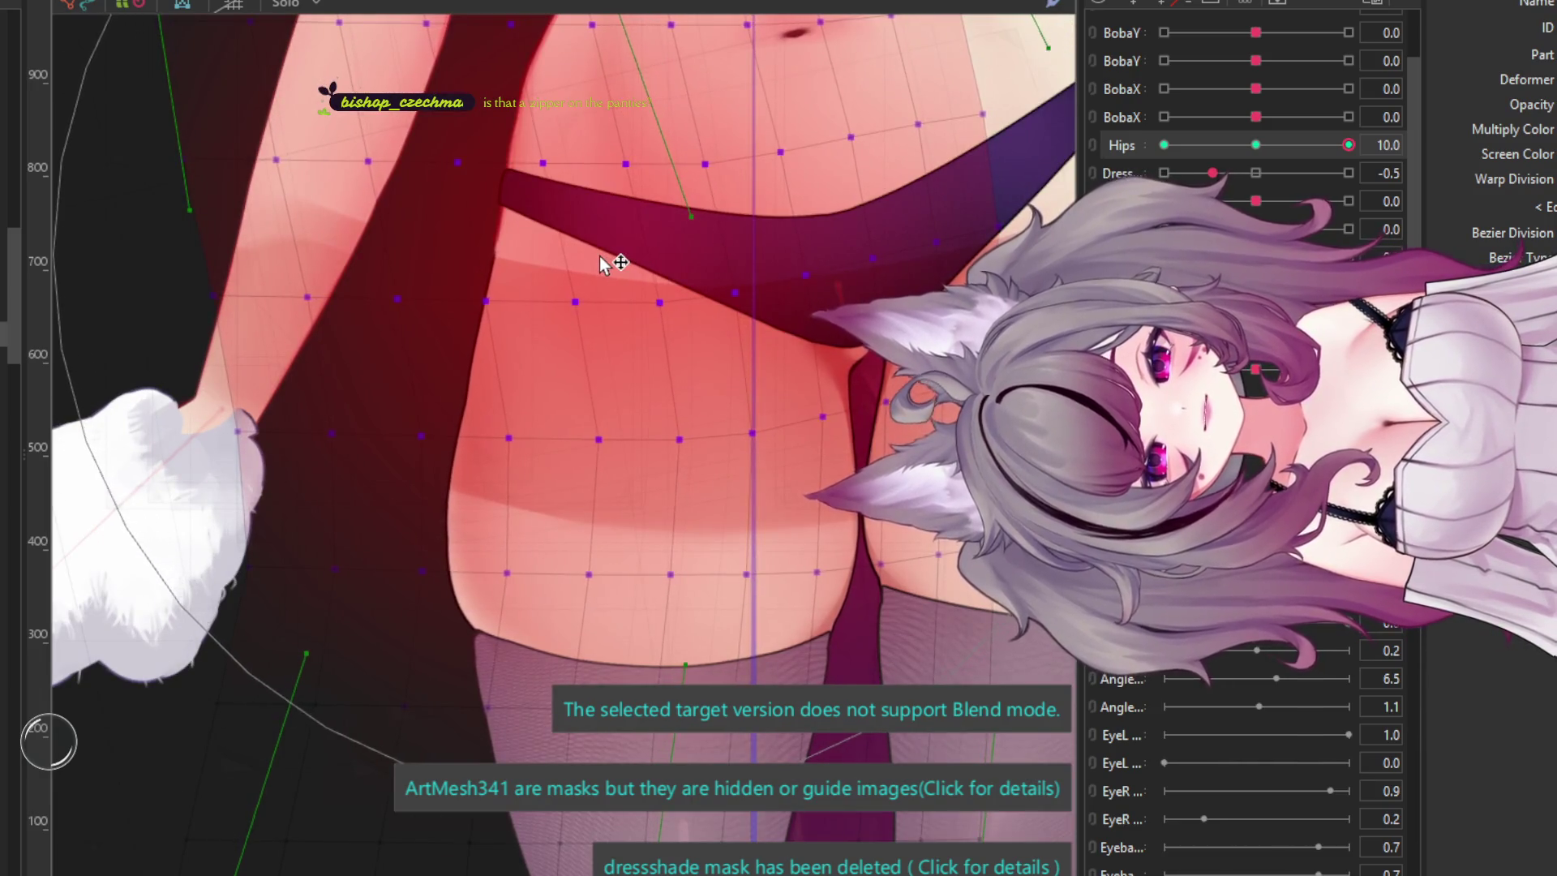
scroll(604, 264, "down", 3)
left_click(656, 373)
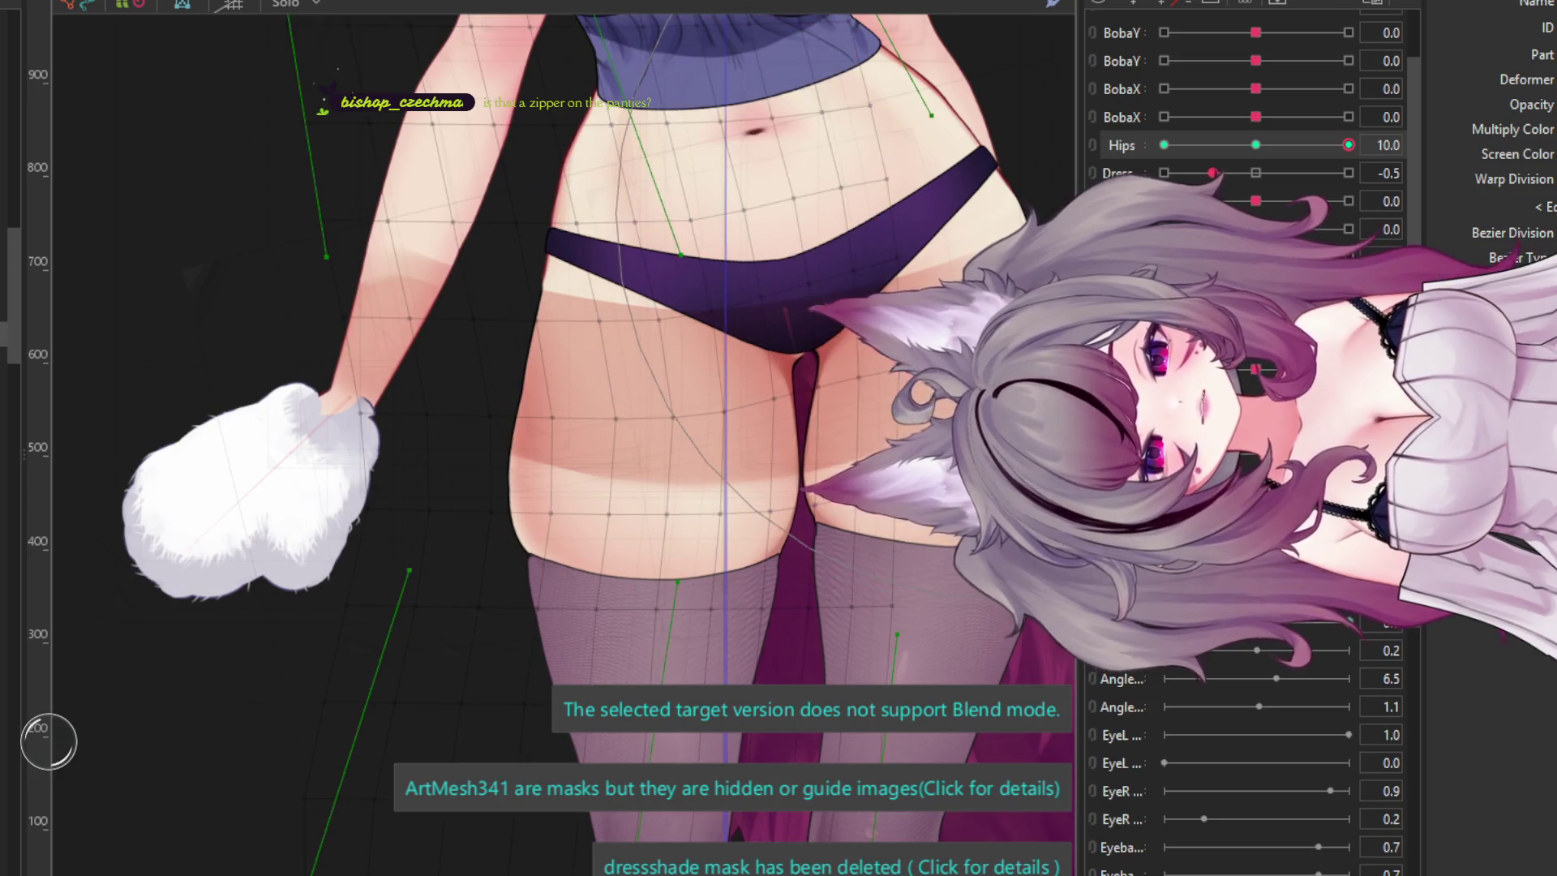
left_click_drag(1348, 145, 1164, 144)
- Try selecting the thigh, crotch, left hip and body meshes in the Hips -10 pose
left_click(462, 276)
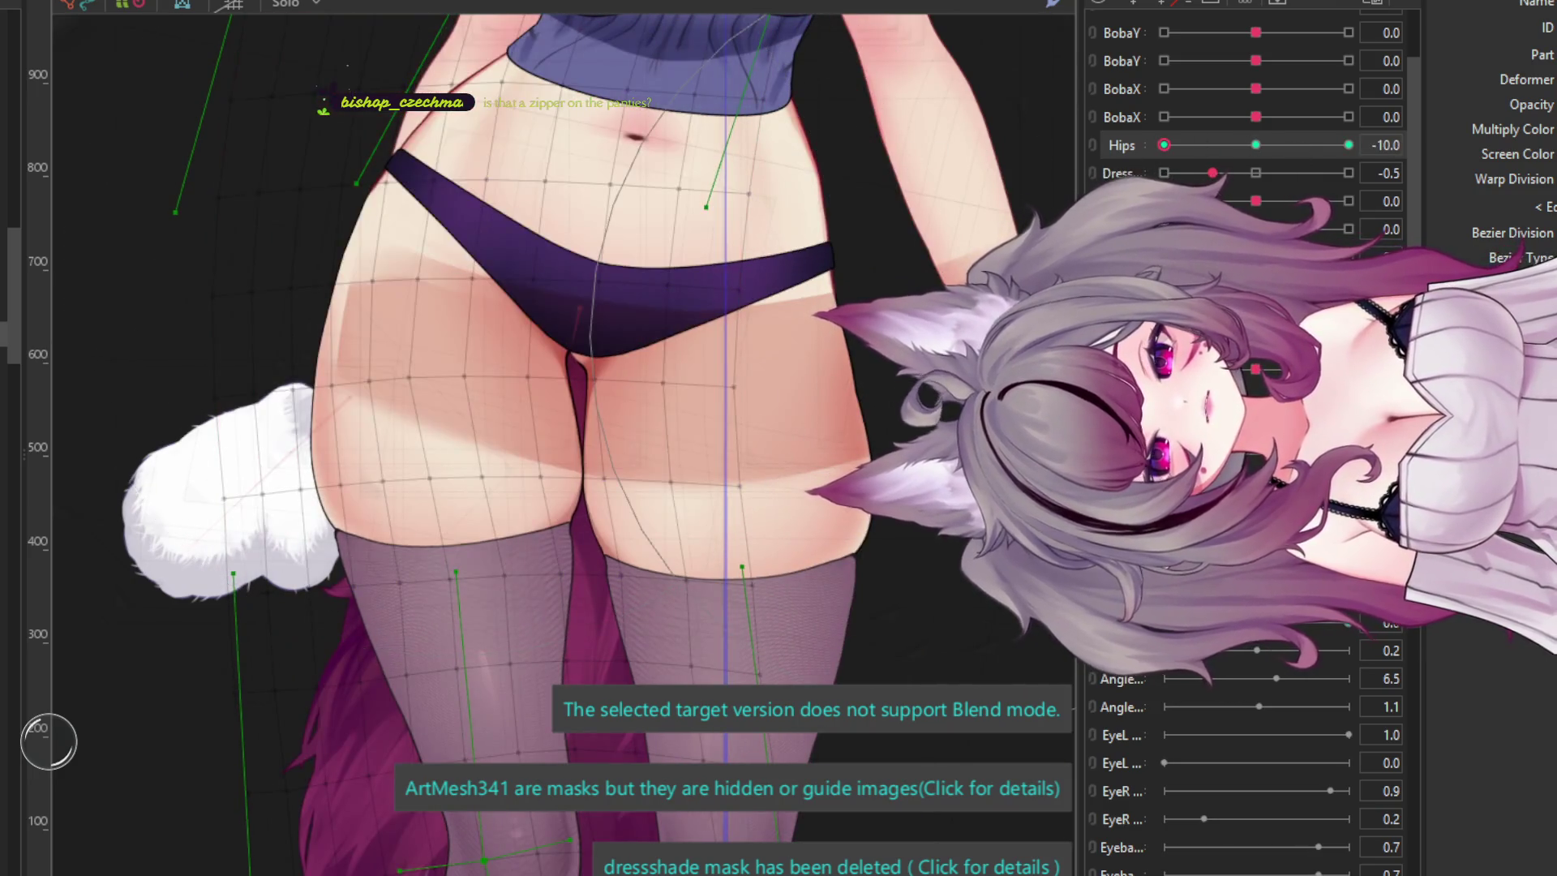
left_click(359, 180)
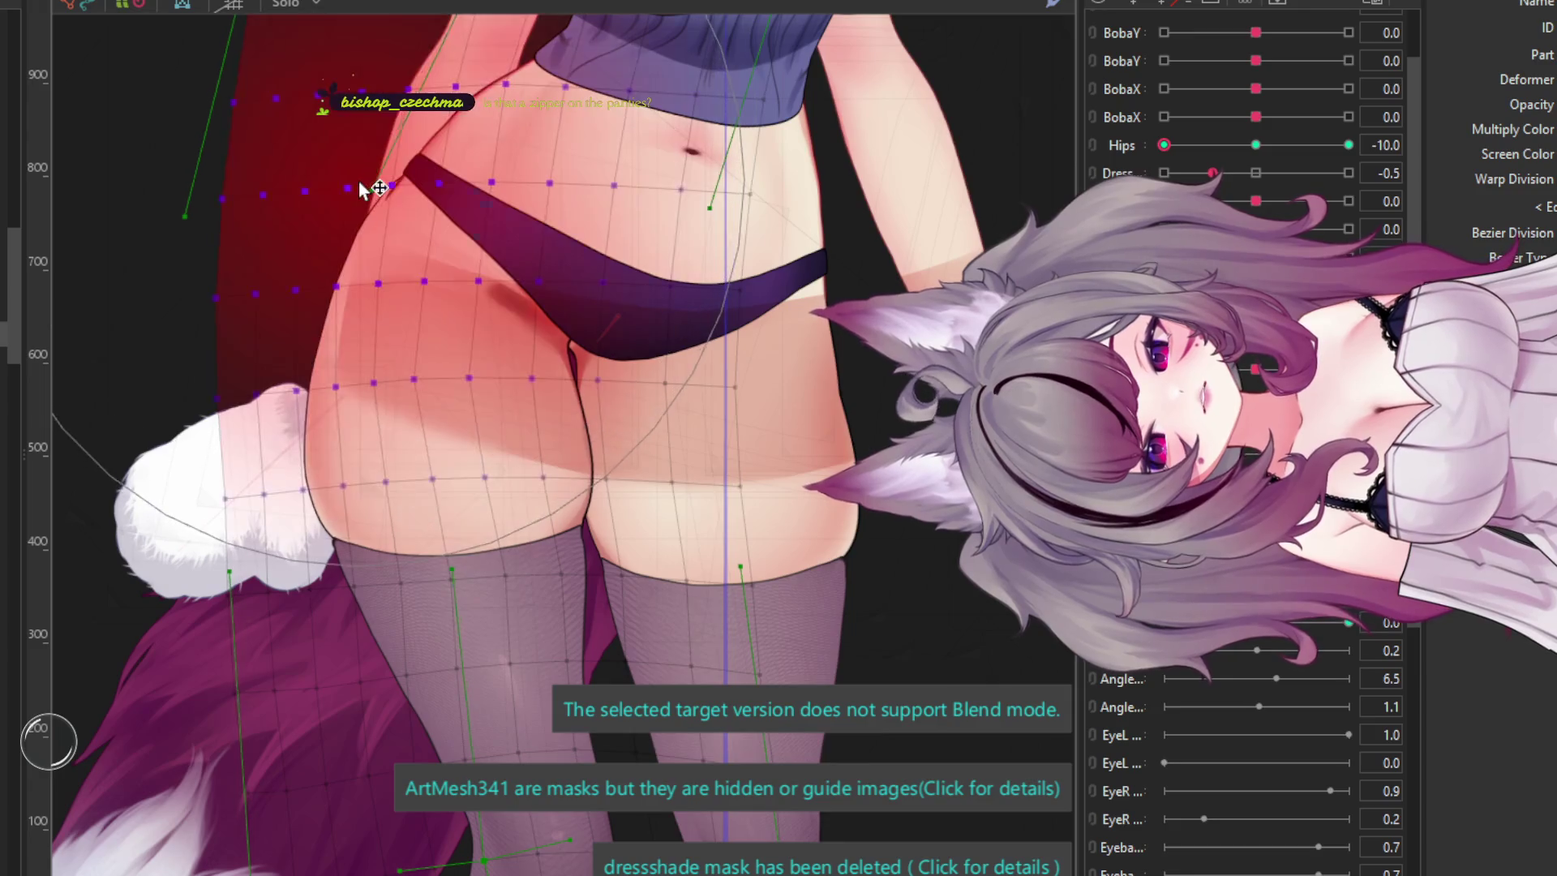
left_click(726, 314)
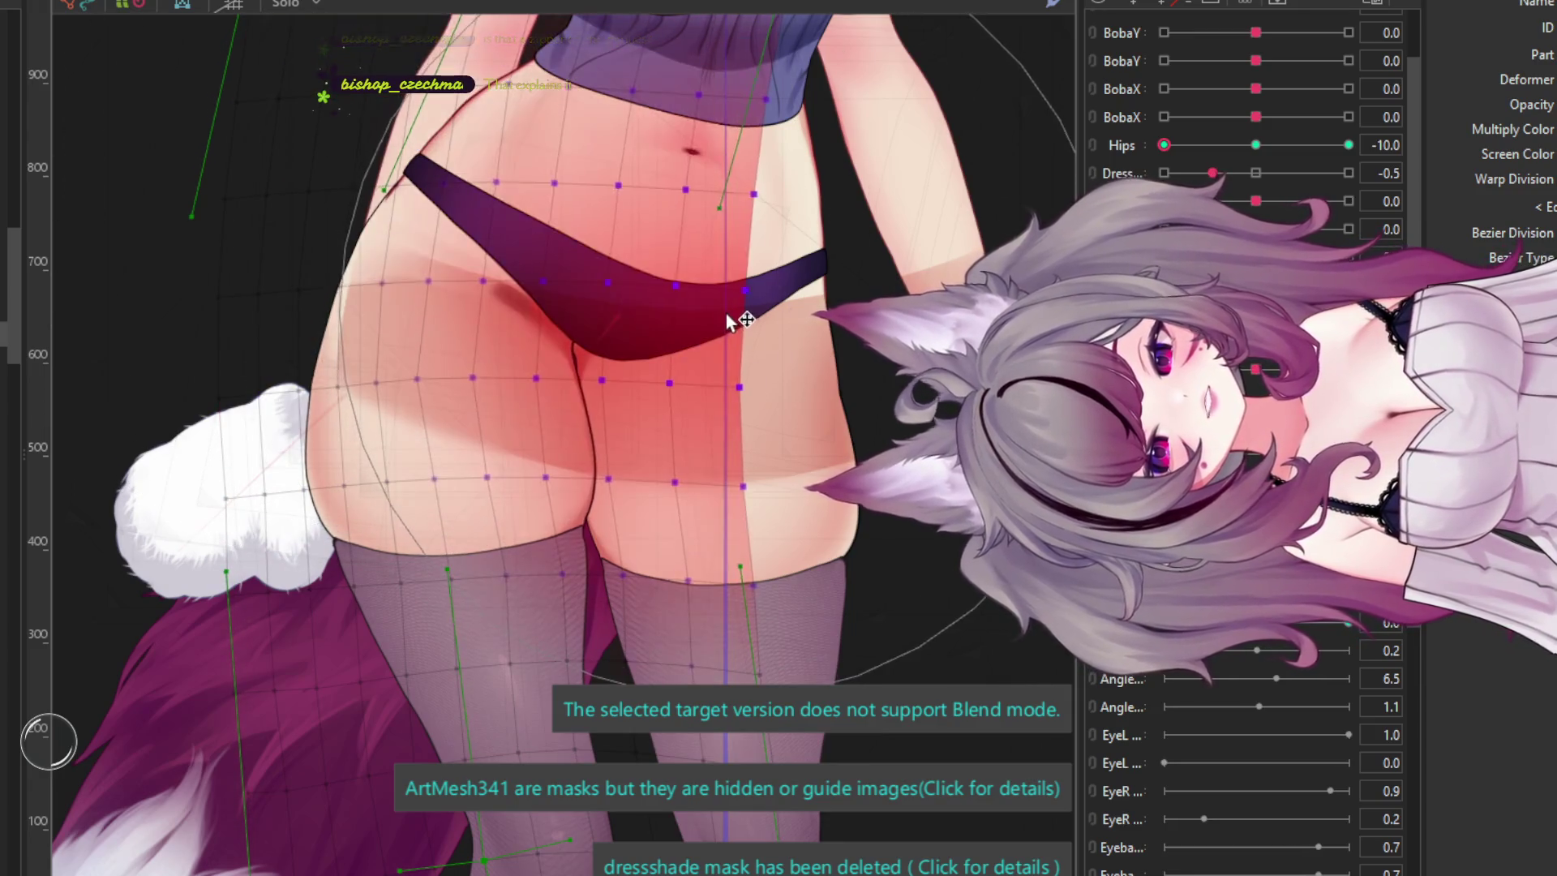
key("Escape")
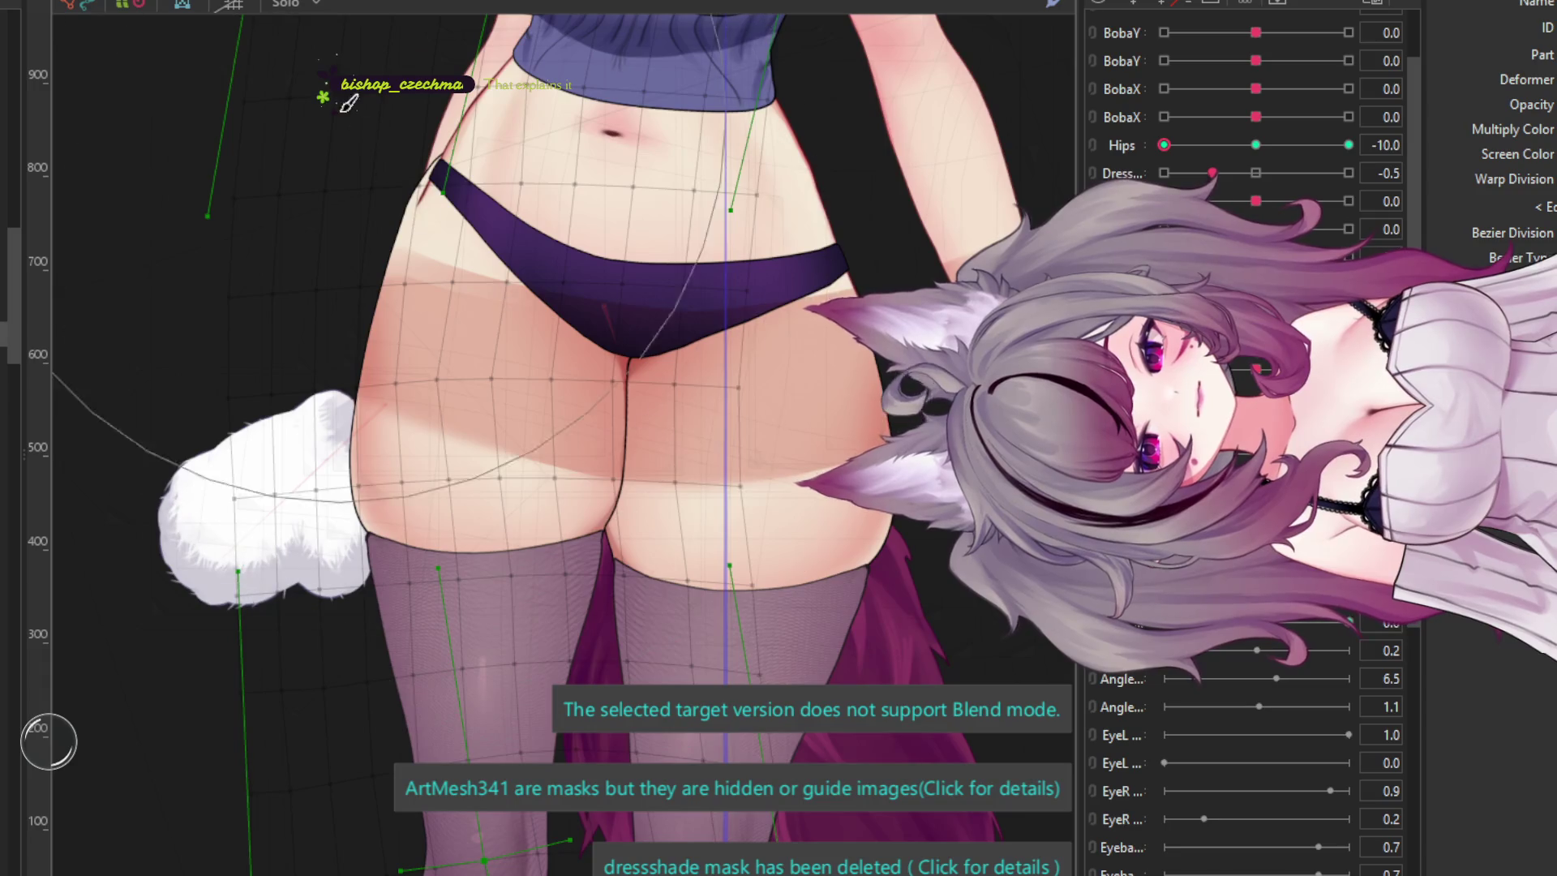
left_click(353, 102)
key("Escape")
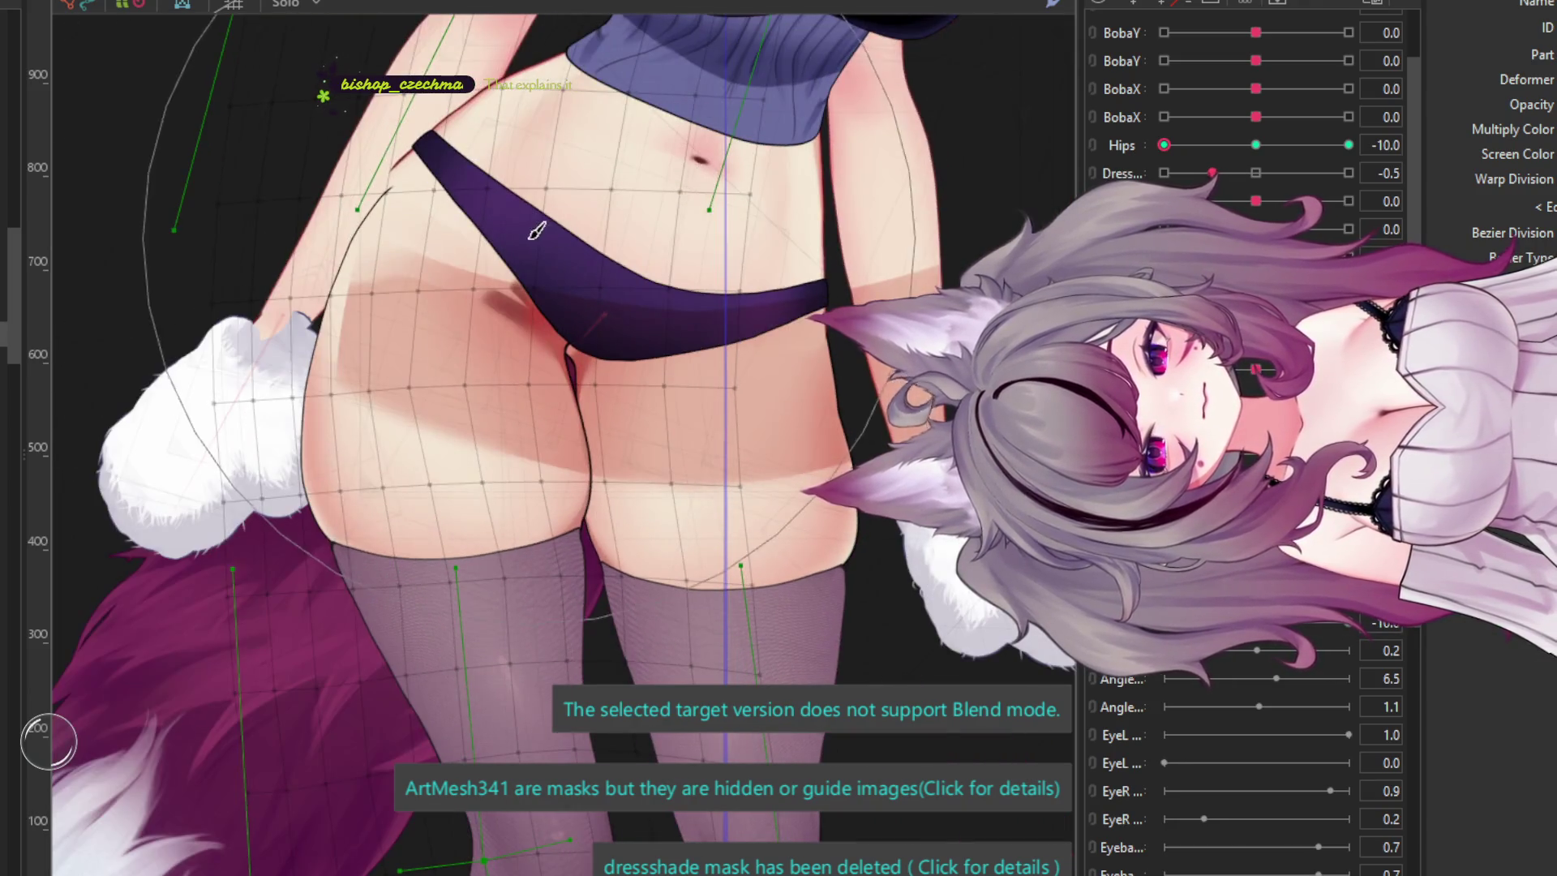
left_click(478, 185)
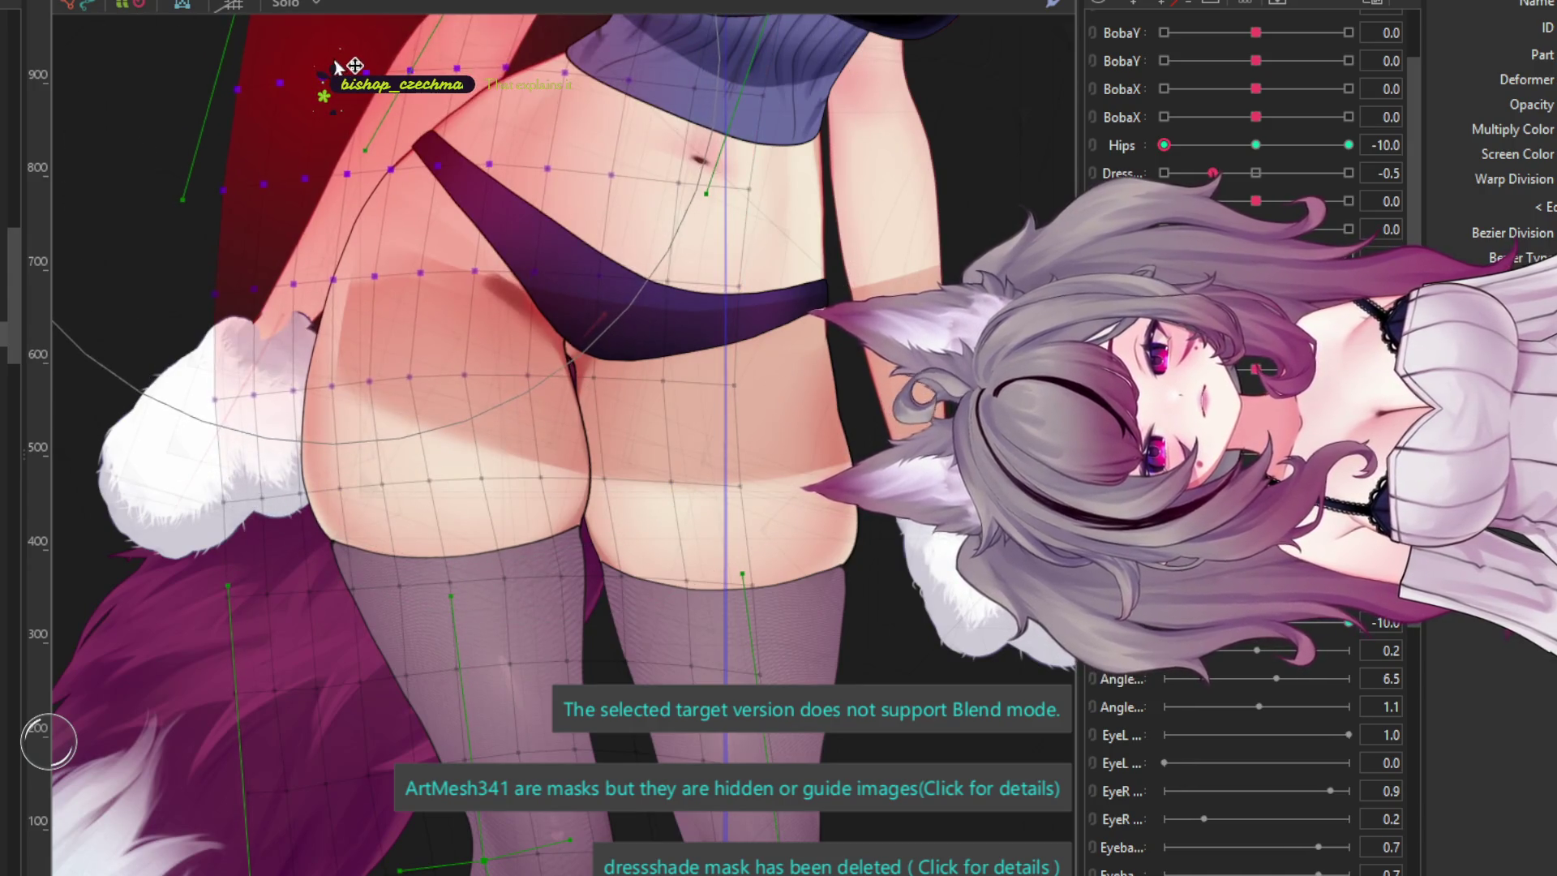
left_click(335, 65)
- Reshape the hip deformer's curve for Hips -10, then compare with the Hips 10 key
left_click(363, 177)
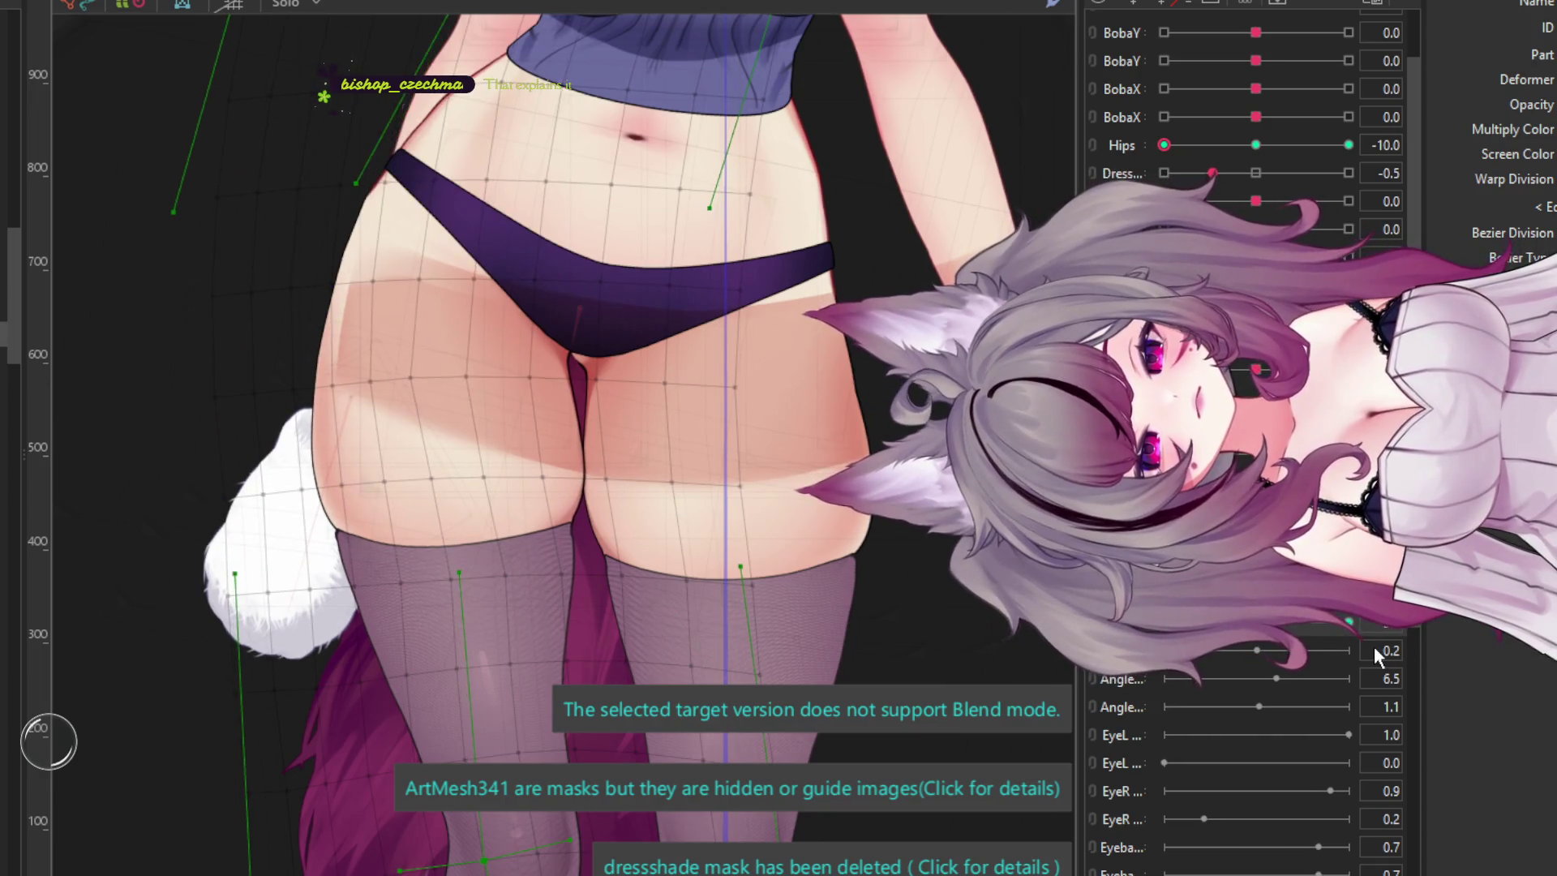
left_click(406, 208)
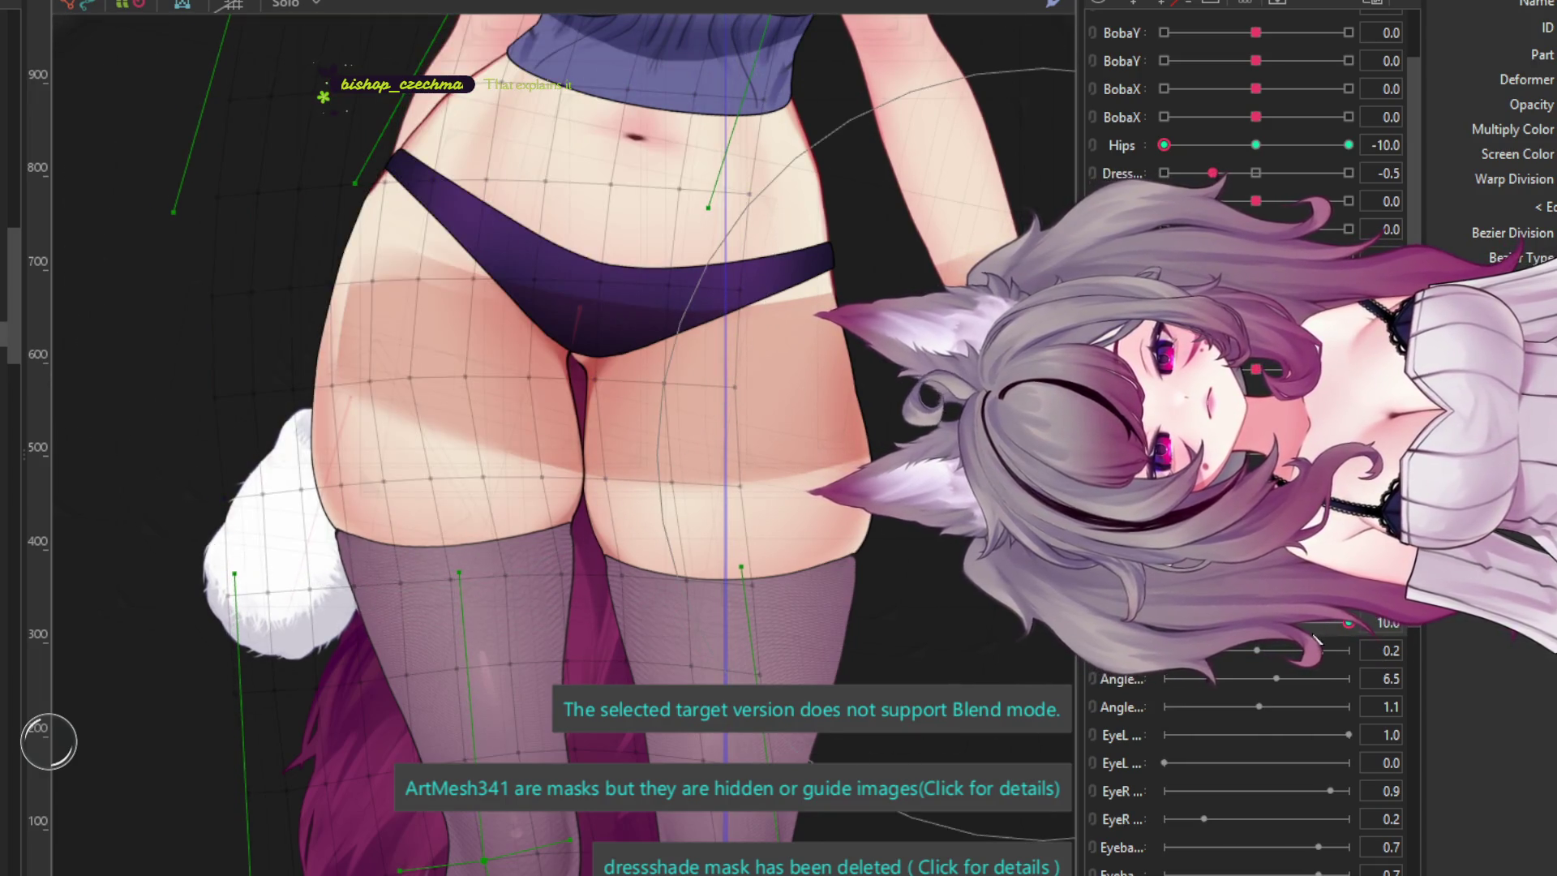
left_click(1316, 623)
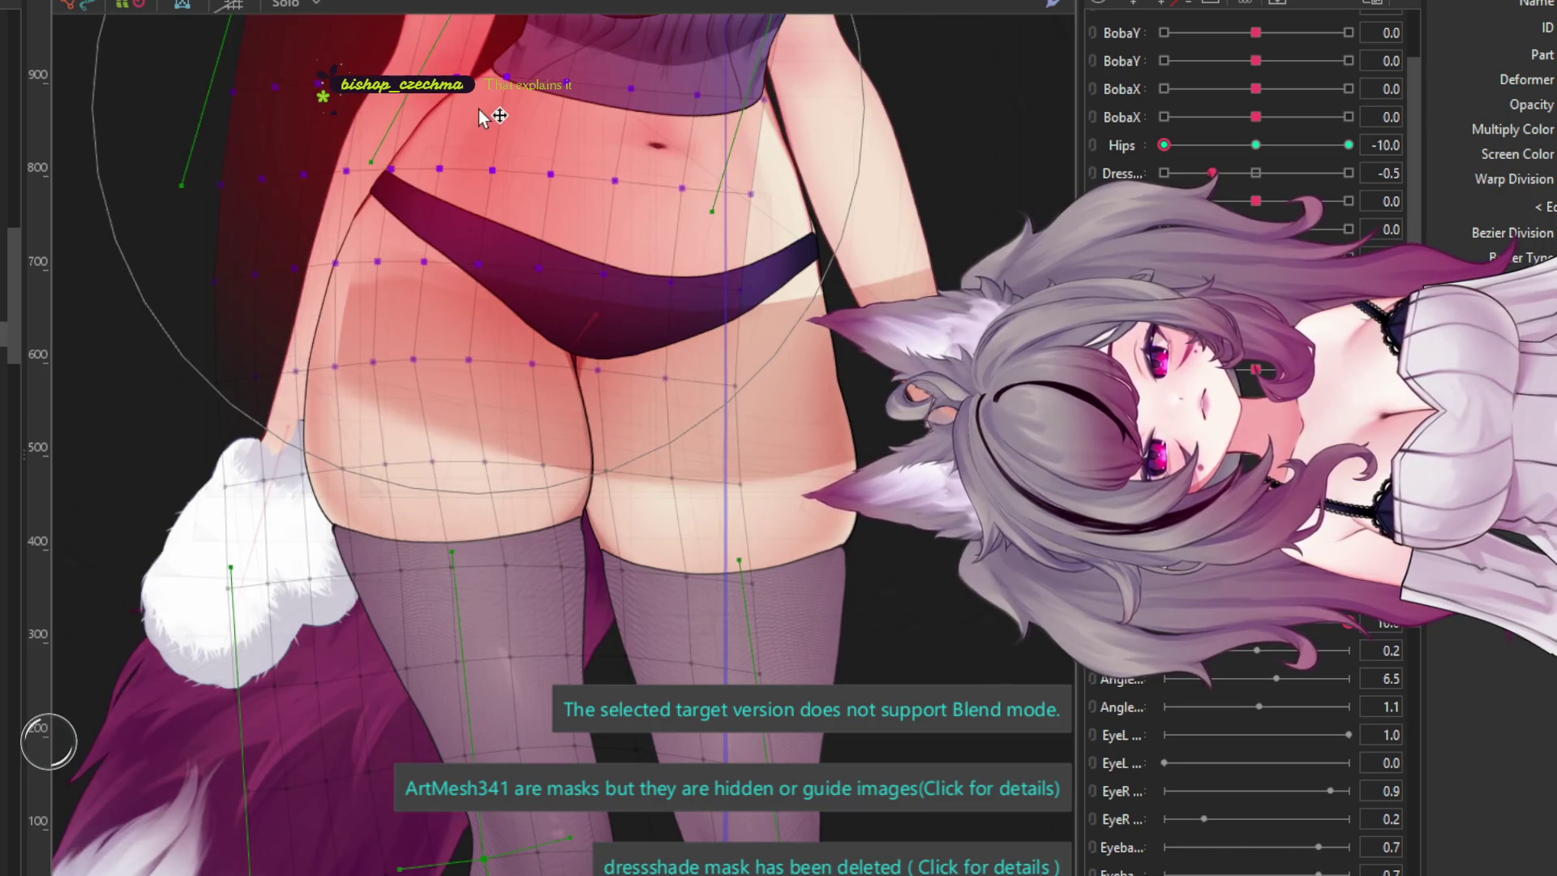
left_click(487, 122)
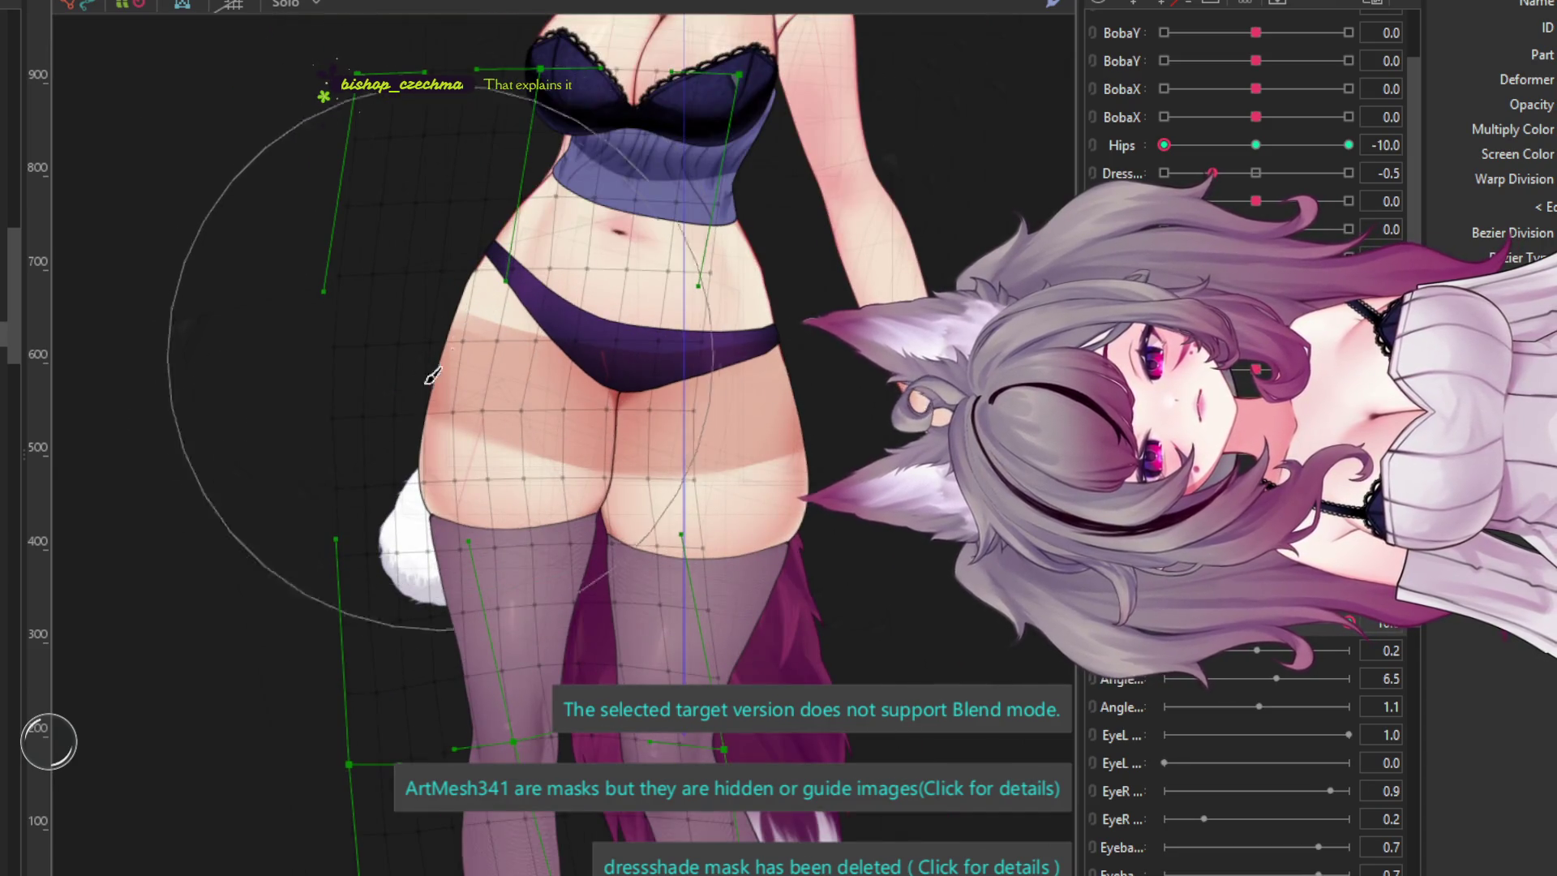
left_click(1347, 145)
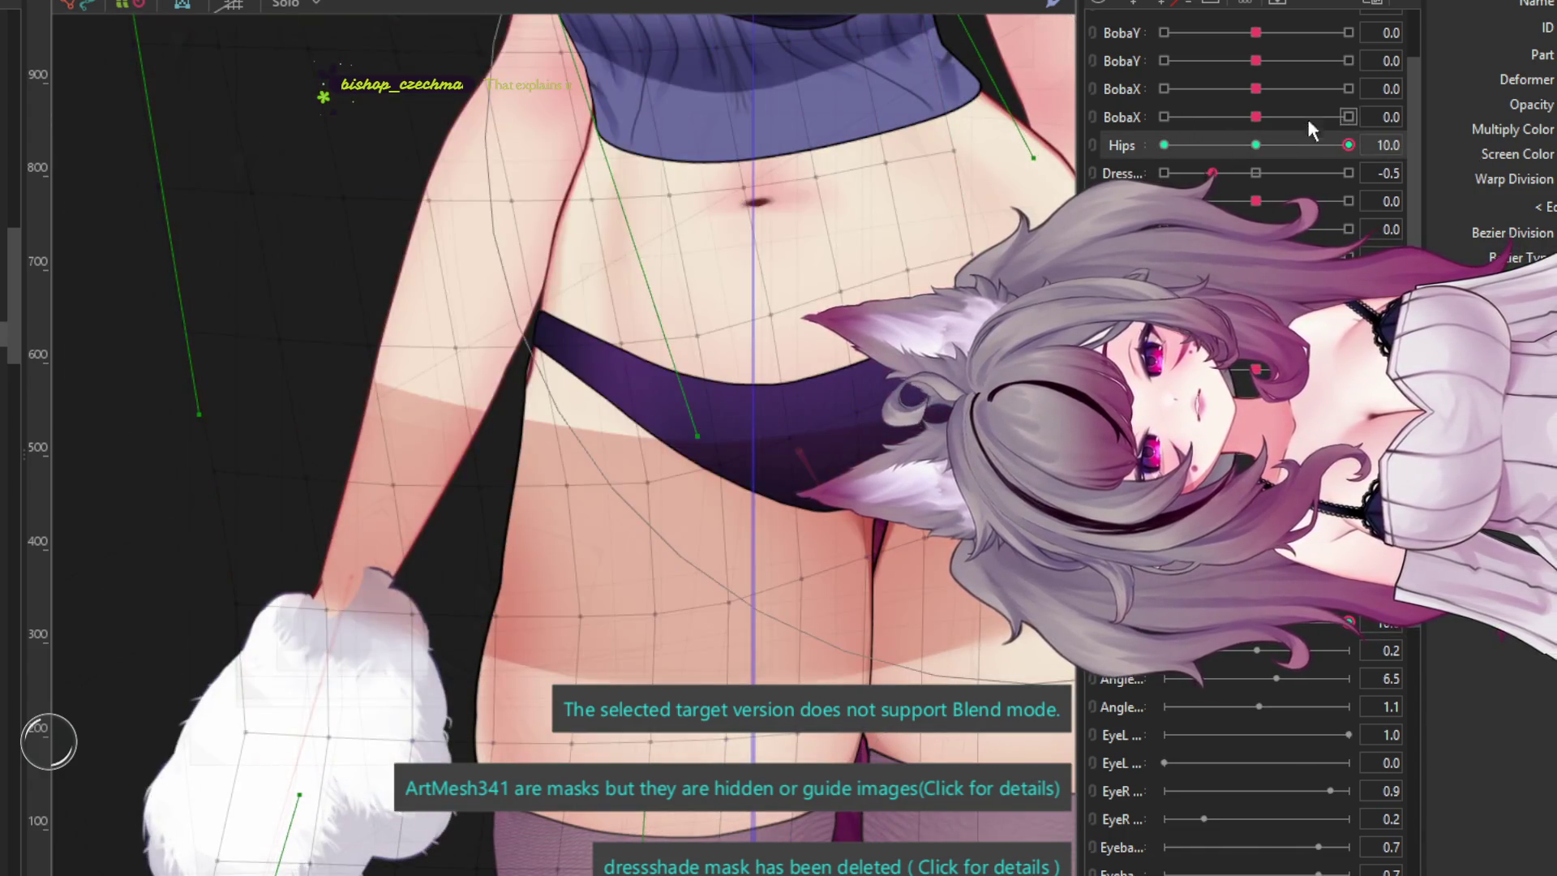
- Move Hips from 0 to -10 and back to 10 to compare the sway
left_click(1255, 145)
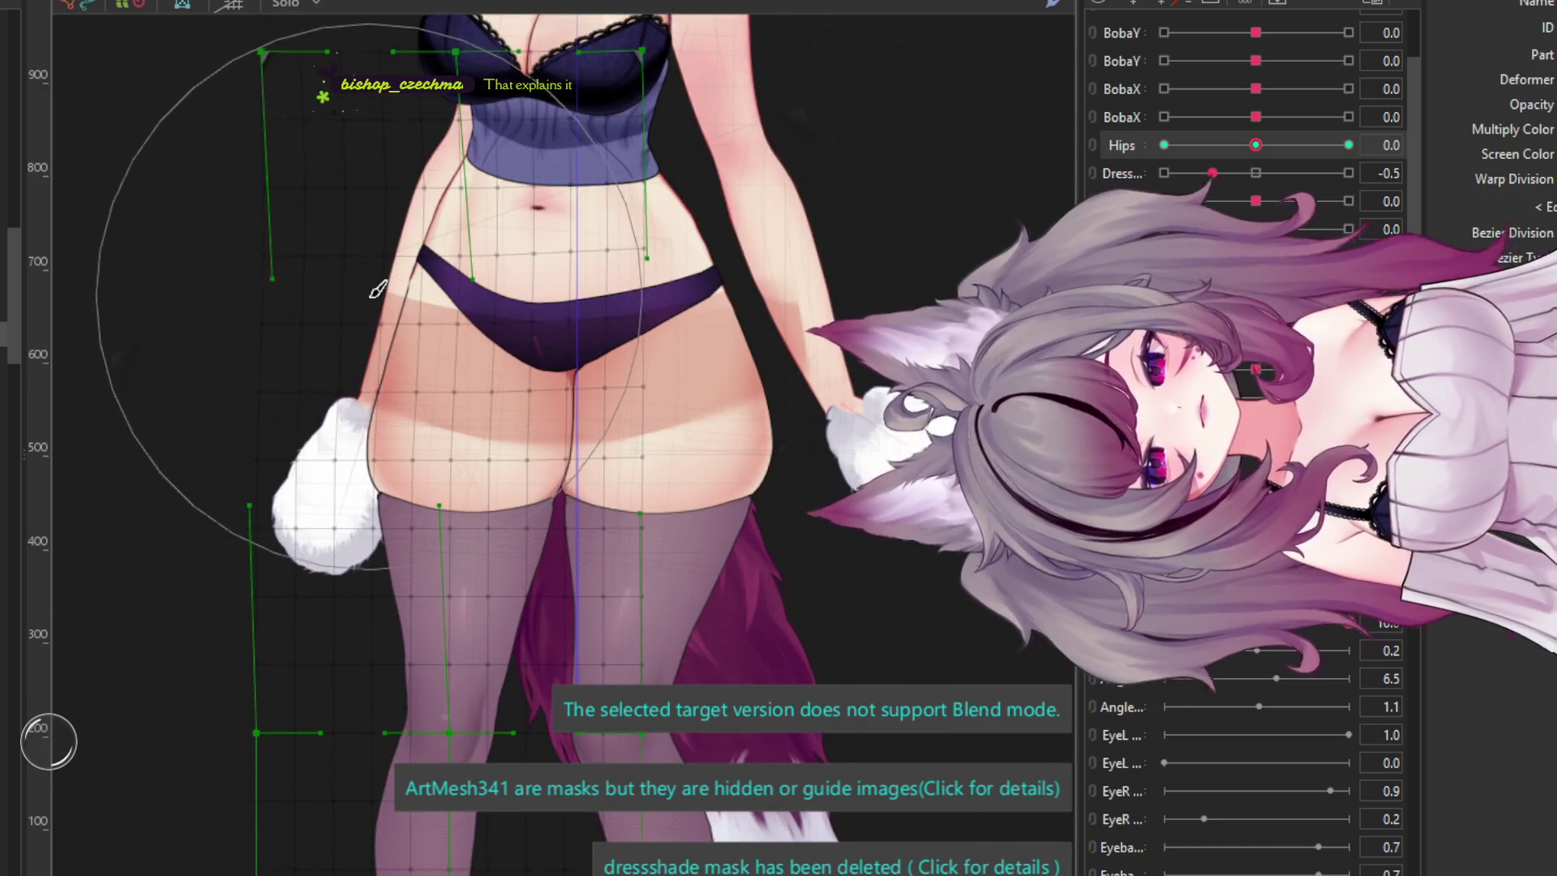
scroll(373, 288, "up", 2)
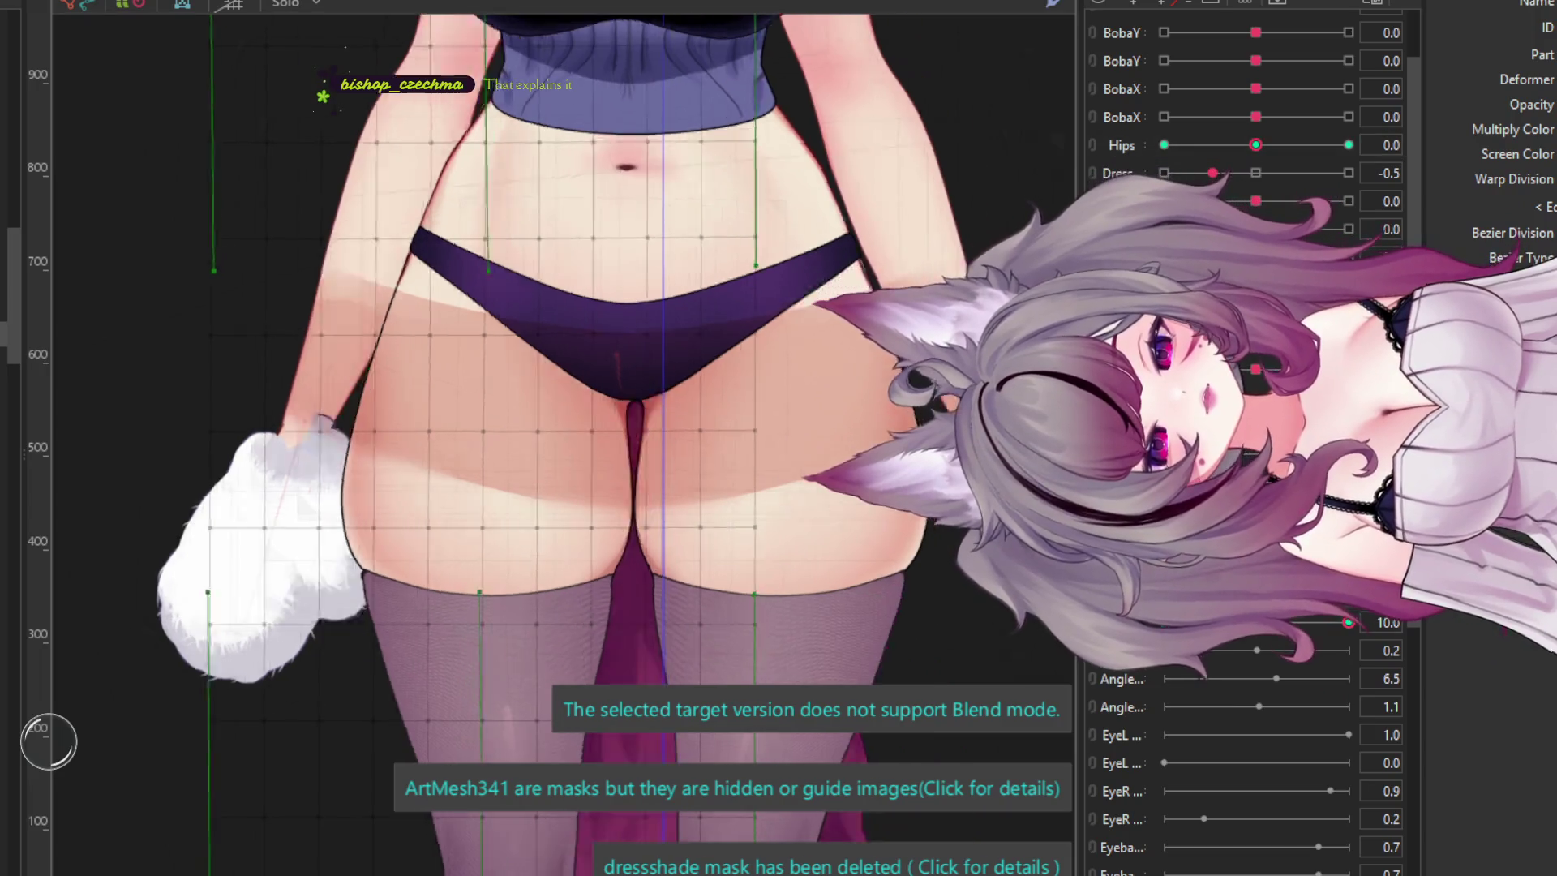
left_click_drag(1293, 645, 1058, 641)
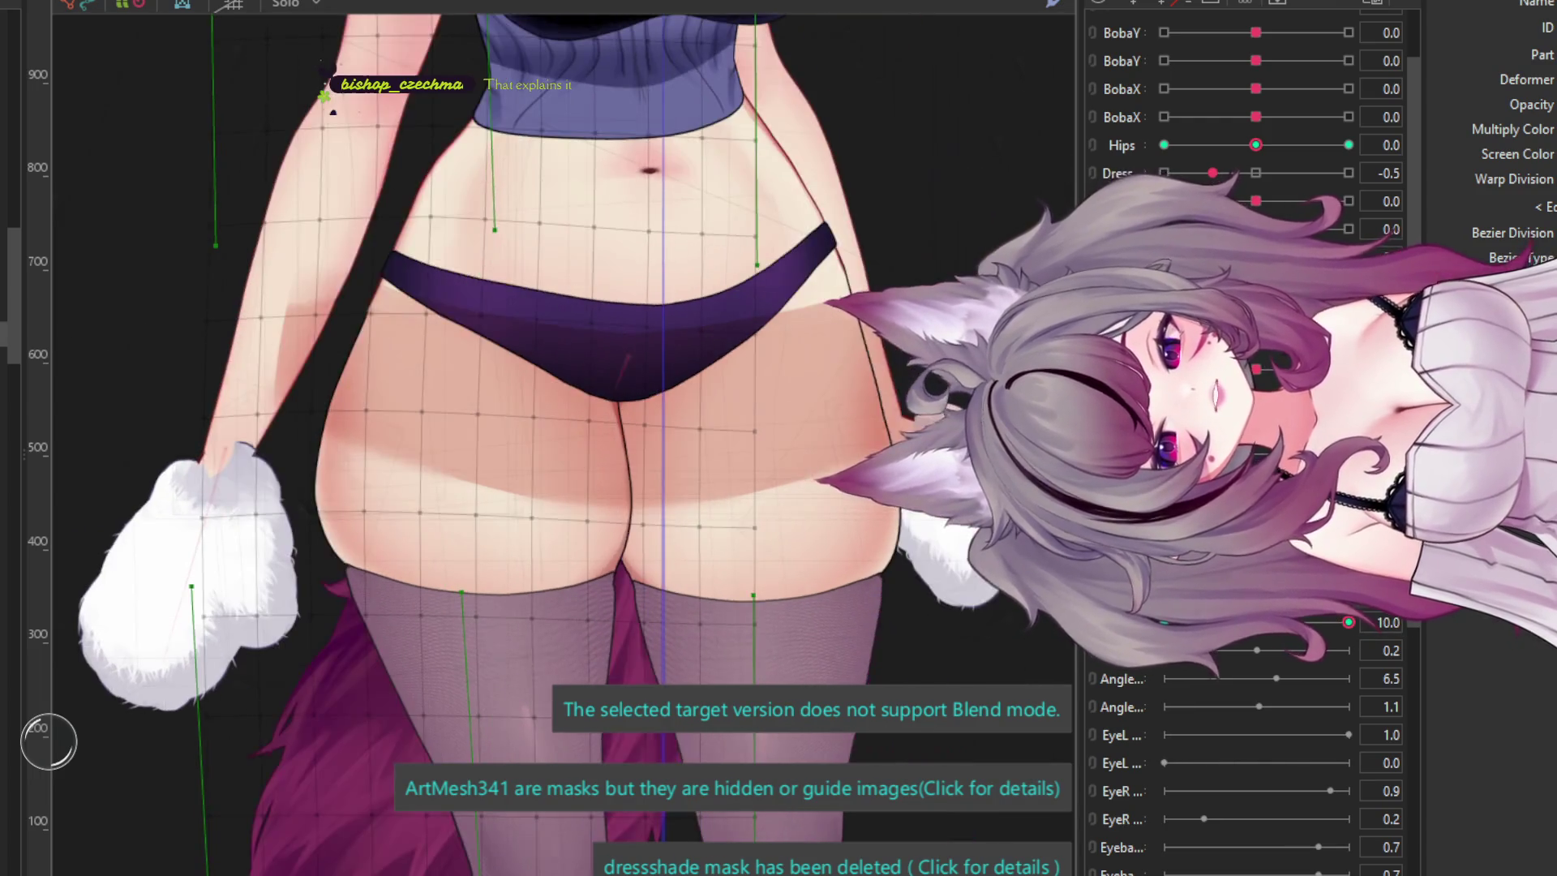
left_click_drag(1276, 142, 1348, 145)
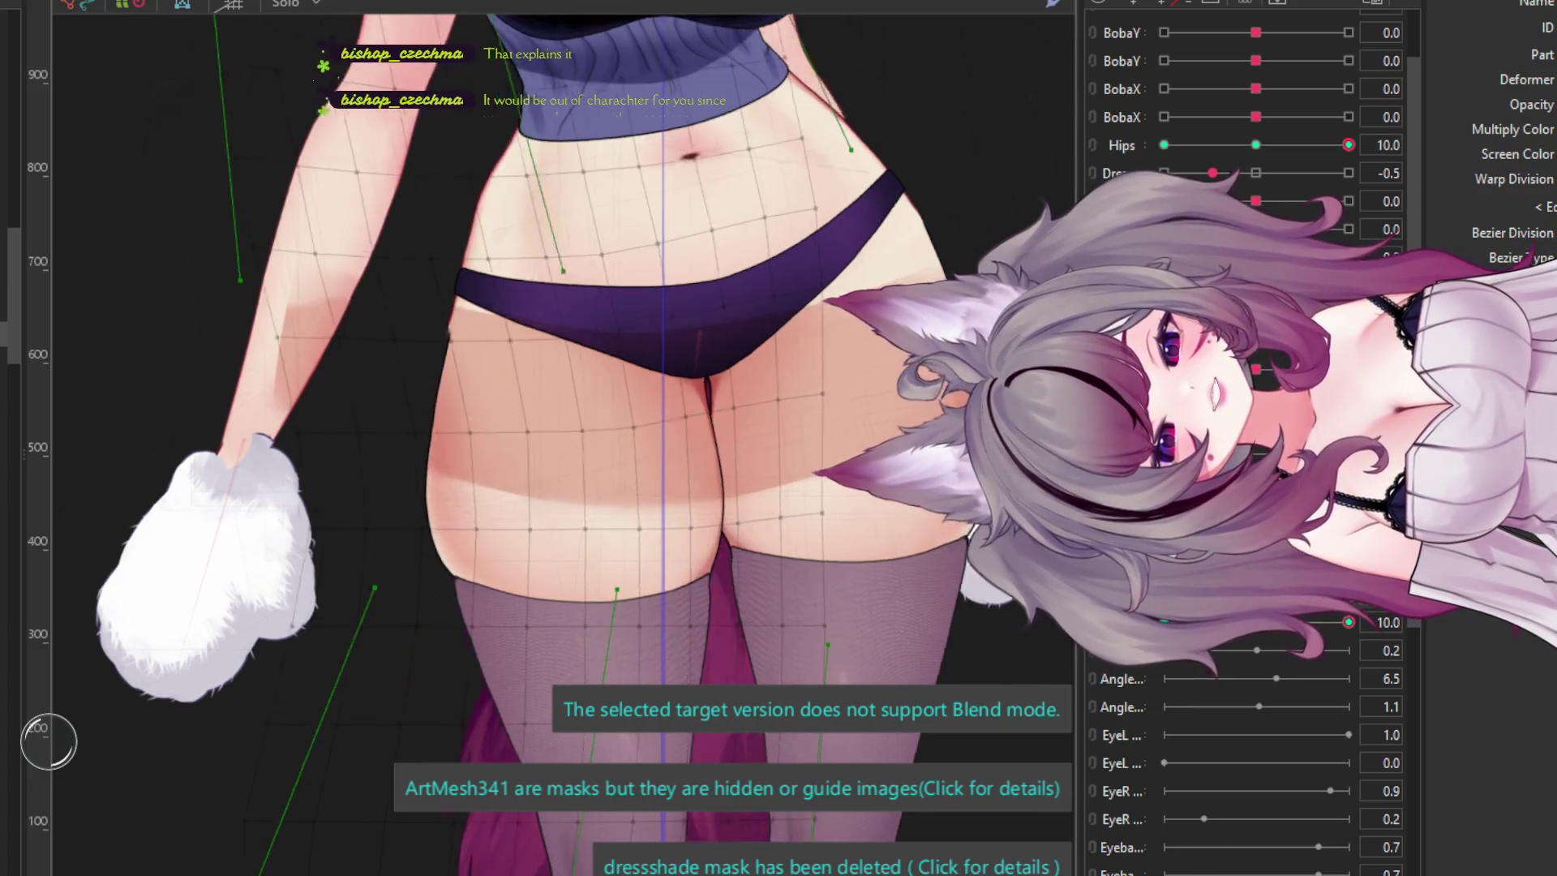
- Select the body warp deformer, check the thigh mesh, and sway Hips to -10
left_click(490, 258)
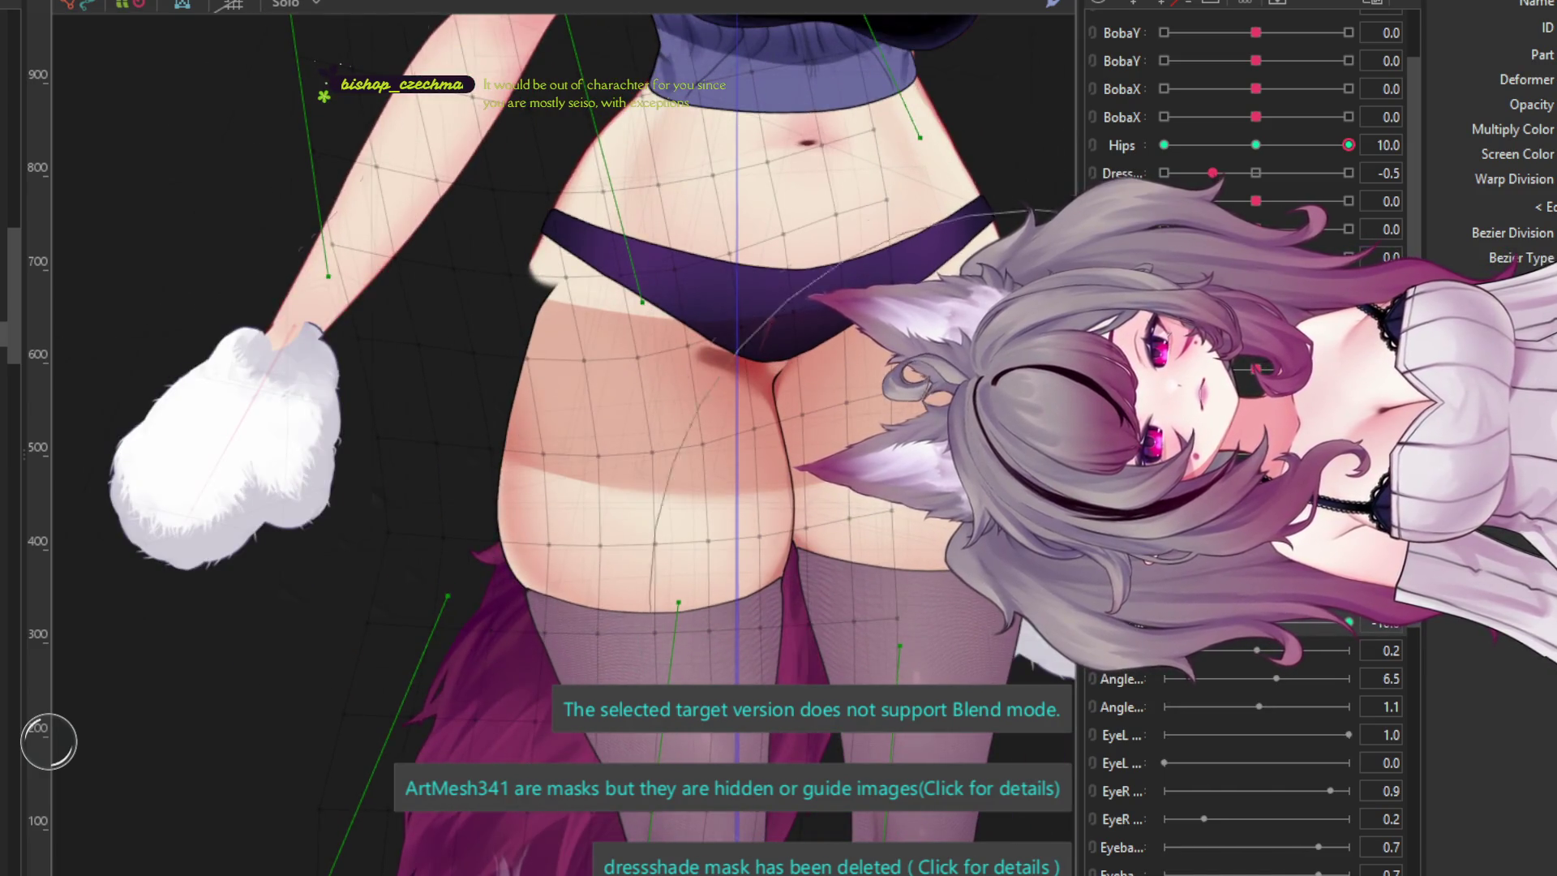
left_click(654, 308)
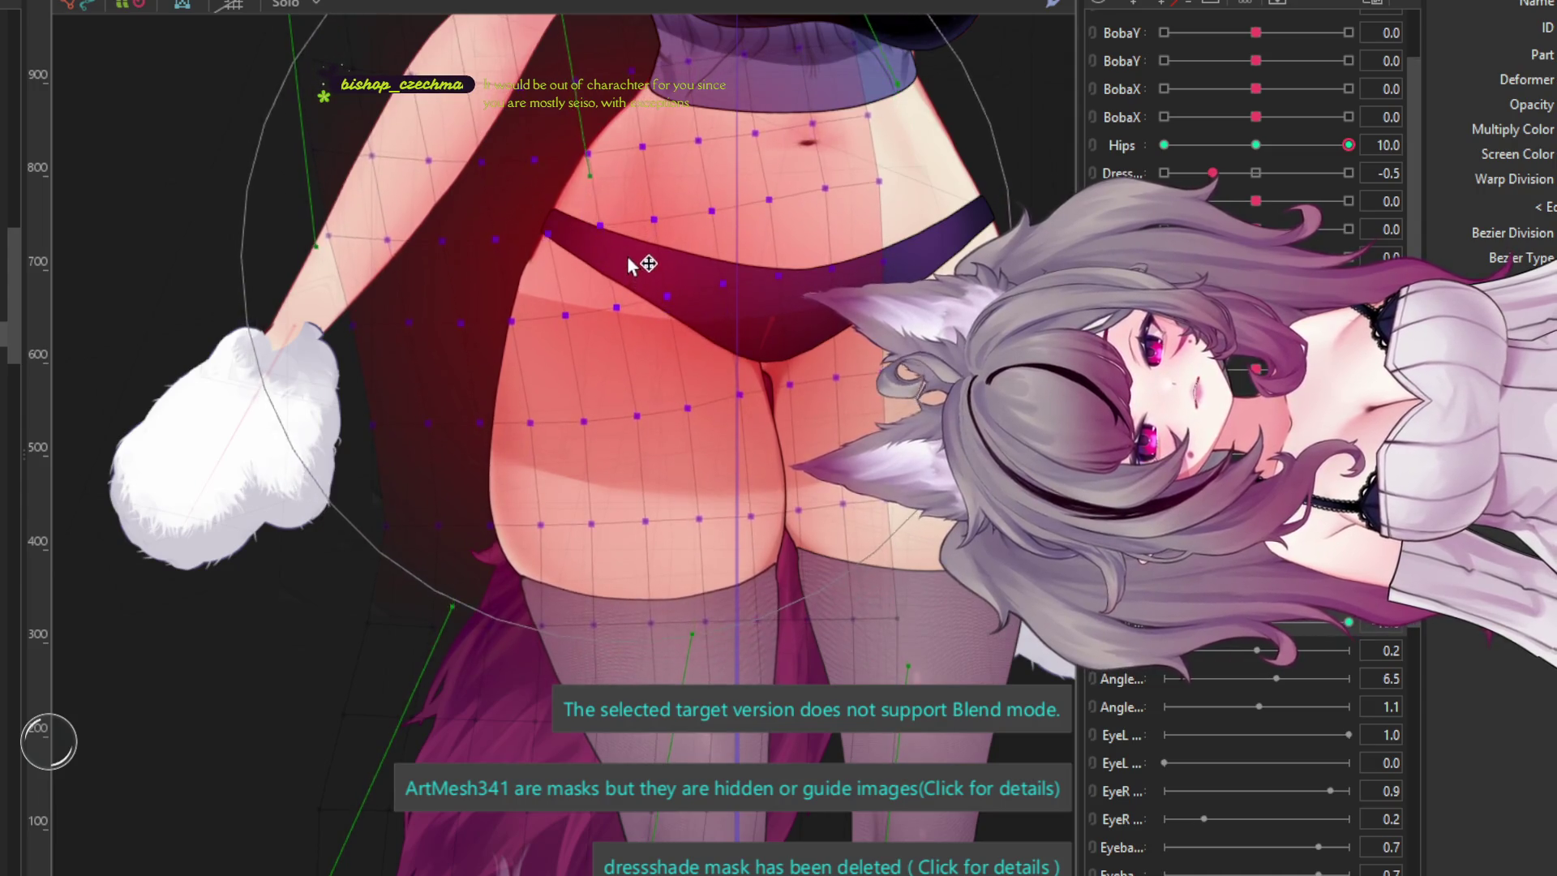
left_click(683, 256)
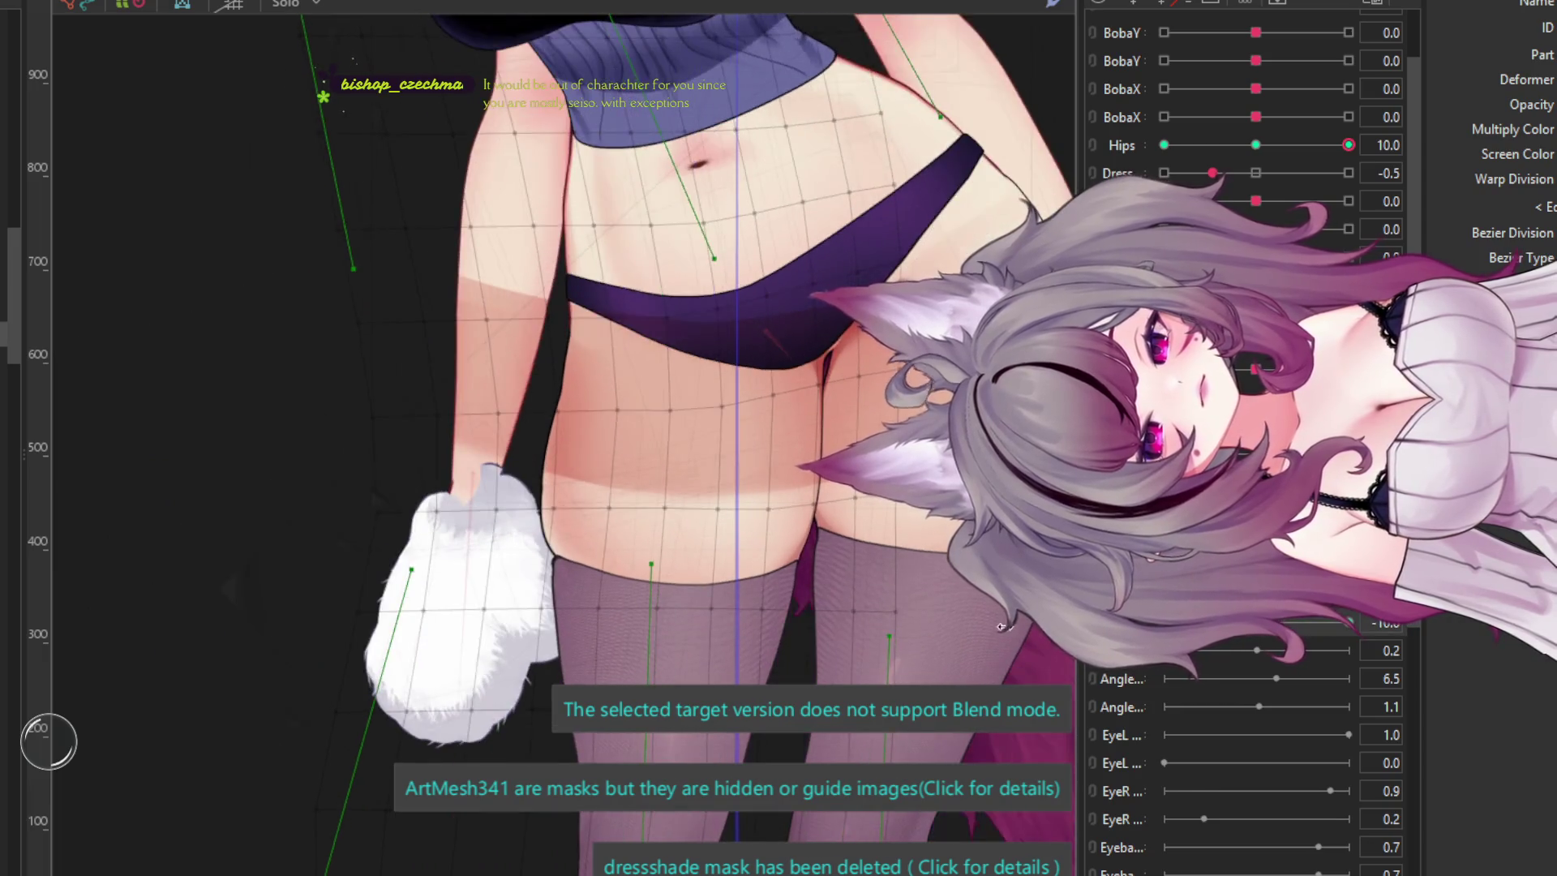
left_click_drag(1246, 154, 980, 179)
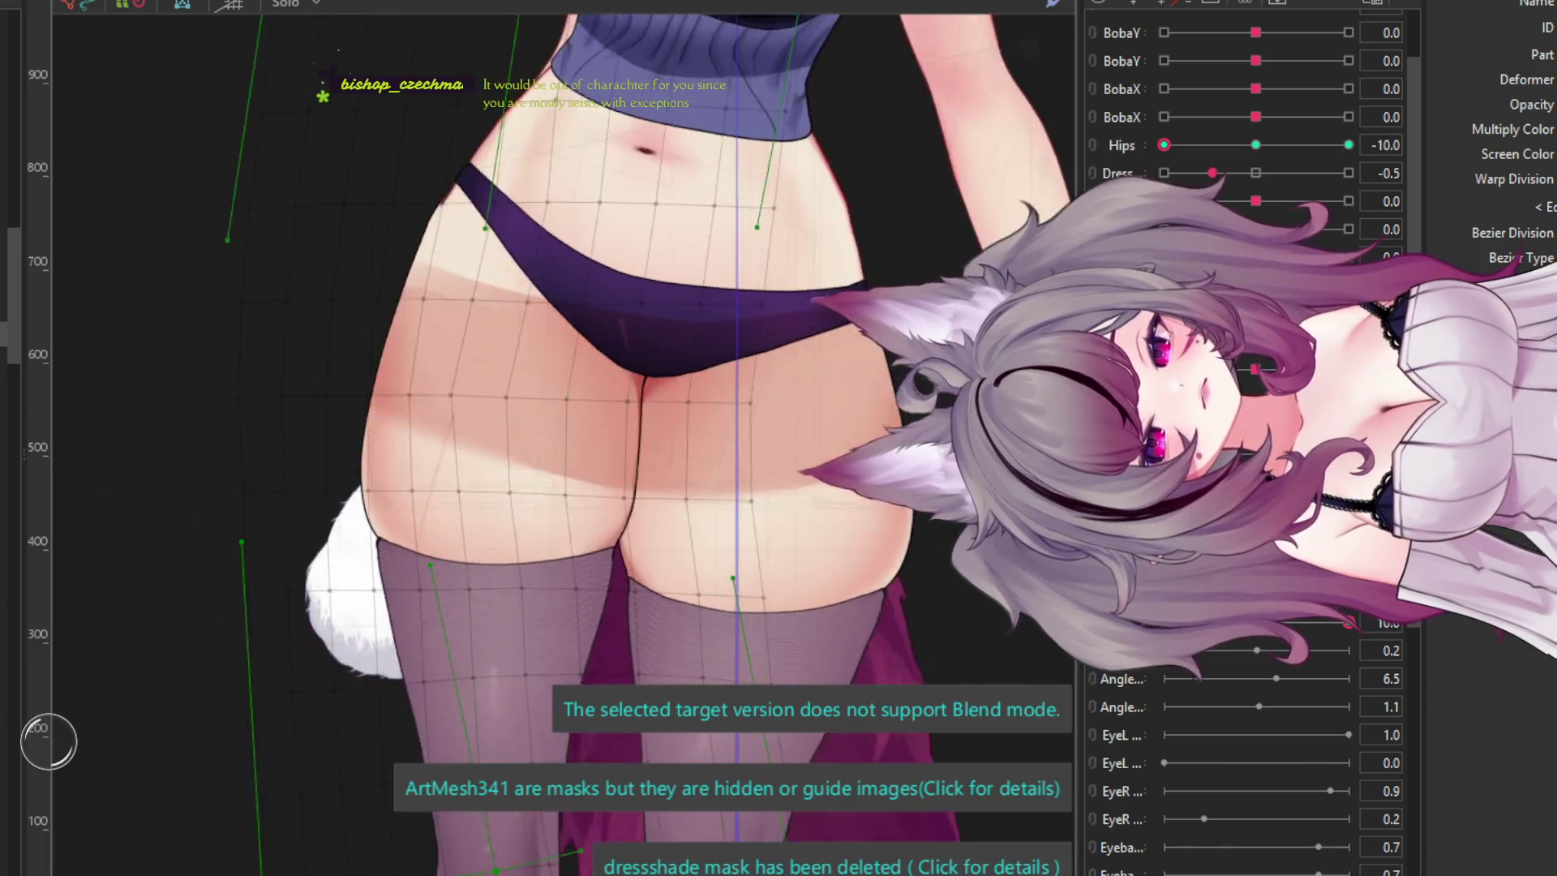
scroll(692, 553, "down", 5)
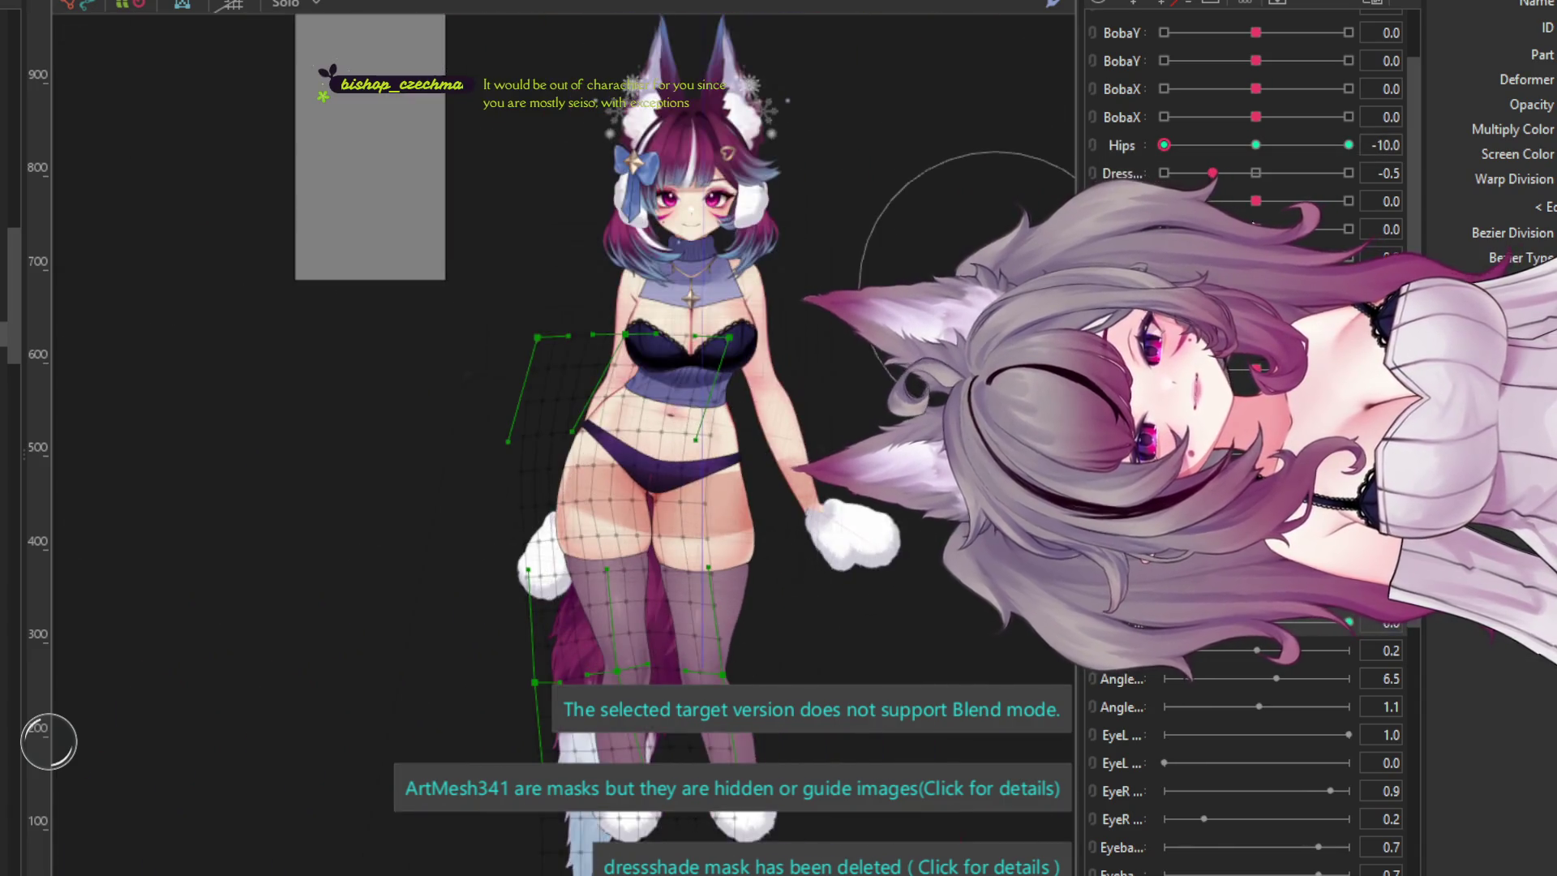
- Return Hips to 0.0 and bring up the physics preview of the sweater-and-skirt model
left_click(1255, 146)
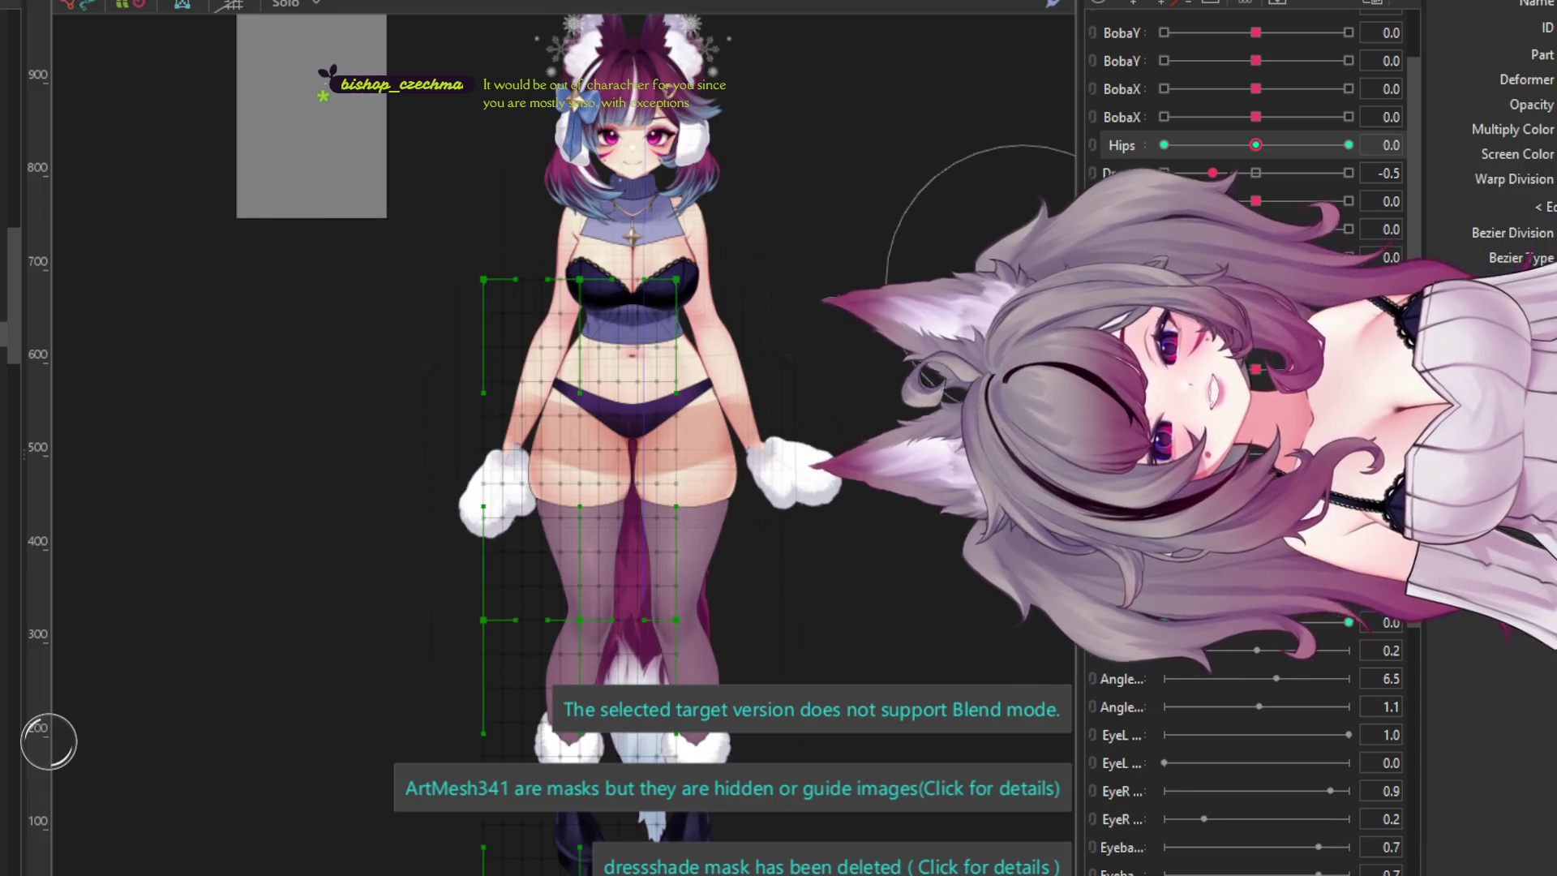
scroll(700, 403, "up", 2)
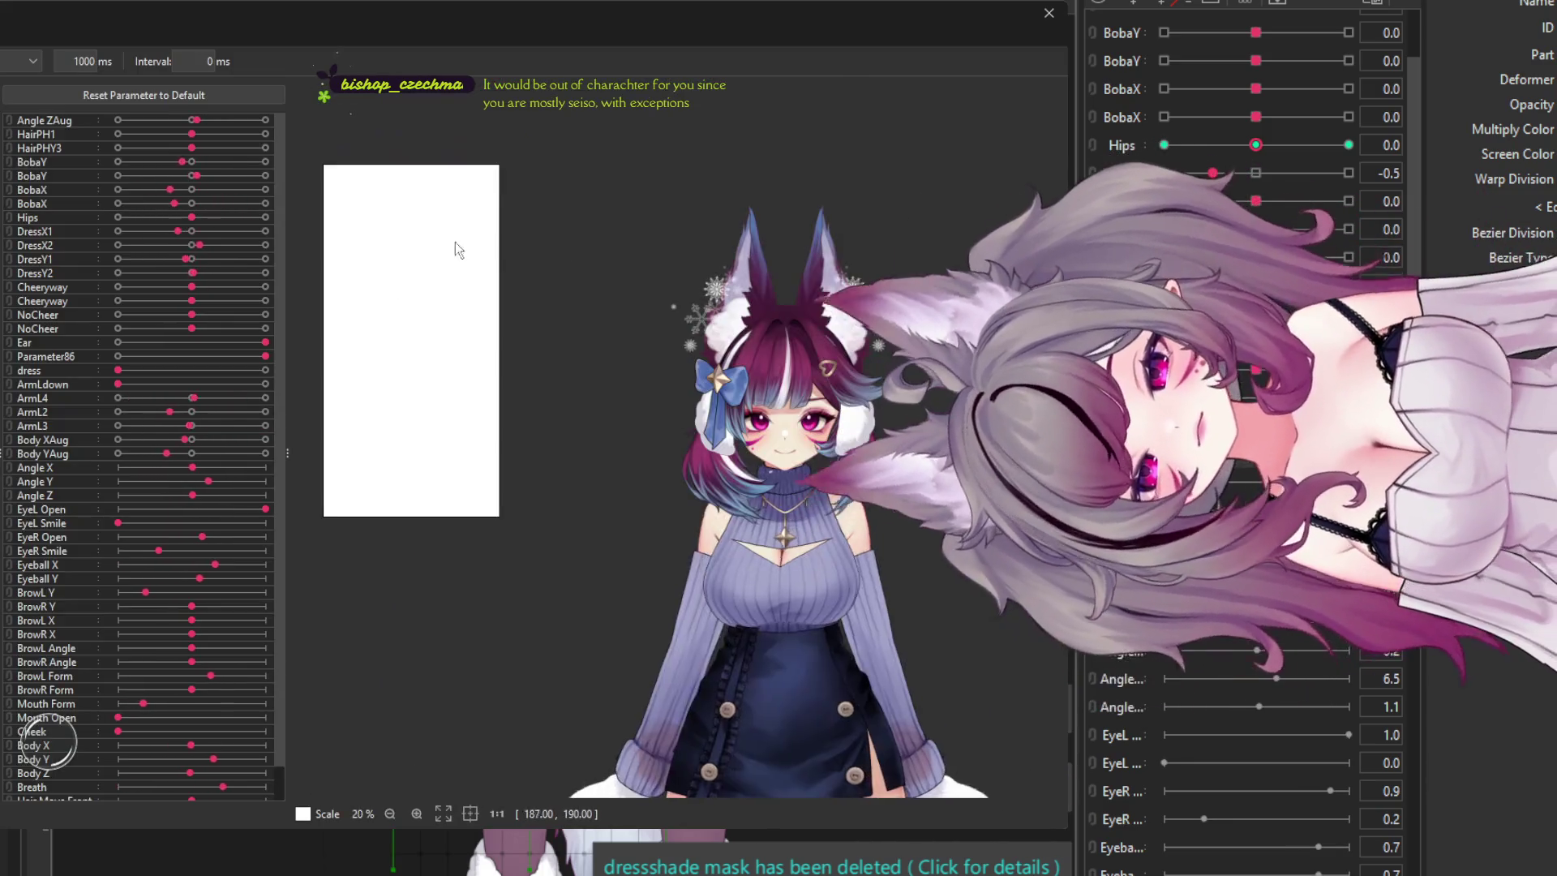
- Zoom the physics preview in and out to watch the clothed model's random pose motion
scroll(674, 251, "up", 3)
scroll(674, 250, "down", 2)
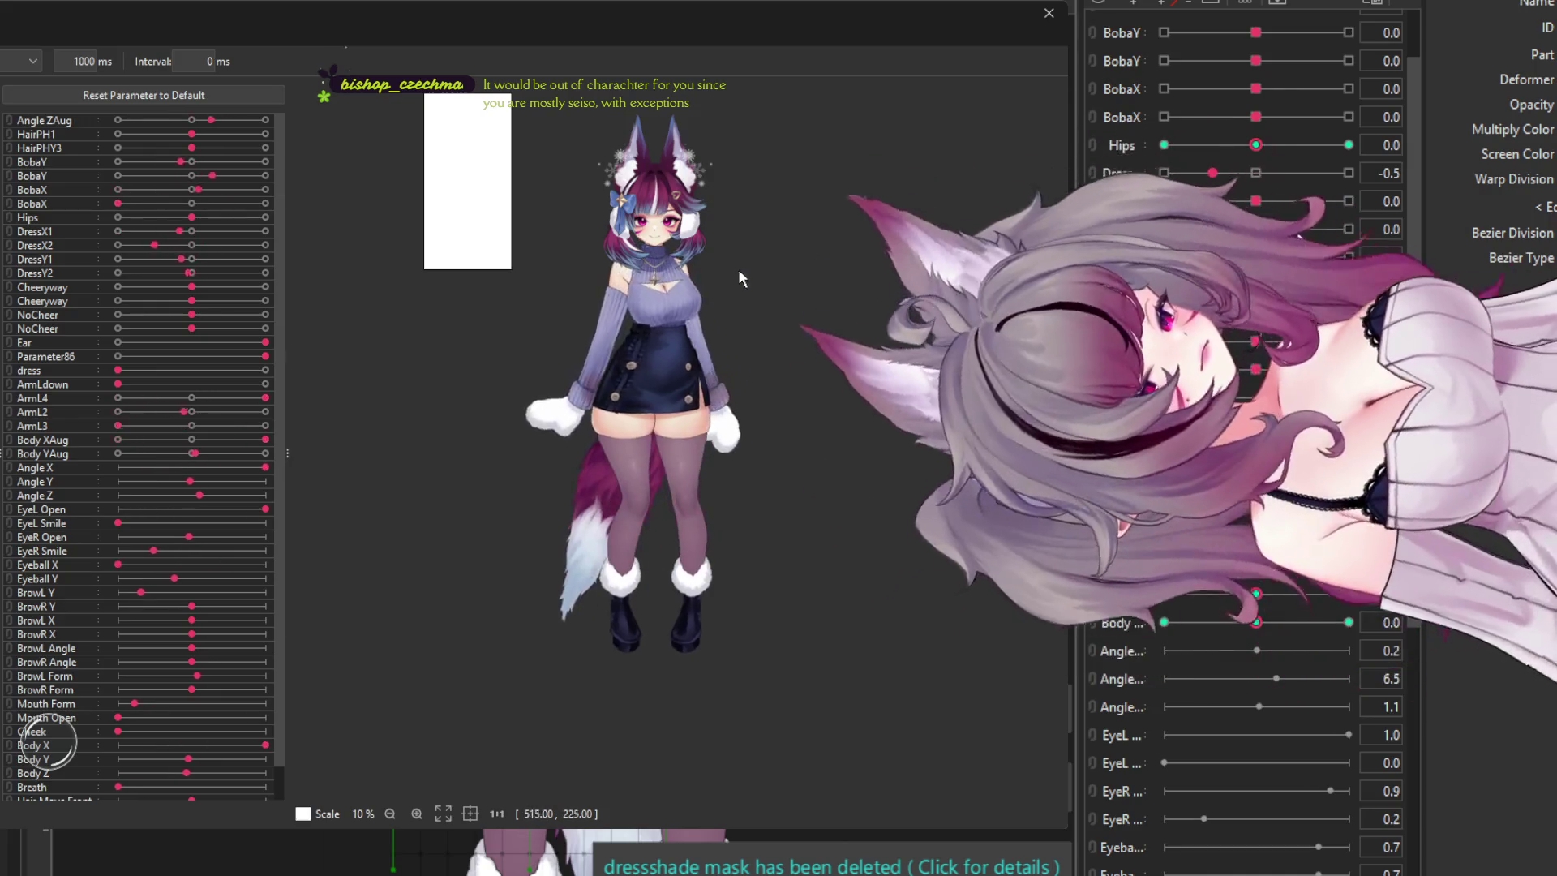
scroll(719, 270, "up", 2)
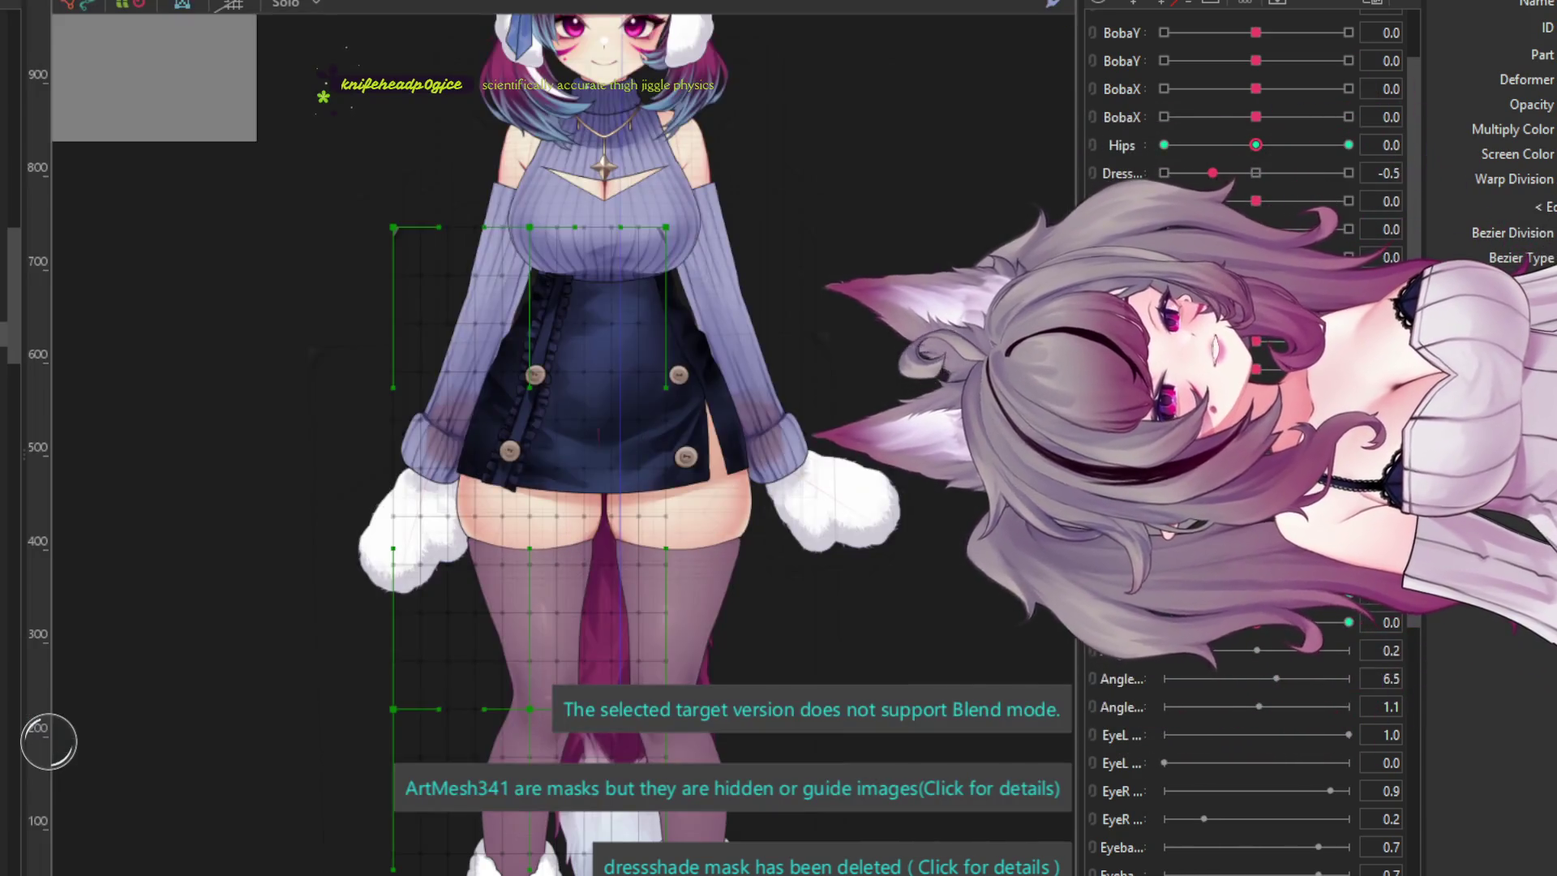
- Select the outer, wider warp deformer around the legs on the canvas
scroll(615, 343, "down", 3)
scroll(614, 342, "up", 5)
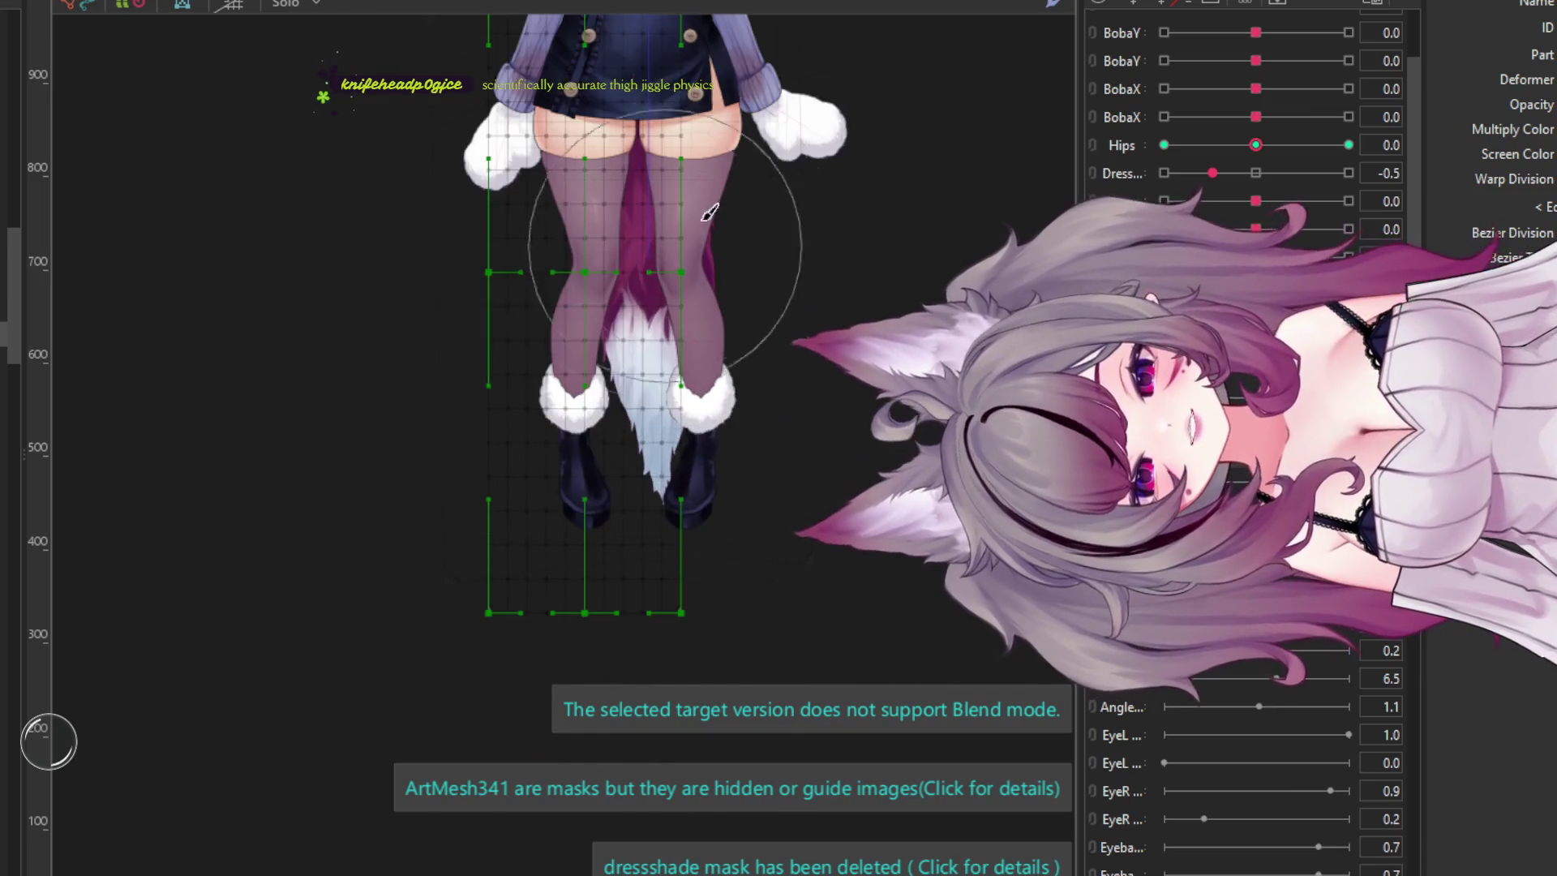
left_click(563, 365)
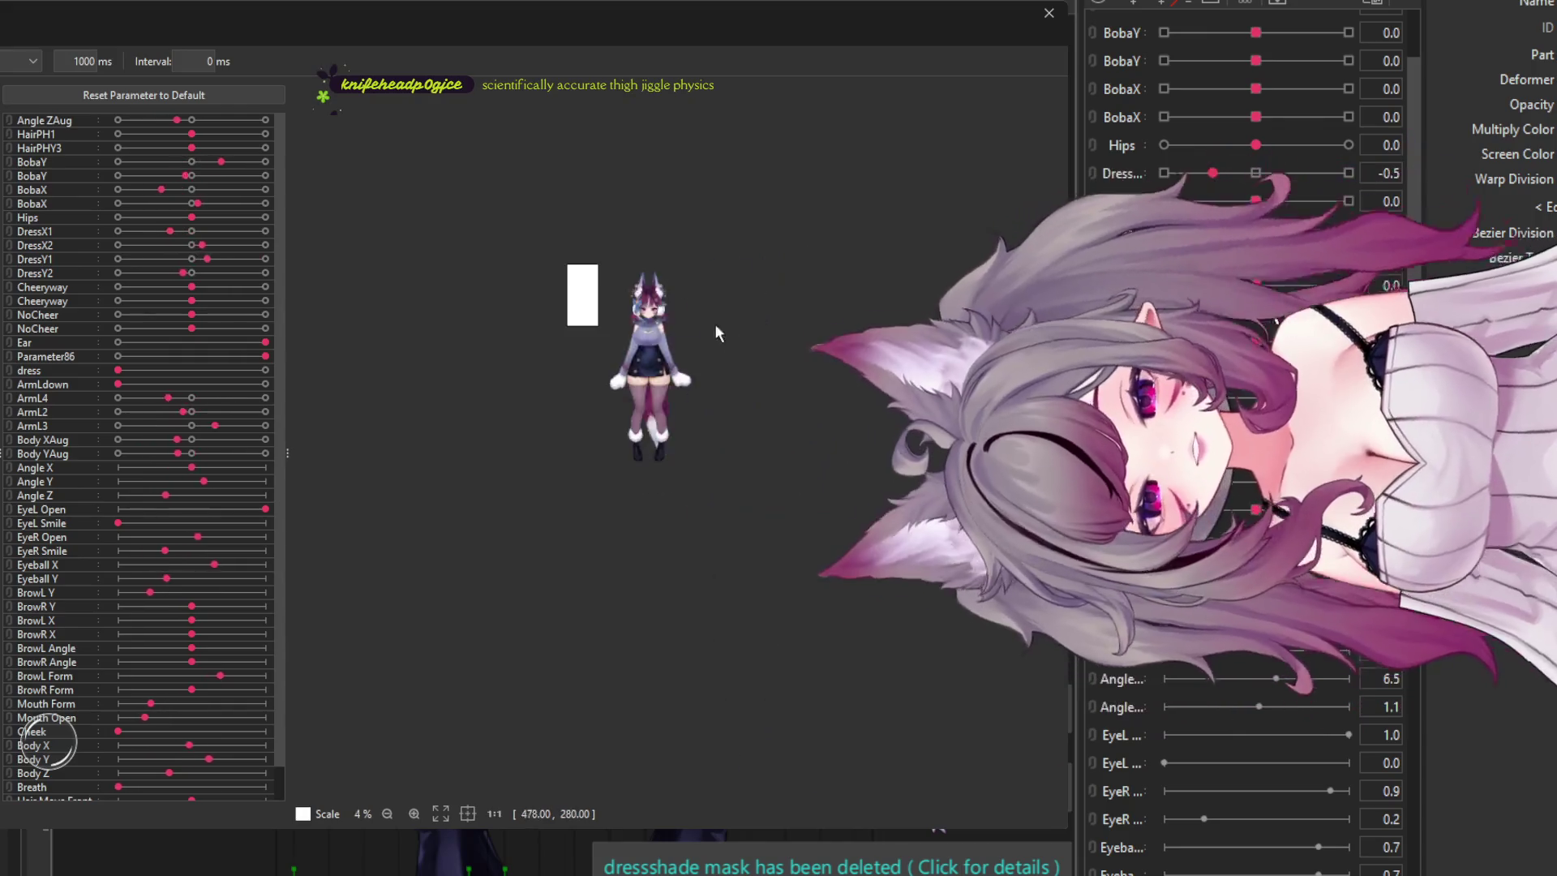
- Zoom in and out on the leg motion in the physics preview, then close it
scroll(713, 323, "up", 5)
scroll(663, 387, "down", 2)
scroll(465, 347, "up", 5)
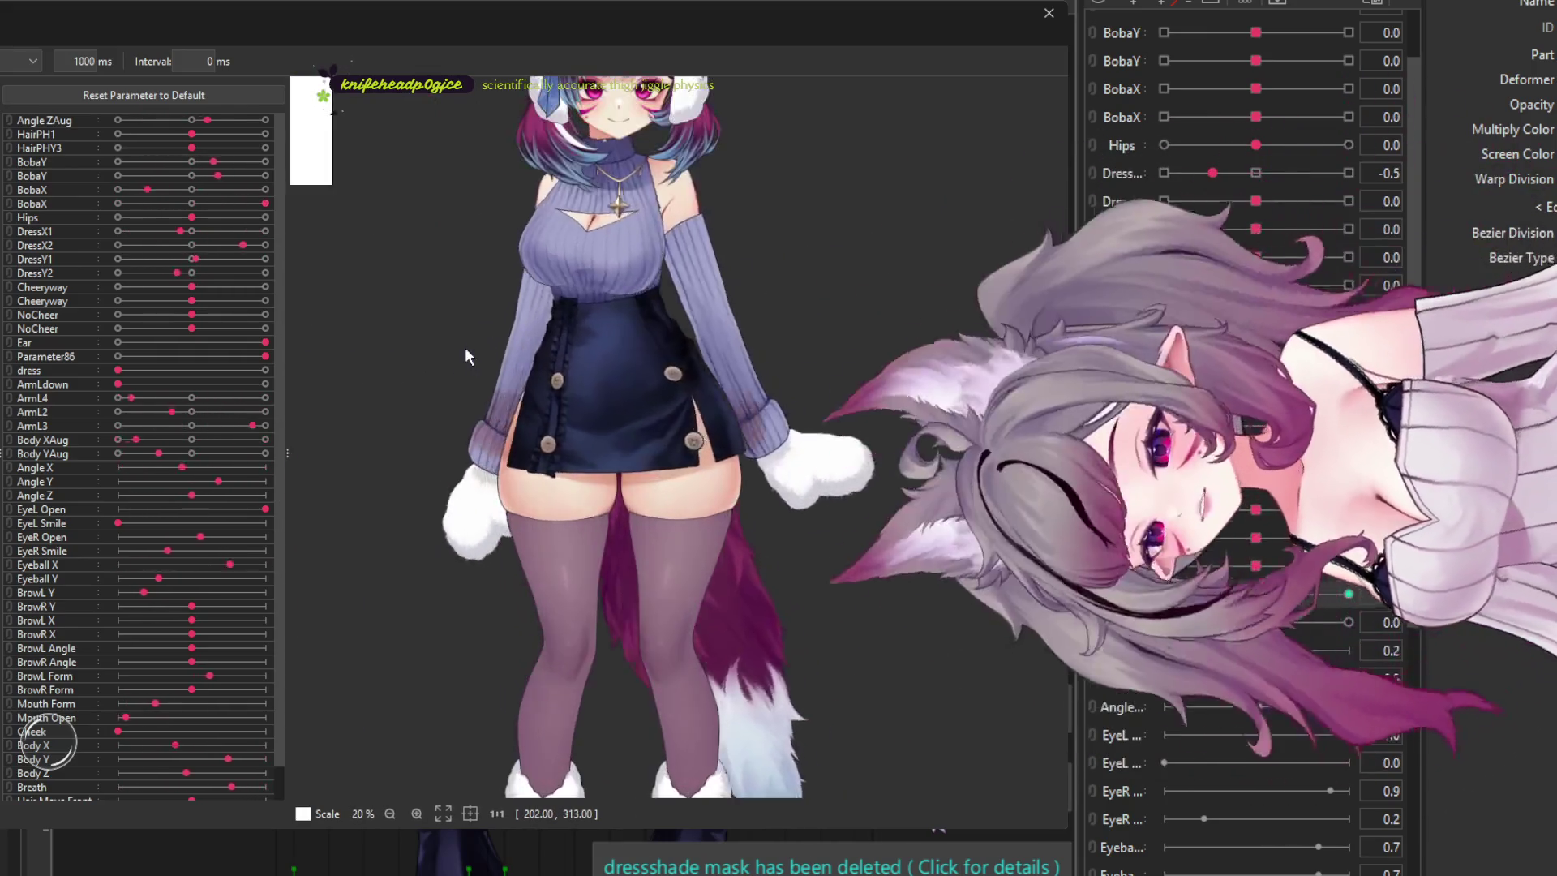
scroll(577, 339, "down", 3)
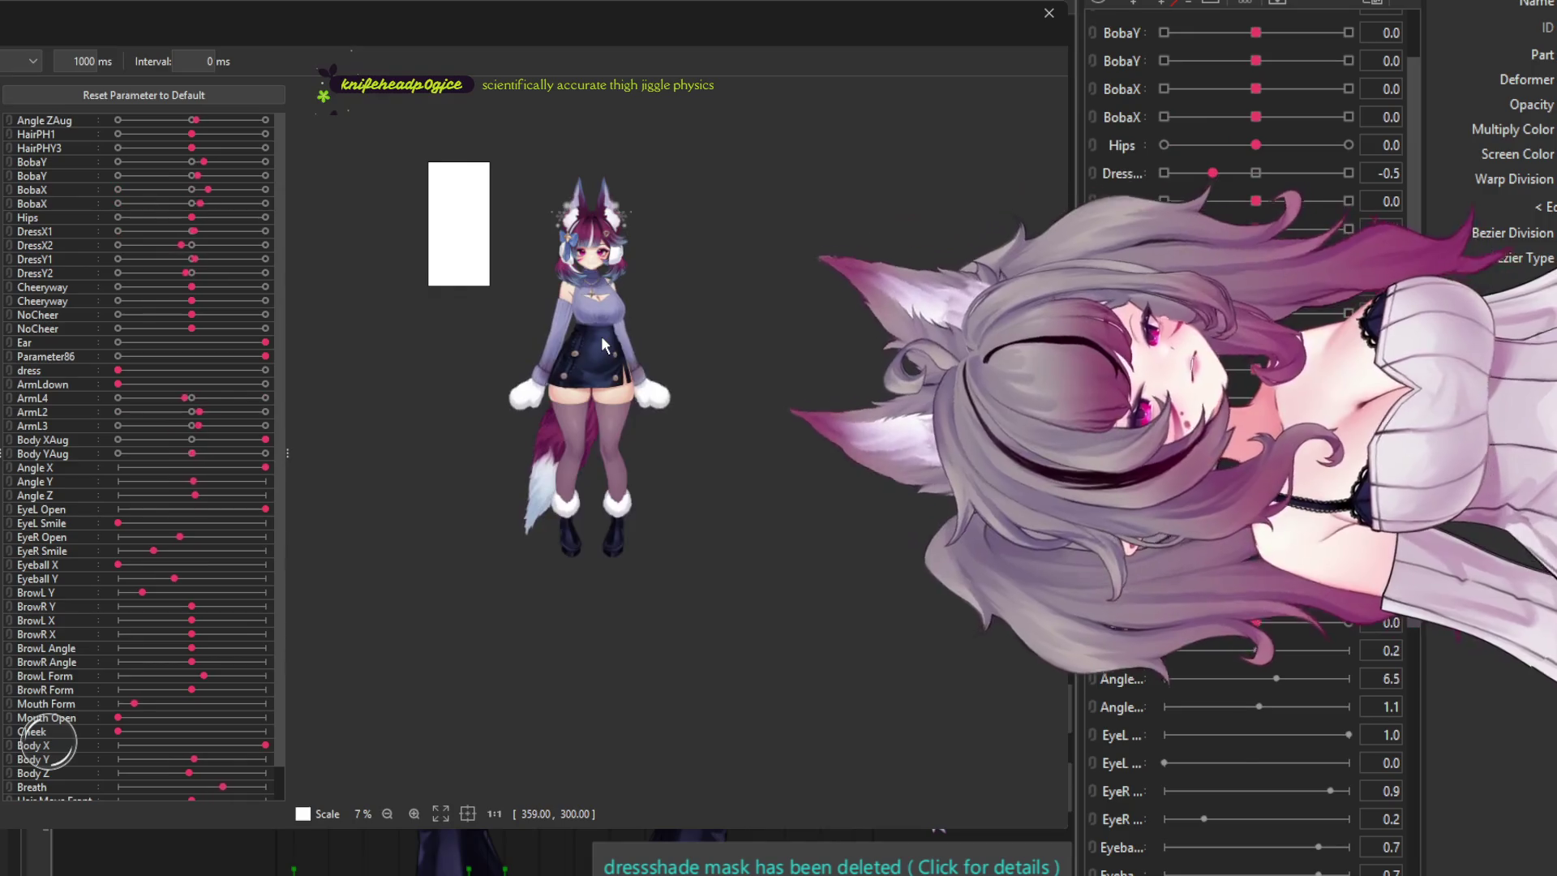
scroll(592, 338, "up", 3)
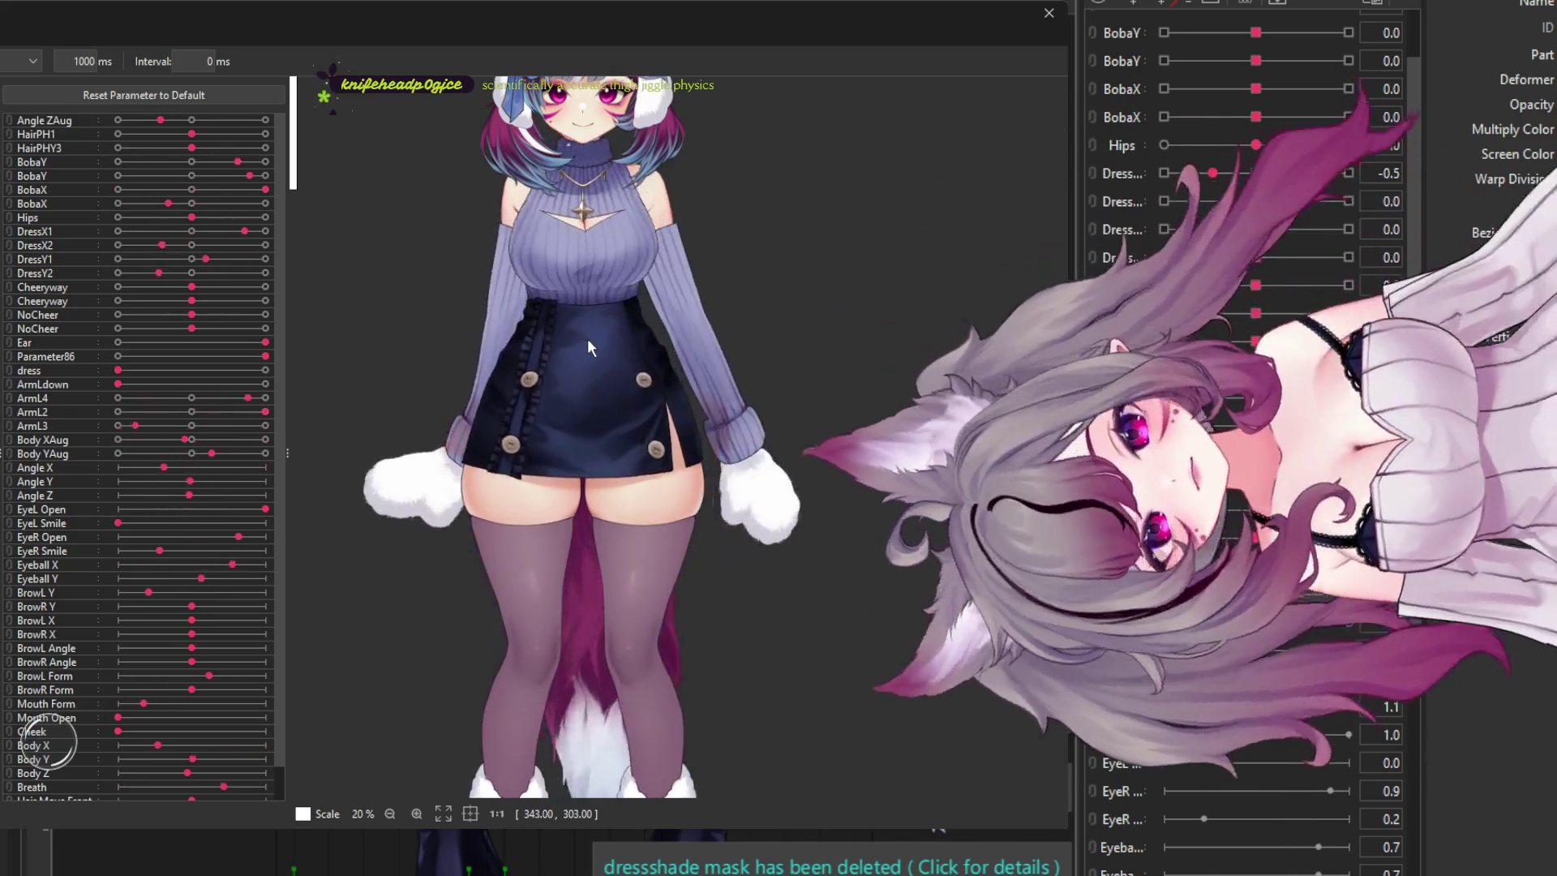
left_click(1048, 13)
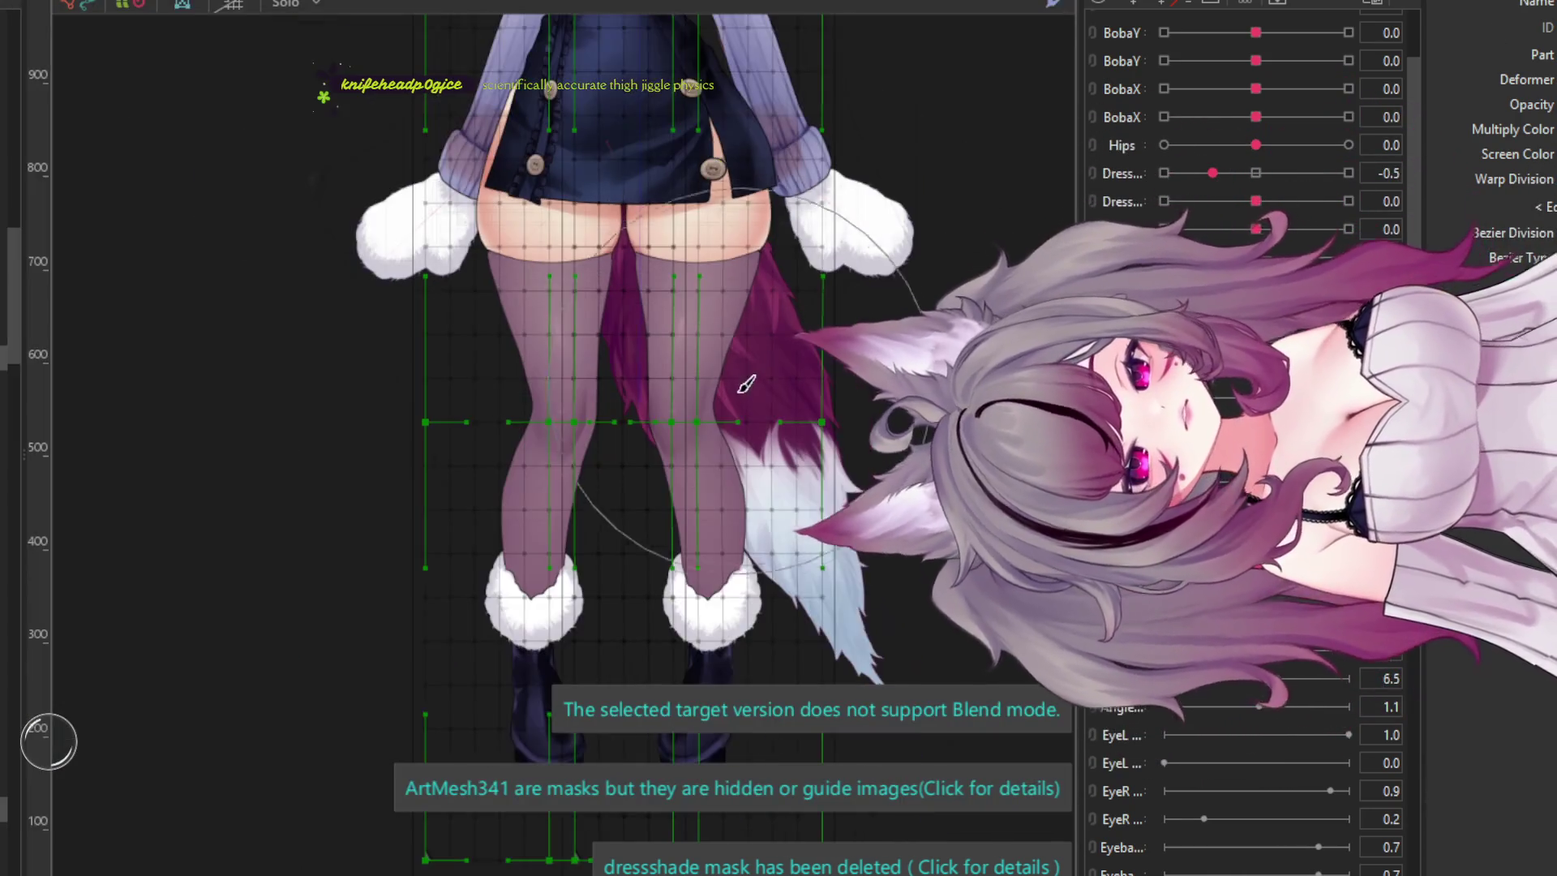
- Switch to the Deform Brush and shrink its size and influence area
left_click(767, 363)
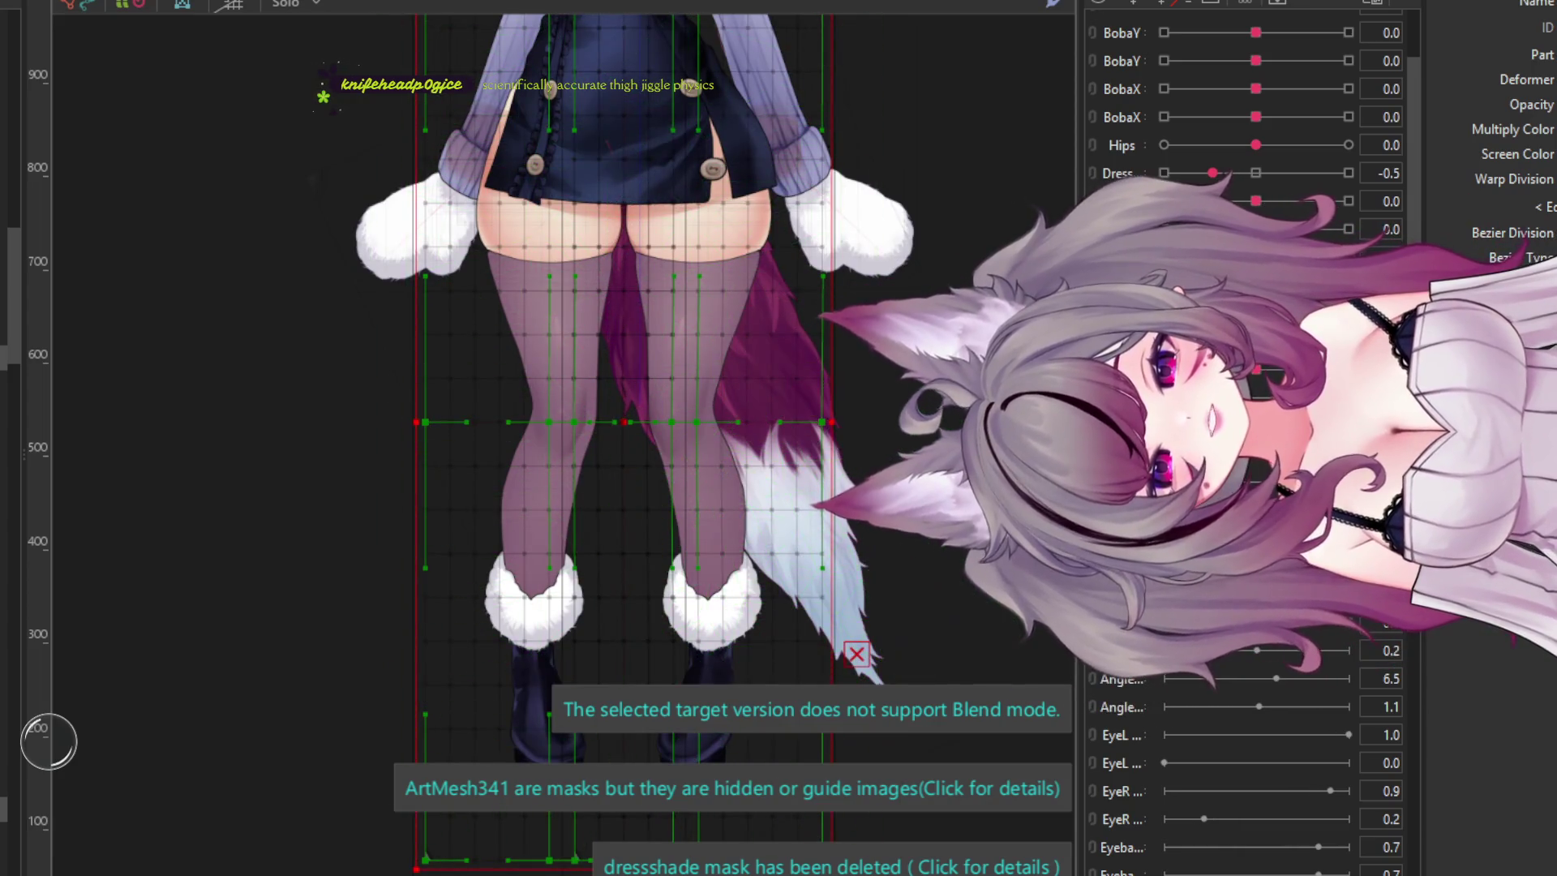
left_click(953, 536)
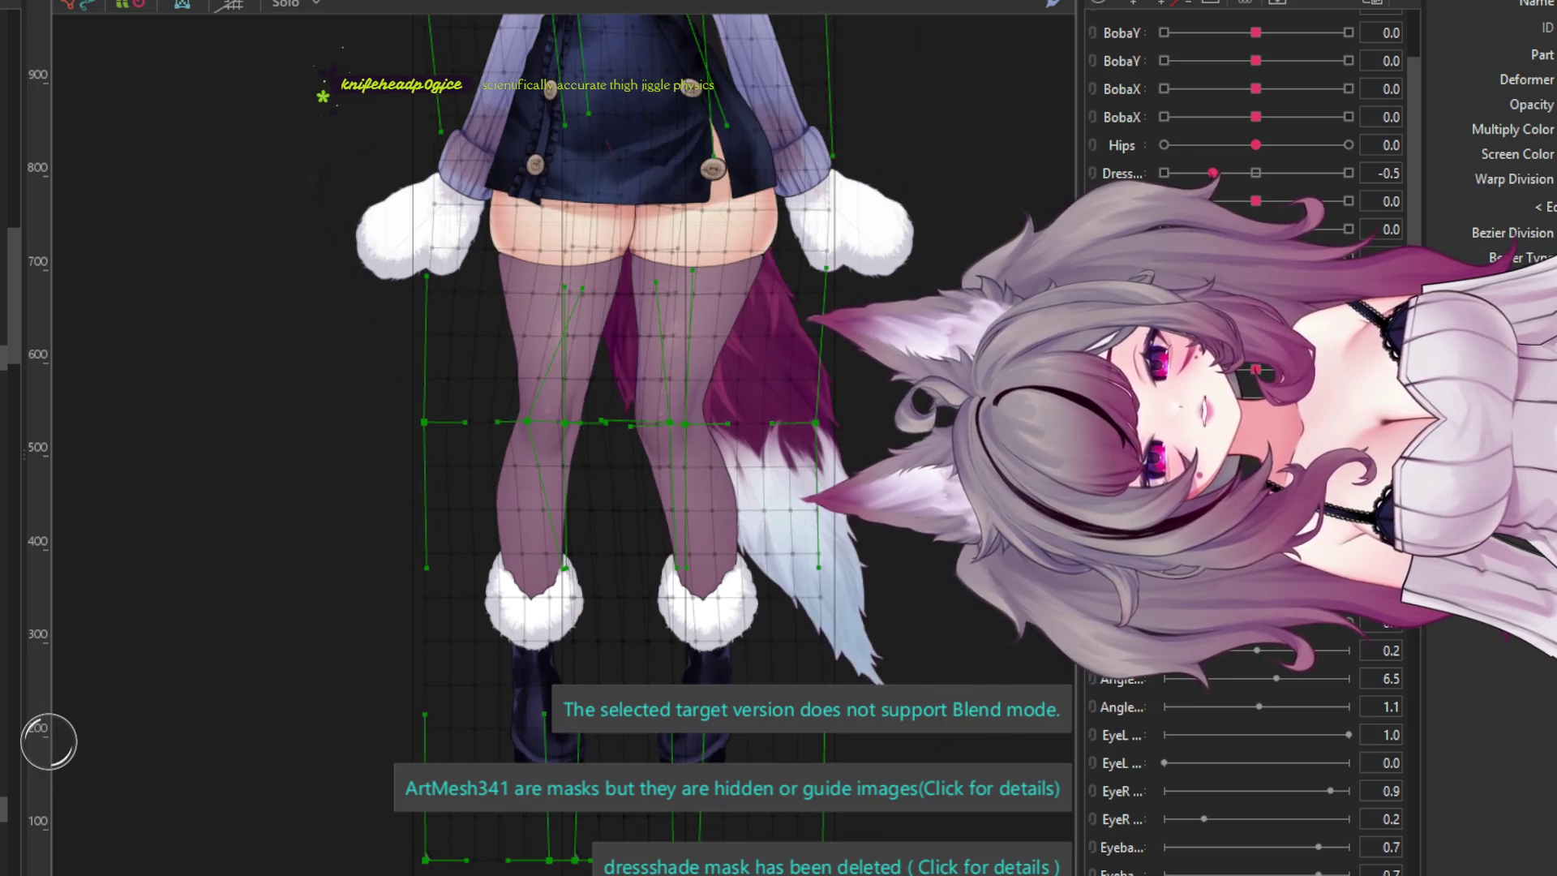
left_click(1516, 4)
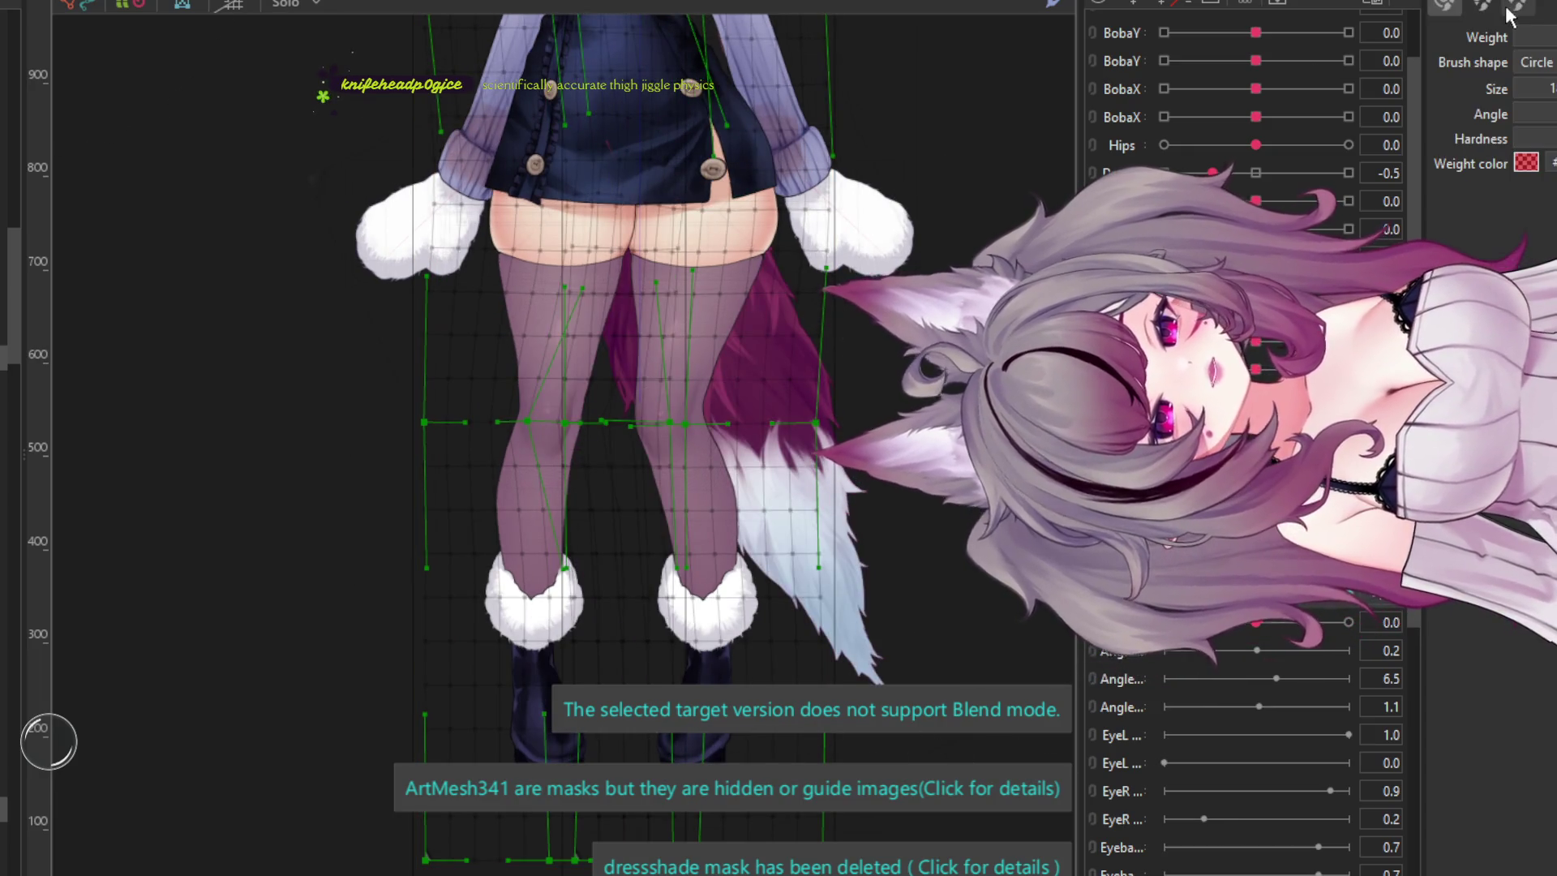
scroll(761, 426, "down", 4)
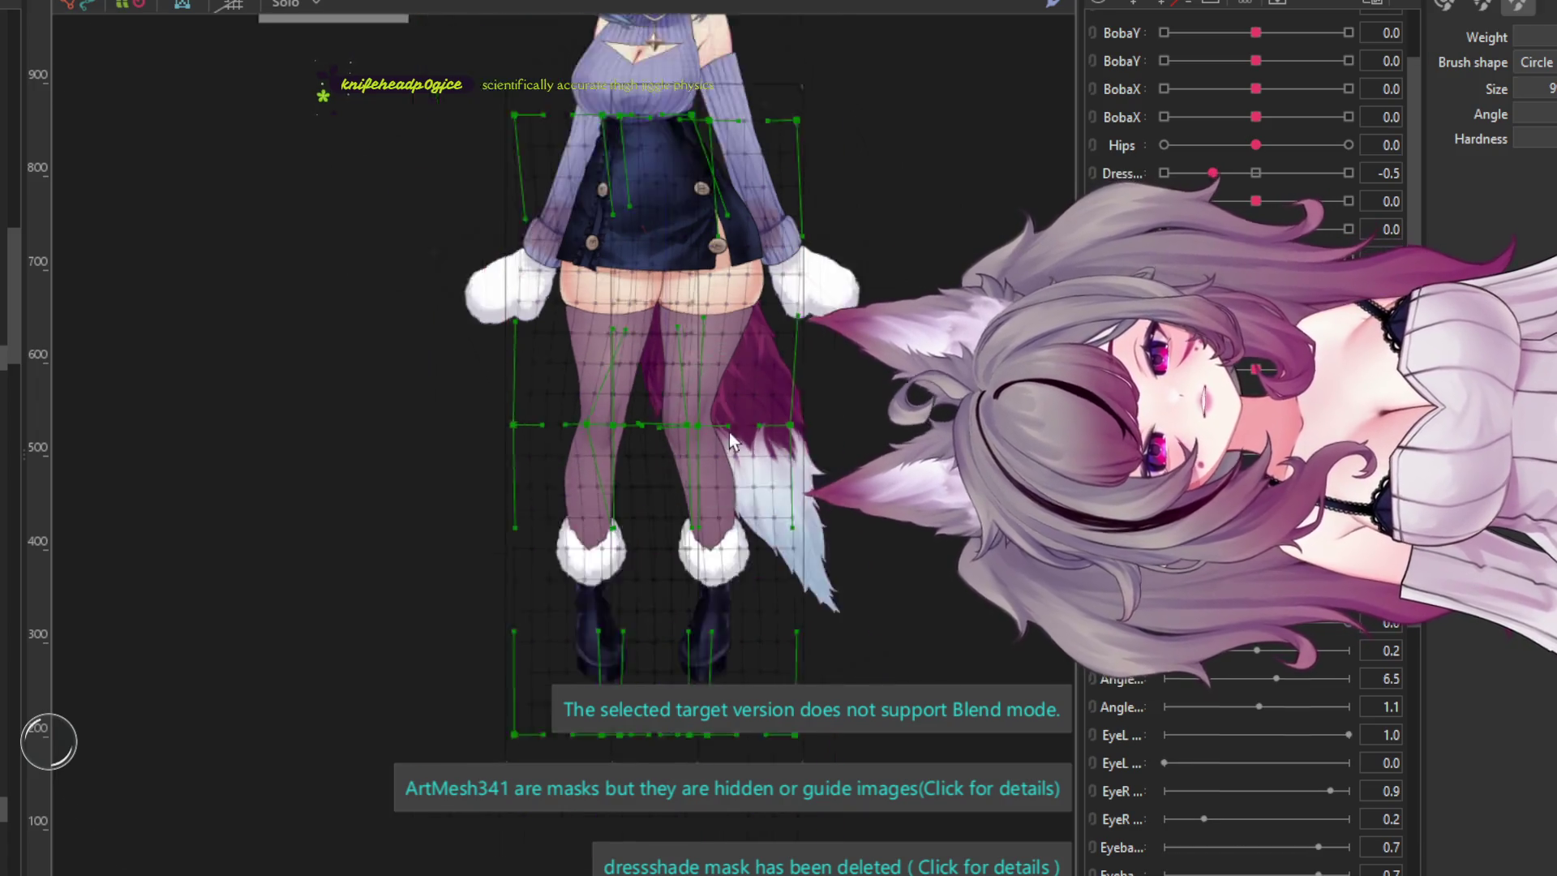
left_click_drag(857, 468, 624, 474)
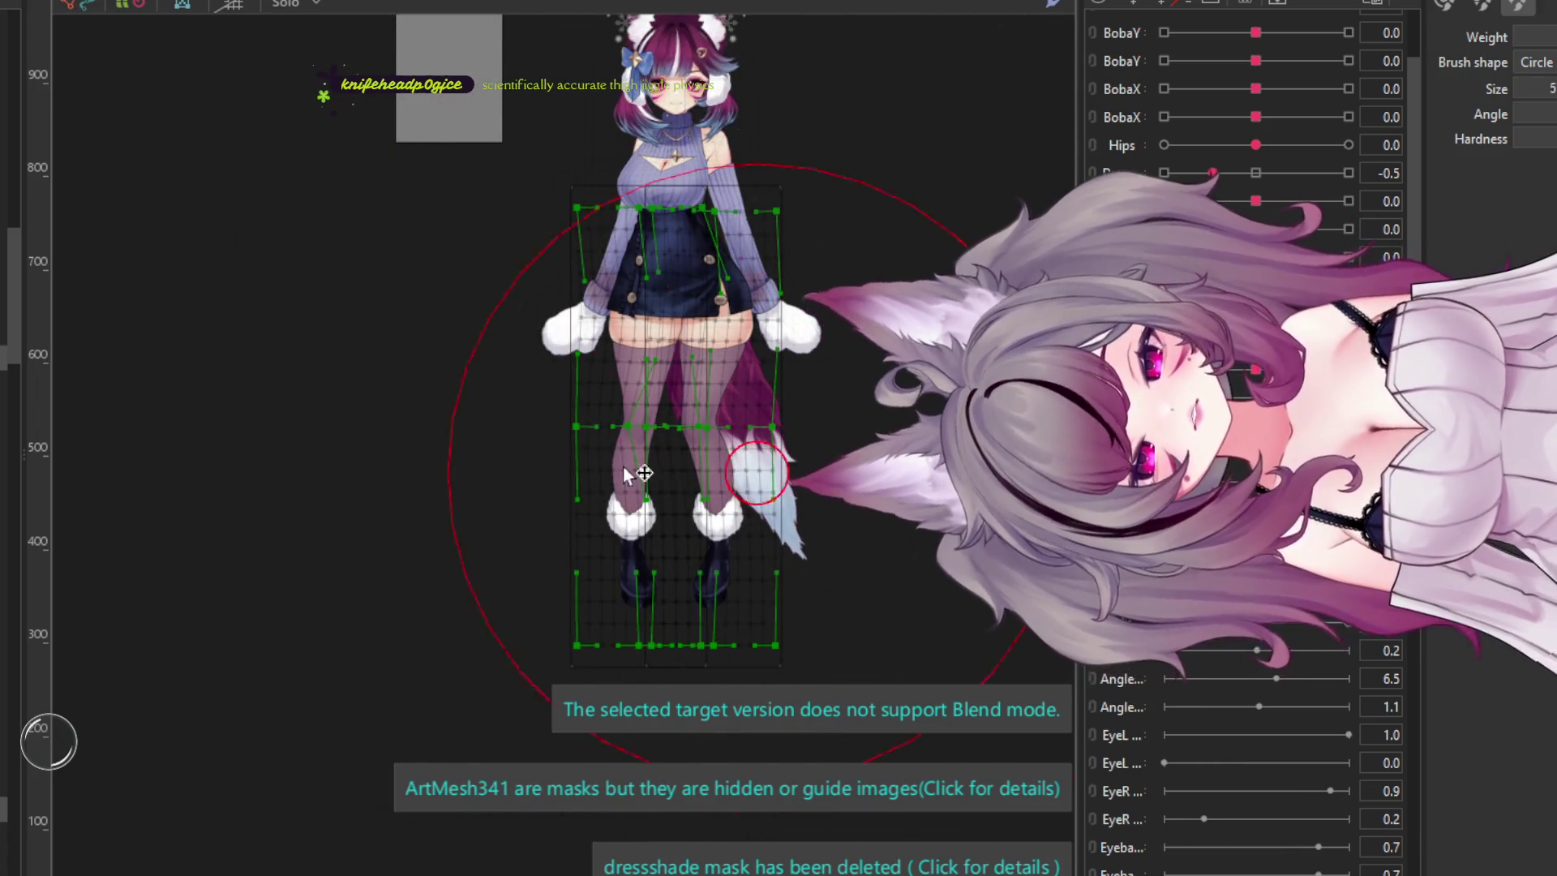
left_click_drag(755, 472, 791, 489)
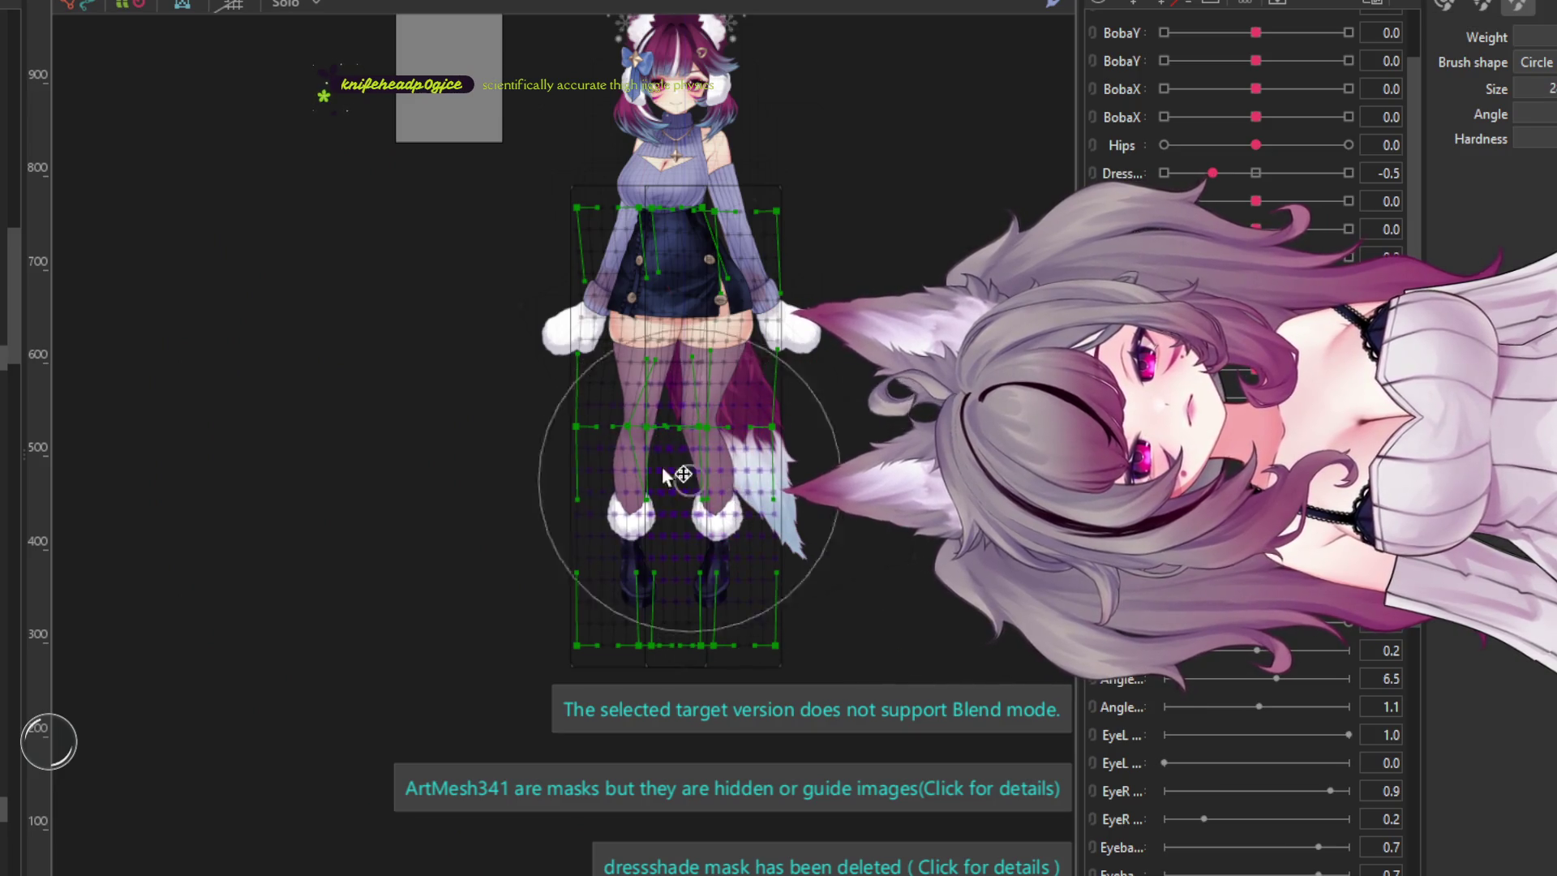
- Brush the leg and pull the tail left behind the legs, undo it, then preview physics
scroll(486, 535, "up", 3)
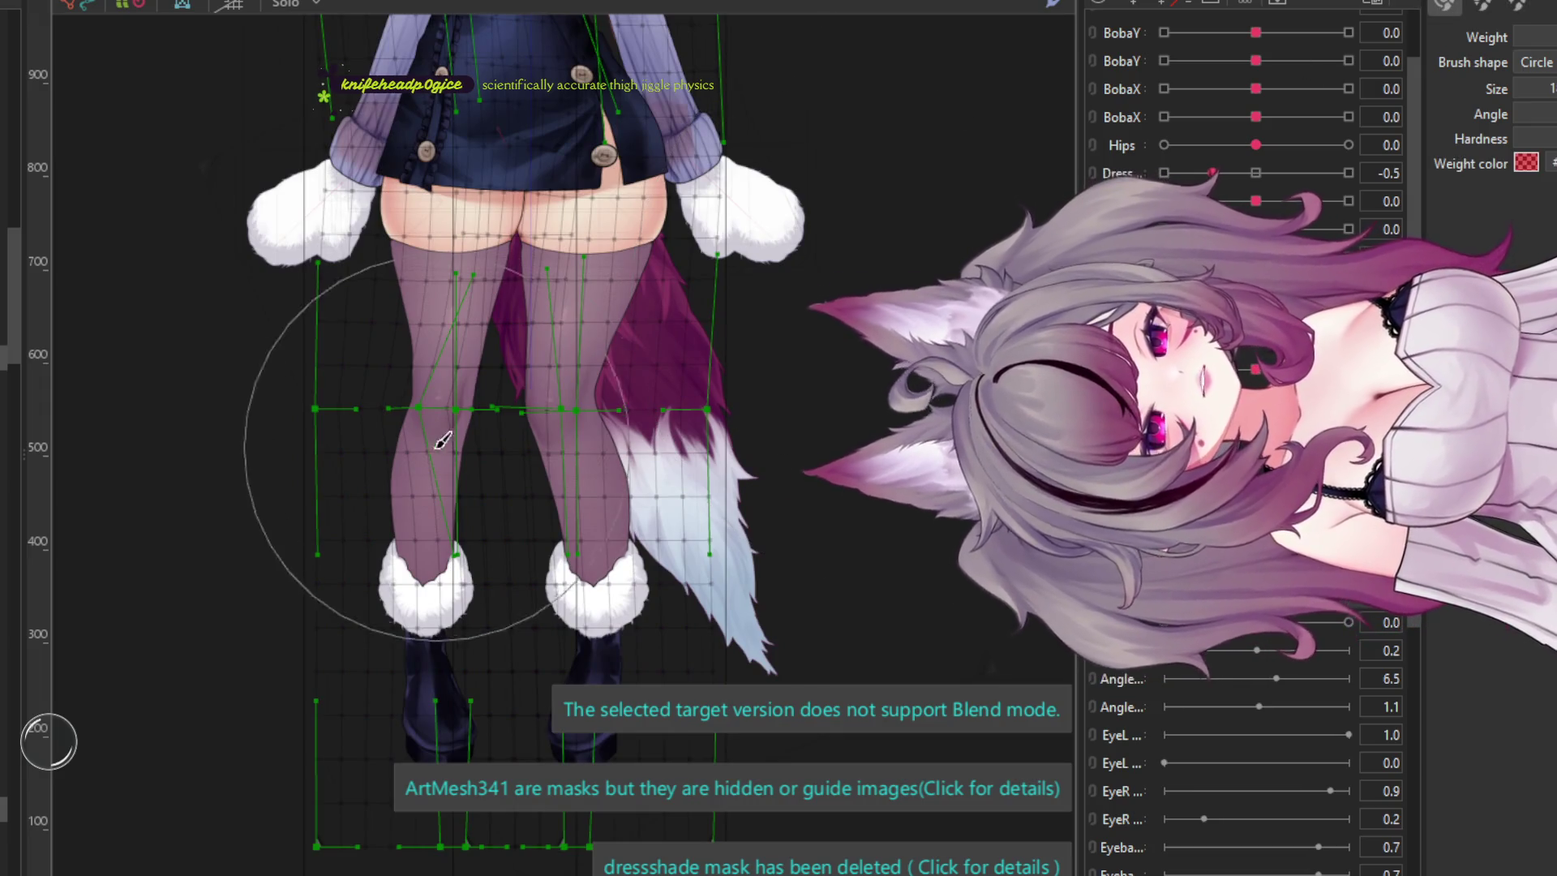
mouse_move(508, 462)
left_mouse_down()
mouse_move(528, 470)
mouse_move(517, 412)
left_mouse_up()
mouse_move(869, 511)
left_mouse_down()
mouse_move(664, 454)
mouse_move(556, 451)
mouse_move(545, 487)
mouse_move(540, 441)
mouse_move(428, 425)
left_mouse_up()
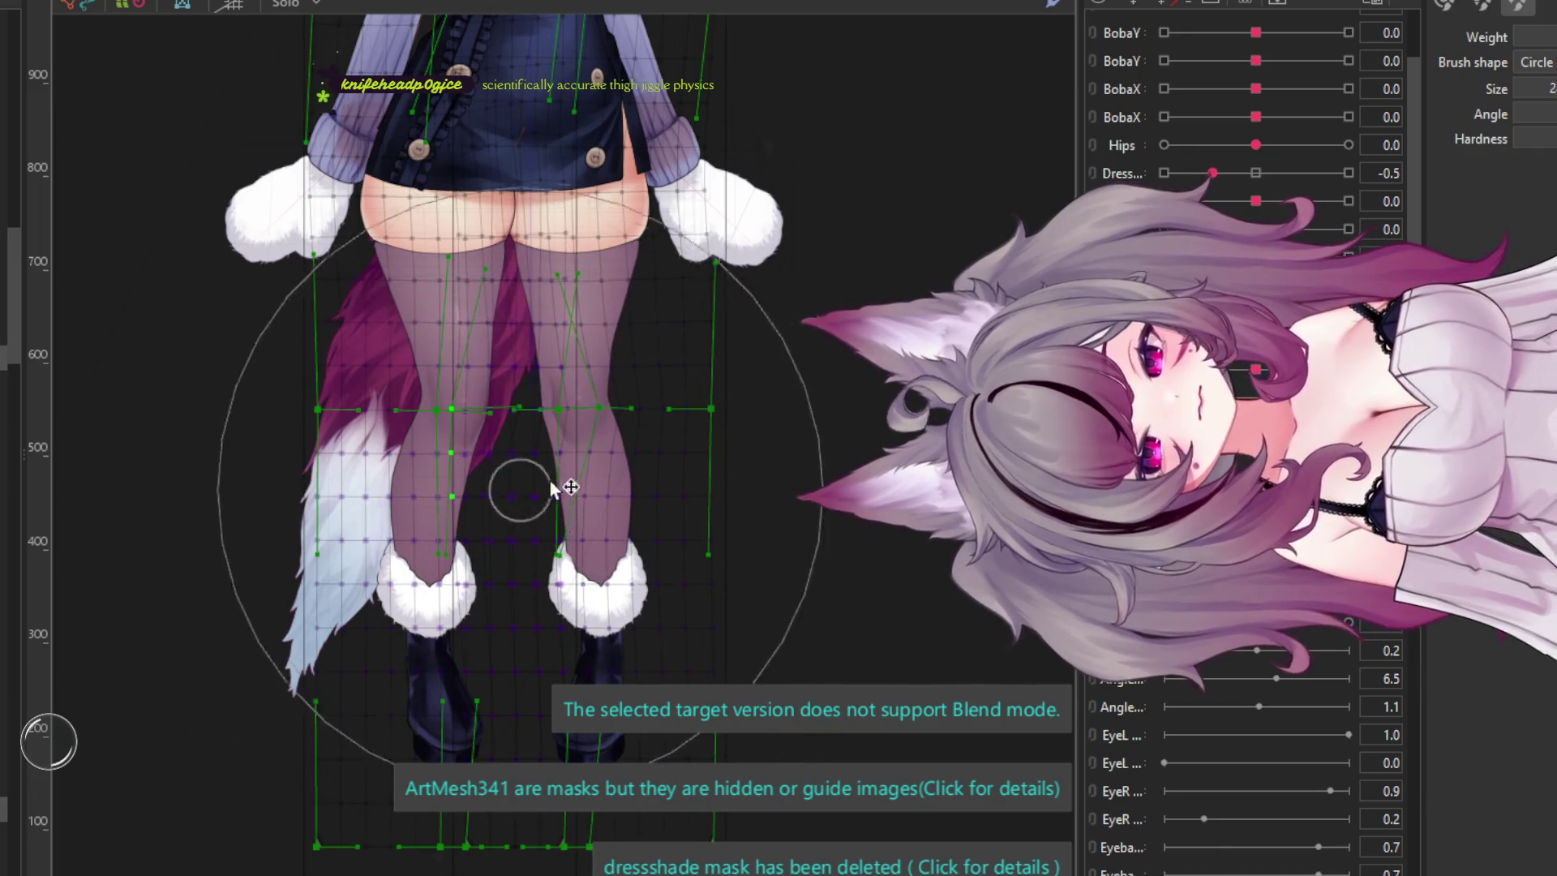
key("ctrl+z")
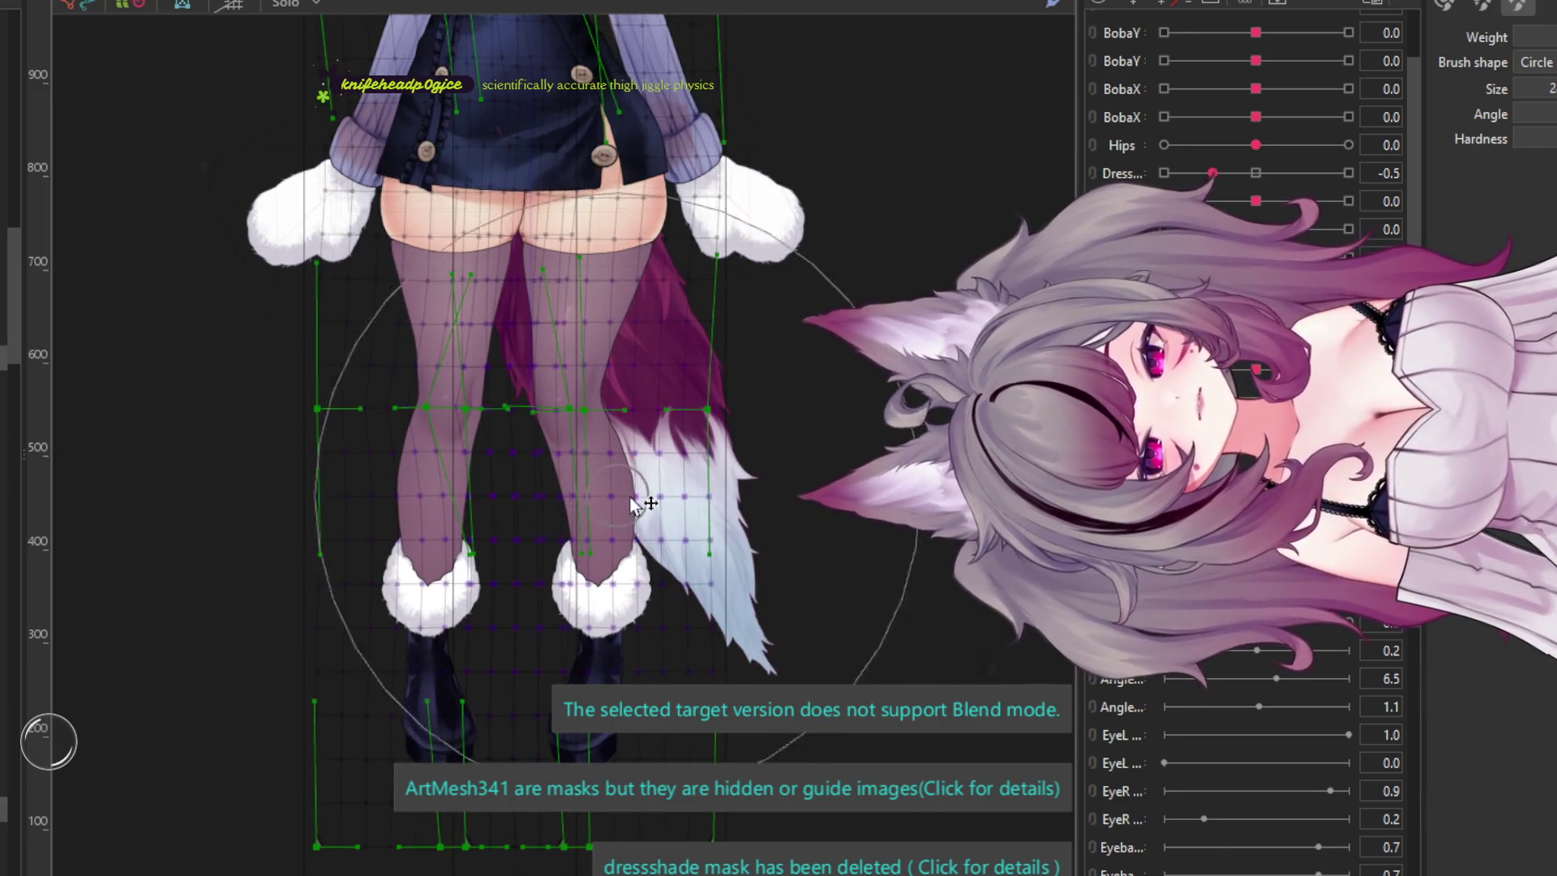
scroll(620, 486, "down", 2)
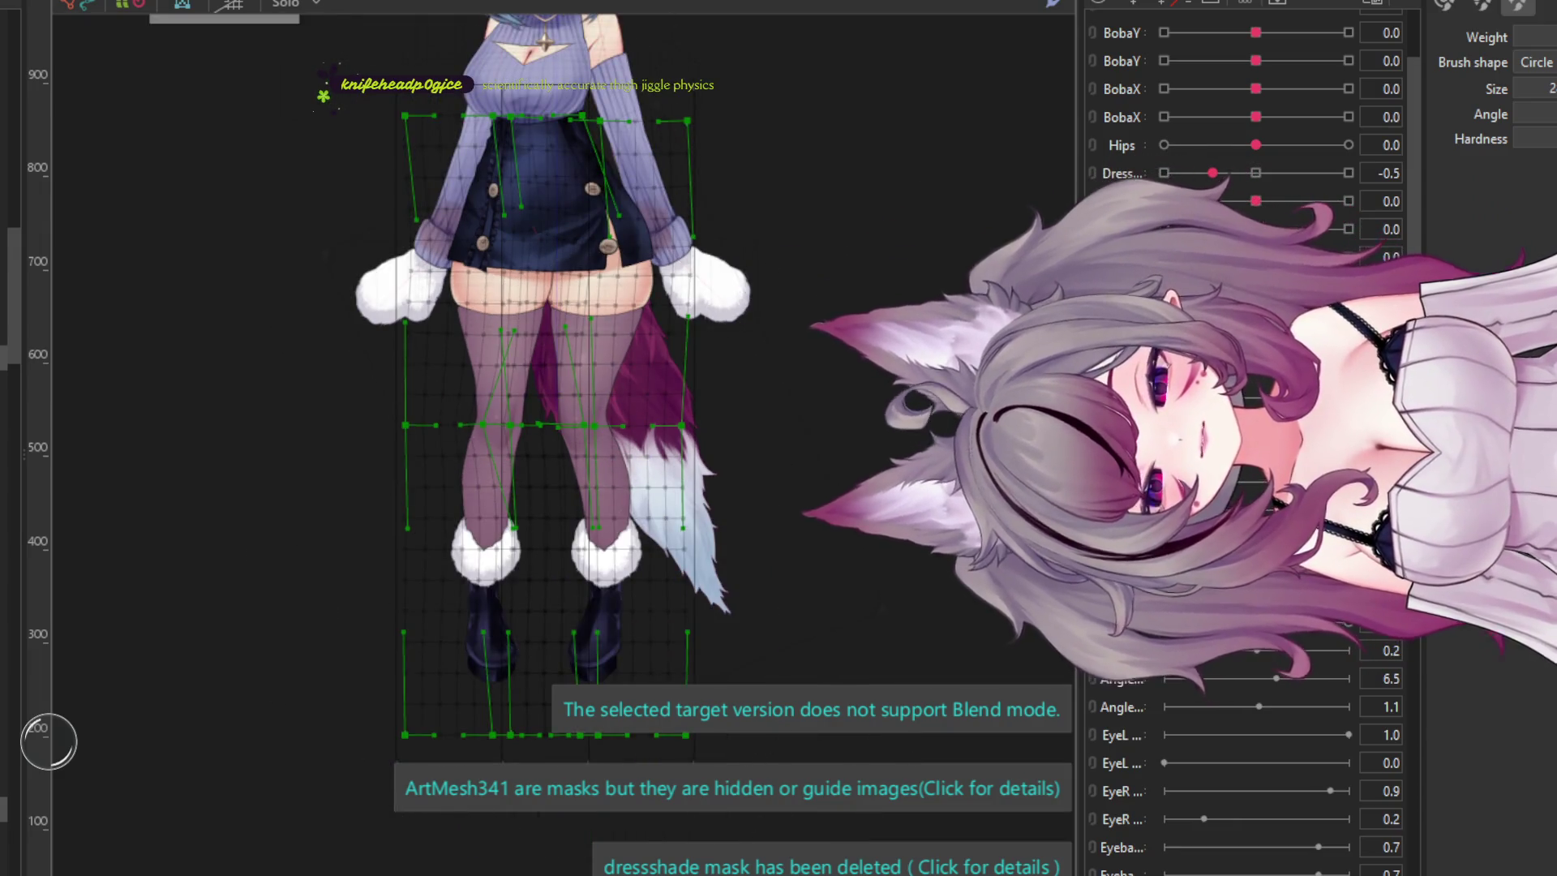
key("ctrl+shift+p")
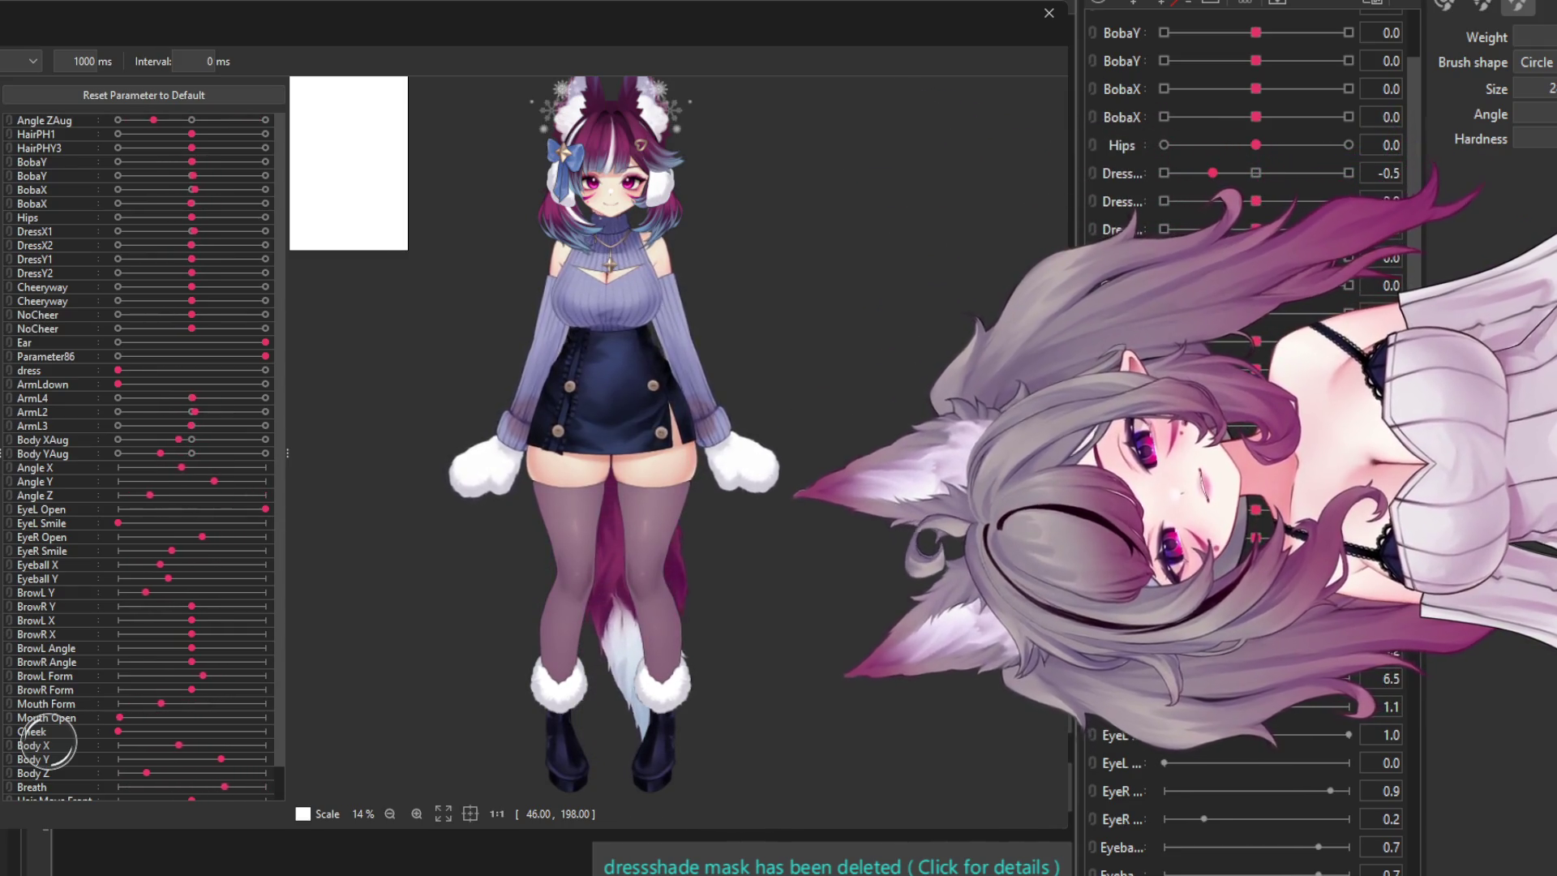
- Watch the random pose motion in the zoomed physics preview, then close it
scroll(300, 501, "down", 6)
scroll(561, 503, "up", 4)
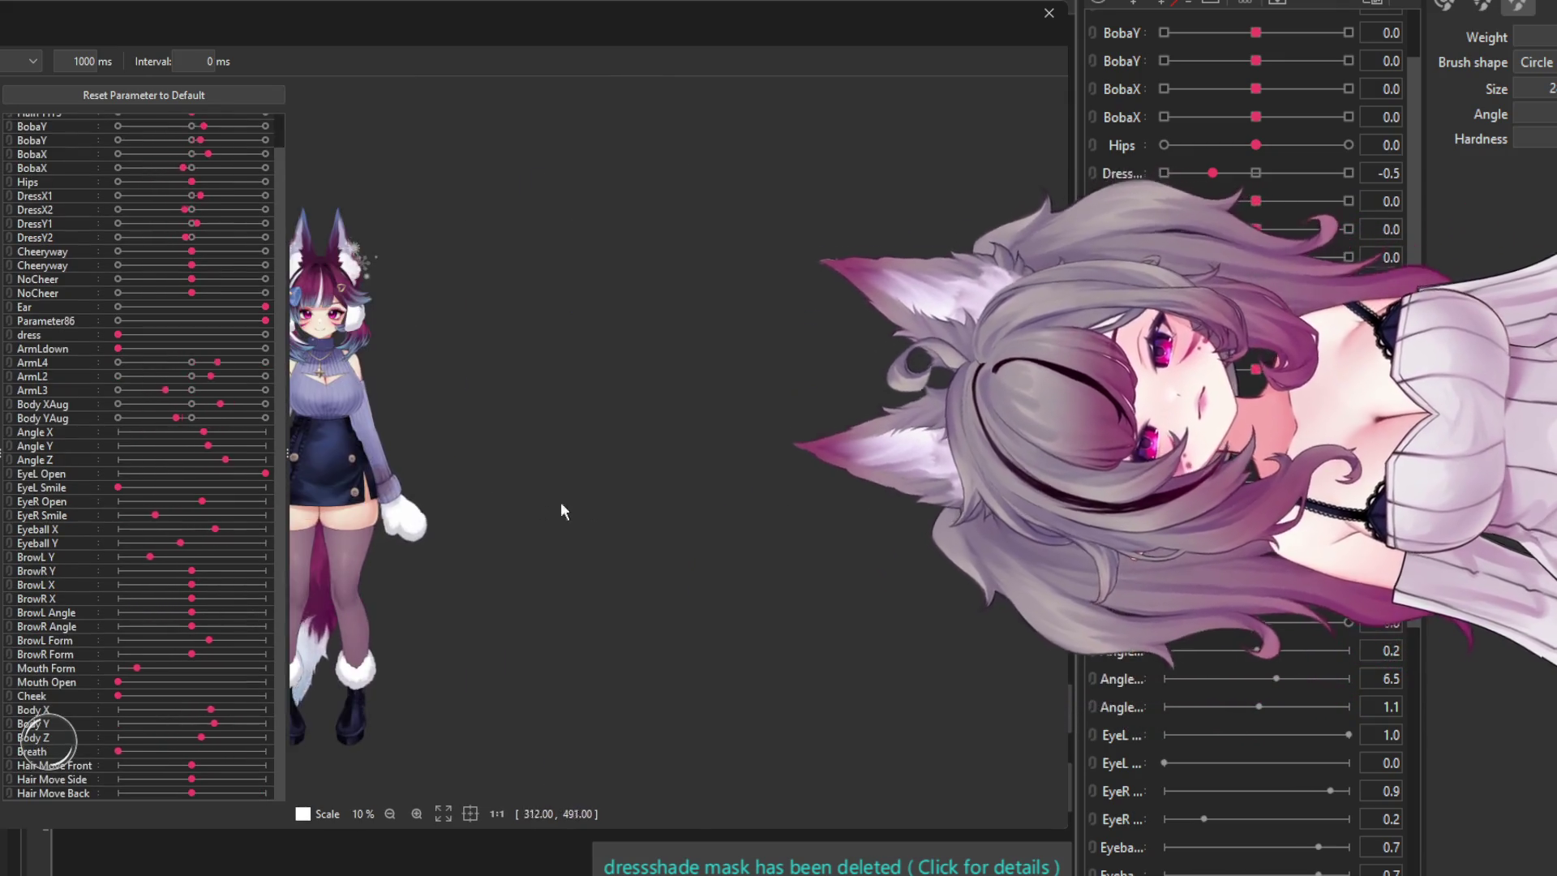
scroll(410, 510, "up", 2)
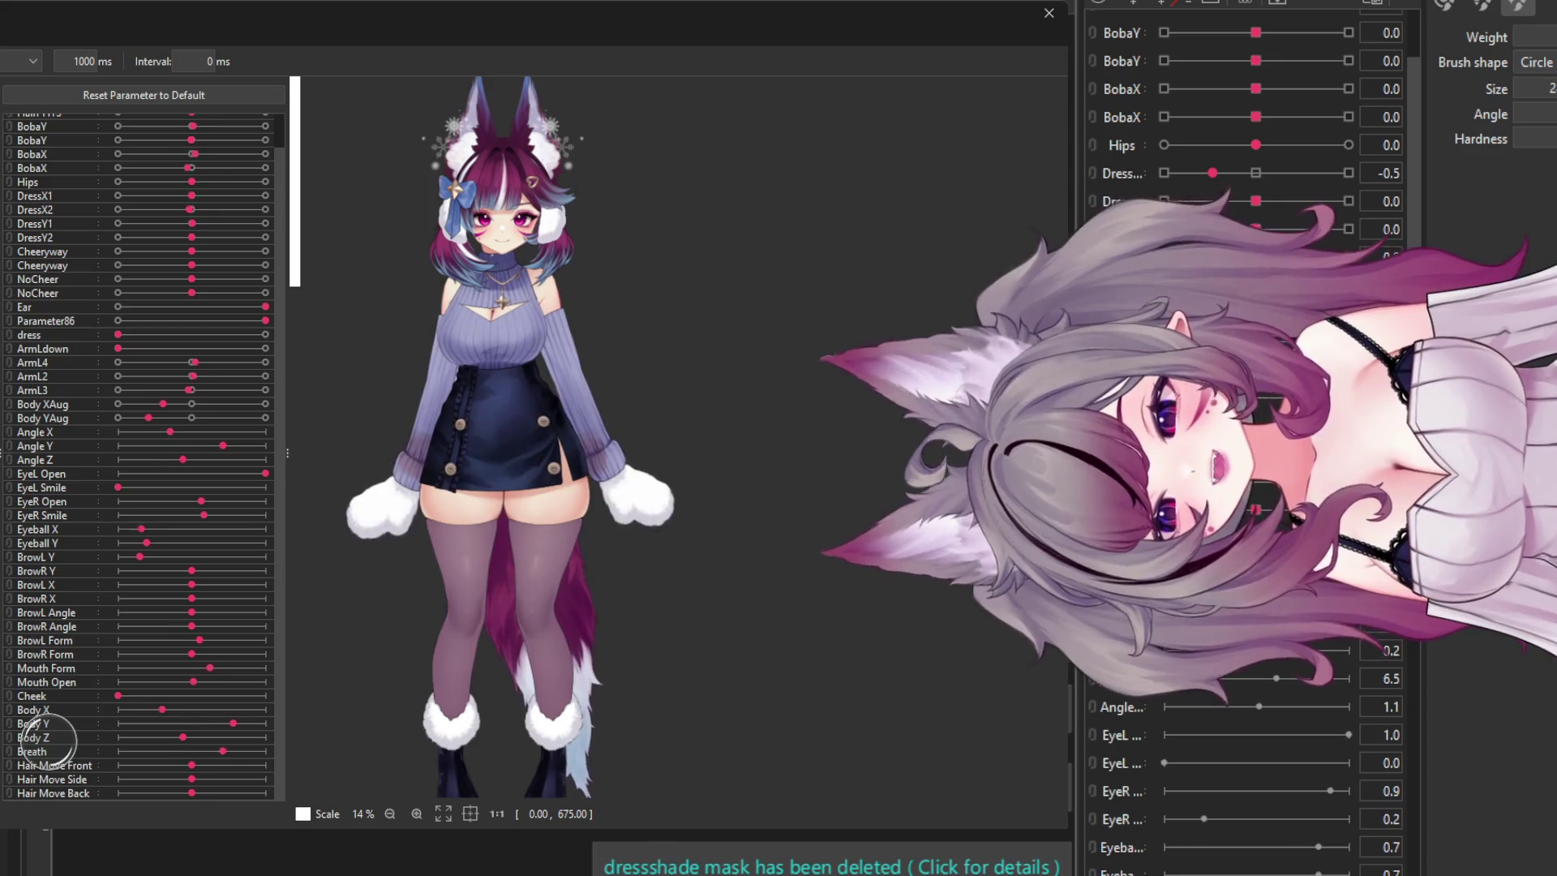
key("Escape")
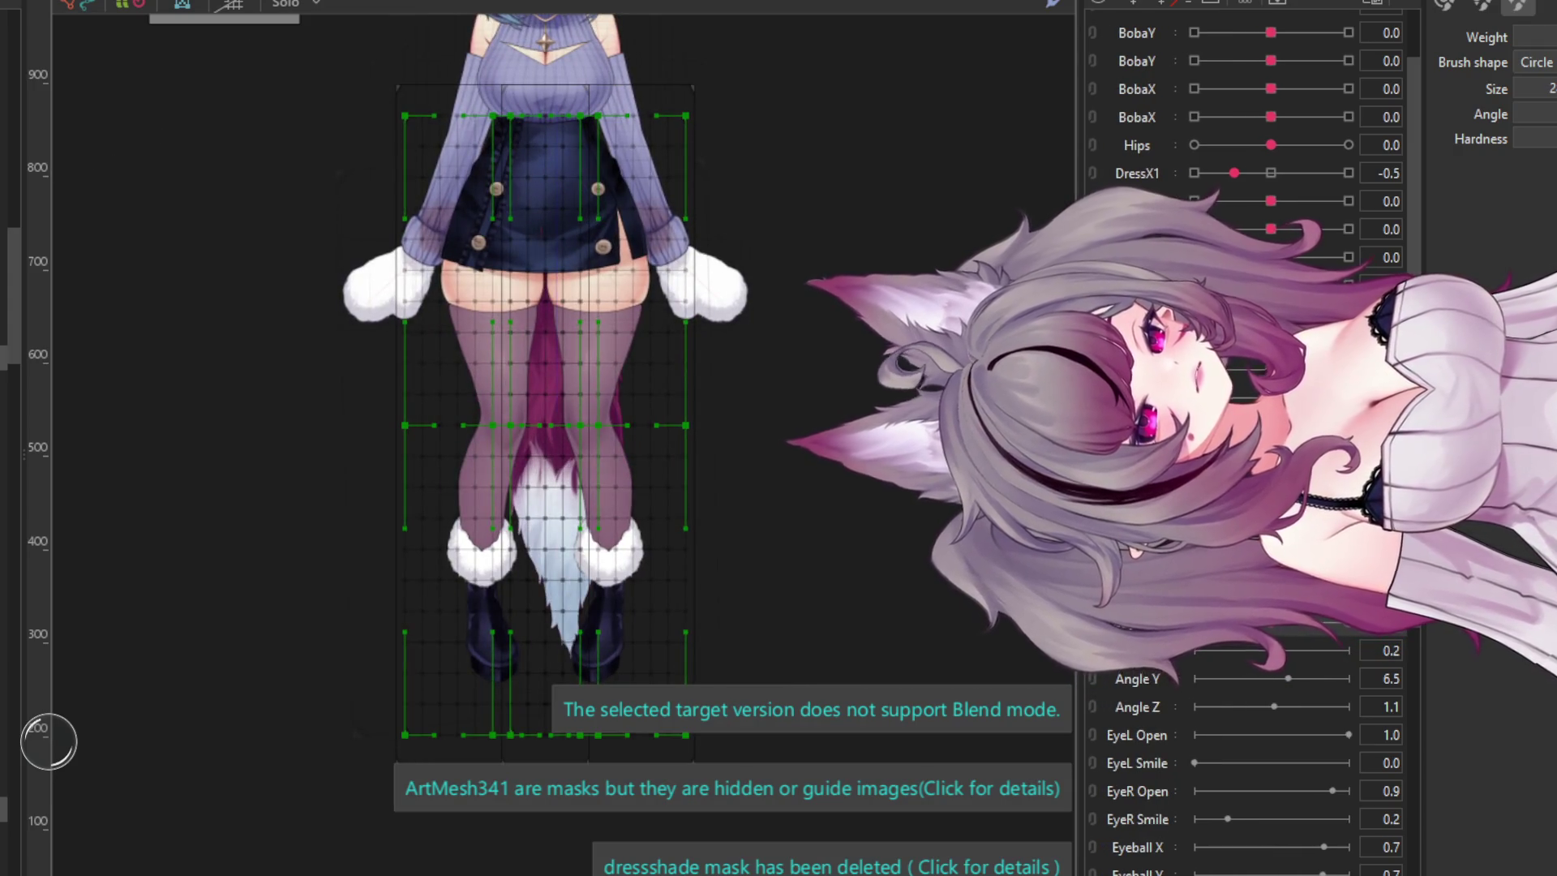
- Set Body Z to -0.3 in the Parameters palette and view the physics preview
scroll(1249, 446, "up", 1)
scroll(1182, 677, "down", 6)
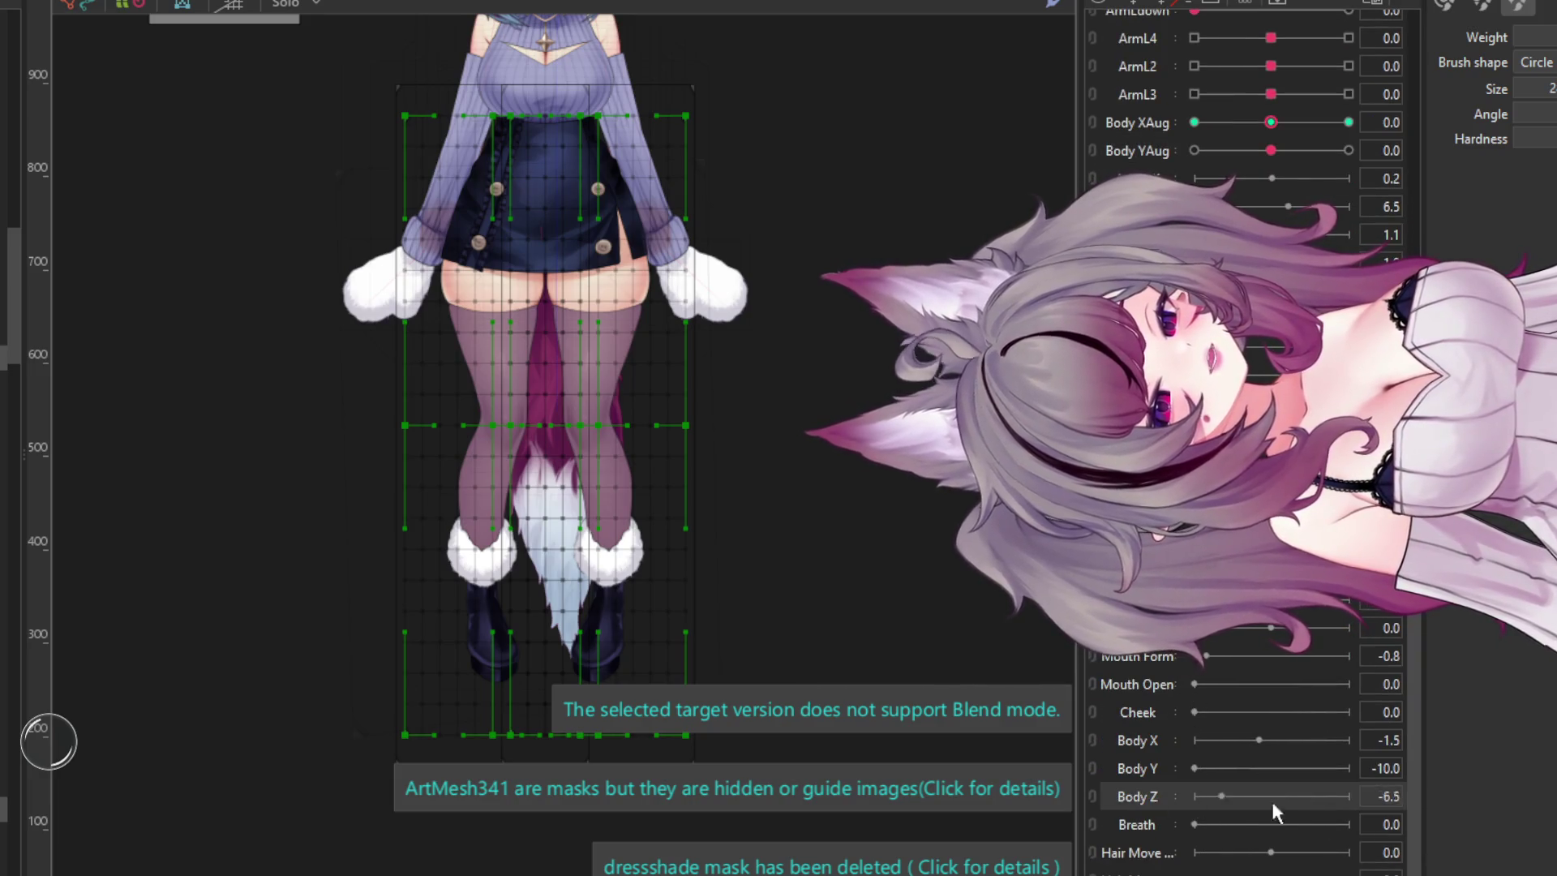
left_click(1268, 799)
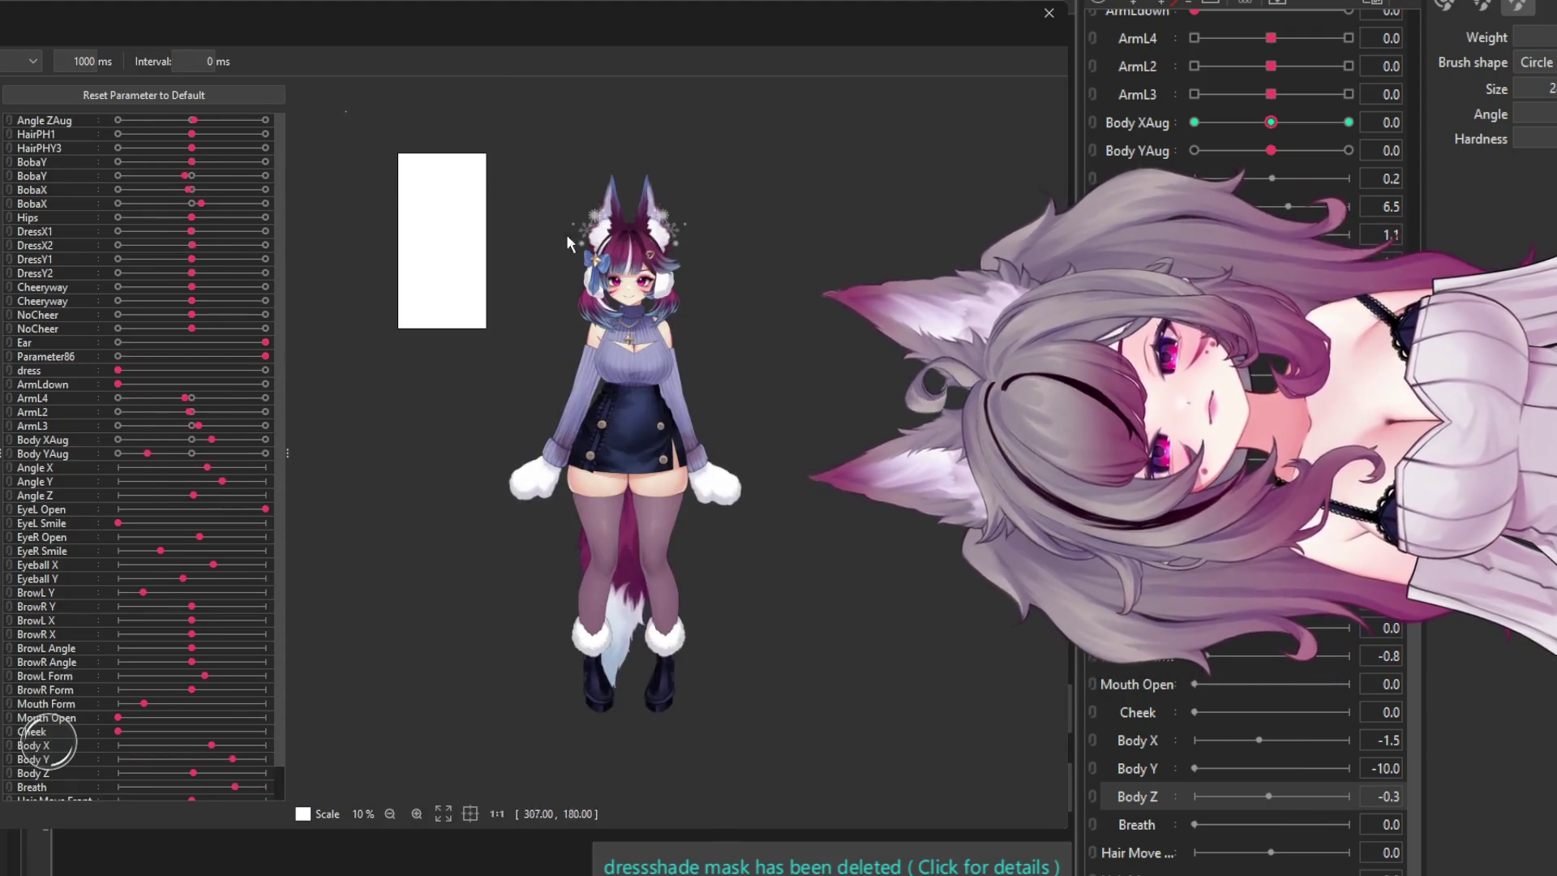
scroll(620, 434, "up", 2)
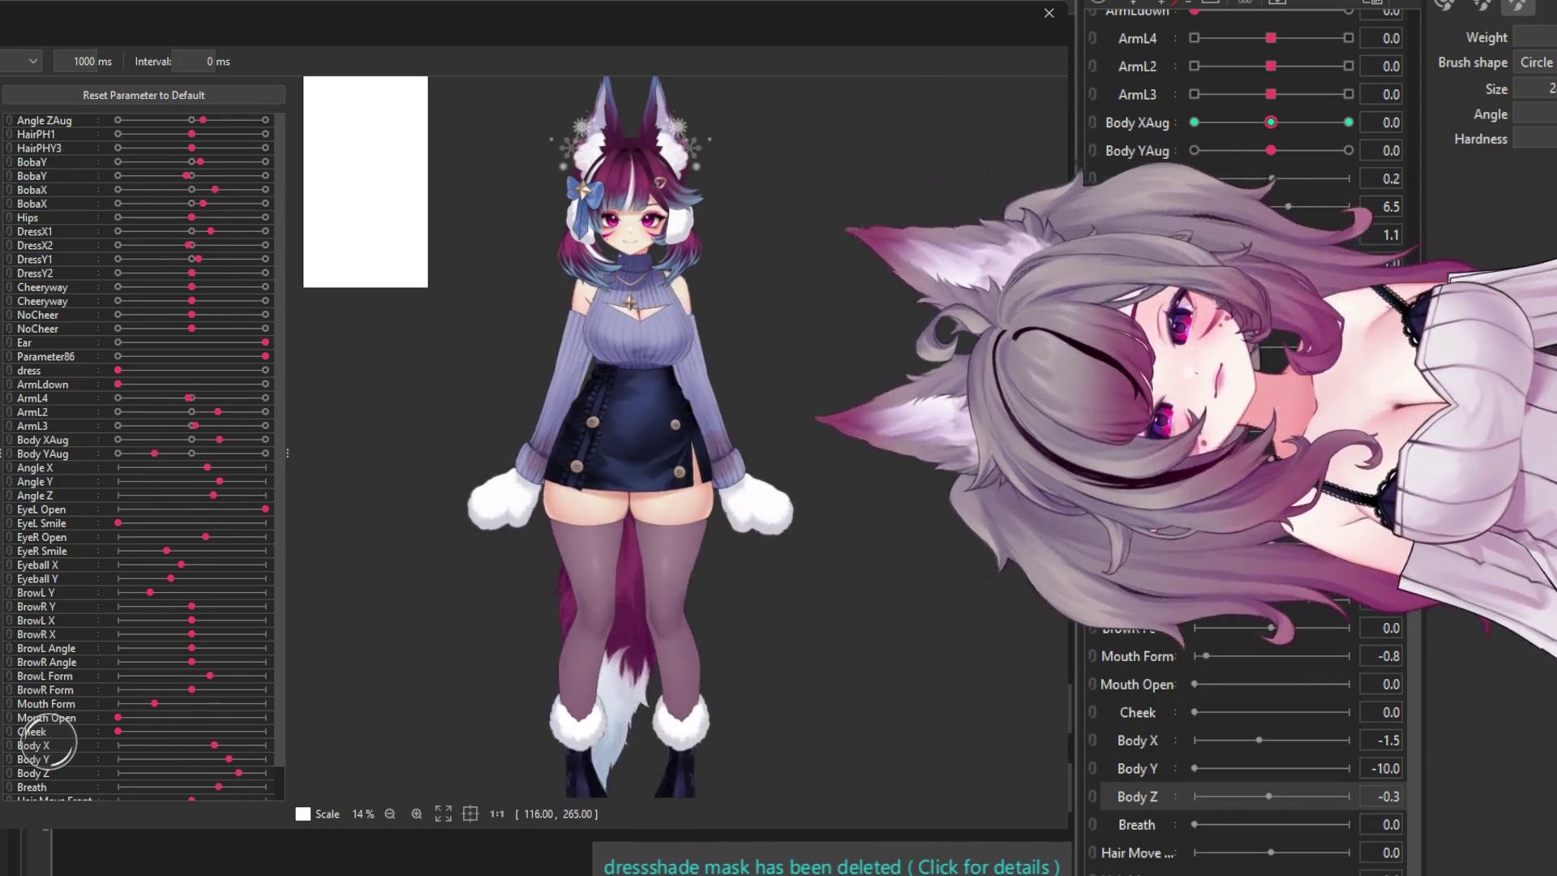
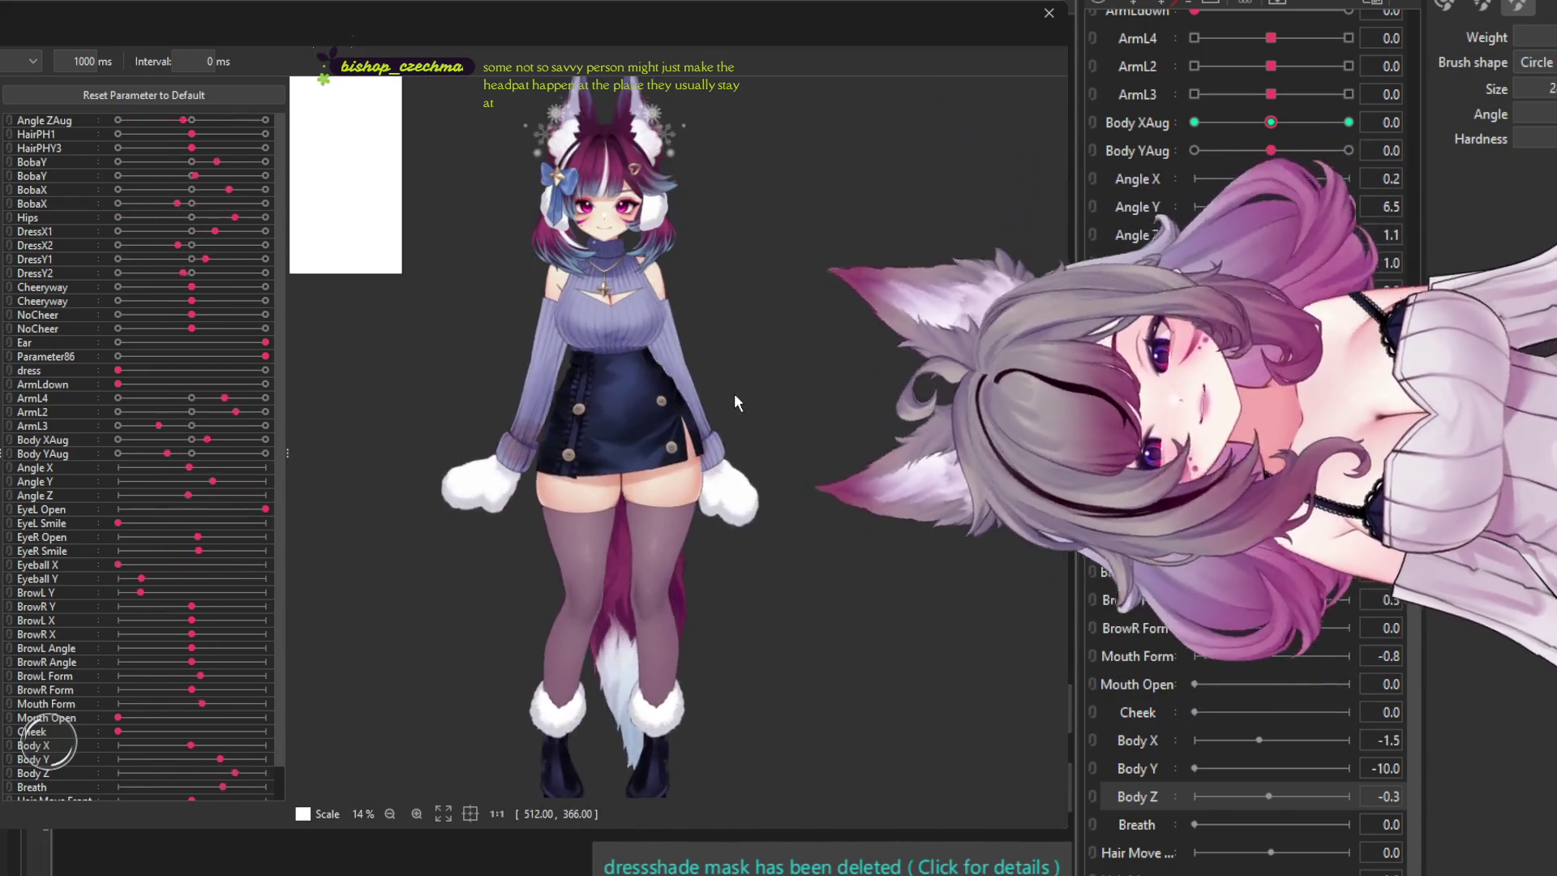
- Watch the physics motion while zooming in on the legs, then close the preview
scroll(725, 392, "up", 2)
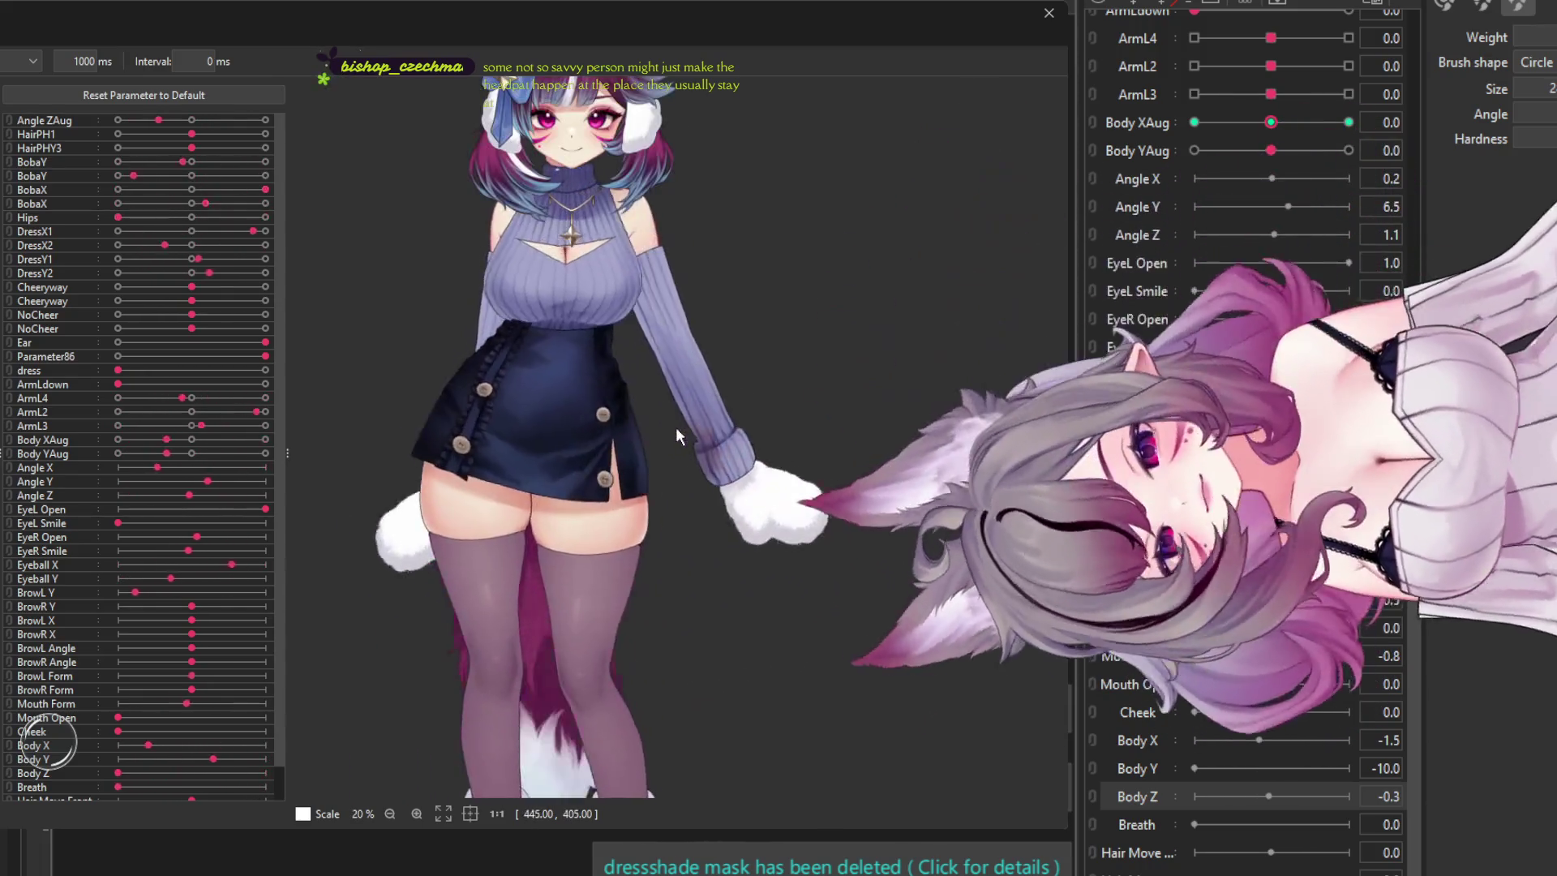
scroll(509, 407, "down", 4)
scroll(543, 392, "up", 2)
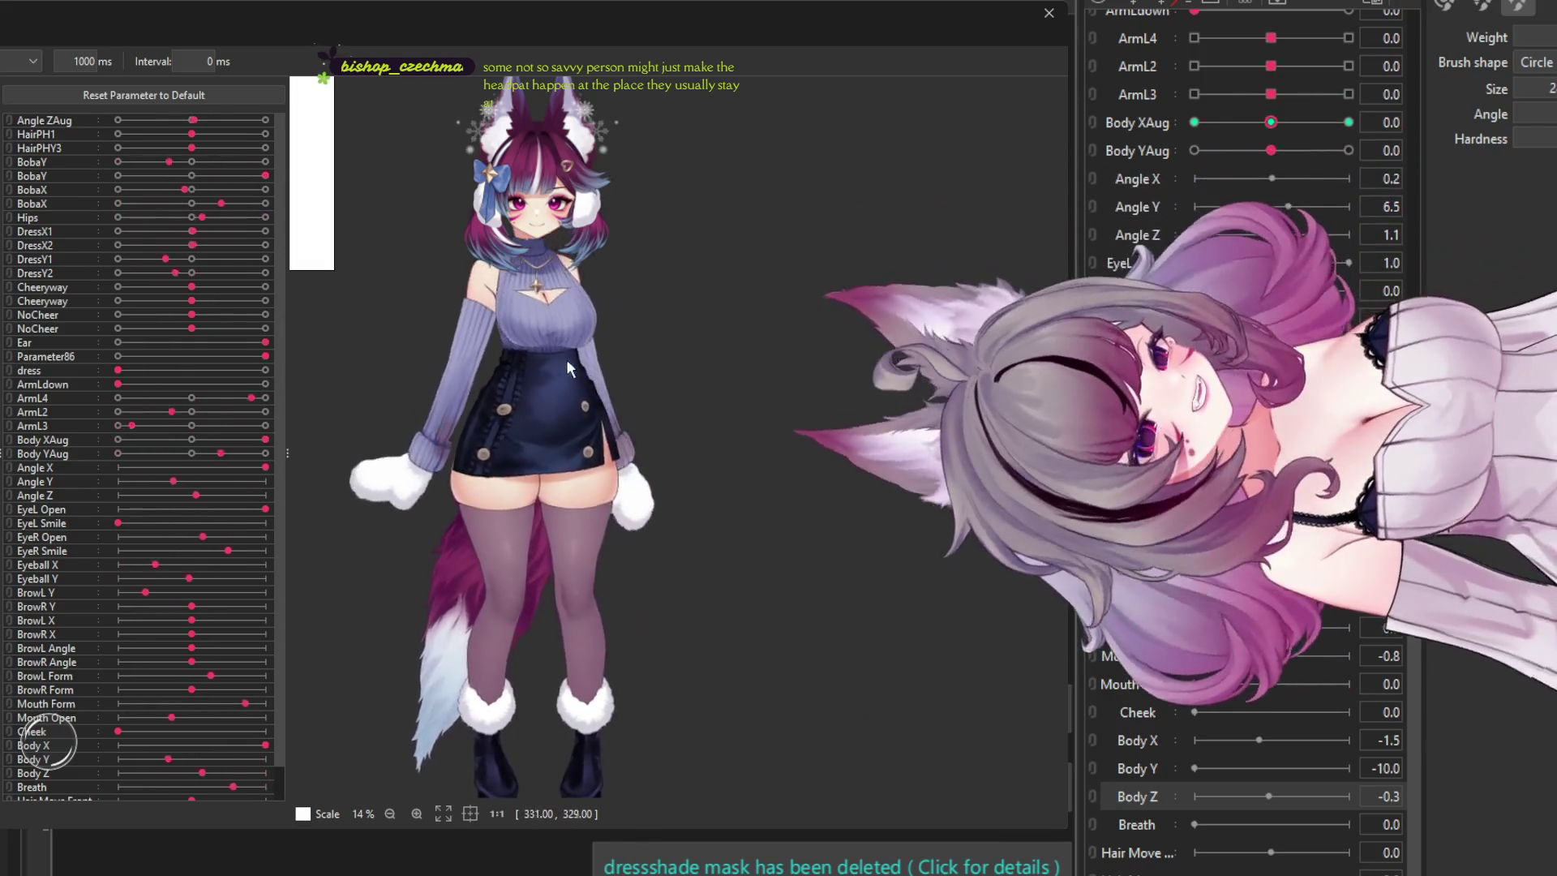
scroll(601, 398, "down", 2)
scroll(603, 405, "up", 2)
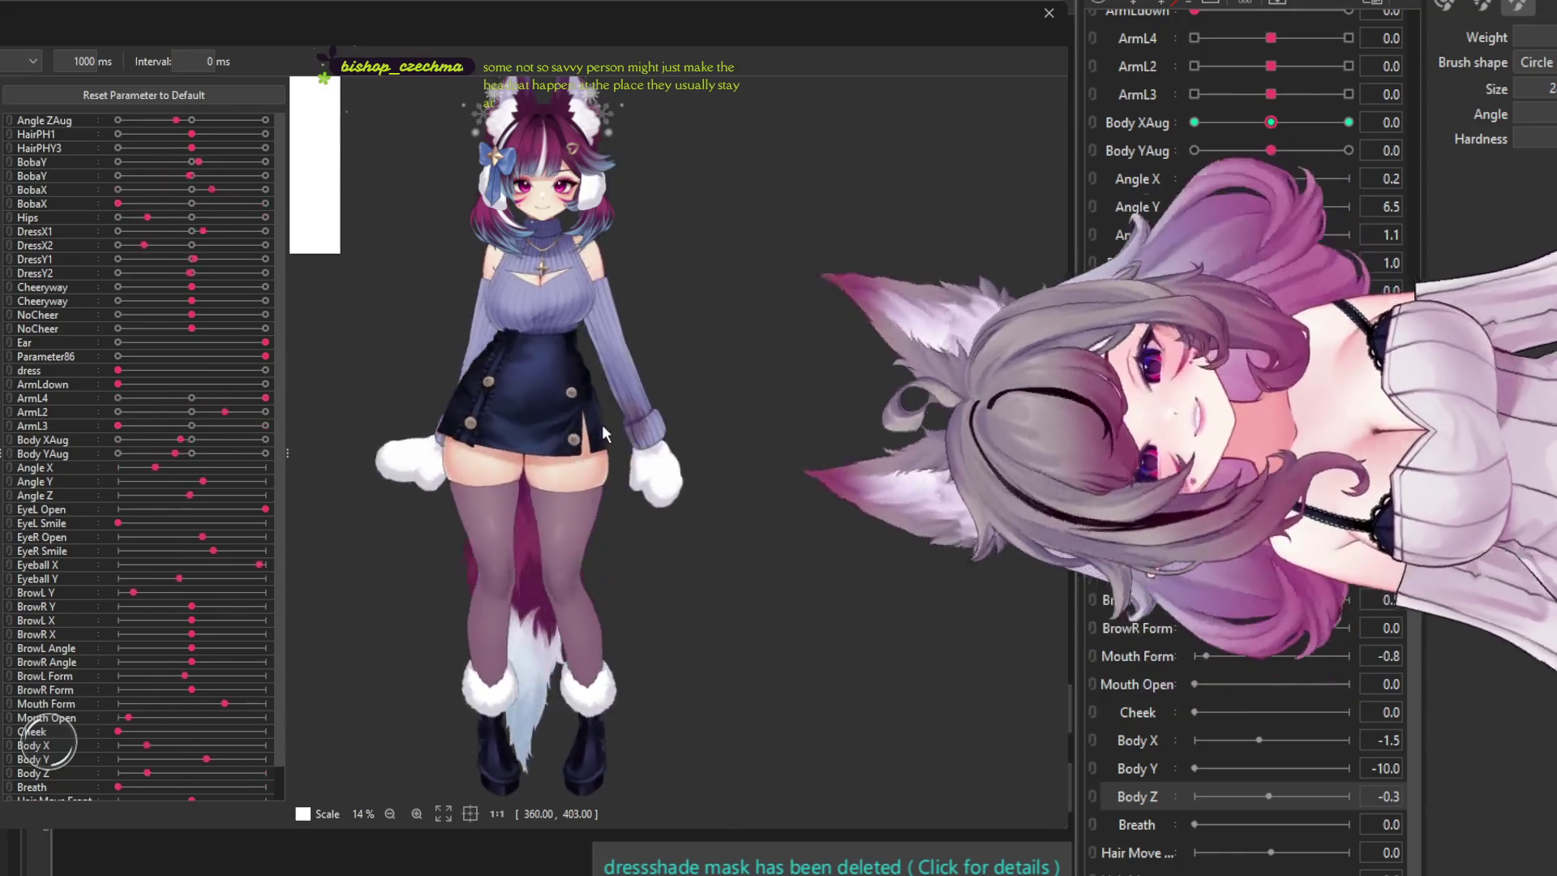
scroll(625, 324, "up", 2)
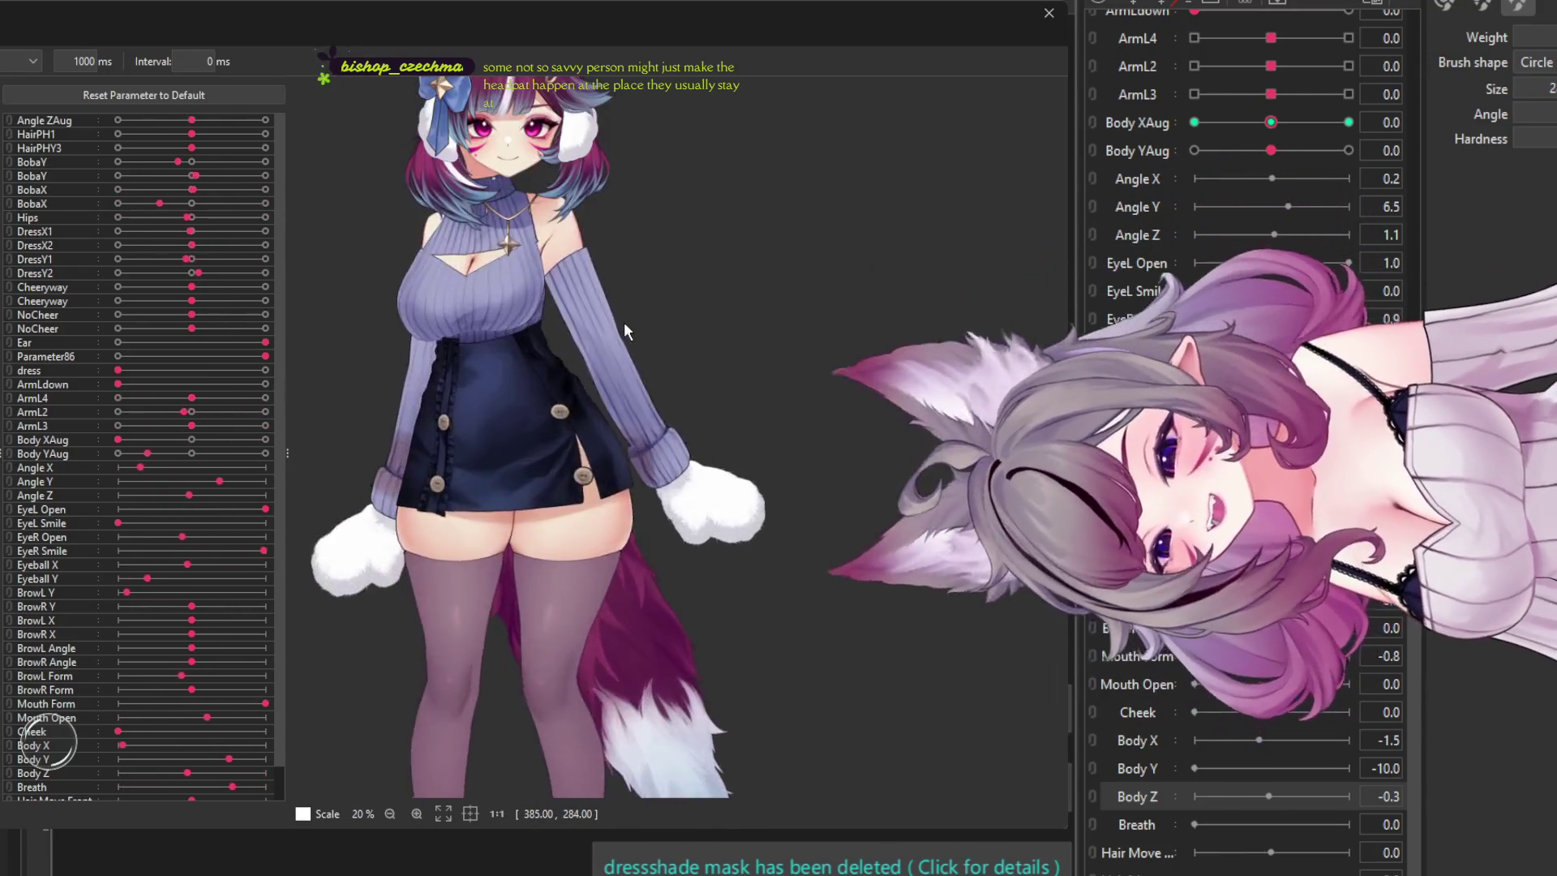
scroll(626, 324, "down", 2)
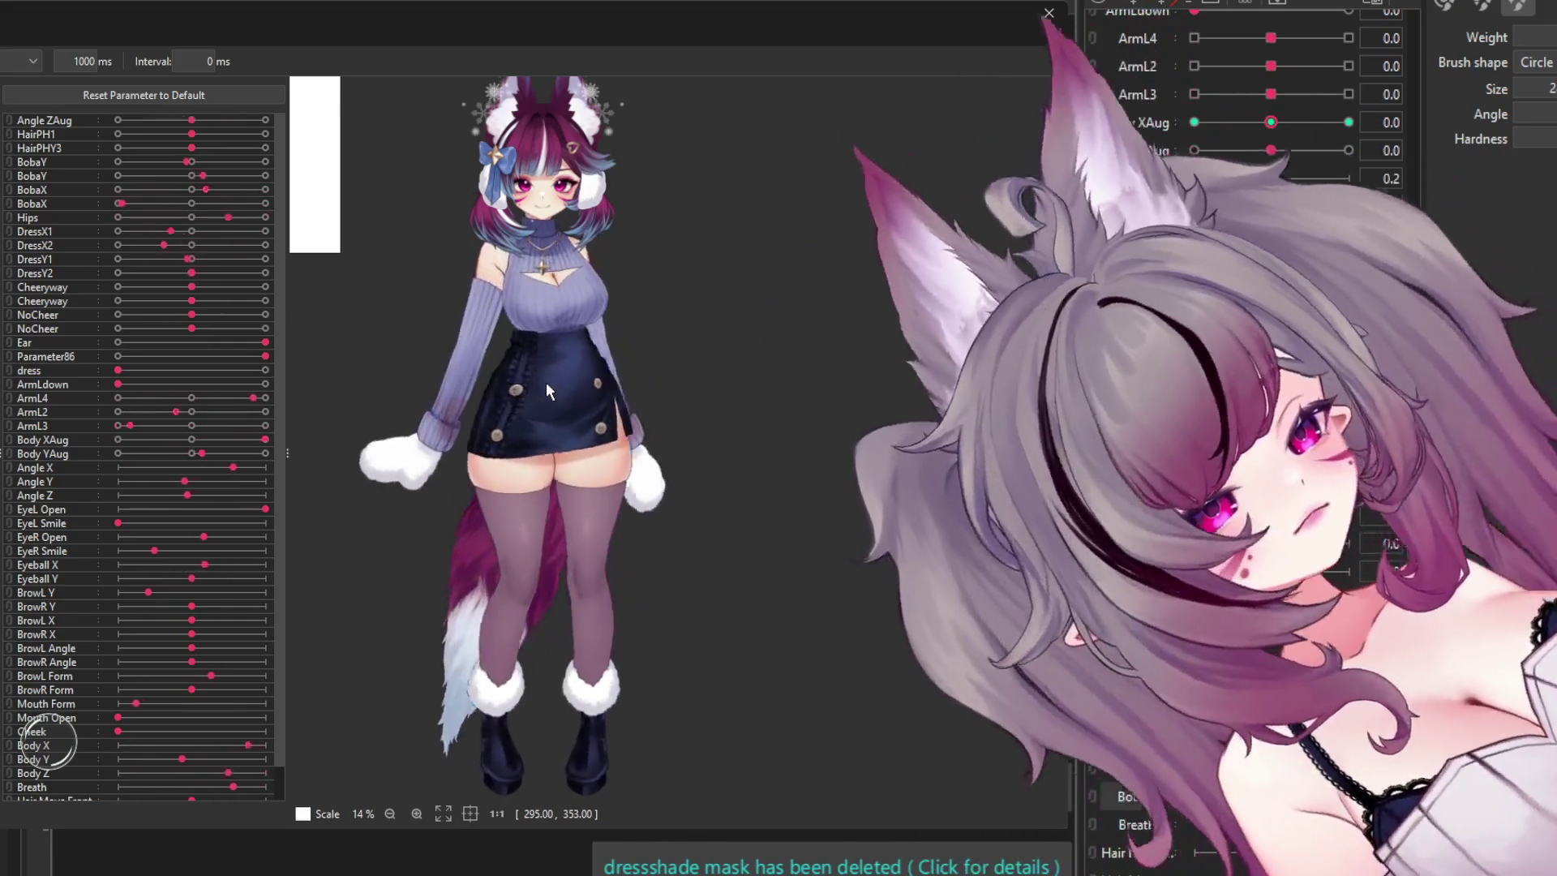
scroll(566, 607, "up", 5)
scroll(549, 603, "down", 2)
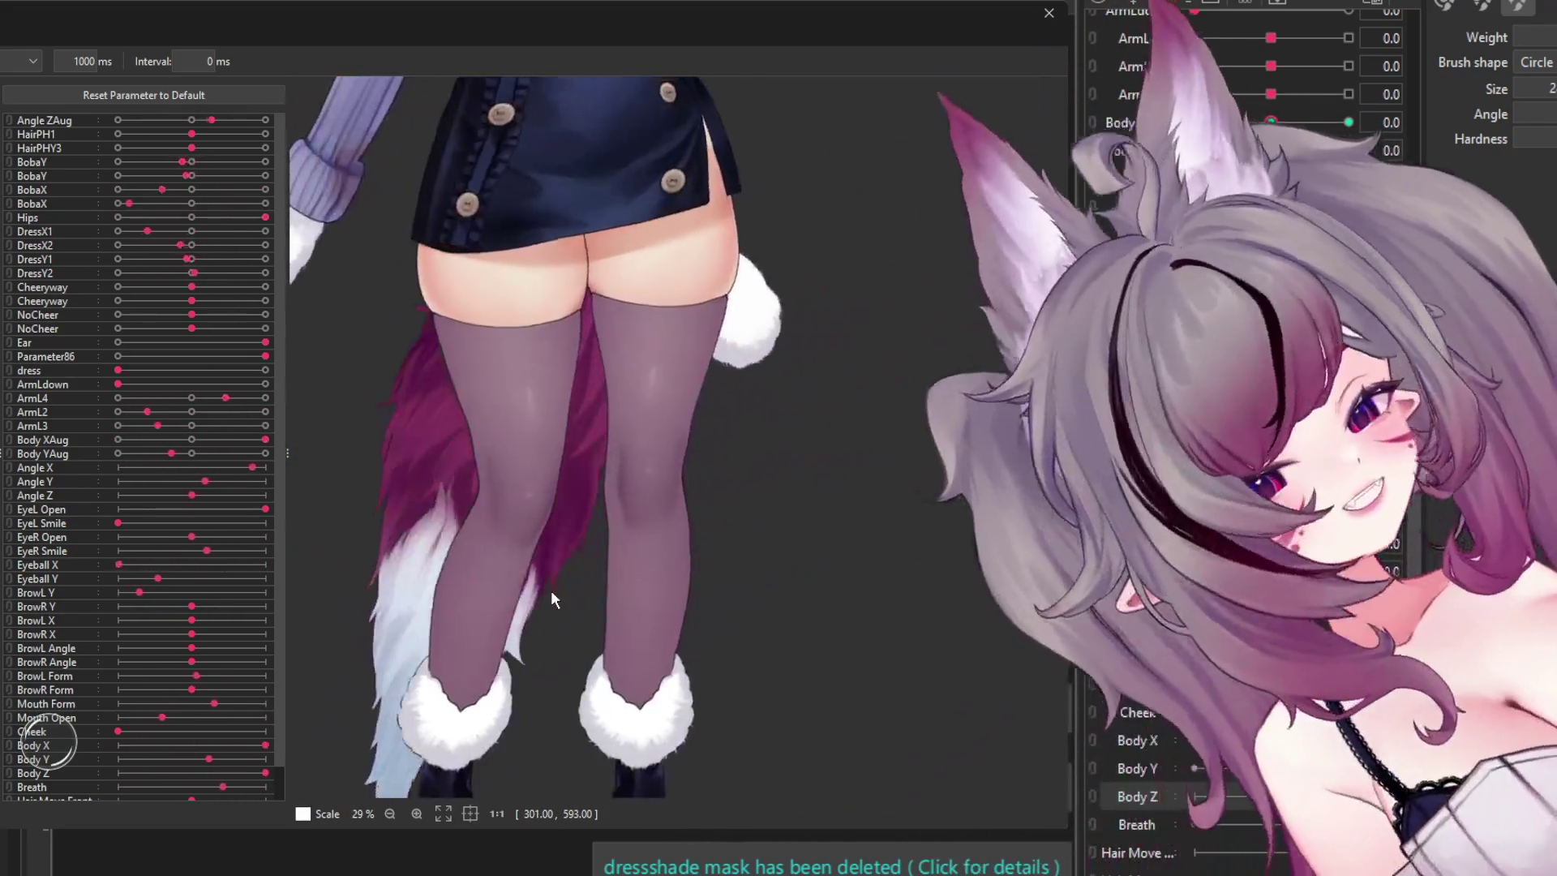
scroll(552, 558, "down", 2)
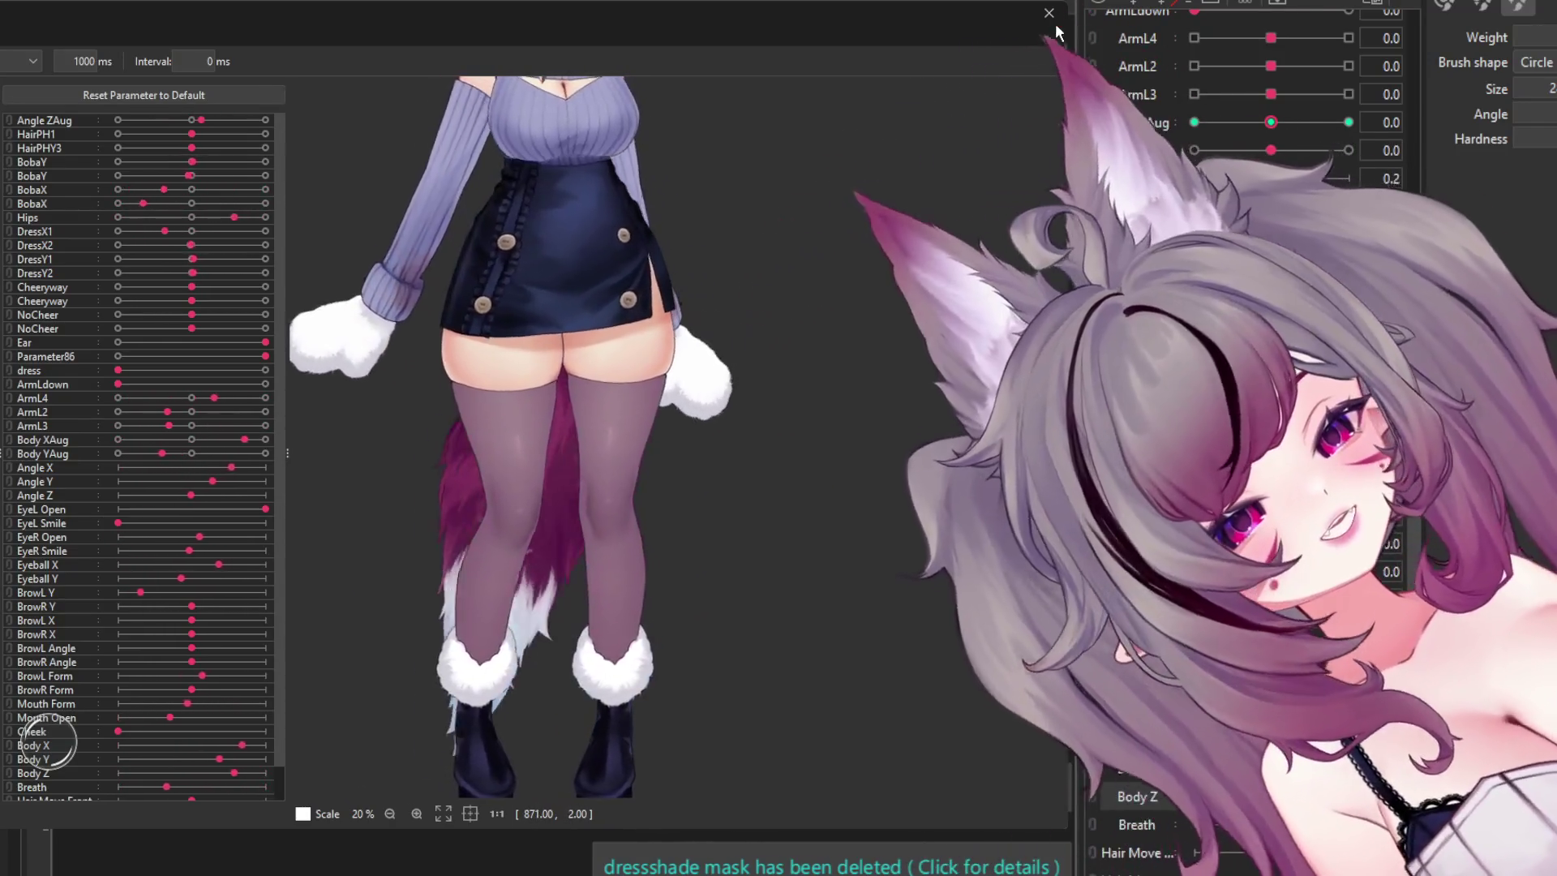
left_click(1049, 14)
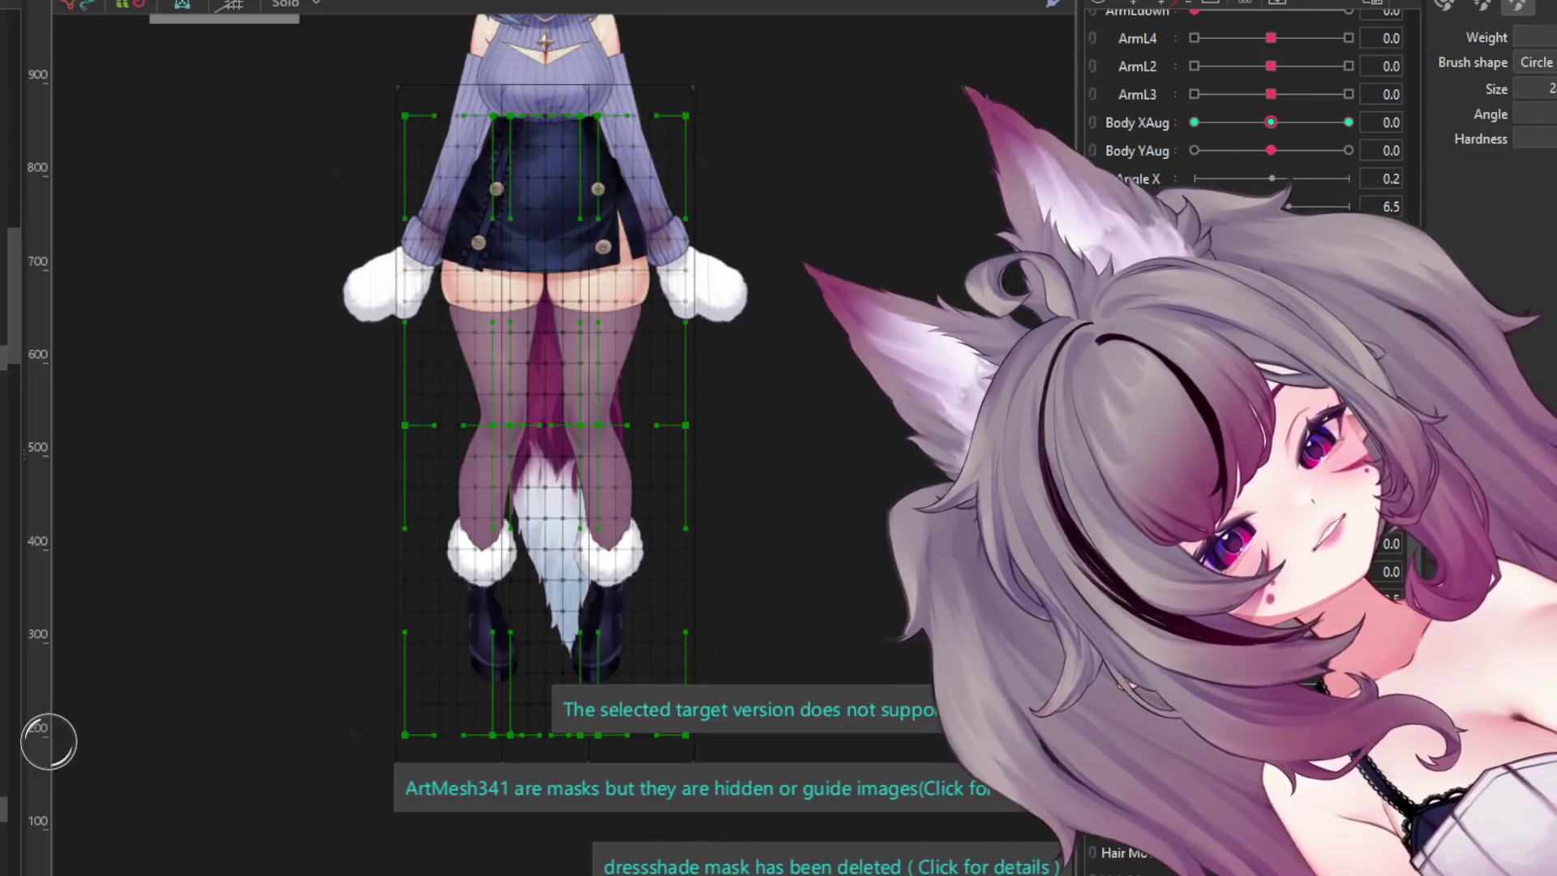
- Show the art mesh wireframes and select the skirt mesh to inspect it
scroll(568, 406, "up", 2)
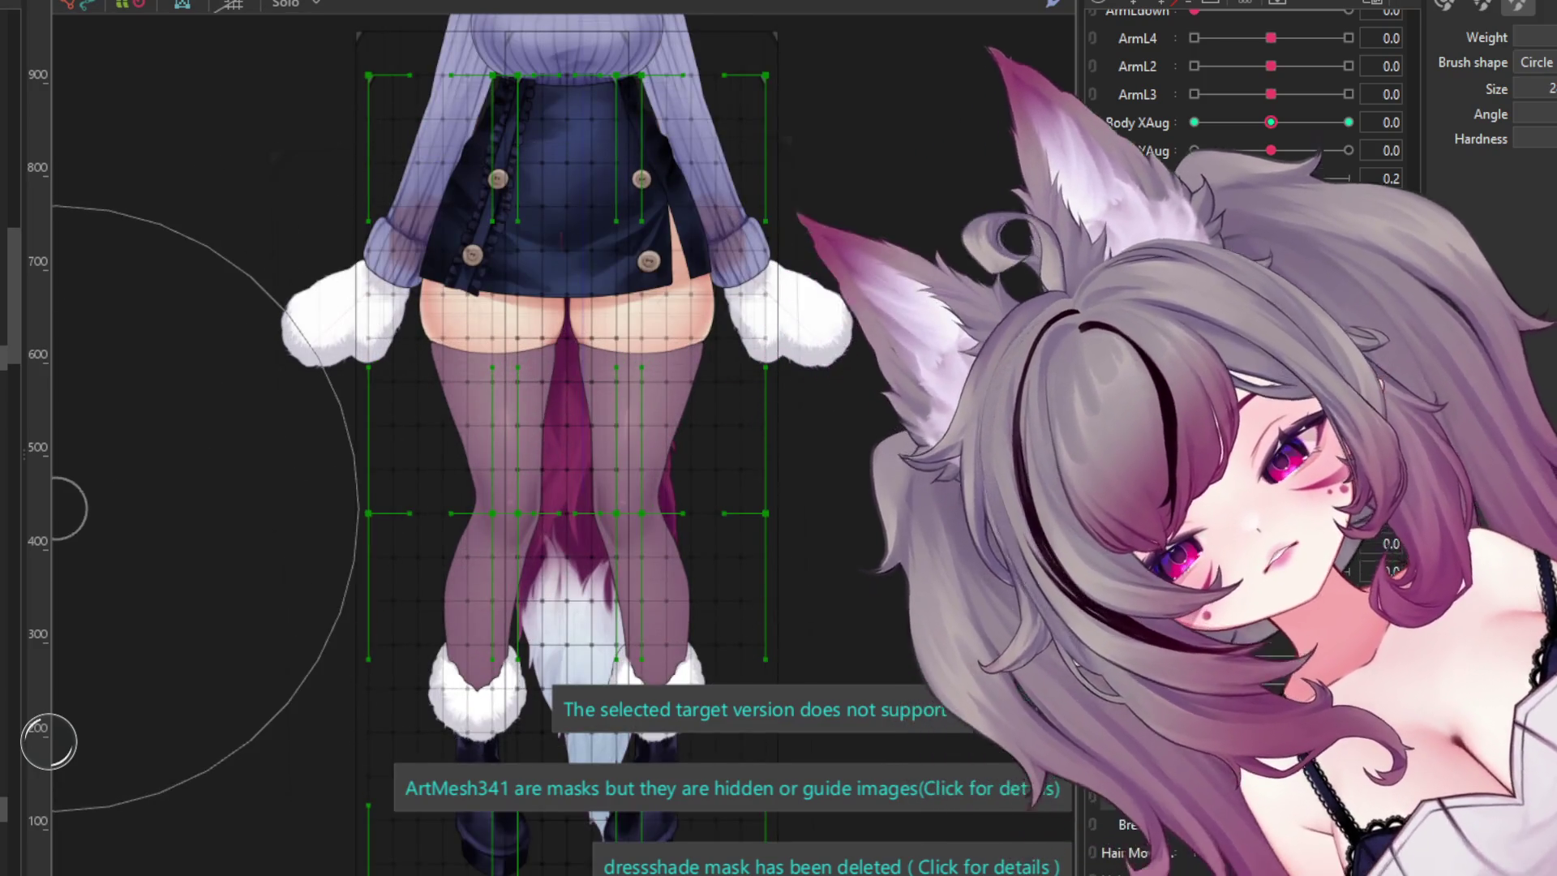
key("Escape")
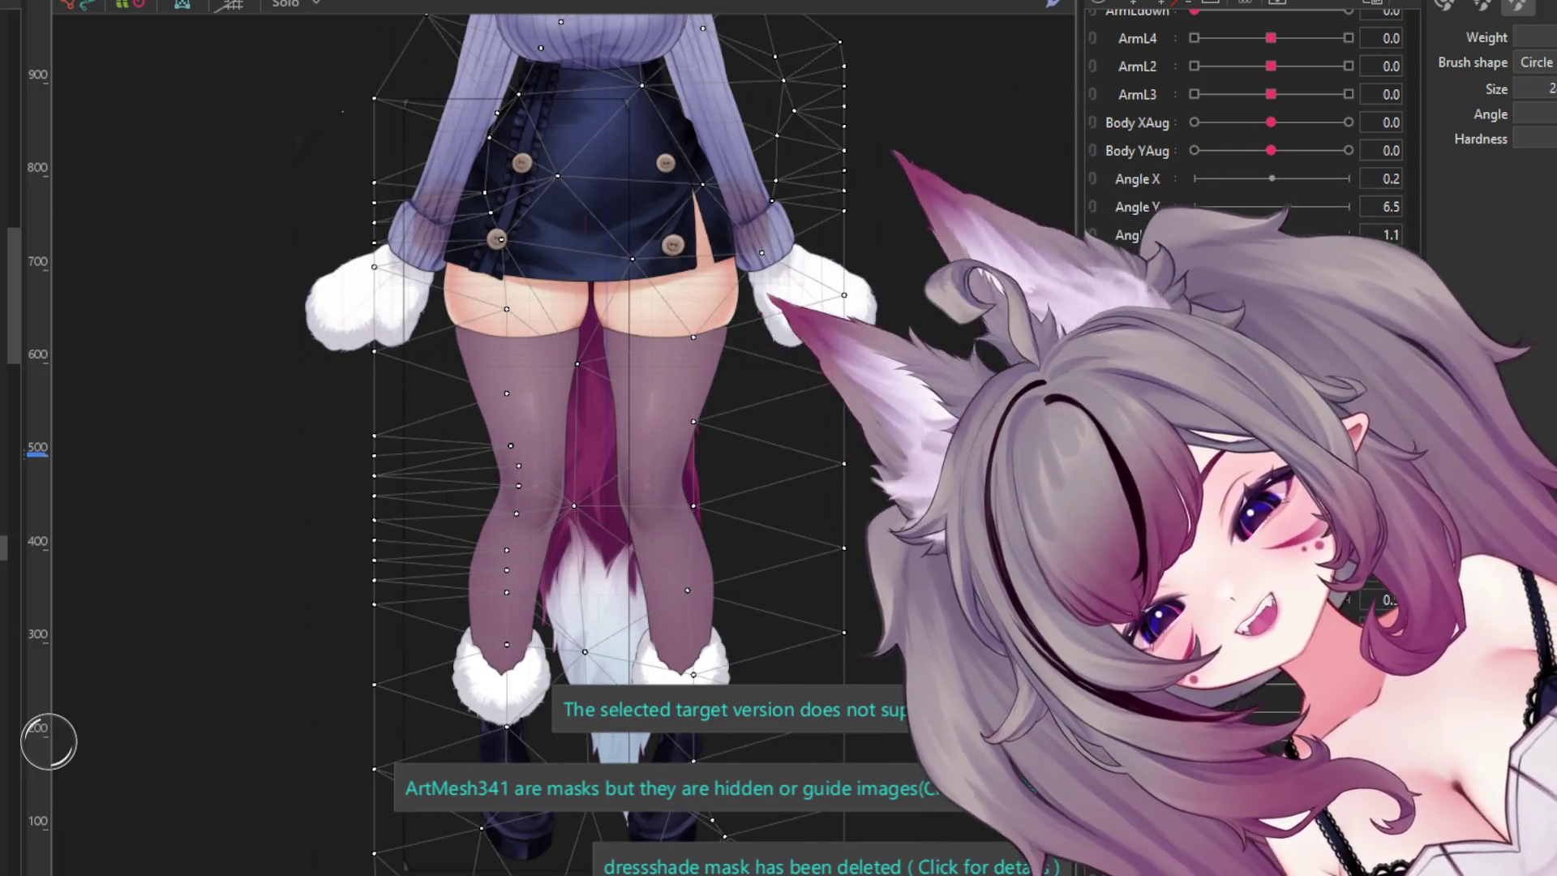
left_click(514, 247)
scroll(673, 244, "up", 1)
key("Escape")
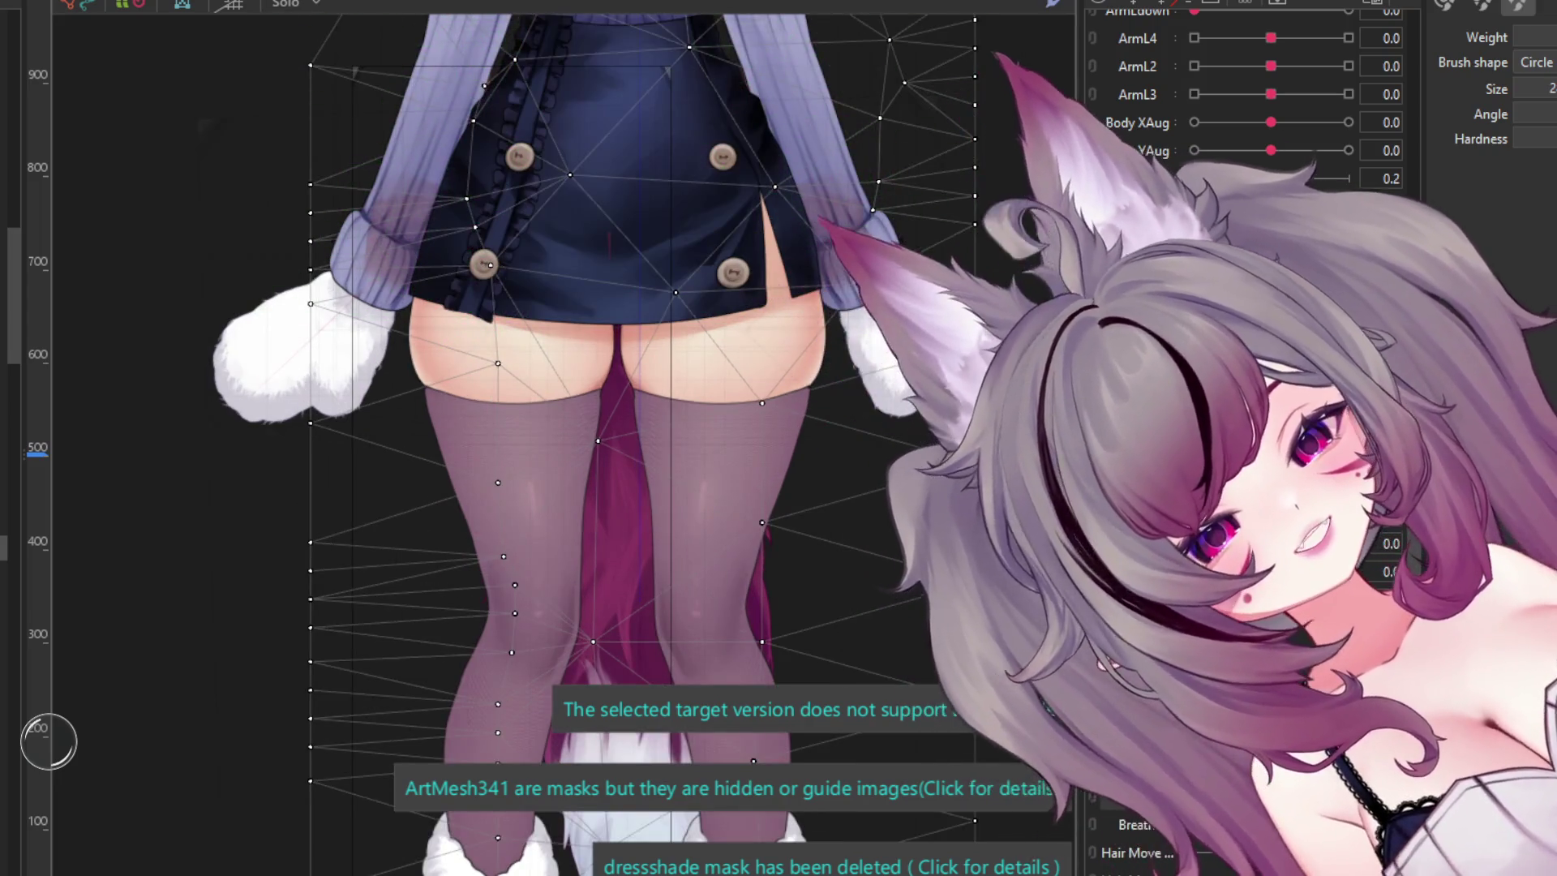
scroll(1216, 122, "down", 3)
- Inspect the left stocking mesh and the large skirt-and-body mesh in turn
scroll(1216, 122, "up", 2)
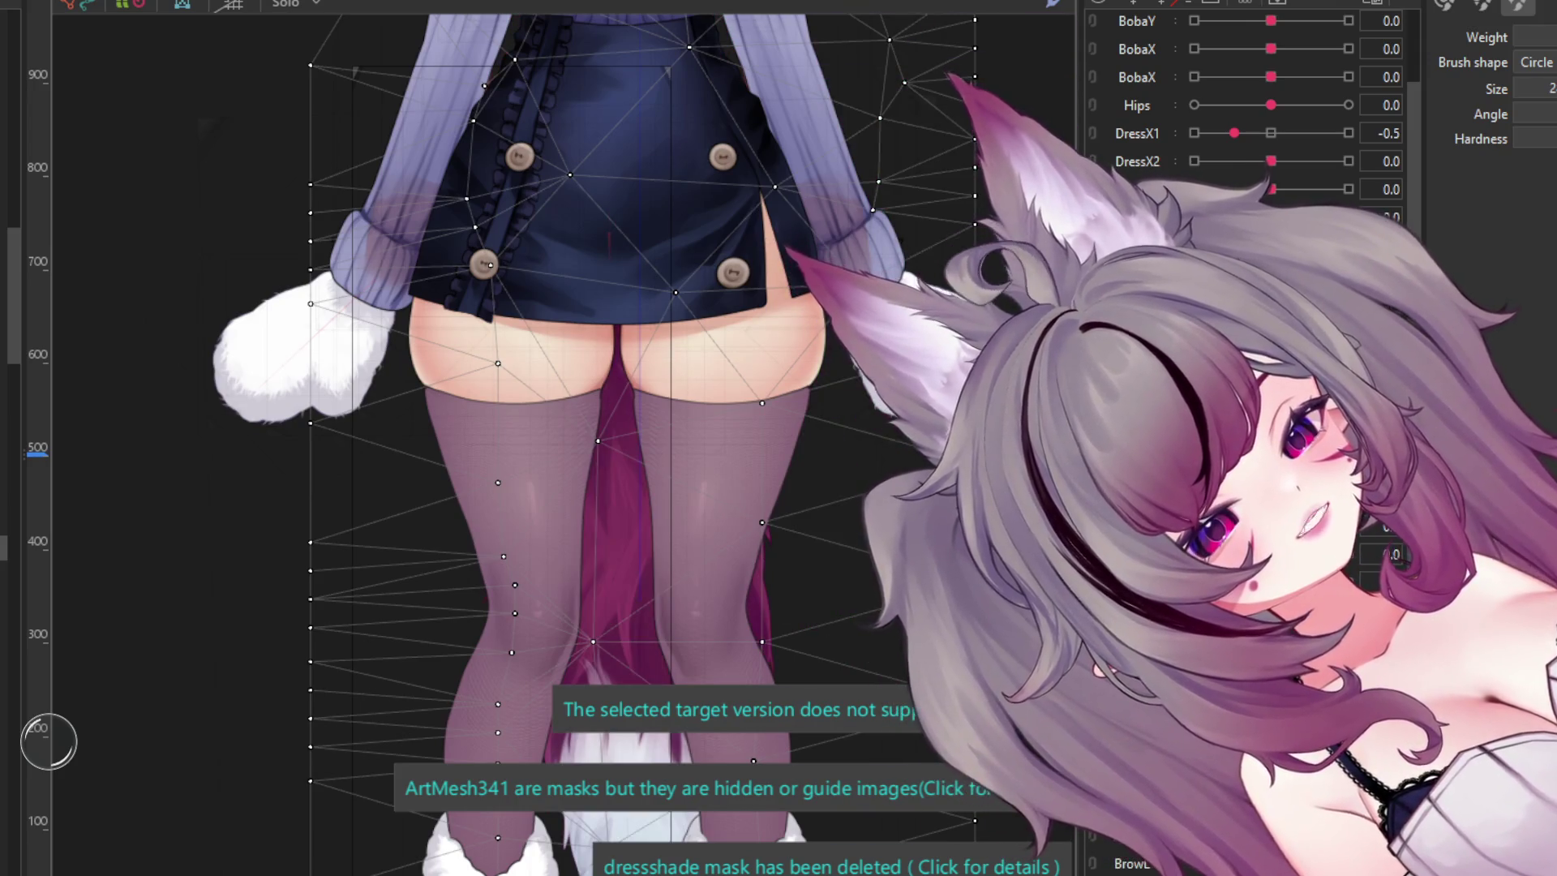
scroll(1248, 121, "up", 3)
scroll(1249, 122, "down", 2)
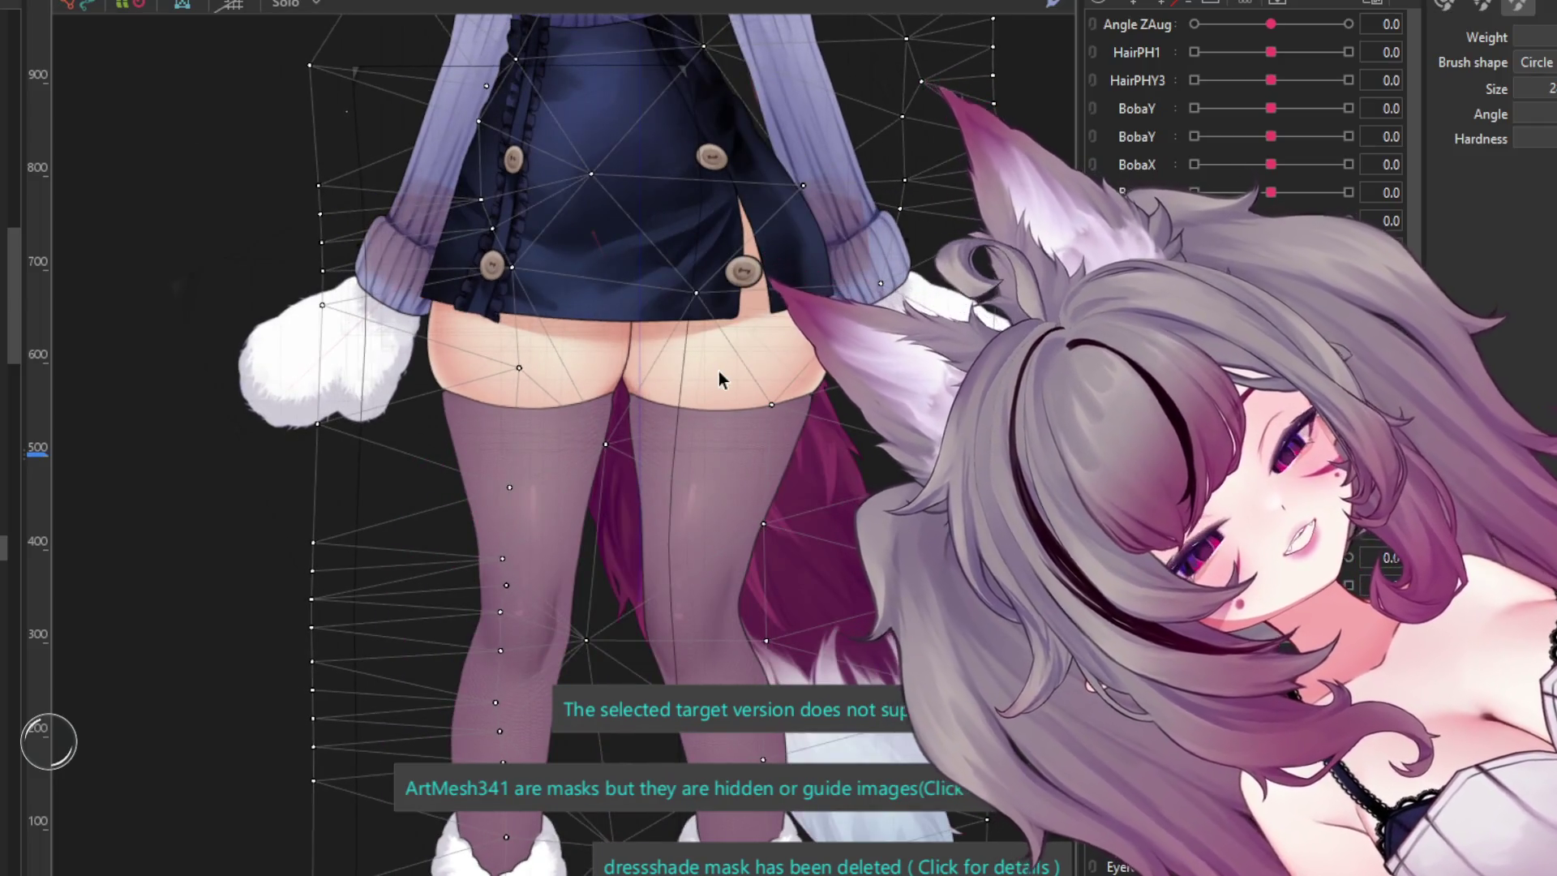
scroll(718, 371, "down", 2)
scroll(688, 378, "up", 4)
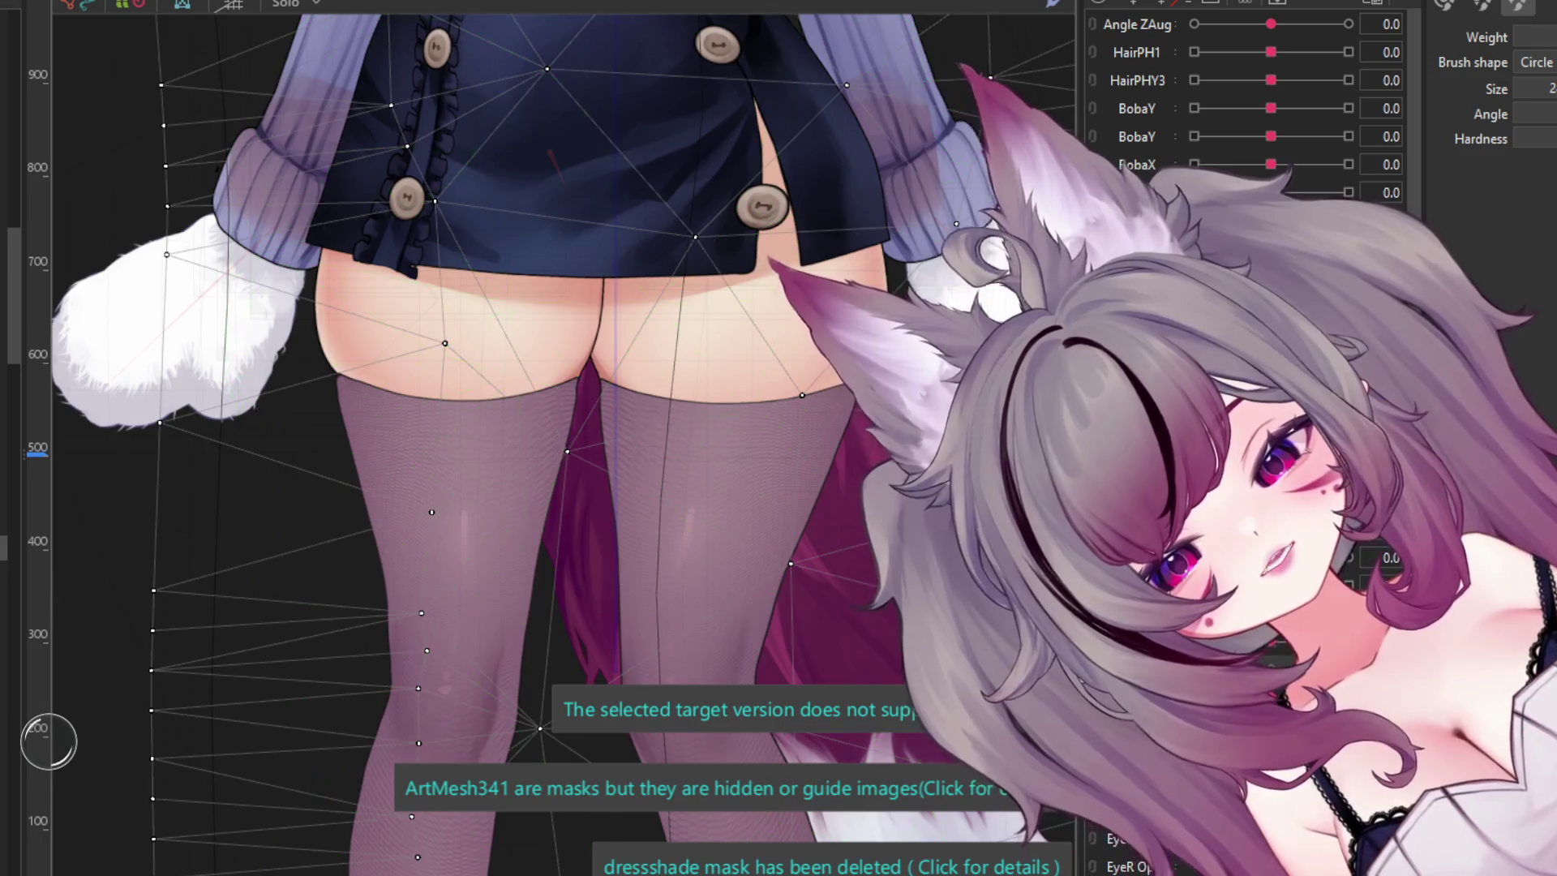
key("Escape")
scroll(324, 487, "down", 3)
left_click(610, 393)
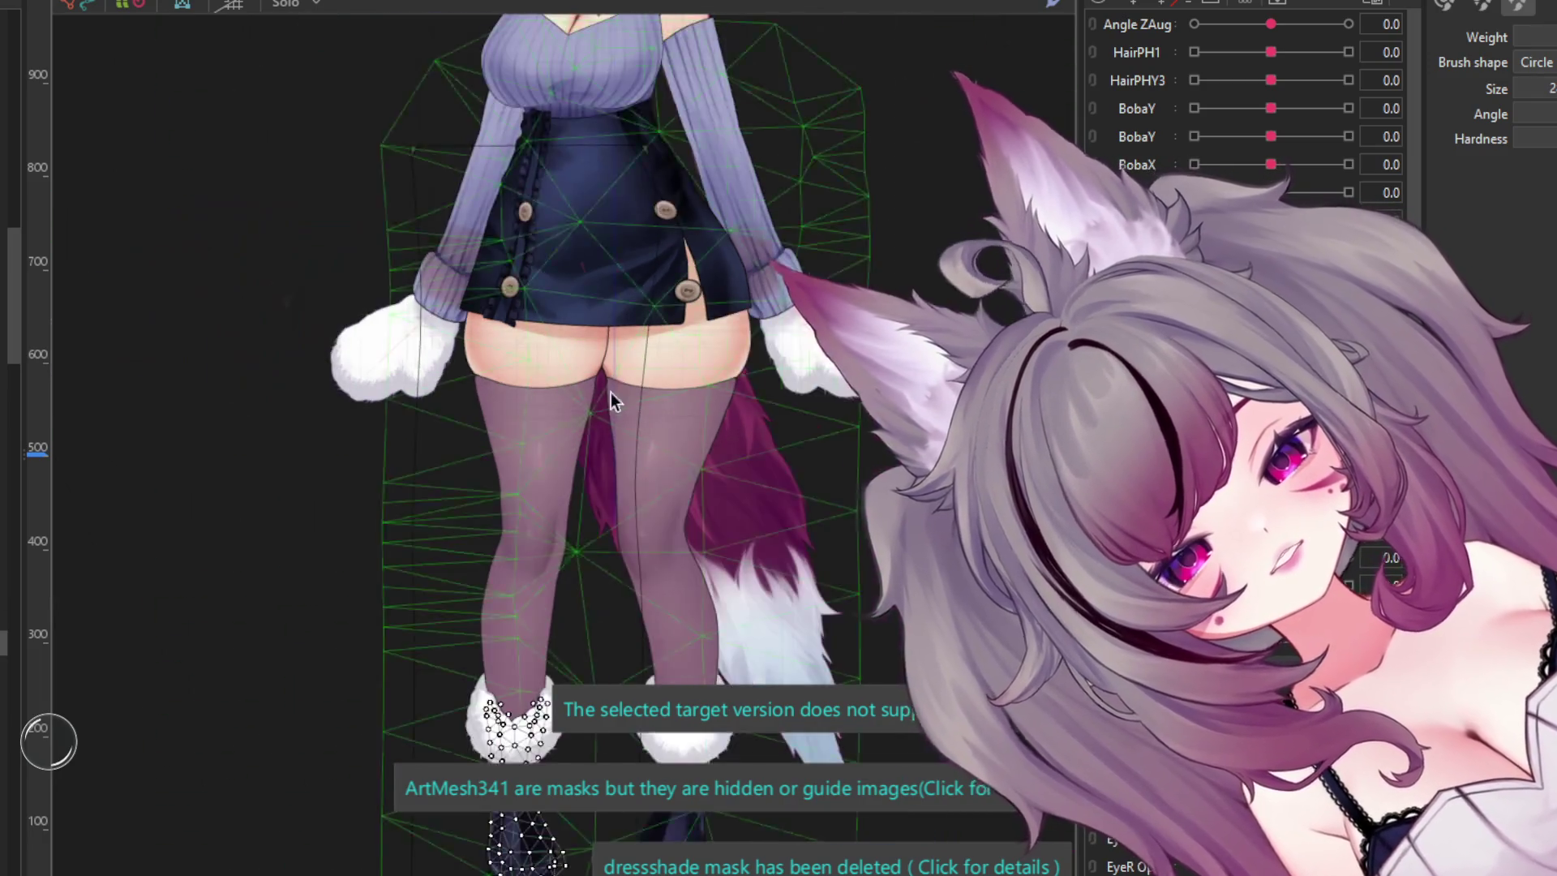
scroll(592, 474, "up", 3)
left_click(567, 162)
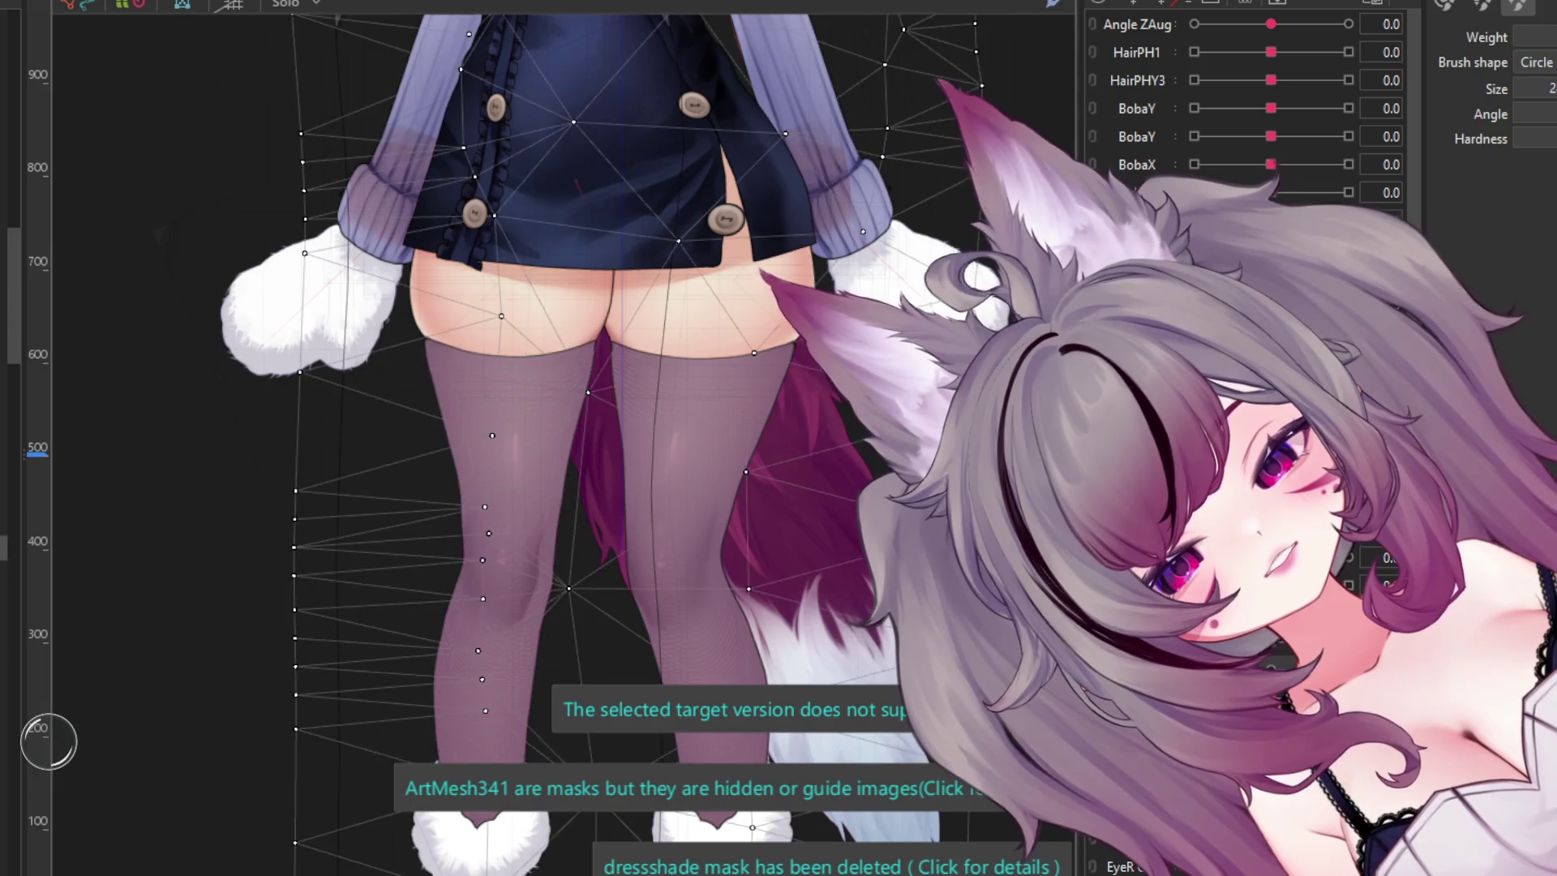
- Select all the model's meshes, then select the tail mesh
key("ctrl+a")
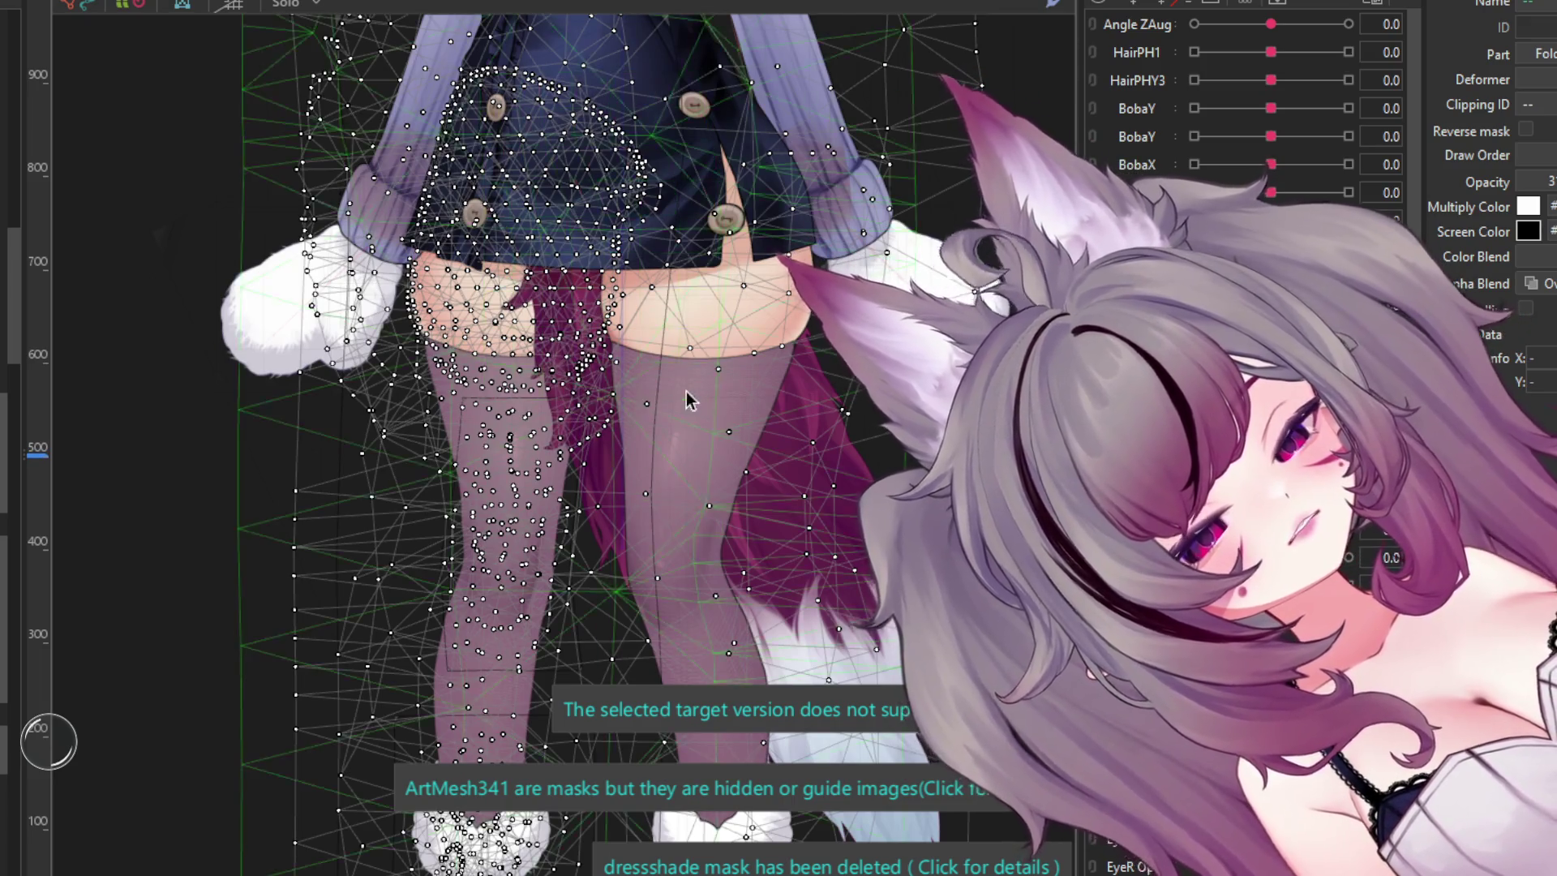
scroll(684, 350, "down", 2)
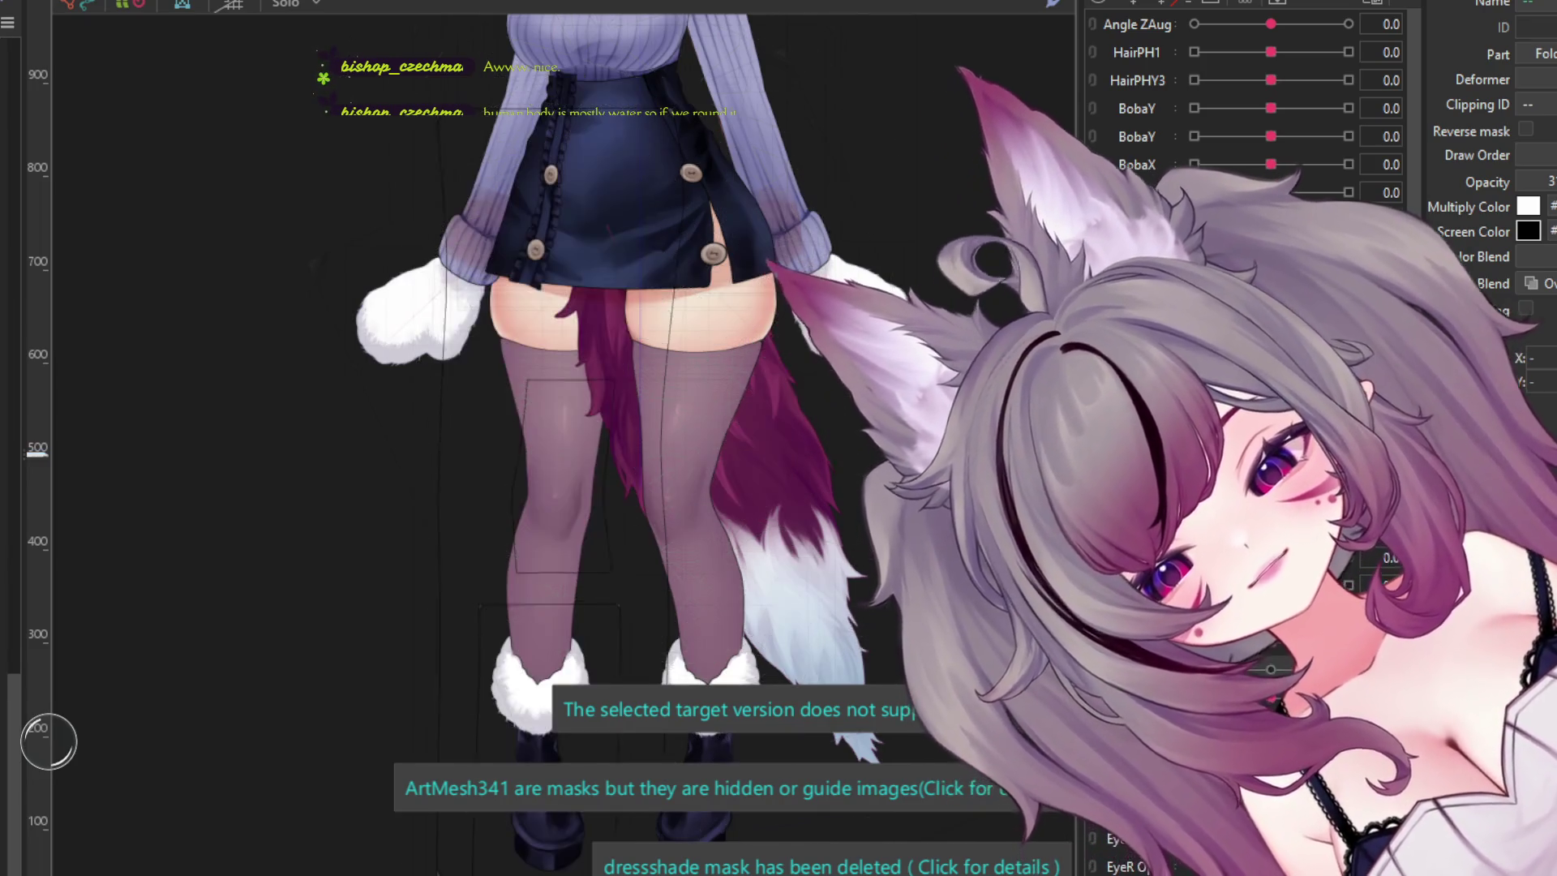
left_click(802, 527)
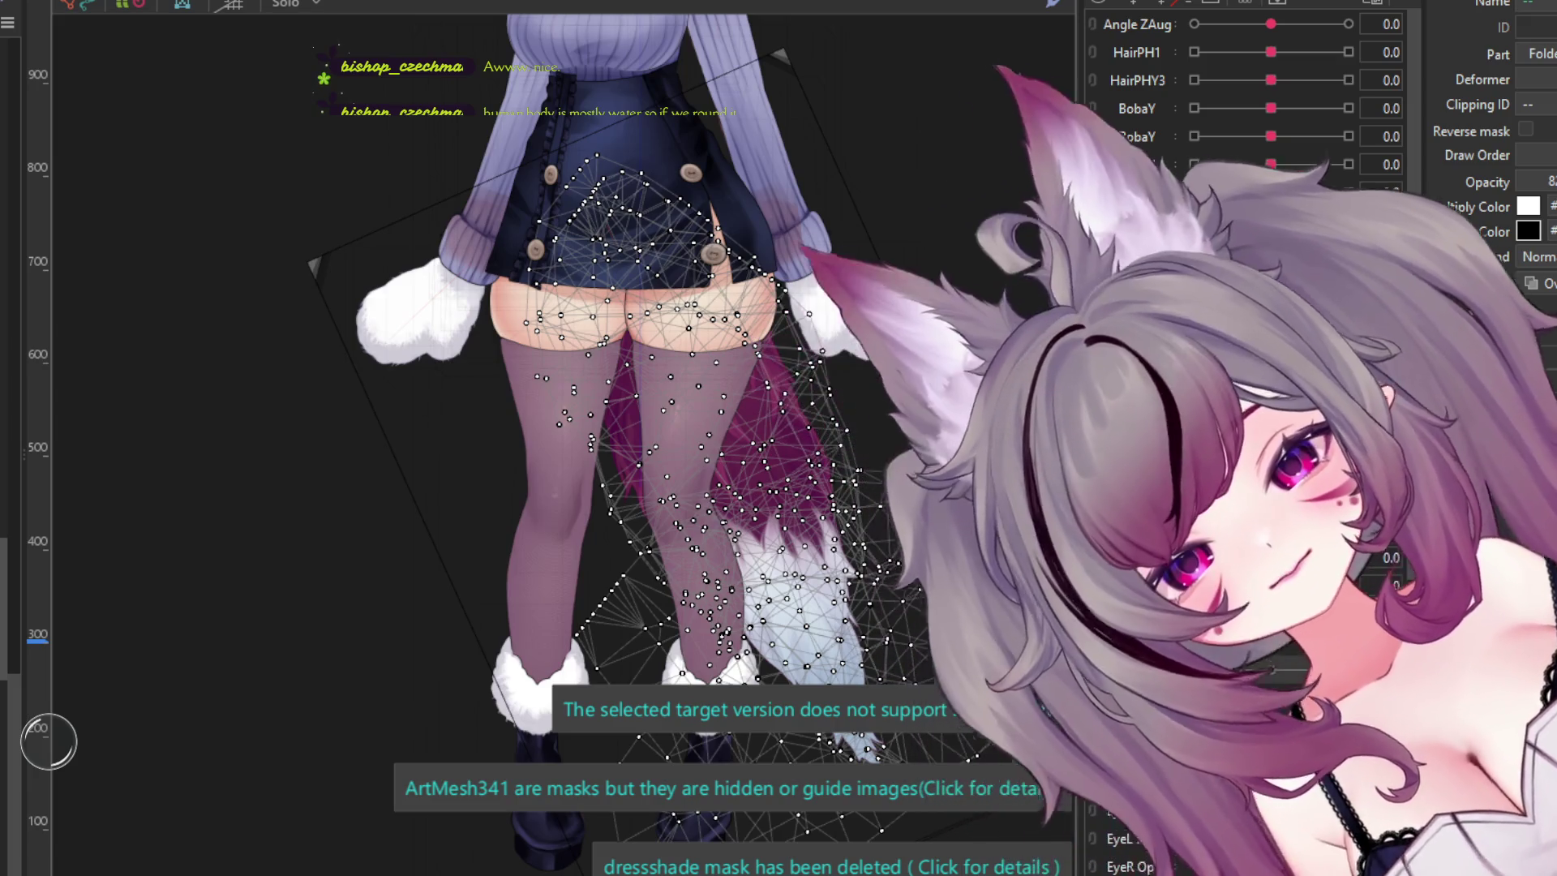
scroll(699, 578, "up", 5)
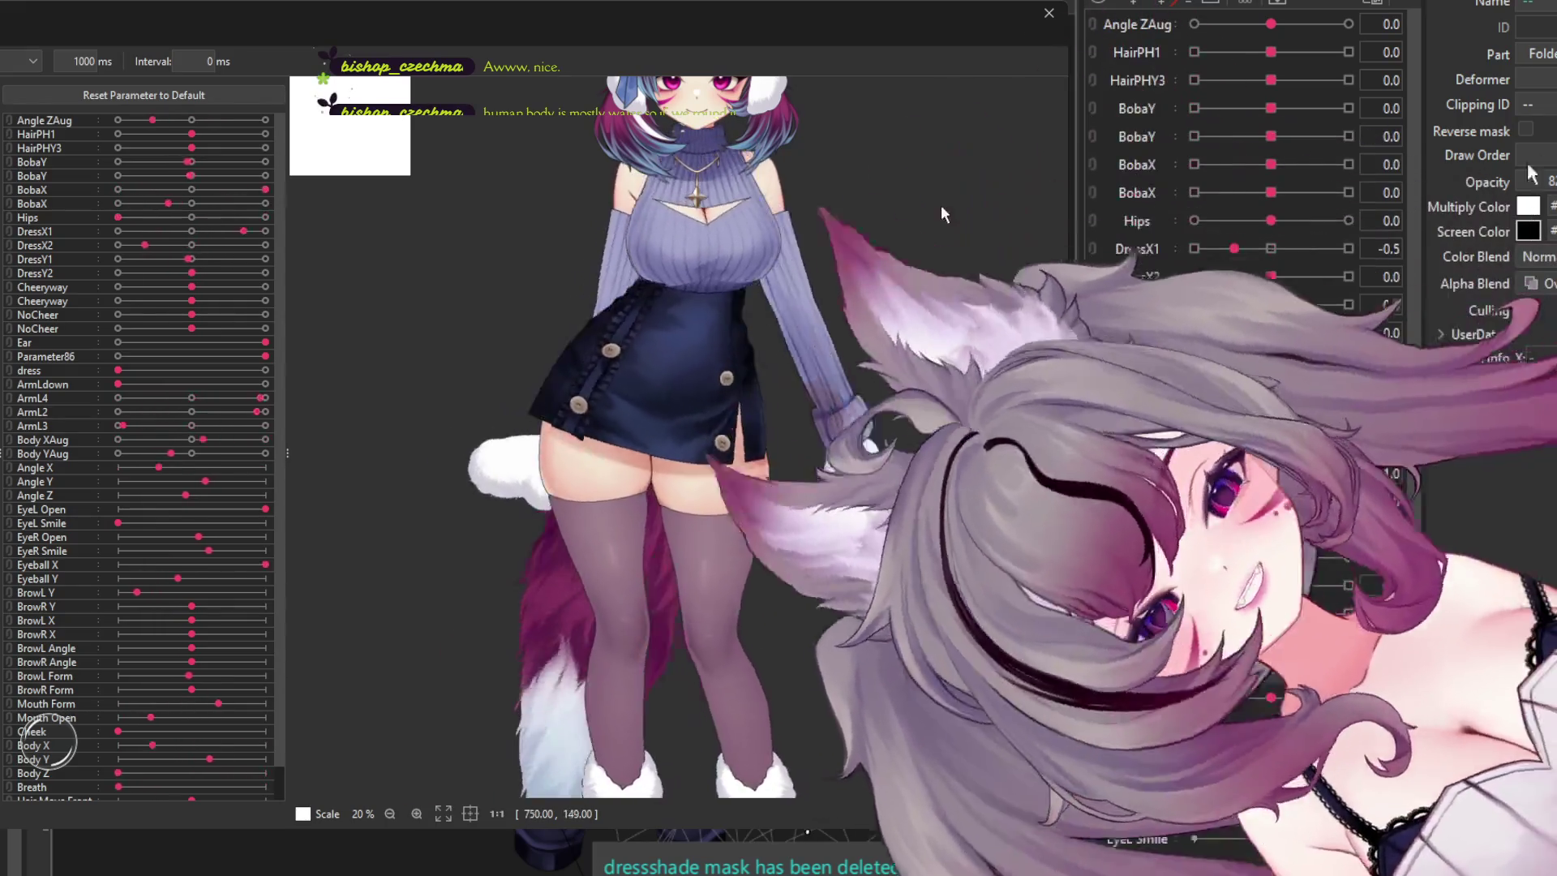
- Watch the model sway in the physics preview, zooming in and out, then close it with Escape
scroll(873, 266, "down", 5)
scroll(719, 277, "up", 6)
scroll(722, 285, "down", 3)
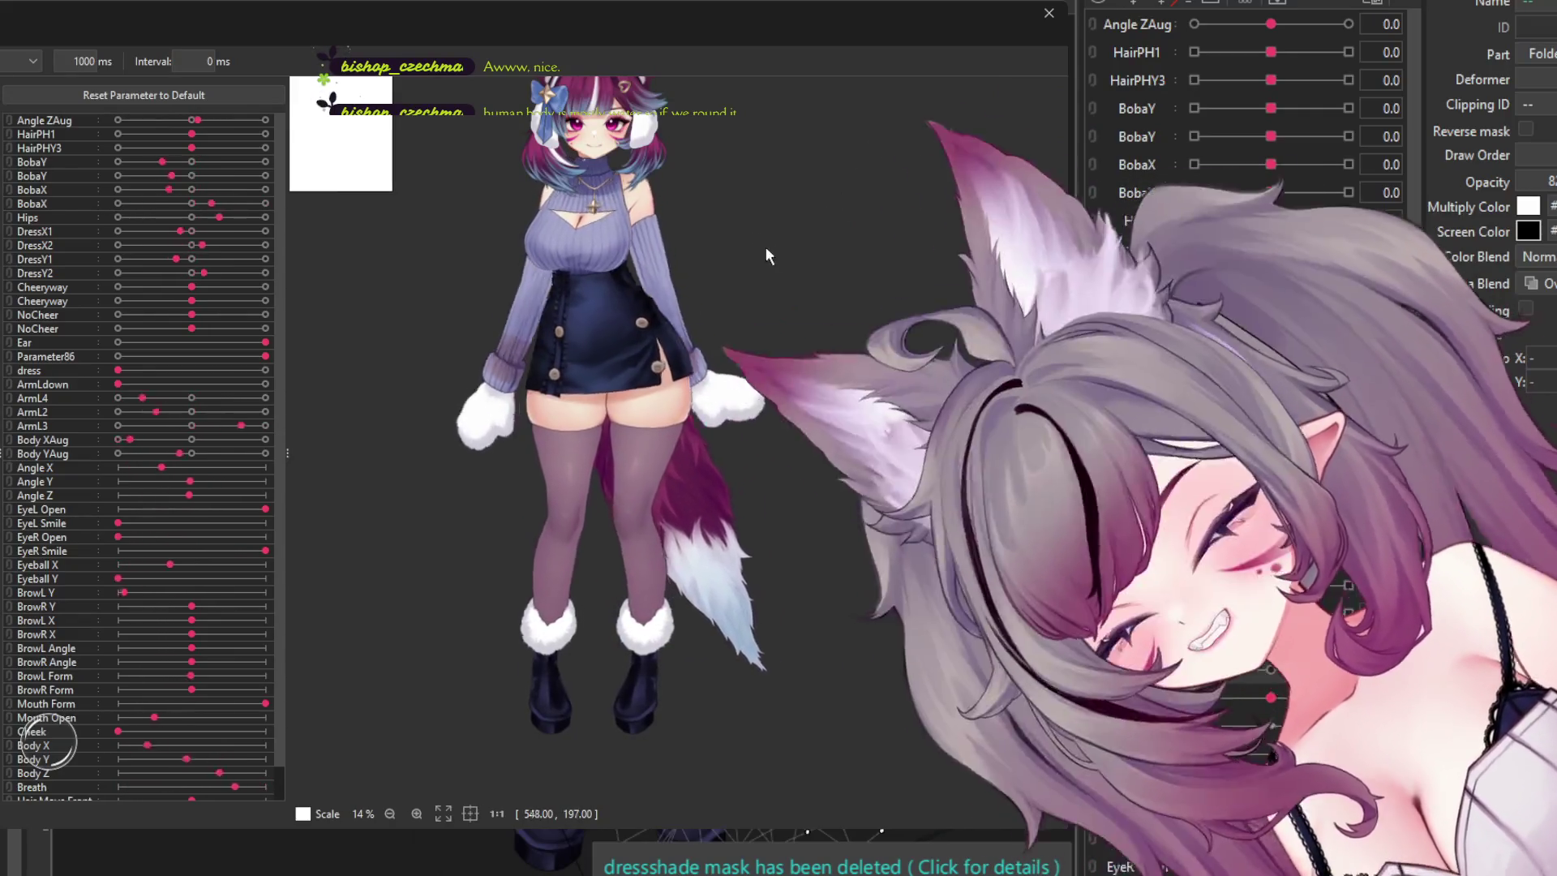
scroll(803, 215, "down", 2)
scroll(799, 217, "up", 3)
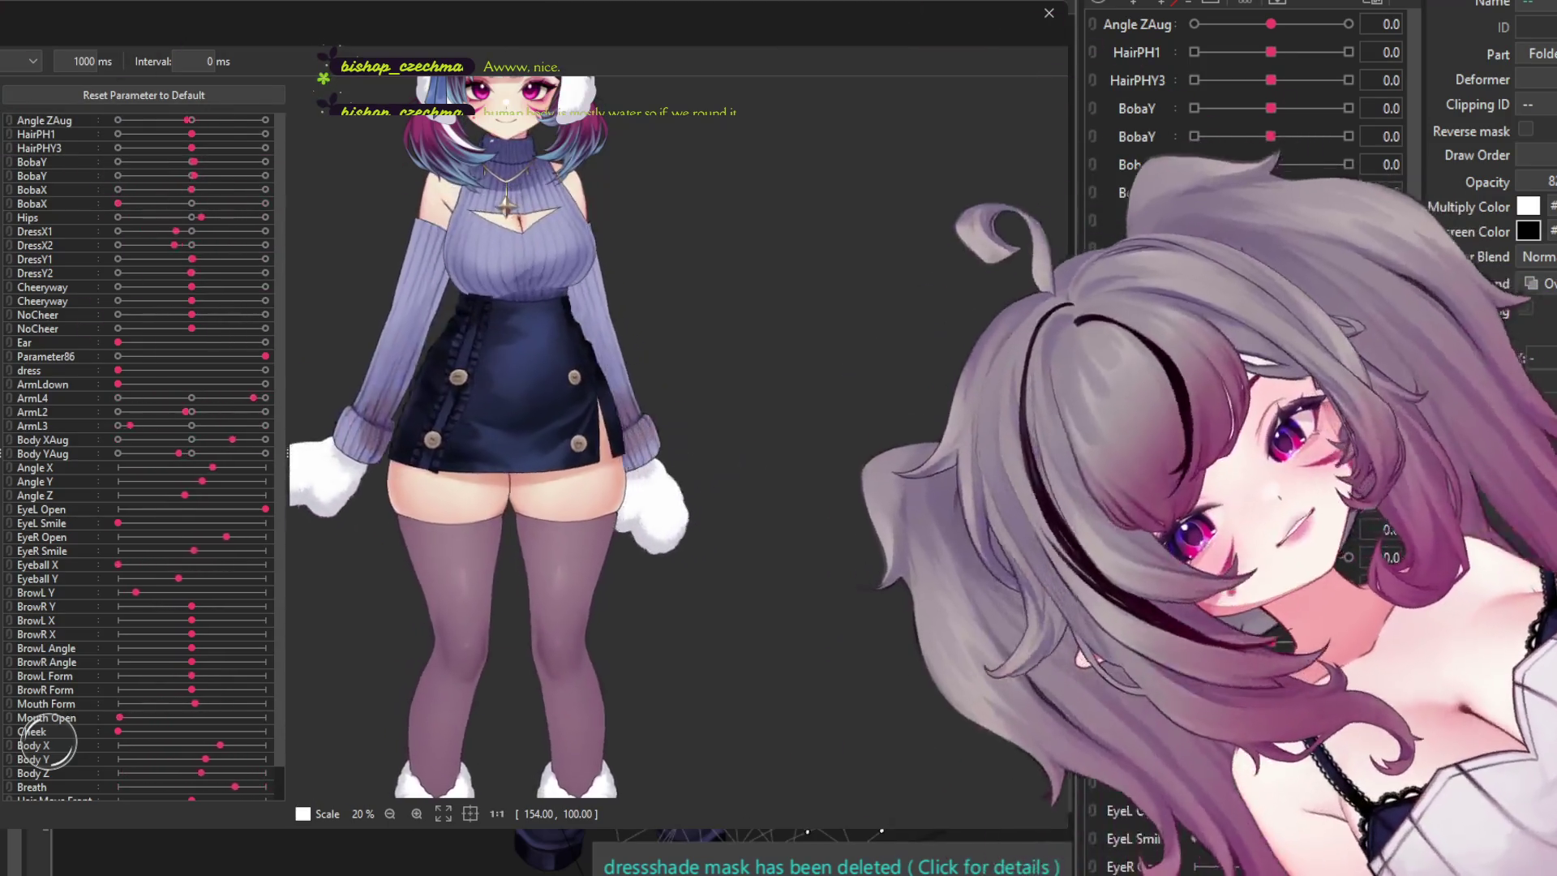
scroll(586, 399, "down", 2)
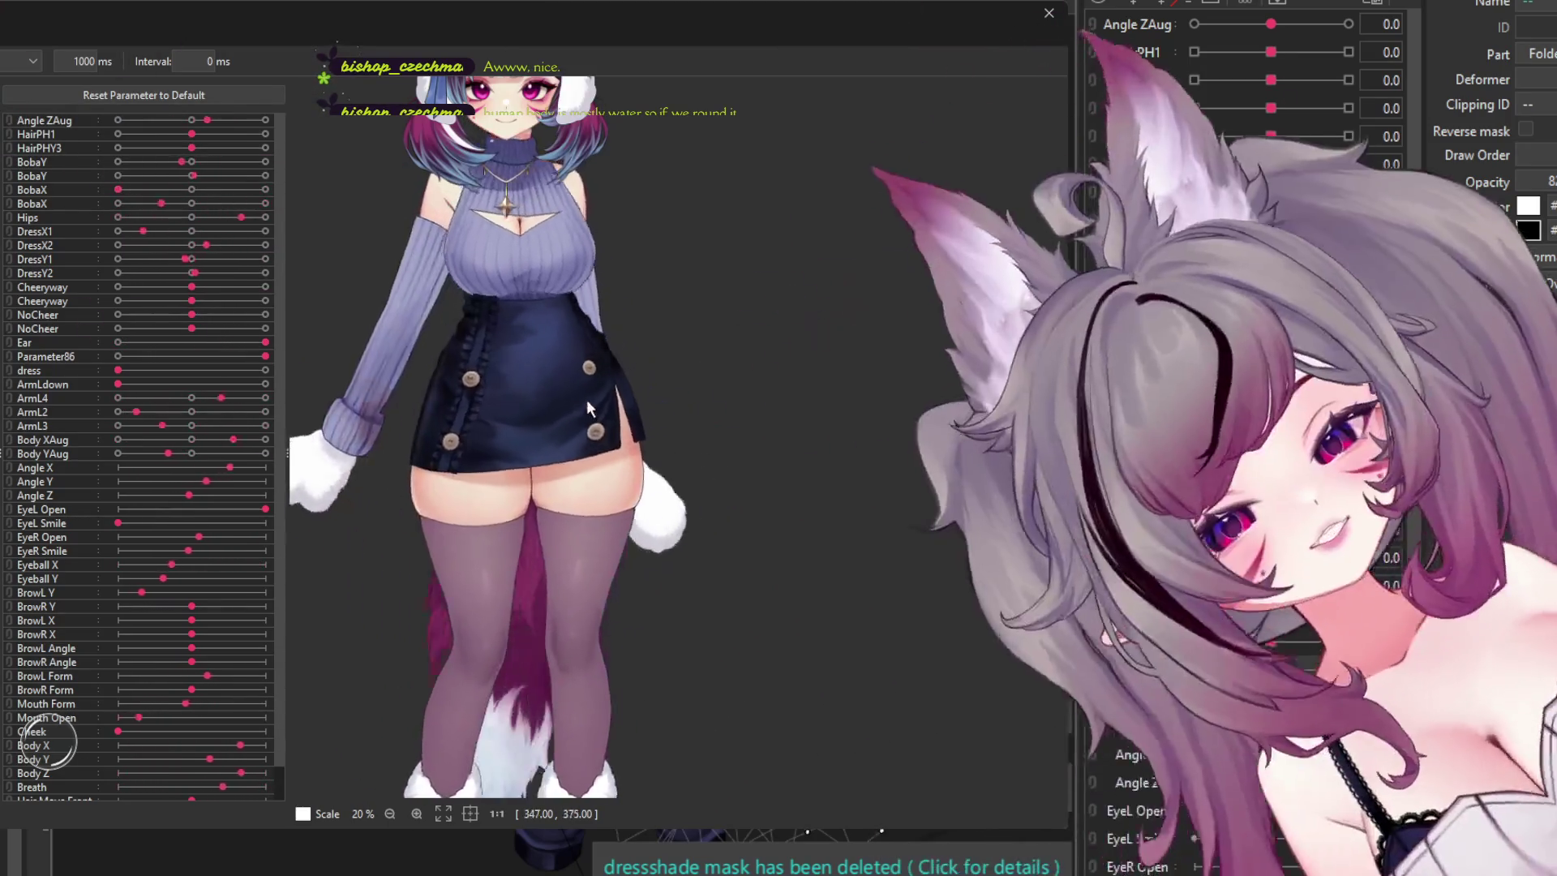
scroll(557, 365, "down", 2)
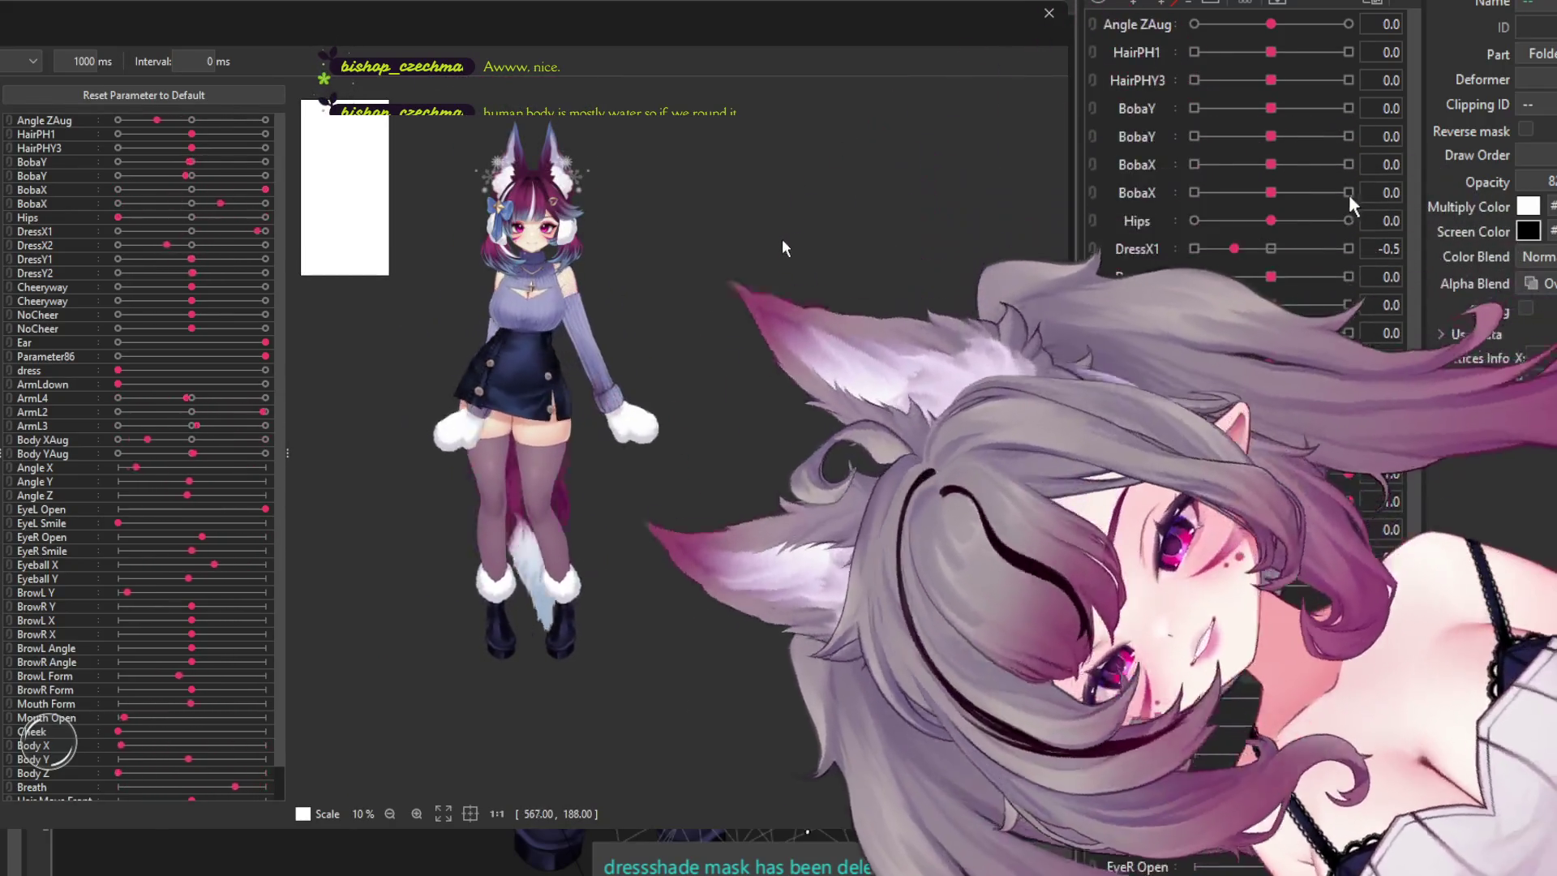
scroll(653, 297, "up", 4)
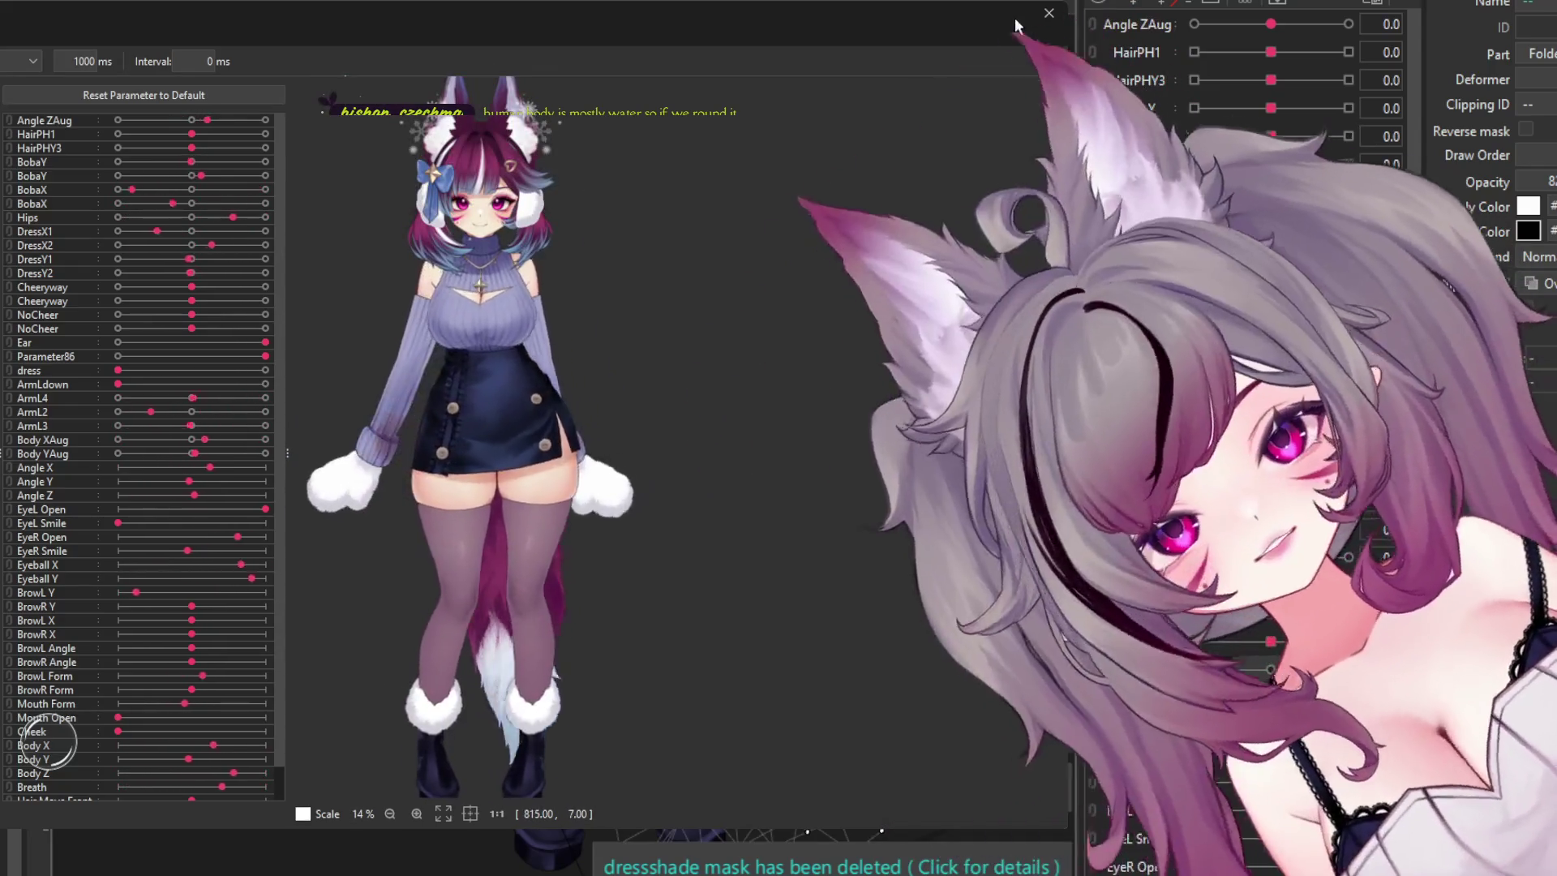
key("Escape")
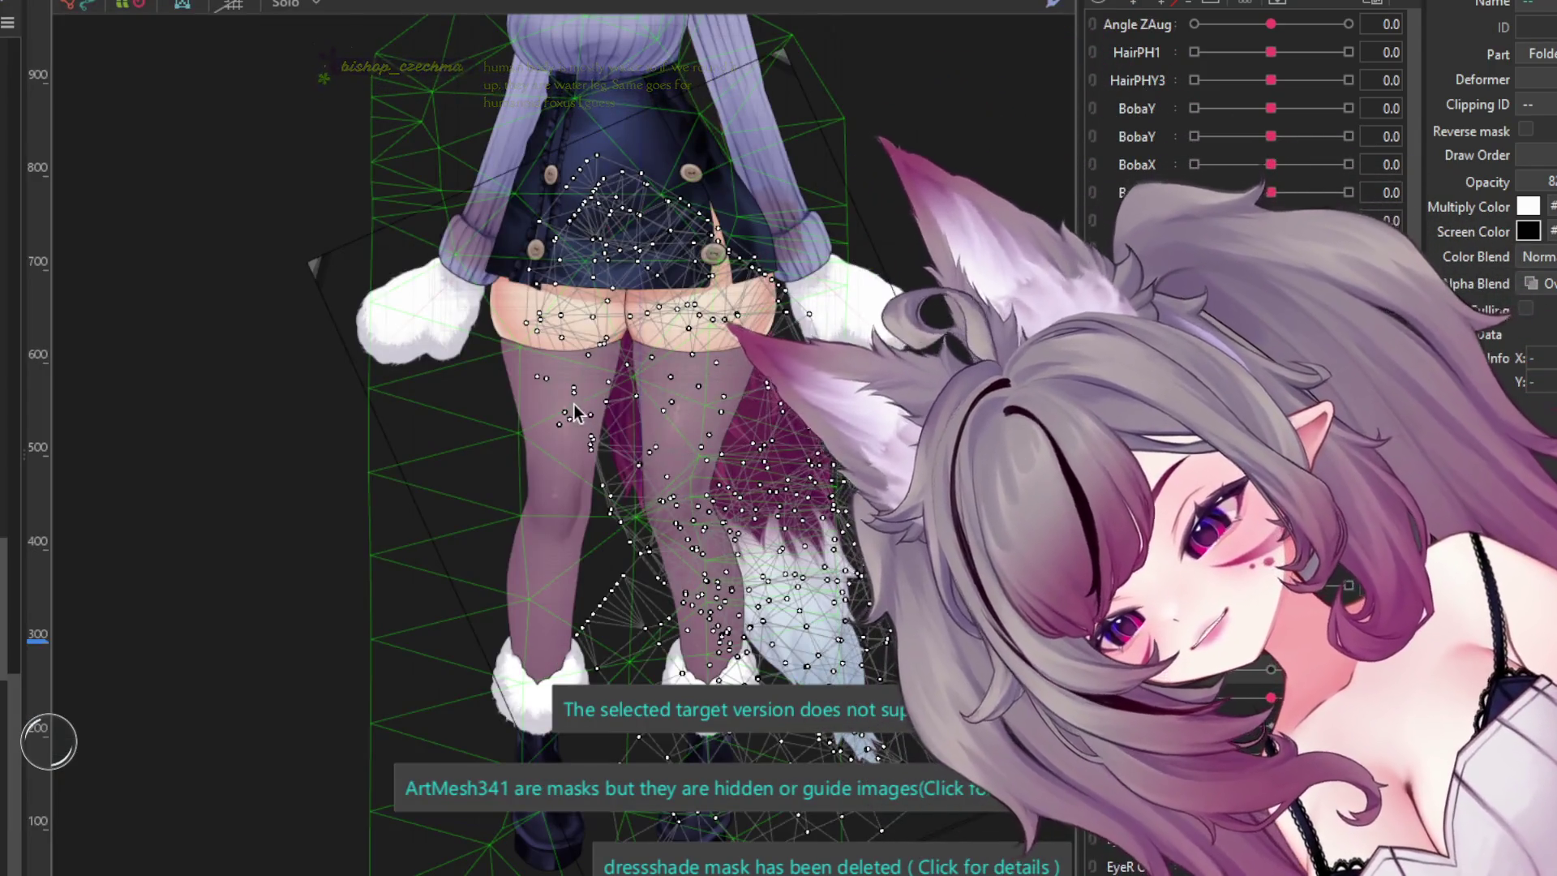
- Select the sleeve, sweater, neck and mitten meshes, watch them in random poses, then close the preview
scroll(573, 412, "down", 4)
scroll(547, 295, "up", 5)
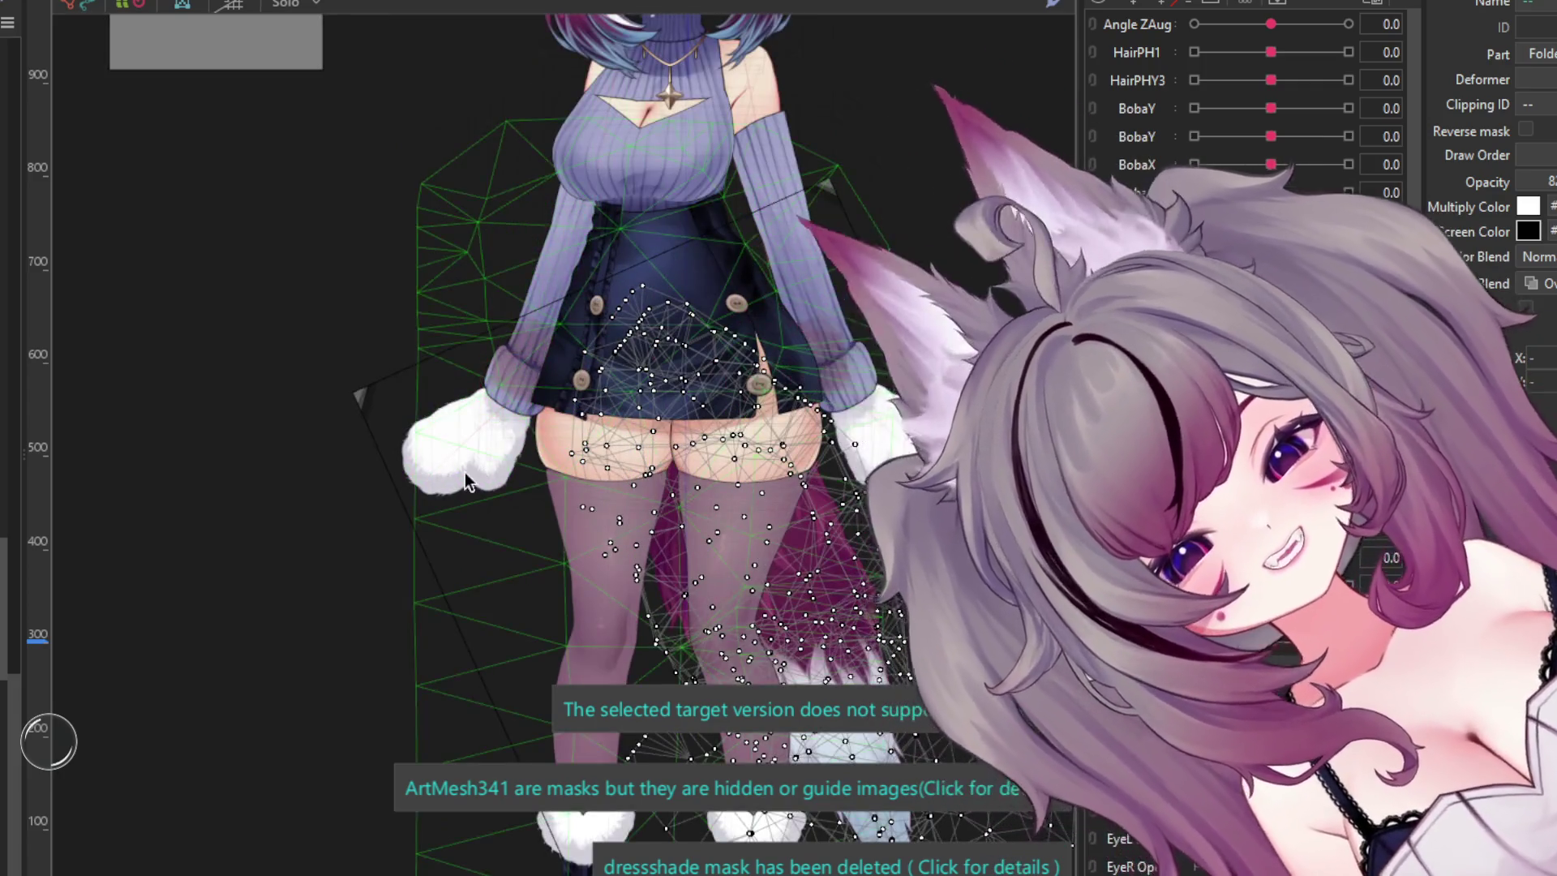
left_click(436, 444)
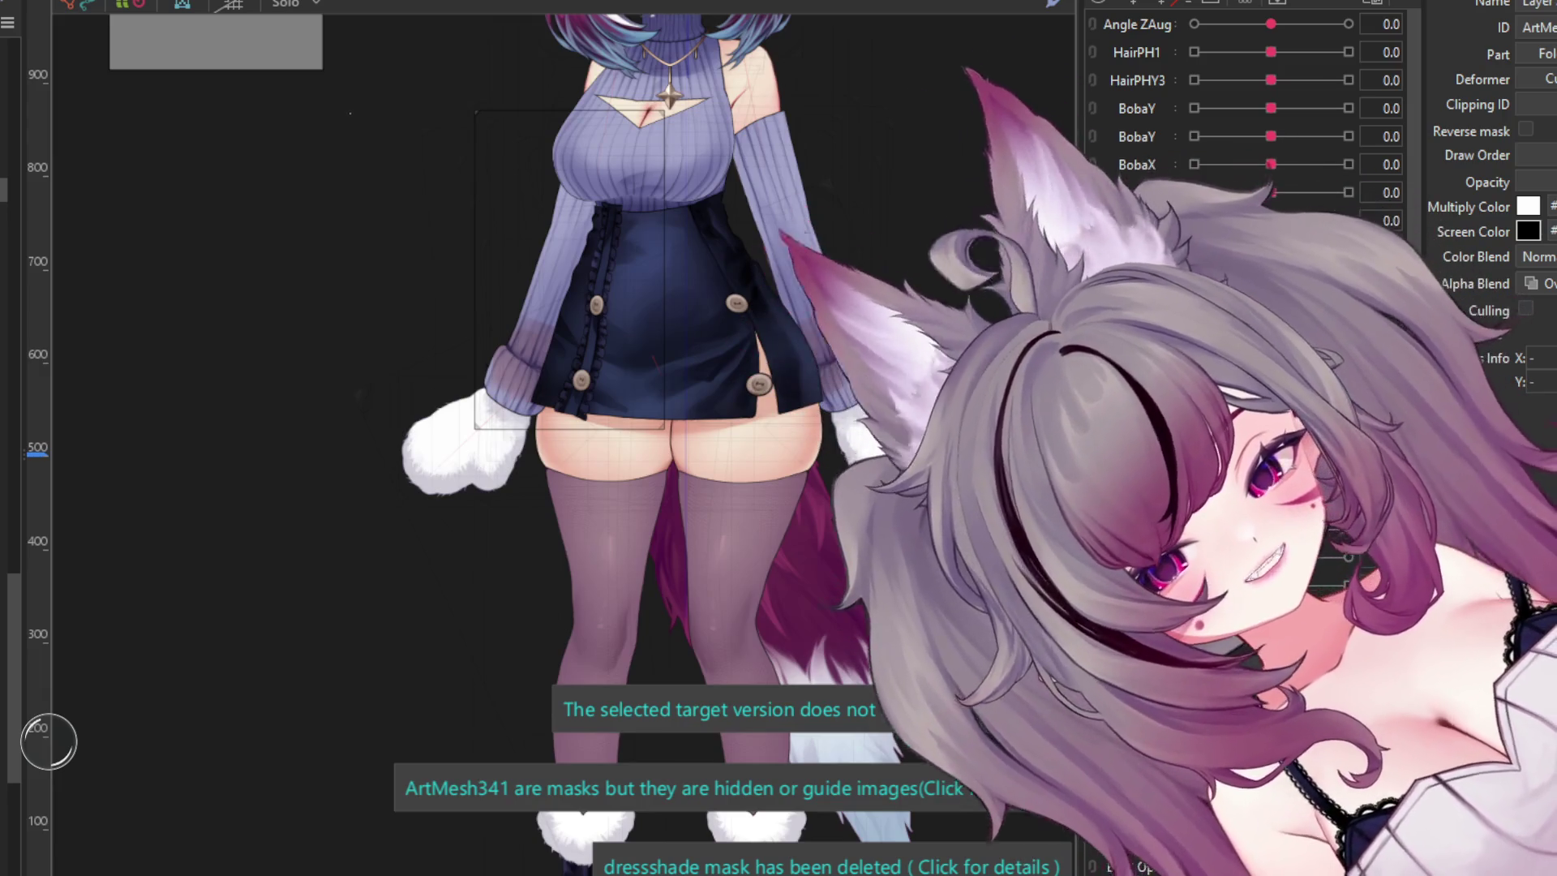
key("ctrl+a")
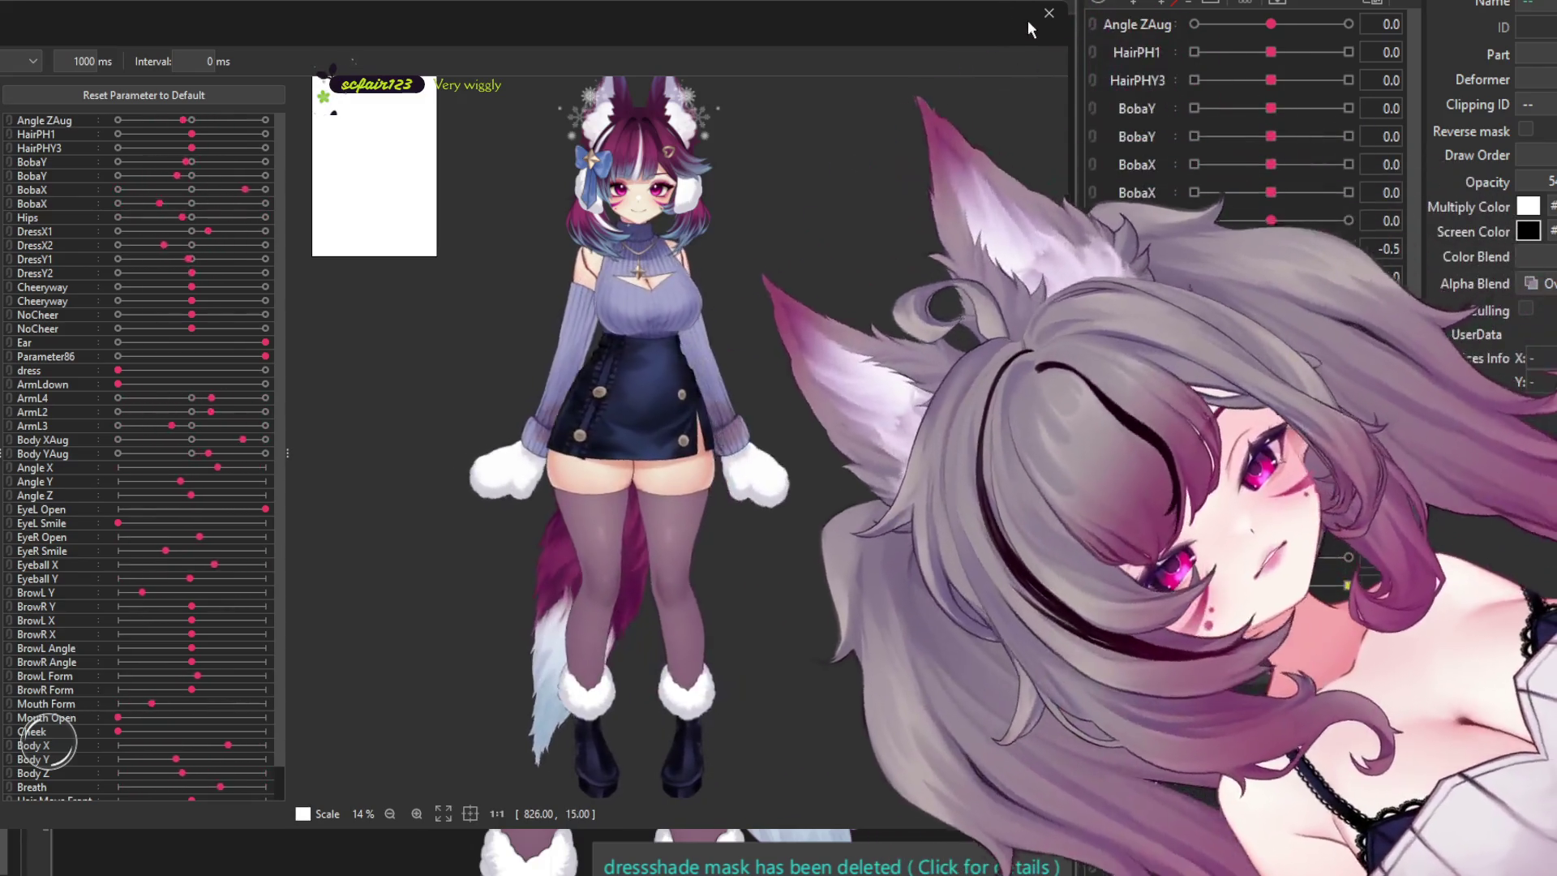
left_click(1047, 14)
scroll(615, 508, "up", 5)
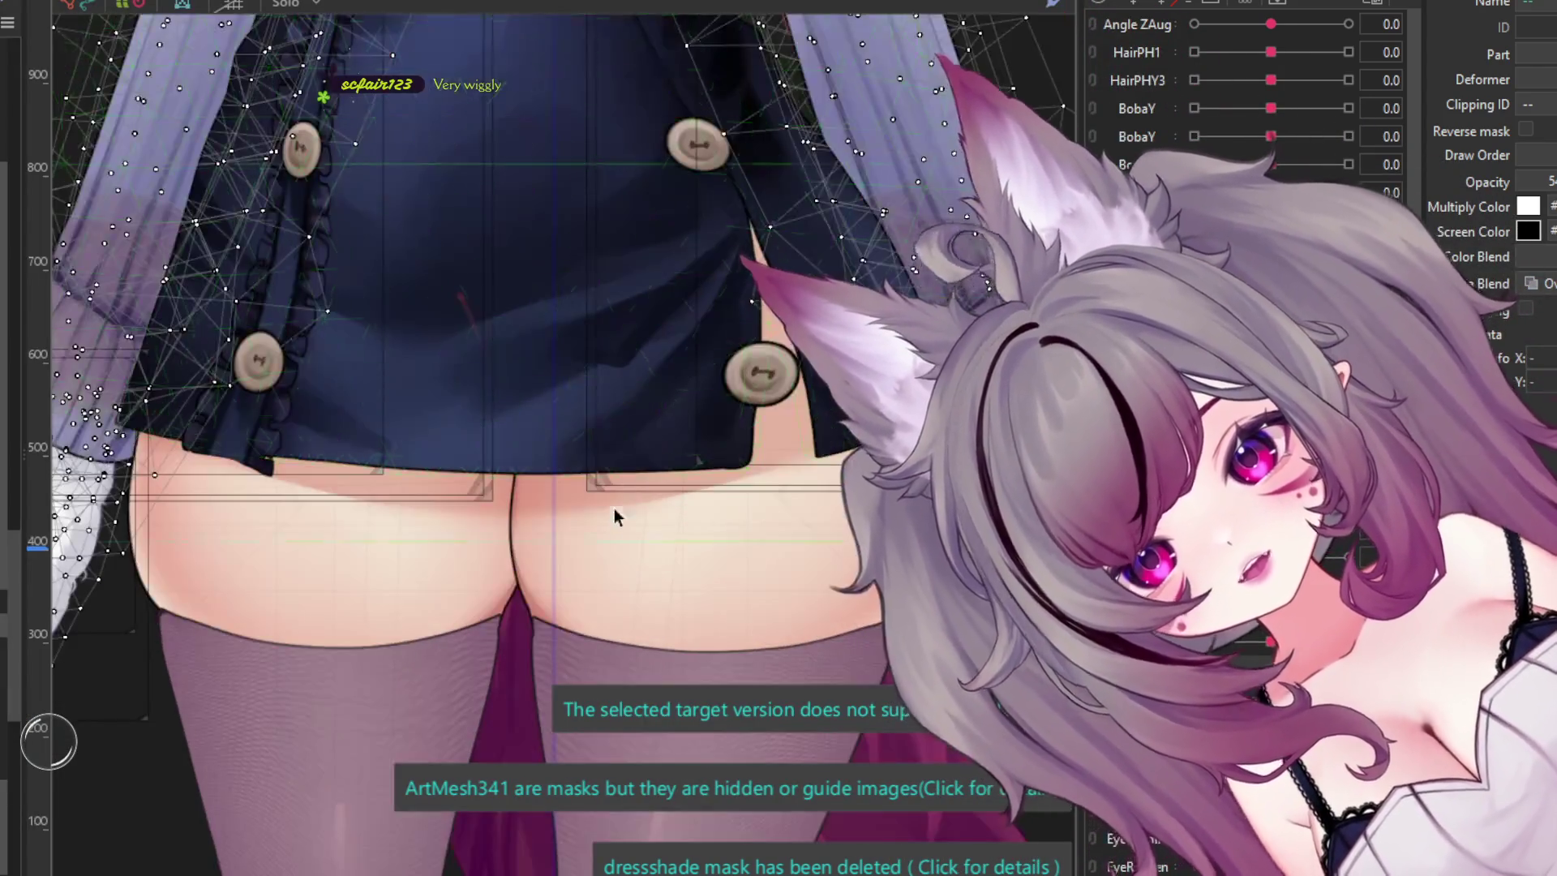
- Inspect the skirt-frill, sleeve and navy dress meshes, briefly previewing the dress in random poses
left_click(611, 517)
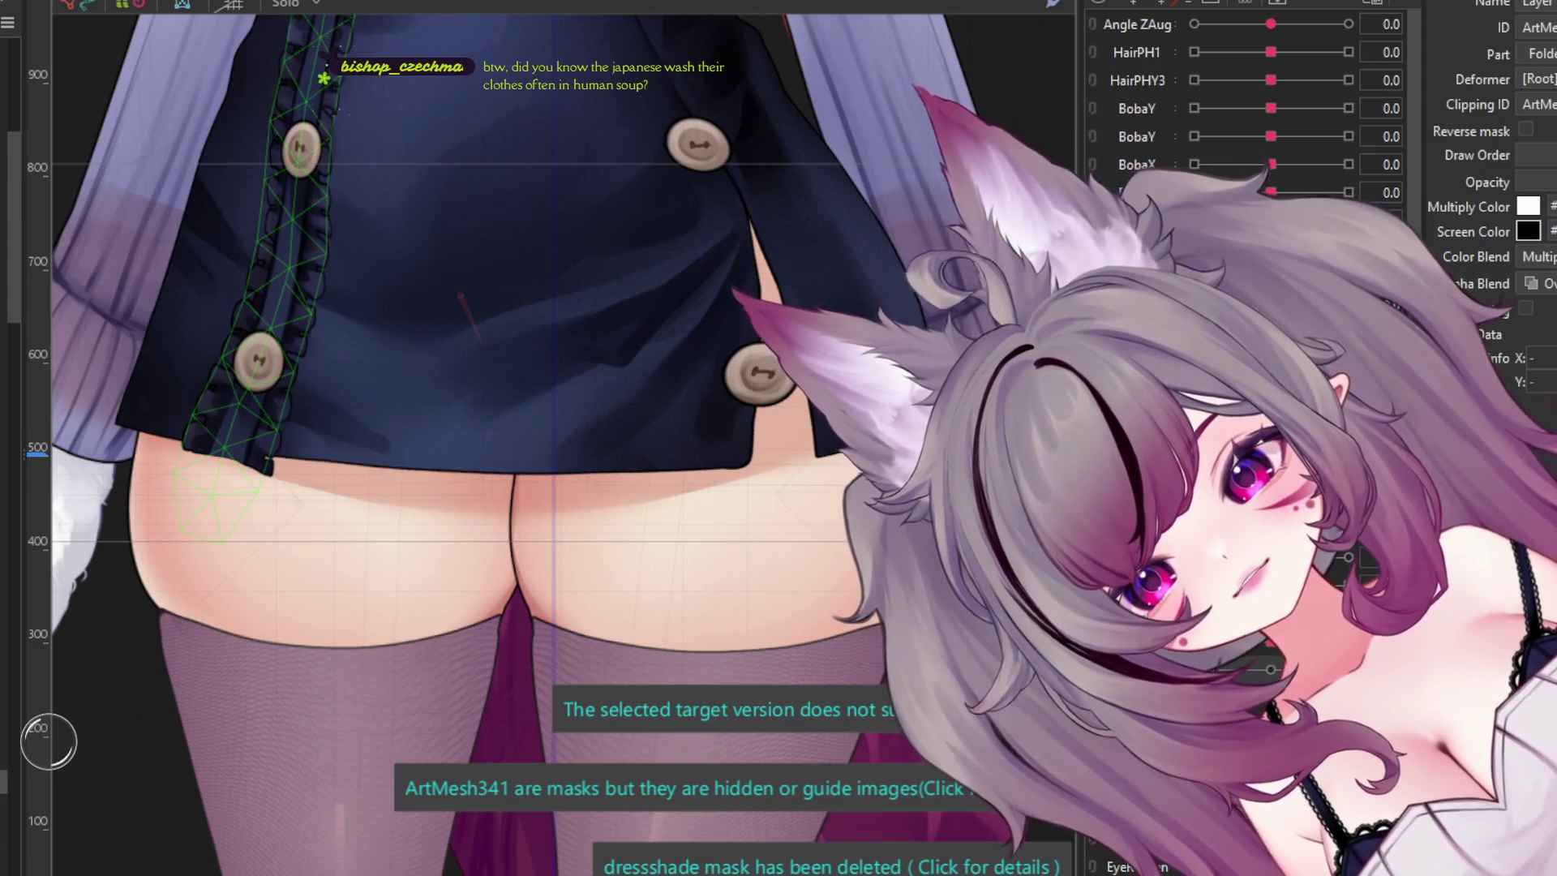
left_click(97, 284)
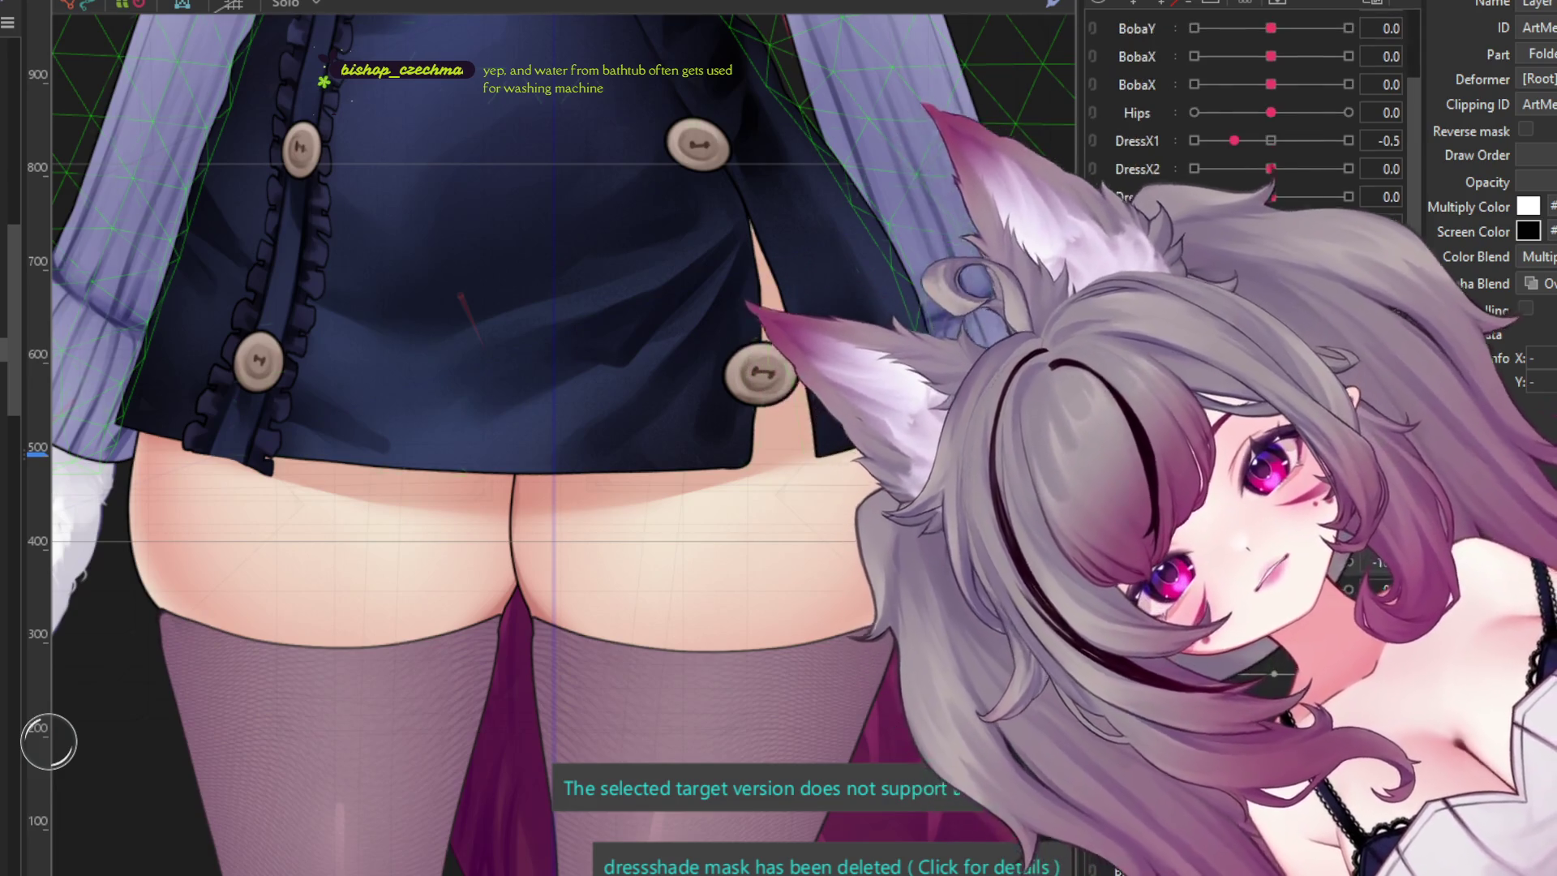
left_click(454, 243)
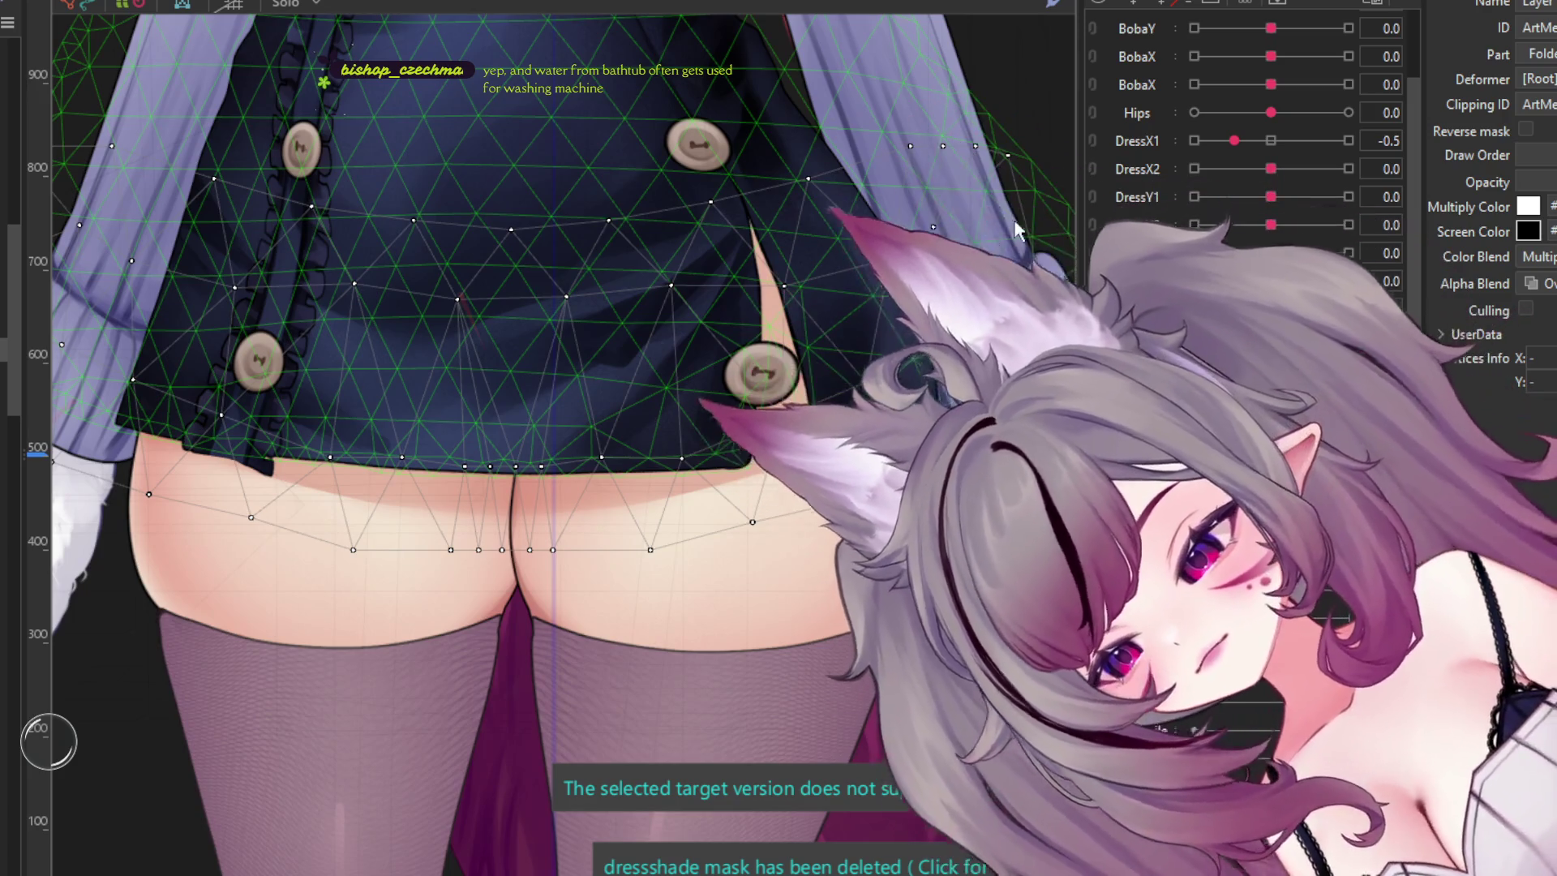
key("Escape")
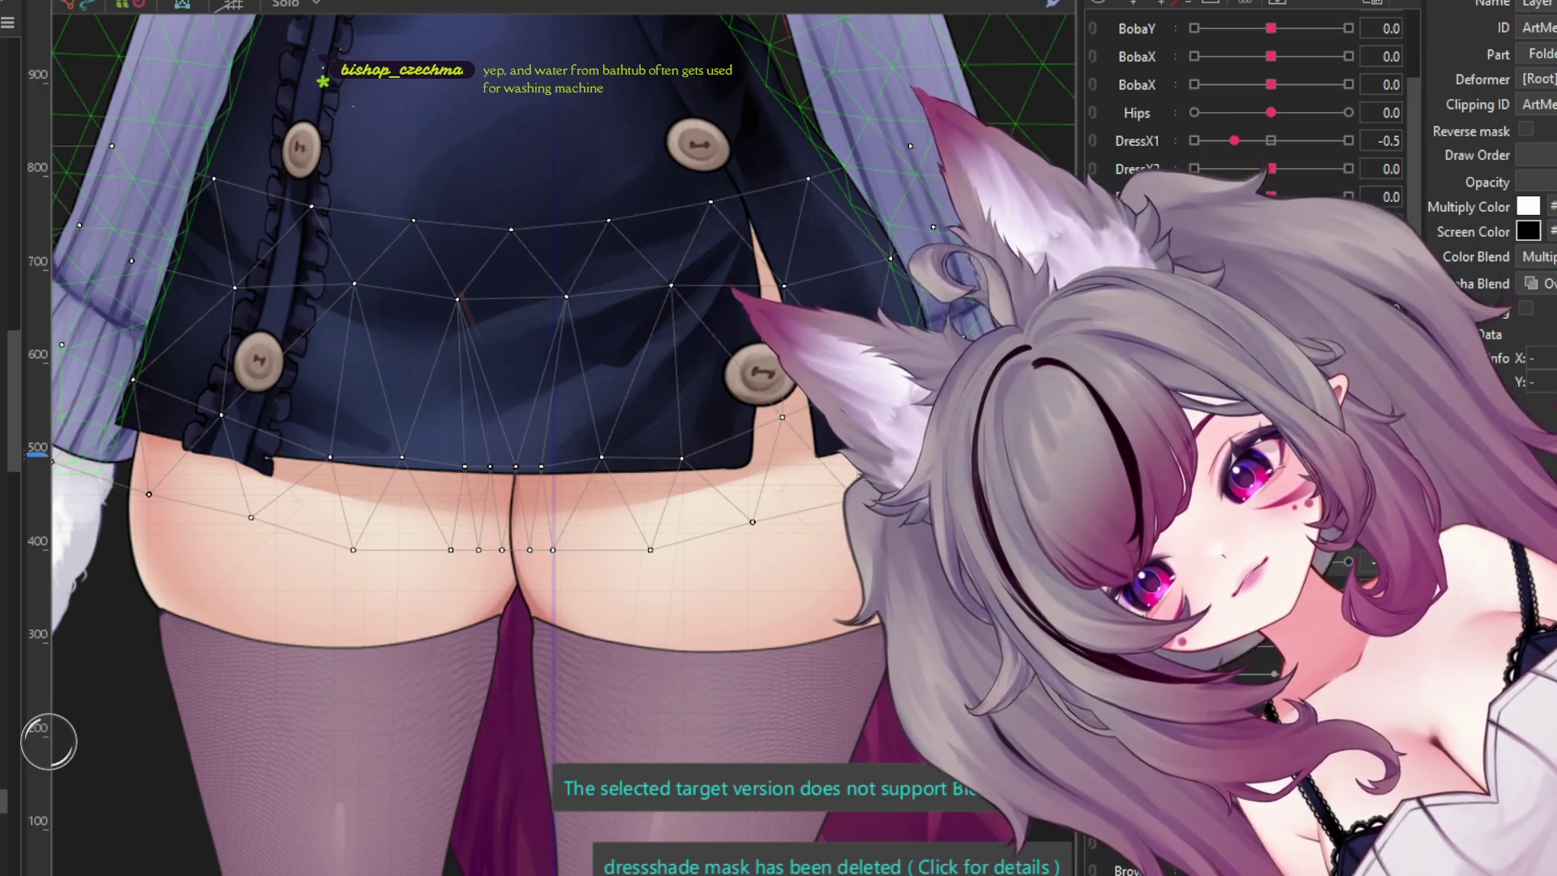
key("ctrl+a")
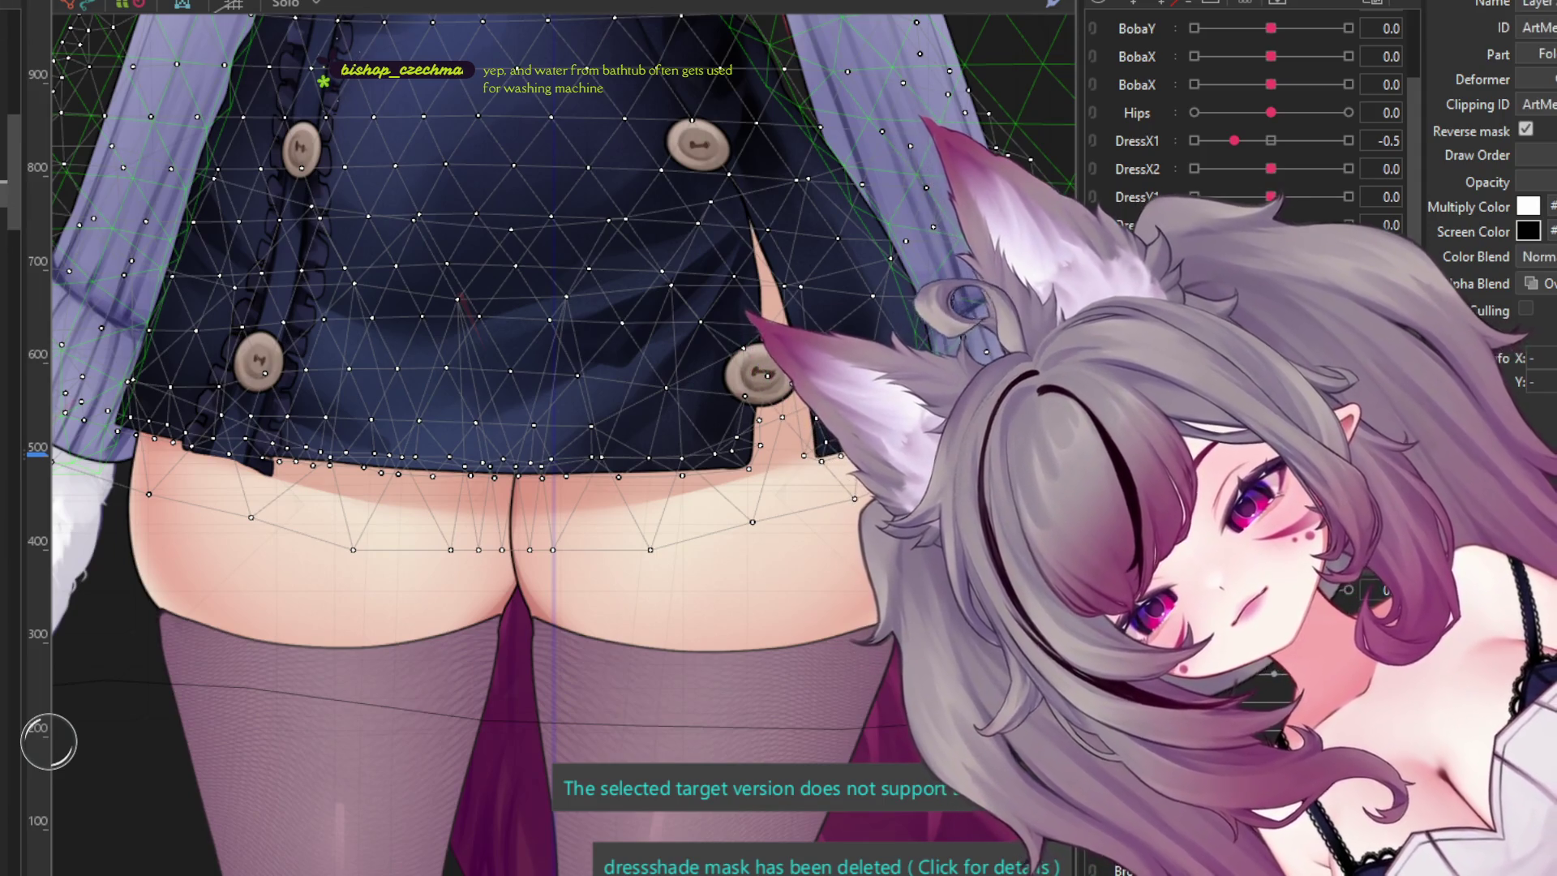
left_click(437, 243)
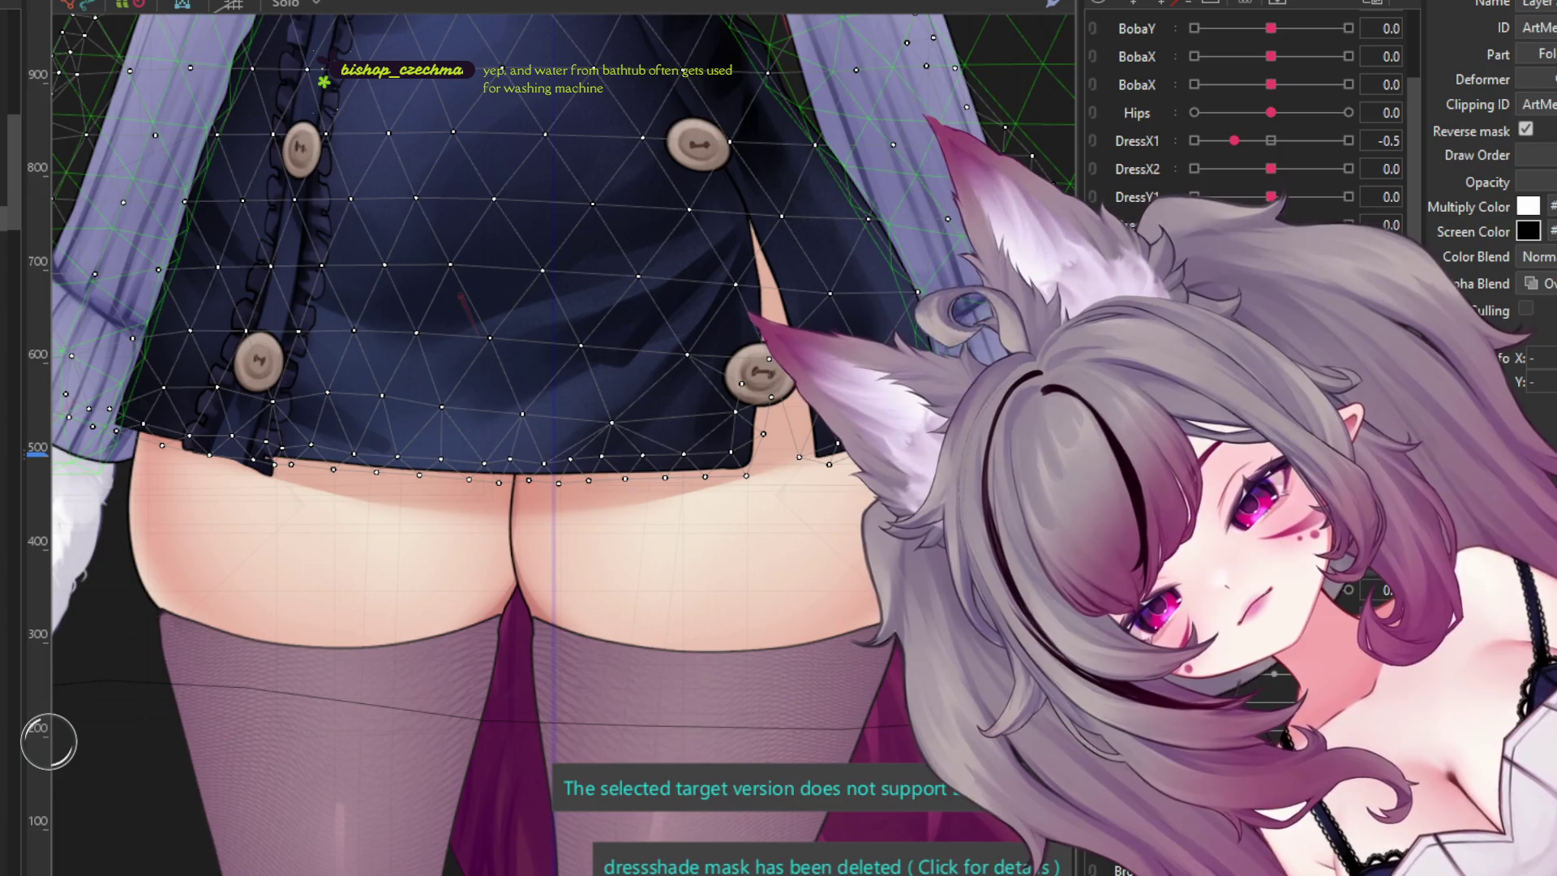
key("ctrl+shift+r")
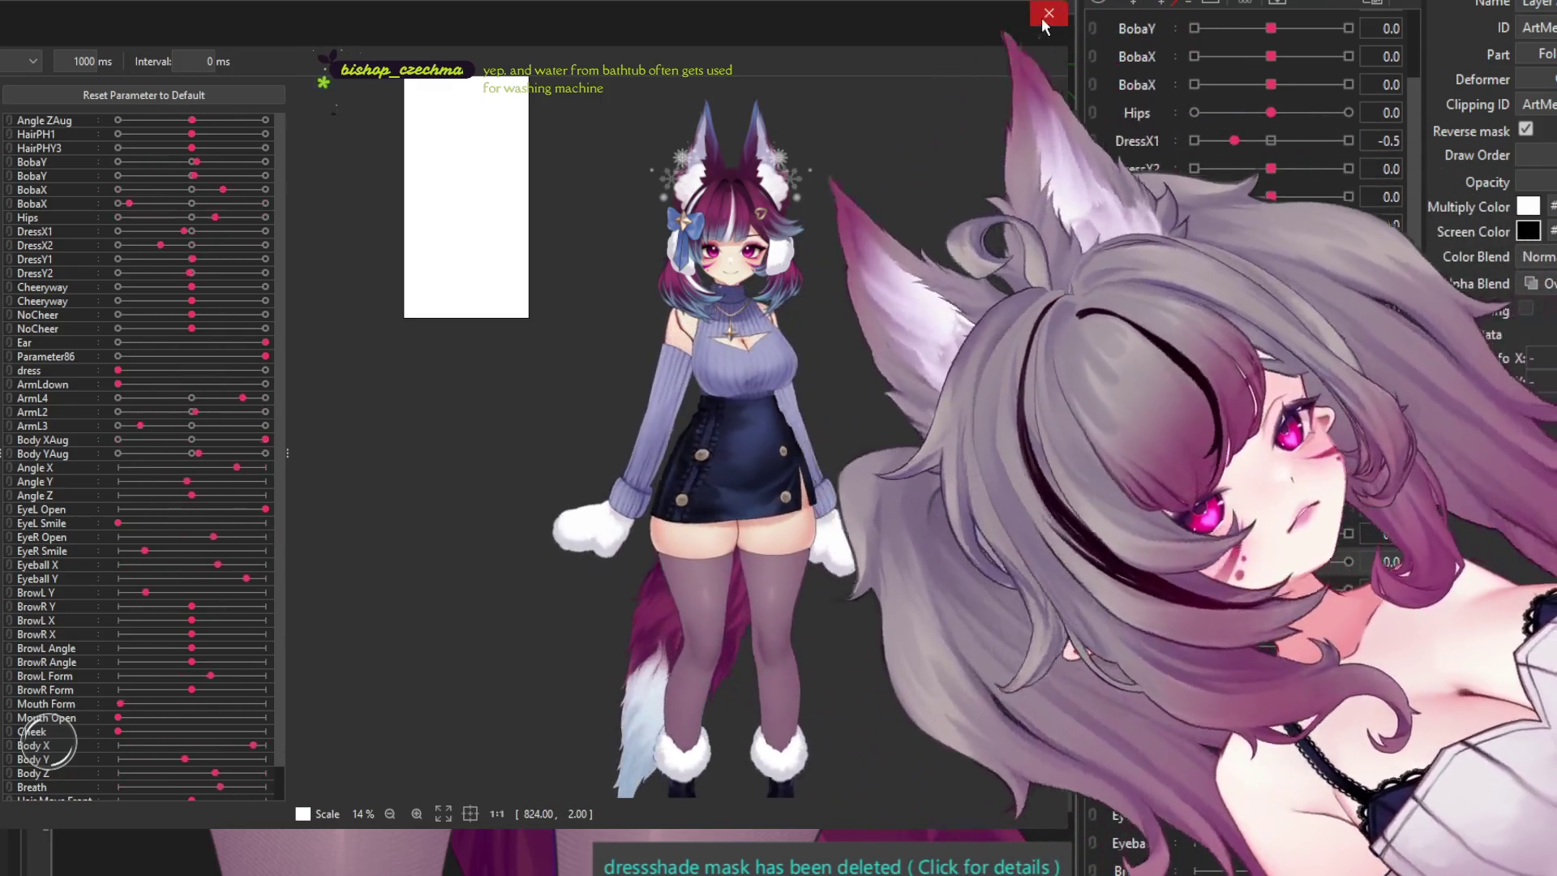
left_click(1043, 20)
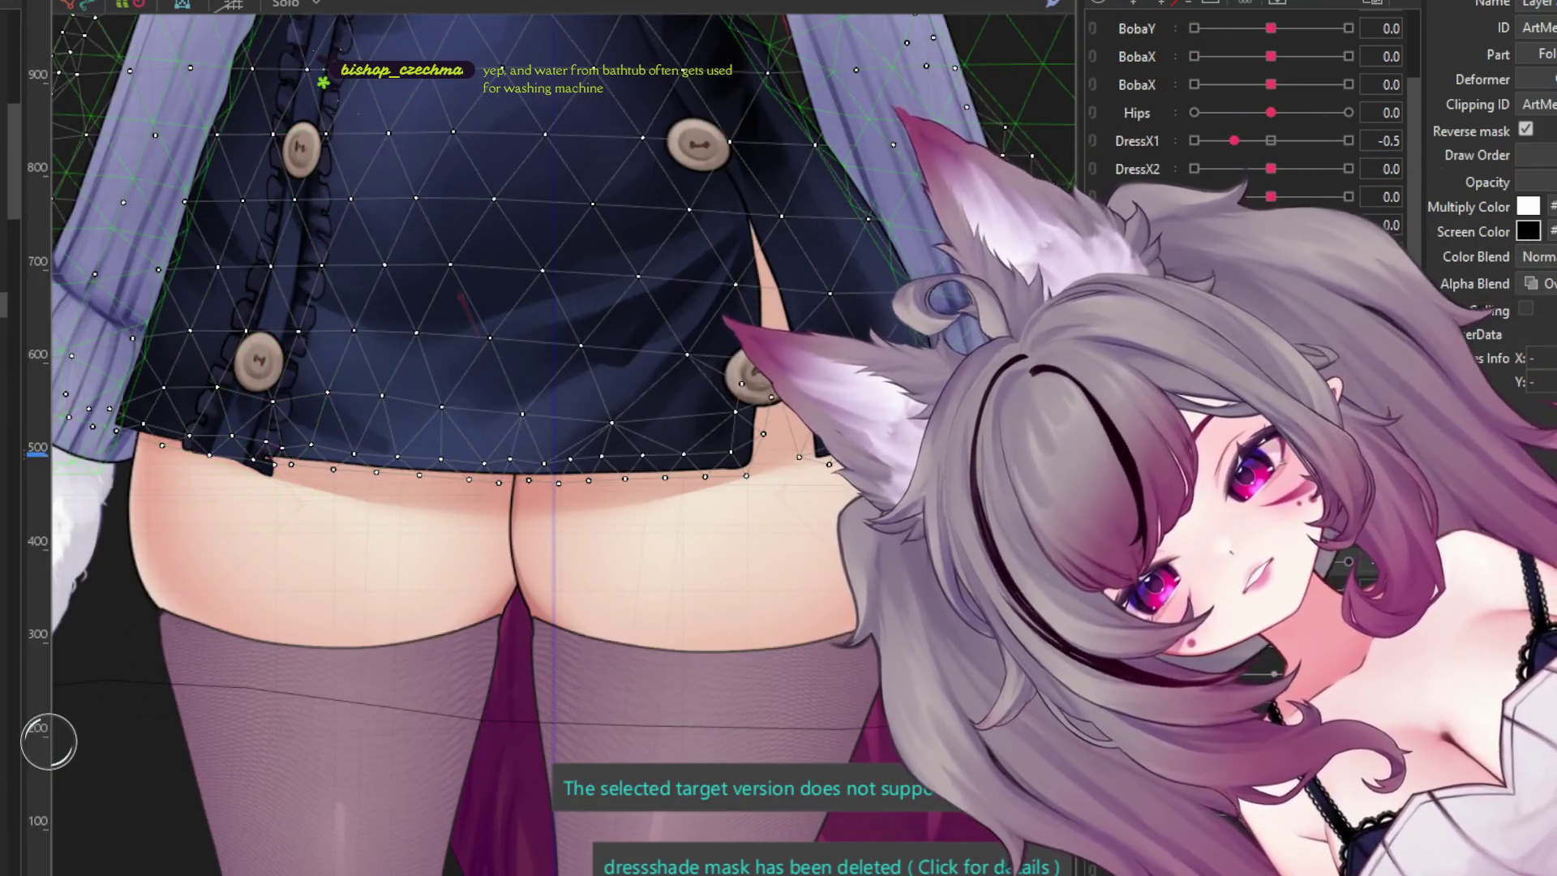
- Select the skirt-button meshes and the left skirt-frill mesh, then start the random-pose preview
left_click(760, 375)
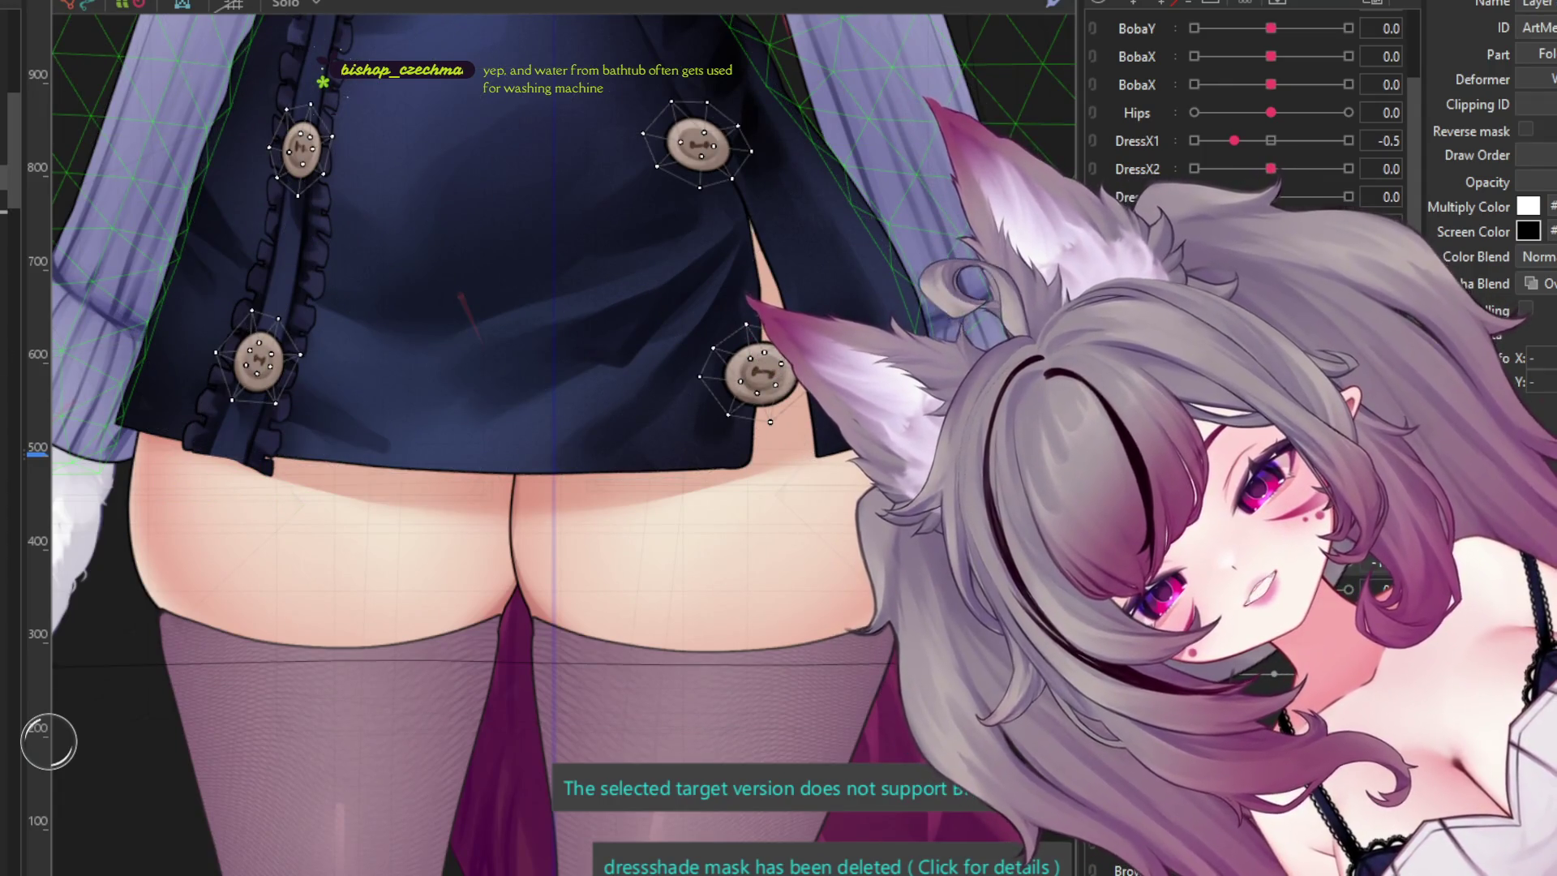
scroll(713, 538, "down", 2)
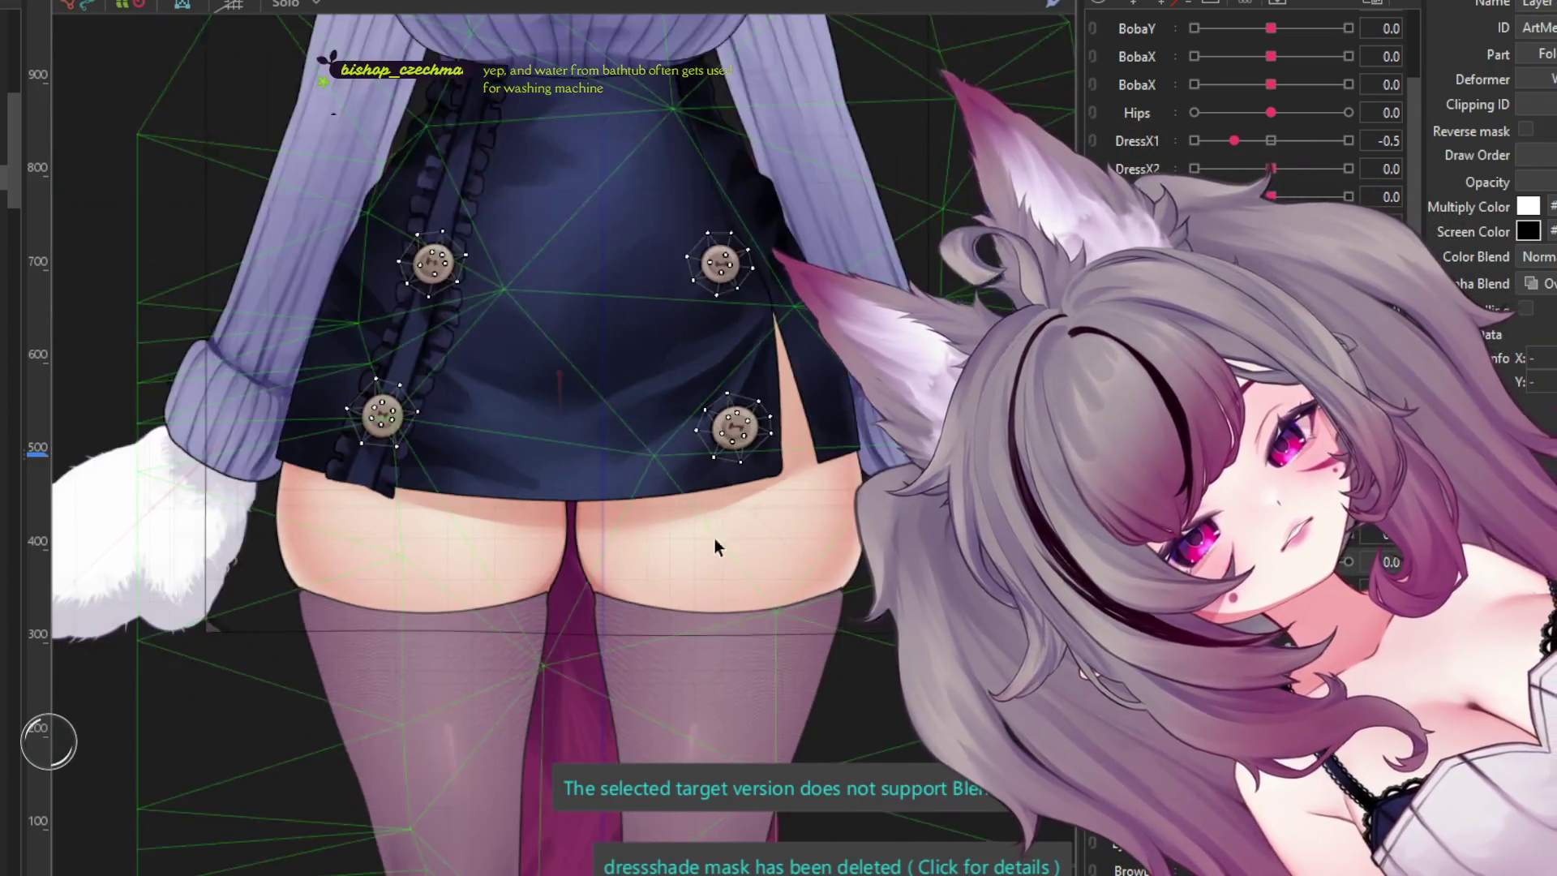
scroll(714, 539, "up", 3)
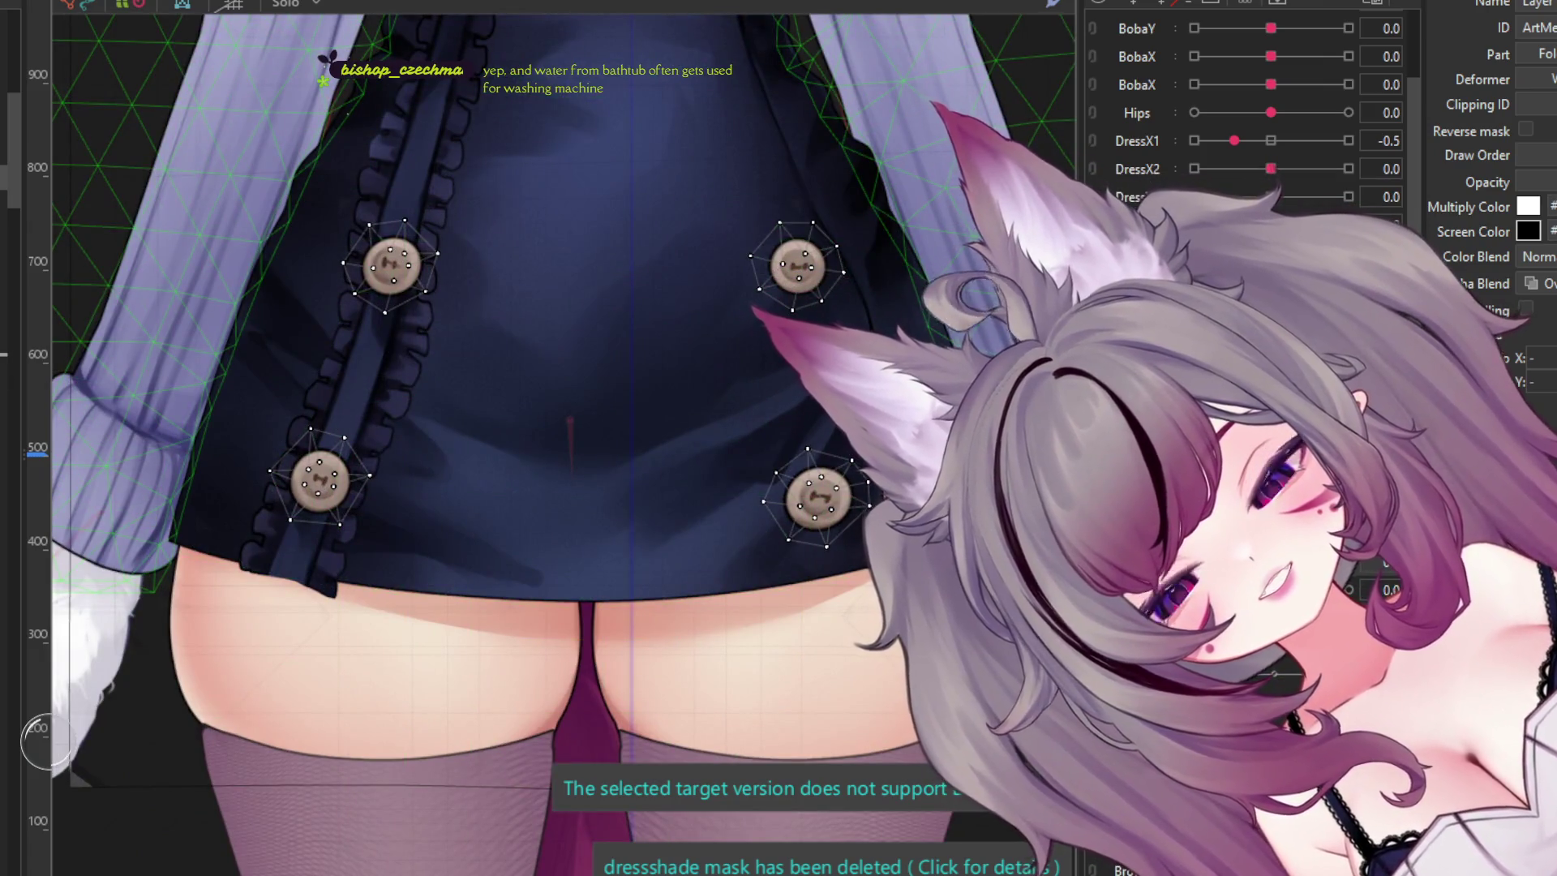
left_click(364, 340)
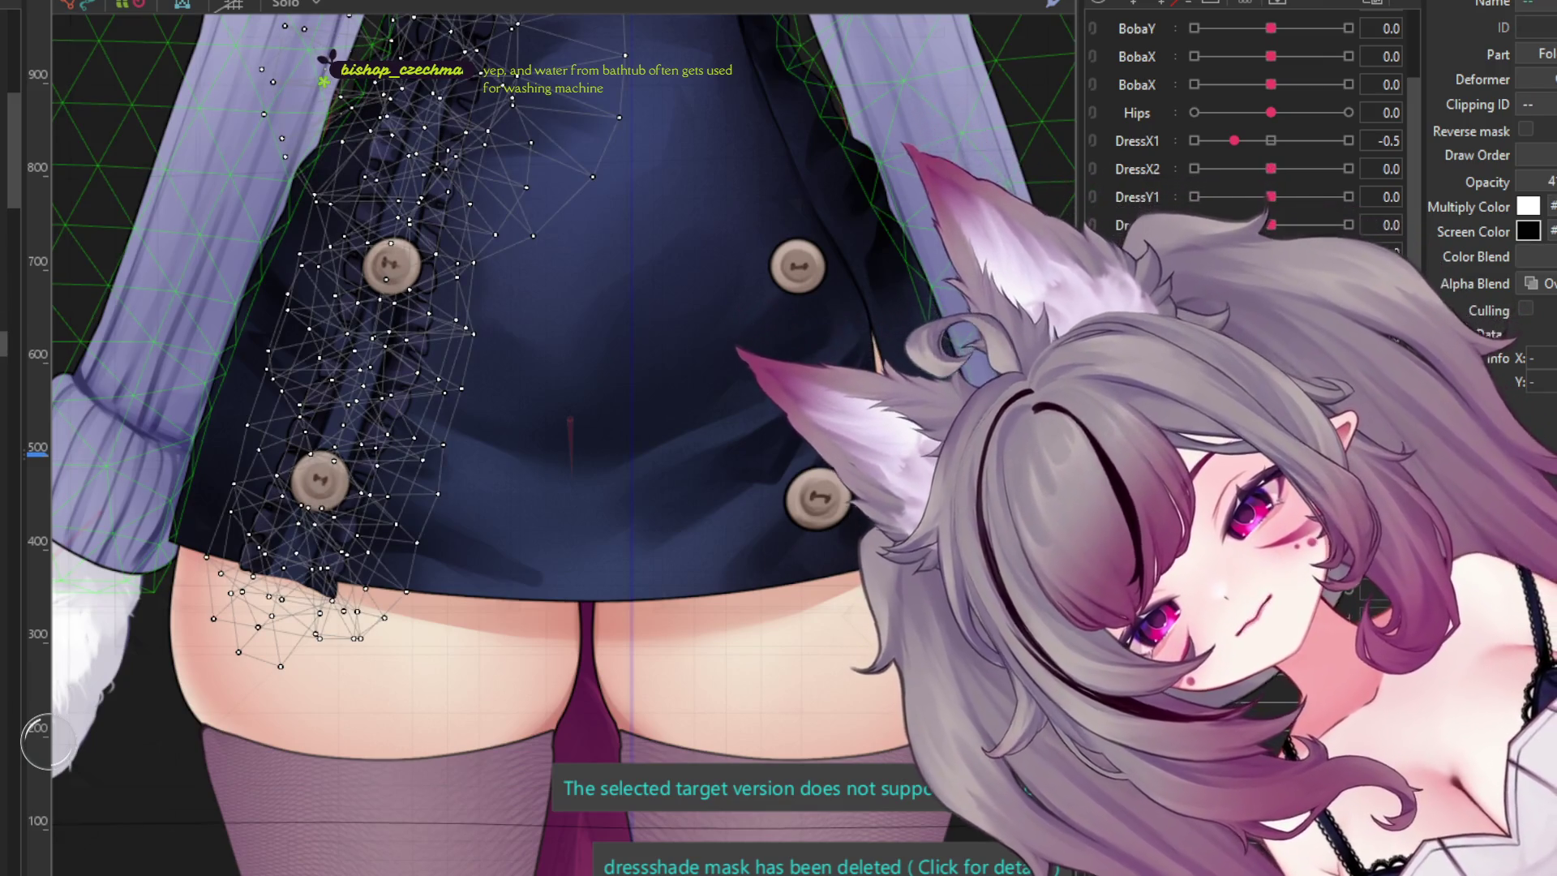
key("ctrl+shift+r")
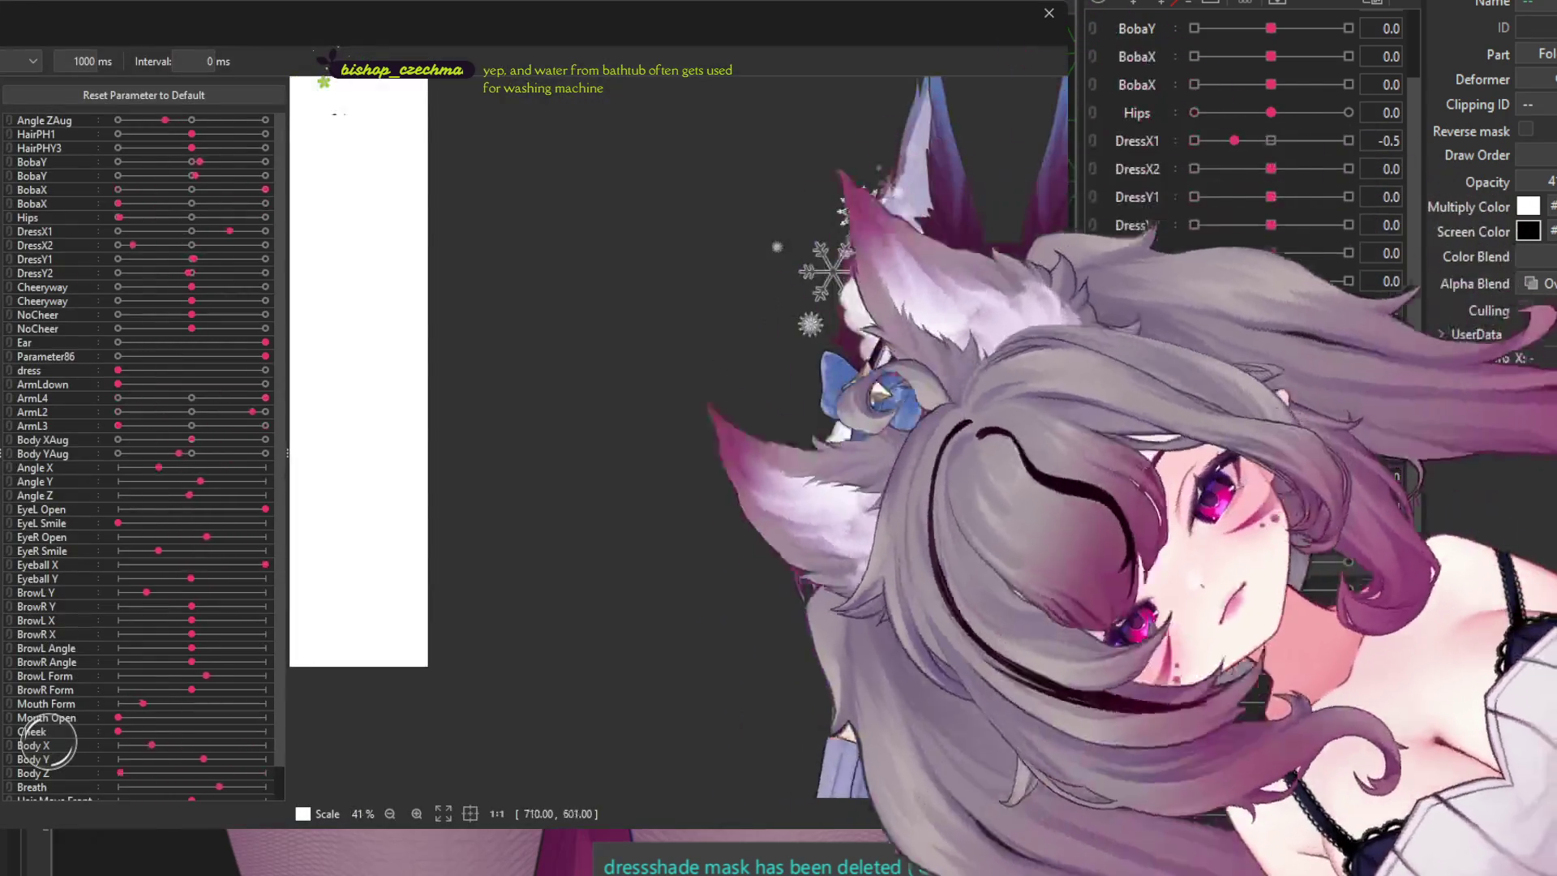
- Zoom in and out on the animating skirt and frills, then close the random-pose preview
scroll(791, 523, "up", 2)
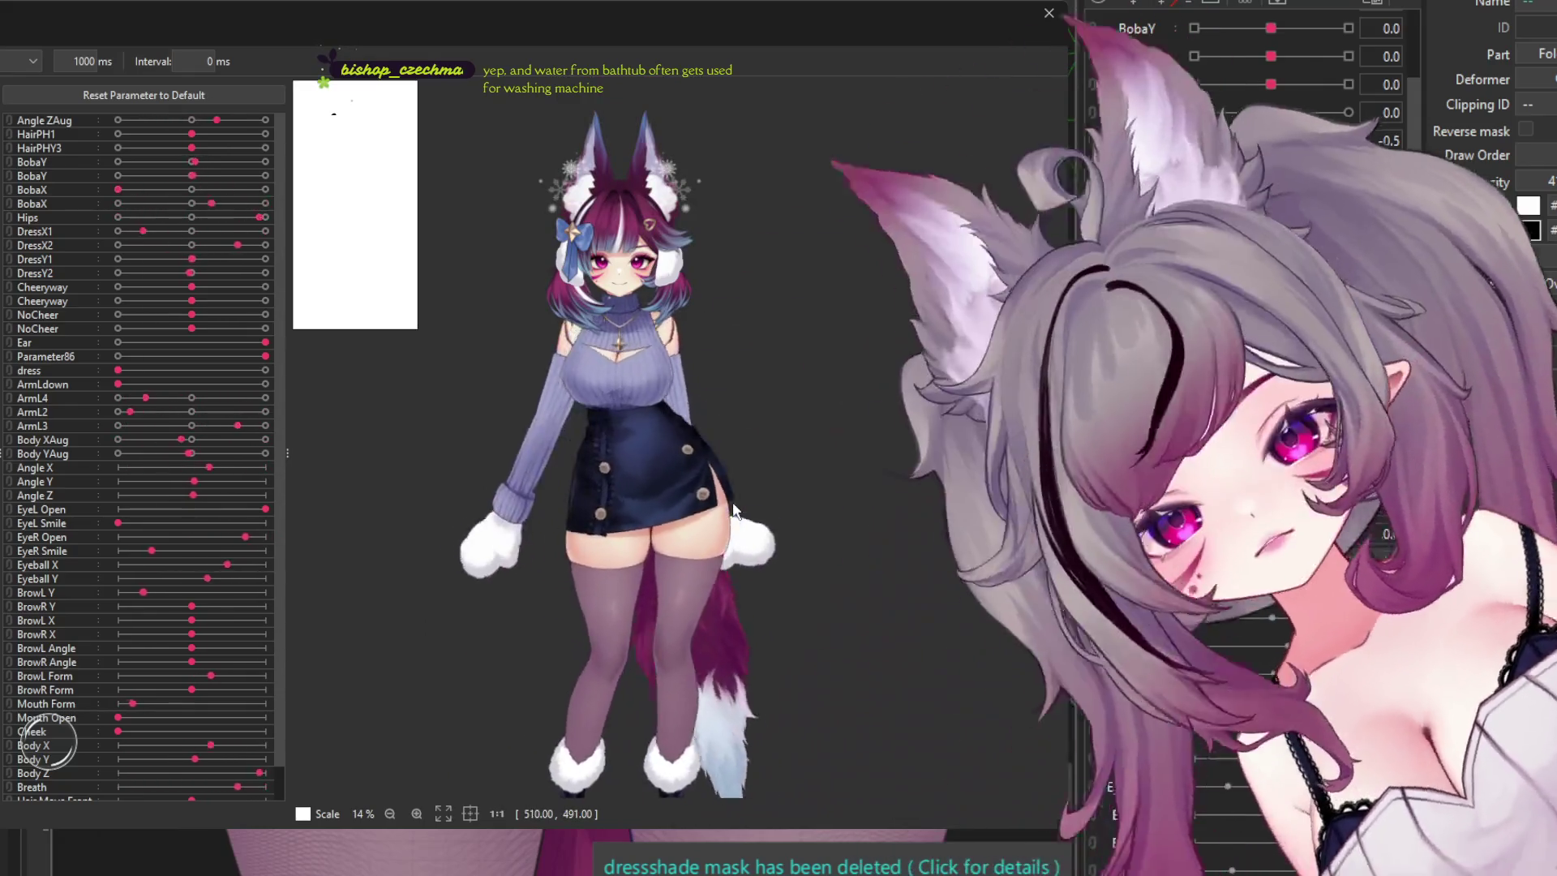
scroll(864, 718, "up", 2)
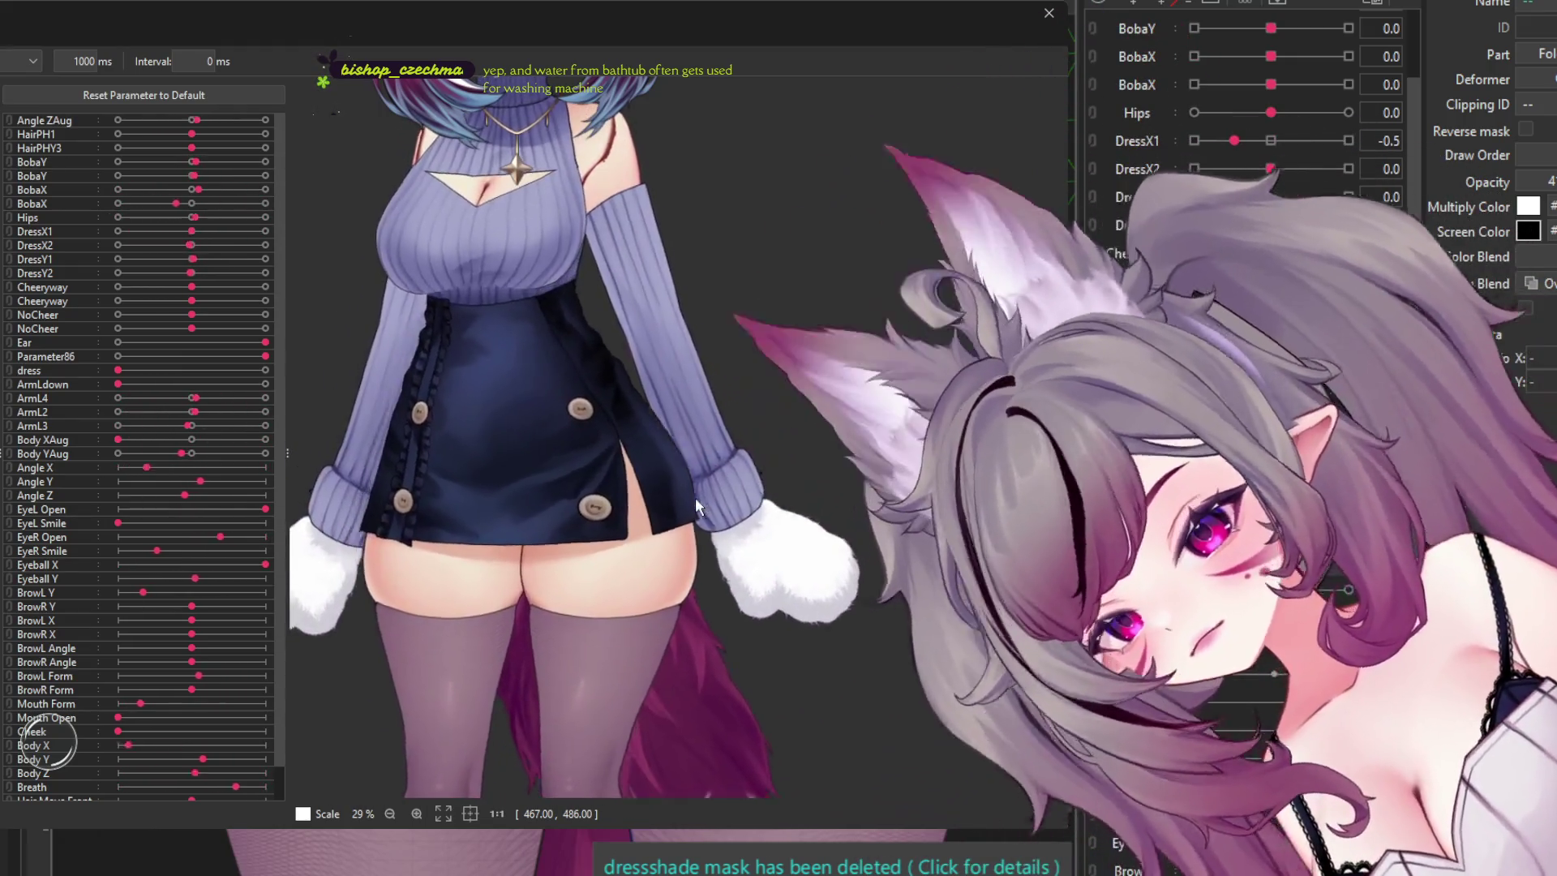
scroll(697, 475, "down", 2)
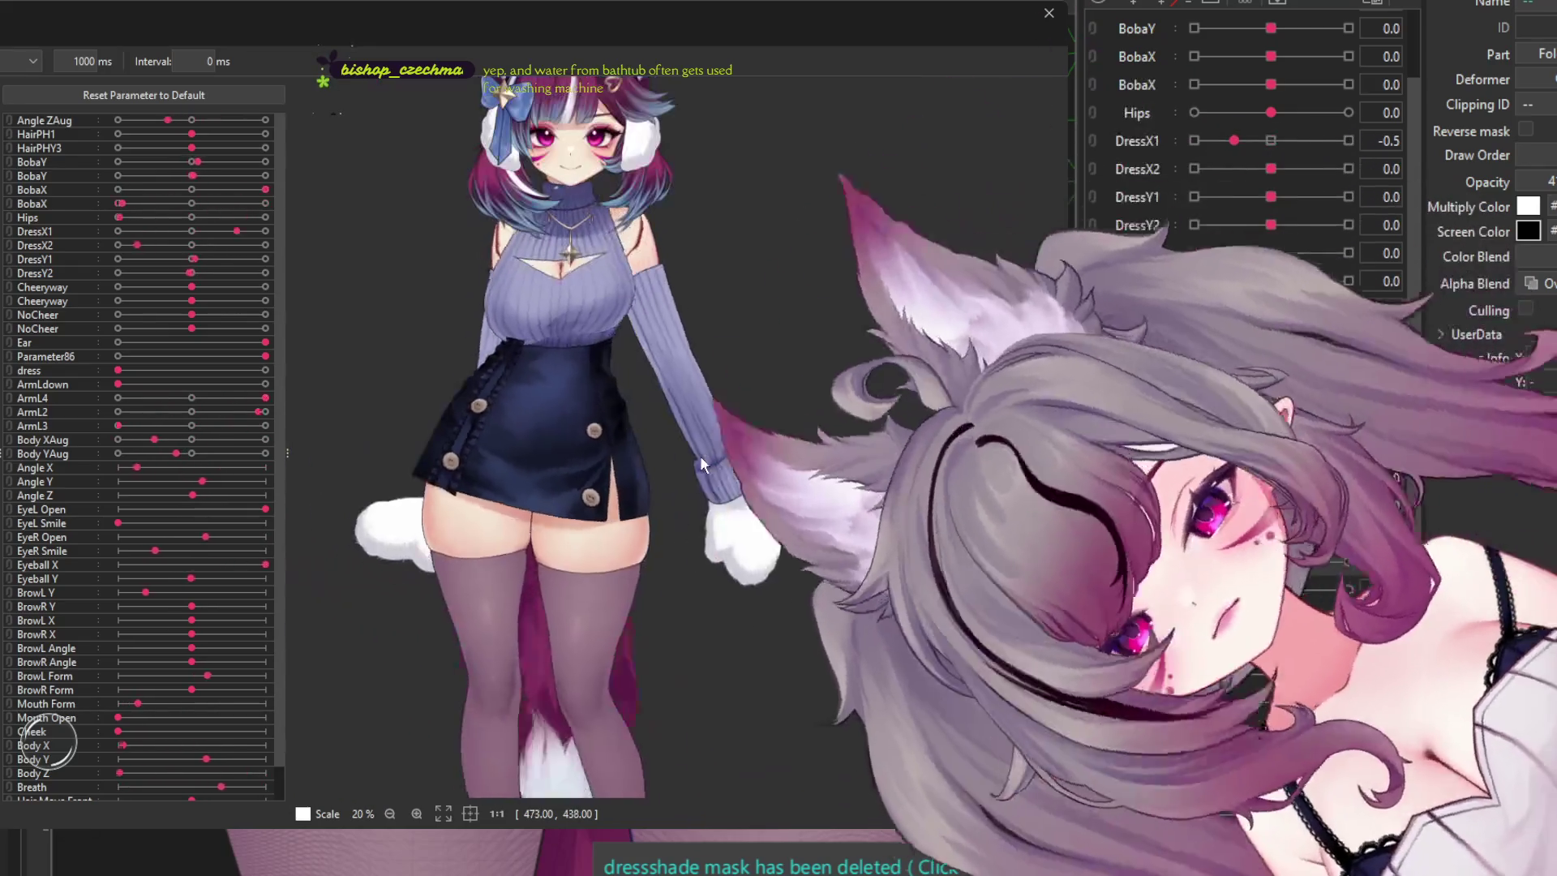
scroll(572, 368, "down", 1)
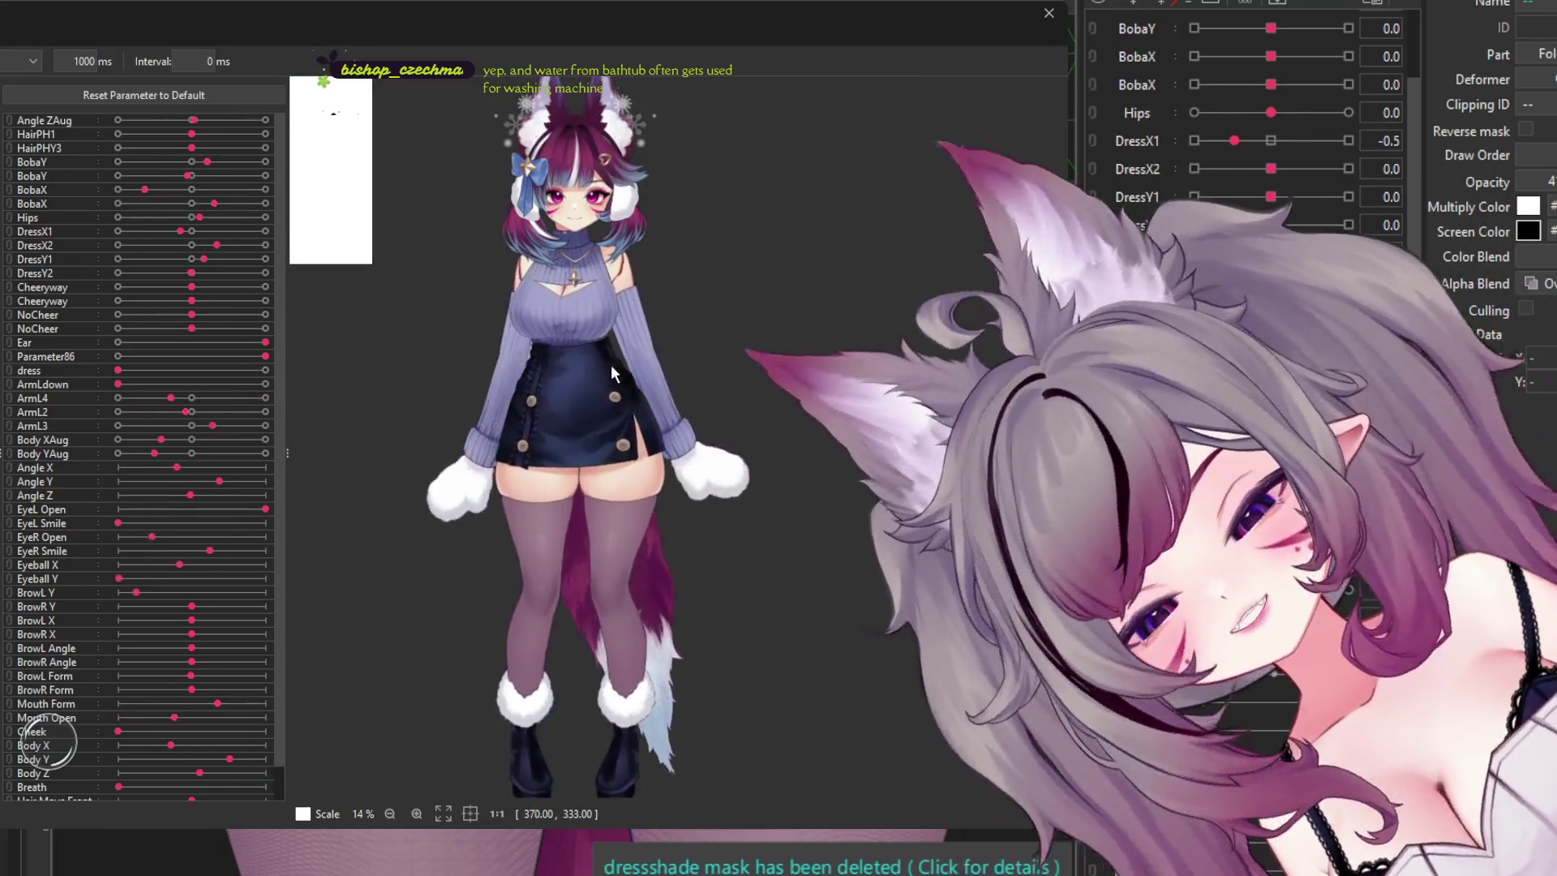
scroll(634, 327, "up", 3)
scroll(541, 257, "down", 2)
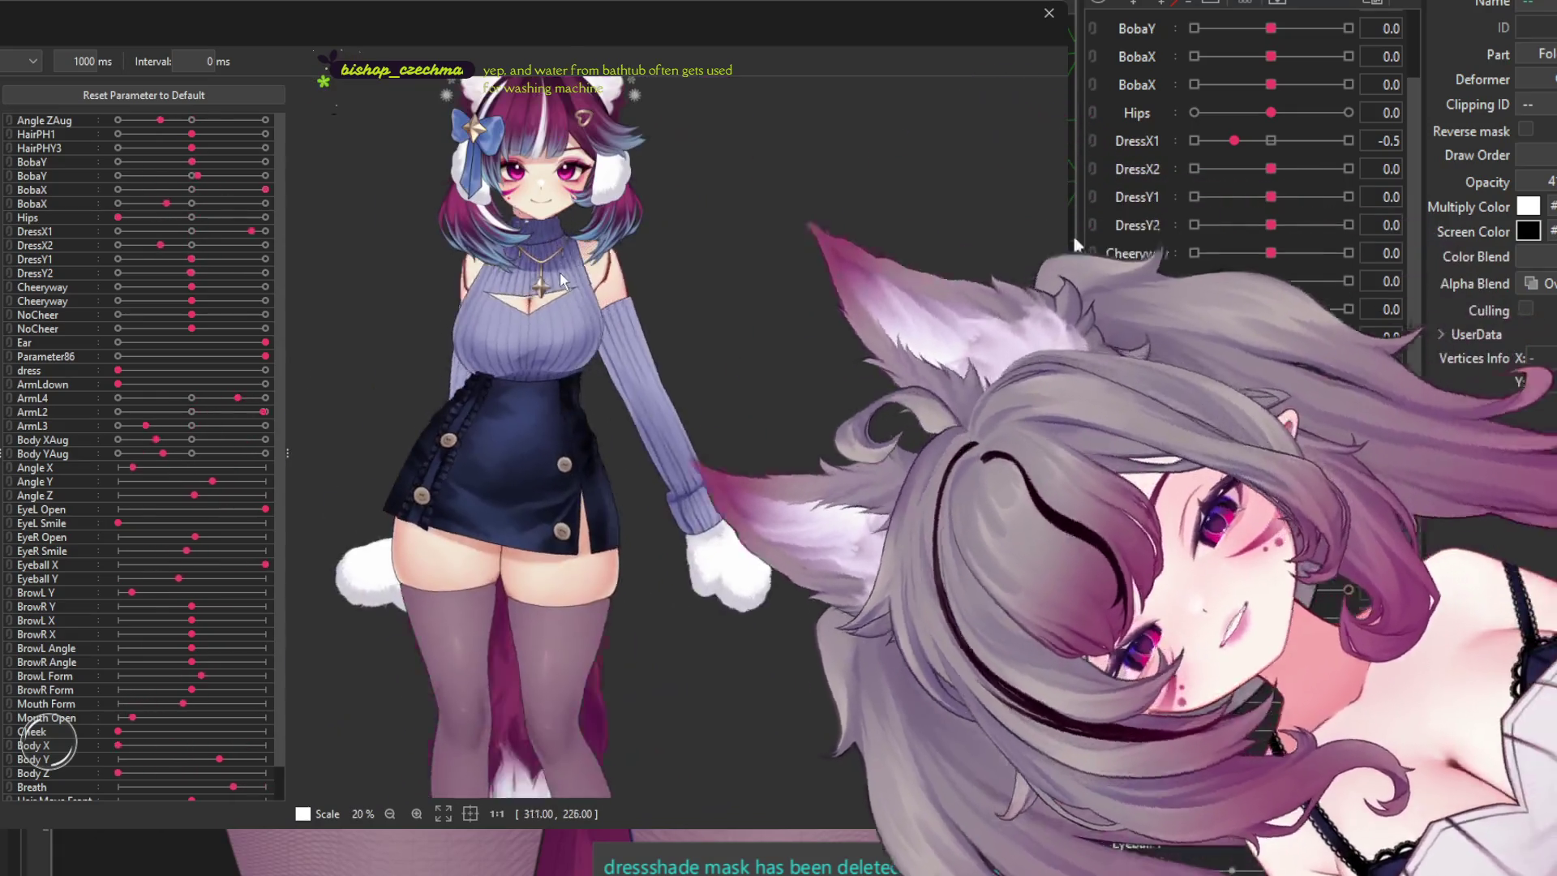
scroll(546, 343, "down", 2)
scroll(550, 347, "up", 1)
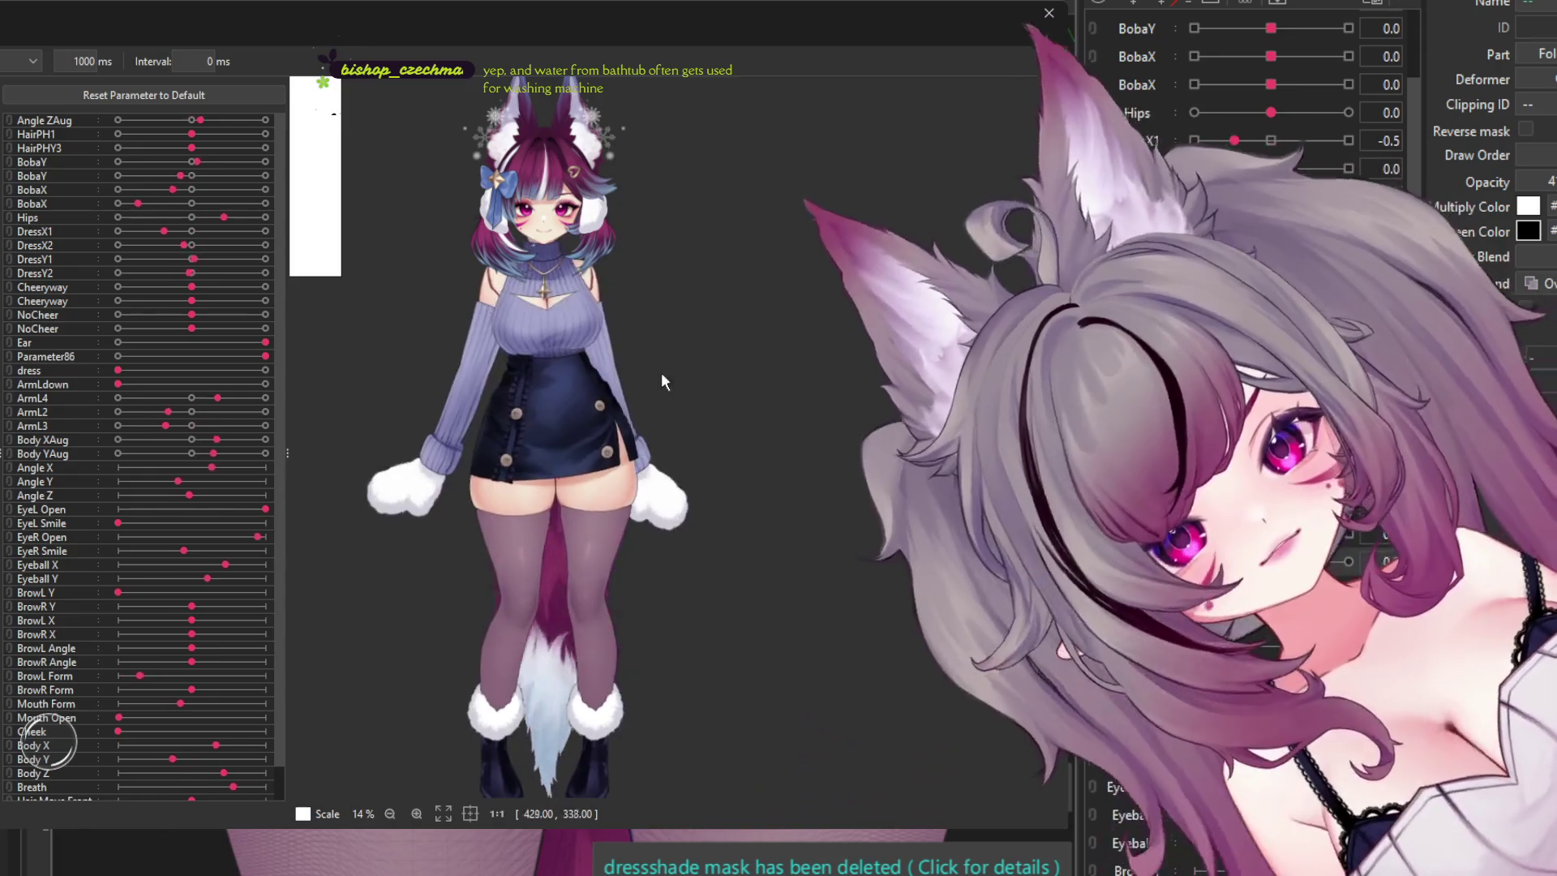
scroll(586, 369, "down", 2)
scroll(585, 363, "up", 3)
scroll(586, 362, "down", 2)
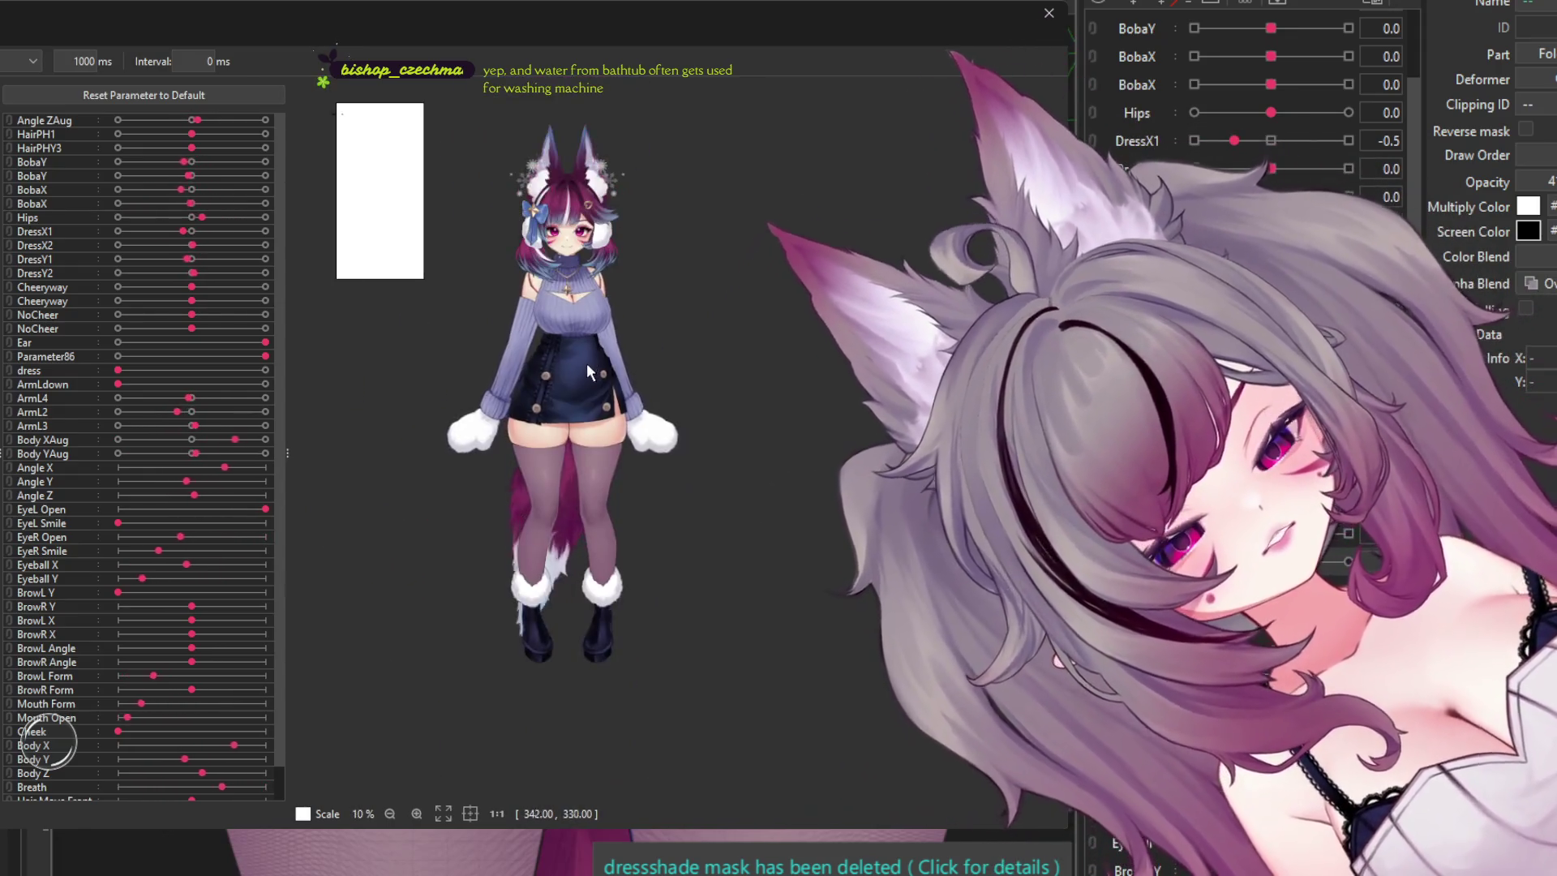
scroll(587, 402, "up", 1)
scroll(569, 252, "up", 2)
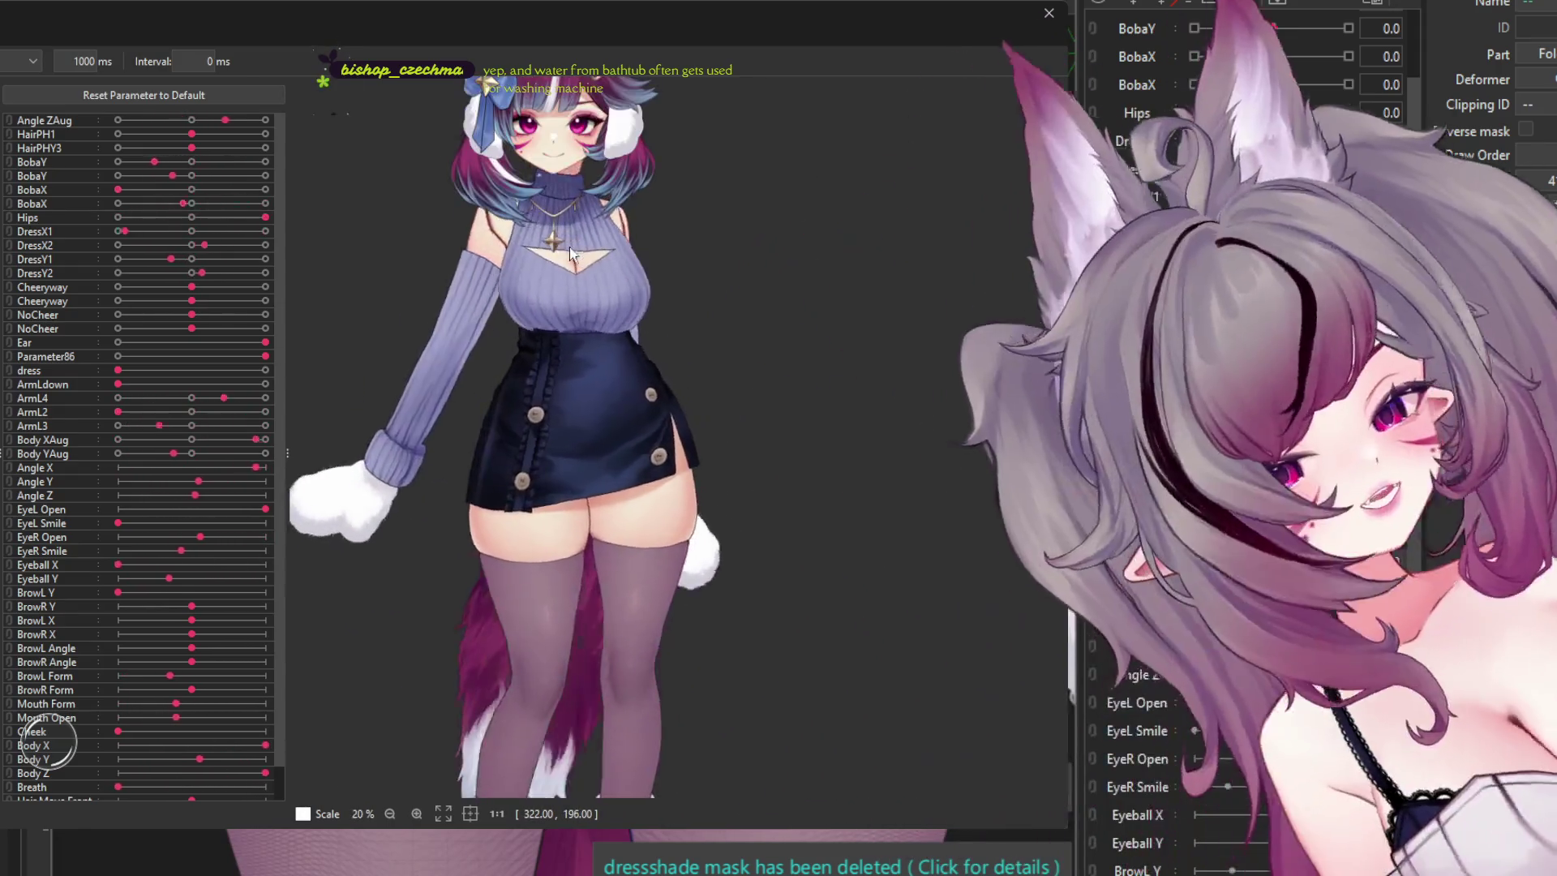
left_click(1048, 13)
scroll(775, 601, "down", 2)
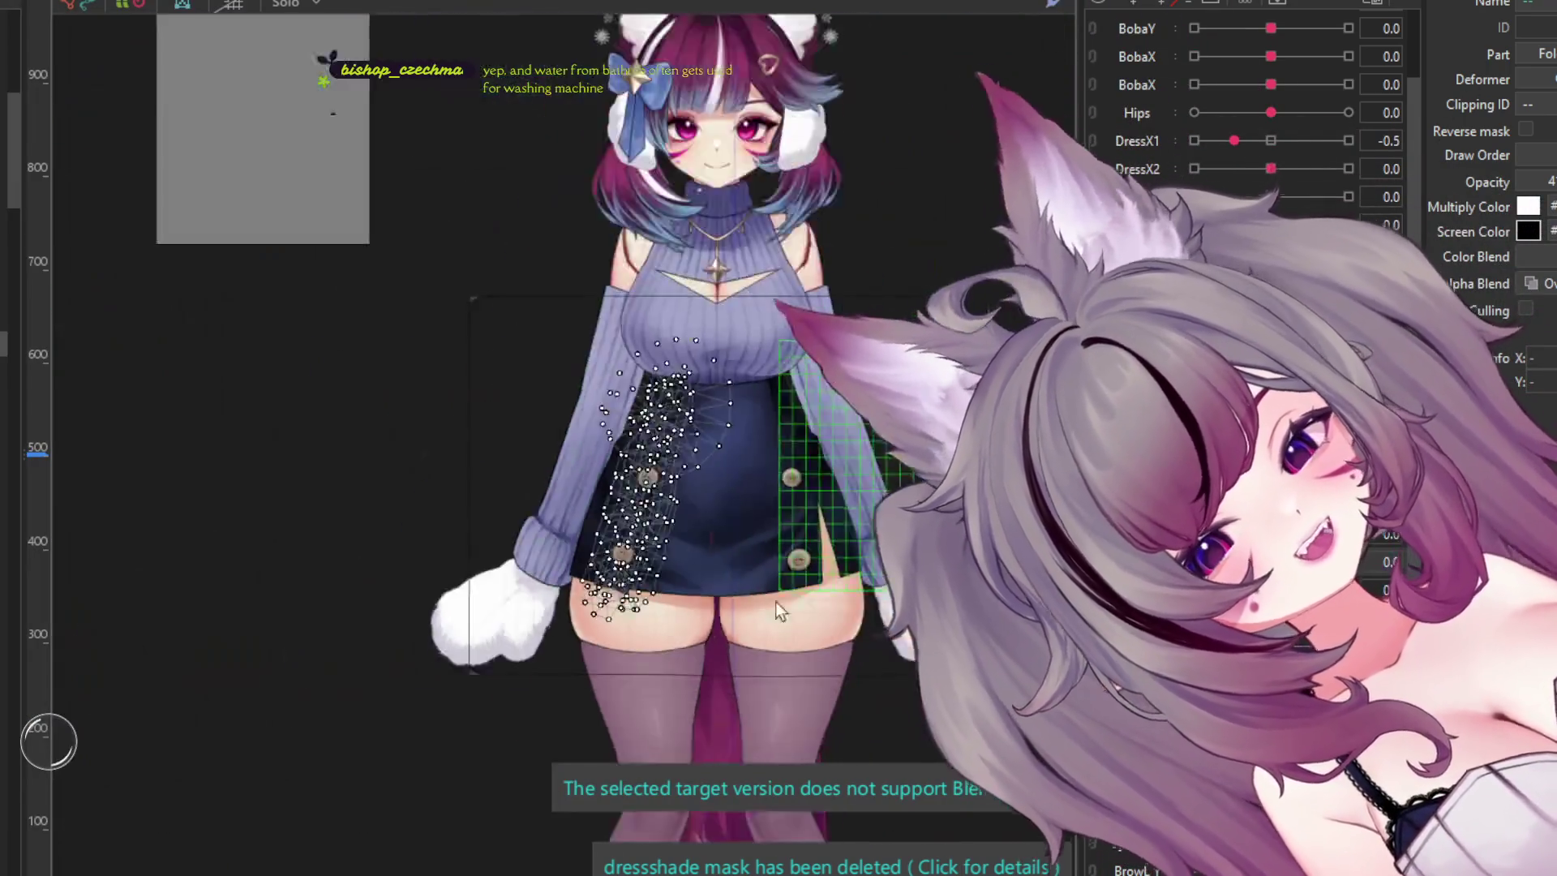
- Select the sweater chest mesh and zoom into the chest
scroll(699, 453, "up", 2)
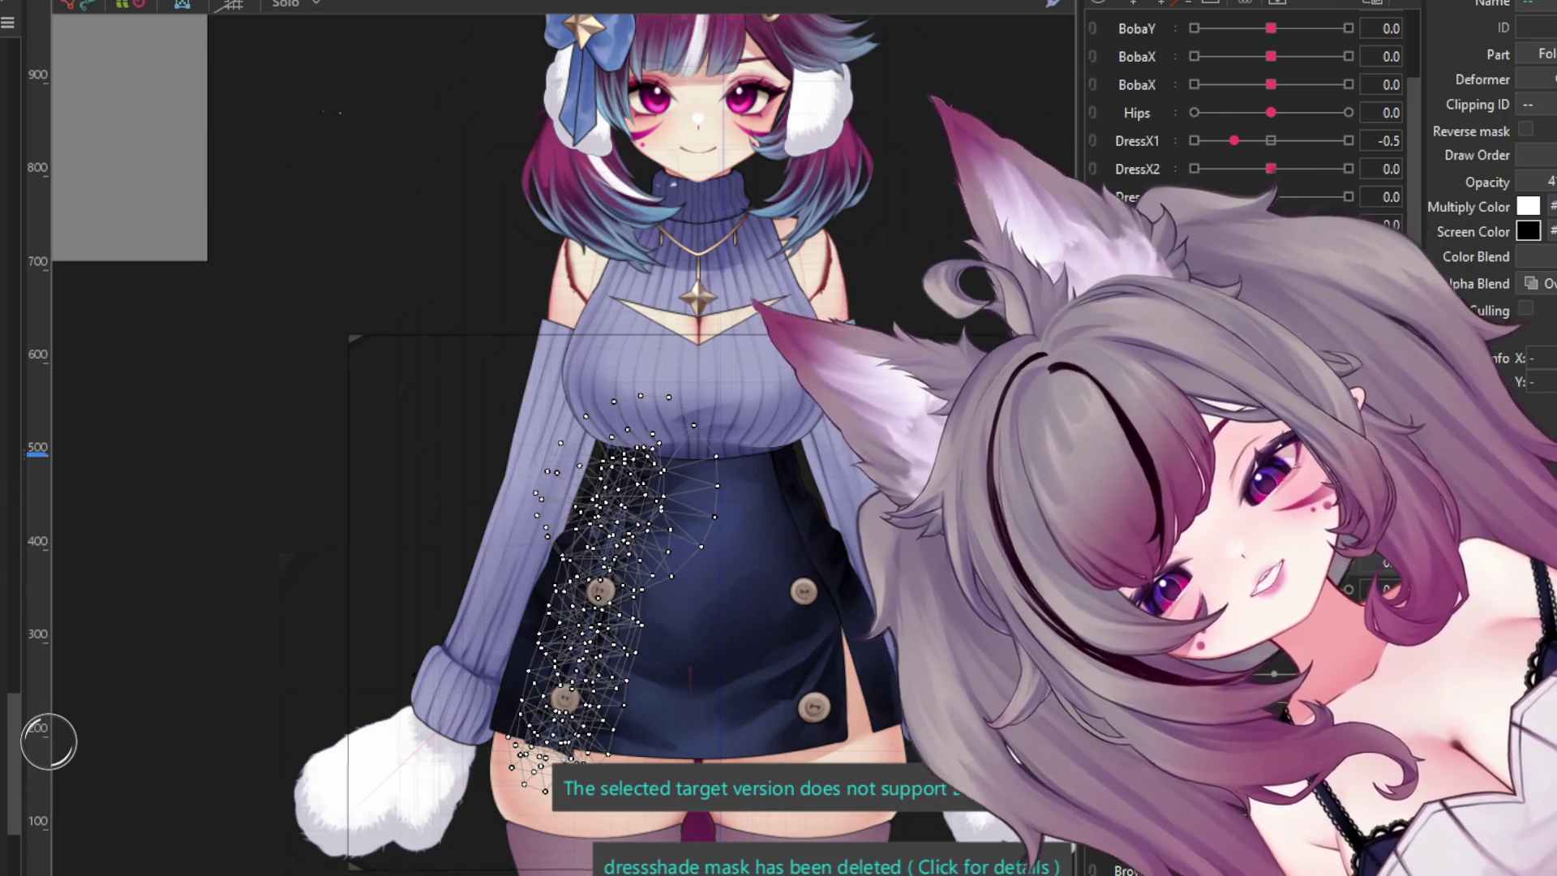
left_click(697, 365)
scroll(699, 246, "up", 2)
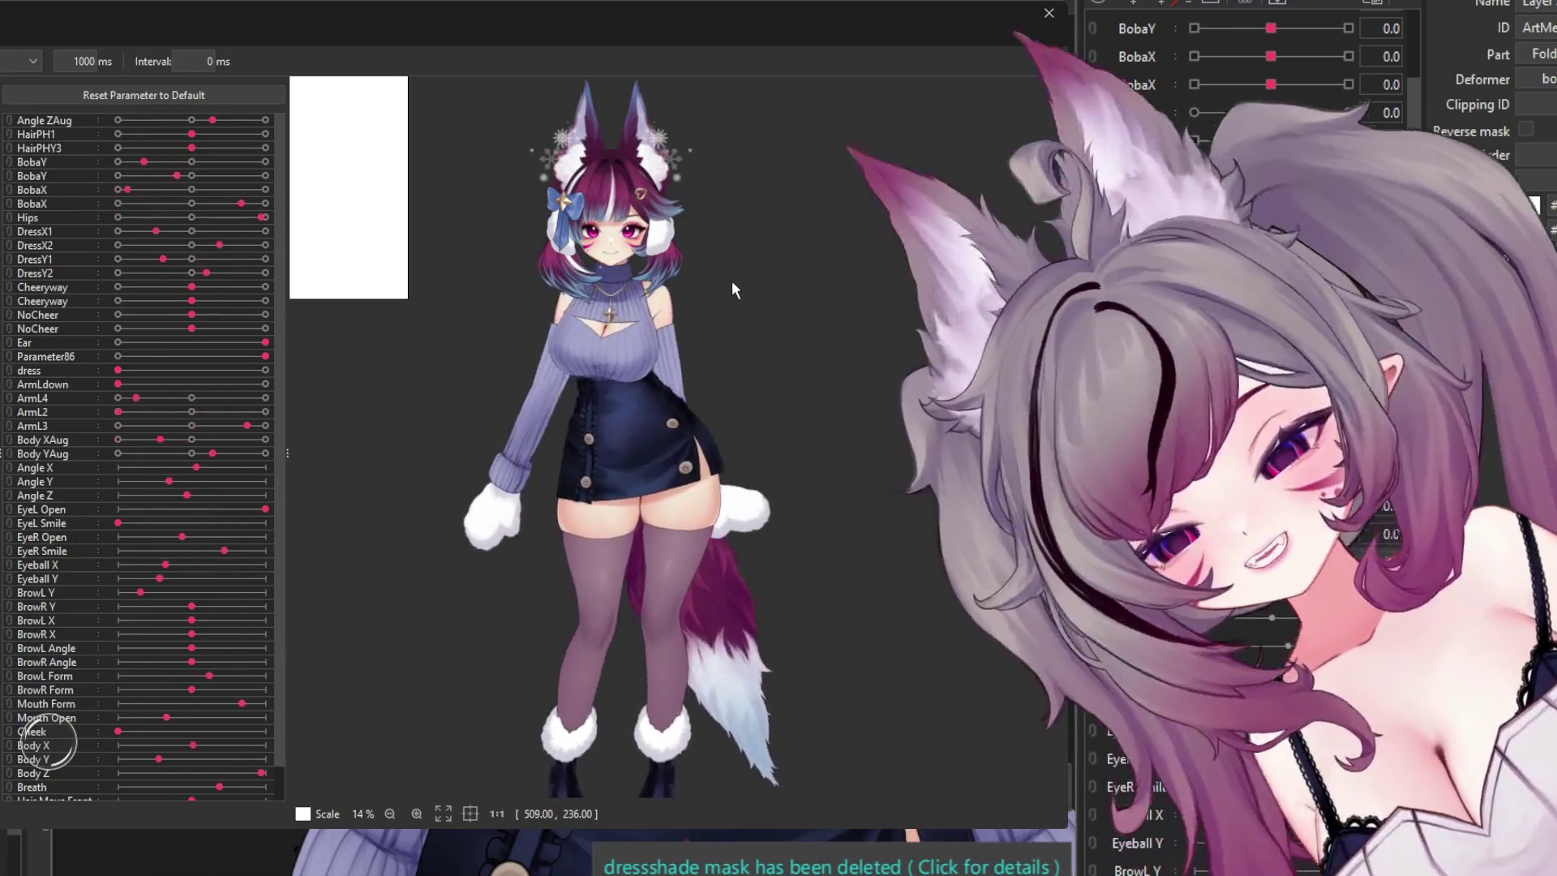
- Watch the full model in the random-pose preview, then close it and zoom onto the necklace
scroll(729, 292, "down", 2)
scroll(708, 328, "up", 2)
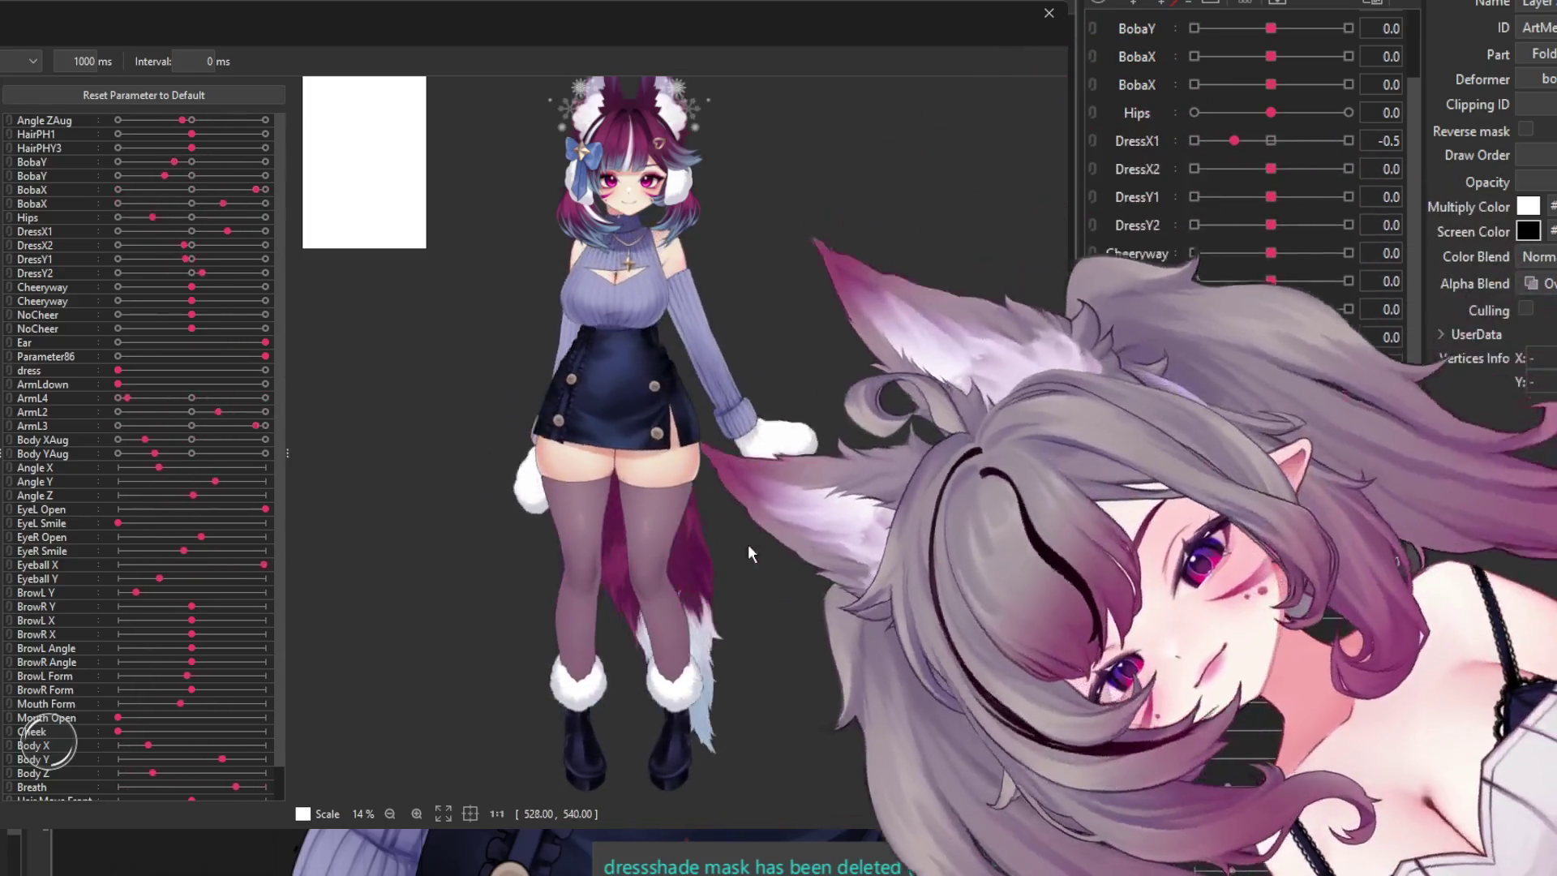
scroll(637, 484, "down", 2)
scroll(662, 518, "up", 4)
scroll(660, 514, "down", 2)
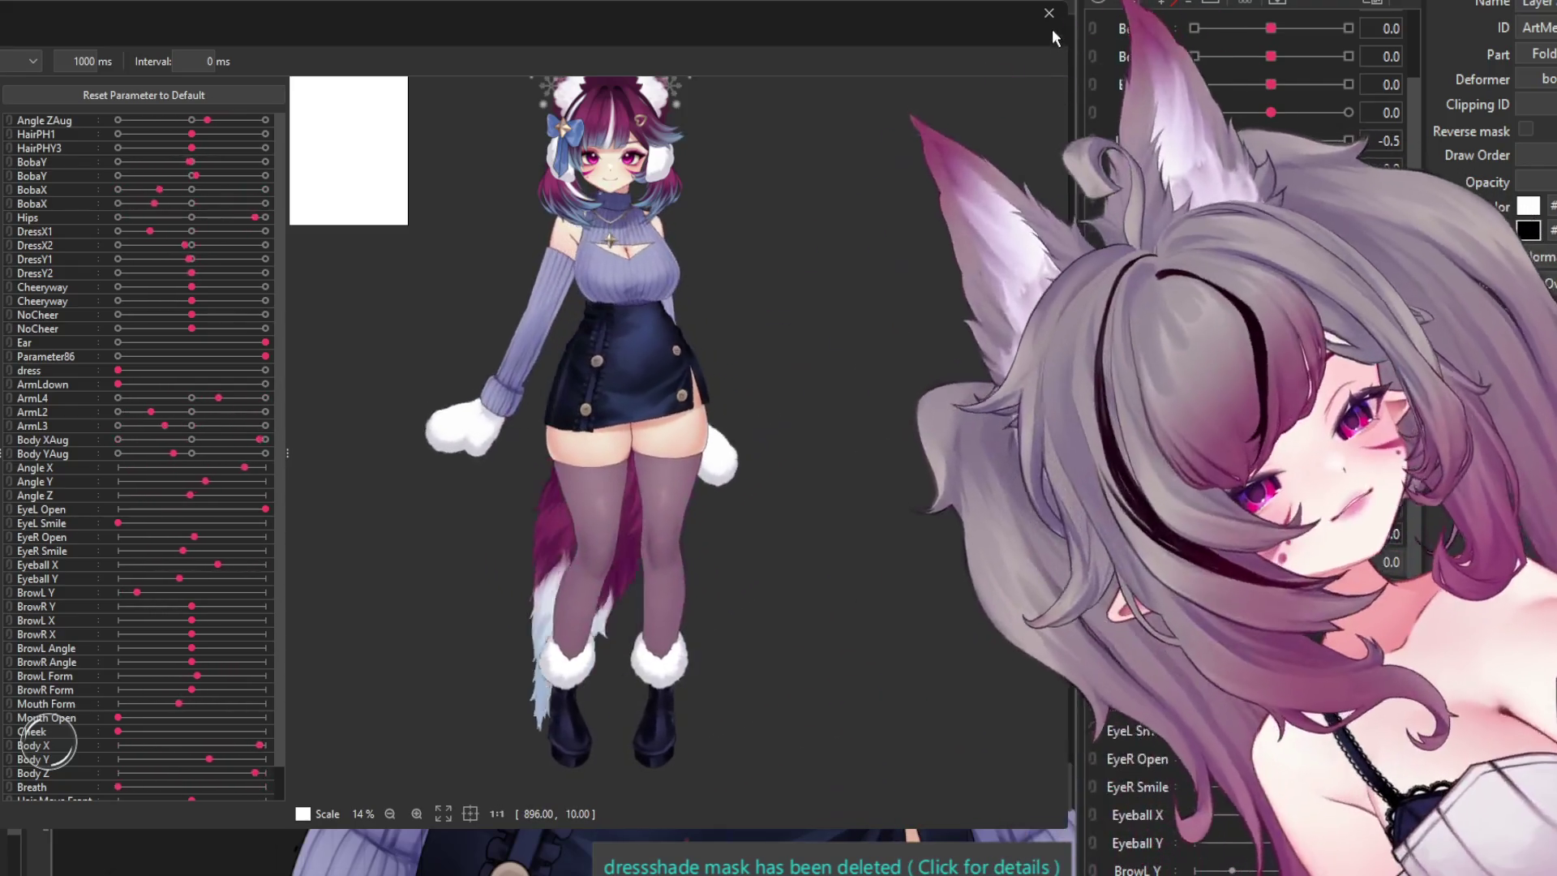
left_click(1051, 23)
scroll(699, 543, "up", 5)
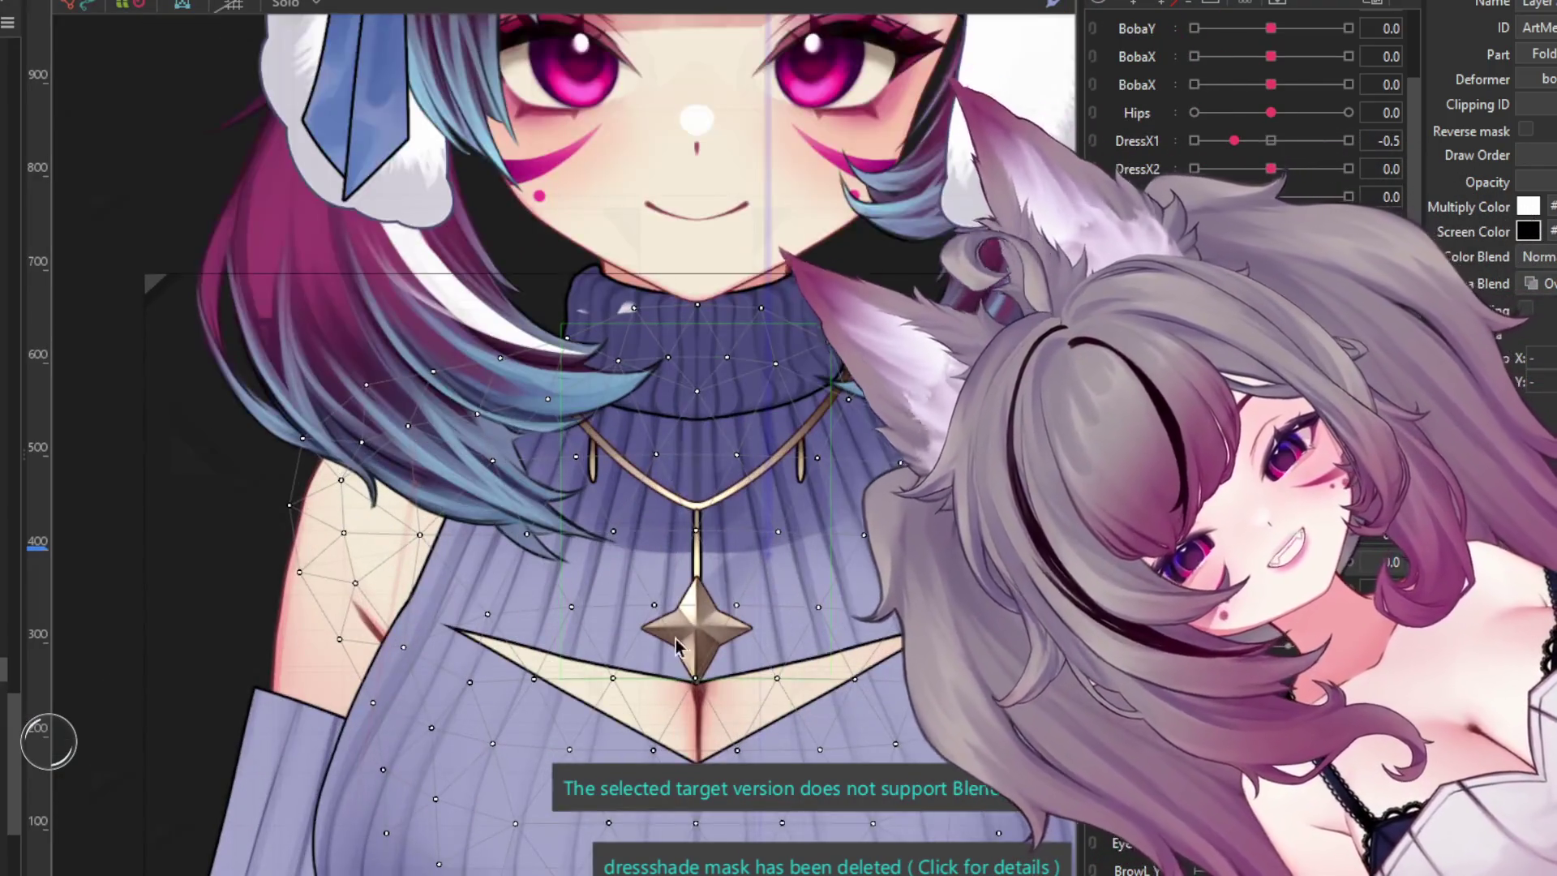
- Click through the chest-area and necklace chain meshes to select the chest warp deformer
left_click(688, 620)
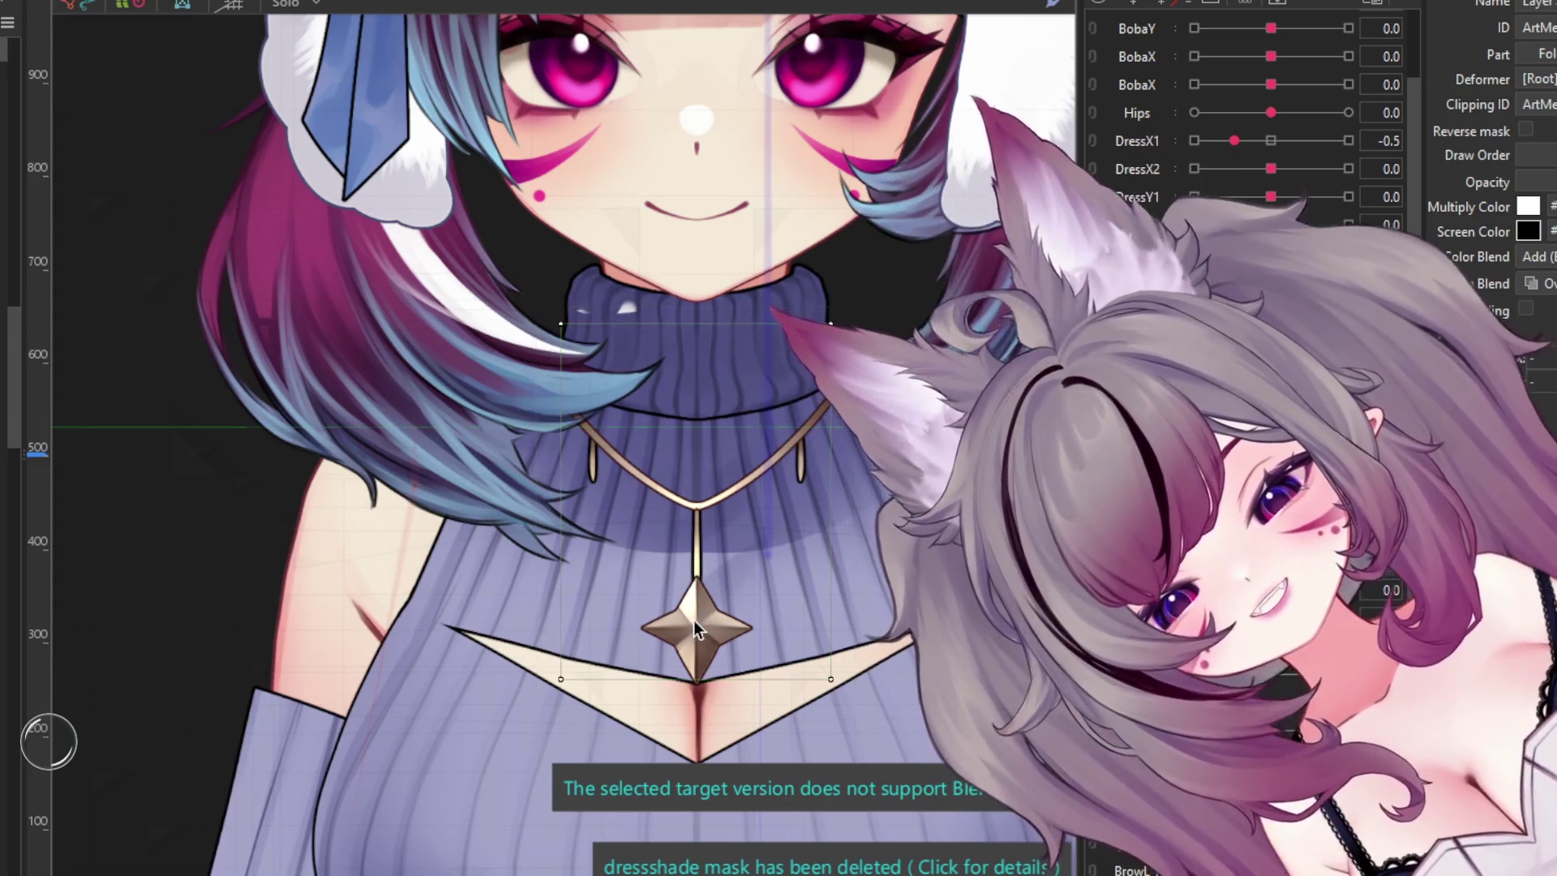
left_click(693, 620)
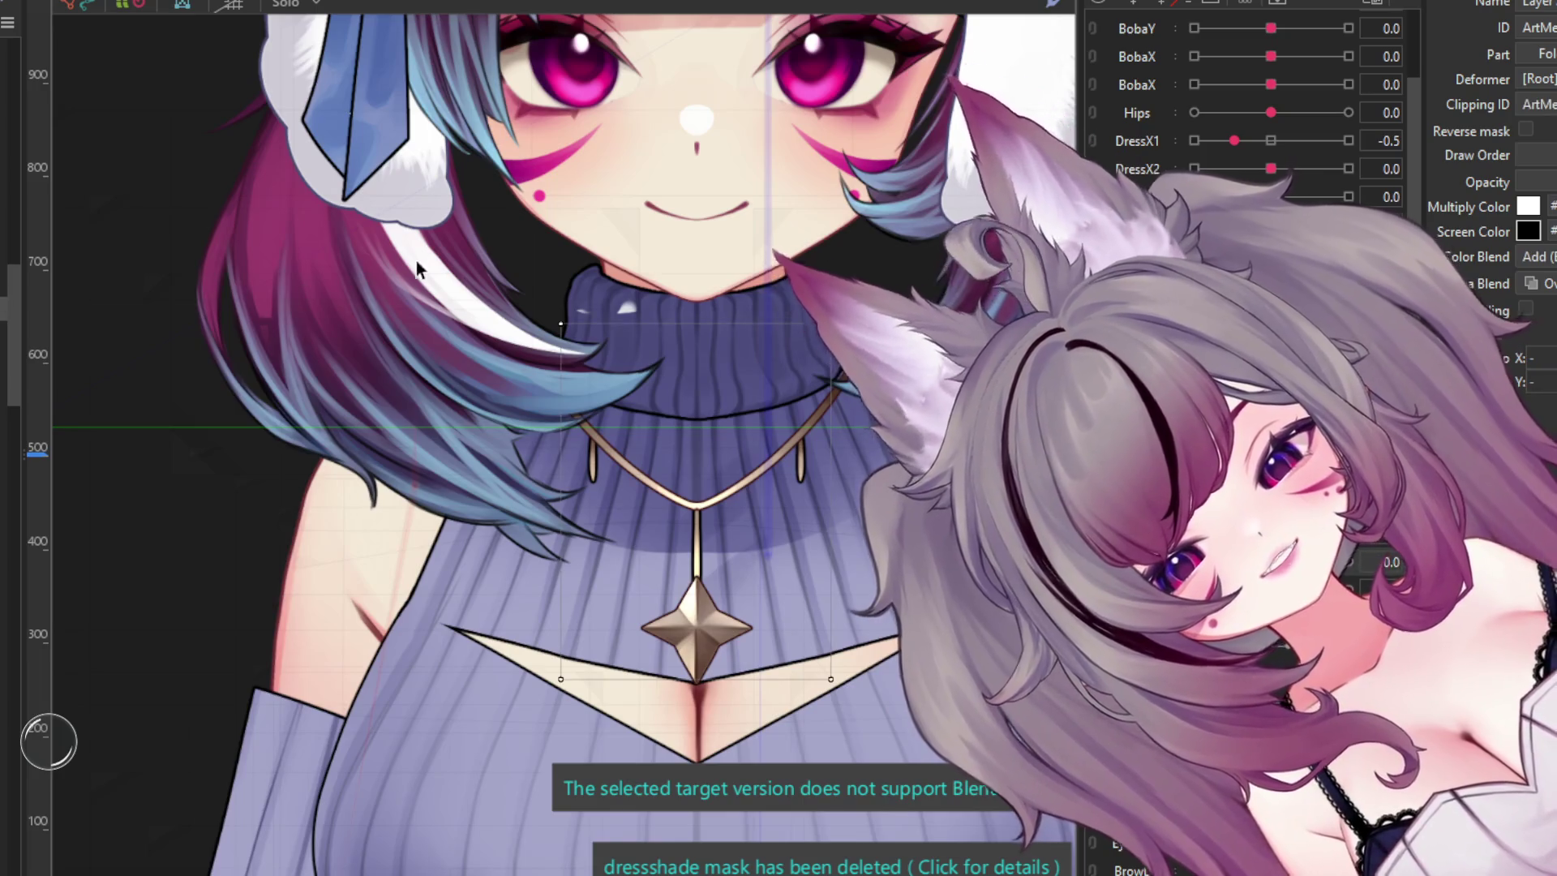
scroll(487, 271, "down", 2)
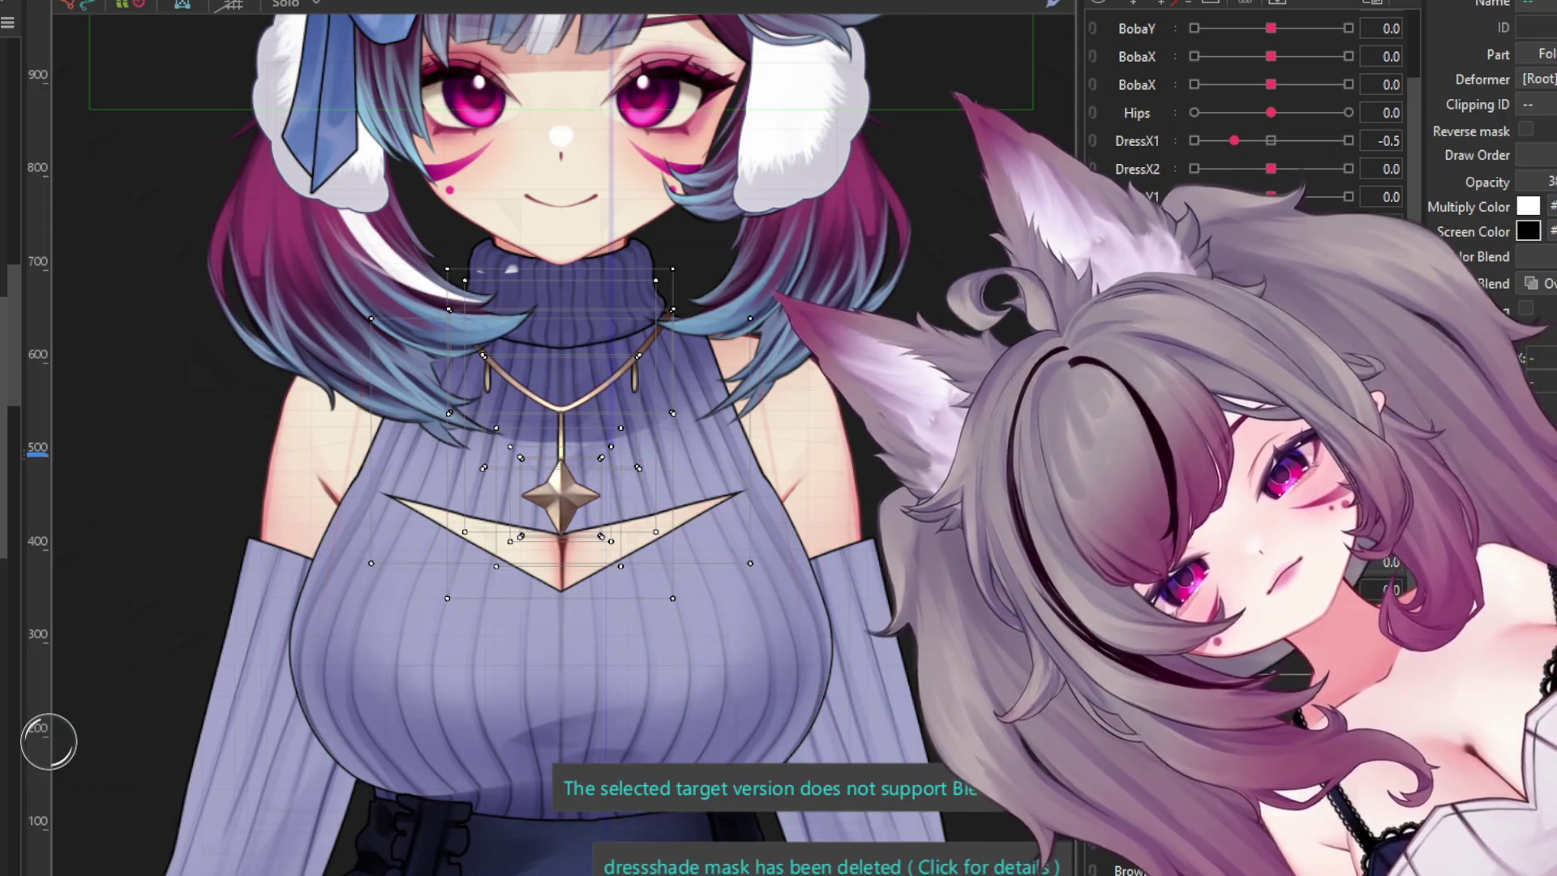
left_click(819, 450)
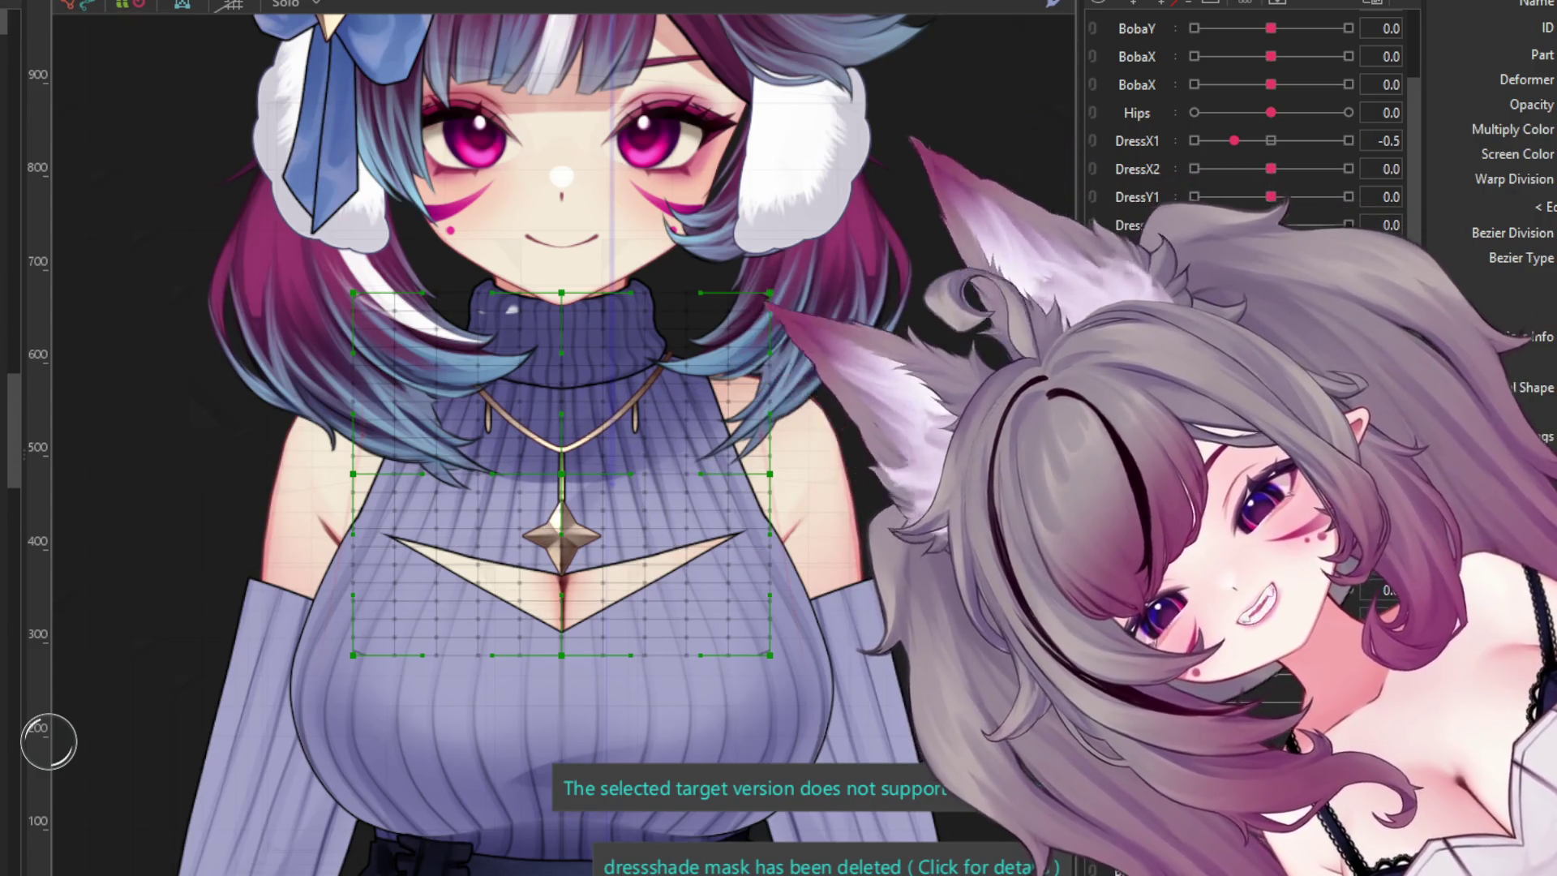
- Compare the necklace mesh vertices with the chest warp grid, then sway the upper body
key("ctrl+z")
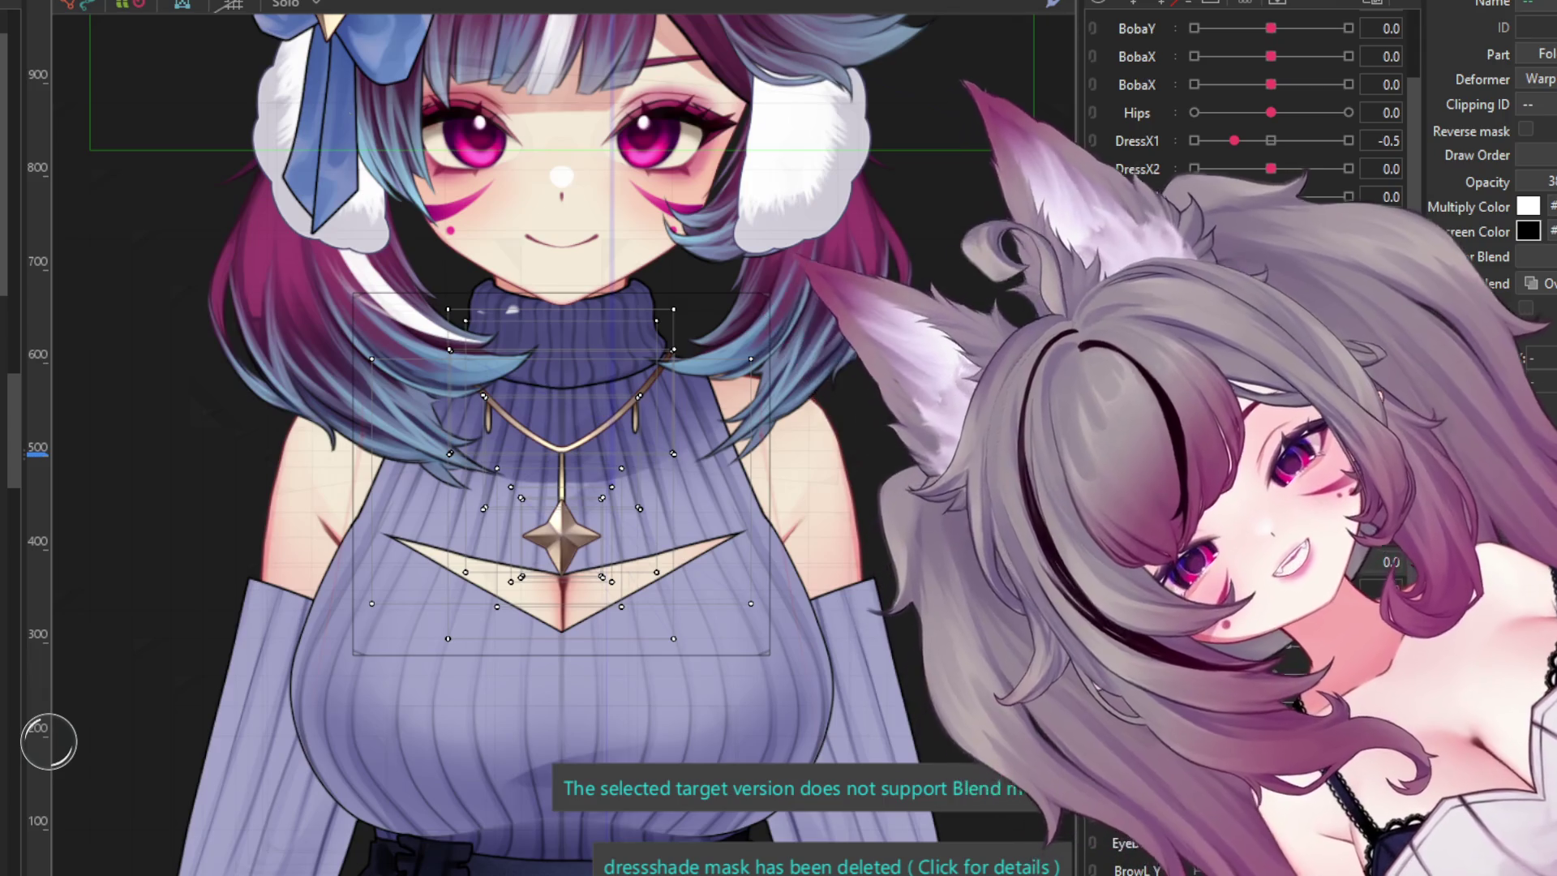
key("ctrl+z")
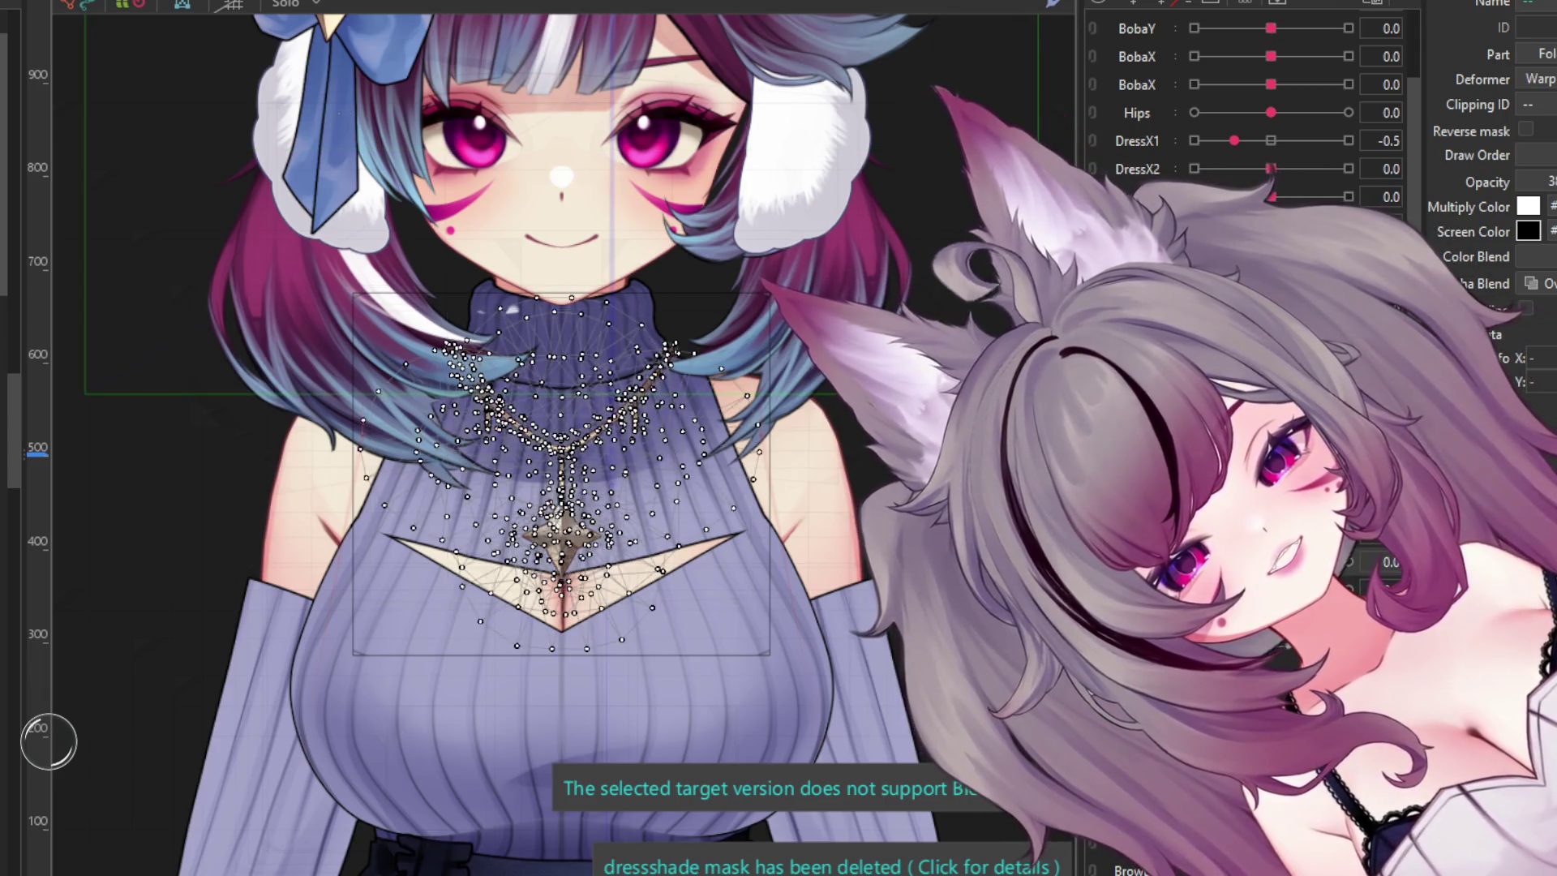
key("ctrl+y")
scroll(567, 406, "down", 3)
scroll(649, 487, "up", 3)
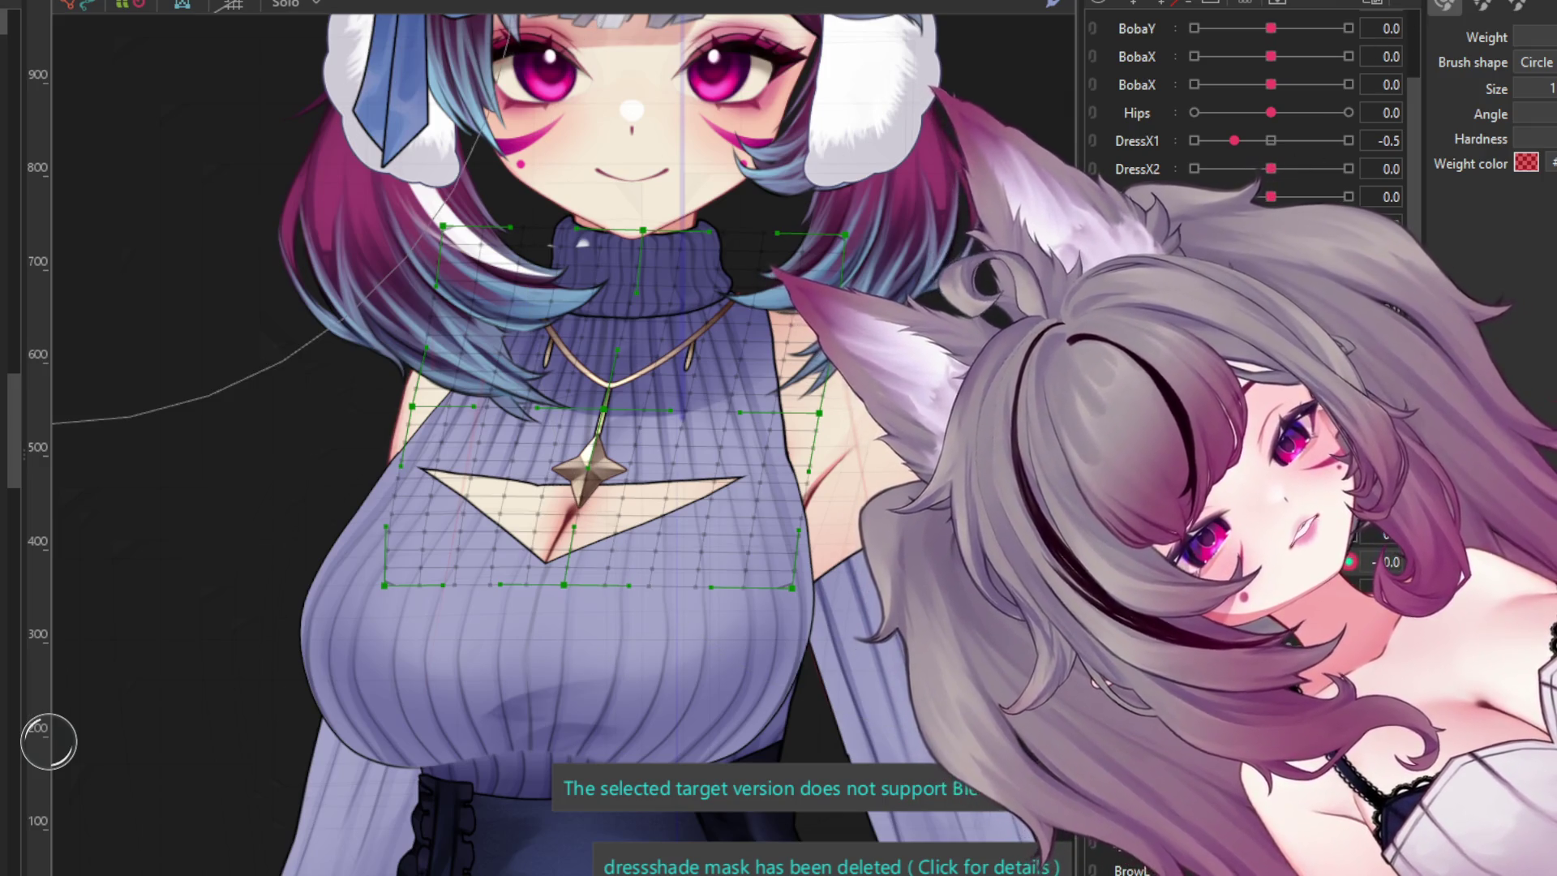
left_click_drag(1378, 561, 1393, 560)
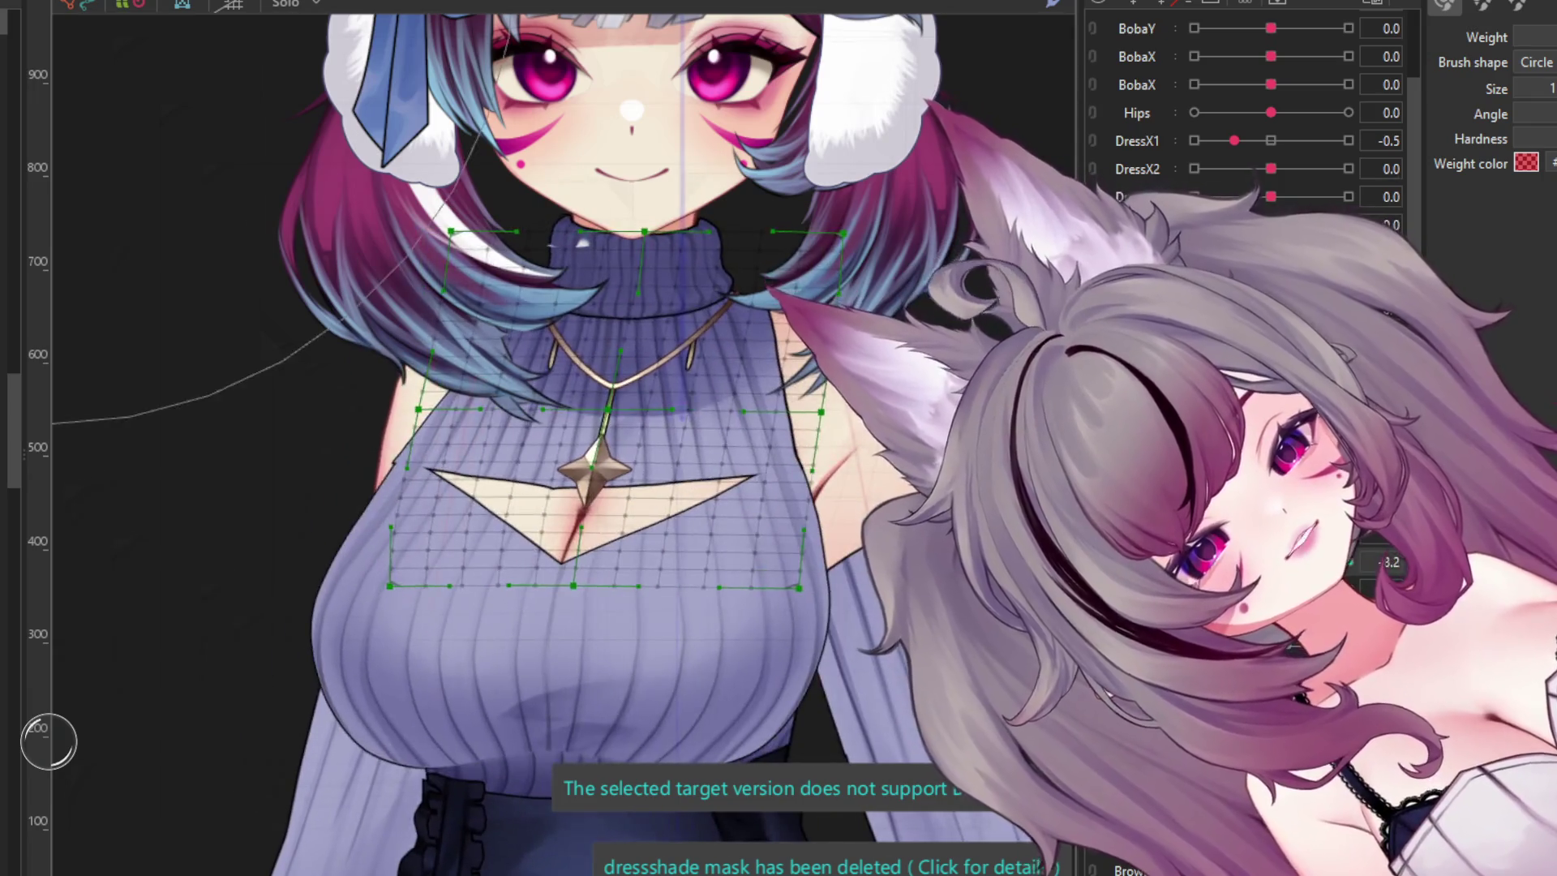
- Zoom in on the necklace and select the star pendant's art mesh
scroll(379, 462, "up", 3)
scroll(451, 527, "down", 3)
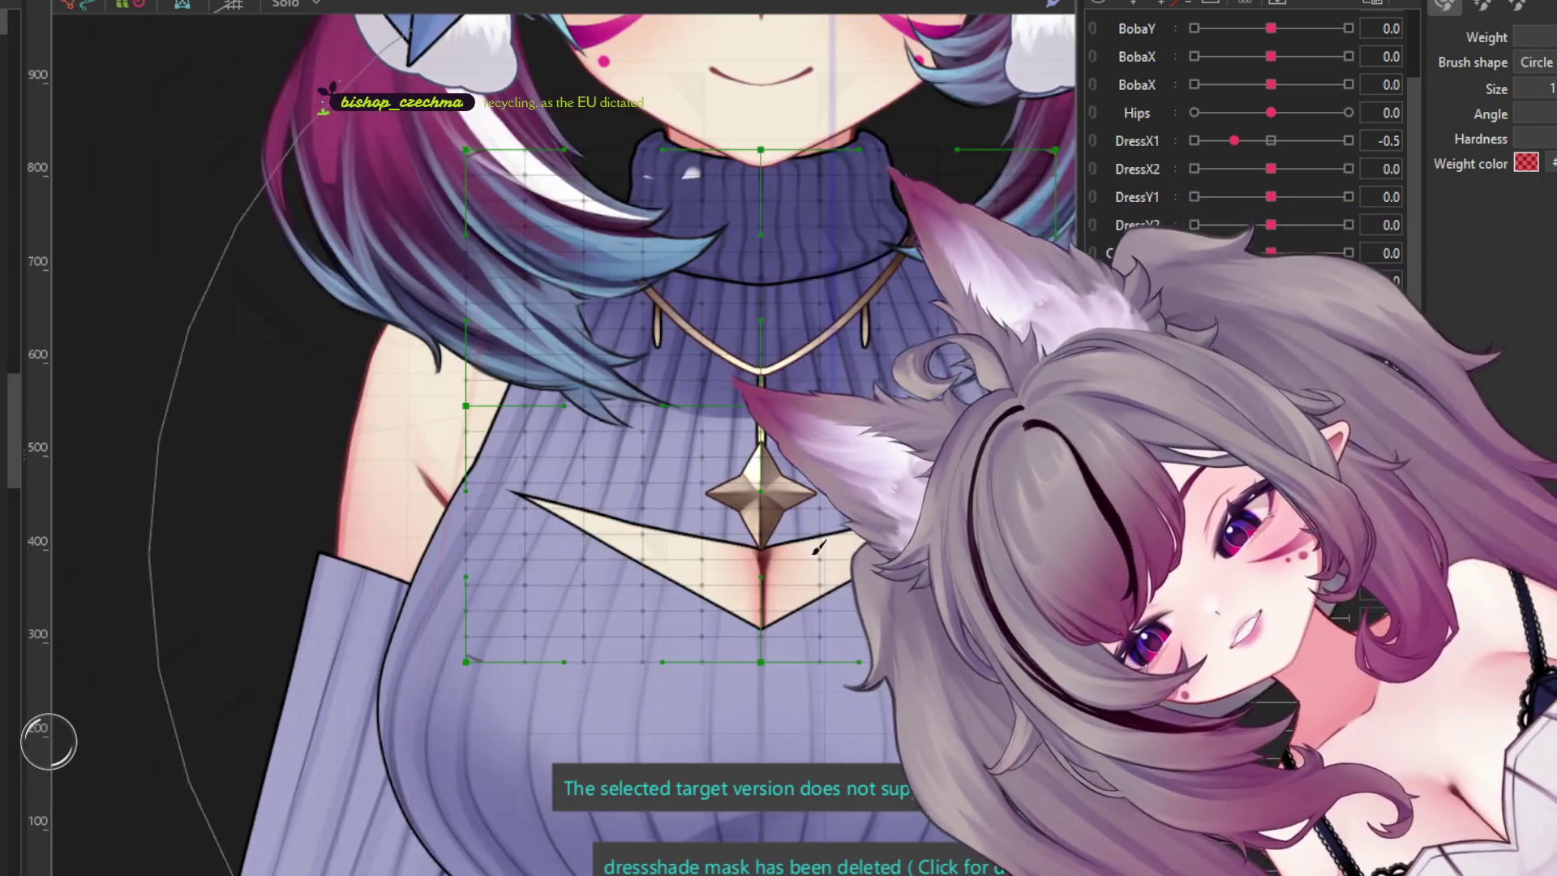
scroll(641, 531, "up", 1)
scroll(642, 531, "down", 1)
scroll(641, 531, "up", 1)
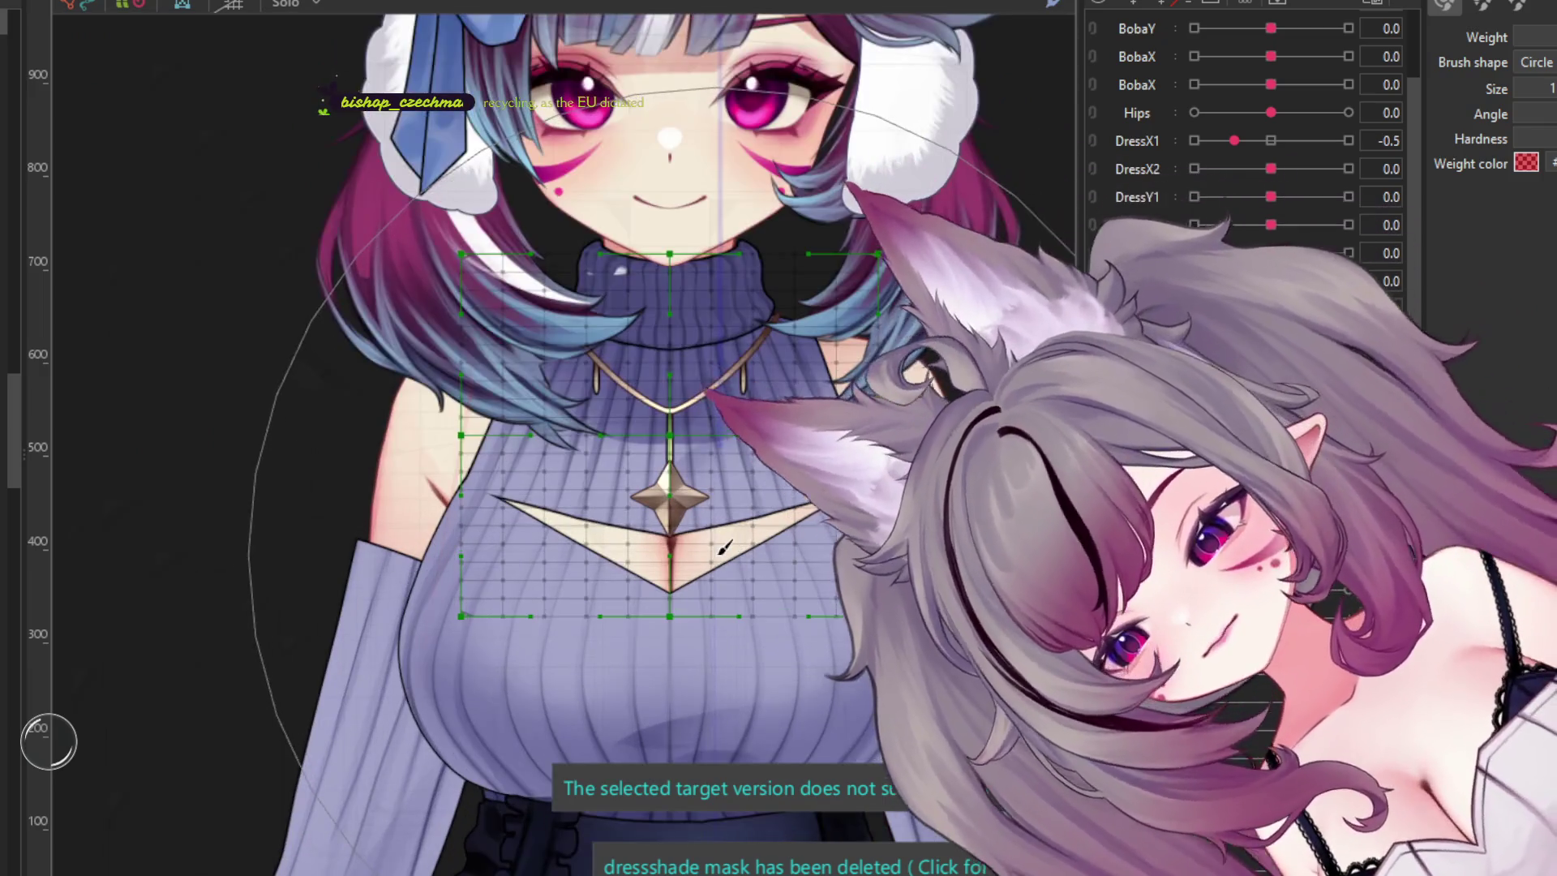
scroll(669, 526, "up", 2)
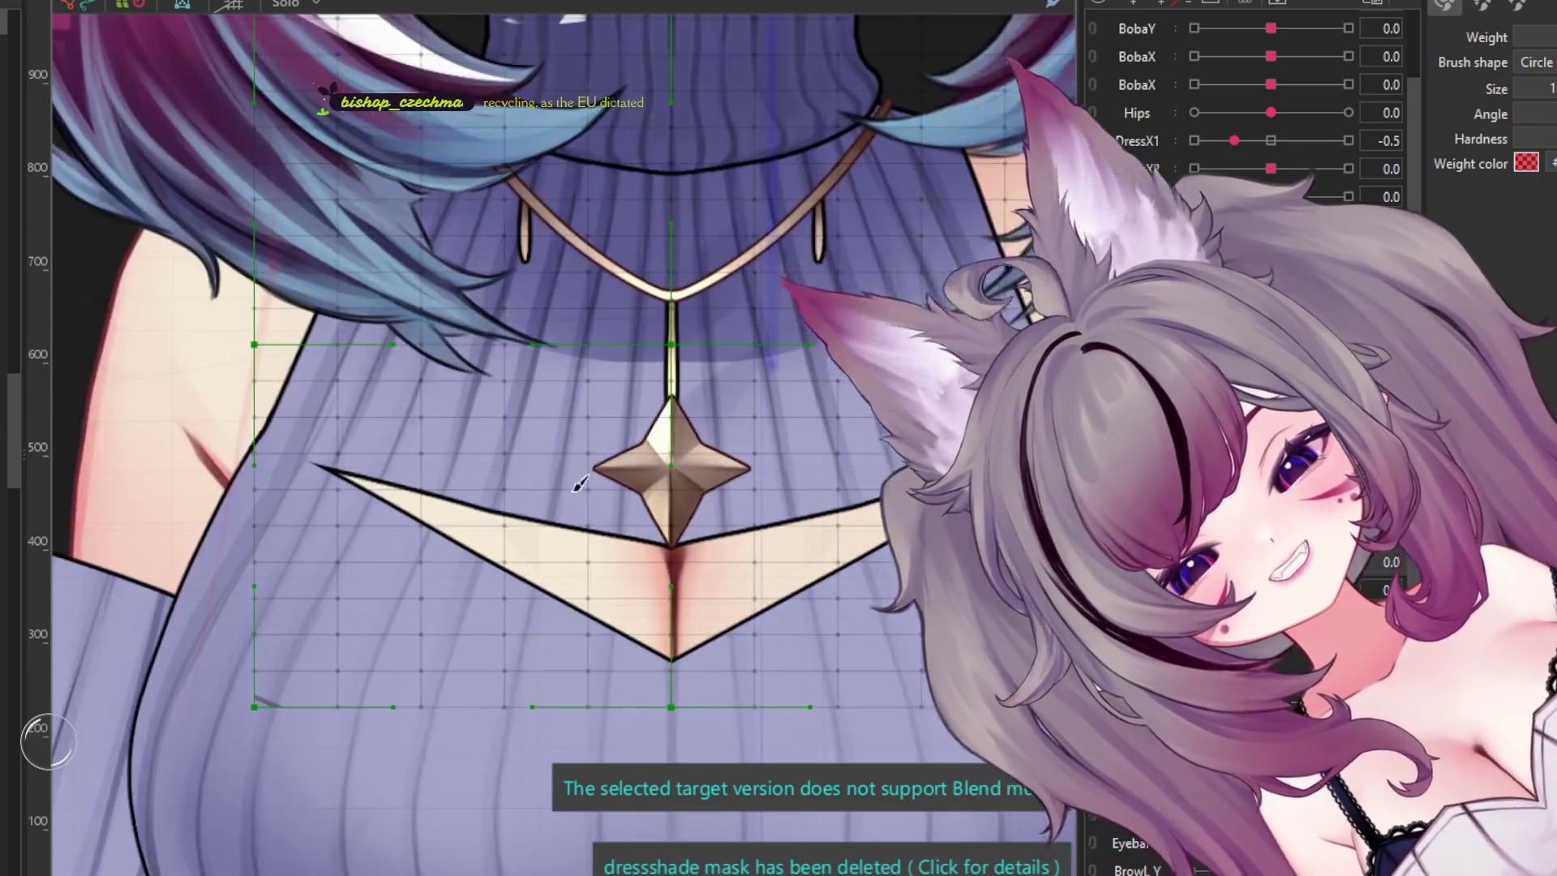
left_click(670, 470)
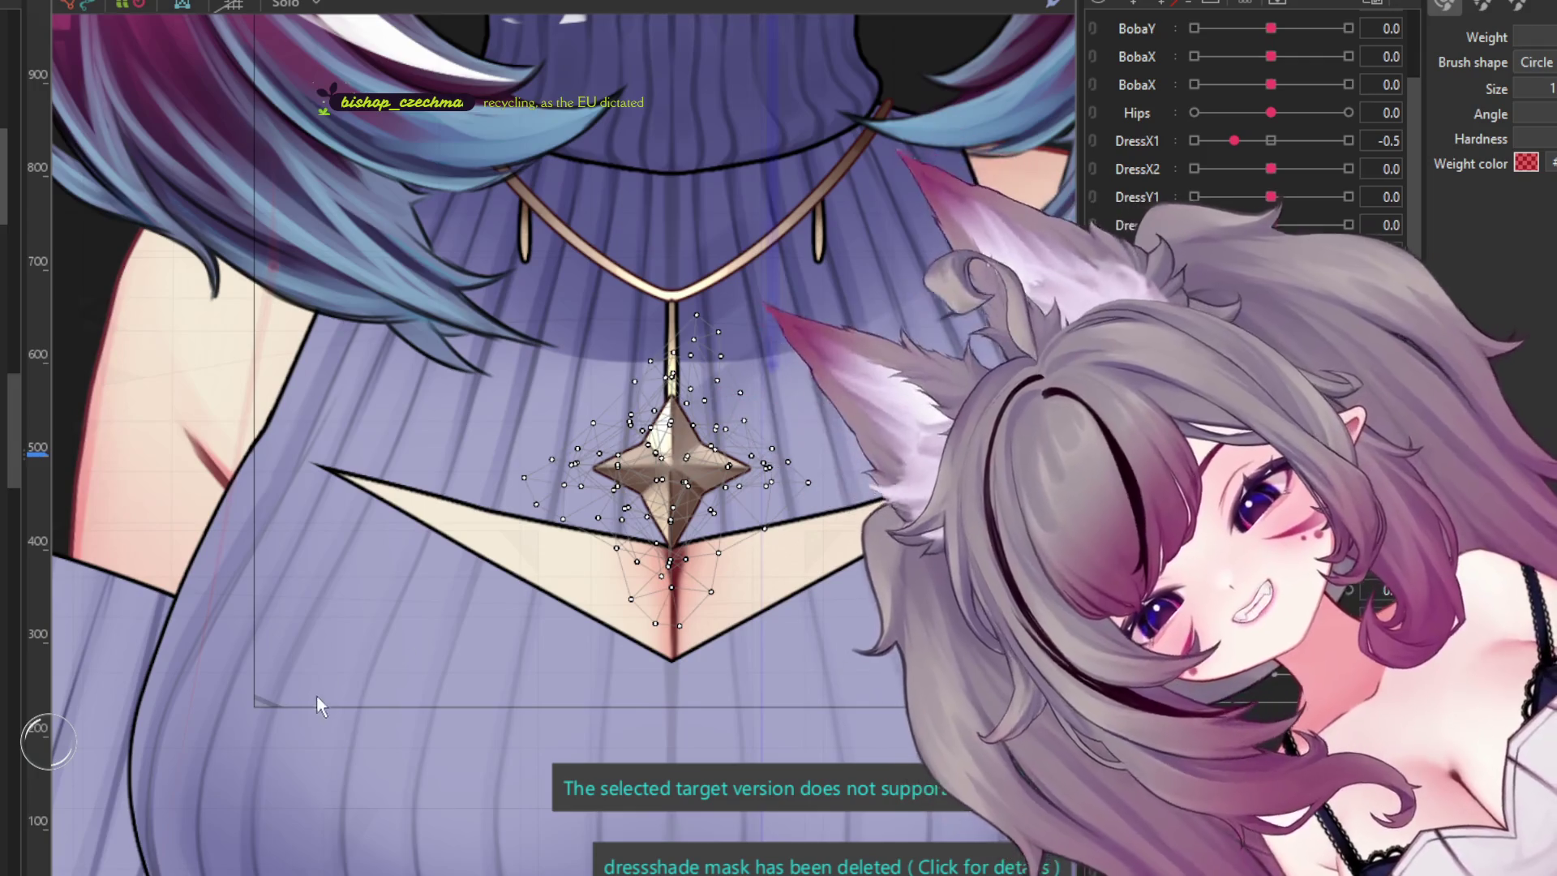
- Rotate the centre pendant's rotation deformer 180° so the star hangs from its top
left_click(503, 584)
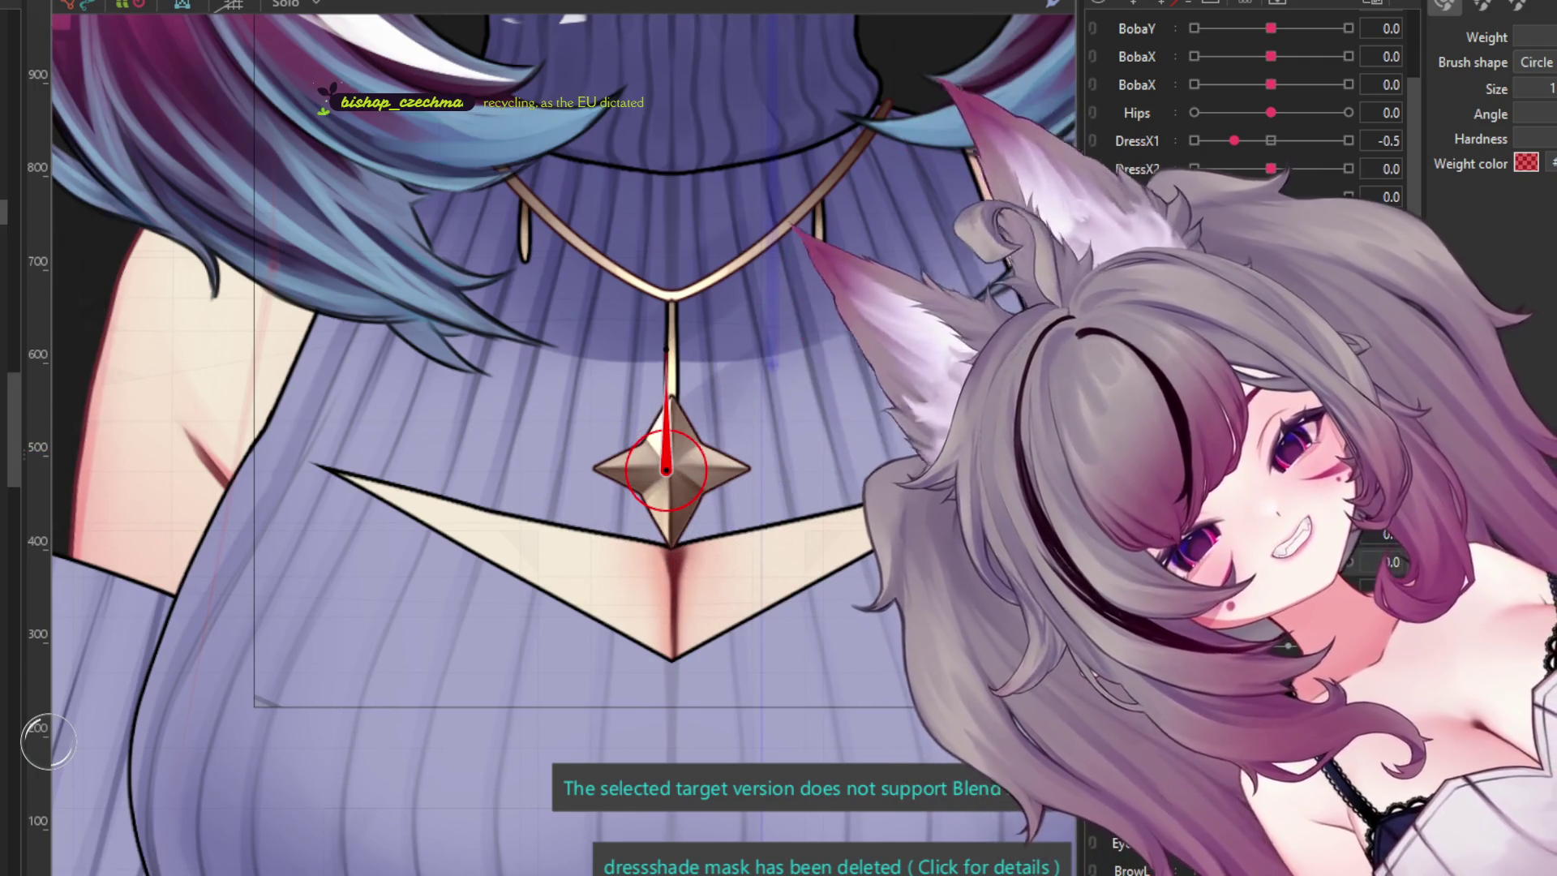
scroll(622, 560, "up", 3)
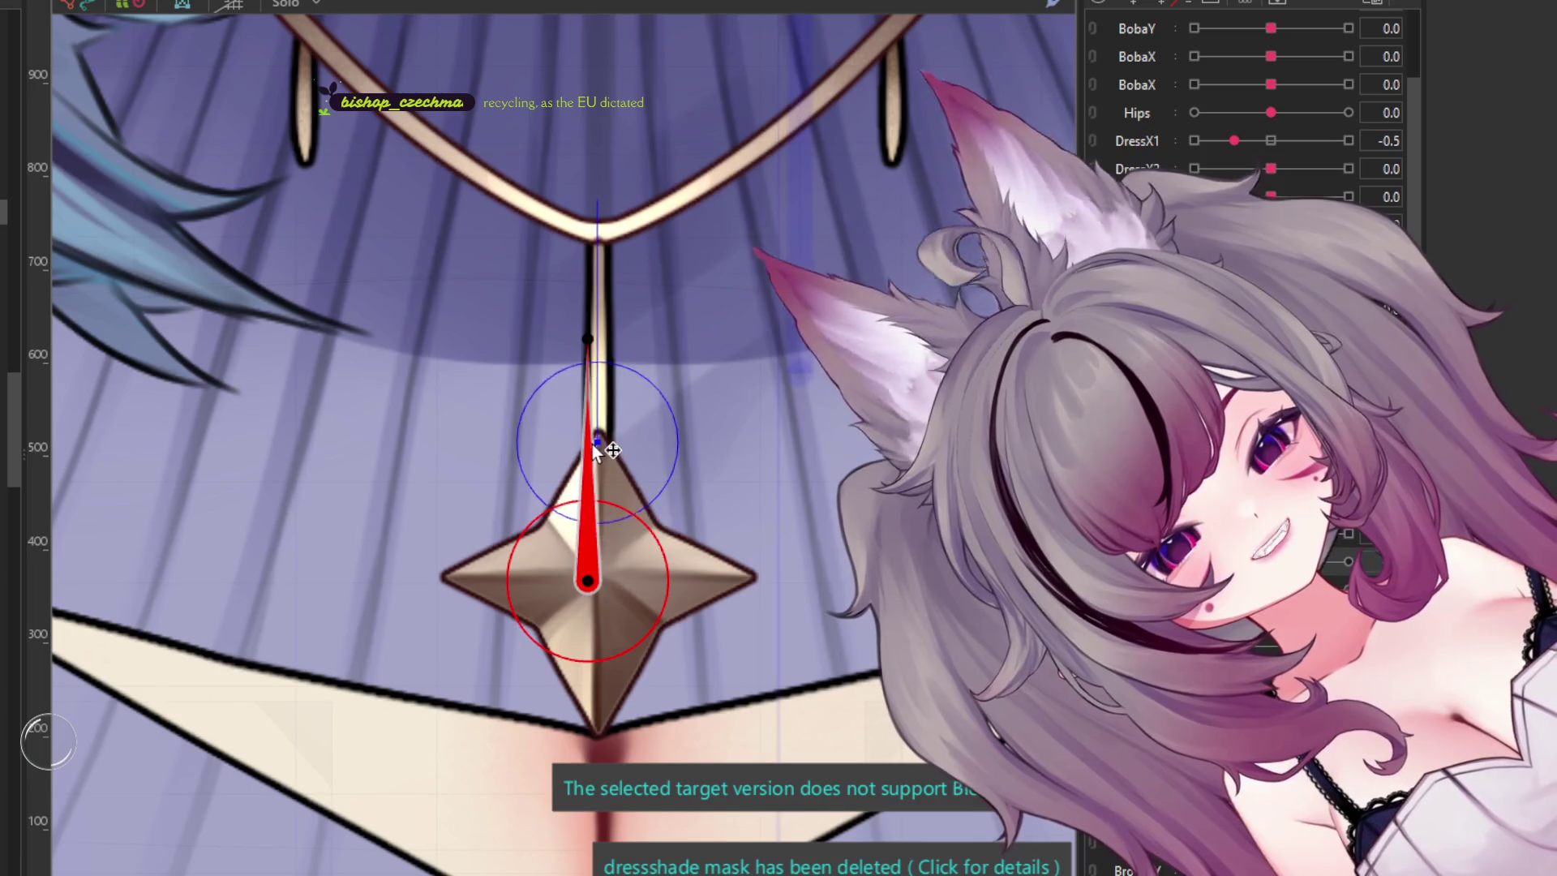
scroll(596, 450, "down", 3)
scroll(663, 561, "up", 3)
scroll(640, 583, "down", 2)
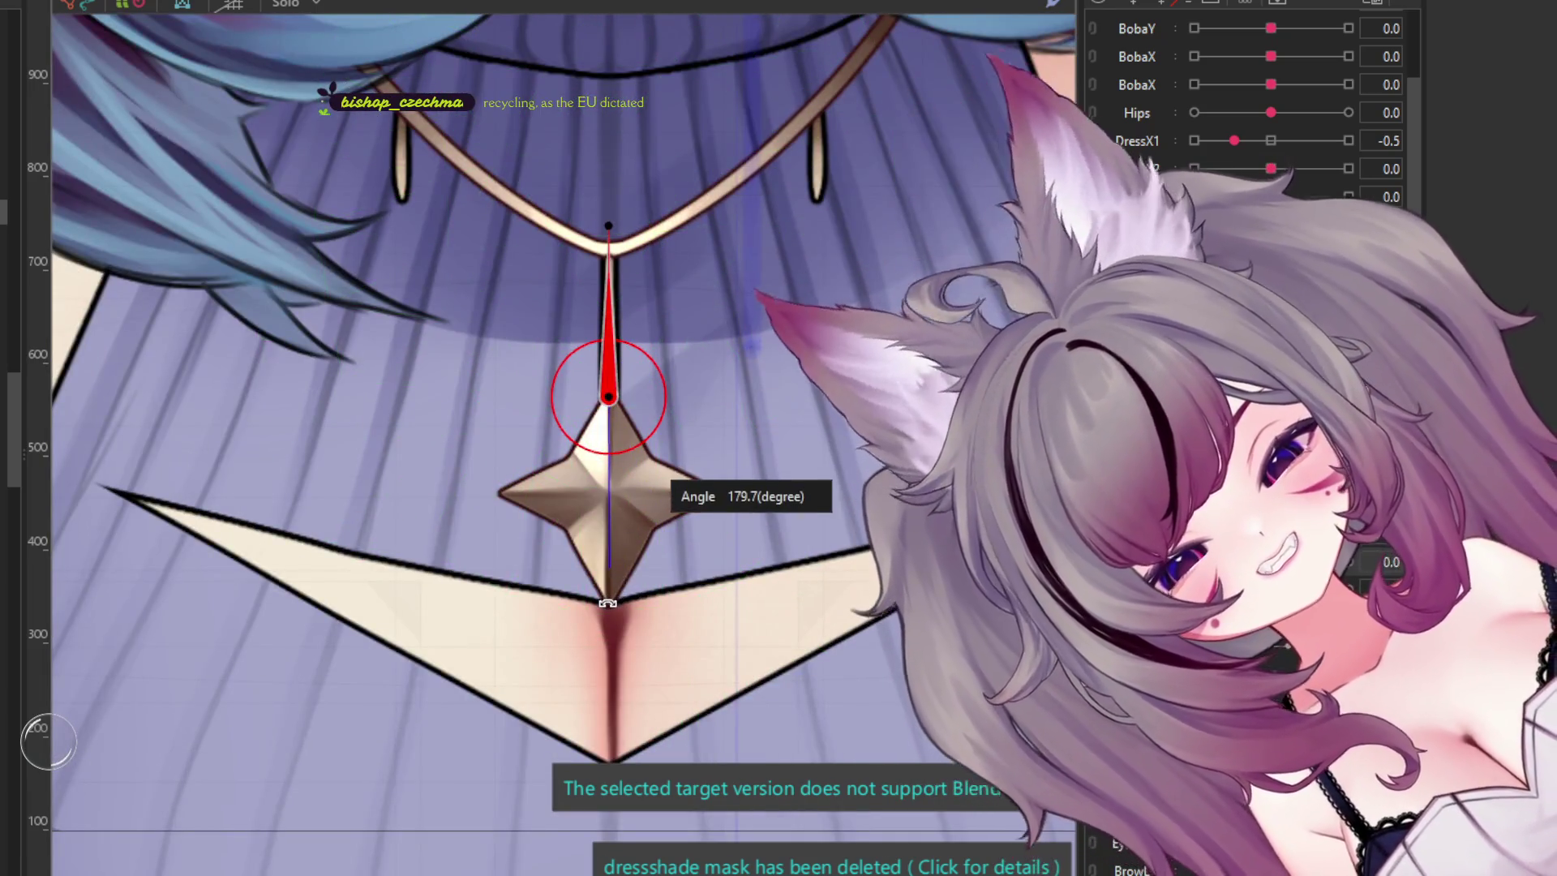
left_click_drag(606, 604, 612, 573)
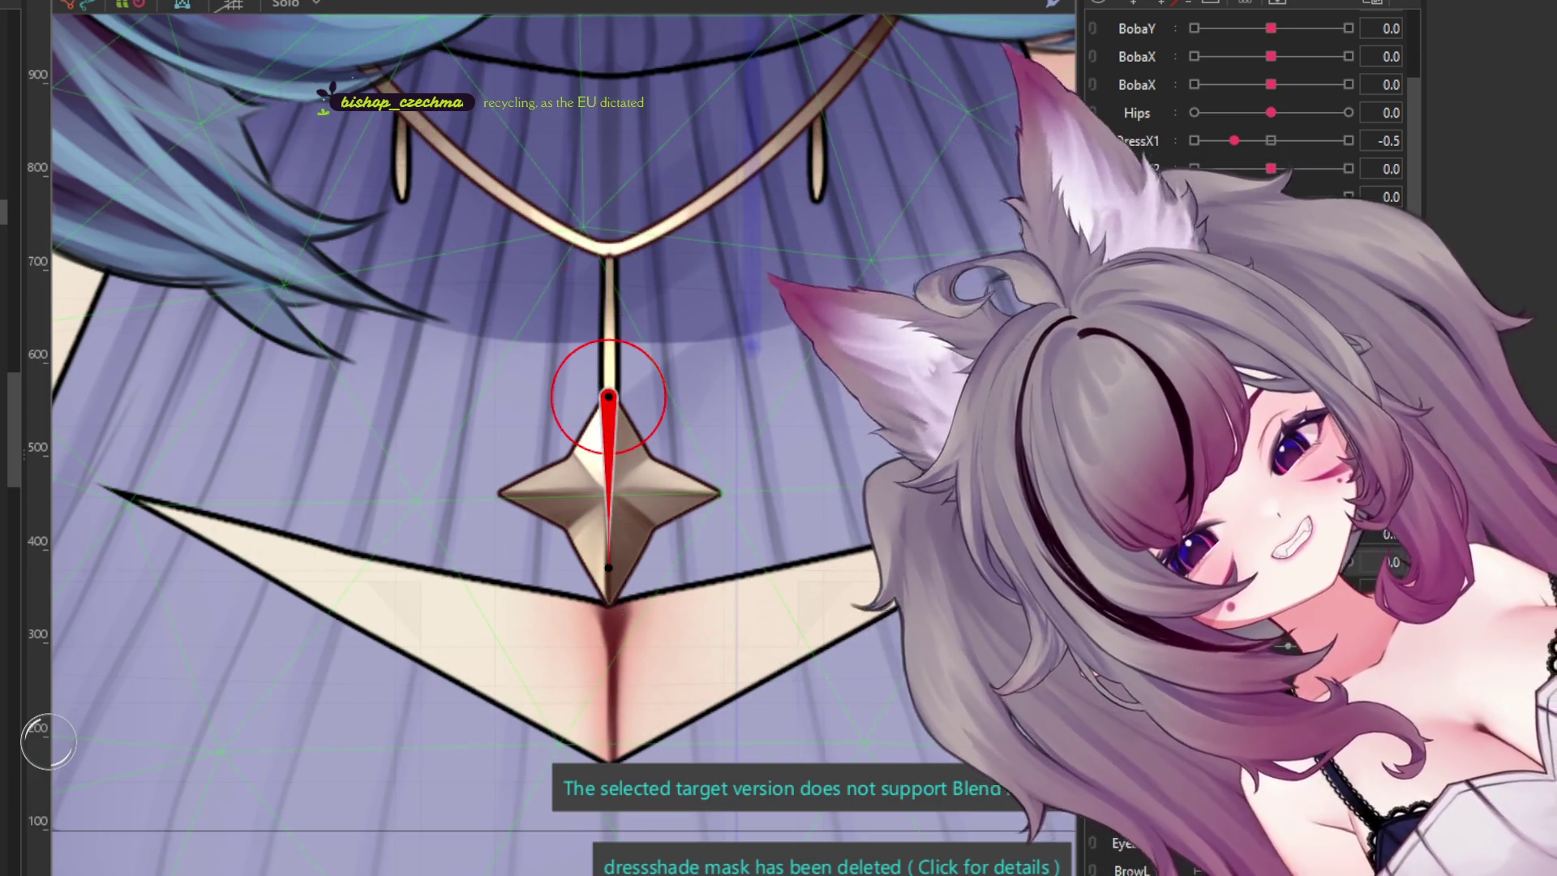
left_click(609, 569)
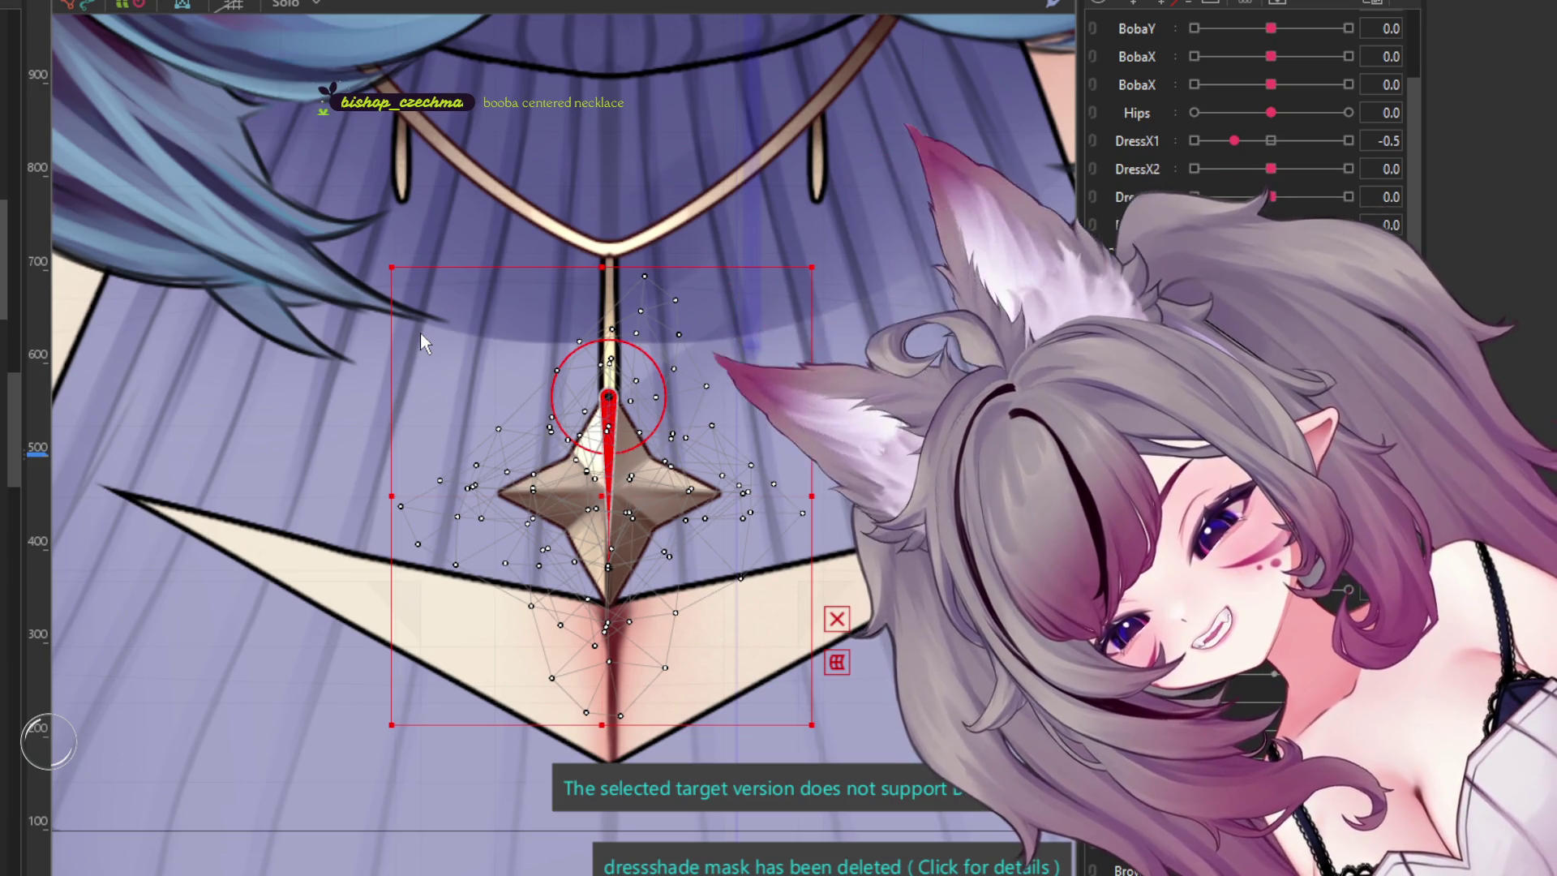
key("t")
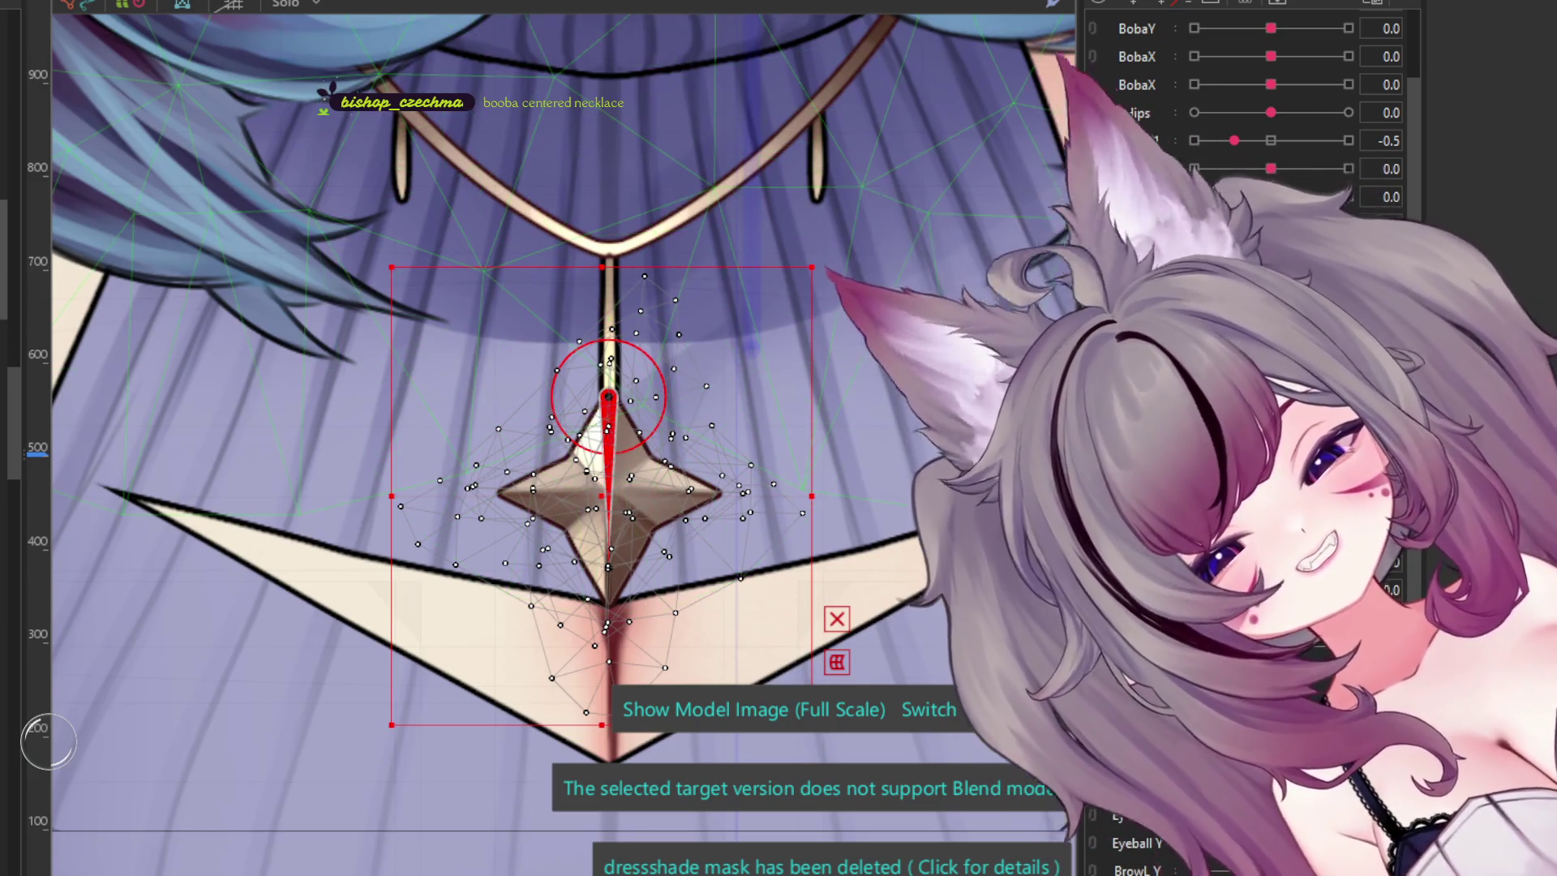
key("Escape")
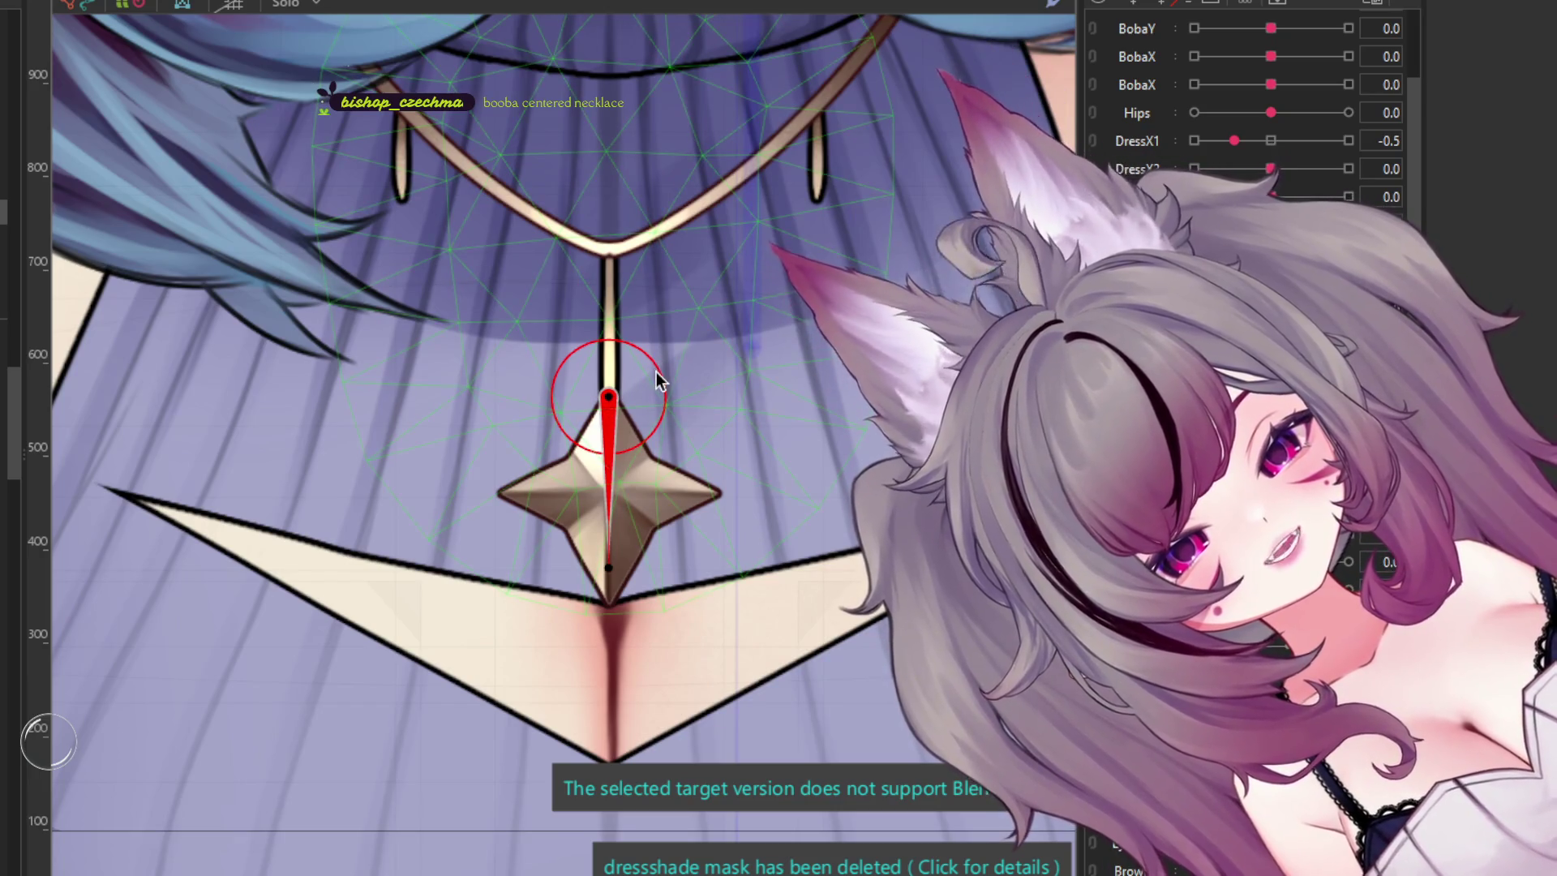
- Move the two small stars to the left and right chain ends, then fit the model in view
mouse_move(656, 370)
left_mouse_down()
mouse_move(641, 379)
mouse_move(499, 288)
mouse_move(418, 210)
left_mouse_up()
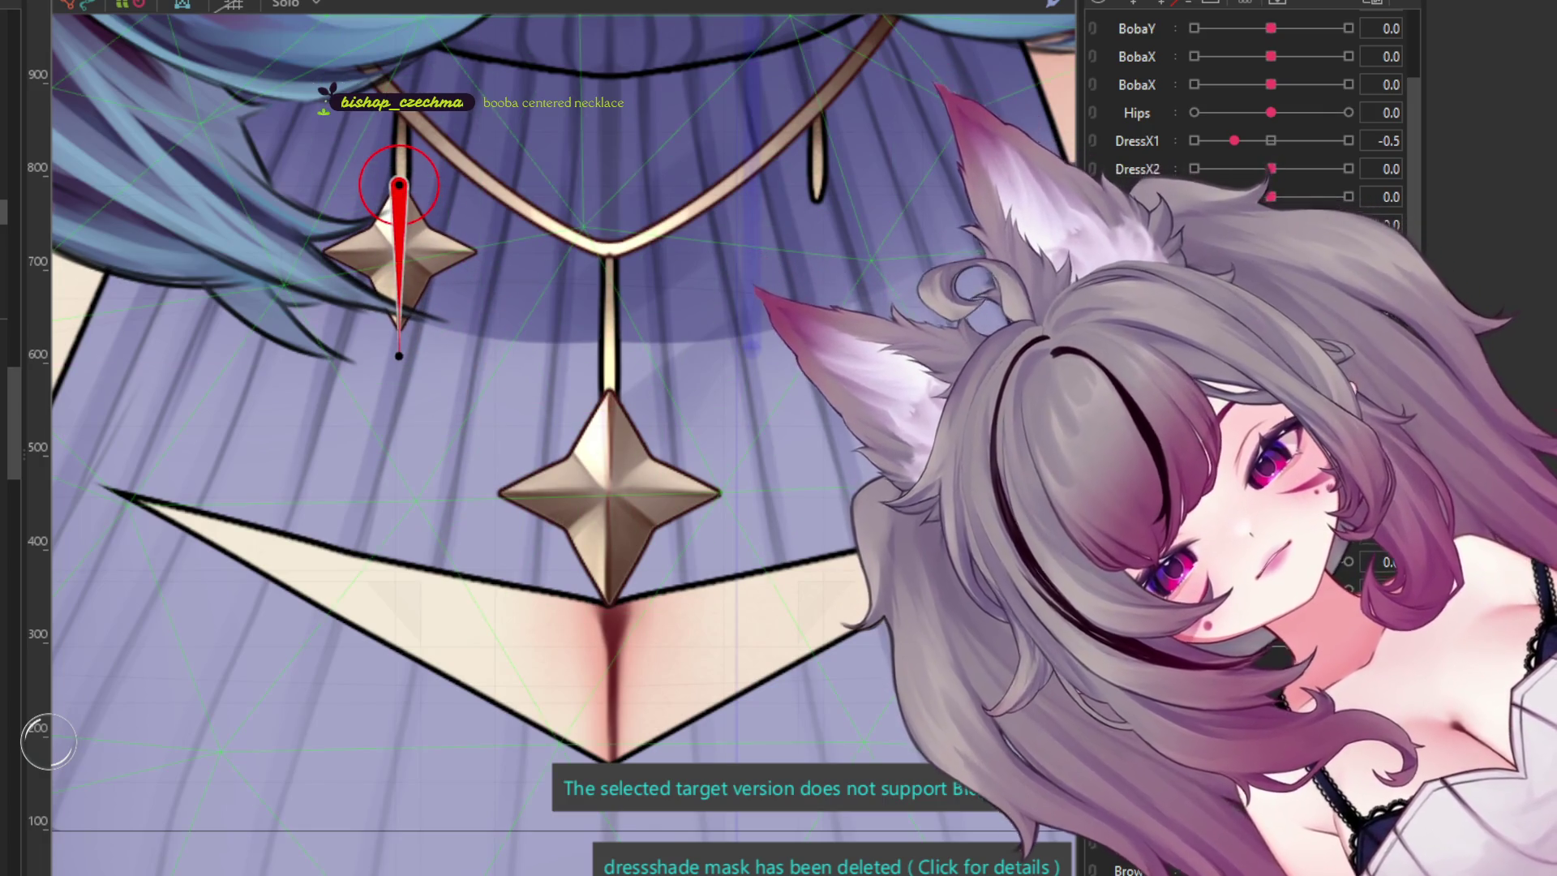
left_click(398, 255)
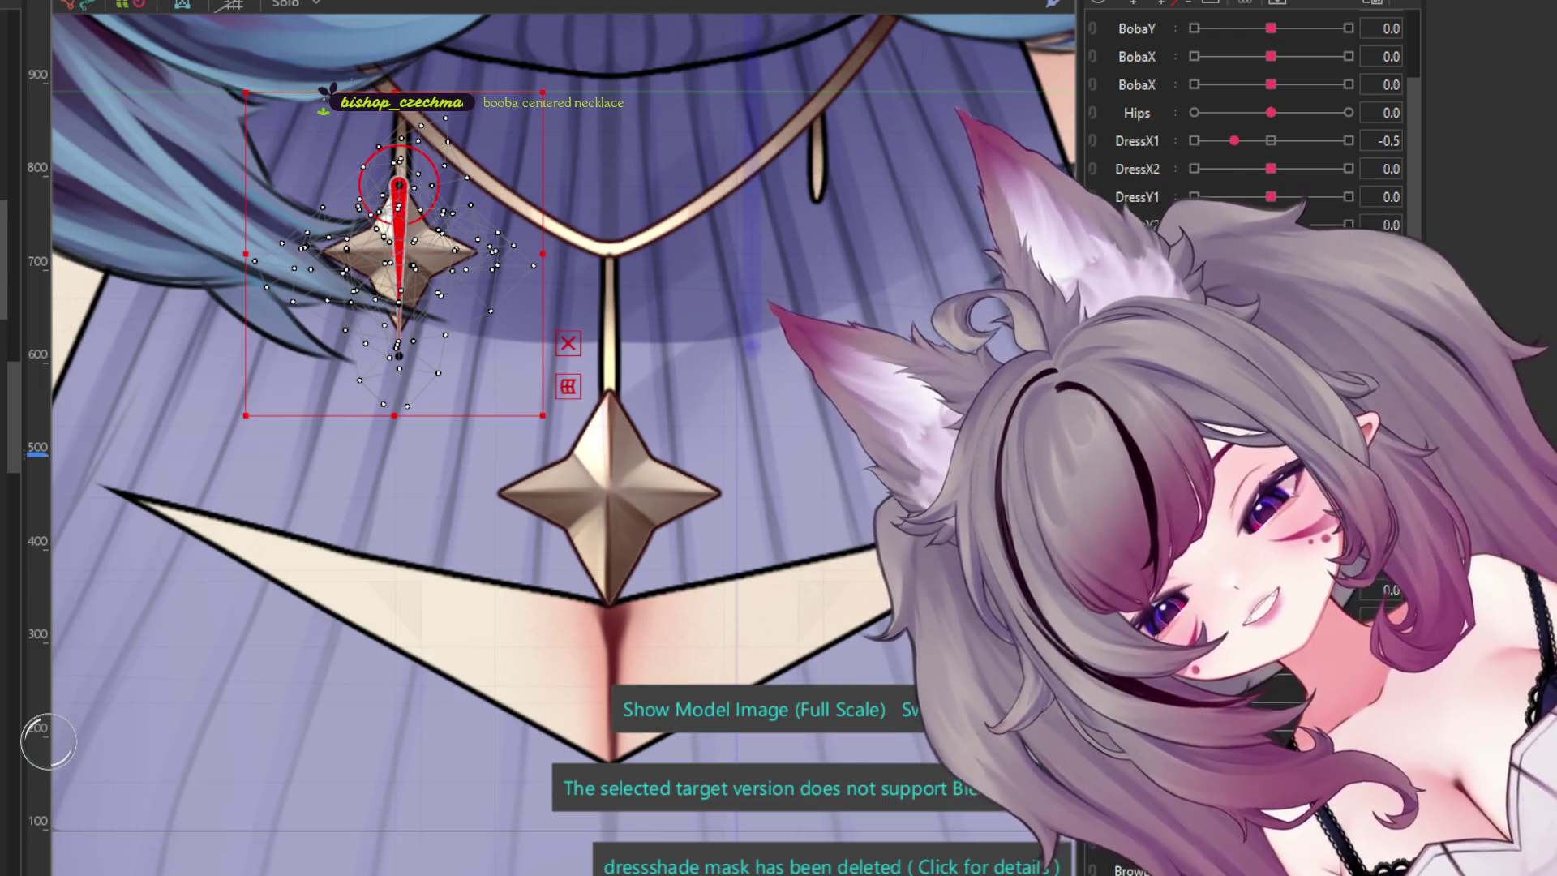
mouse_move(419, 197)
left_mouse_down()
mouse_move(785, 211)
mouse_move(817, 197)
left_mouse_up()
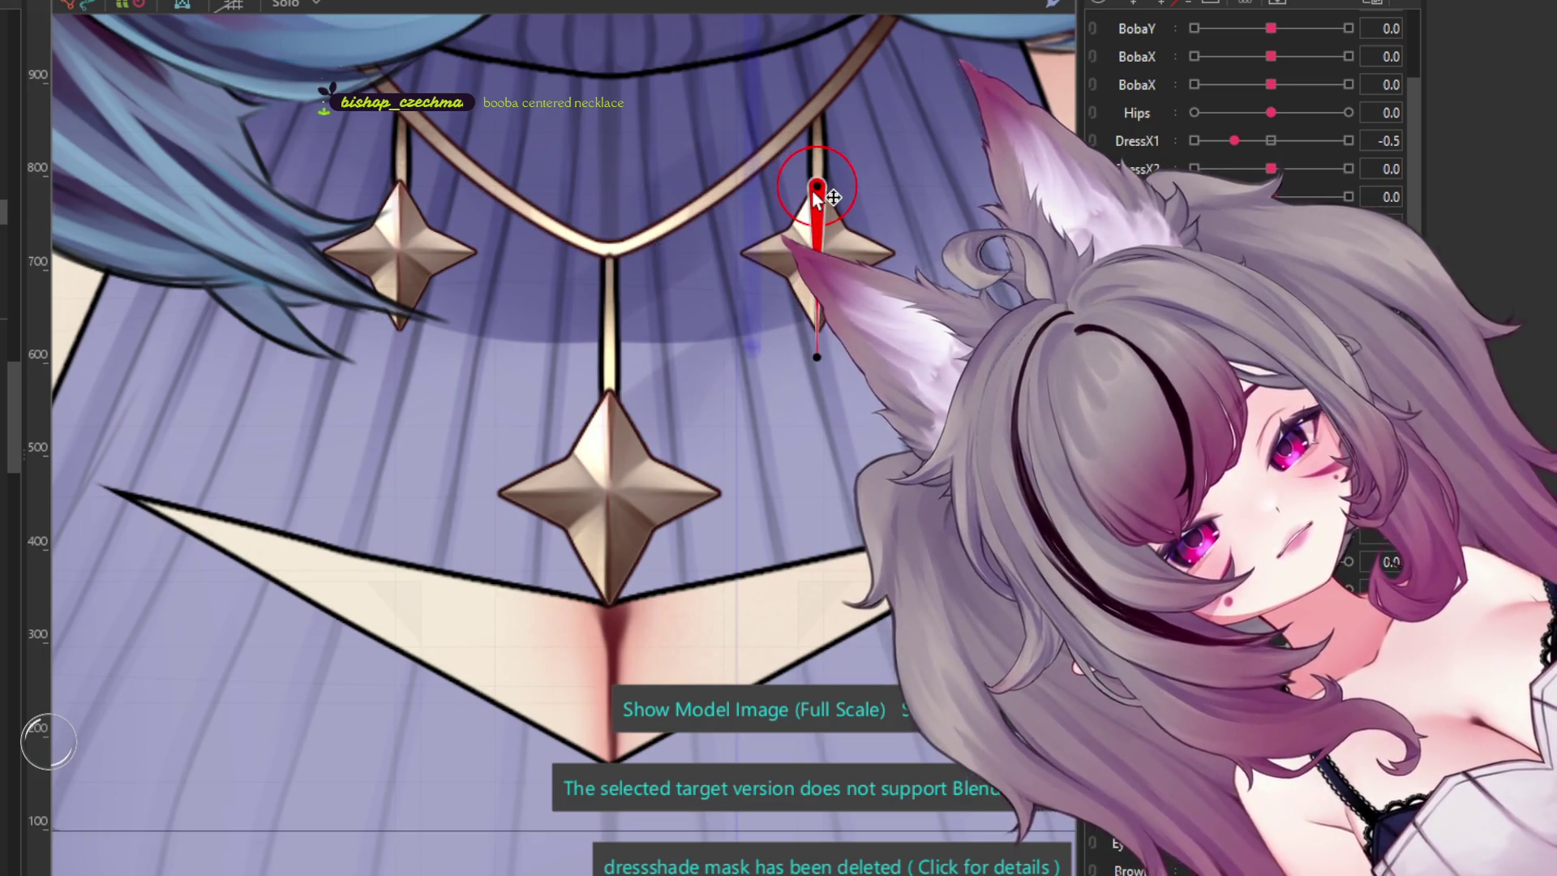
key("ctrl+0")
scroll(620, 348, "up", 2)
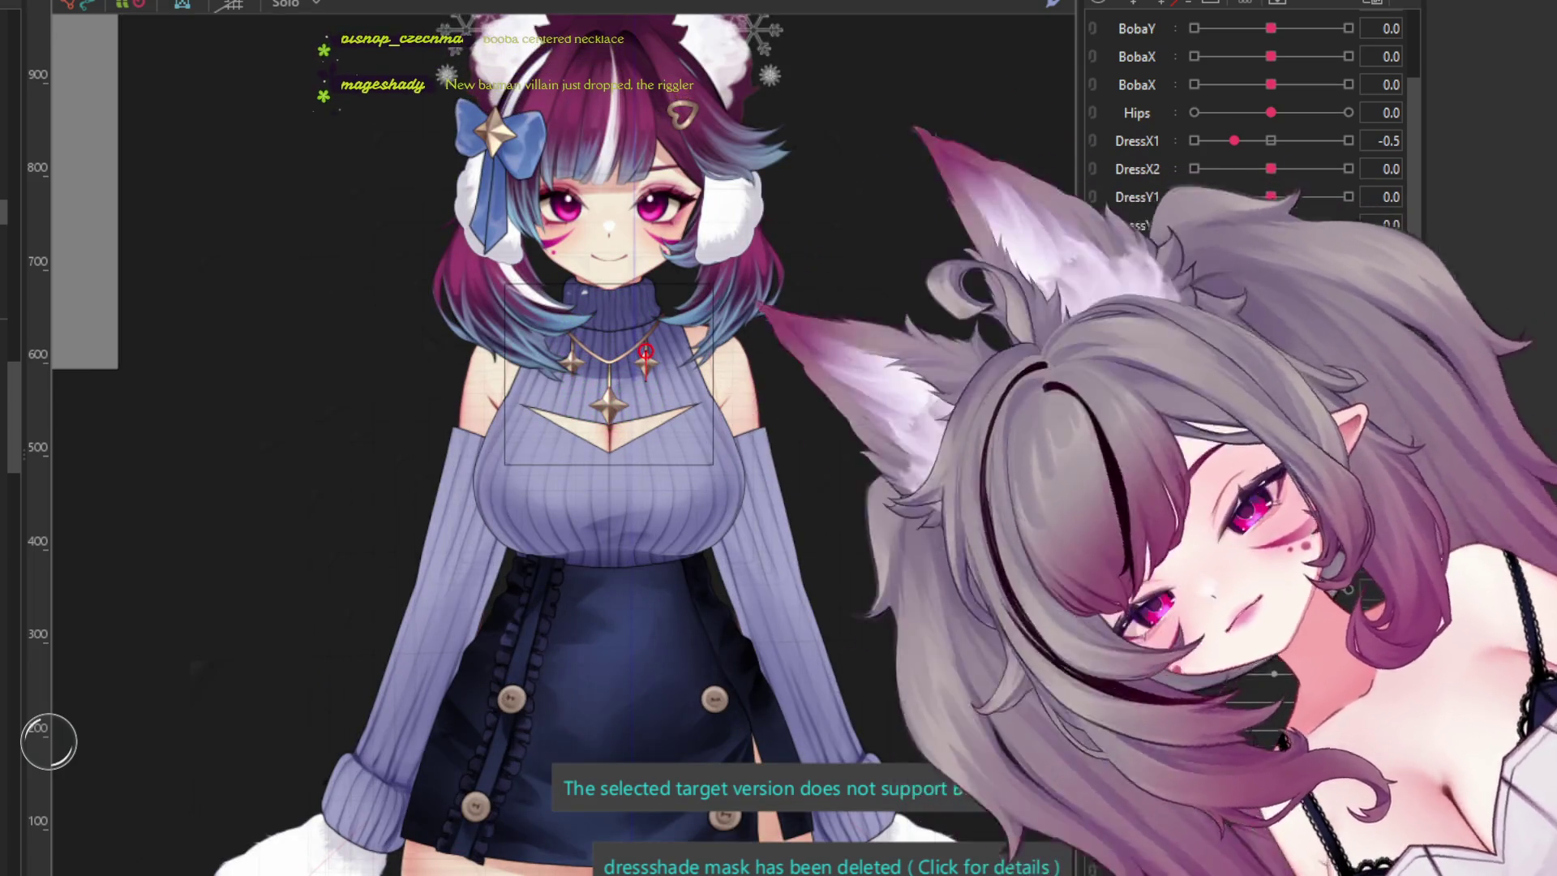
scroll(771, 260, "up", 3)
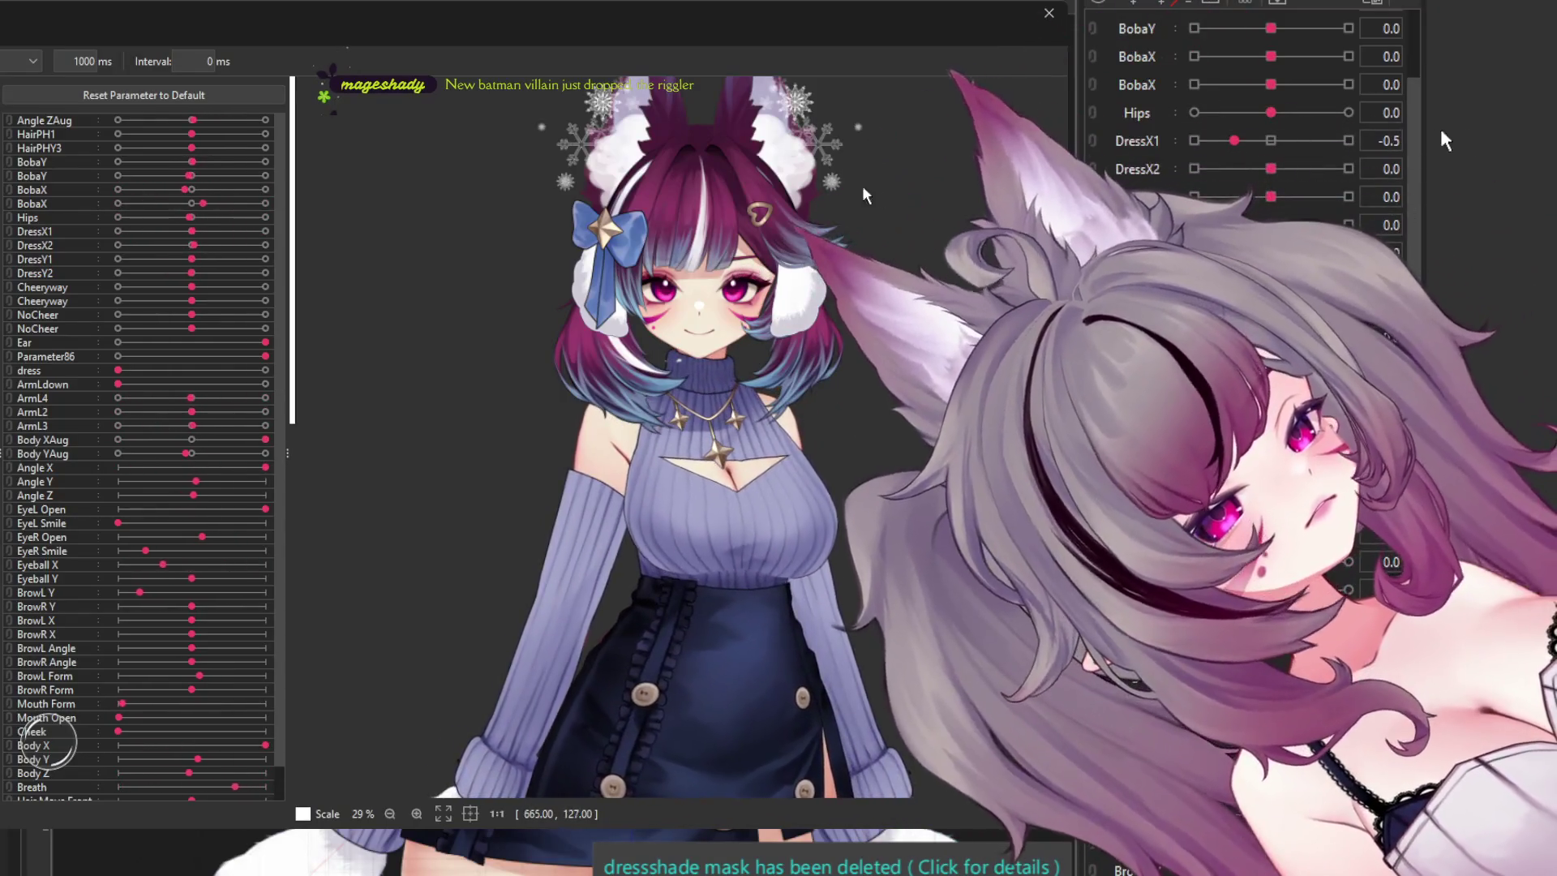
scroll(811, 406, "up", 3)
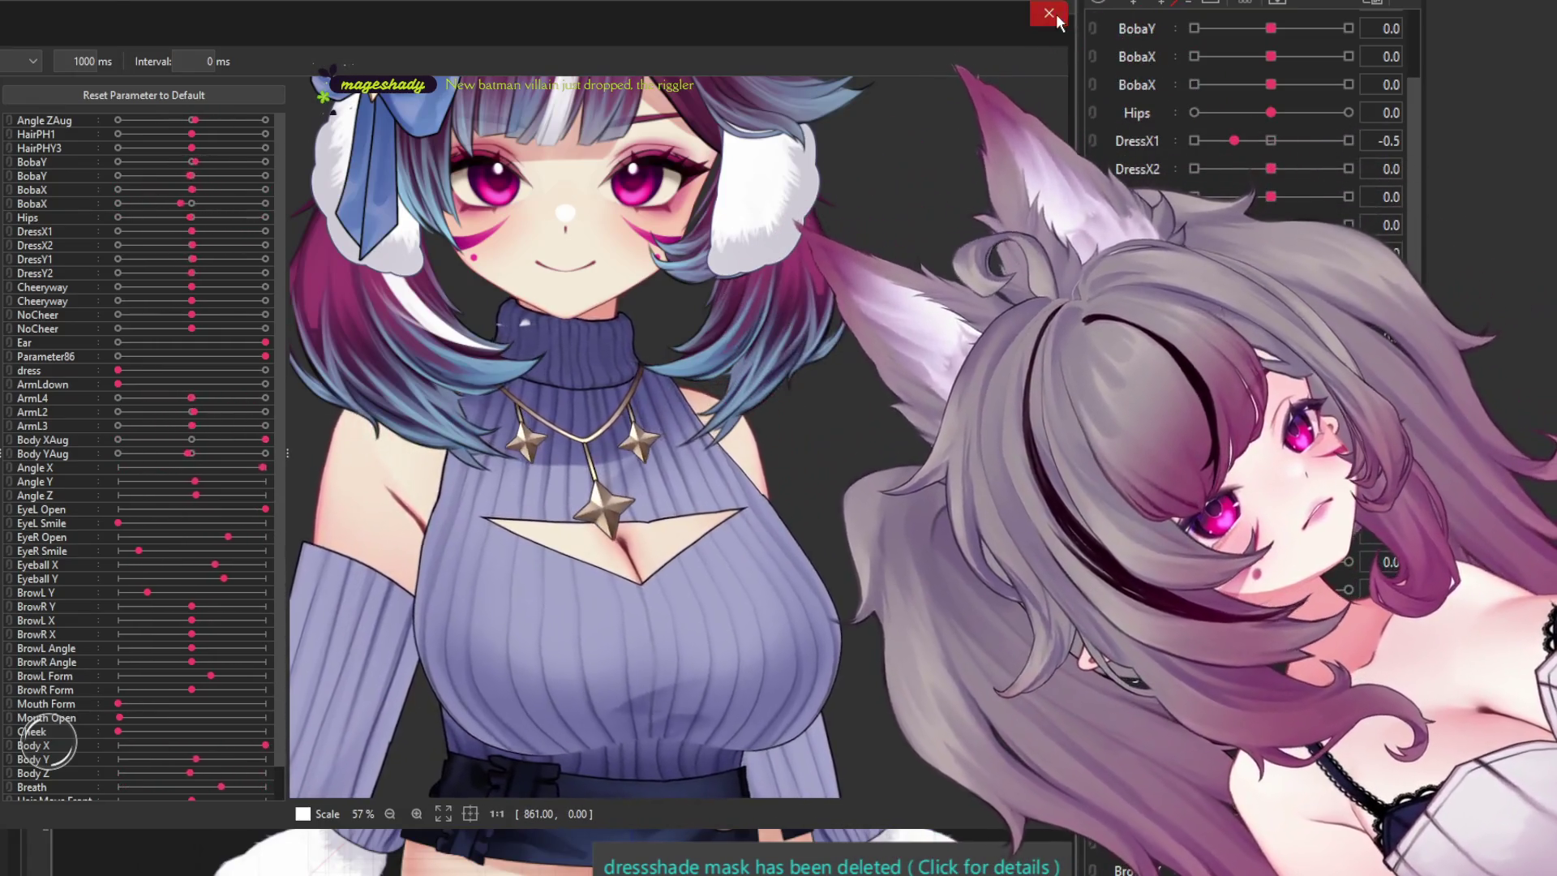
left_click(1048, 13)
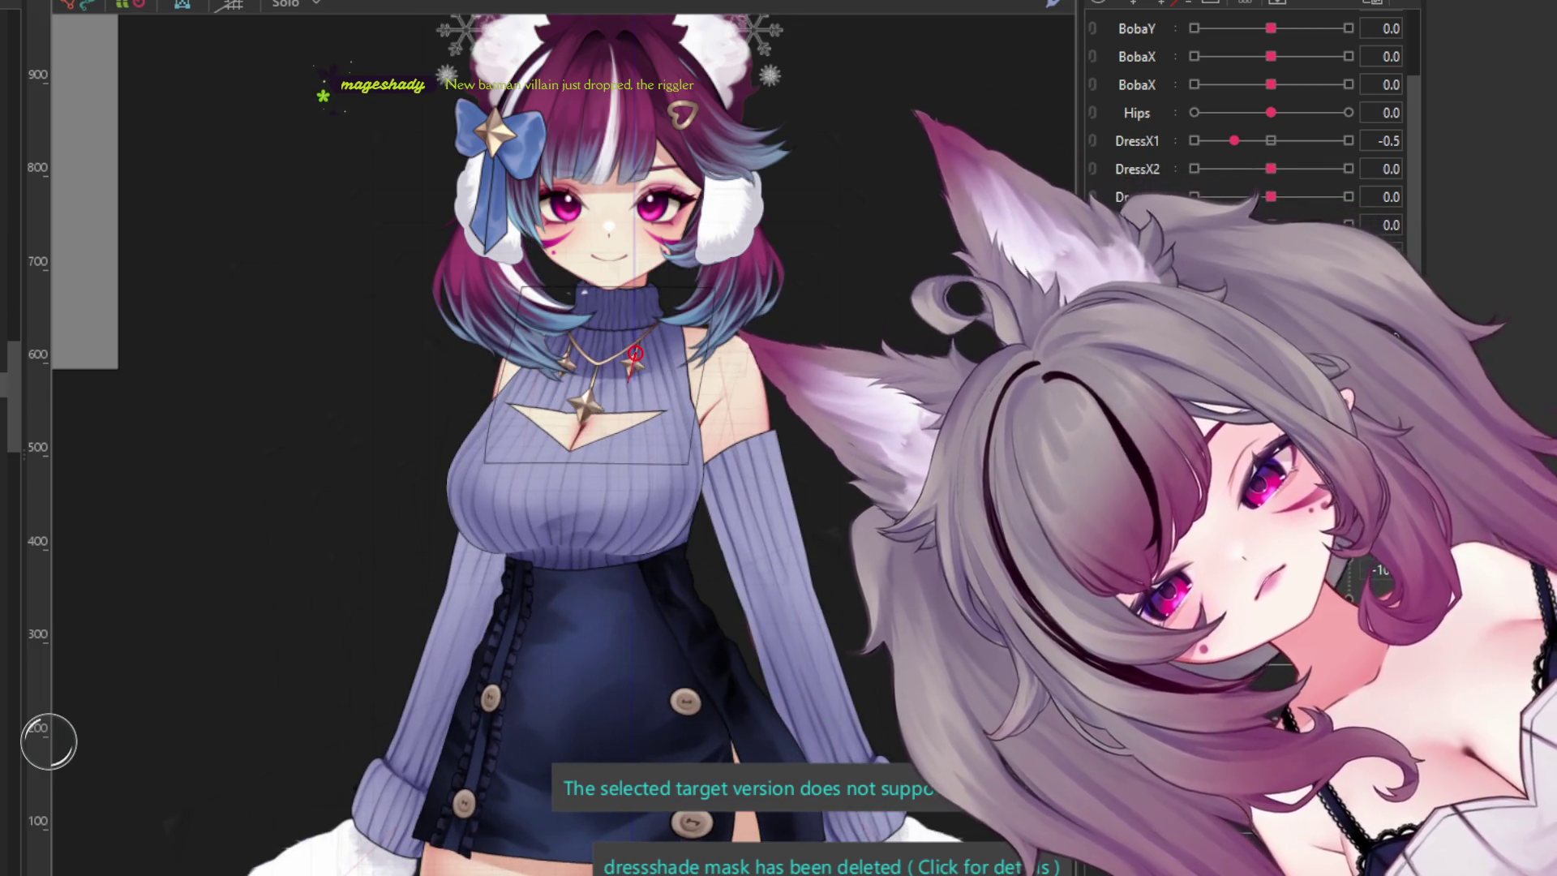
left_click(592, 373)
- Nudge the necklace warp deformer left and down over the chest, and select the necklace art mesh
scroll(594, 291, "up", 3)
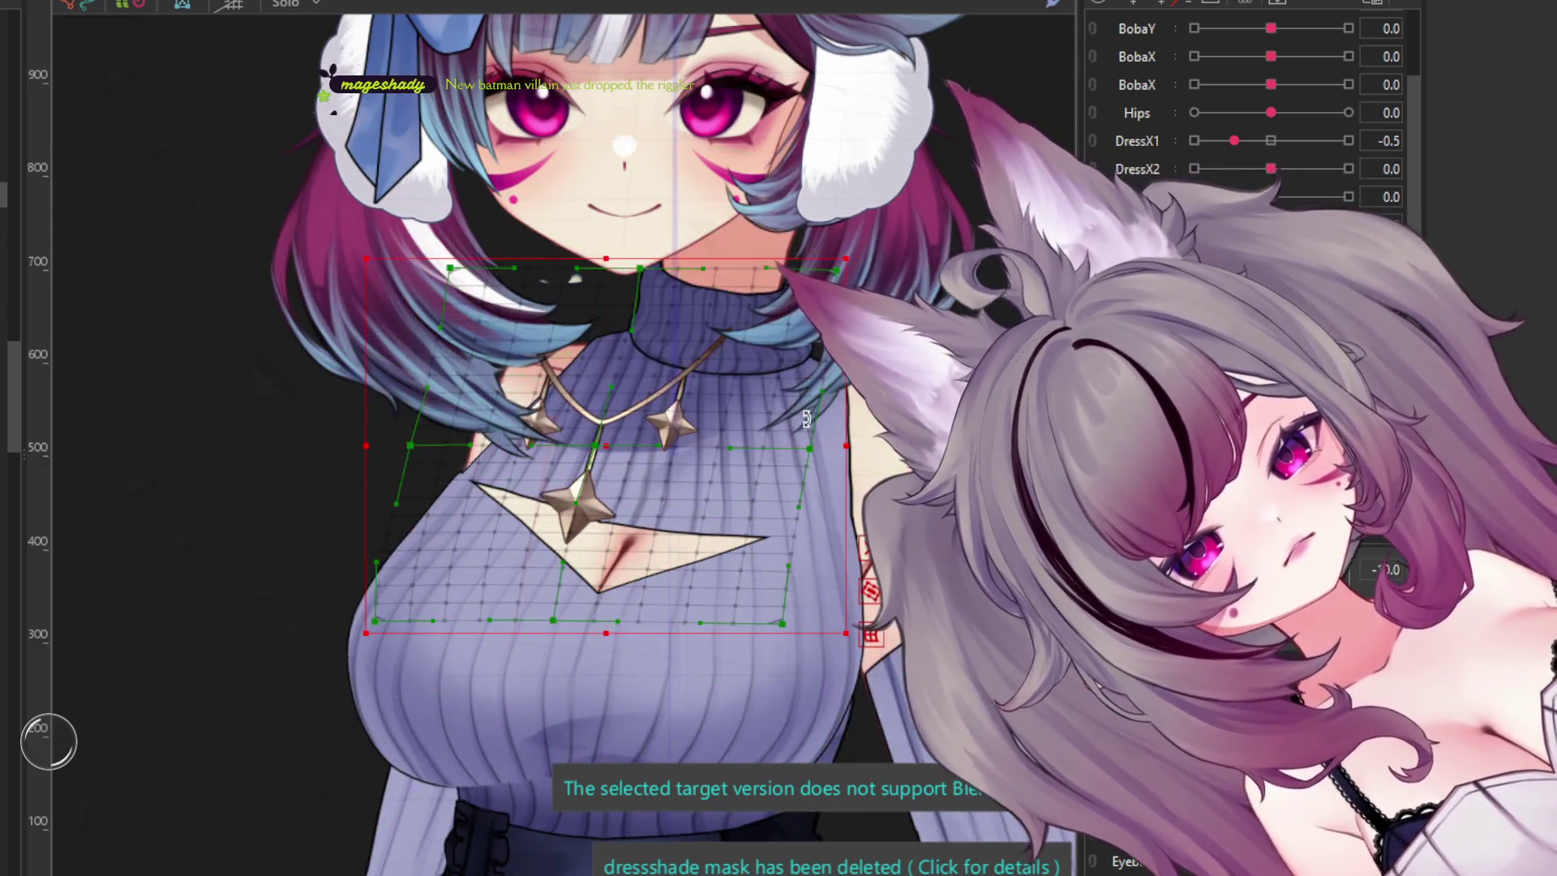
scroll(815, 444, "up", 3)
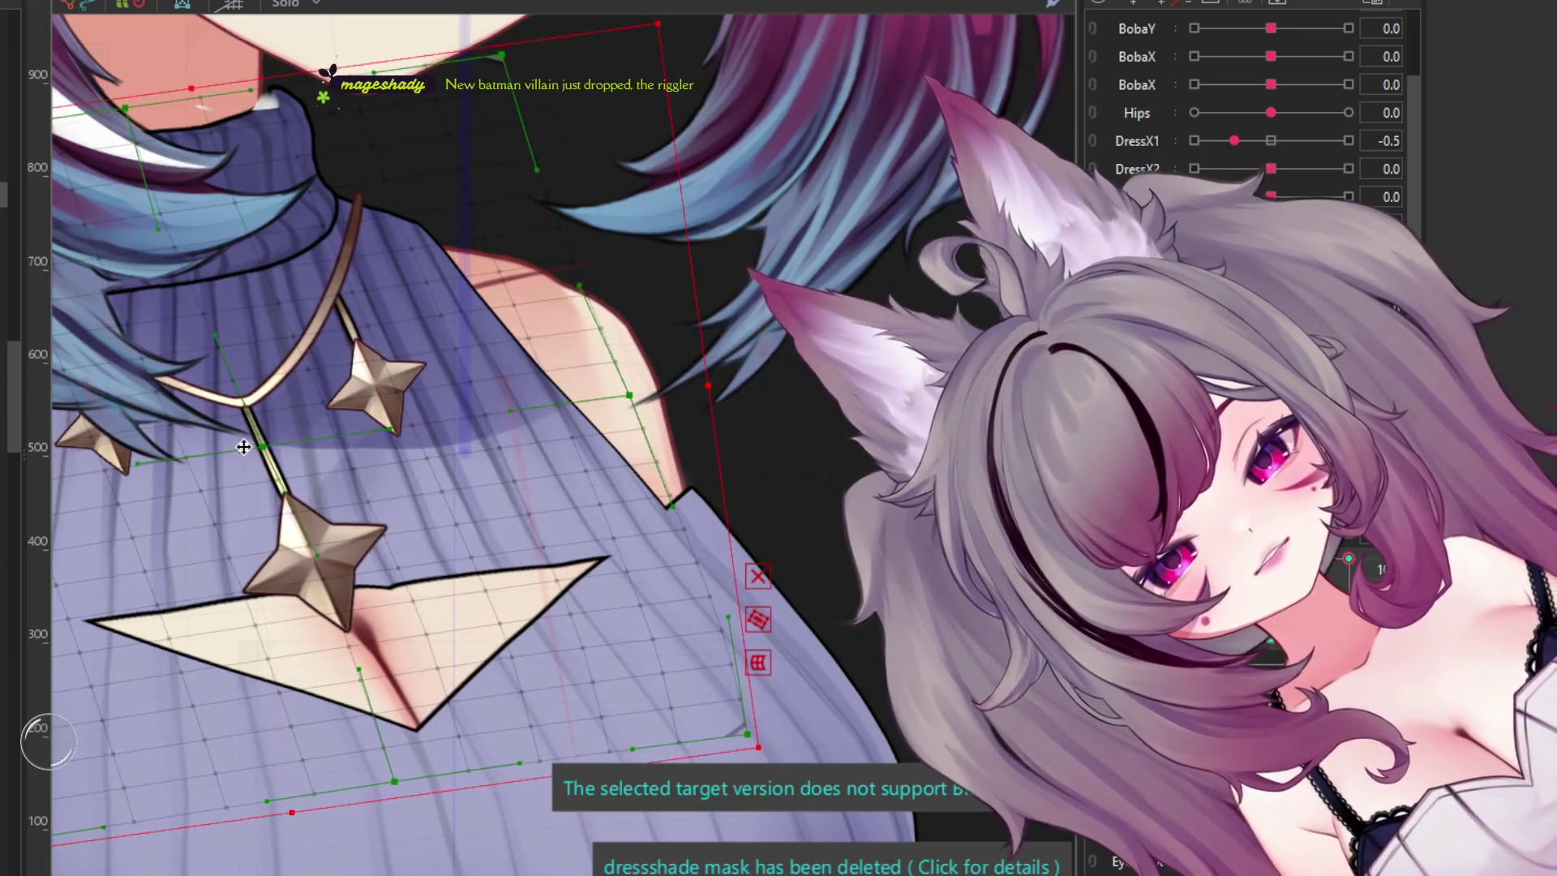
scroll(243, 447, "down", 3)
scroll(243, 446, "up", 1)
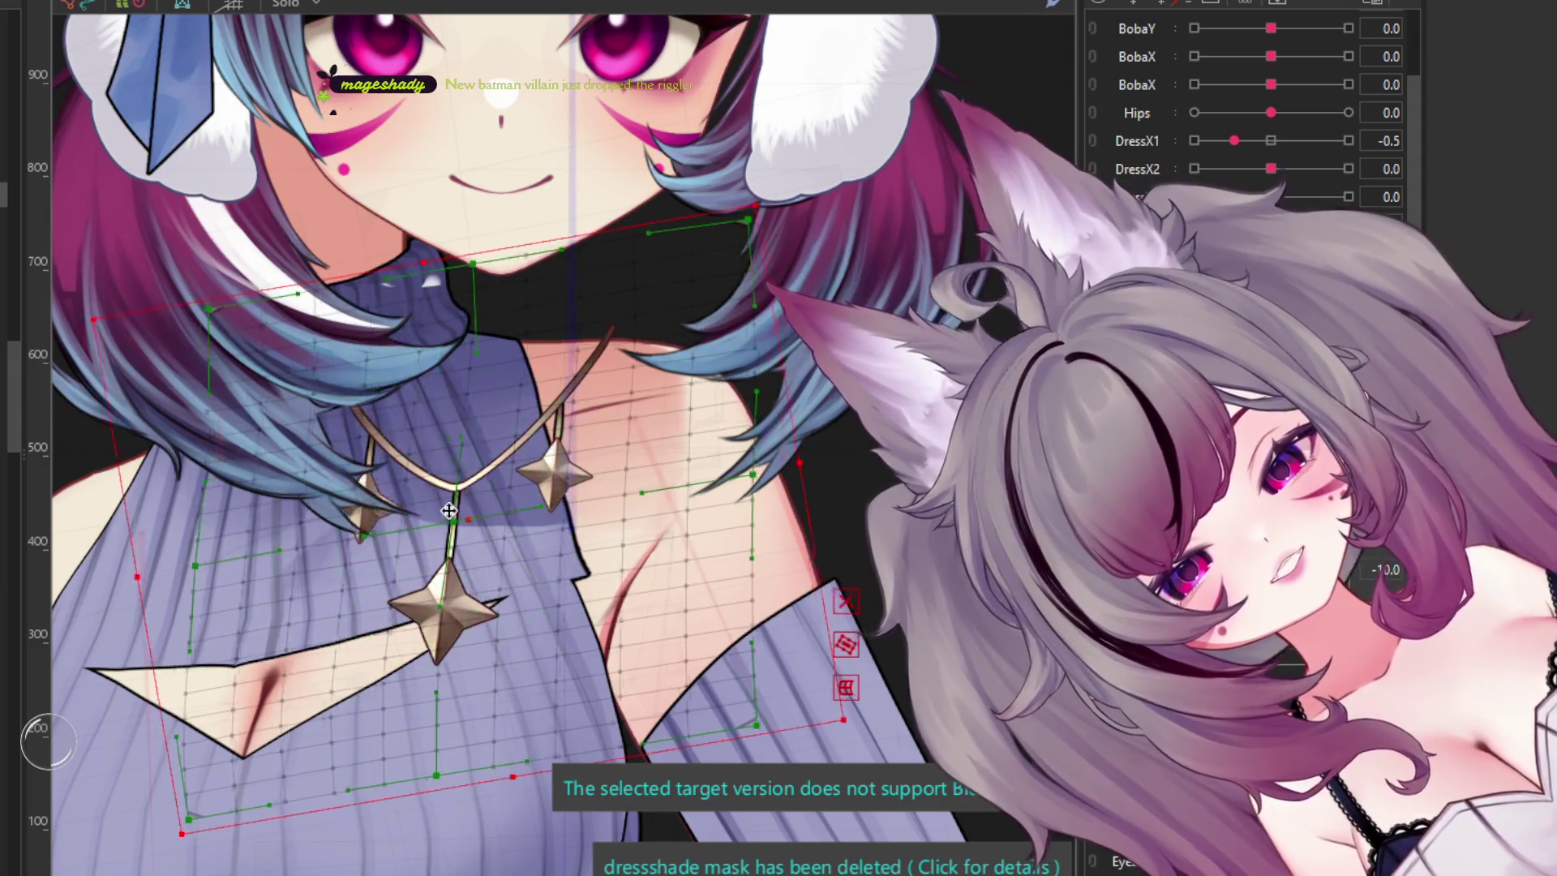
left_click_drag(342, 512, 314, 517)
scroll(521, 556, "down", 3)
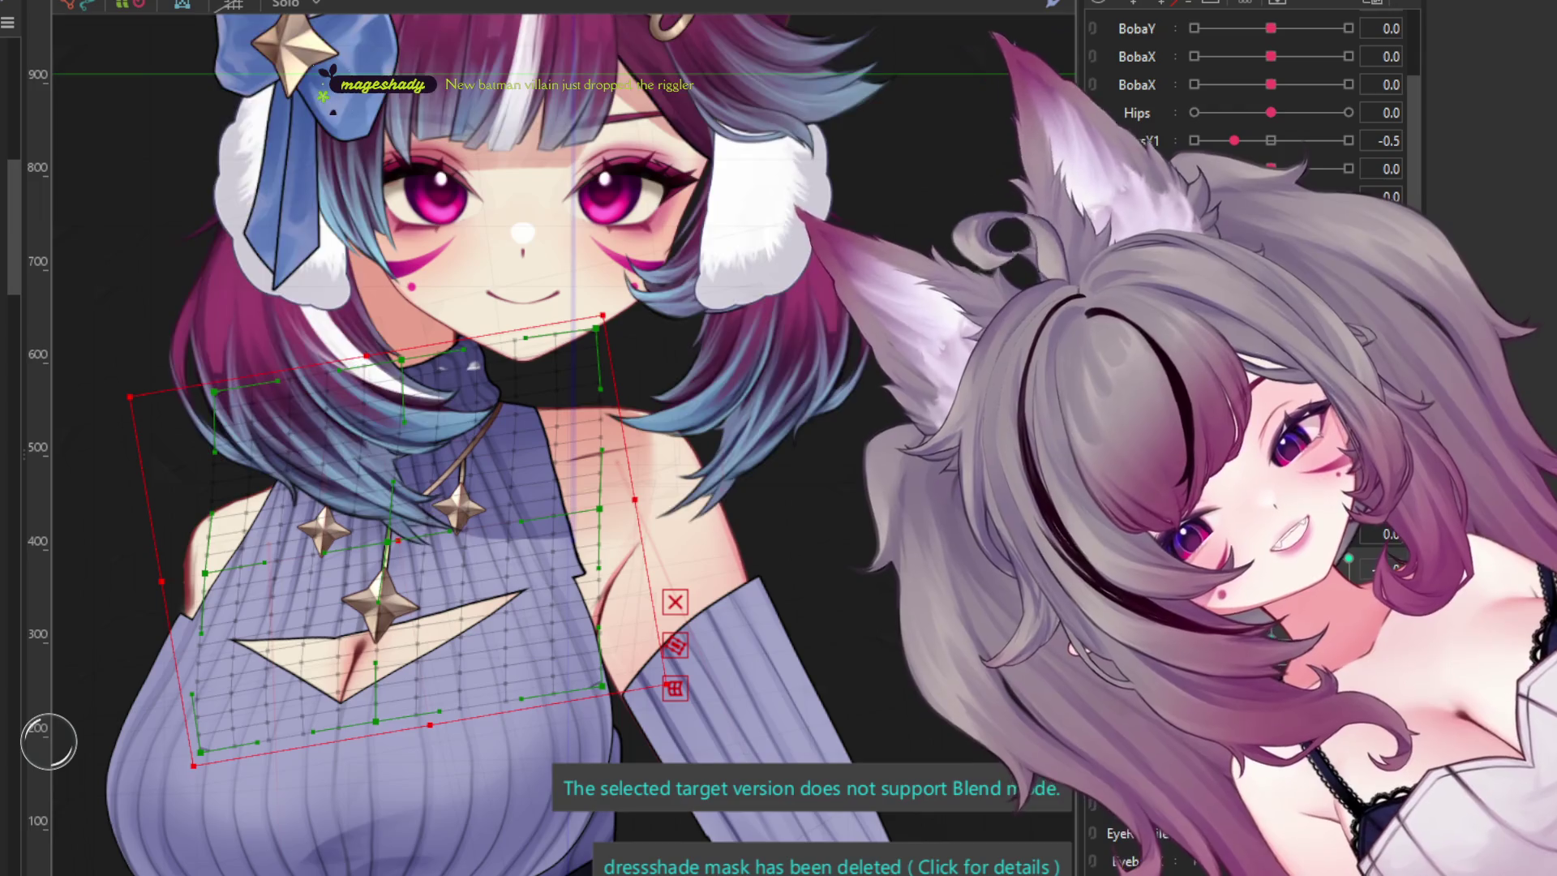
scroll(468, 496, "up", 3)
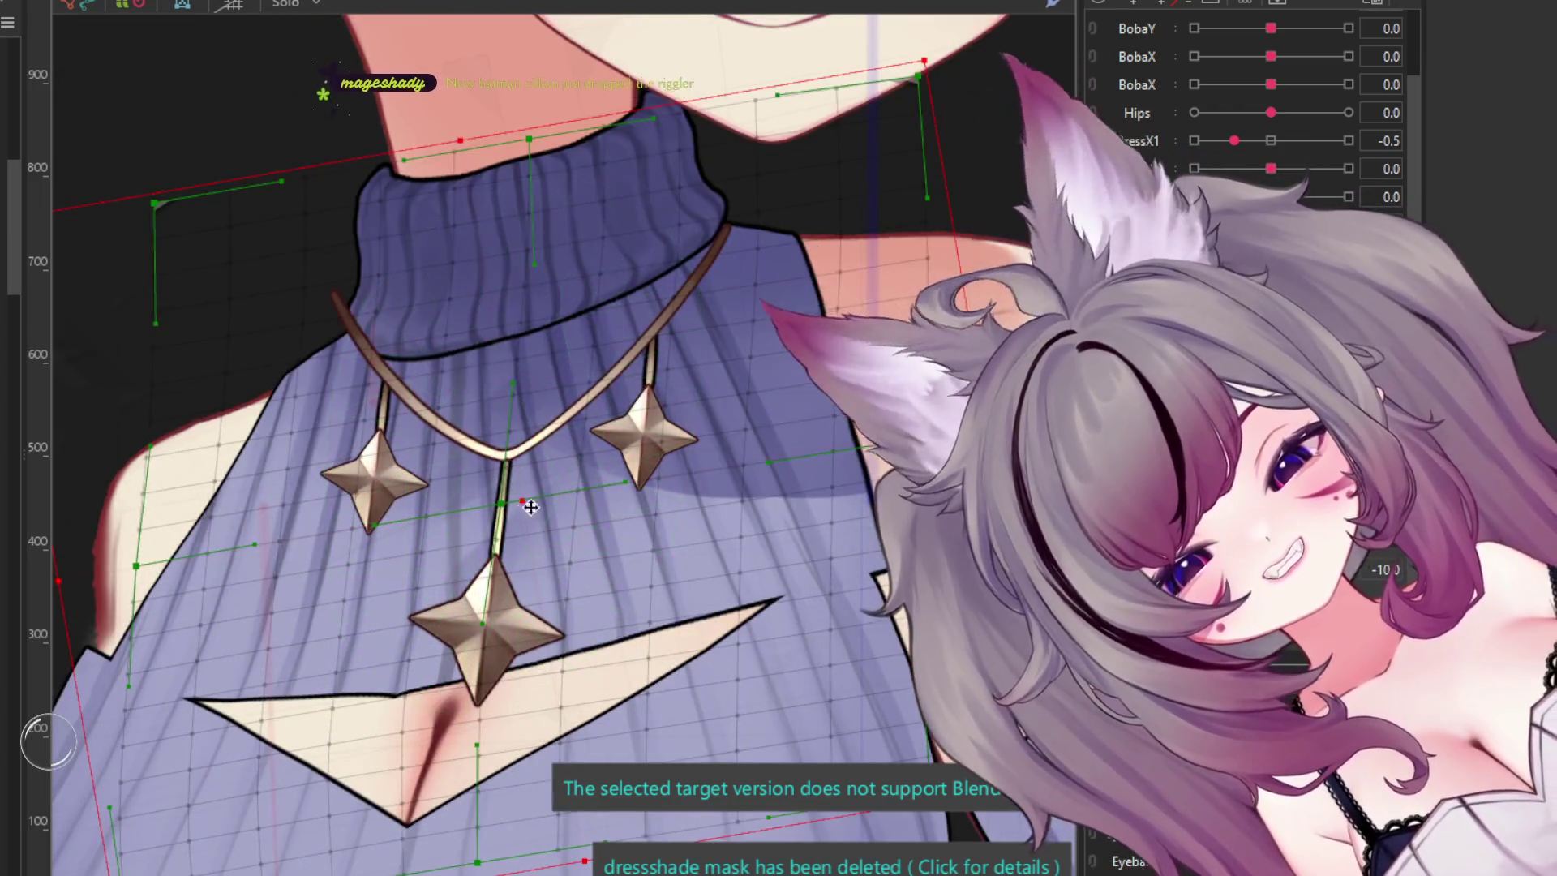
left_click_drag(530, 507, 520, 531)
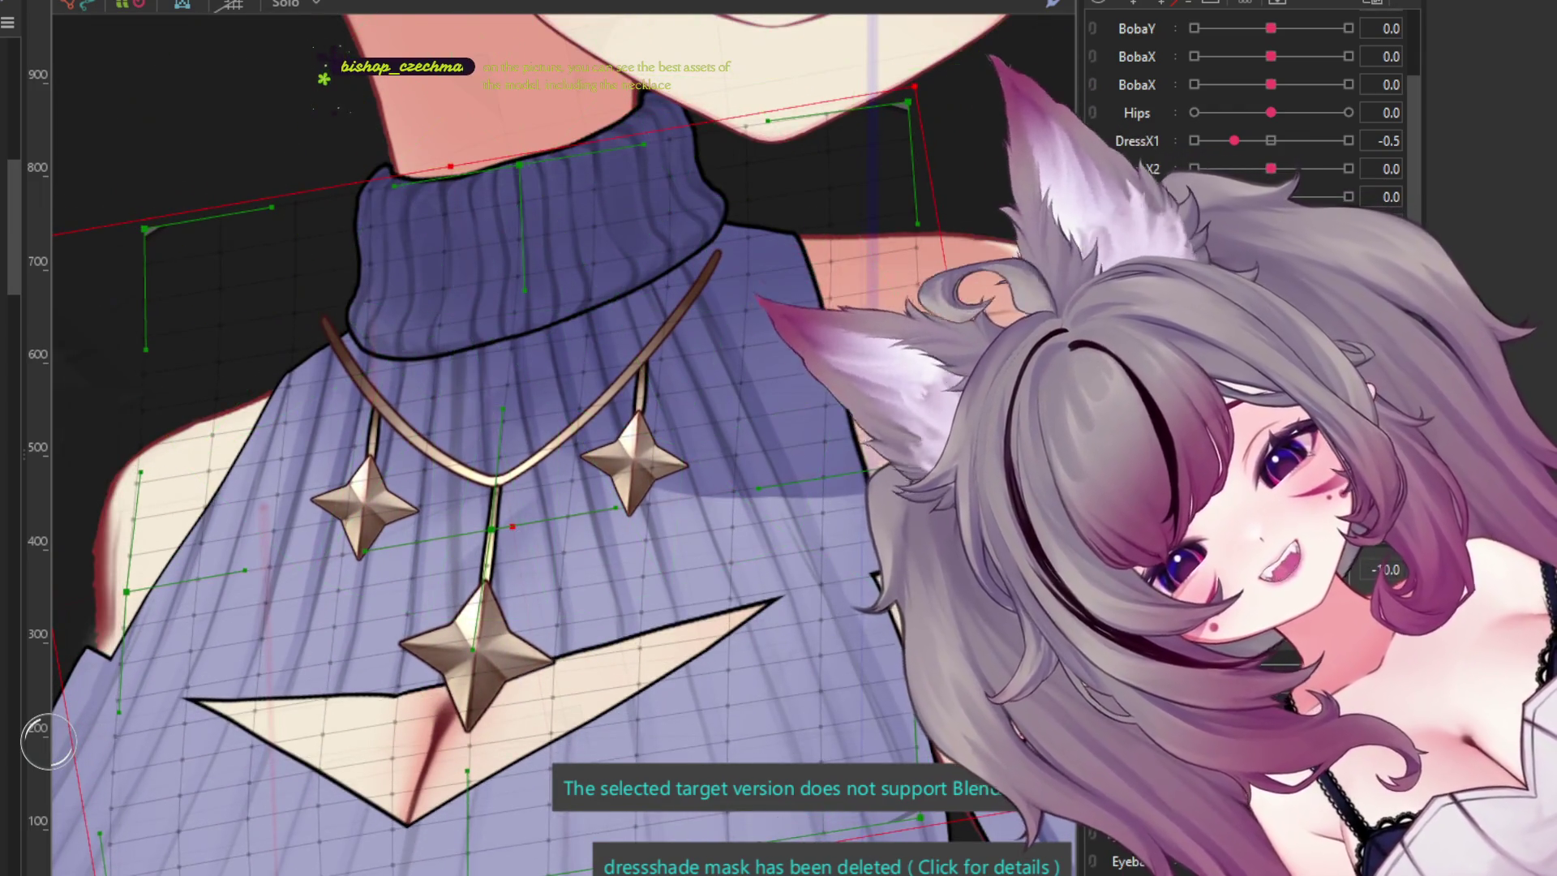
left_click(589, 466)
left_click_drag(516, 521, 523, 530)
- Paint deformer weight over the upper-left necklace area
key("b")
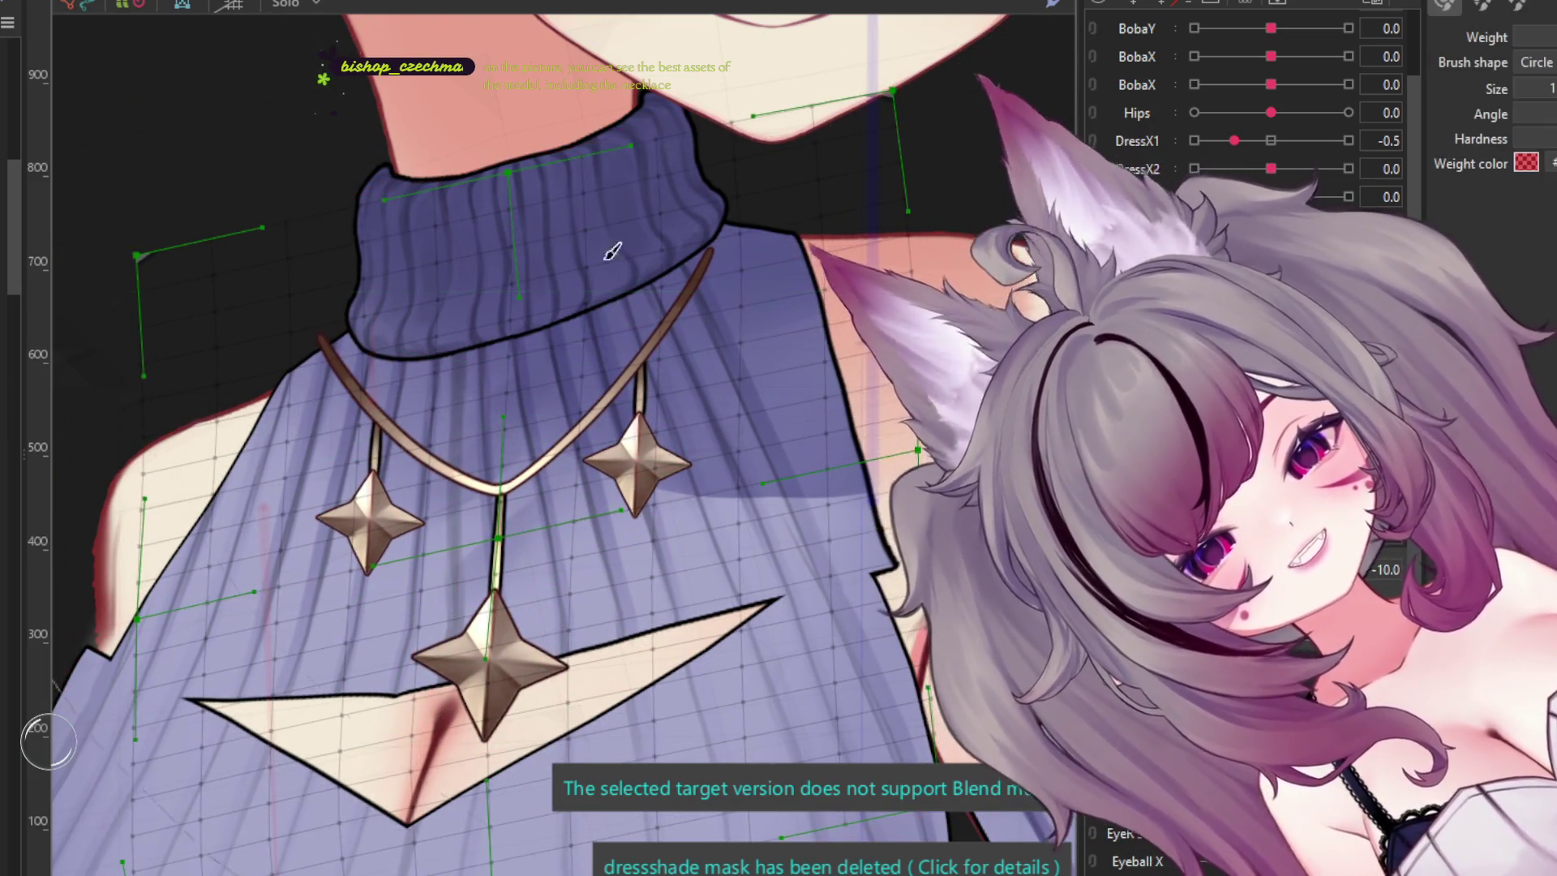
scroll(350, 549, "down", 5)
scroll(502, 454, "up", 2)
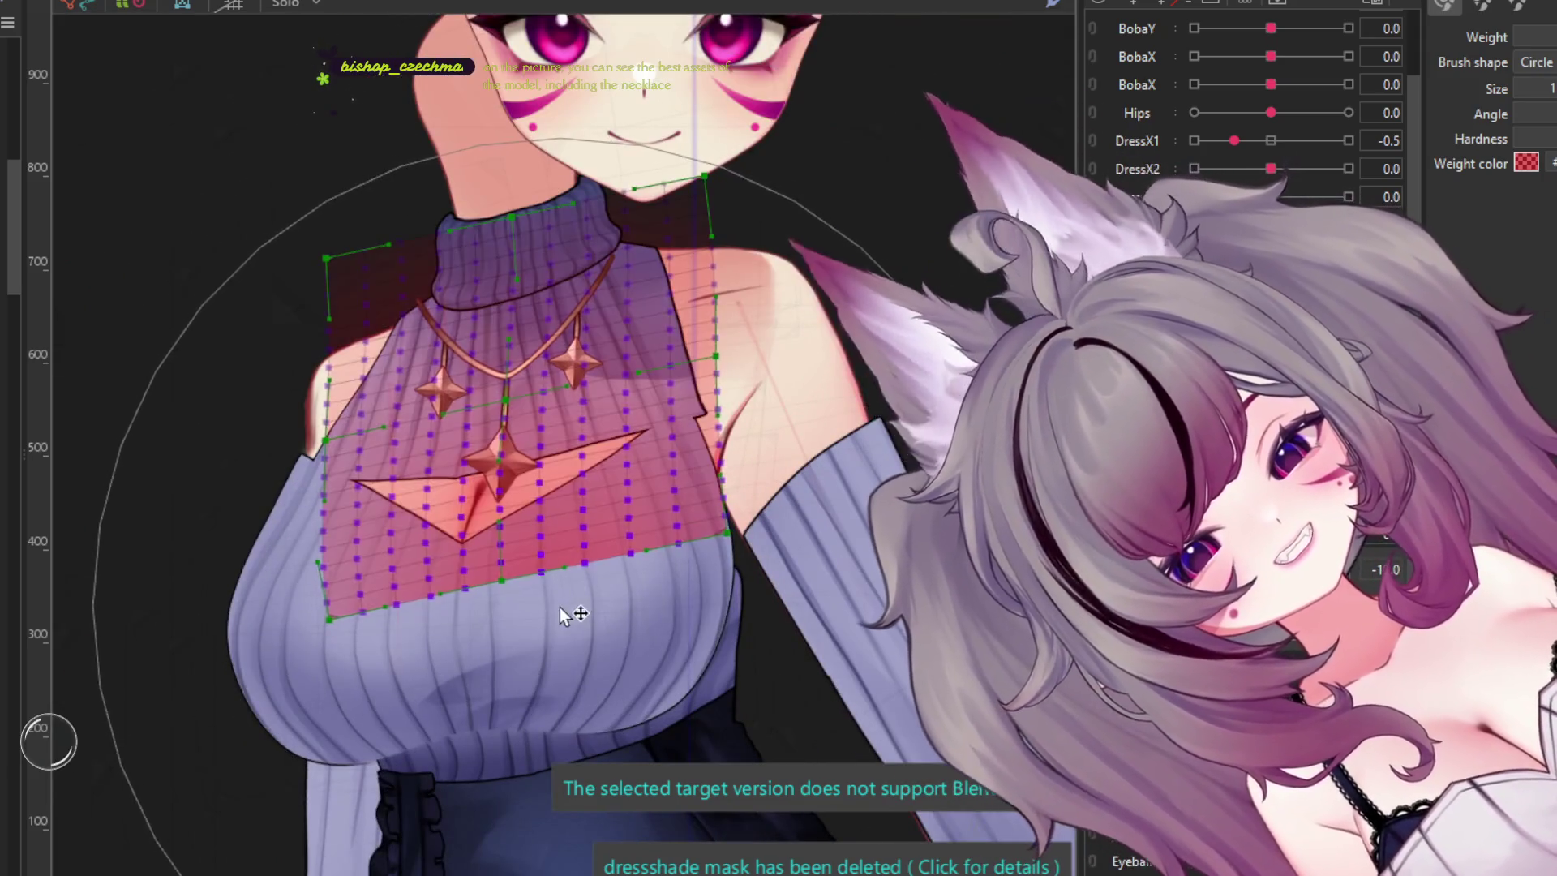
mouse_move(544, 114)
left_mouse_down()
mouse_move(337, 42)
mouse_move(356, 49)
left_mouse_up()
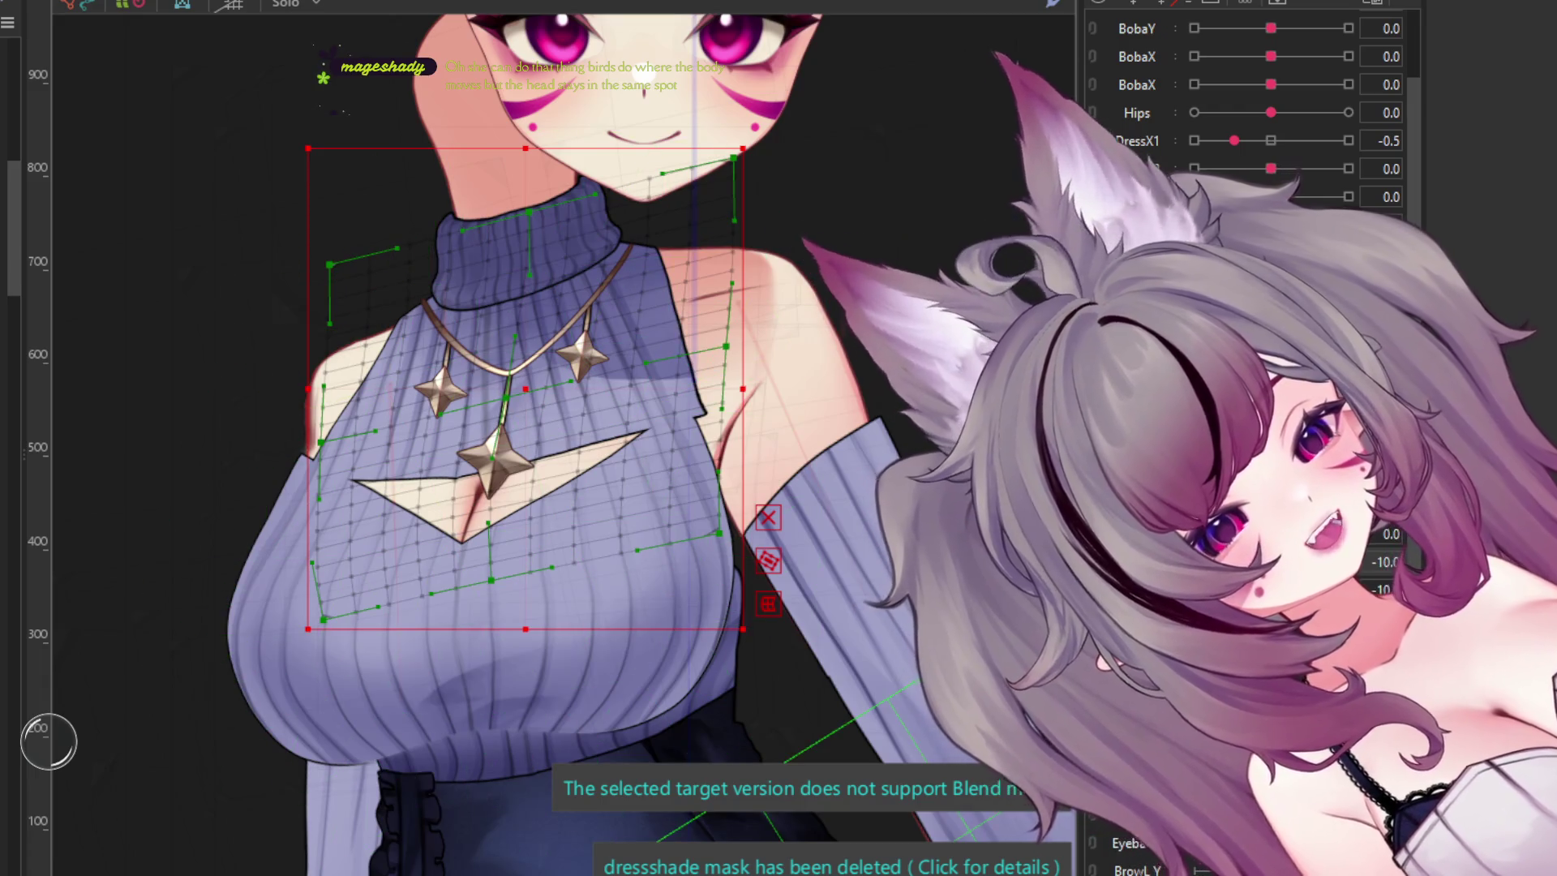
- Swing the body parameter from 10 to -10 to test how the necklace follows
left_click(1347, 561)
left_click_drag(1347, 562, 1194, 562)
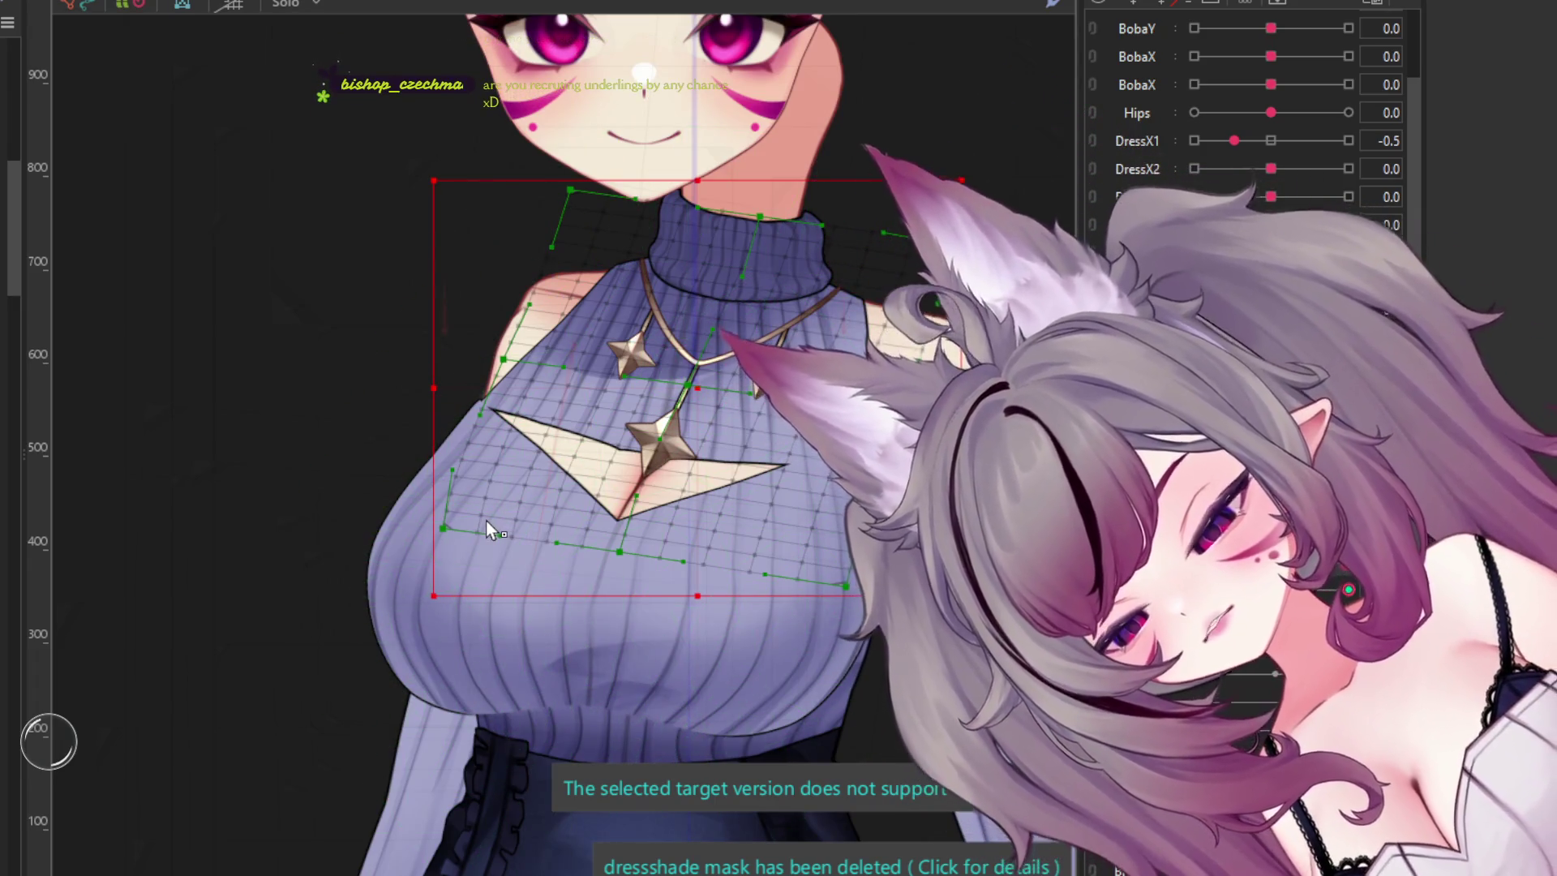
scroll(497, 501, "down", 2)
scroll(642, 356, "up", 3)
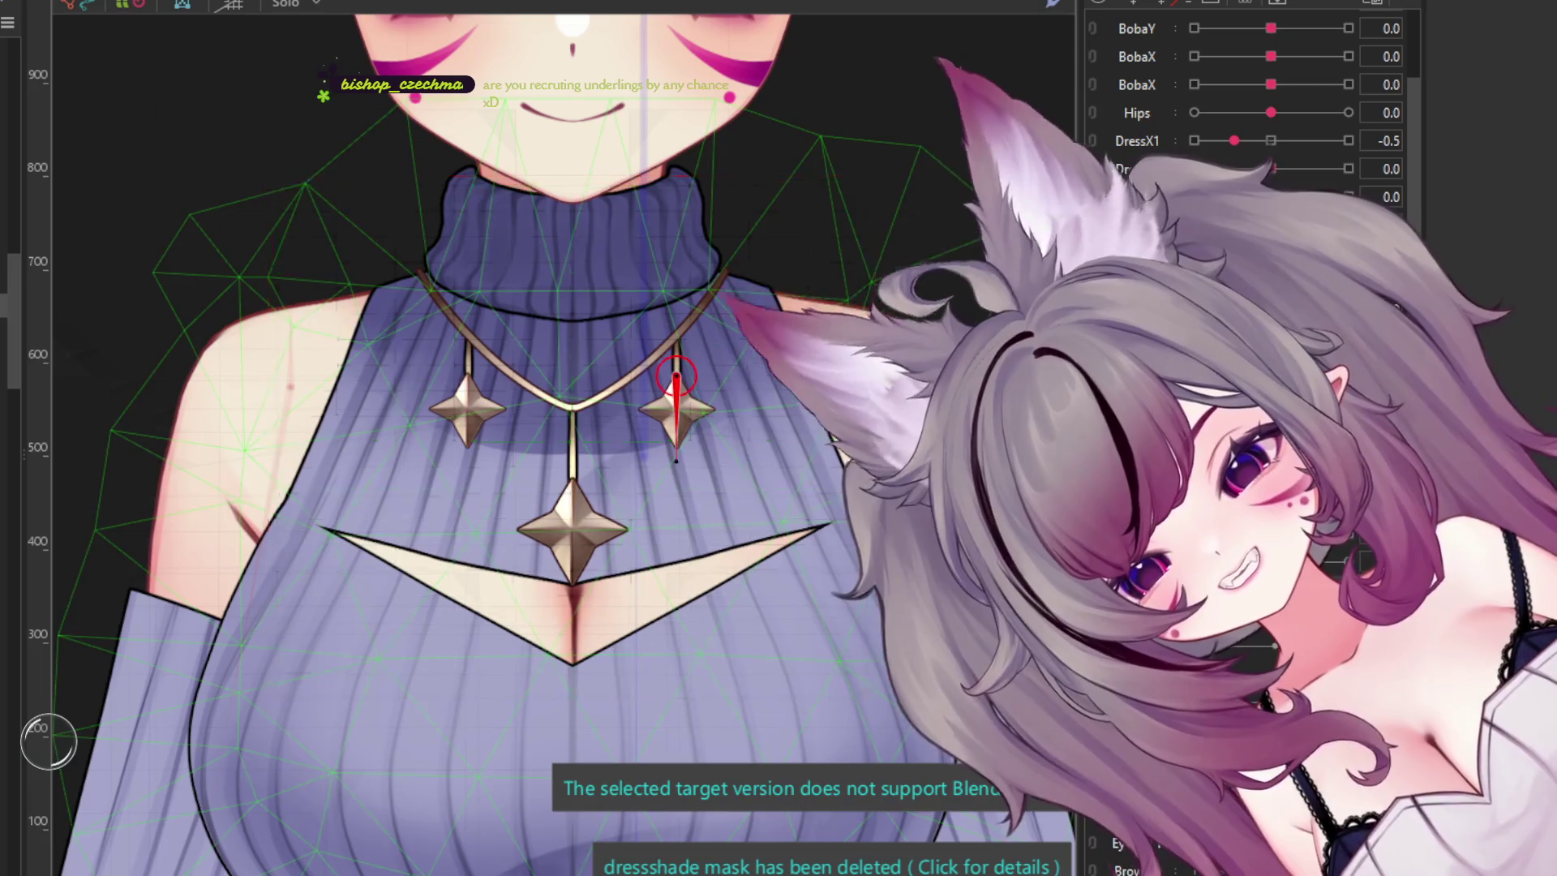
left_click(467, 377)
- Select all three star deformers, test-rotate the centre and left pendants, then undo
left_click(676, 402, "shift")
left_click(572, 519, "shift")
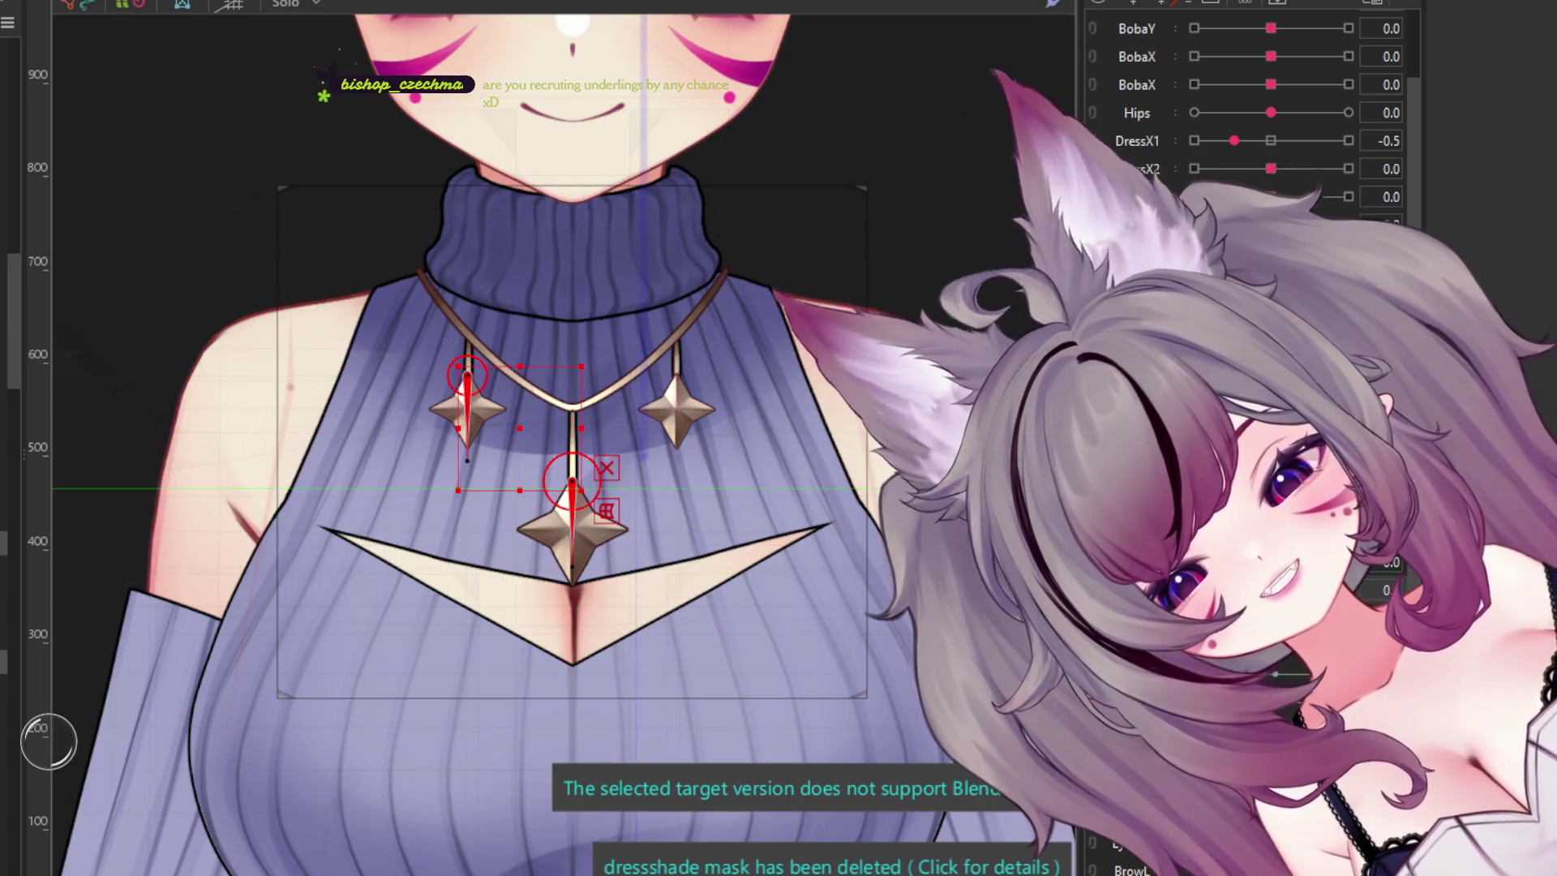
scroll(1256, 105, "up", 2)
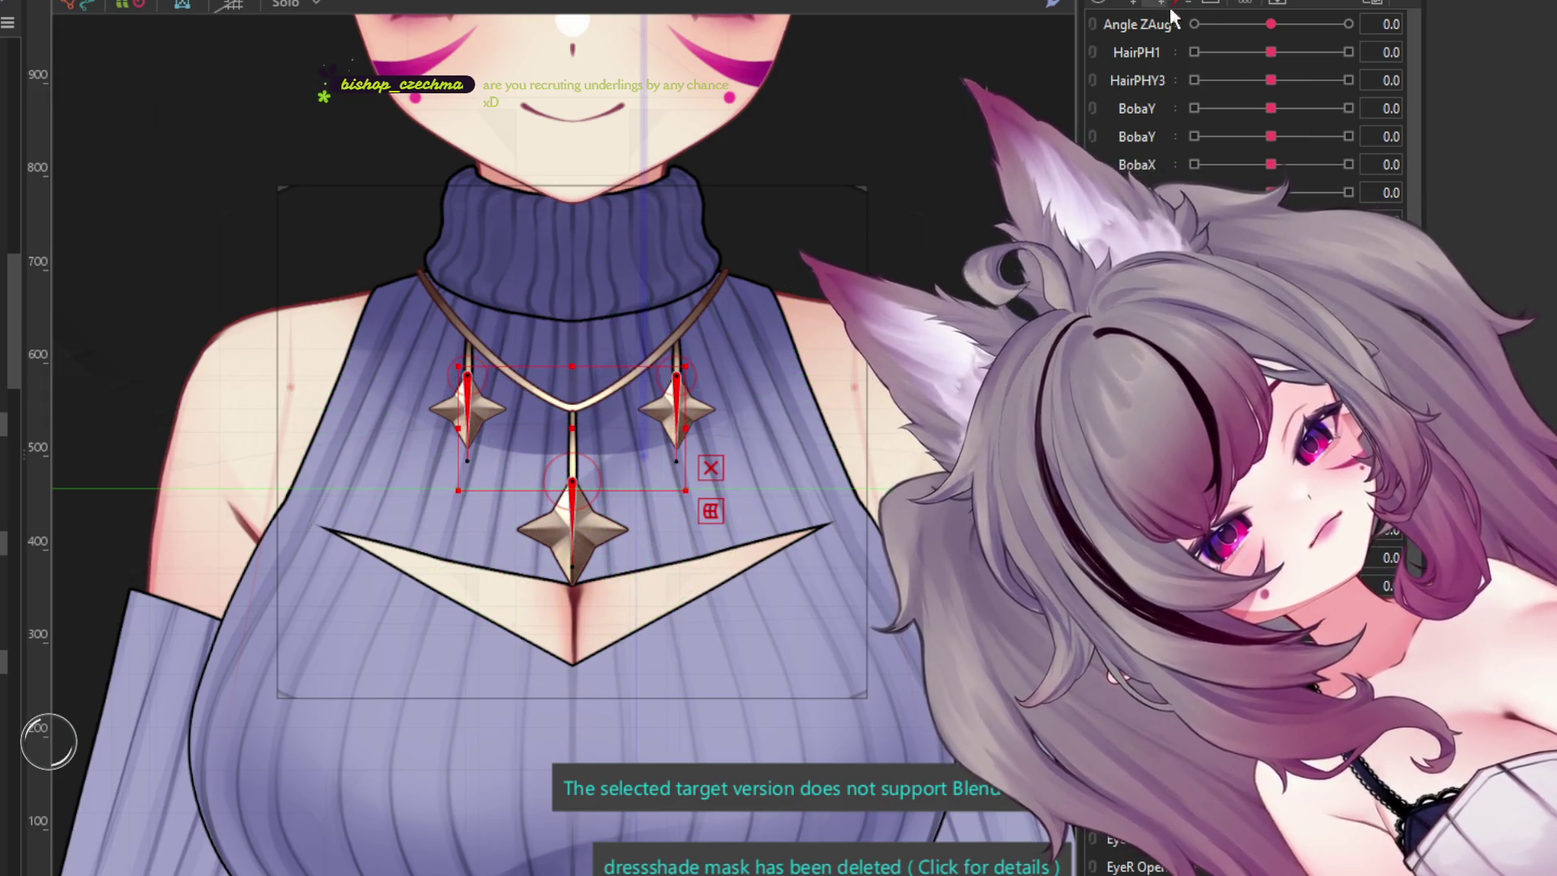
scroll(562, 470, "up", 5)
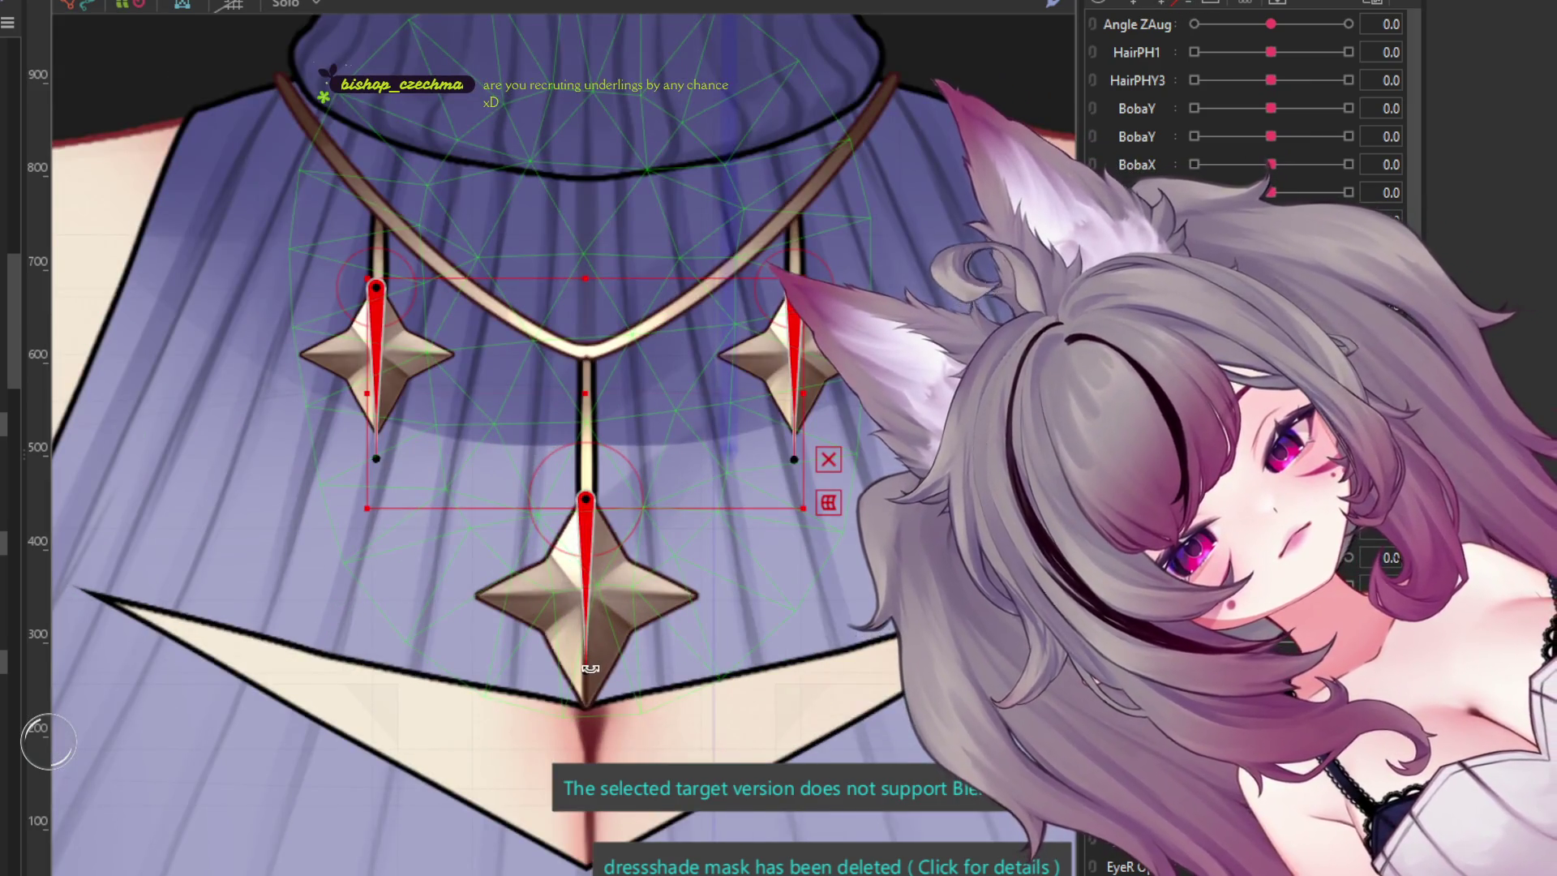
left_click_drag(579, 670, 535, 663)
left_click_drag(375, 453, 314, 444)
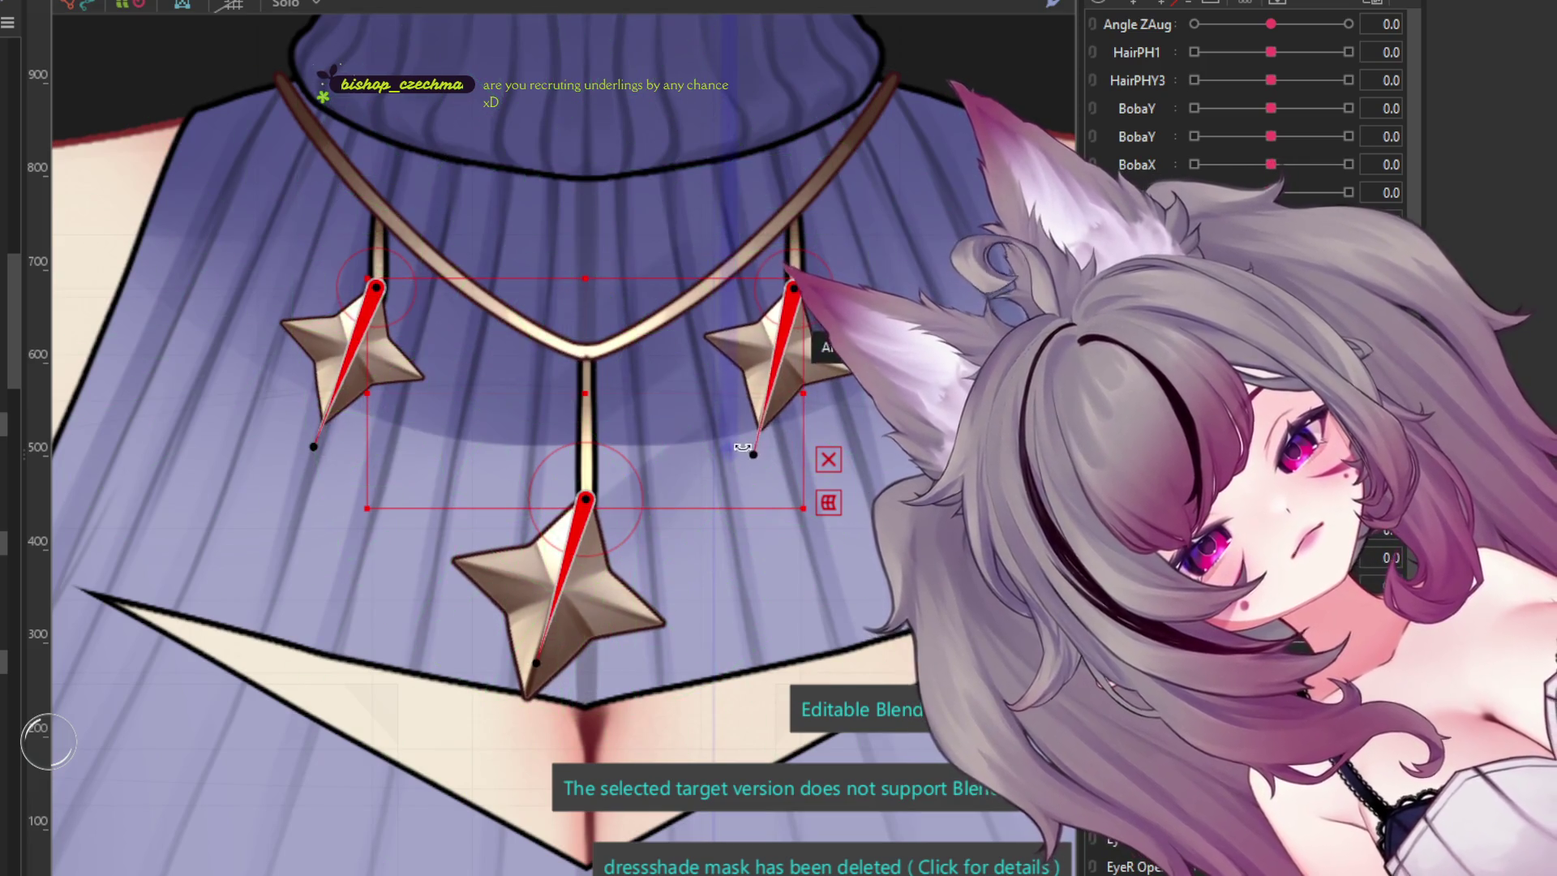
key("ctrl+z")
key("ctrl+z")
- Test-swing the right and centre stars, undo to hanging straight, and open the Random Pose preview
left_click_drag(793, 460, 868, 442)
left_click_drag(586, 668, 650, 658)
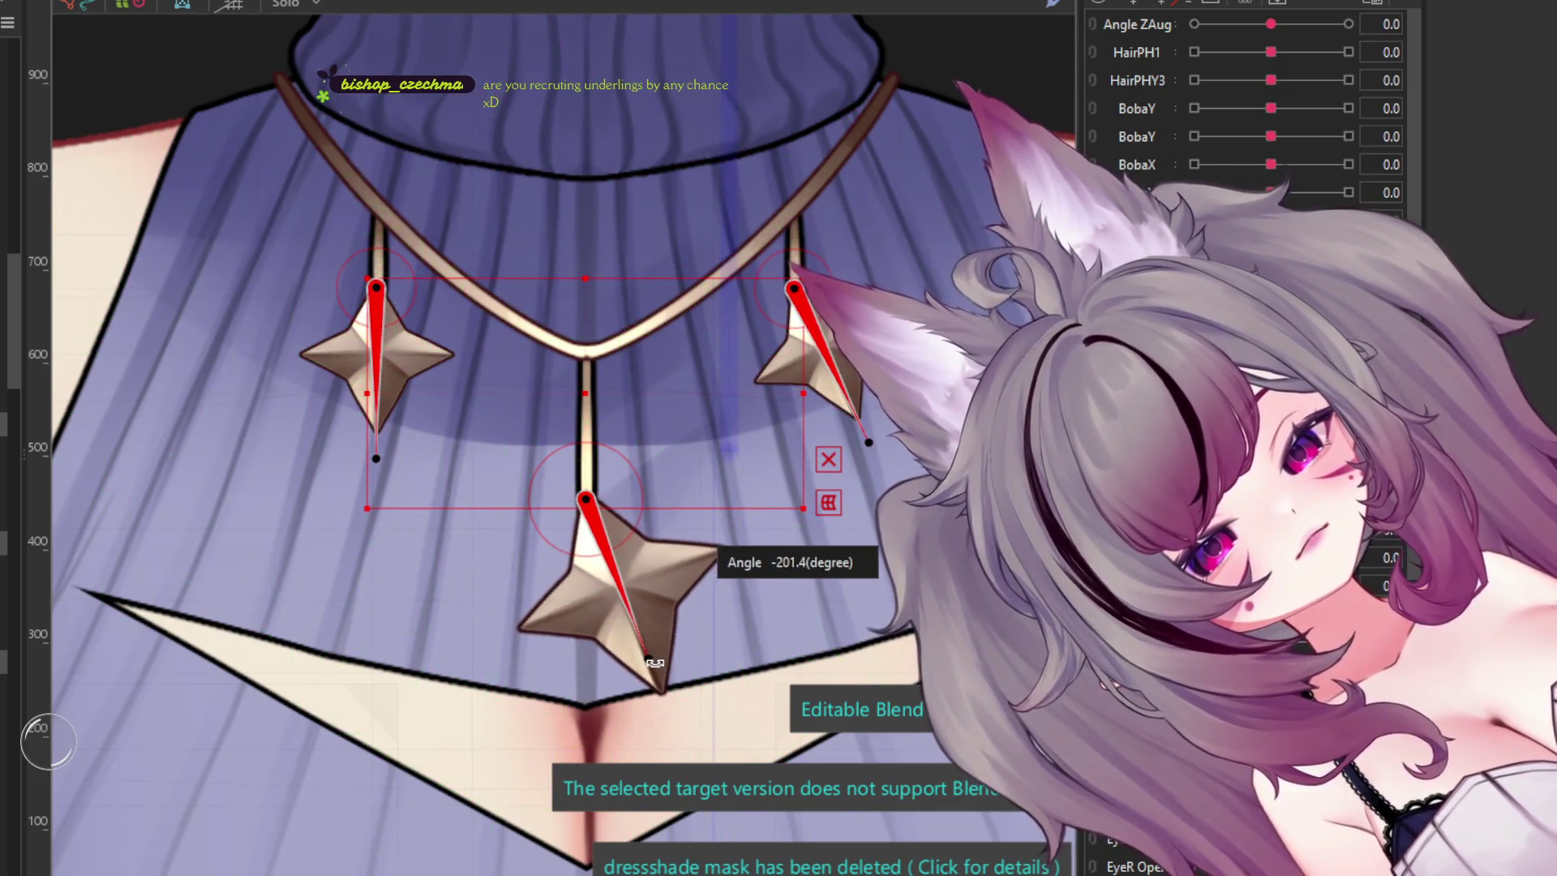
left_click_drag(431, 447, 430, 448)
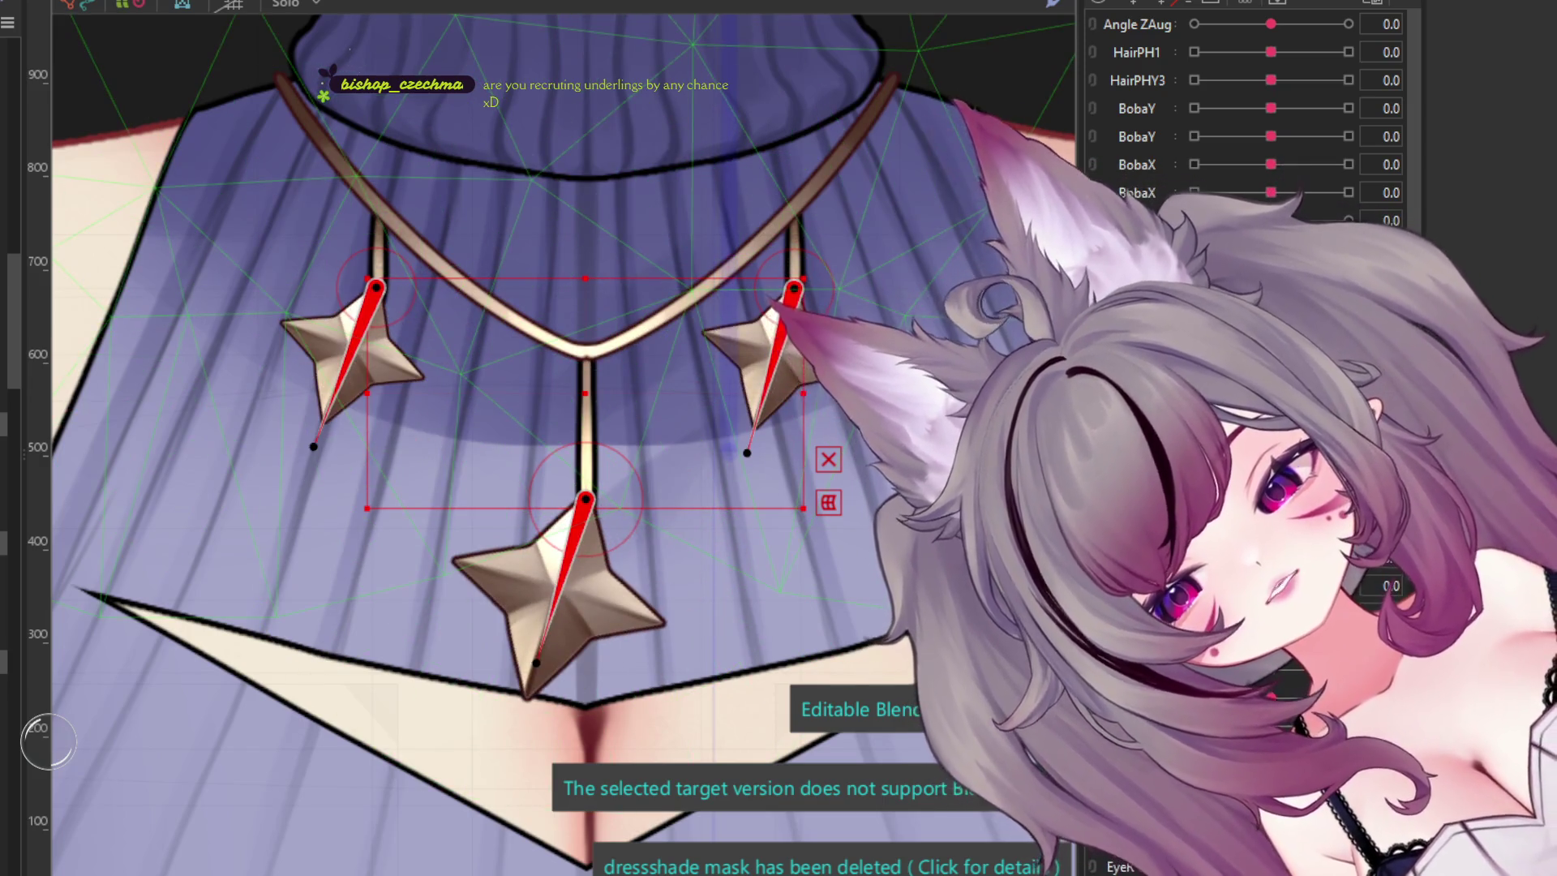
key("ctrl+z")
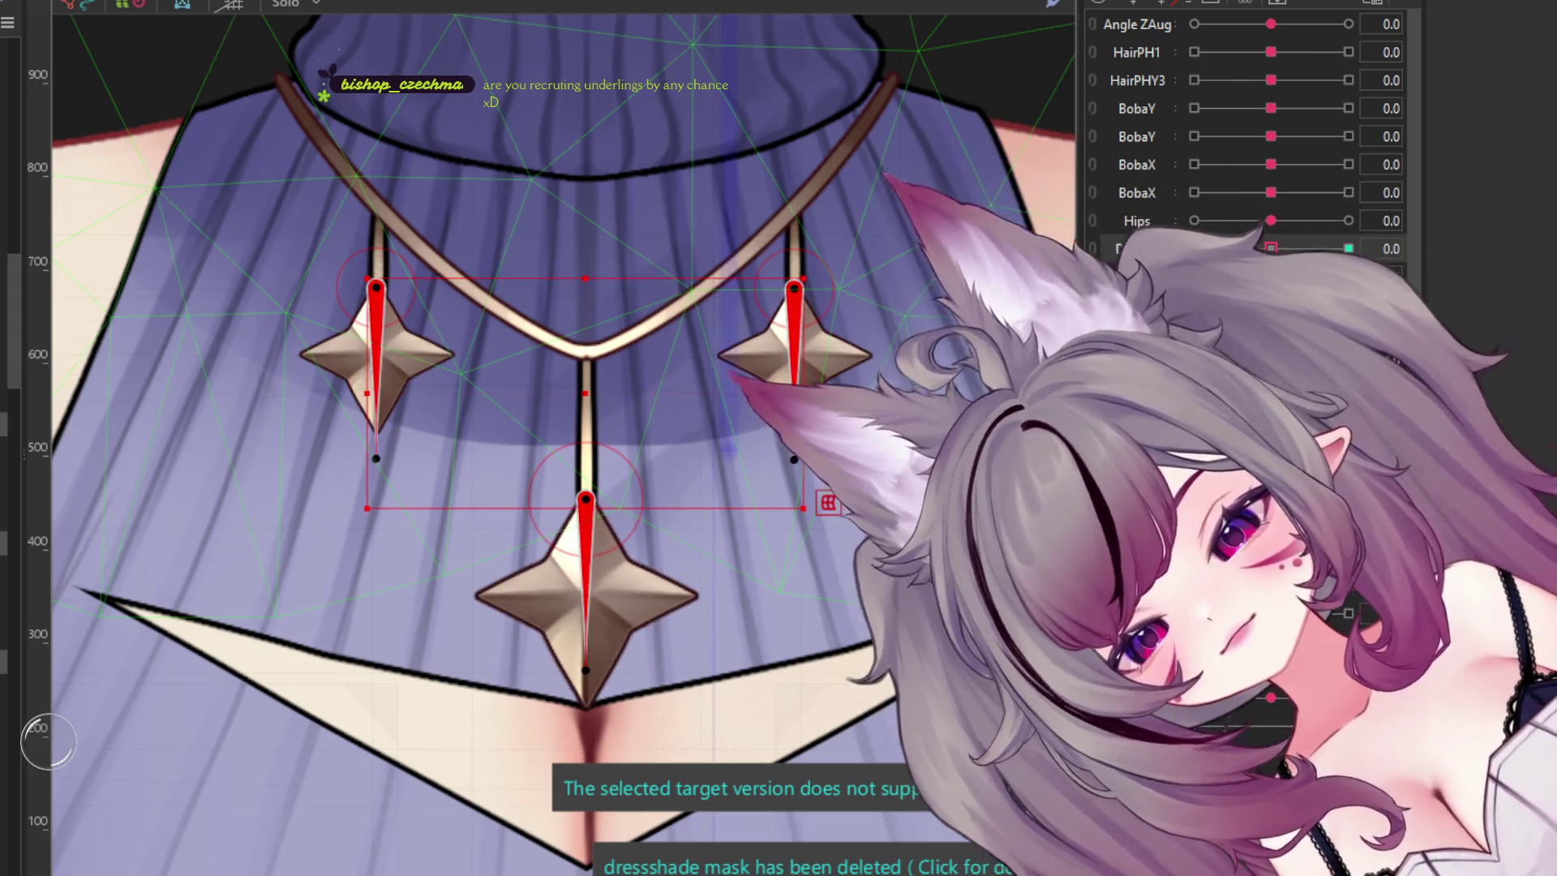
key("ctrl+shift+r")
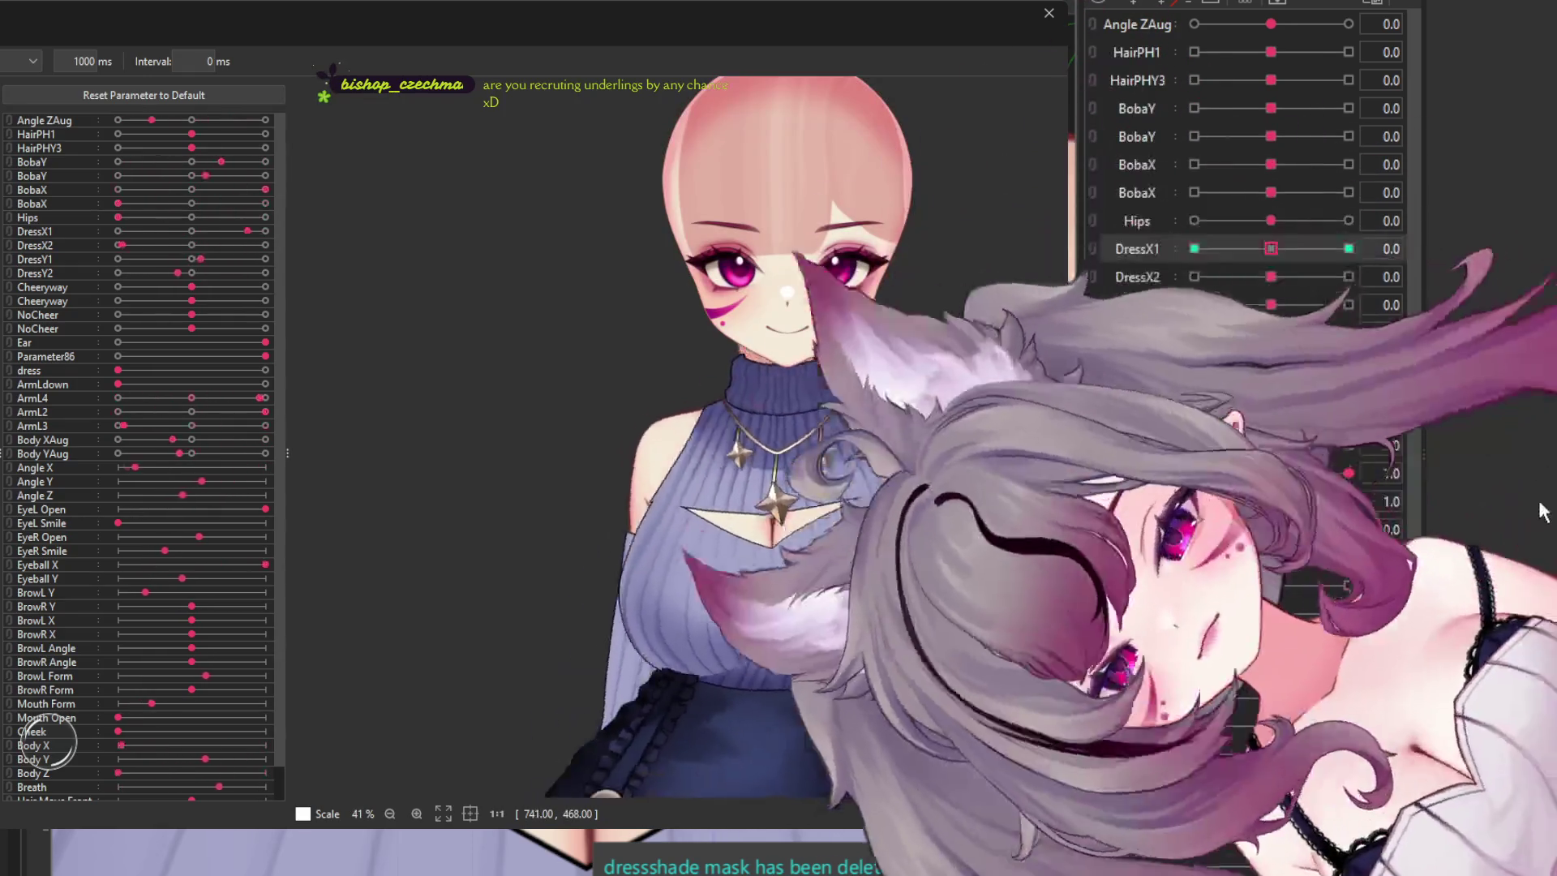
- Zoom the random-pose preview onto the necklace, then close the preview window
scroll(901, 476, "up", 5)
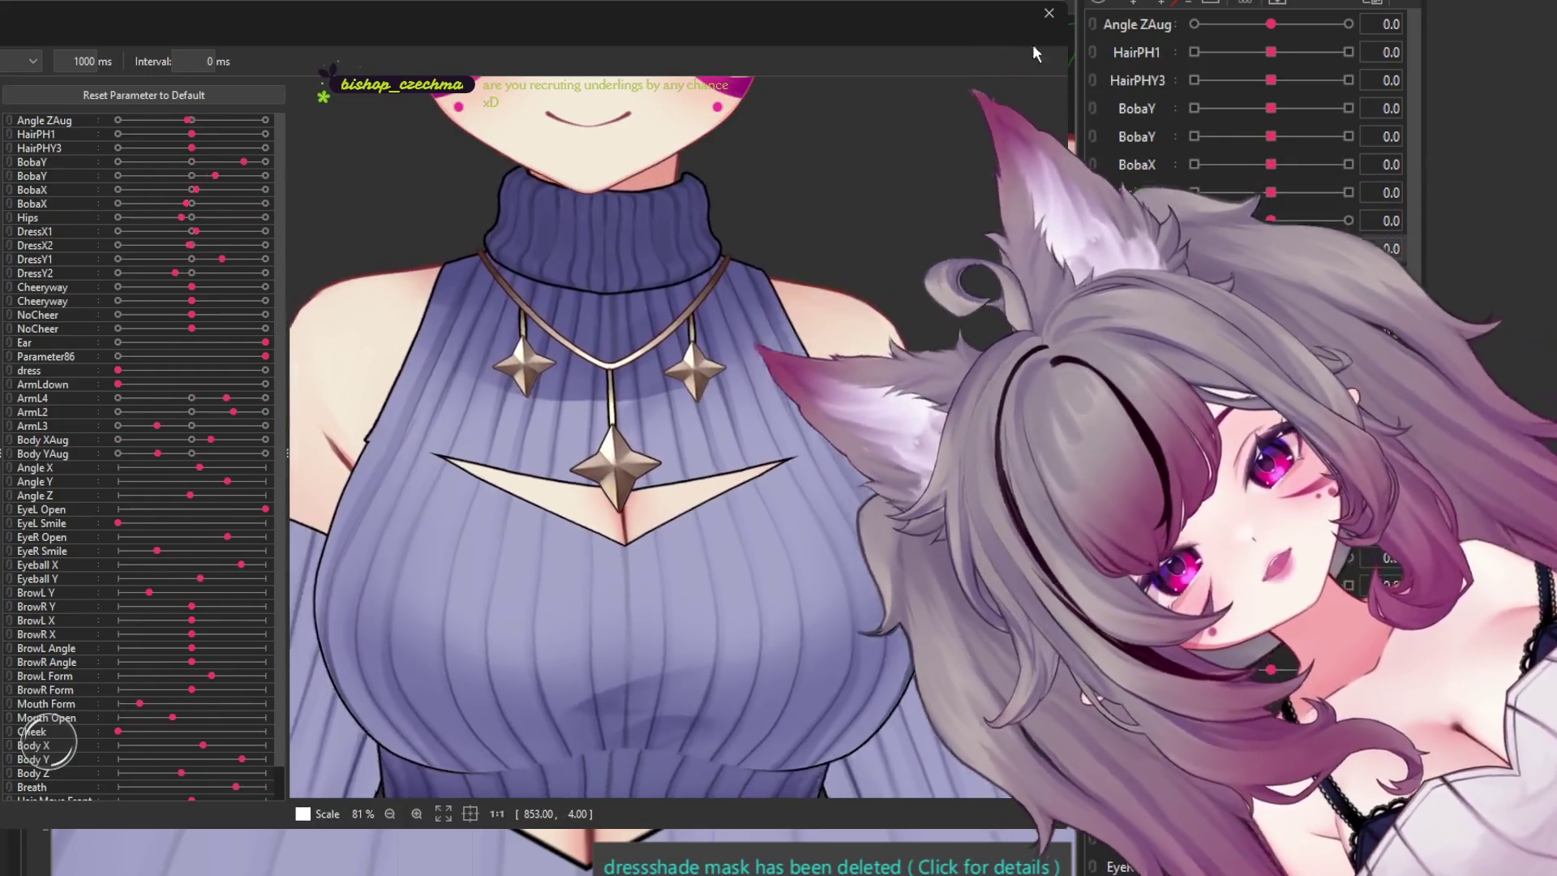
scroll(999, 161, "down", 2)
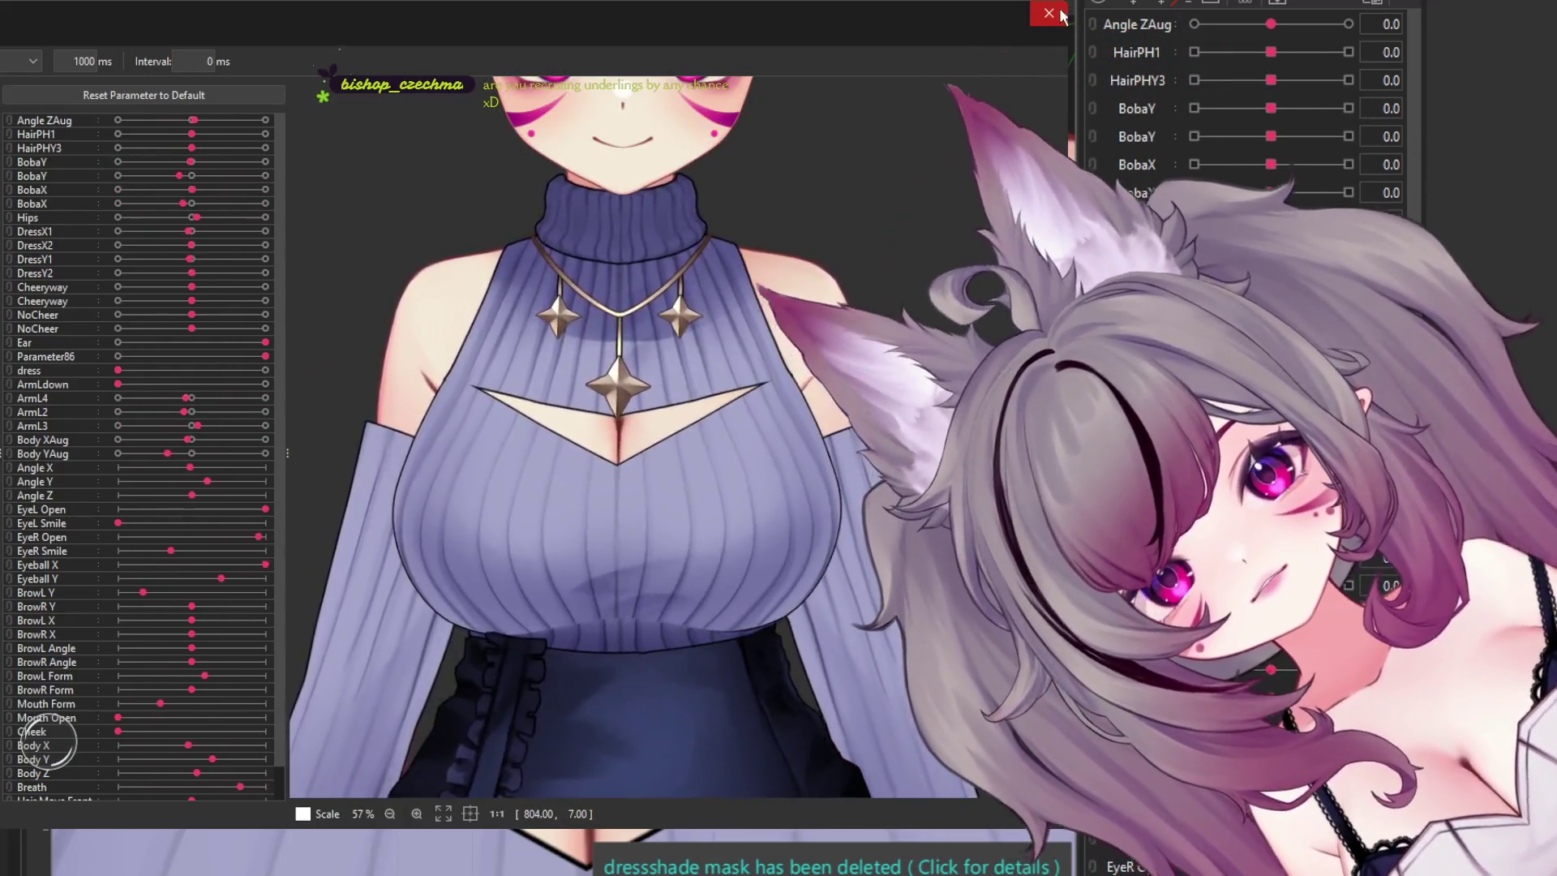
left_click(1048, 13)
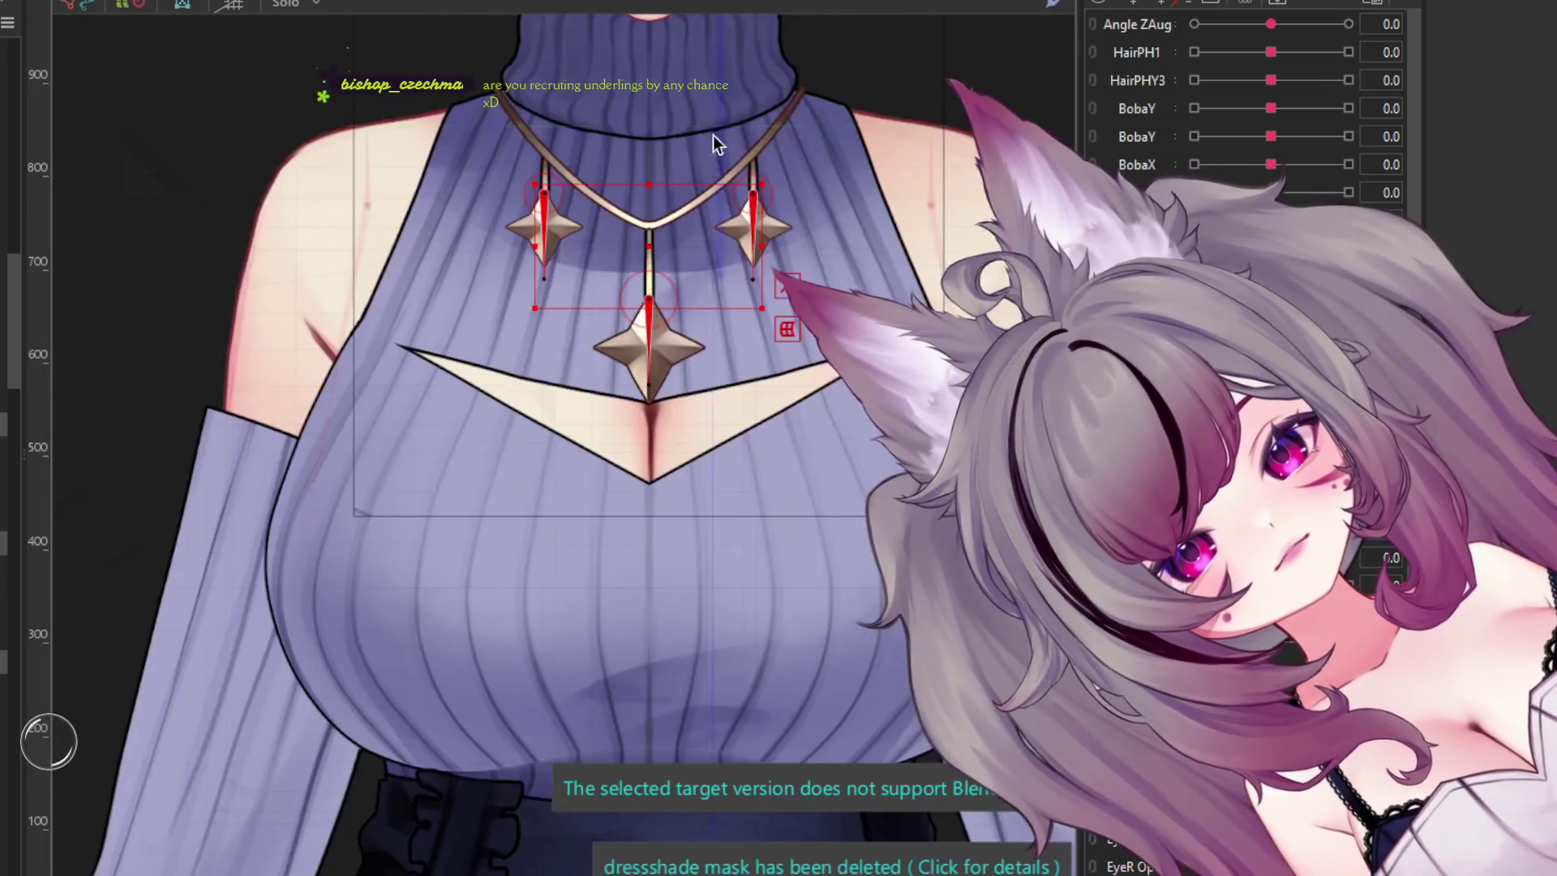
scroll(872, 337, "up", 2)
- Click through the sweater mesh and the choker mesh to select the enclosing chest warp deformer
left_click(313, 445)
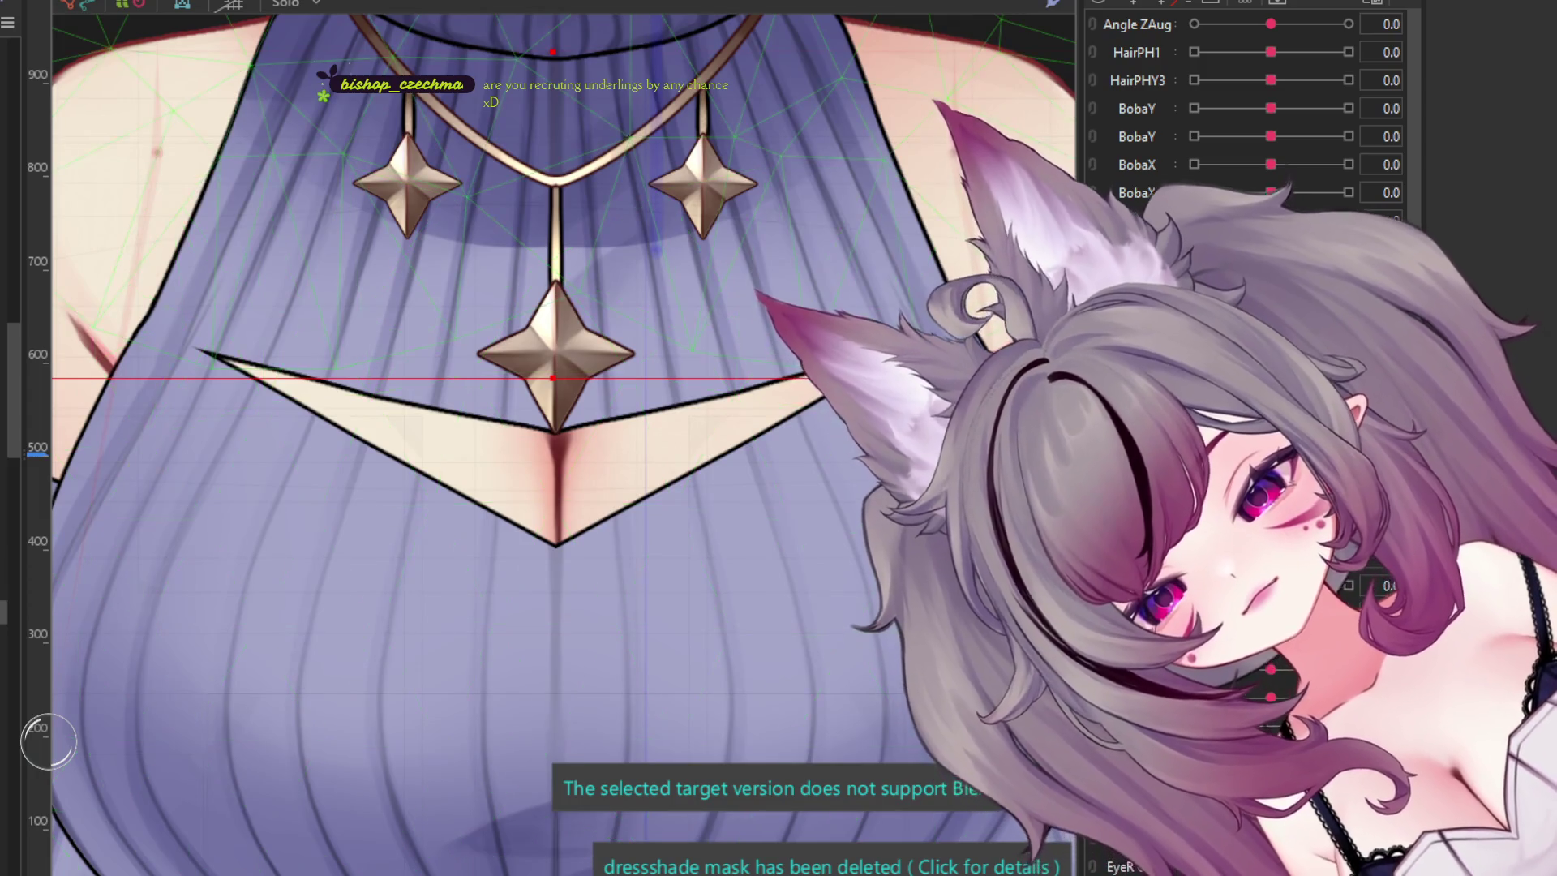
left_click(556, 49)
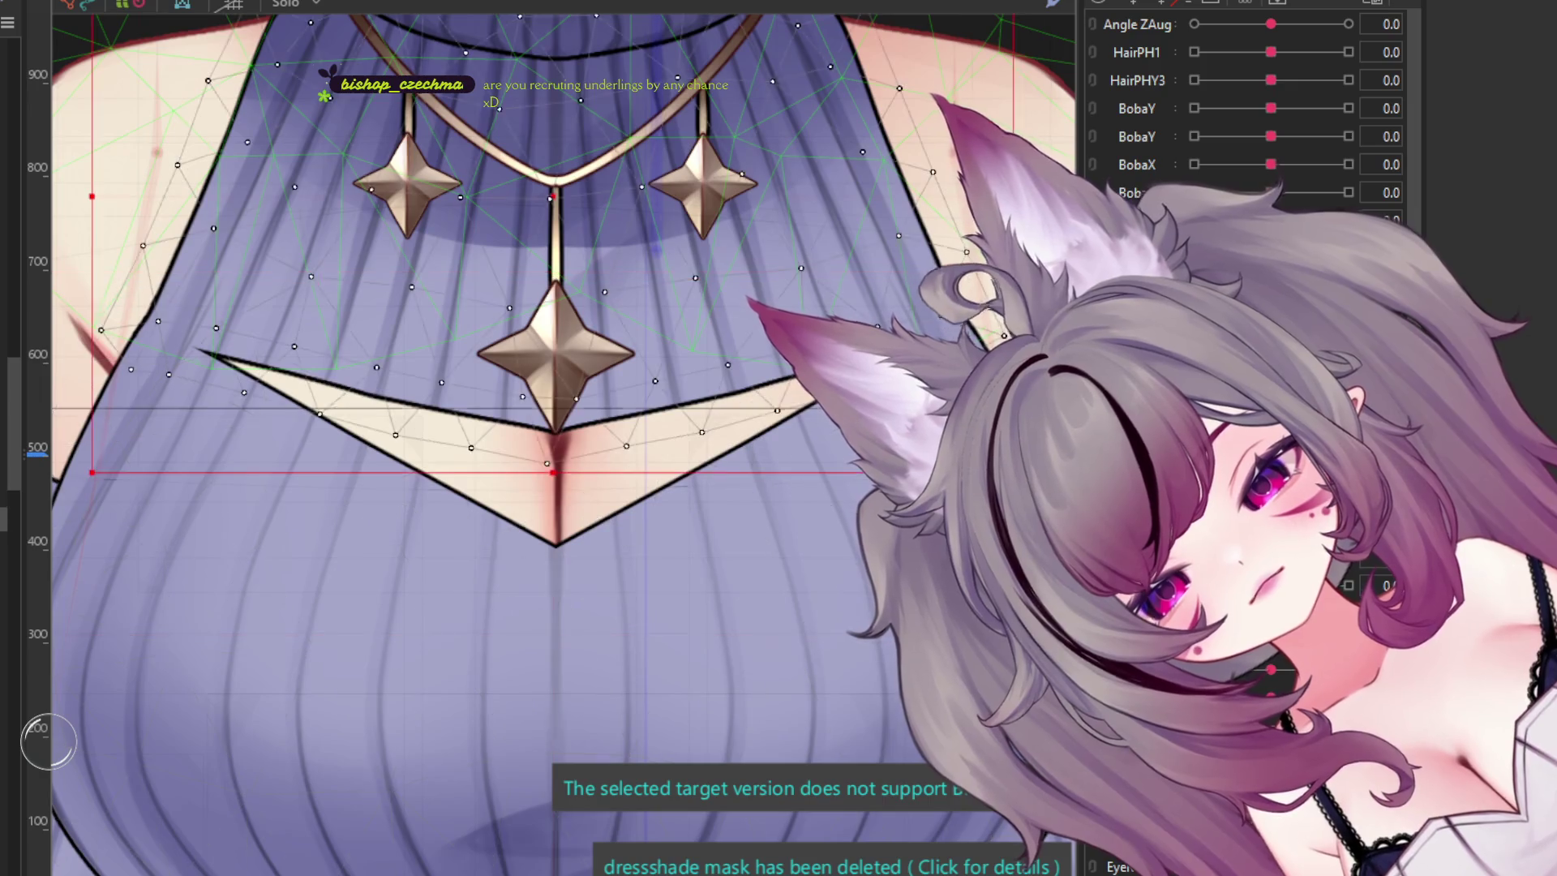
scroll(536, 437, "down", 4)
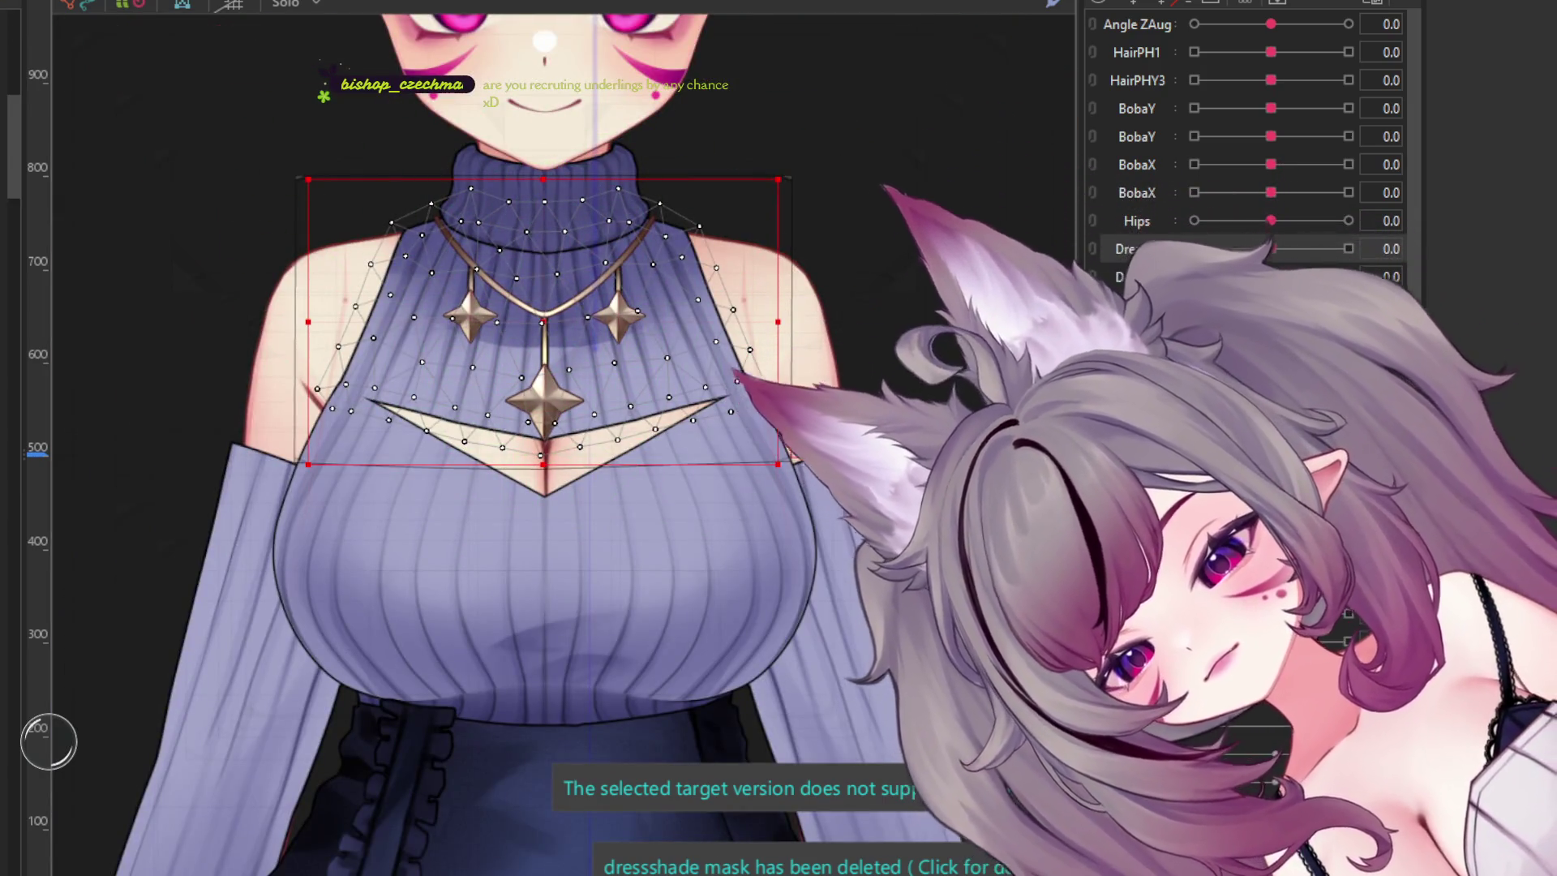
left_click(544, 320)
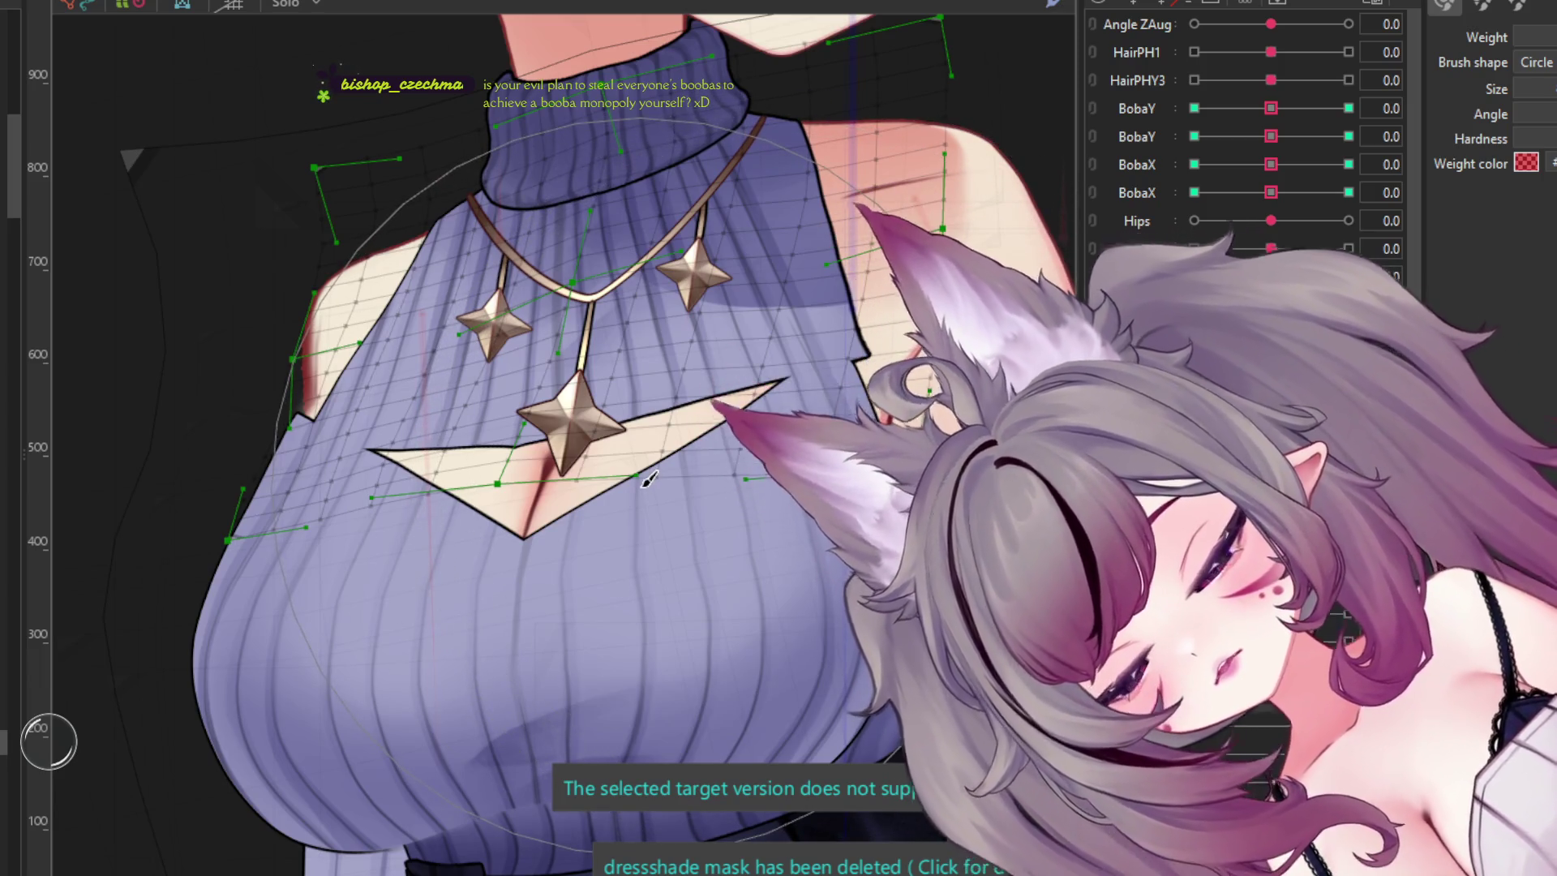
- Brush weights onto the right chest and left shoulder areas, then deselect the neck mesh
scroll(838, 417, "up", 2)
left_click_drag(837, 418, 816, 459)
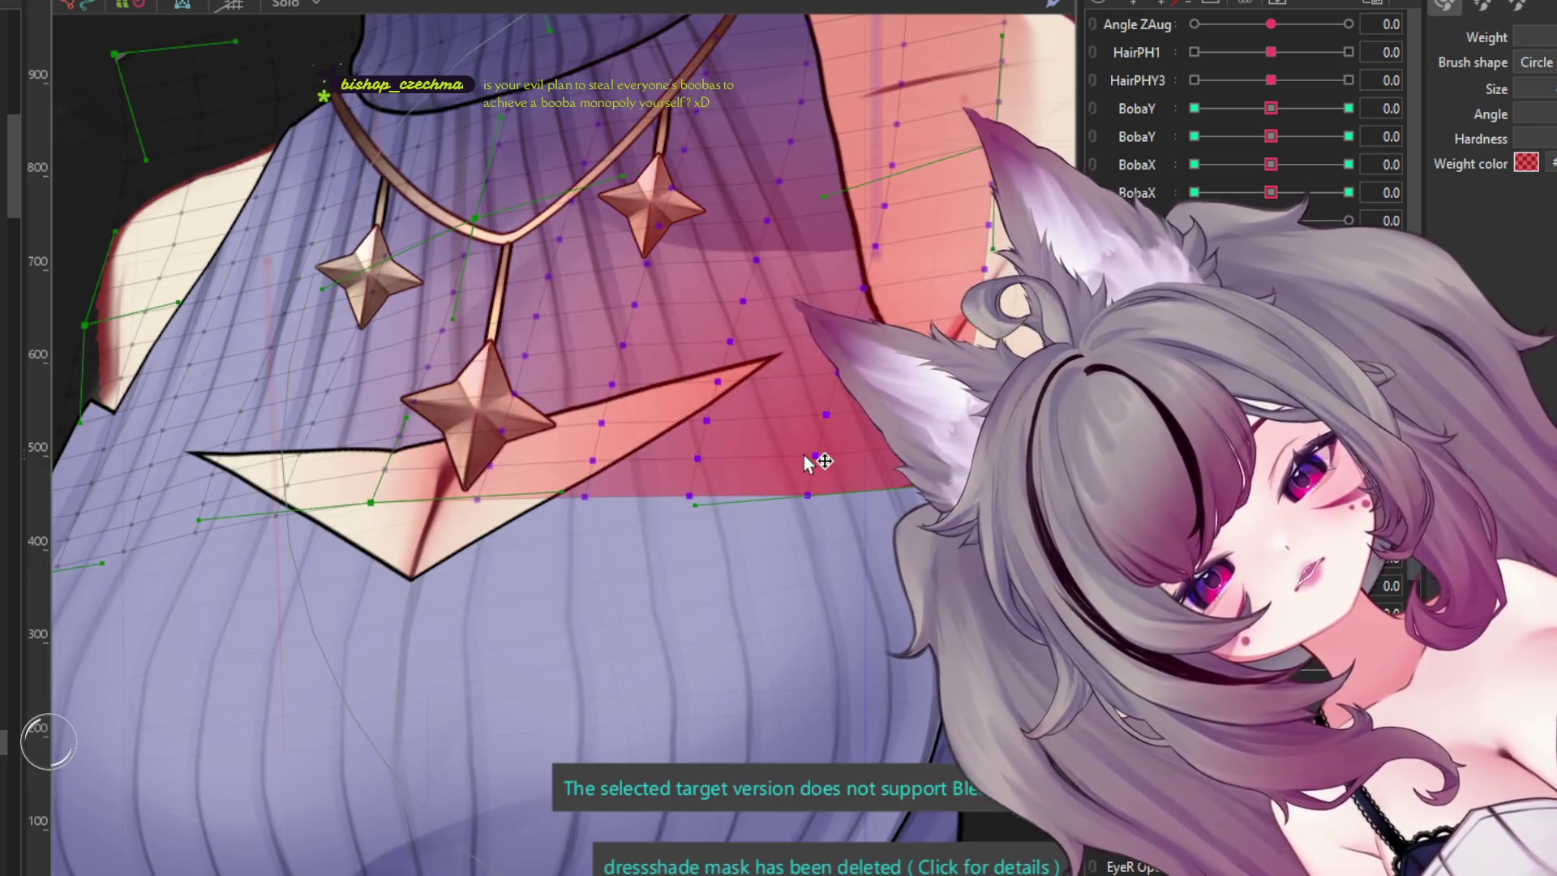
scroll(816, 459, "down", 2)
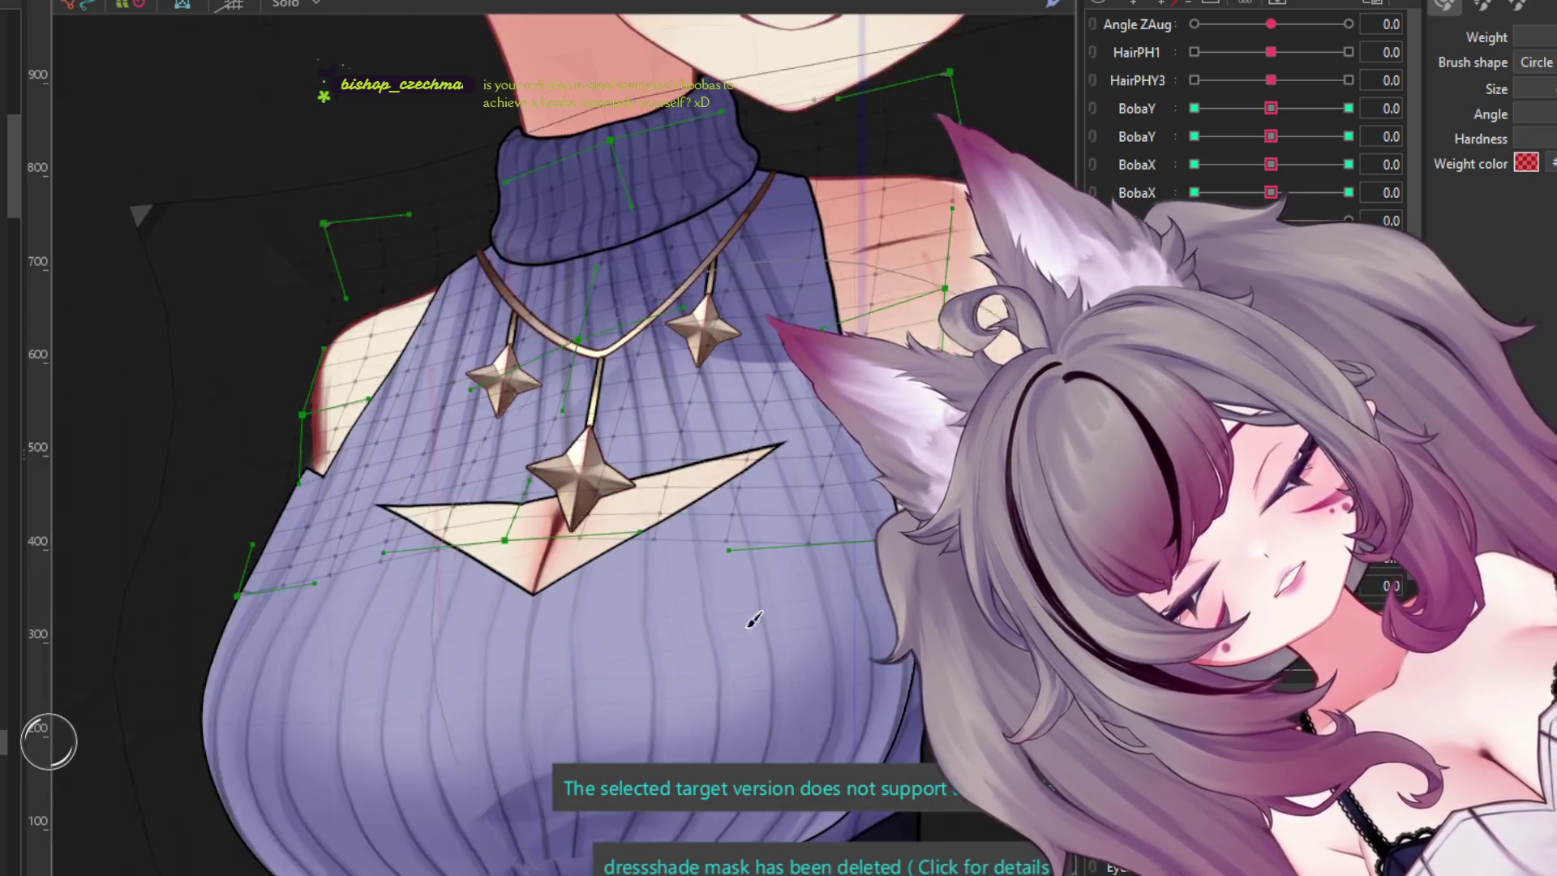
scroll(365, 612, "up", 2)
left_click_drag(365, 612, 329, 613)
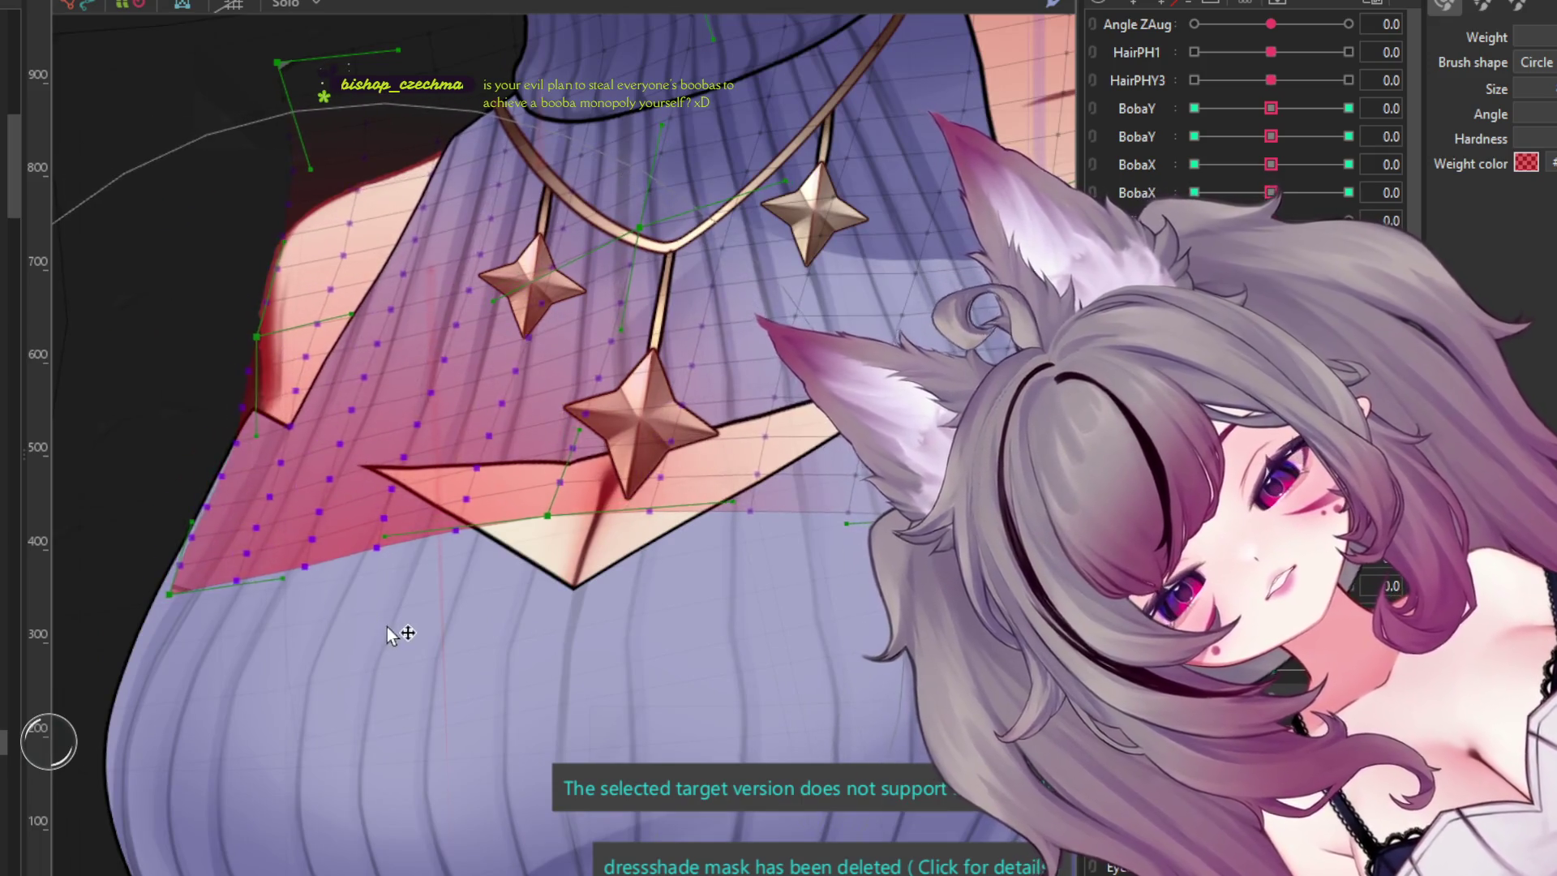
scroll(341, 611, "down", 3)
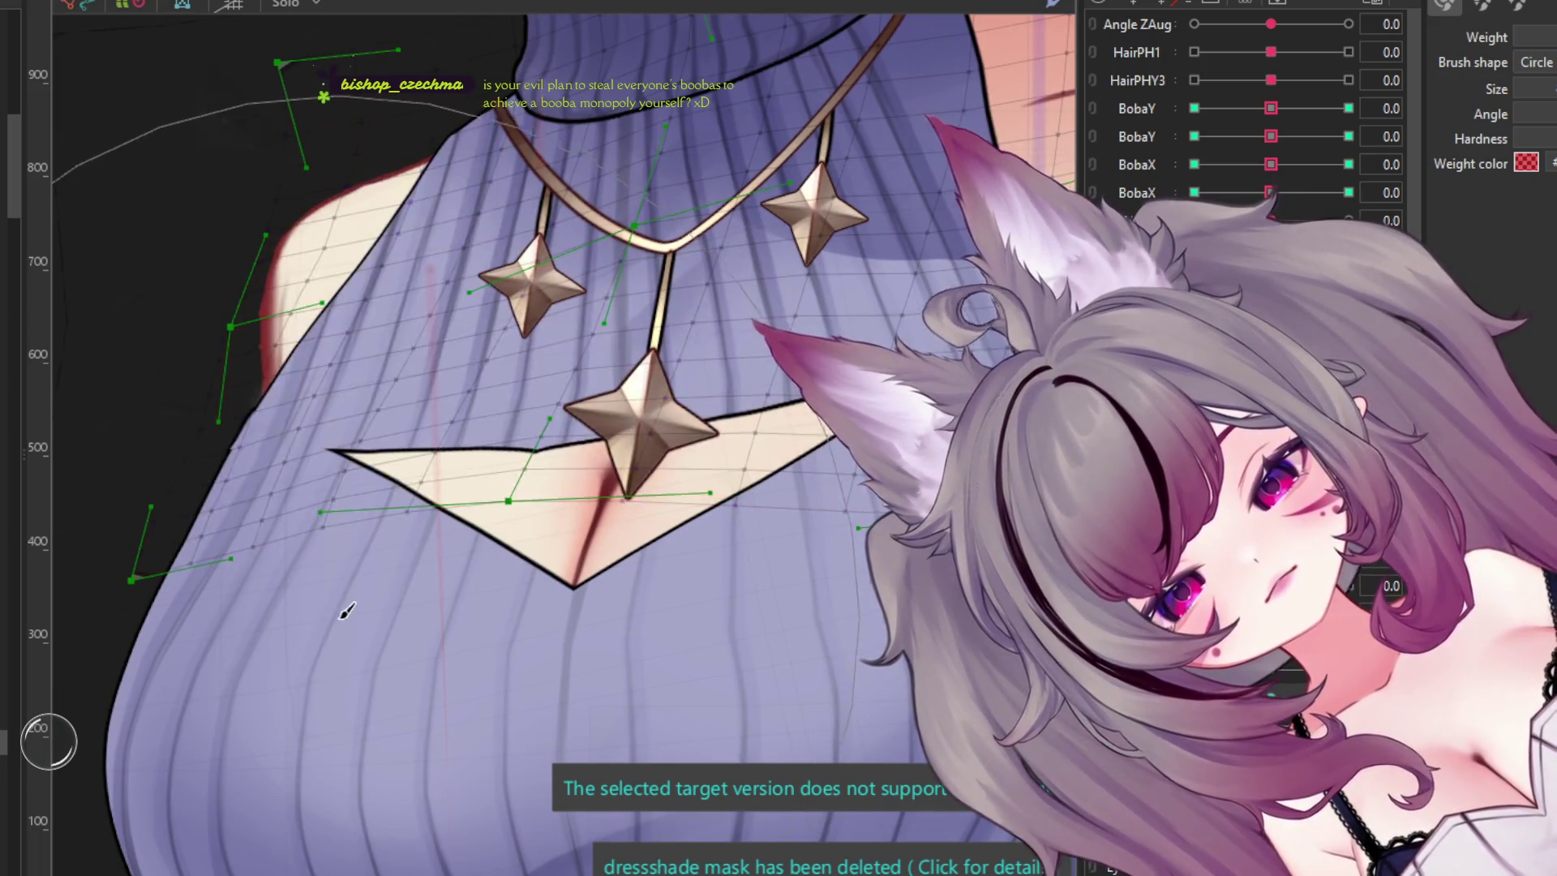
scroll(527, 165, "up", 2)
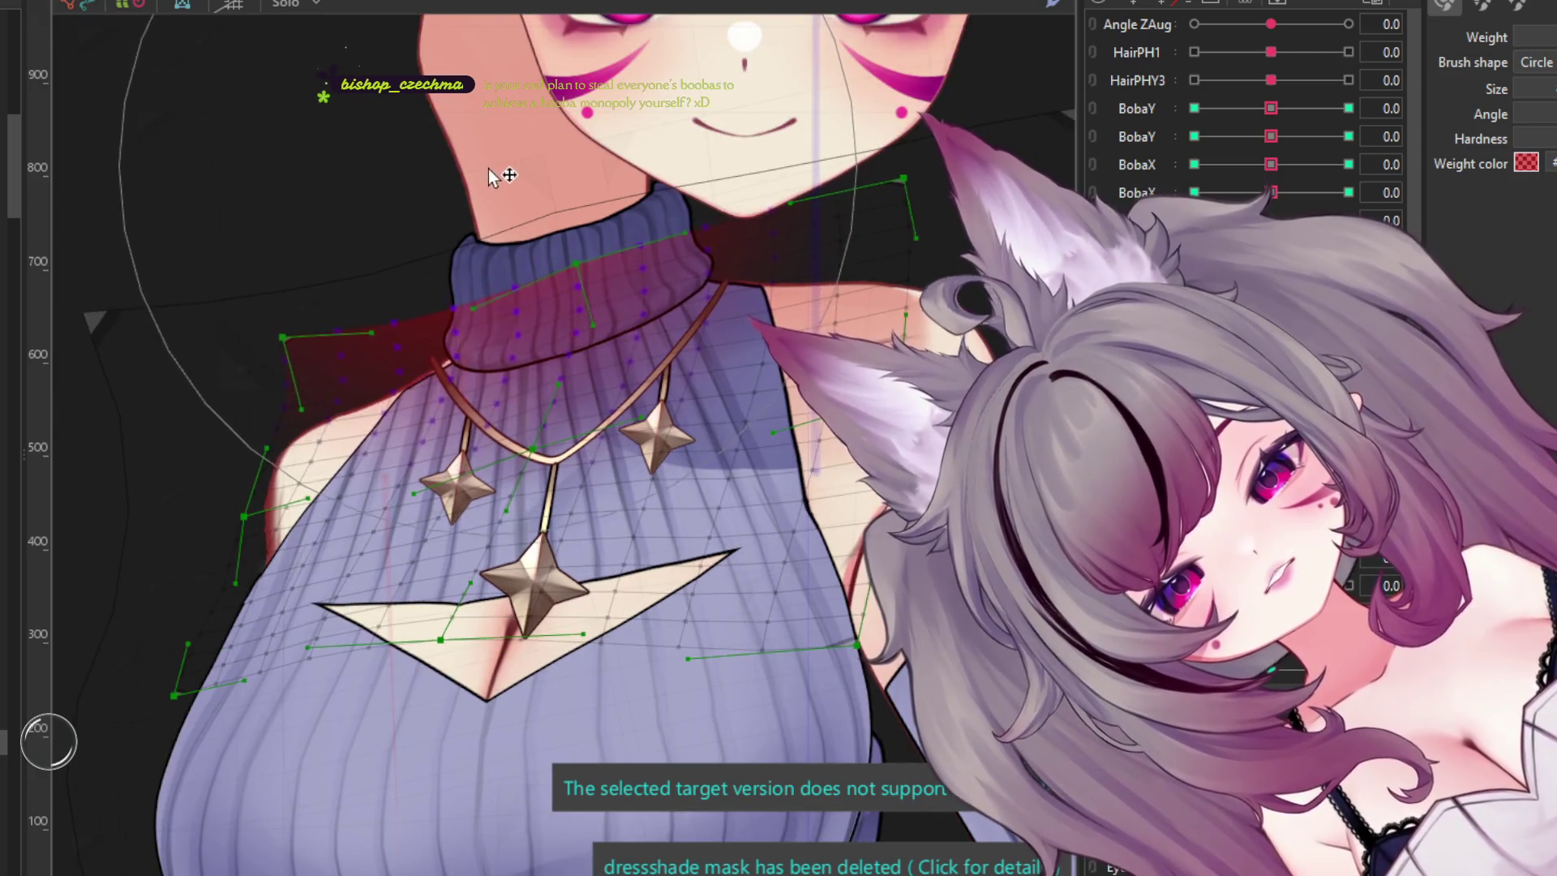
left_click(483, 149)
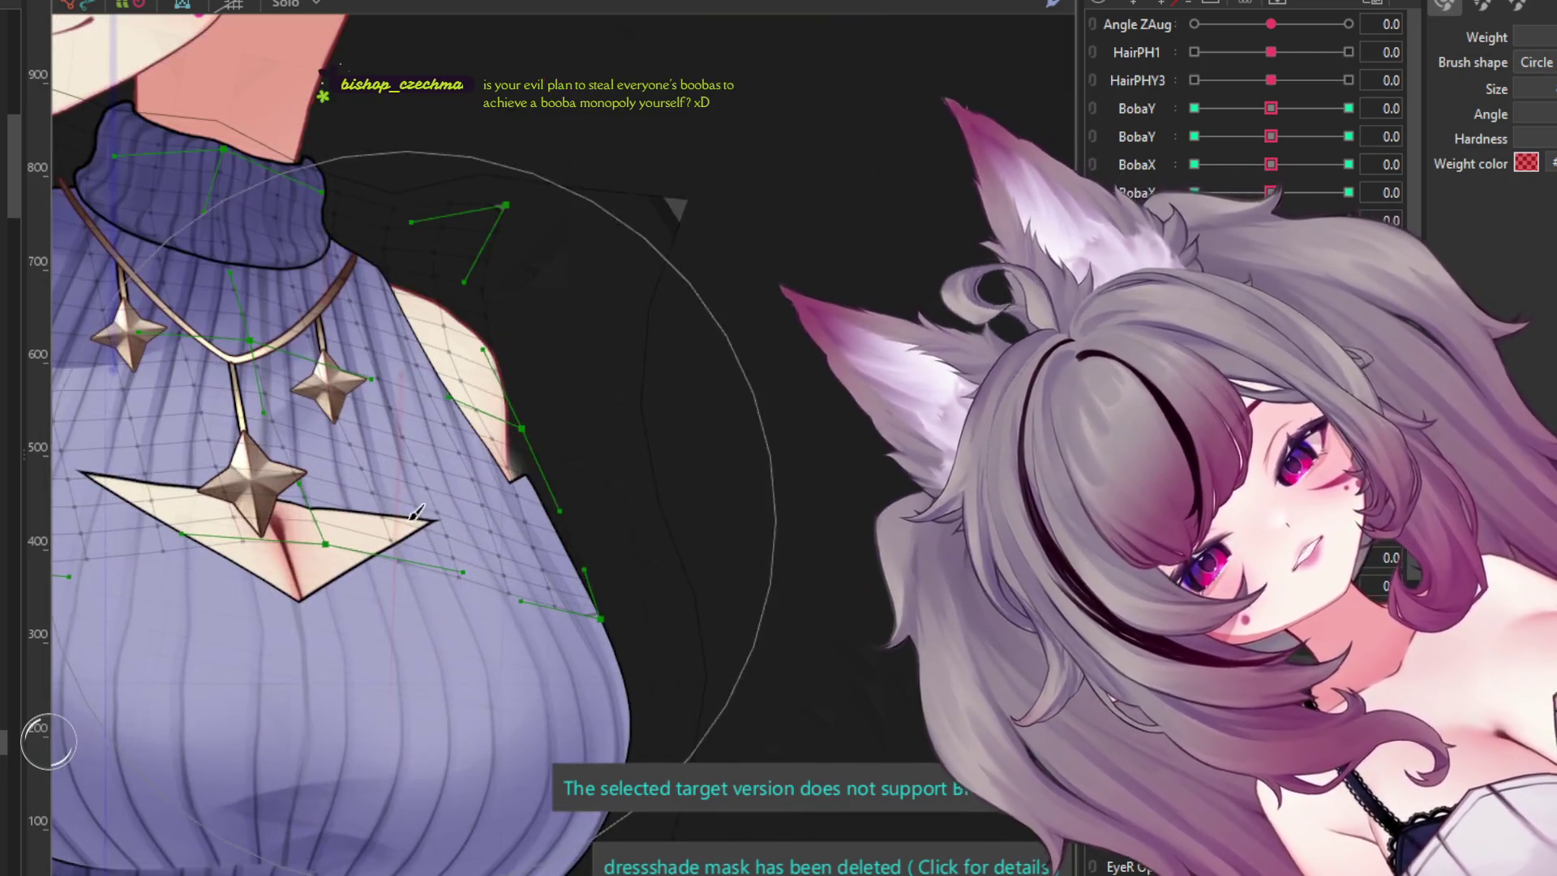
- Select the upper sweater art mesh and paint weight down the left shoulder points
left_click(509, 596)
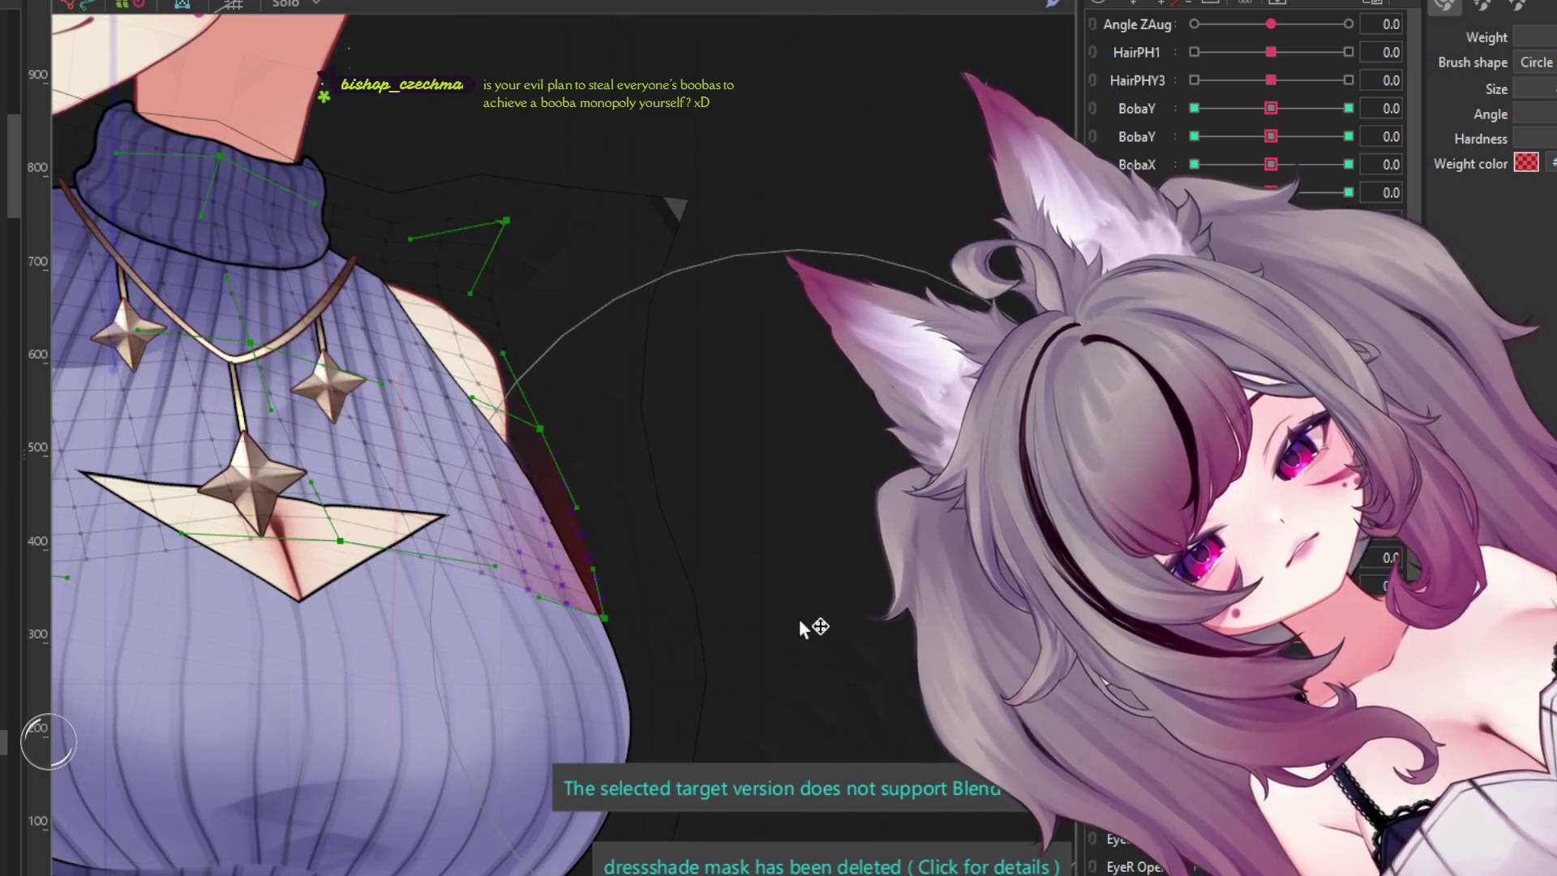
scroll(801, 627, "down", 5)
scroll(801, 627, "up", 3)
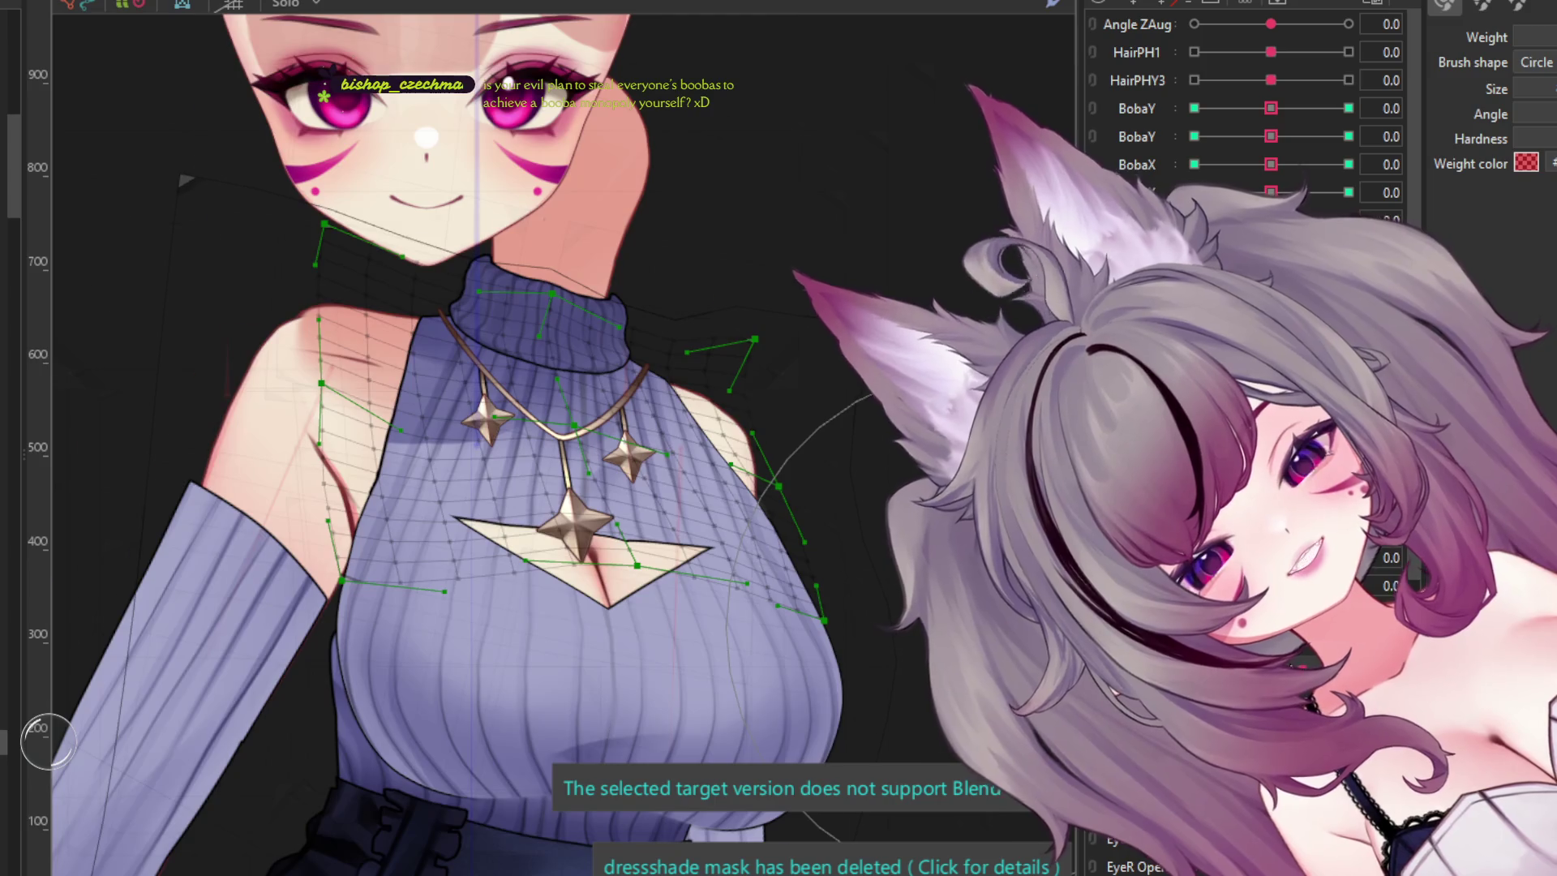
scroll(187, 564, "up", 1)
scroll(187, 564, "down", 3)
scroll(187, 563, "up", 4)
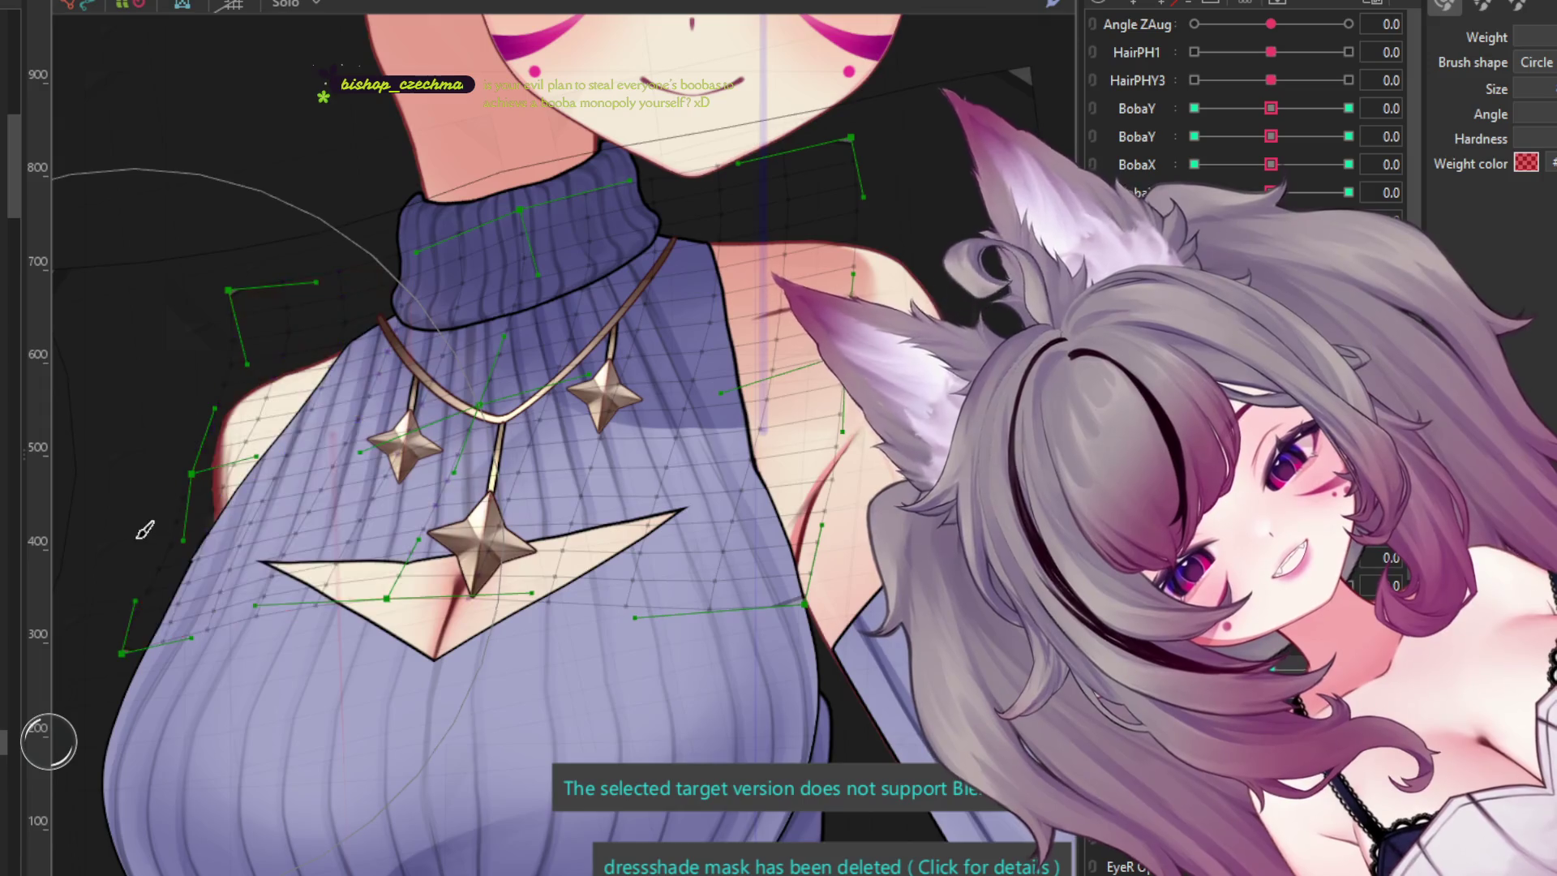
scroll(144, 529, "down", 2)
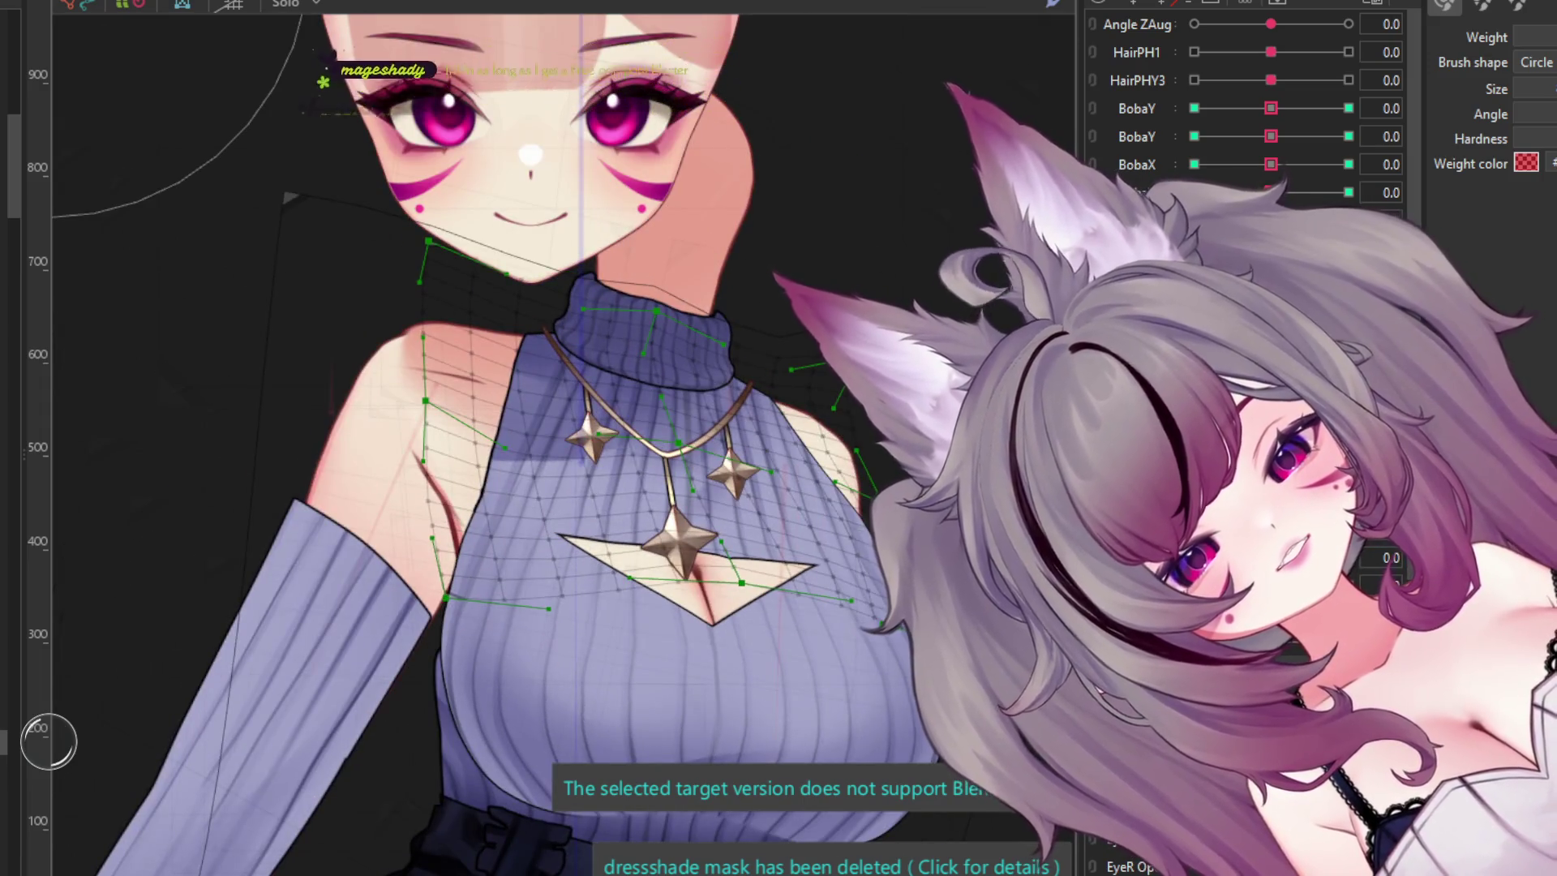
scroll(632, 454, "down", 3)
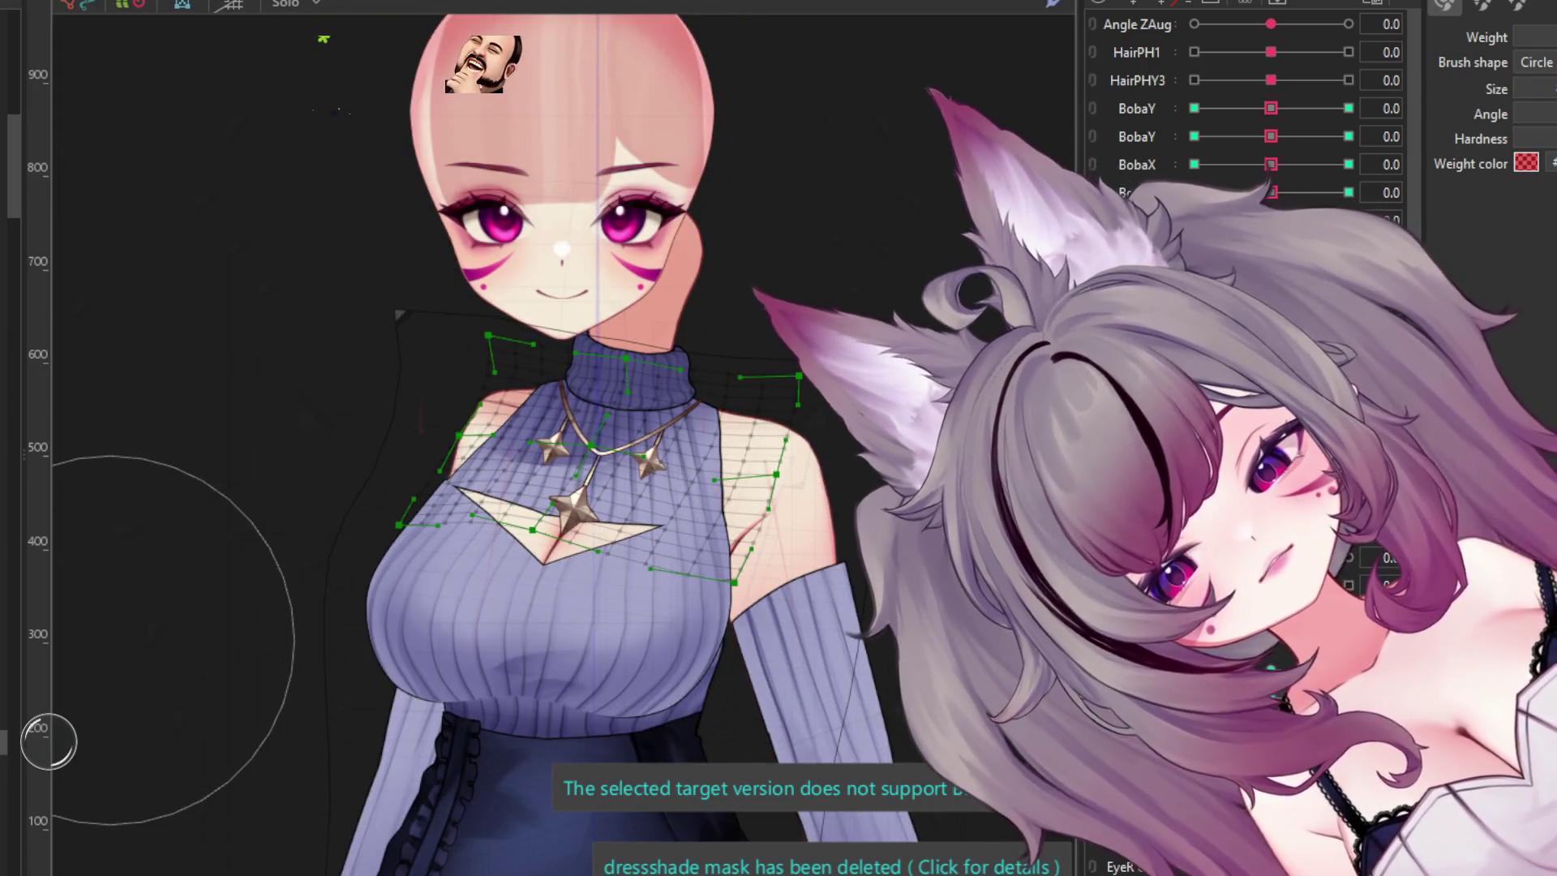
scroll(653, 527, "up", 2)
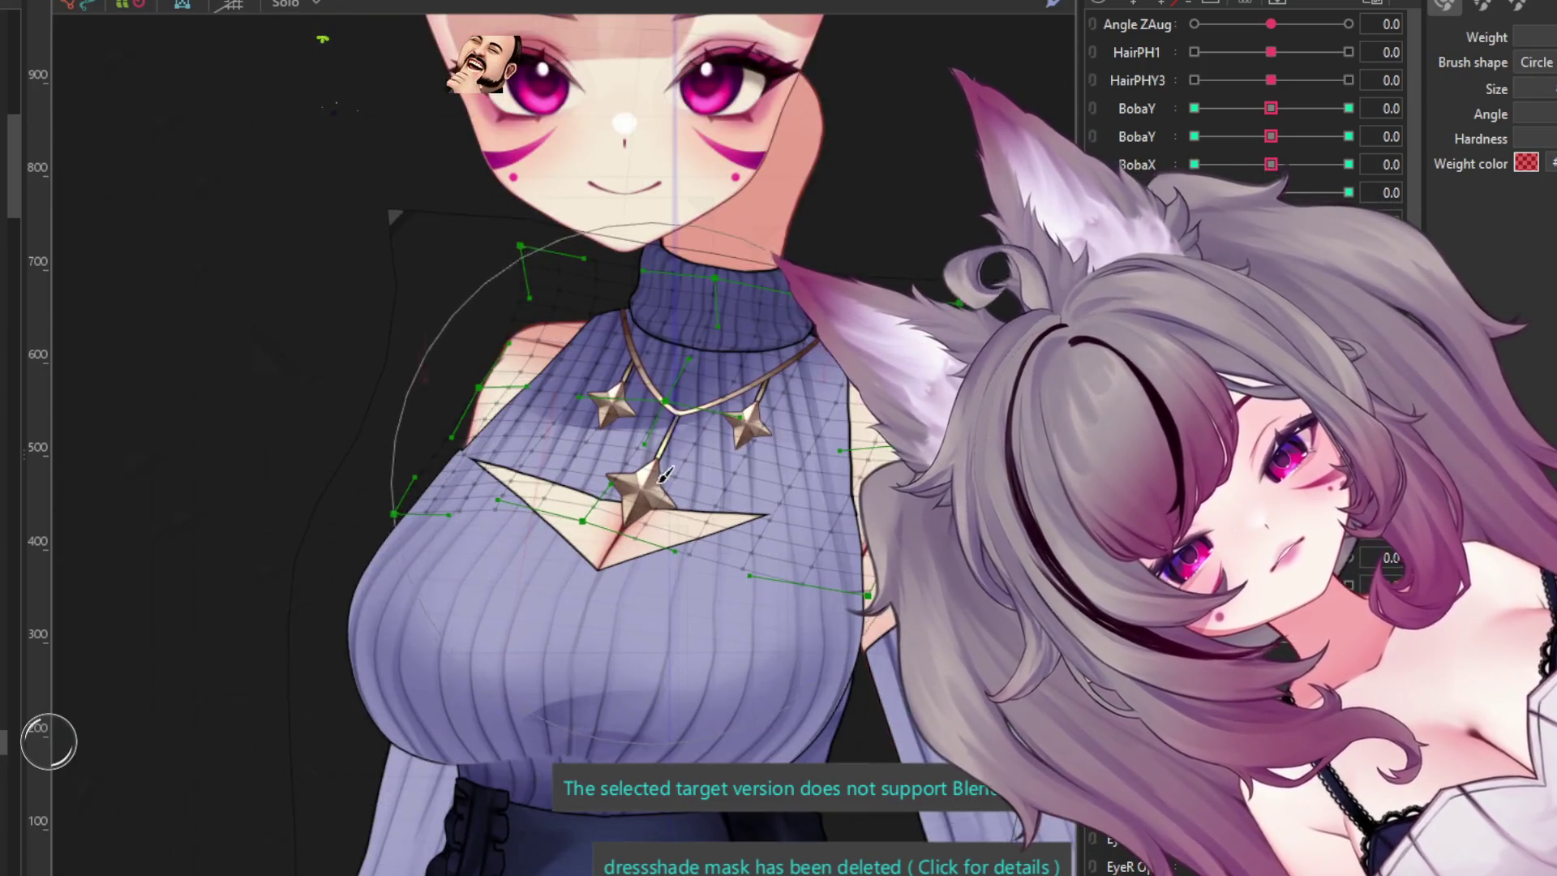
scroll(653, 527, "down", 2)
scroll(653, 527, "up", 2)
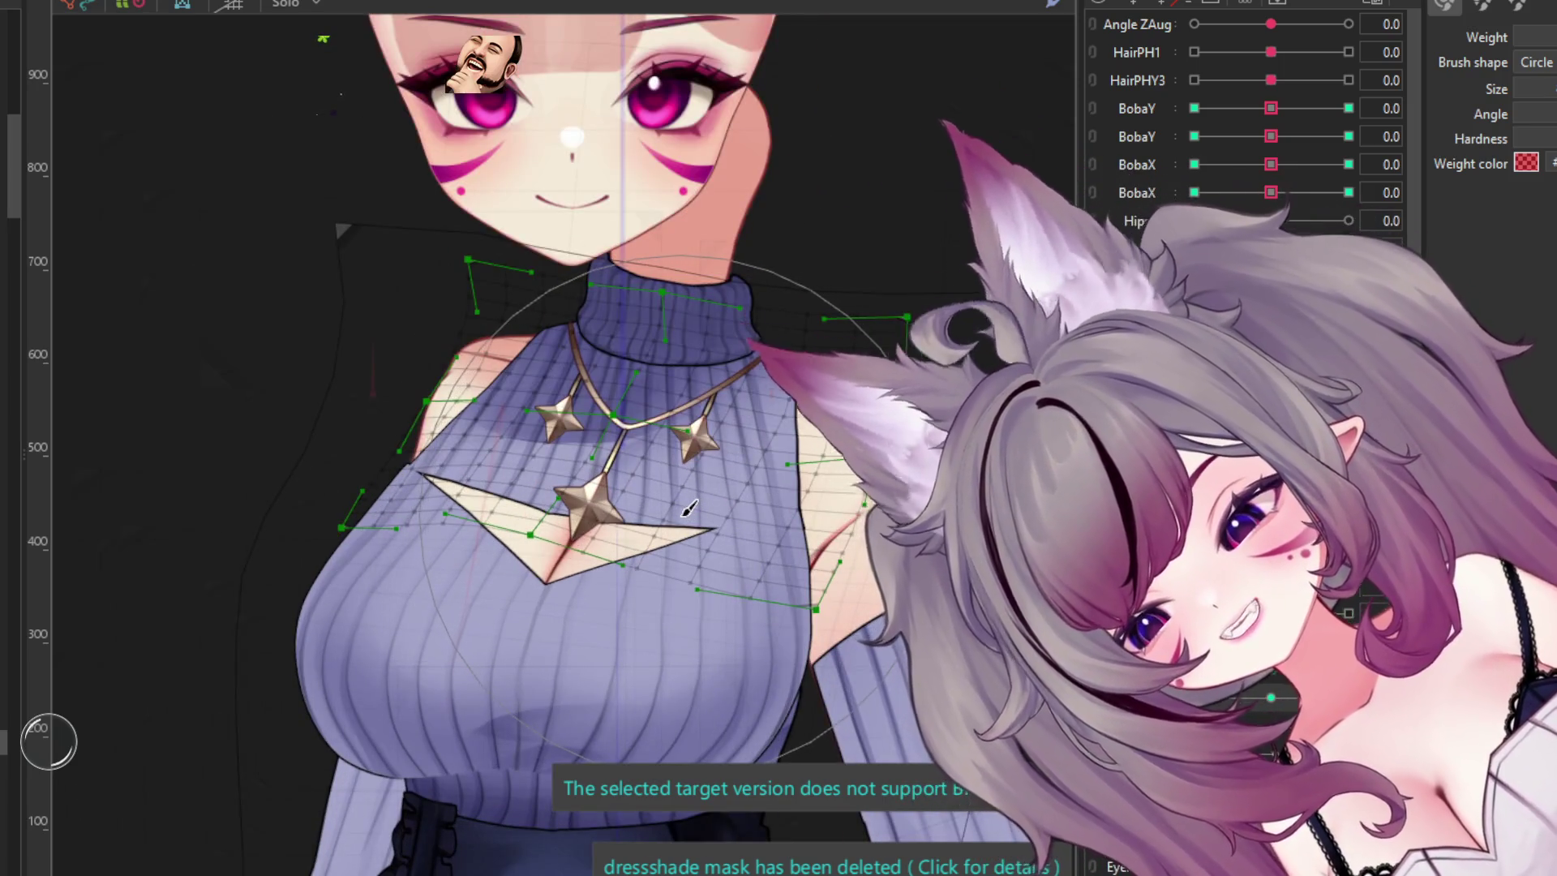
scroll(656, 518, "up", 2)
left_click(429, 620)
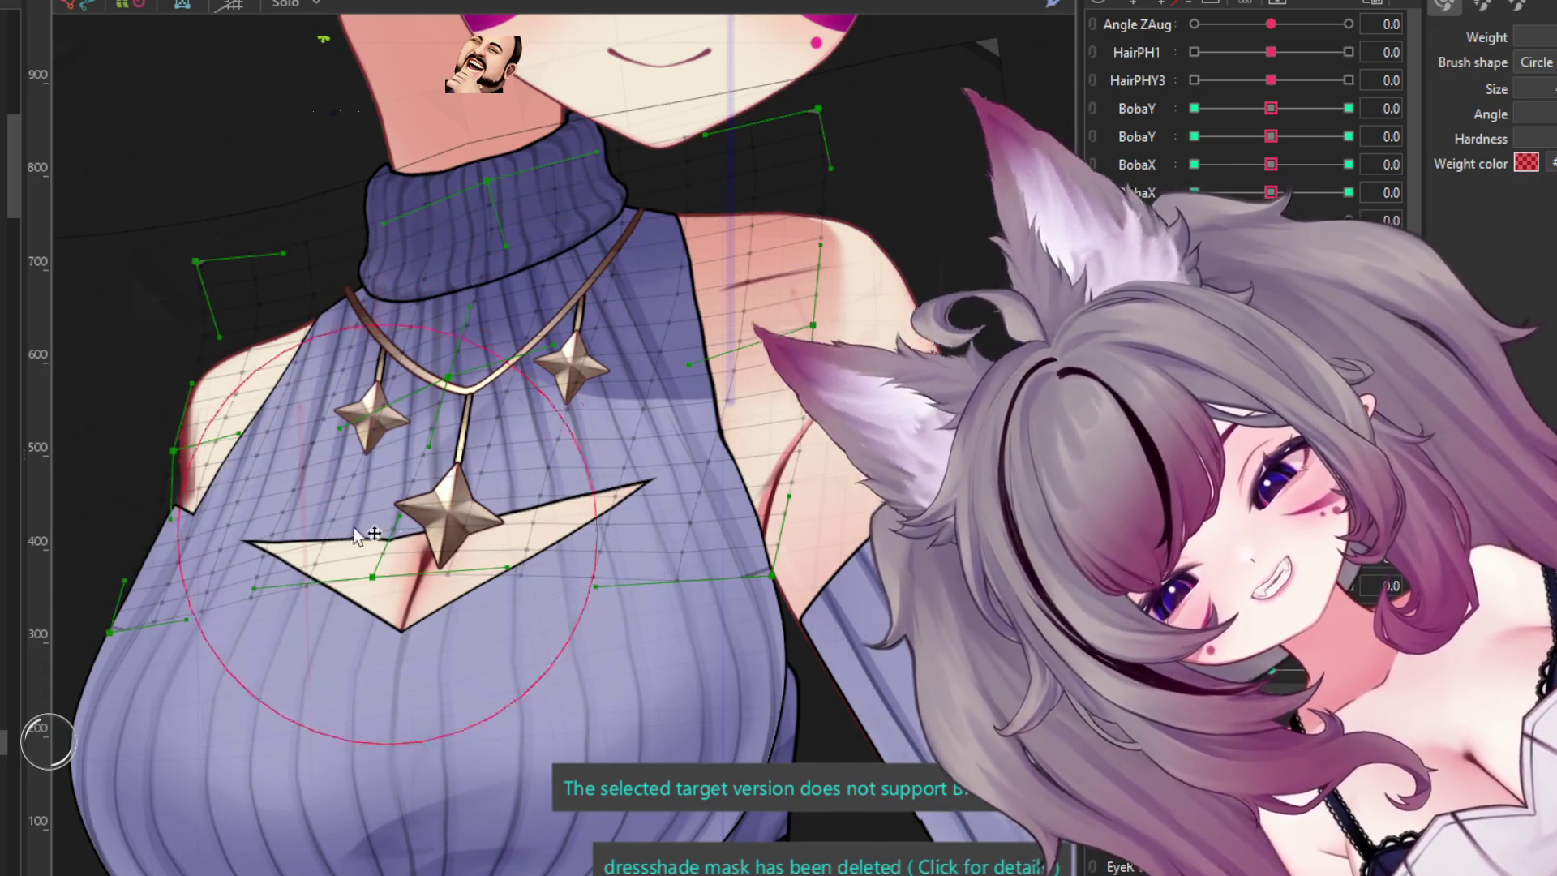
mouse_move(225, 468)
left_mouse_down()
mouse_move(191, 463)
mouse_move(285, 650)
mouse_move(227, 699)
left_mouse_up()
- Paint weight onto the right shoulder points, then undo that stroke
scroll(227, 699, "down", 3)
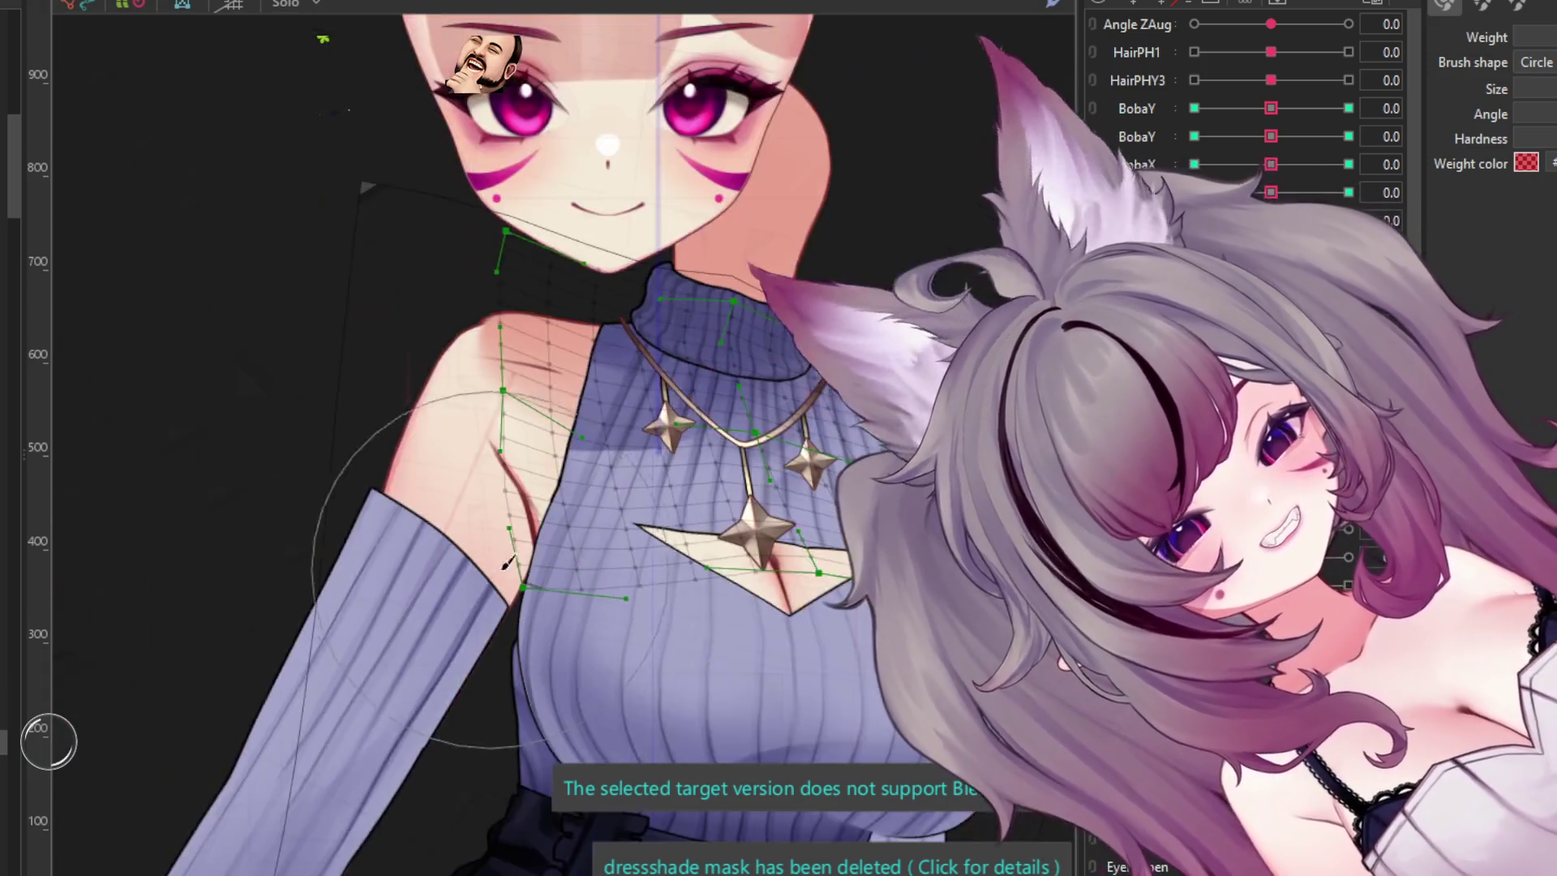
scroll(507, 563, "down", 3)
scroll(811, 454, "up", 5)
mouse_move(843, 438)
left_mouse_down()
mouse_move(823, 460)
mouse_move(792, 711)
mouse_move(834, 704)
mouse_move(705, 734)
mouse_move(811, 486)
mouse_move(835, 381)
mouse_move(766, 439)
mouse_move(772, 416)
left_mouse_up()
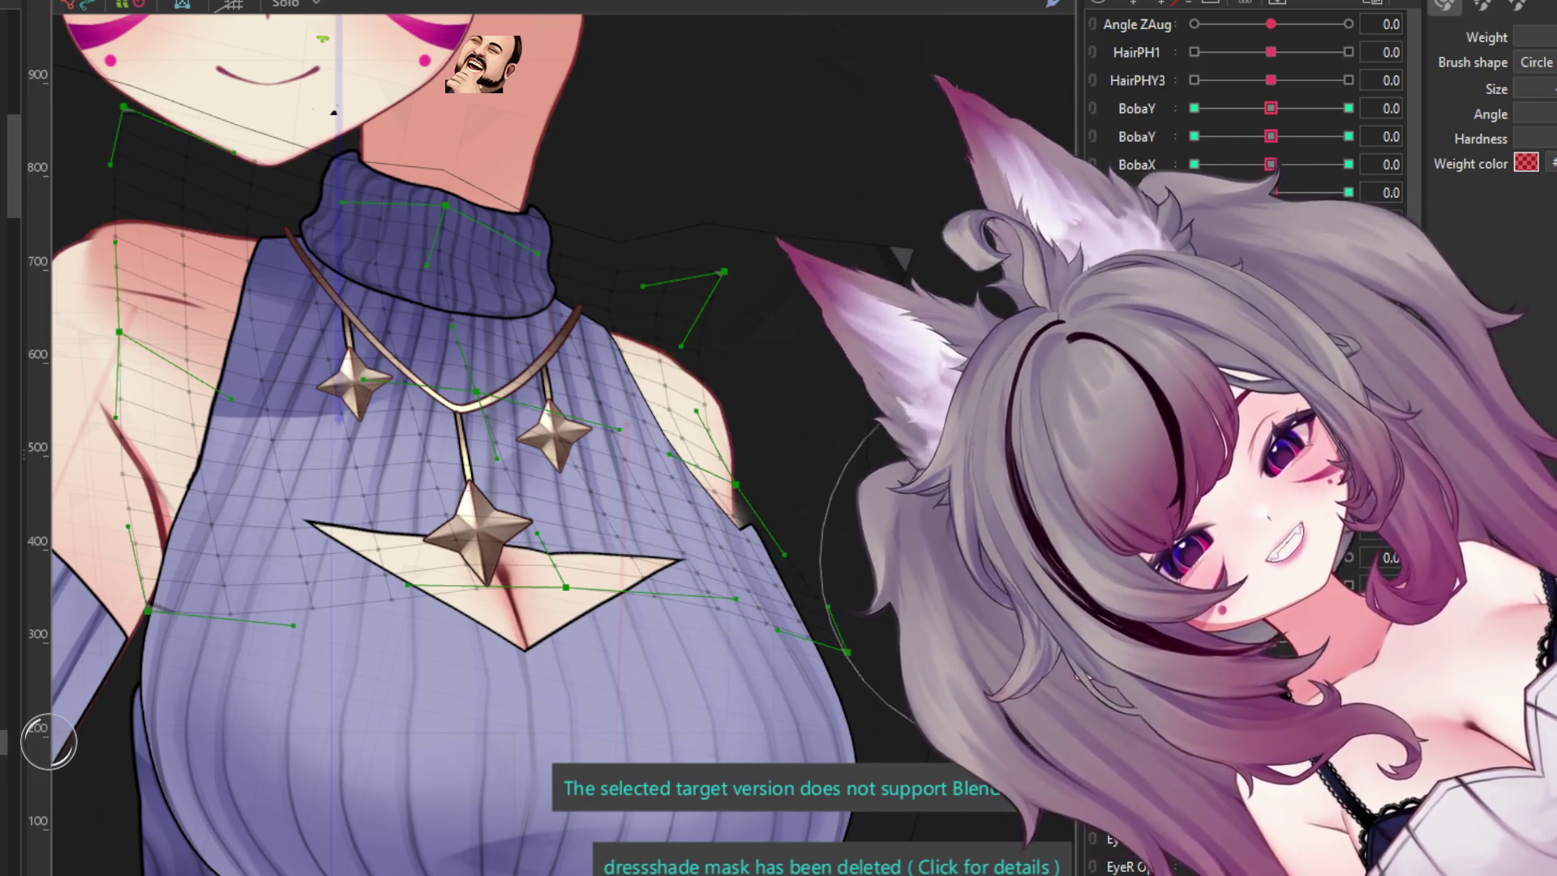
key("ctrl+z")
scroll(478, 649, "down", 5)
scroll(479, 648, "up", 3)
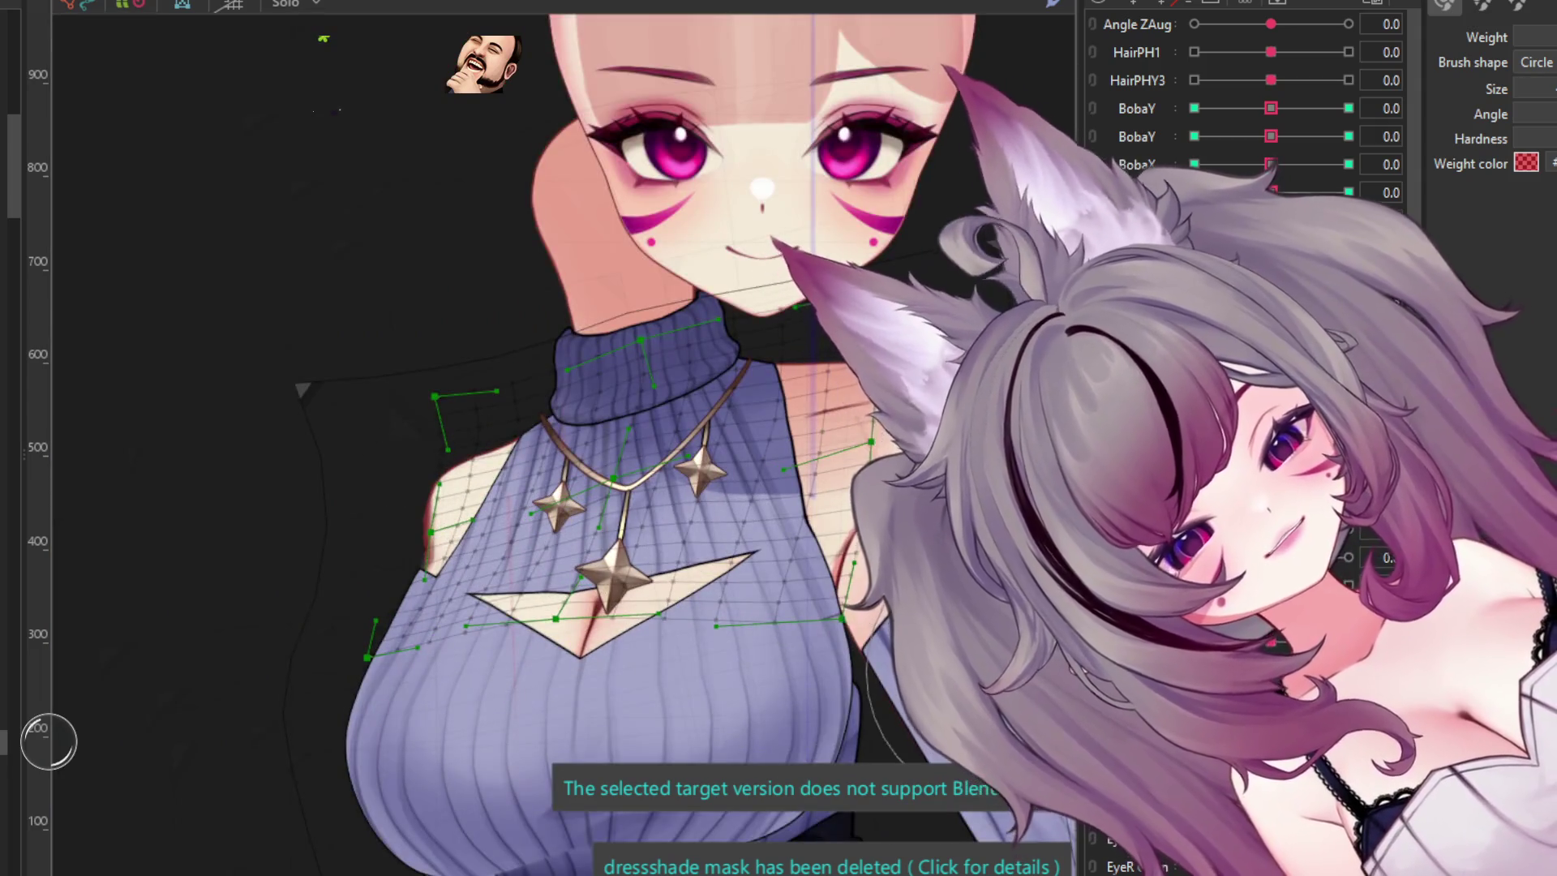
scroll(486, 454, "down", 1)
scroll(521, 452, "up", 2)
scroll(455, 450, "down", 3)
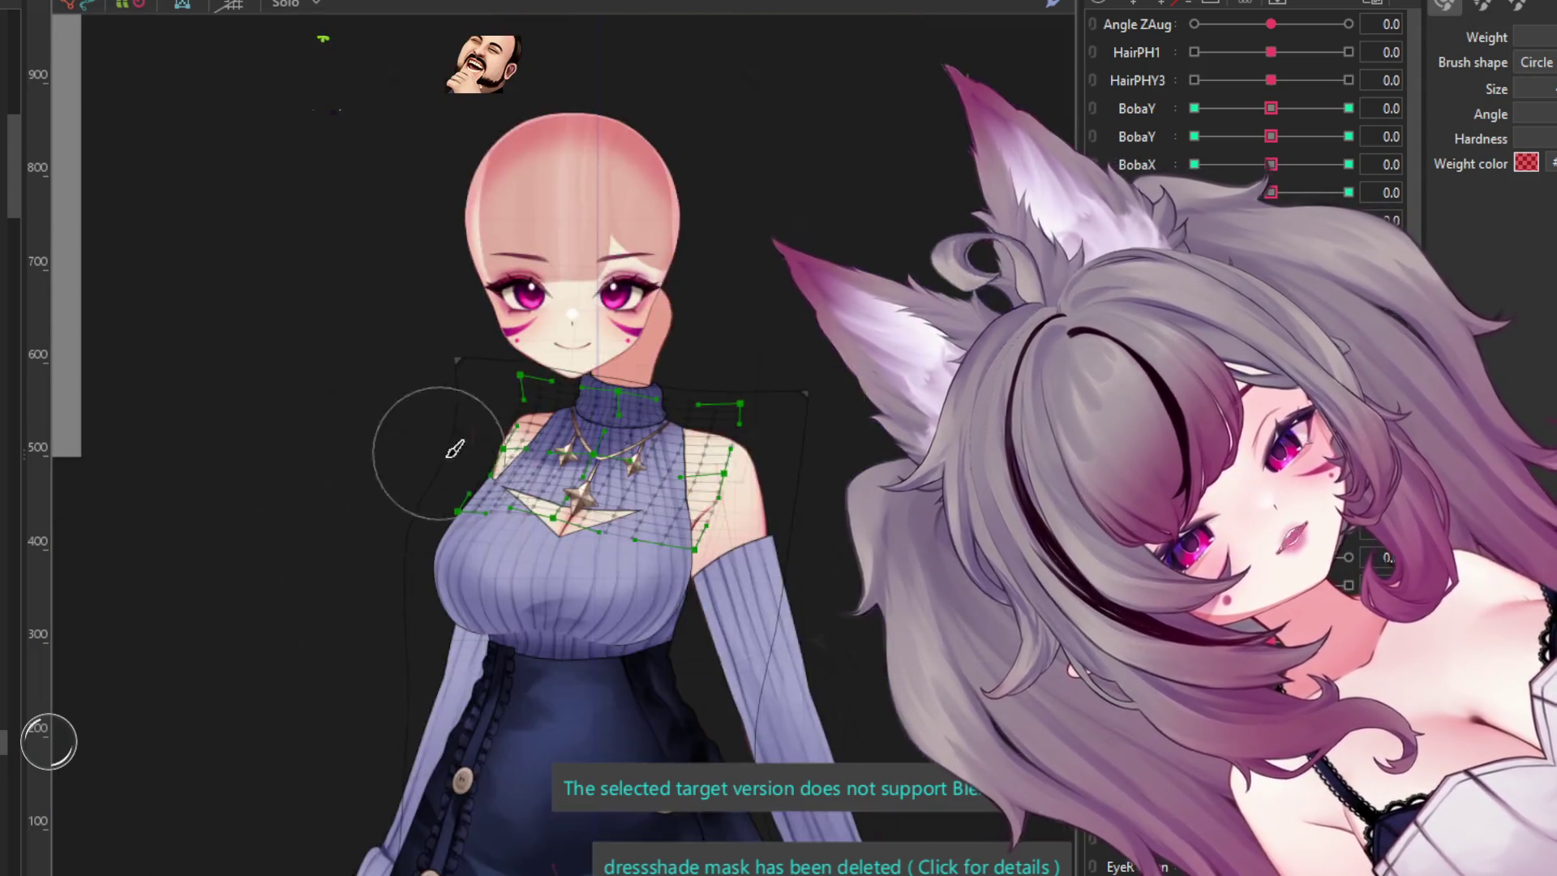
scroll(454, 450, "up", 3)
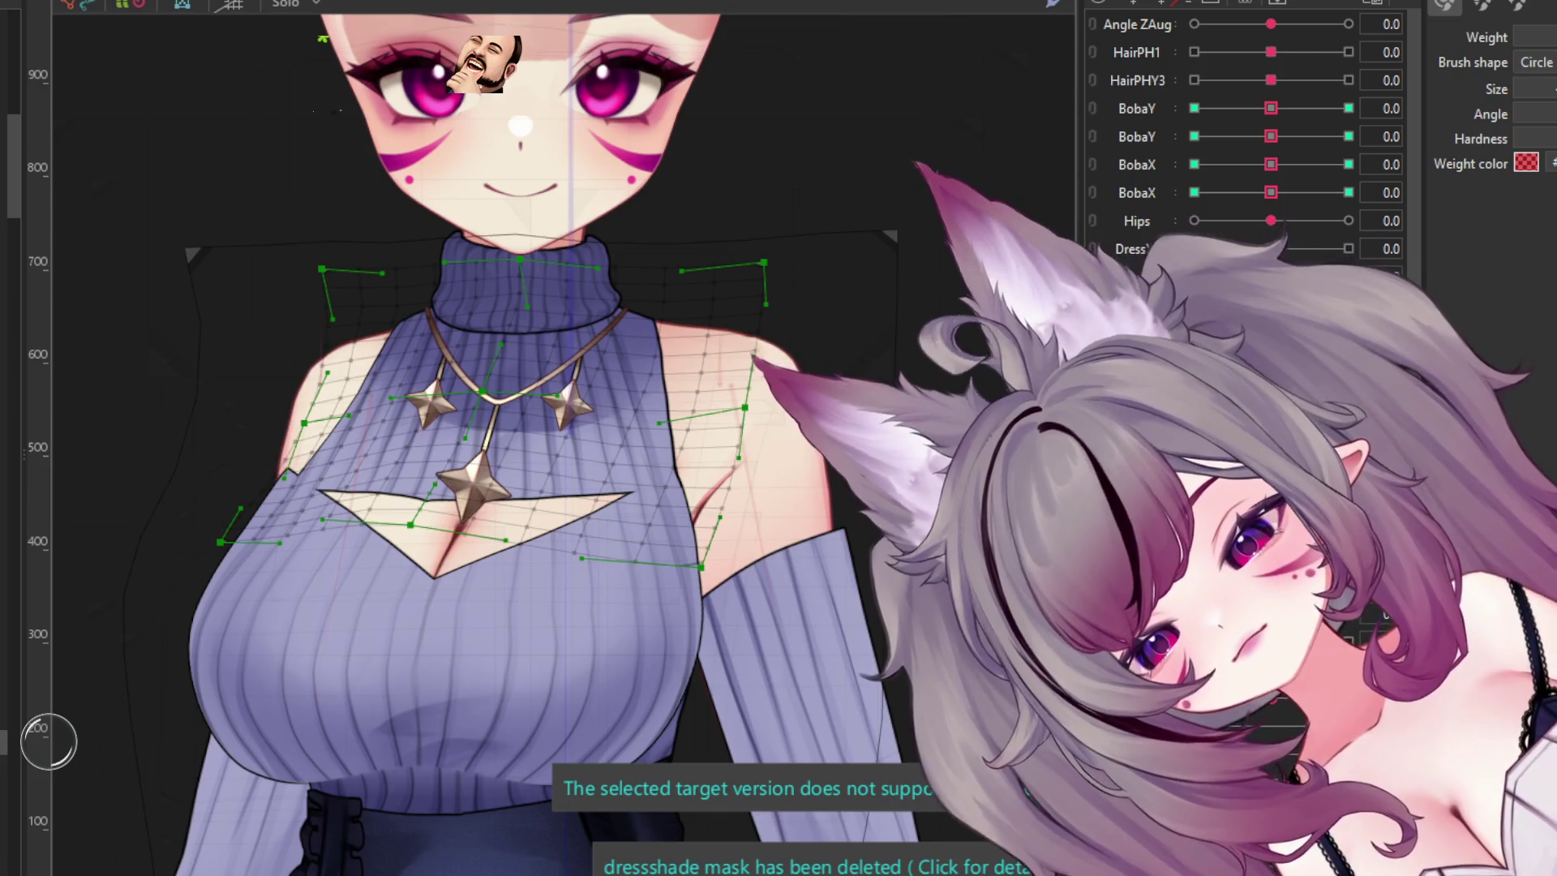
- Select the sweater warp deformer and reset it to its default shape
left_click(446, 624)
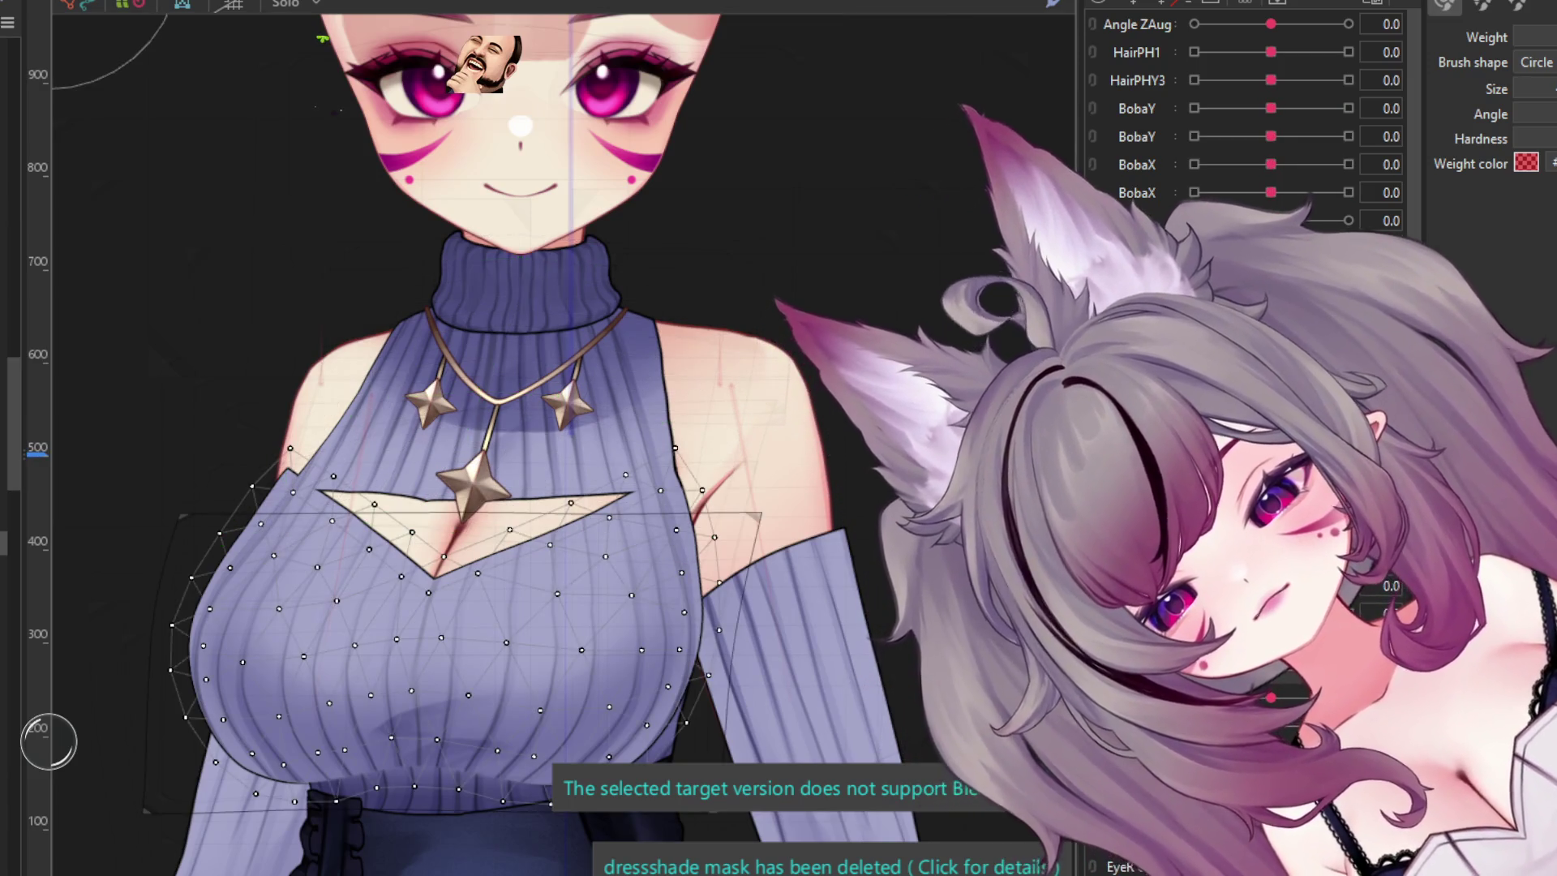
scroll(487, 486, "down", 2)
left_click(390, 486)
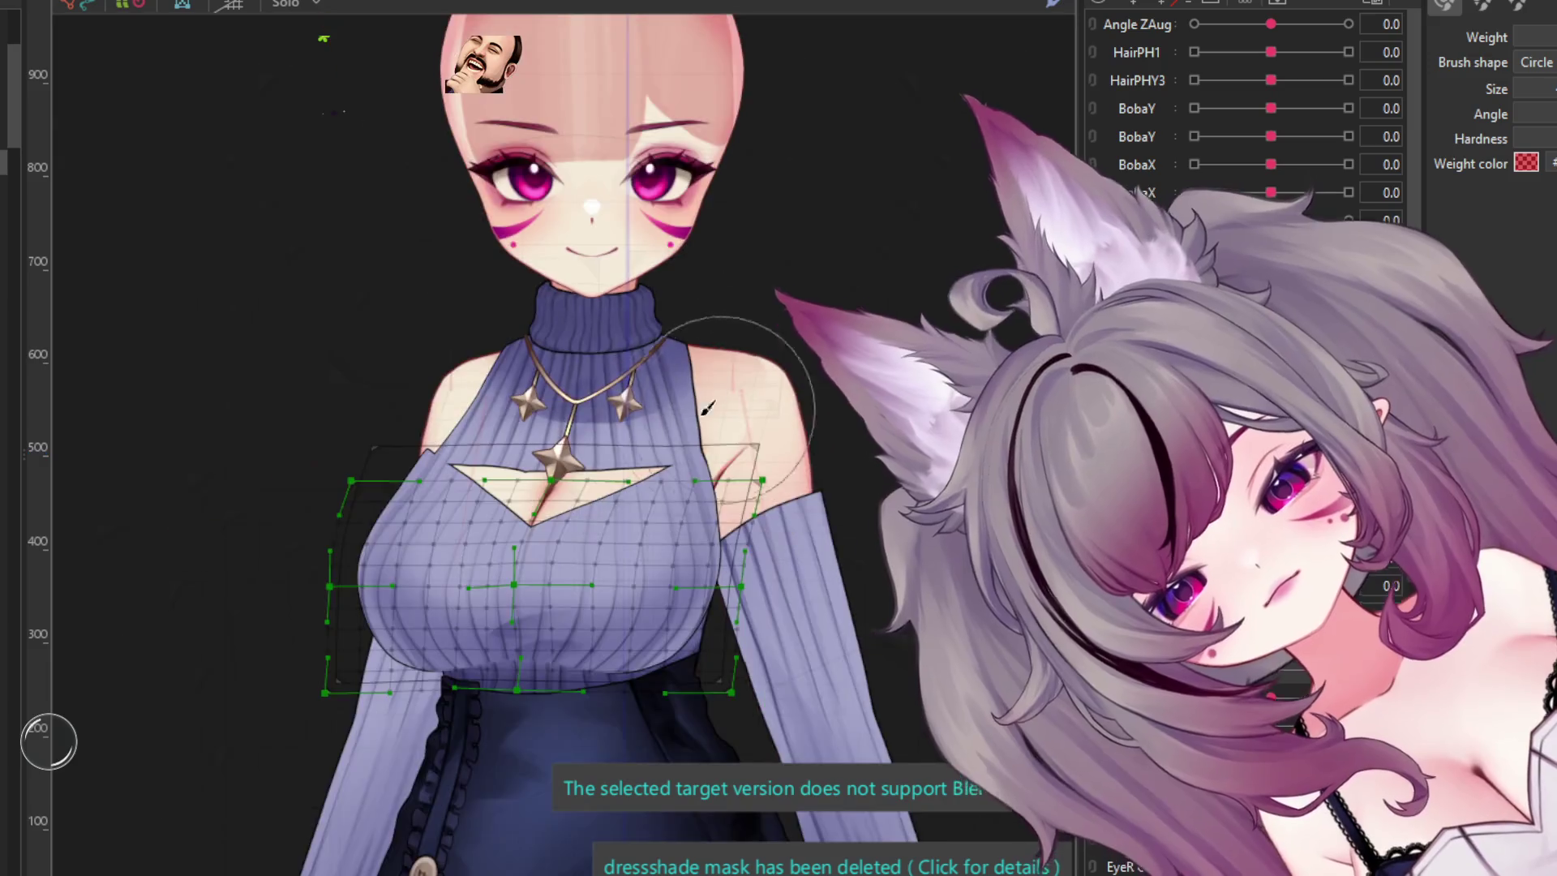
scroll(381, 426, "up", 6)
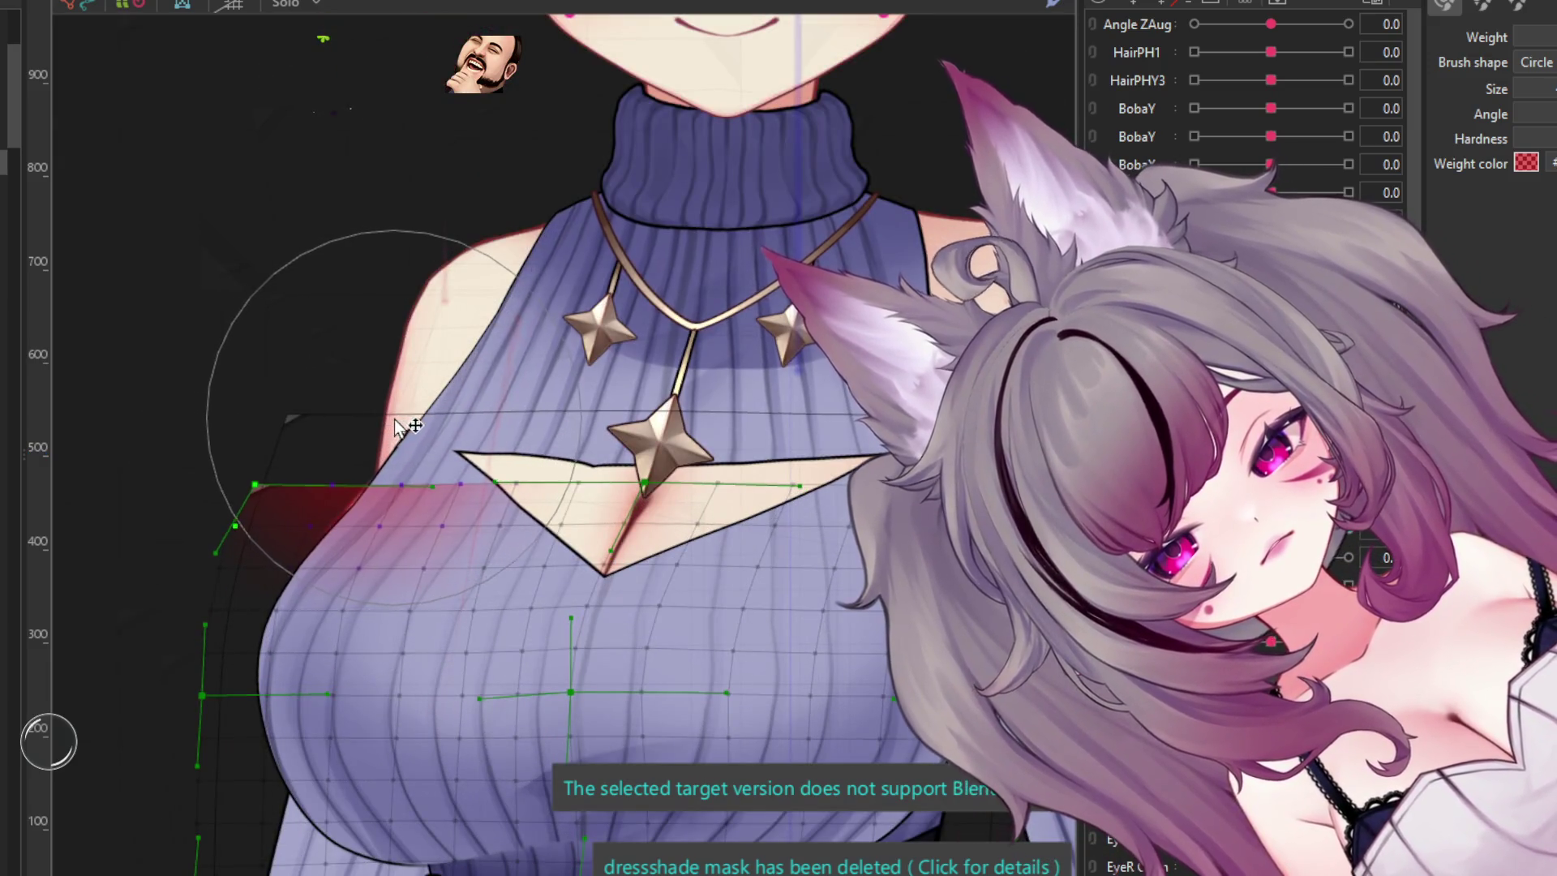
left_click(336, 438)
scroll(337, 437, "down", 3)
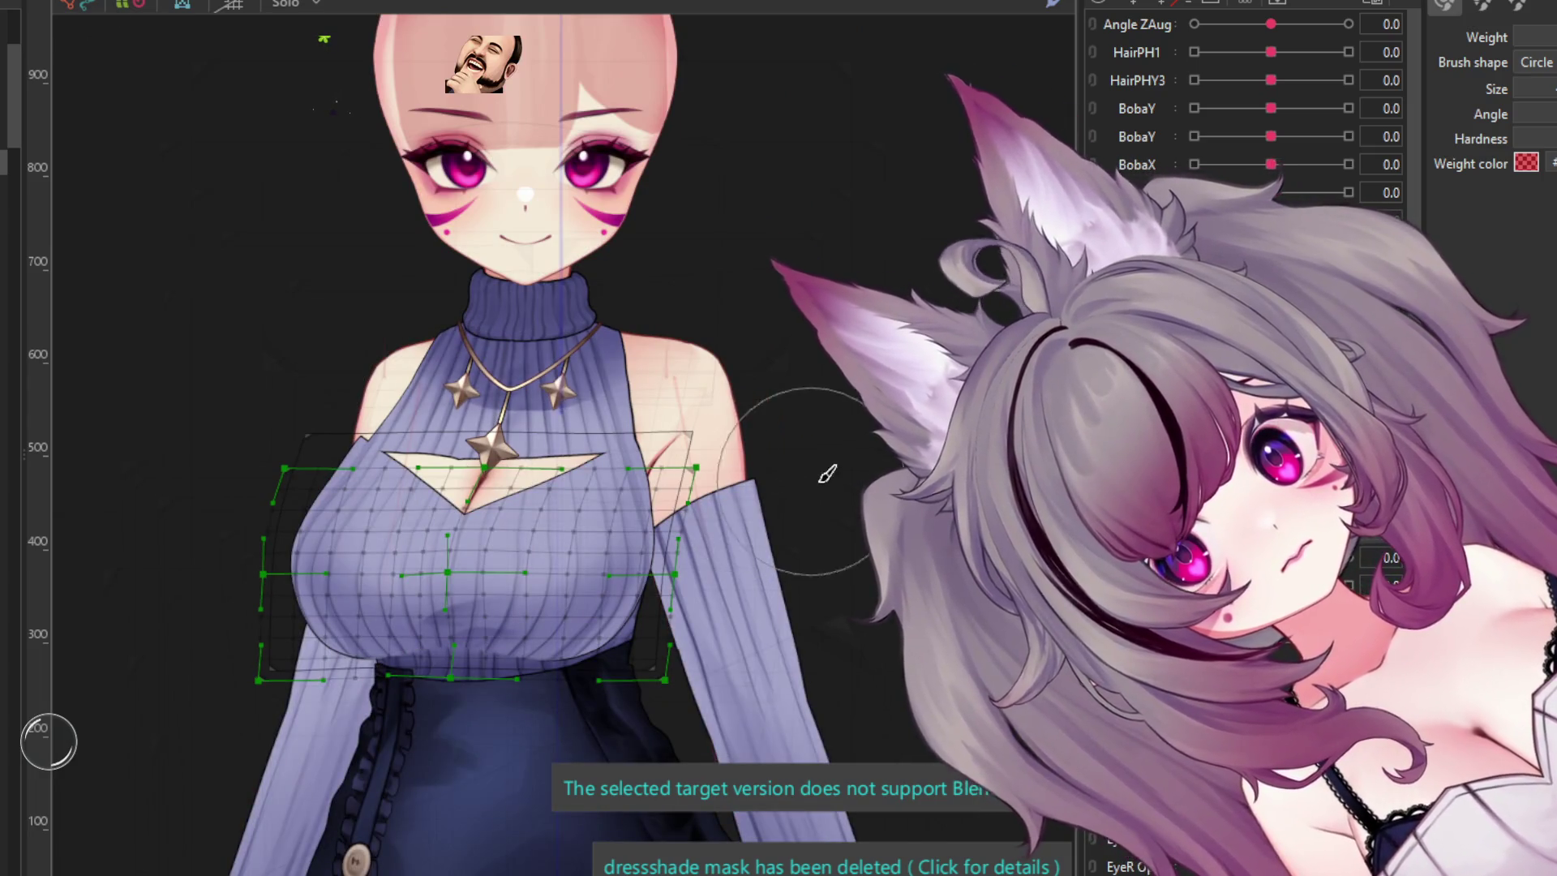
key("ctrl+z")
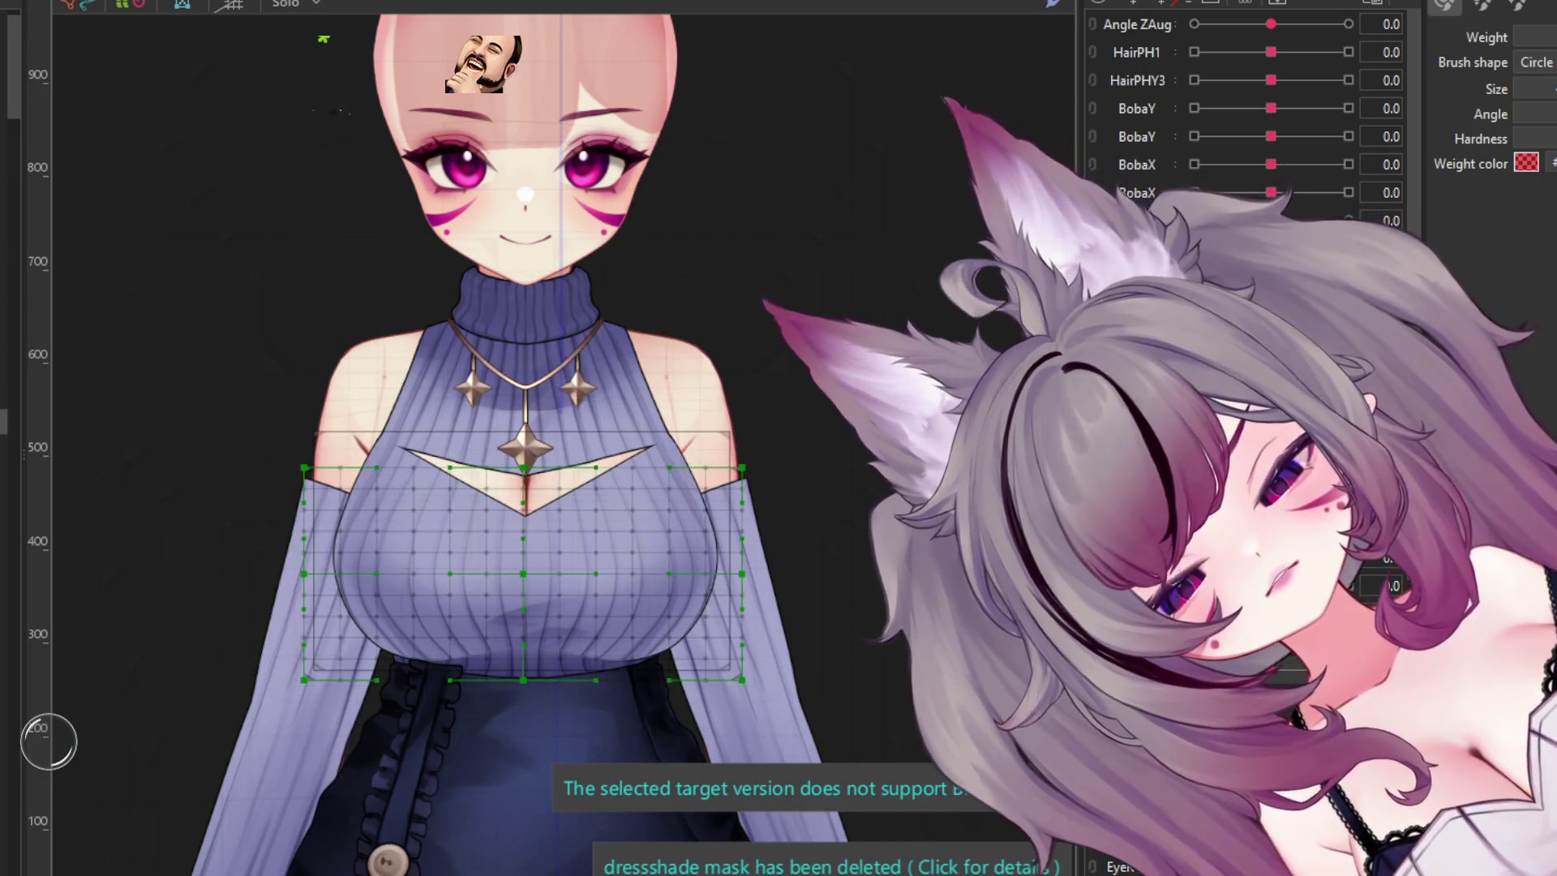
- Reselect the sweater warp deformer and drag its top edge up to make it taller
left_click(539, 640)
left_click(523, 573)
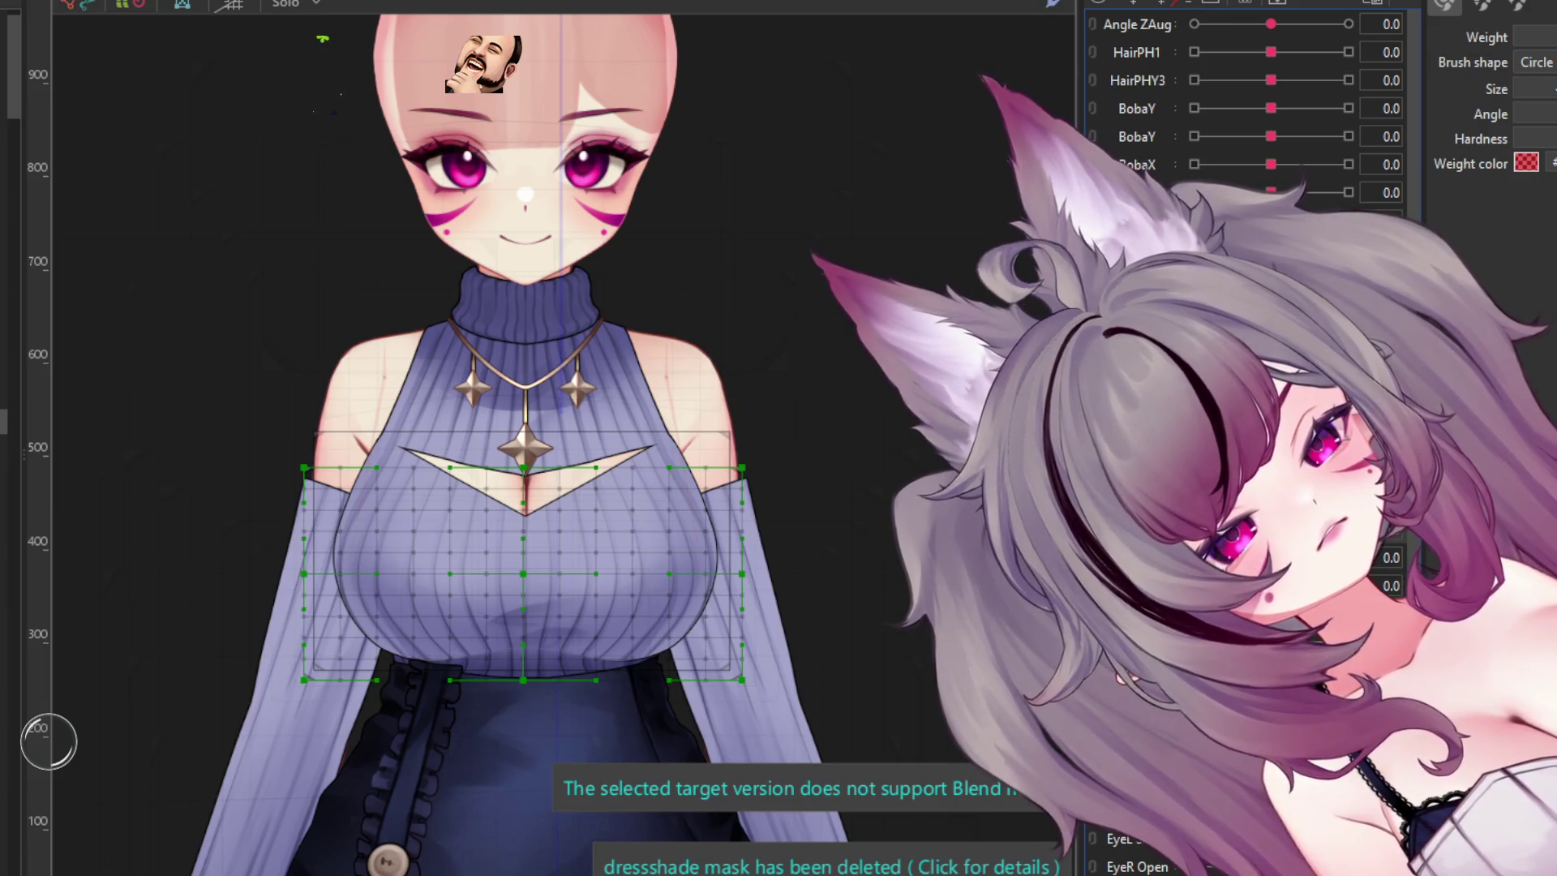
left_click_drag(524, 461, 519, 384)
scroll(522, 612, "up", 3)
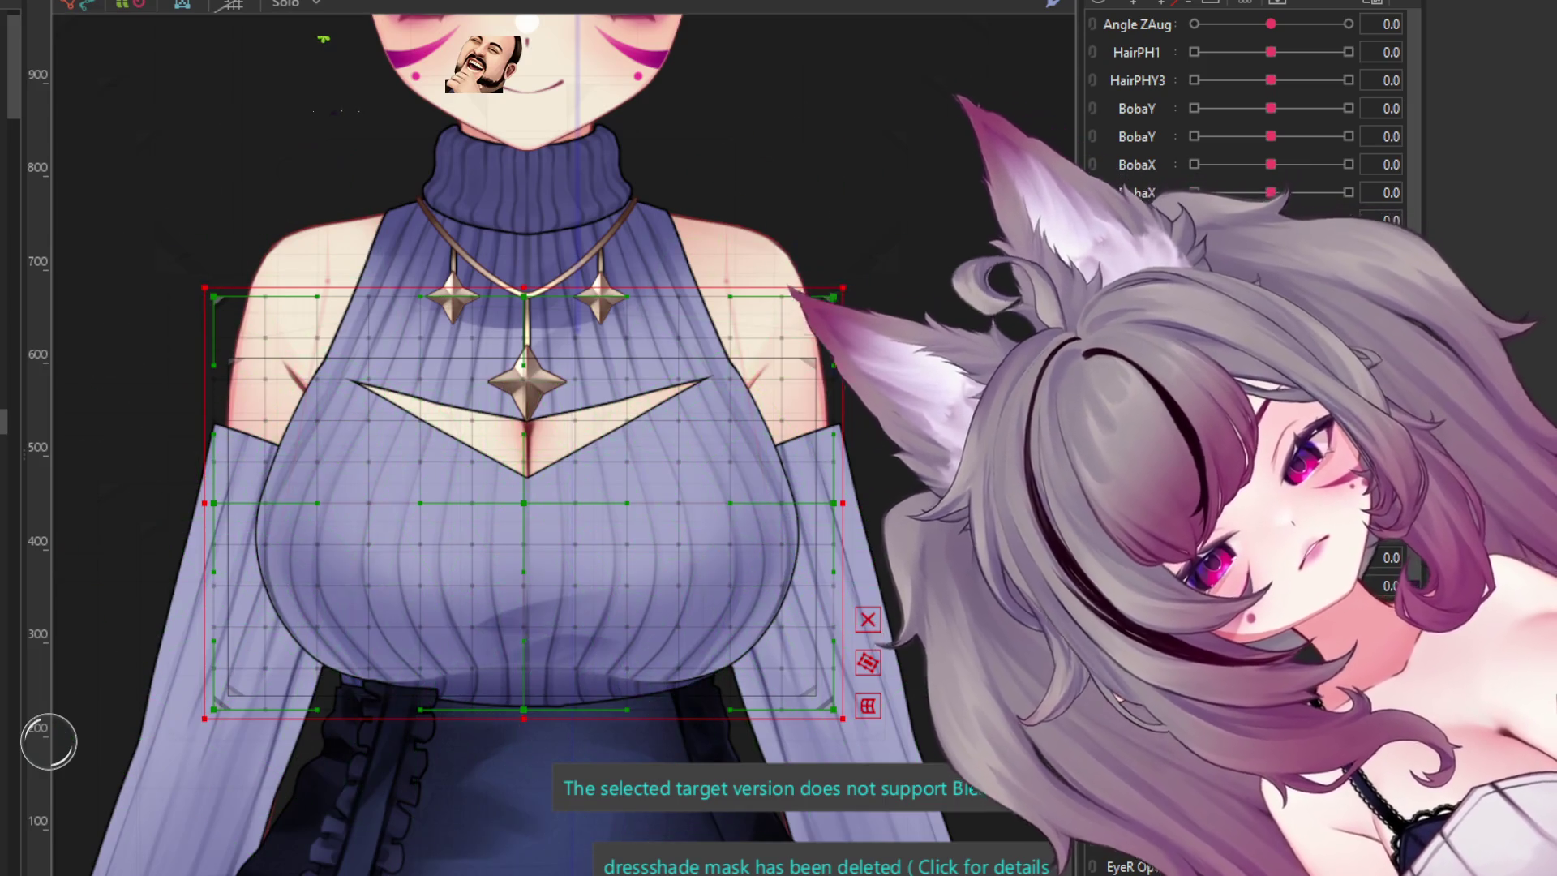
left_click(523, 496)
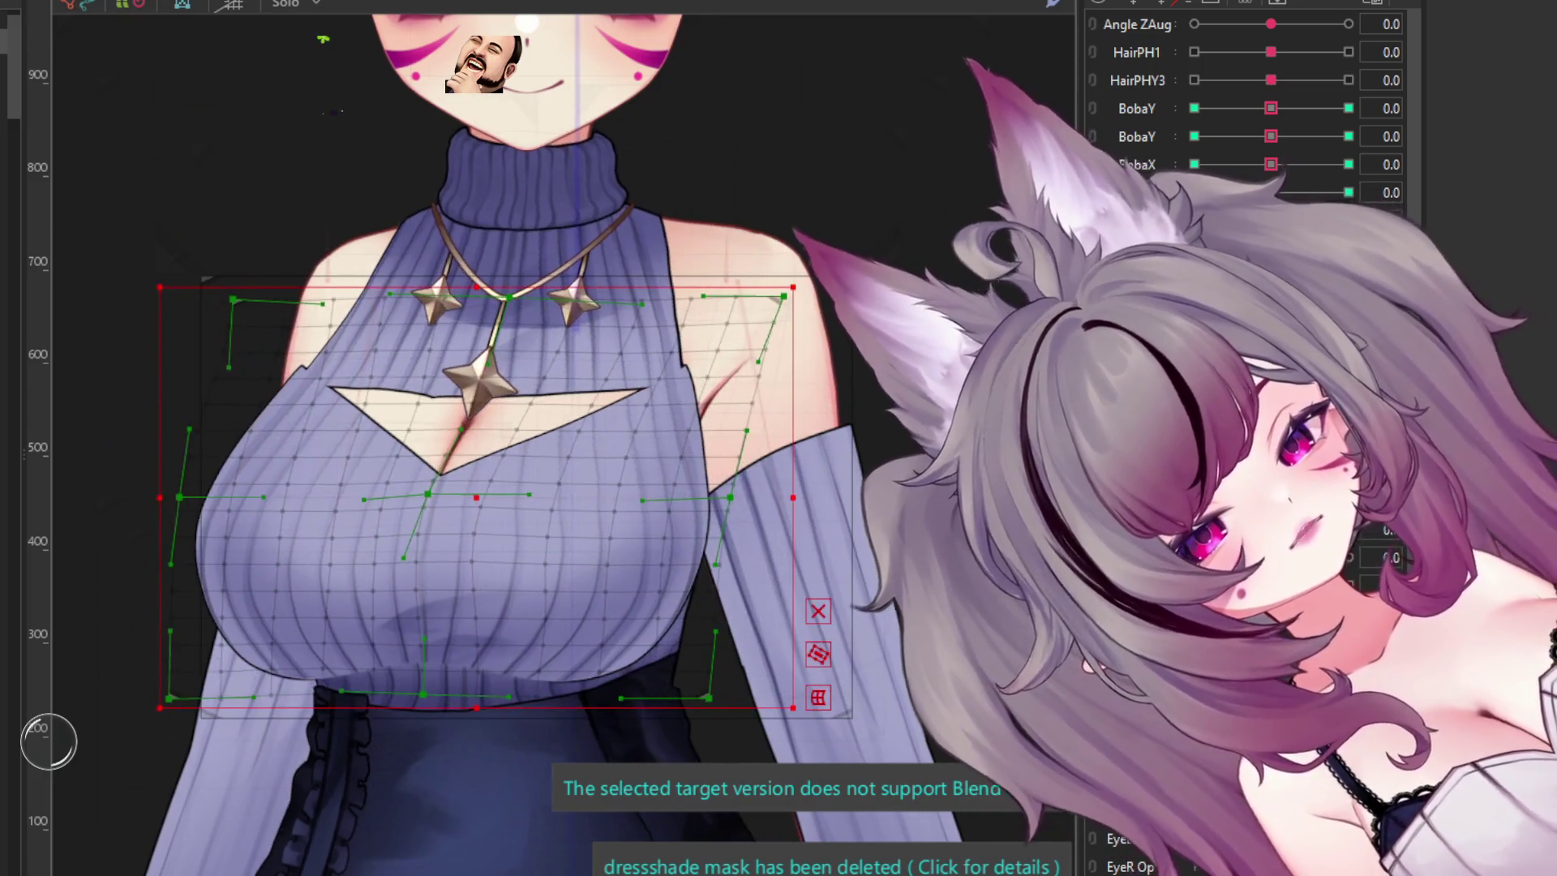
- Paint weights over the upper-left, right and left shoulder points of the inner Boba deformer
left_click_drag(276, 341, 243, 312)
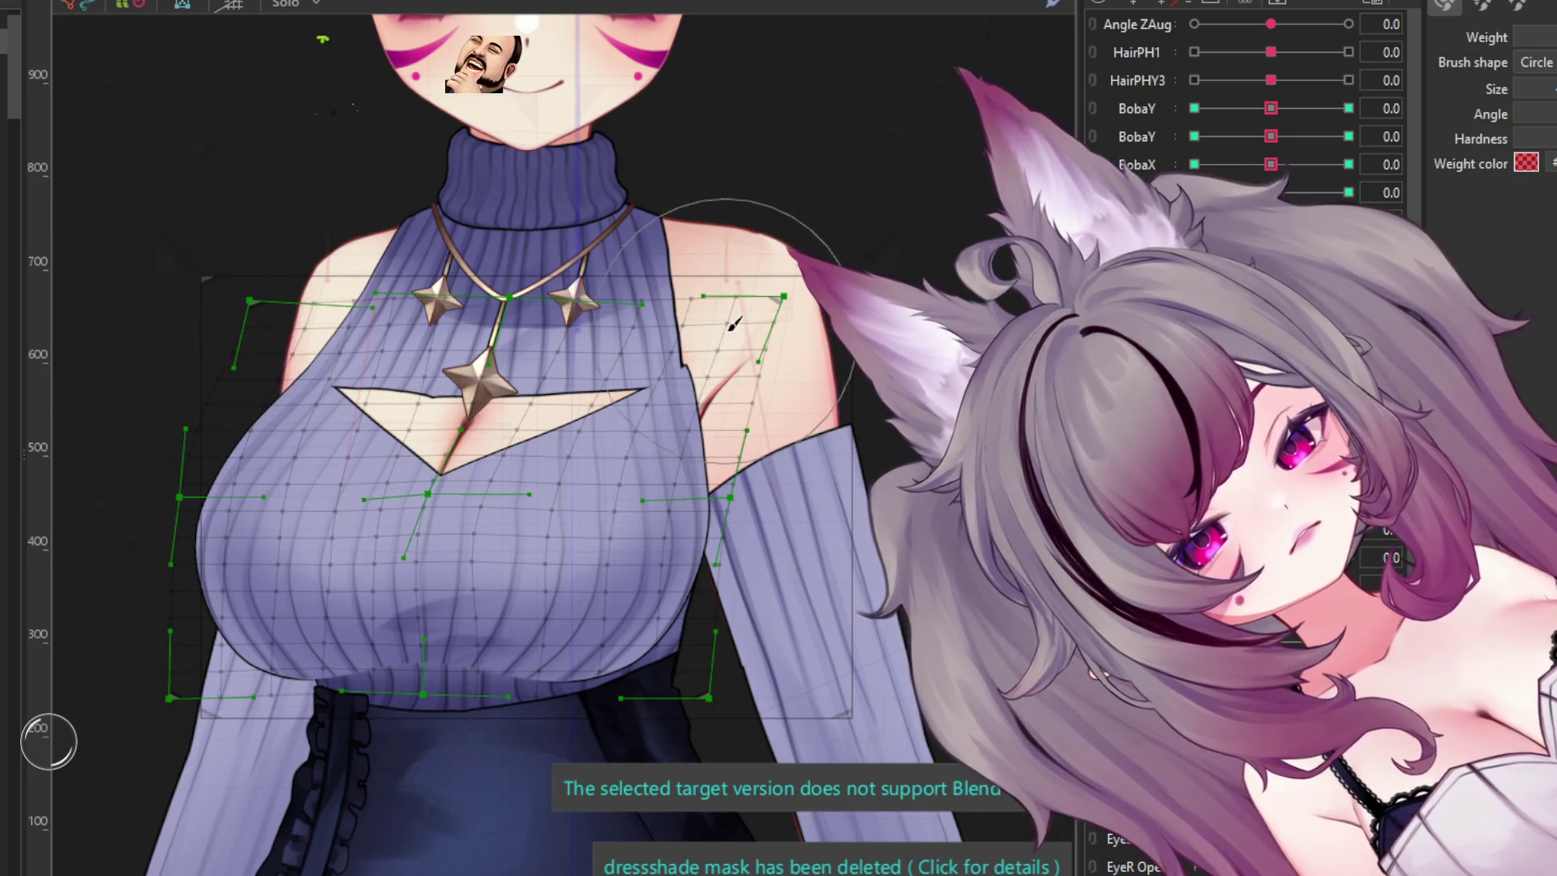
left_click_drag(741, 308, 722, 339)
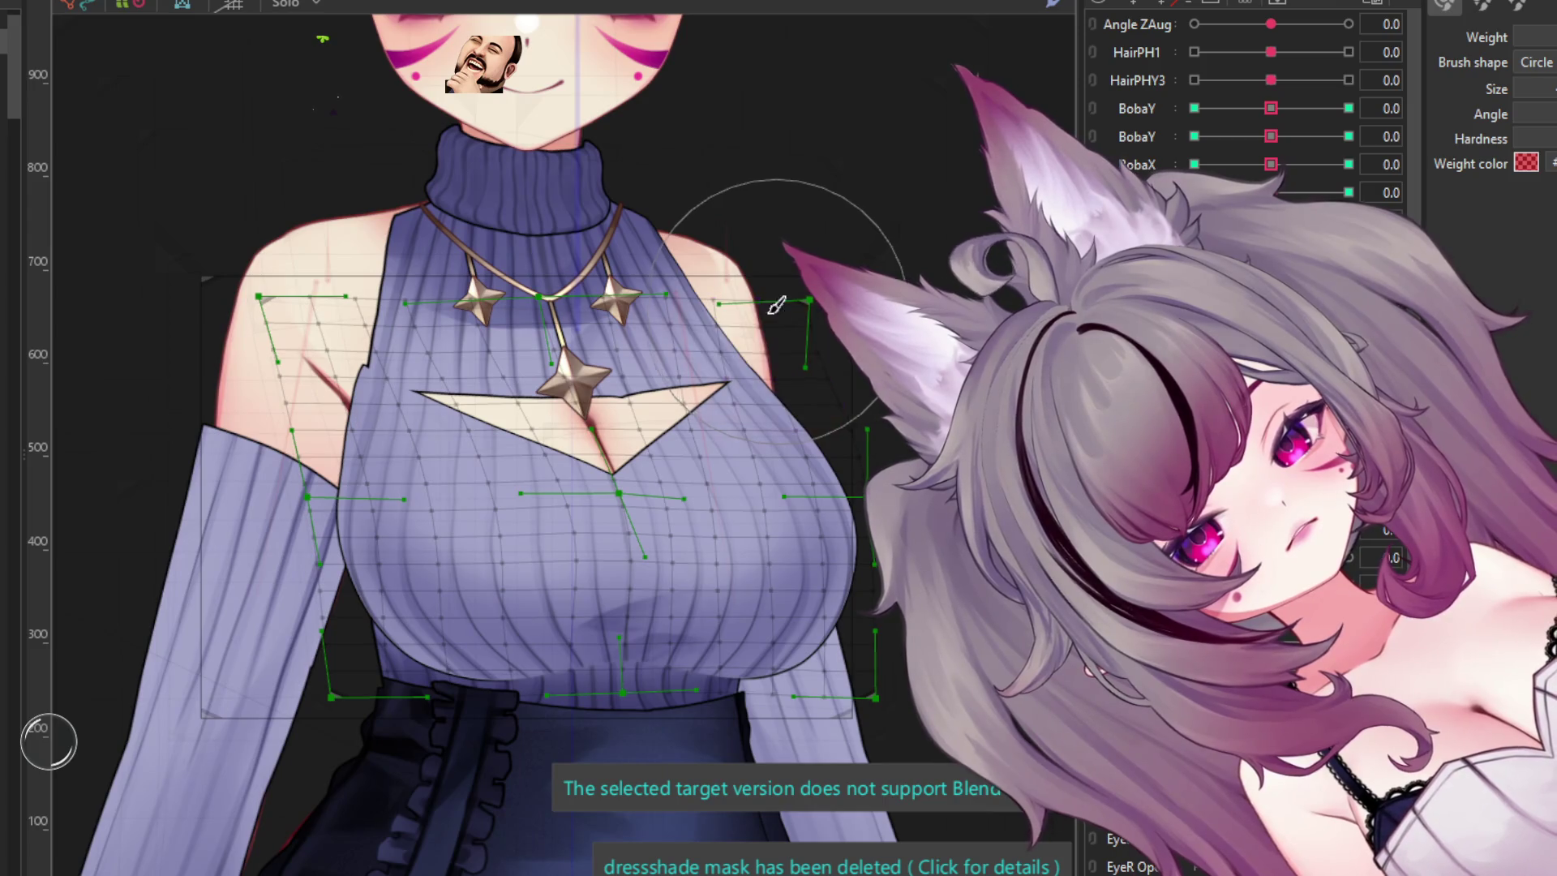
left_click_drag(278, 295, 324, 334)
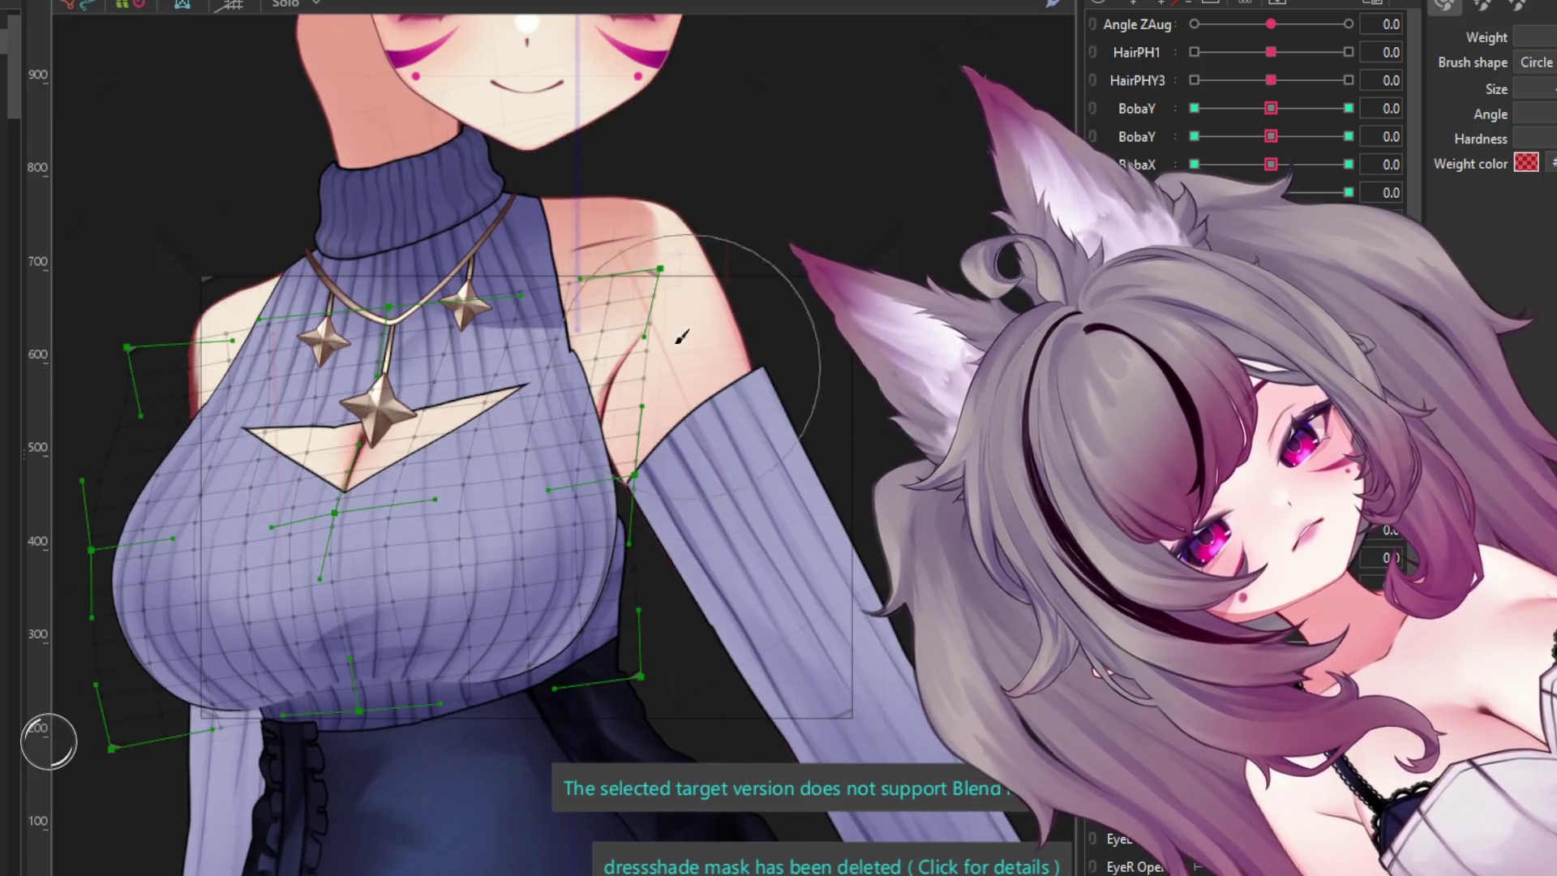
- Adjust the chest deformer's upper-right corner, left edge and both shoulders to fit the sweater
left_click_drag(673, 323, 659, 334)
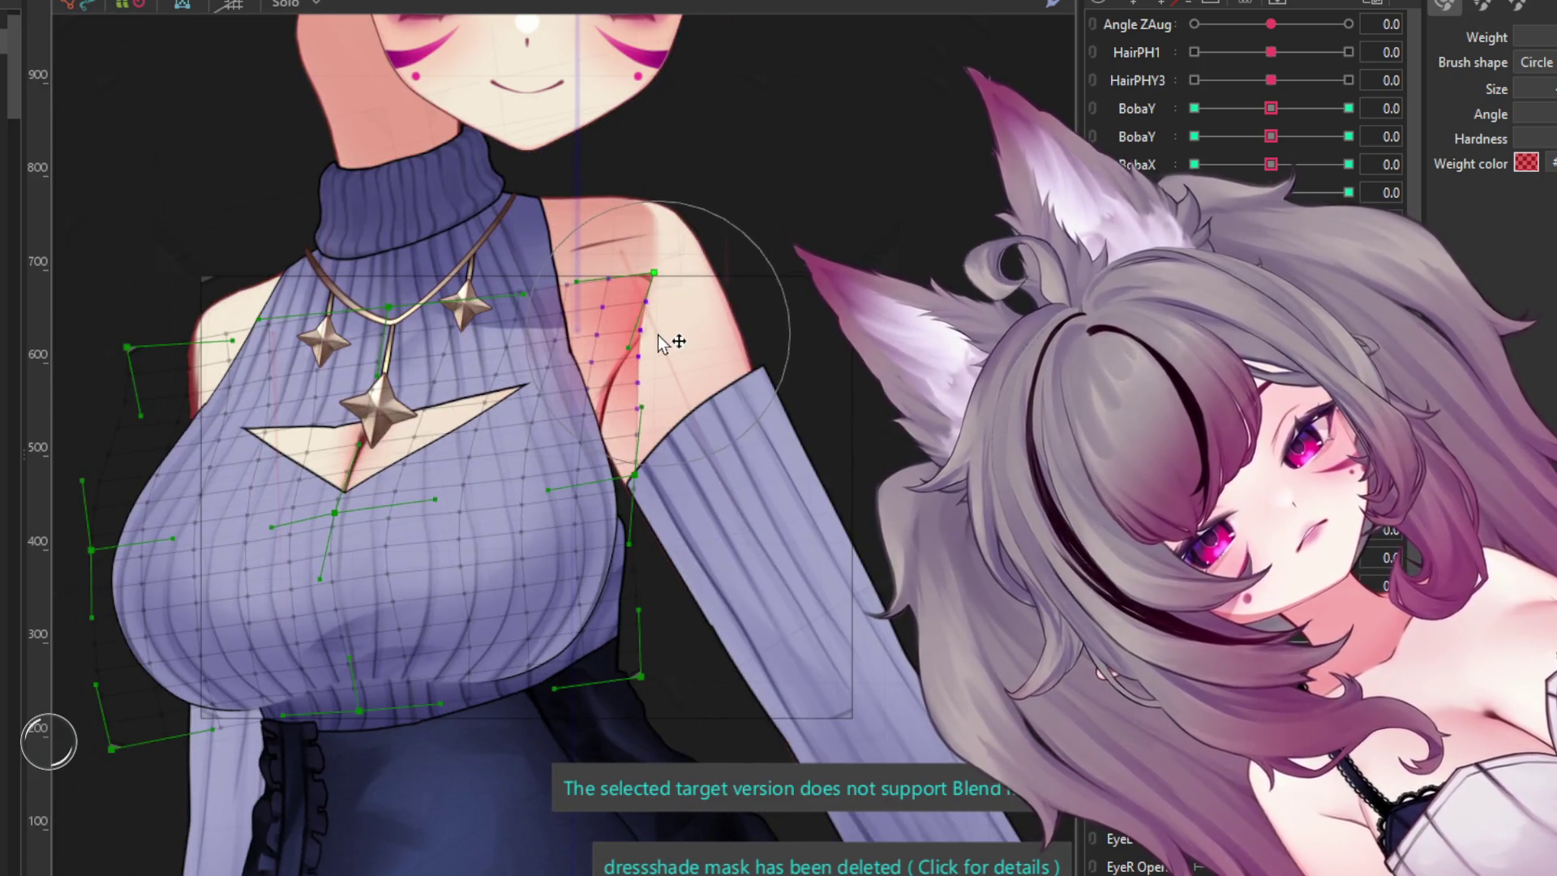
mouse_move(316, 364)
left_mouse_down()
mouse_move(163, 394)
mouse_move(94, 372)
left_mouse_up()
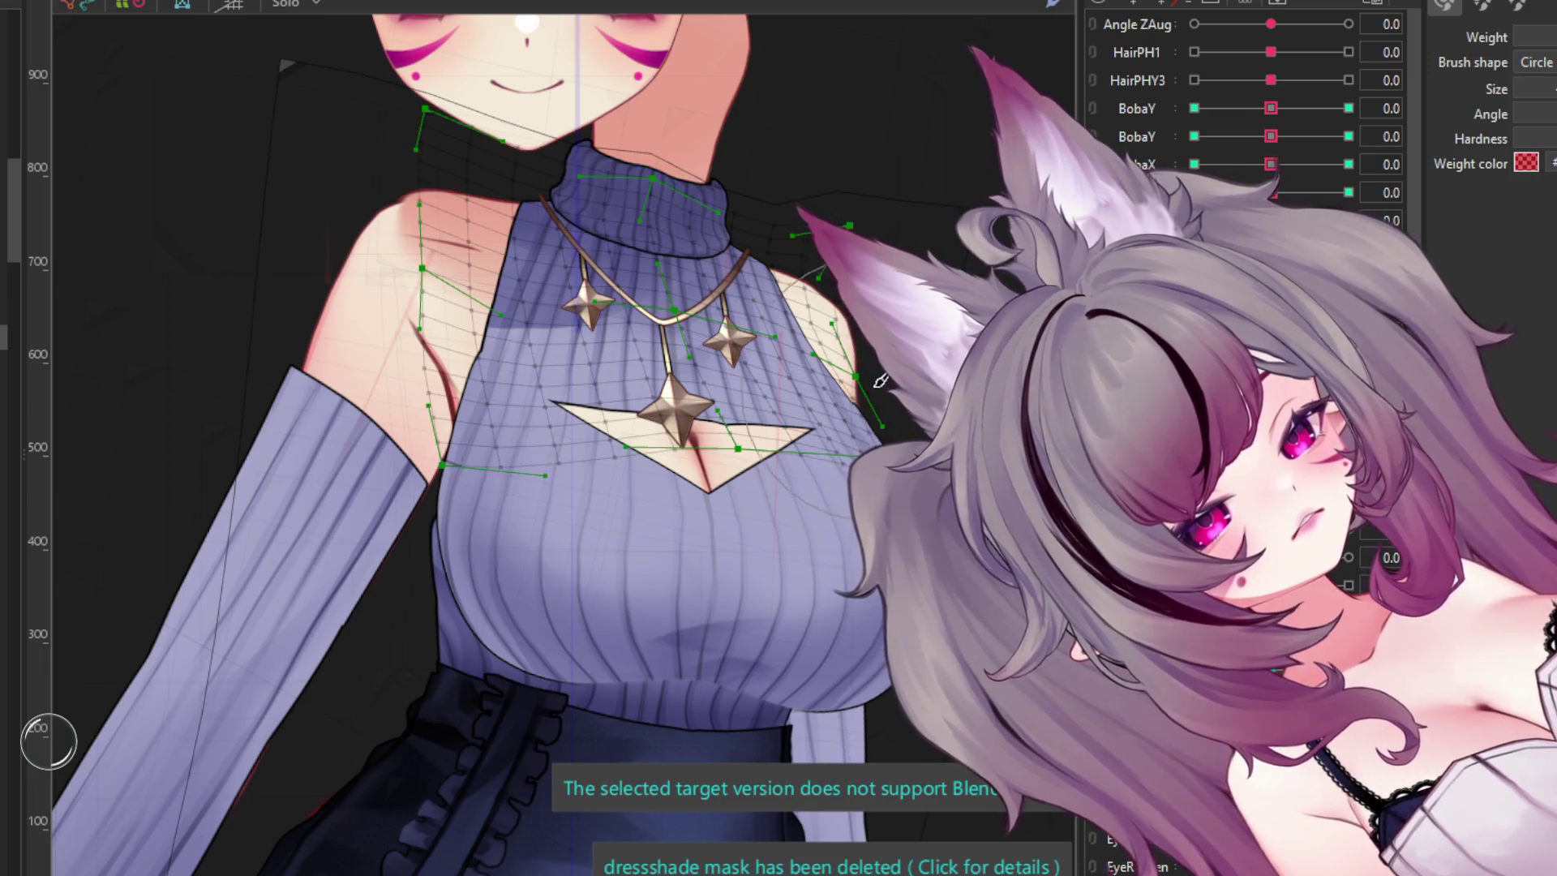
left_click_drag(880, 381, 888, 381)
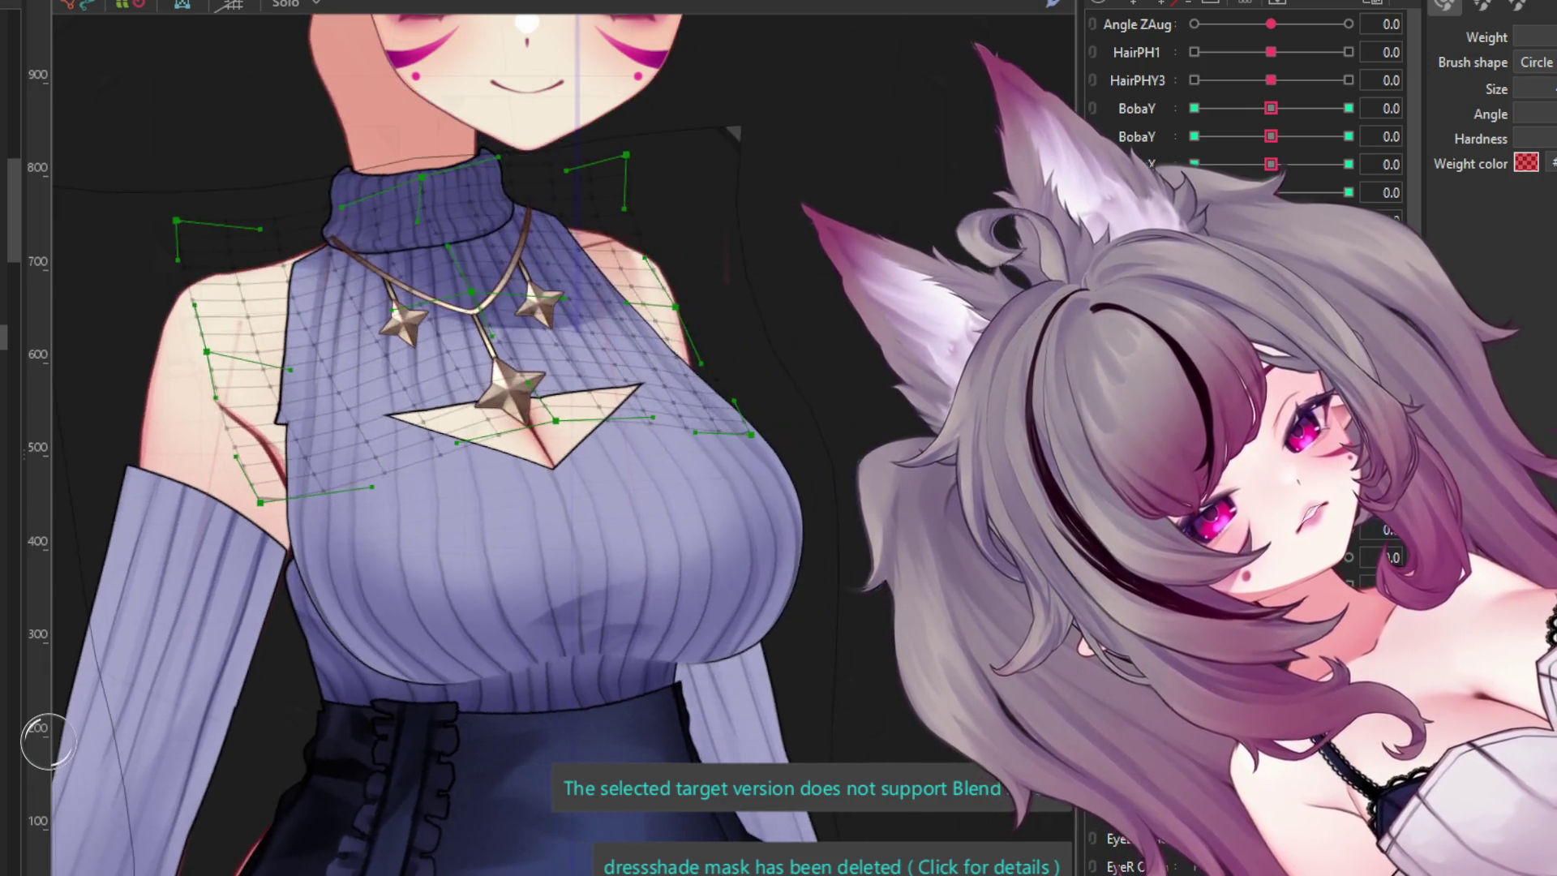
mouse_move(323, 480)
left_mouse_down()
mouse_move(240, 474)
mouse_move(263, 400)
mouse_move(195, 259)
left_mouse_up()
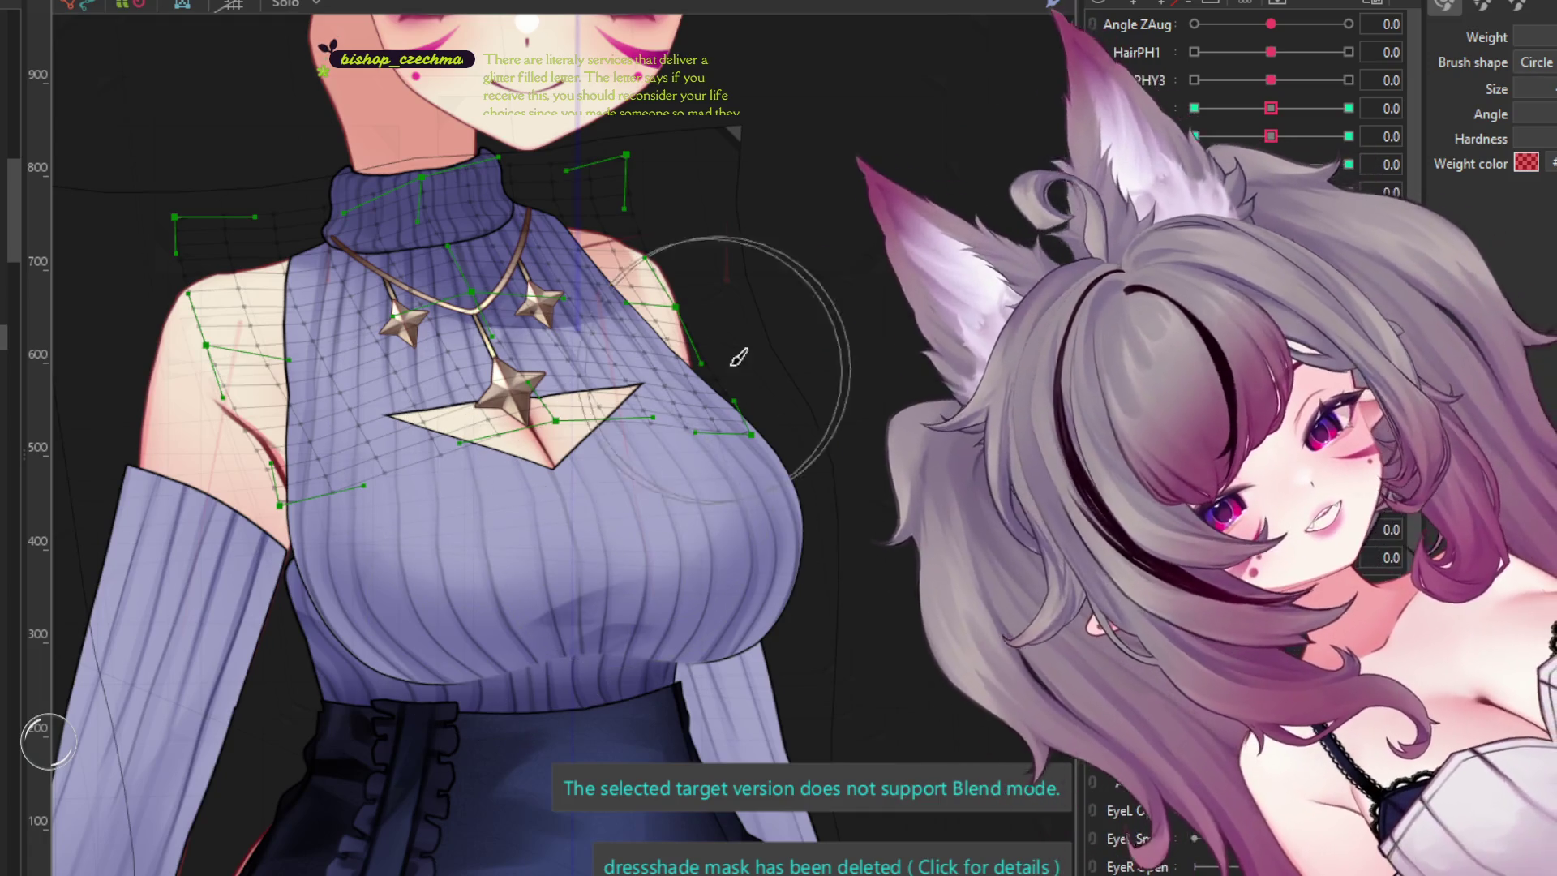
- Try reshaping the deformer around the neck, then undo that trial deformation
scroll(582, 130, "up", 2)
left_click_drag(535, 133, 527, 174)
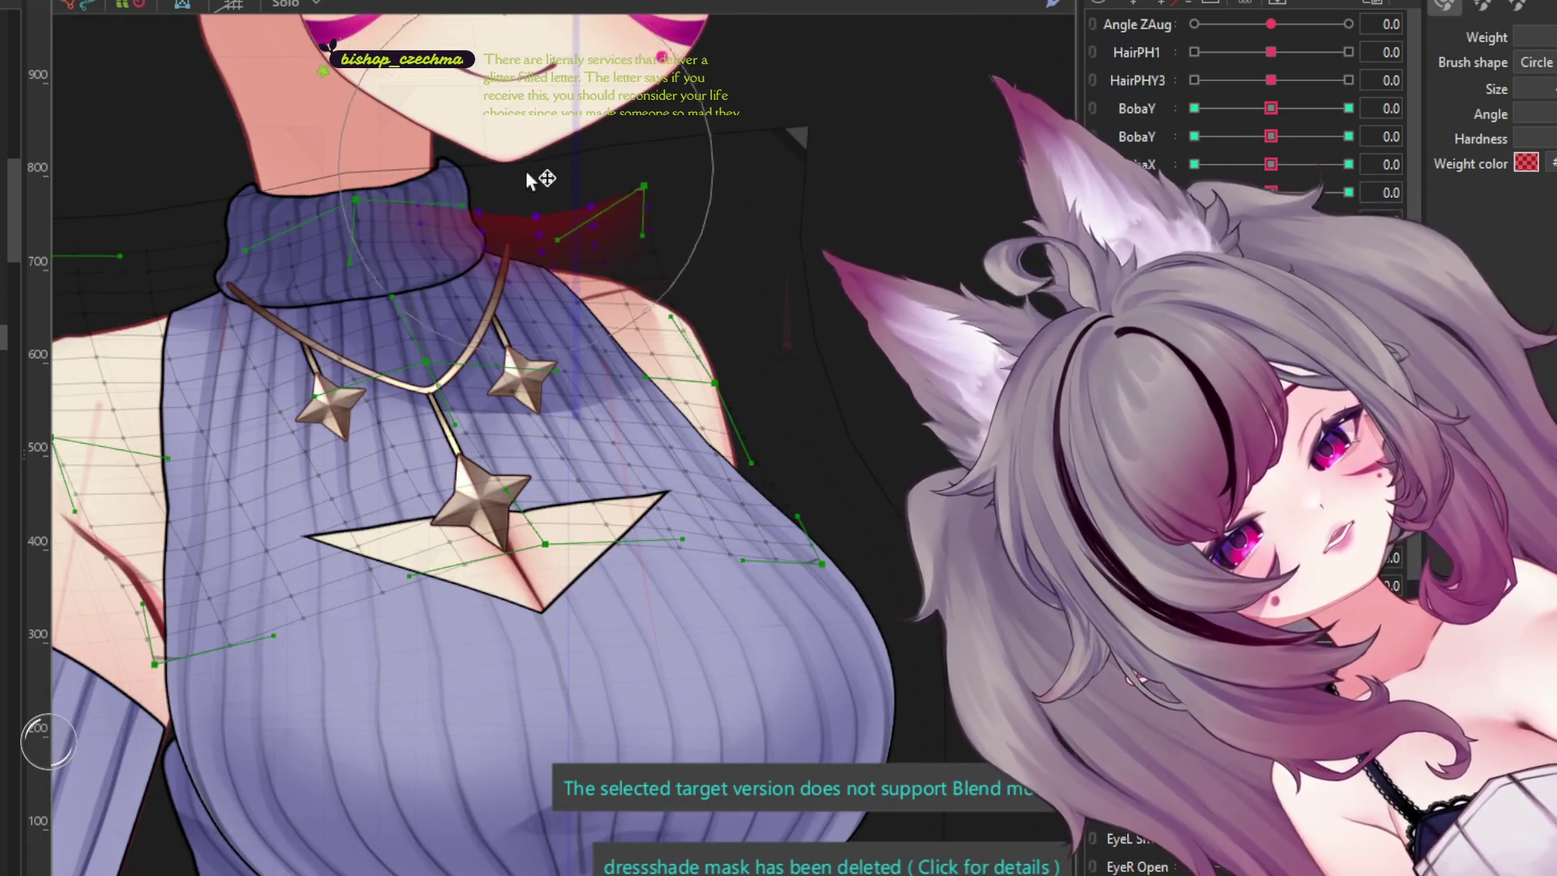
key("ctrl+z")
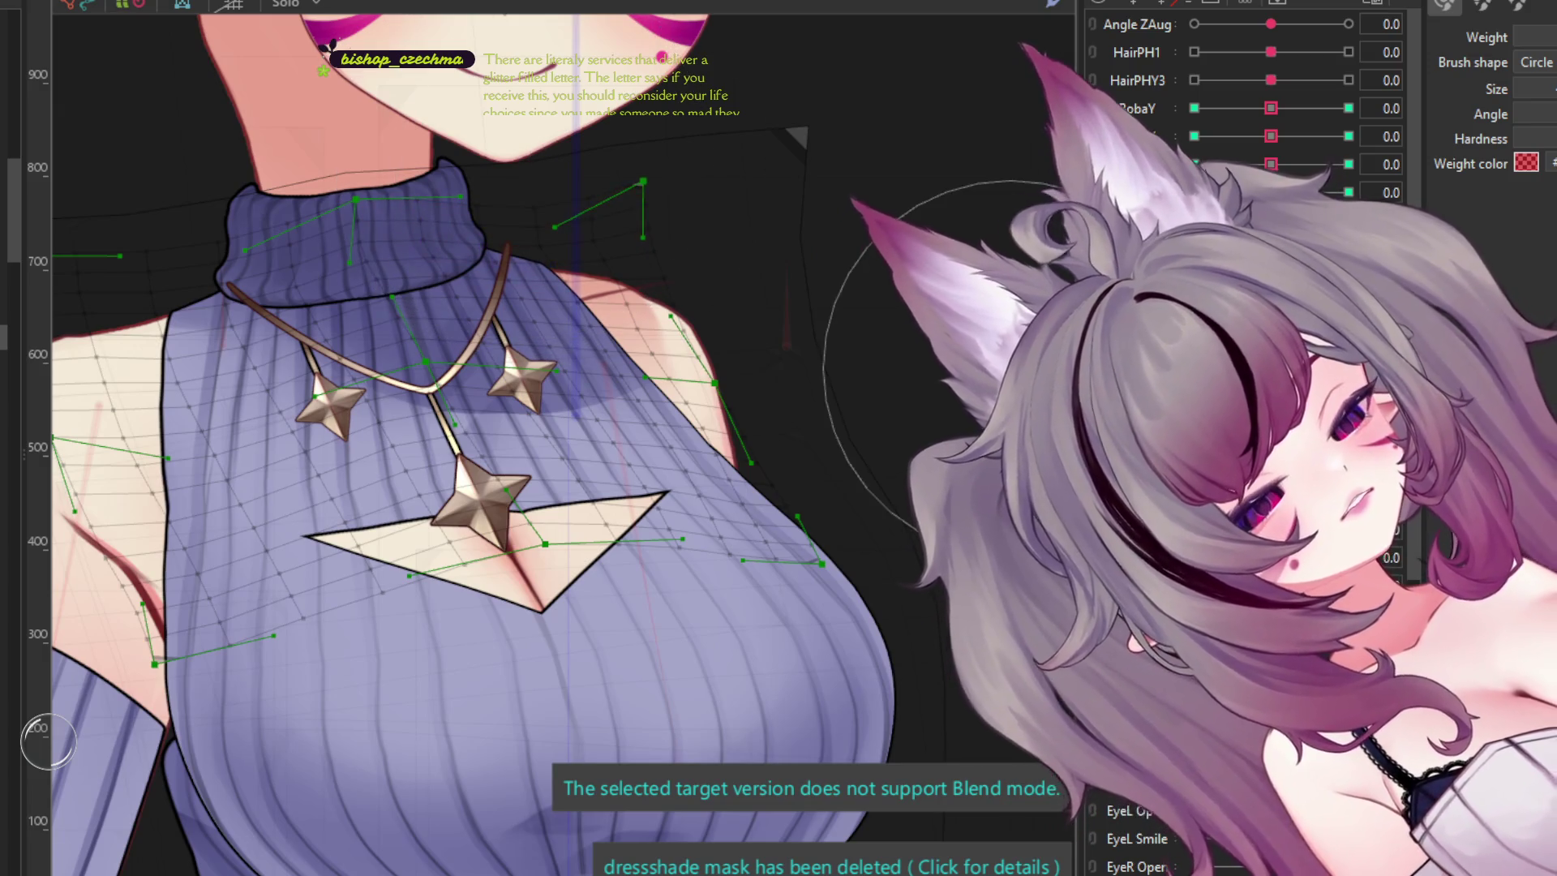
- Reframe the view around the turtleneck and necklace to preview the whole model's motion
left_click_drag(1013, 365, 1265, 373)
mouse_move(1054, 364)
left_mouse_down()
mouse_move(827, 333)
mouse_move(1062, 365)
left_mouse_up()
mouse_move(418, 491)
left_mouse_down()
mouse_move(401, 499)
mouse_move(409, 535)
left_mouse_up()
scroll(402, 498, "down", 2)
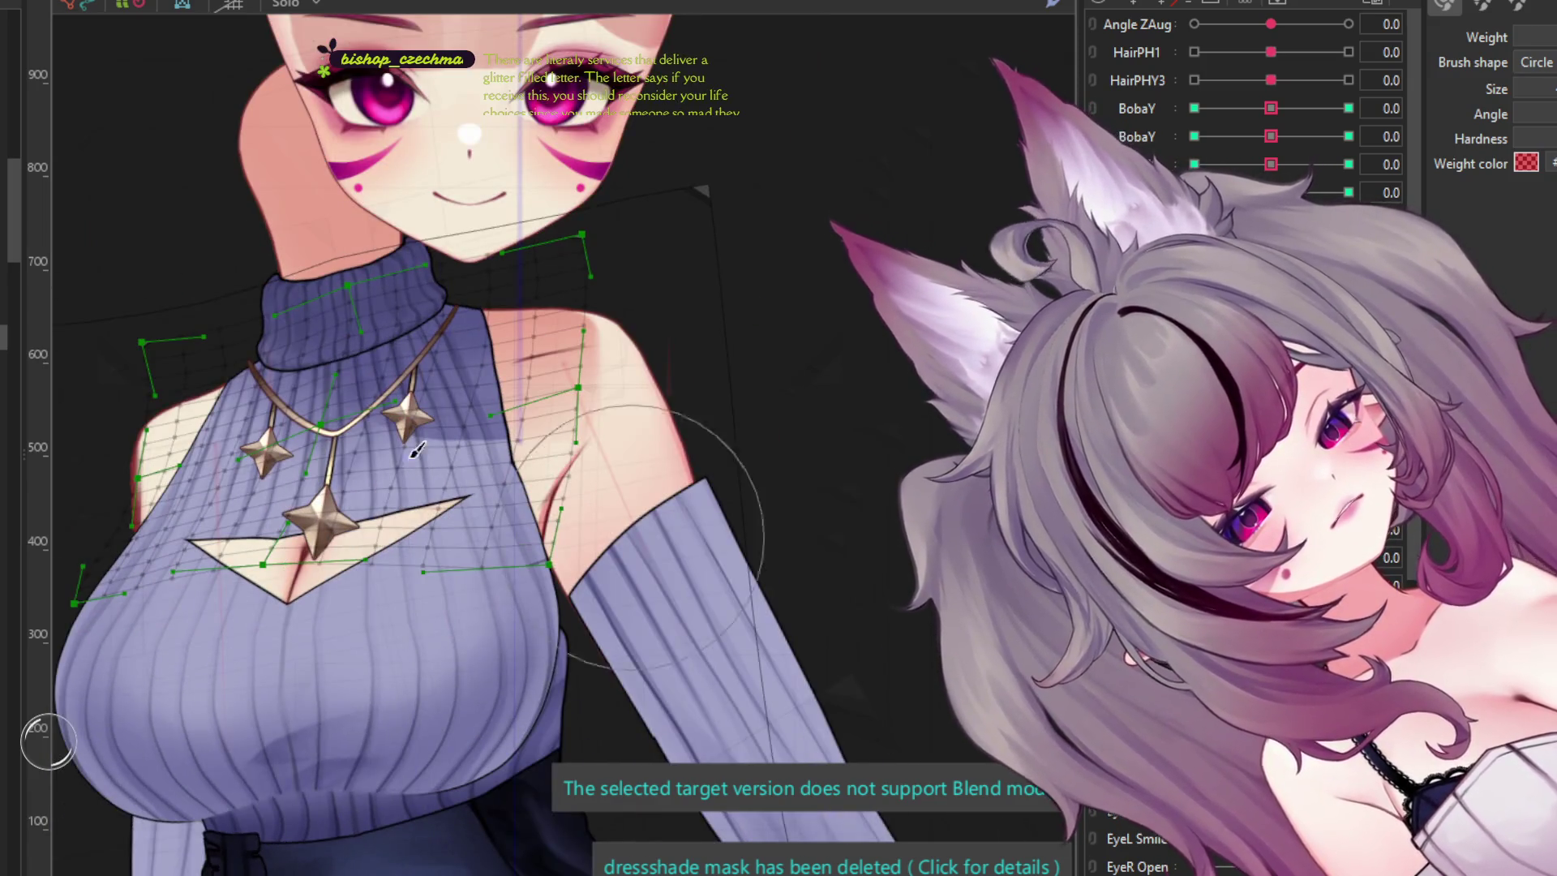
scroll(340, 320, "up", 2)
scroll(355, 323, "down", 2)
left_click_drag(355, 323, 606, 121)
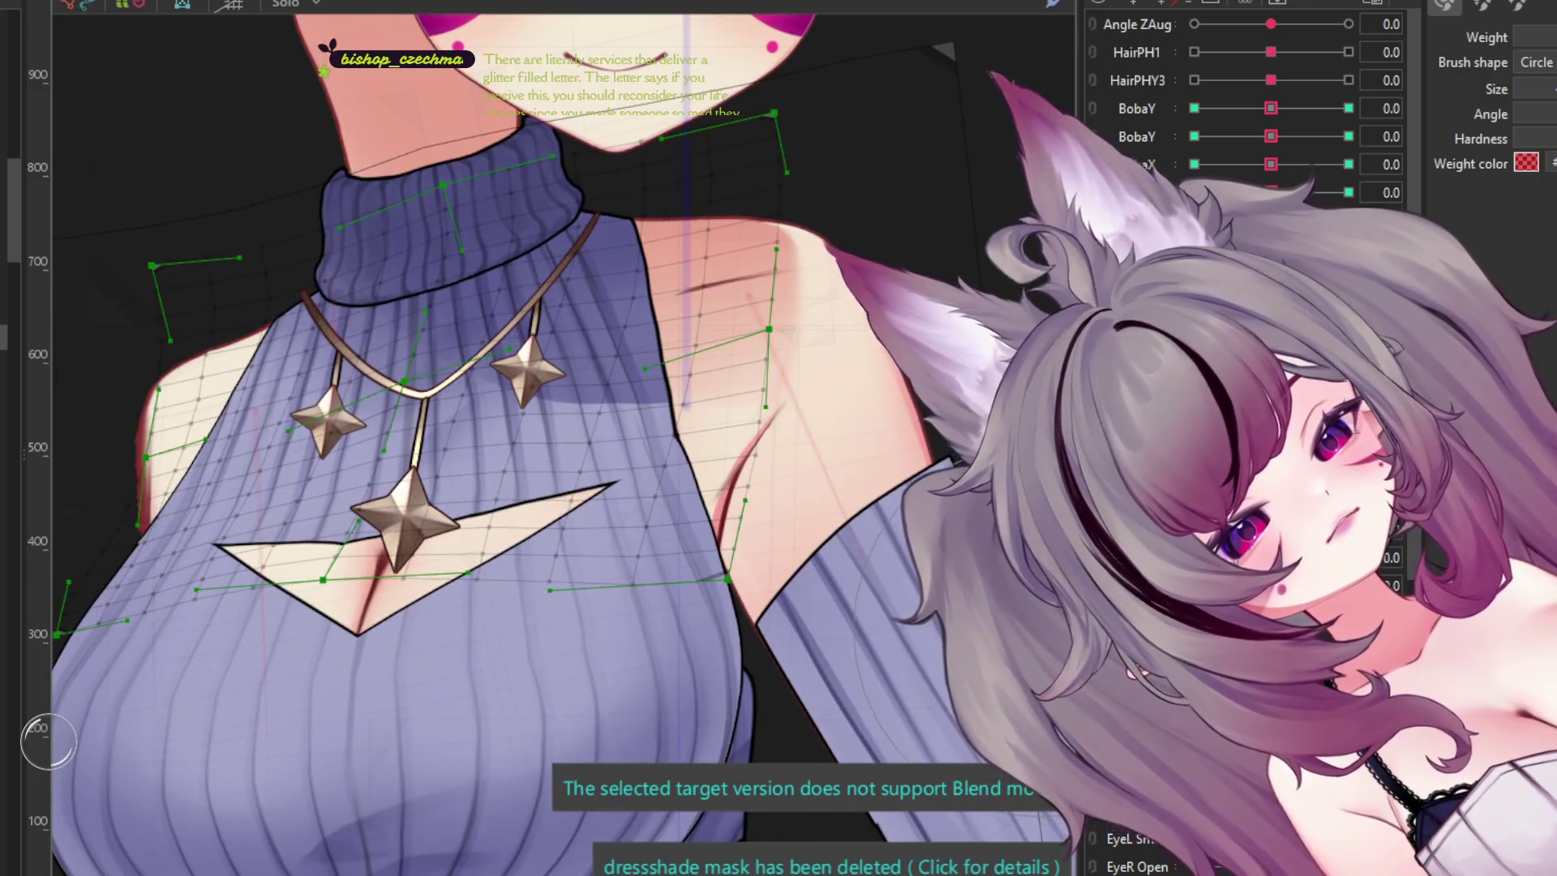
scroll(607, 121, "up", 2)
scroll(567, 438, "down", 1)
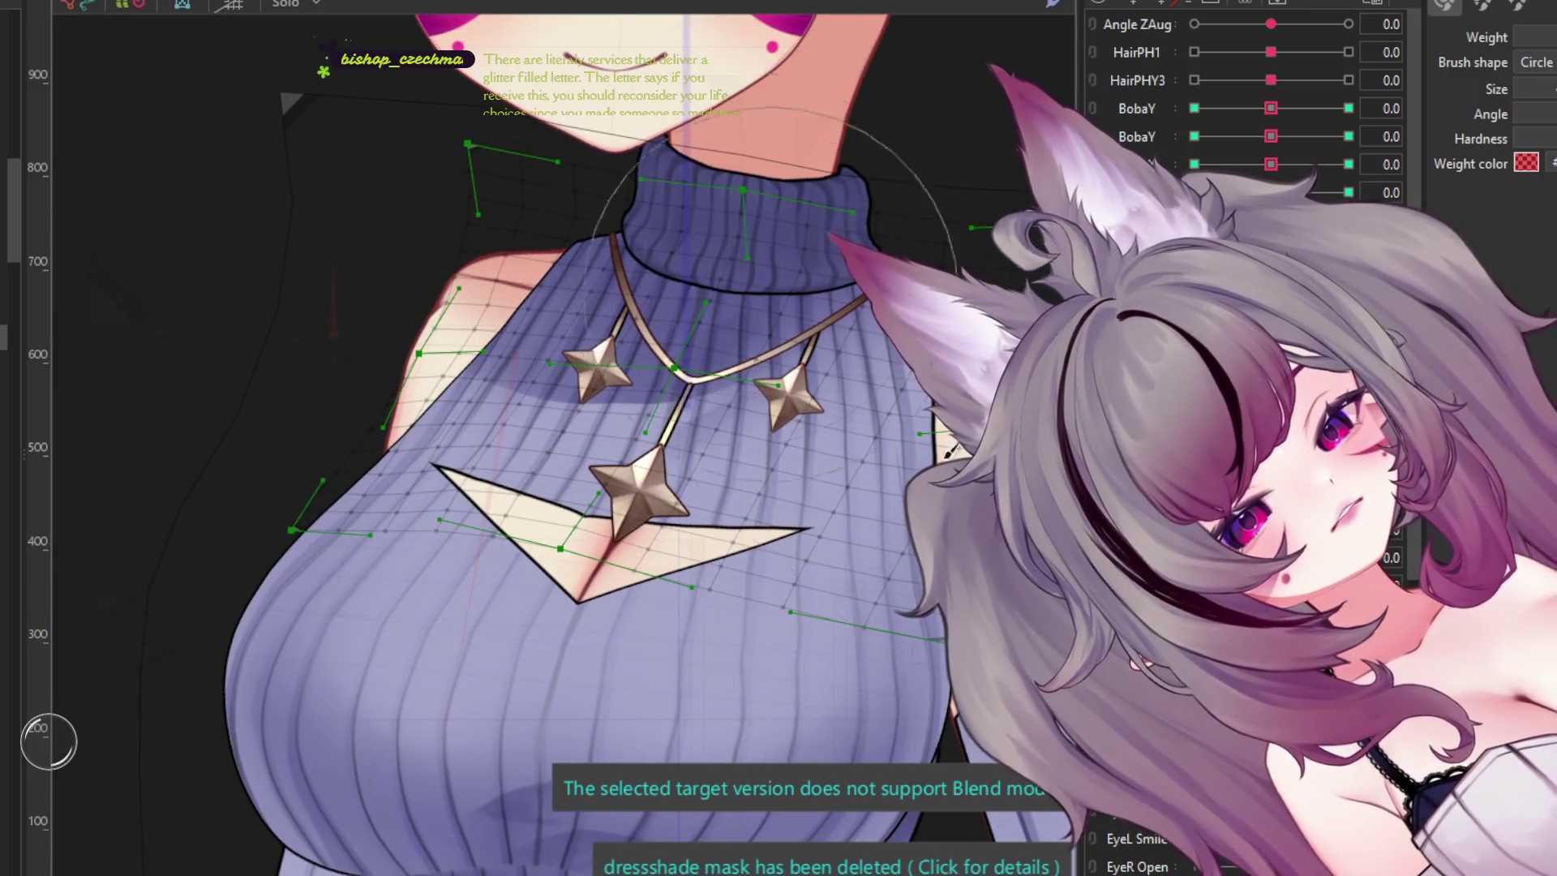
scroll(486, 409, "down", 3)
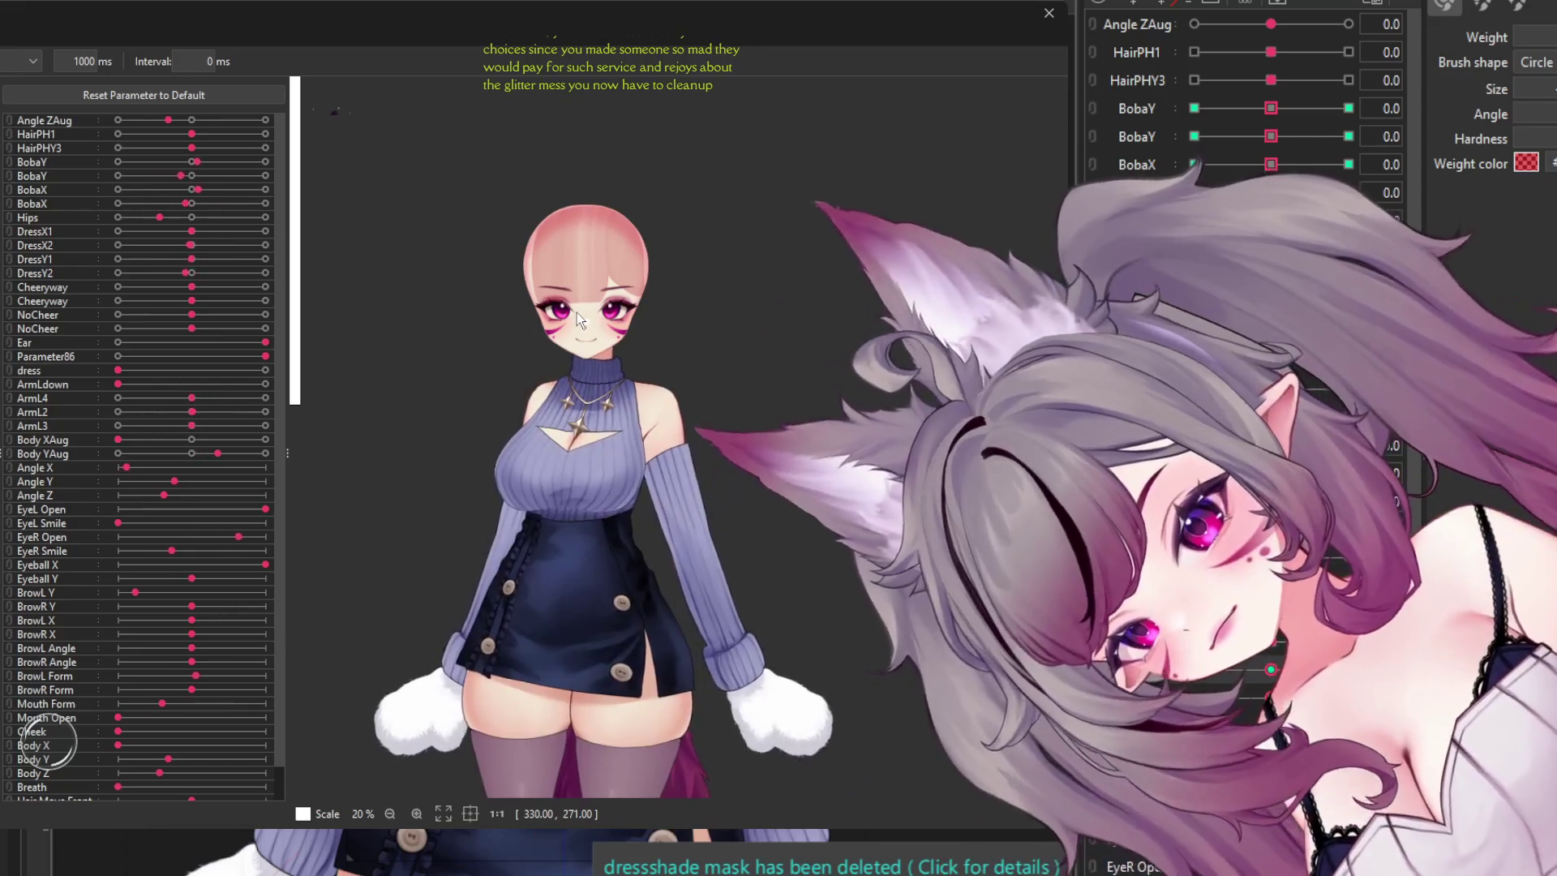
- Watch the model and three-star necklace sway in the random-pose playback, then close it
scroll(624, 325, "down", 2)
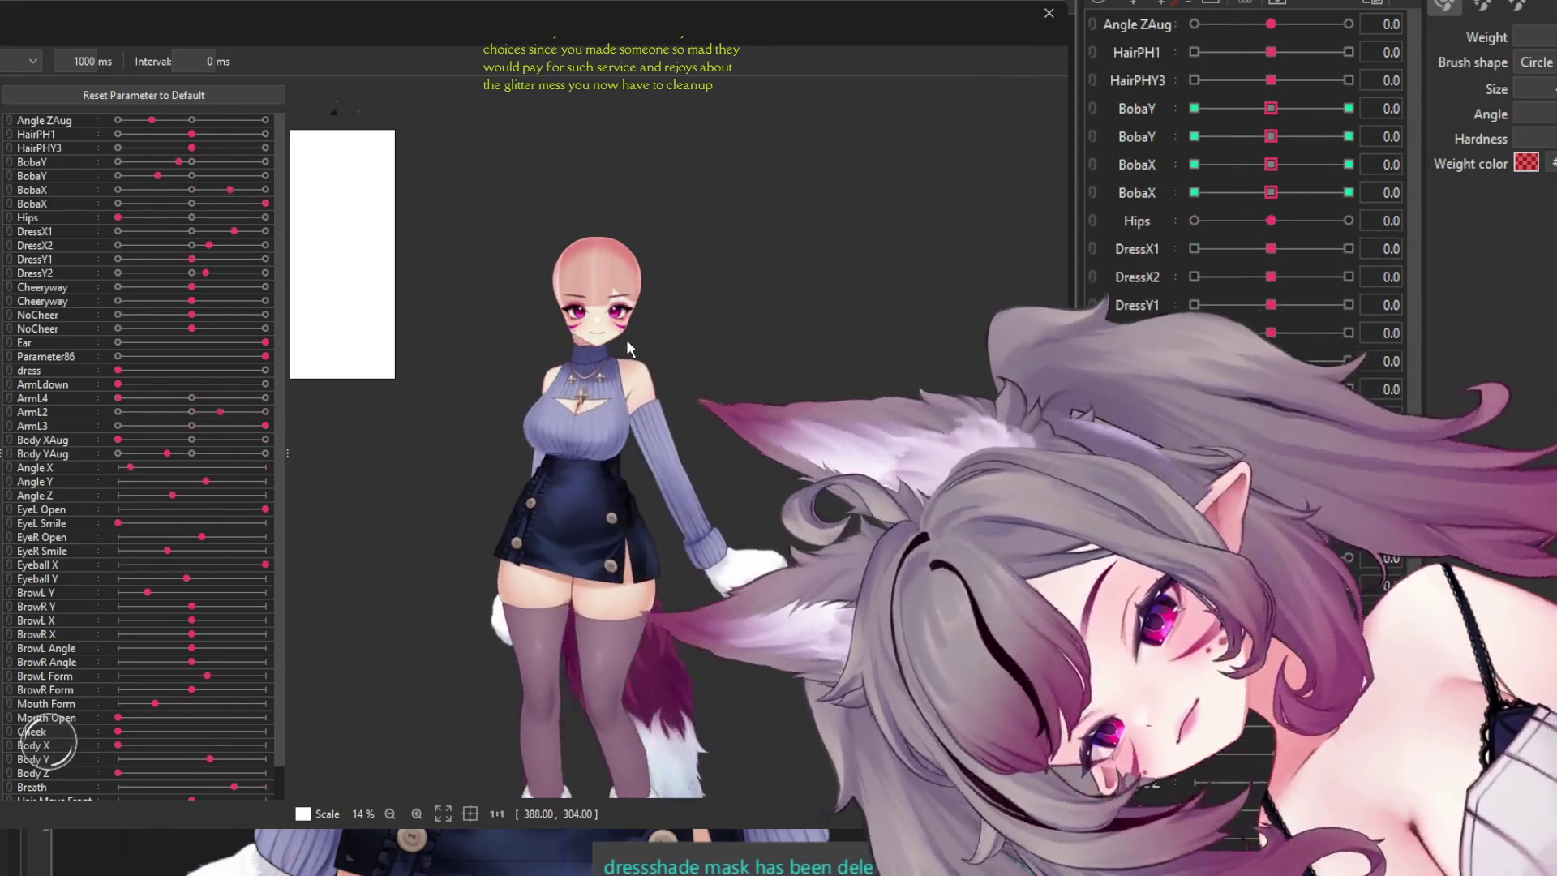
scroll(619, 423, "up", 2)
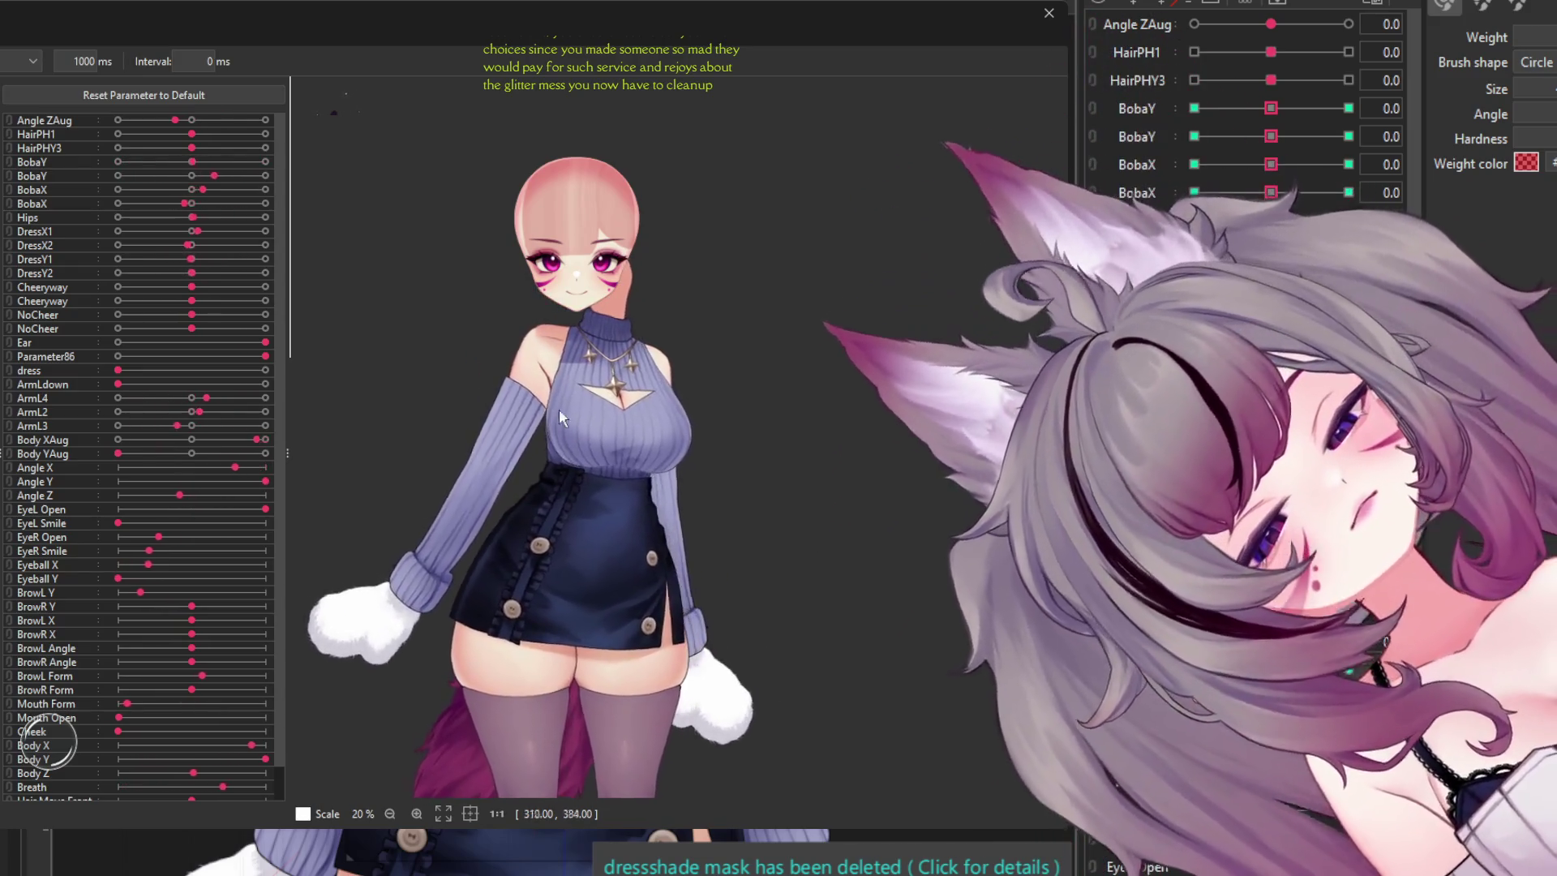
scroll(586, 321, "down", 2)
scroll(597, 357, "up", 2)
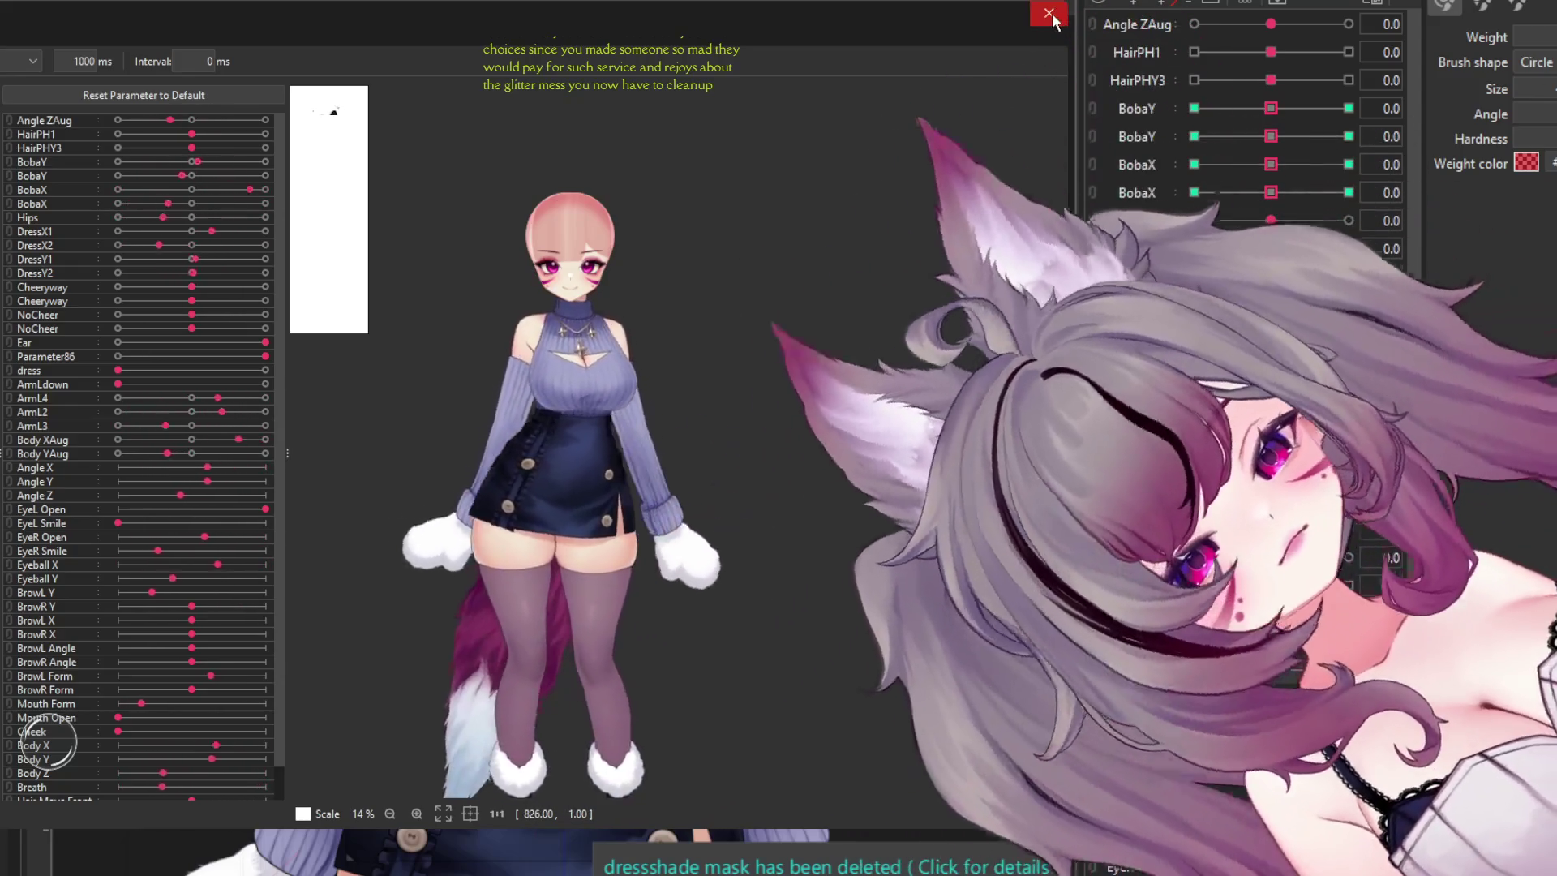
left_click(1049, 14)
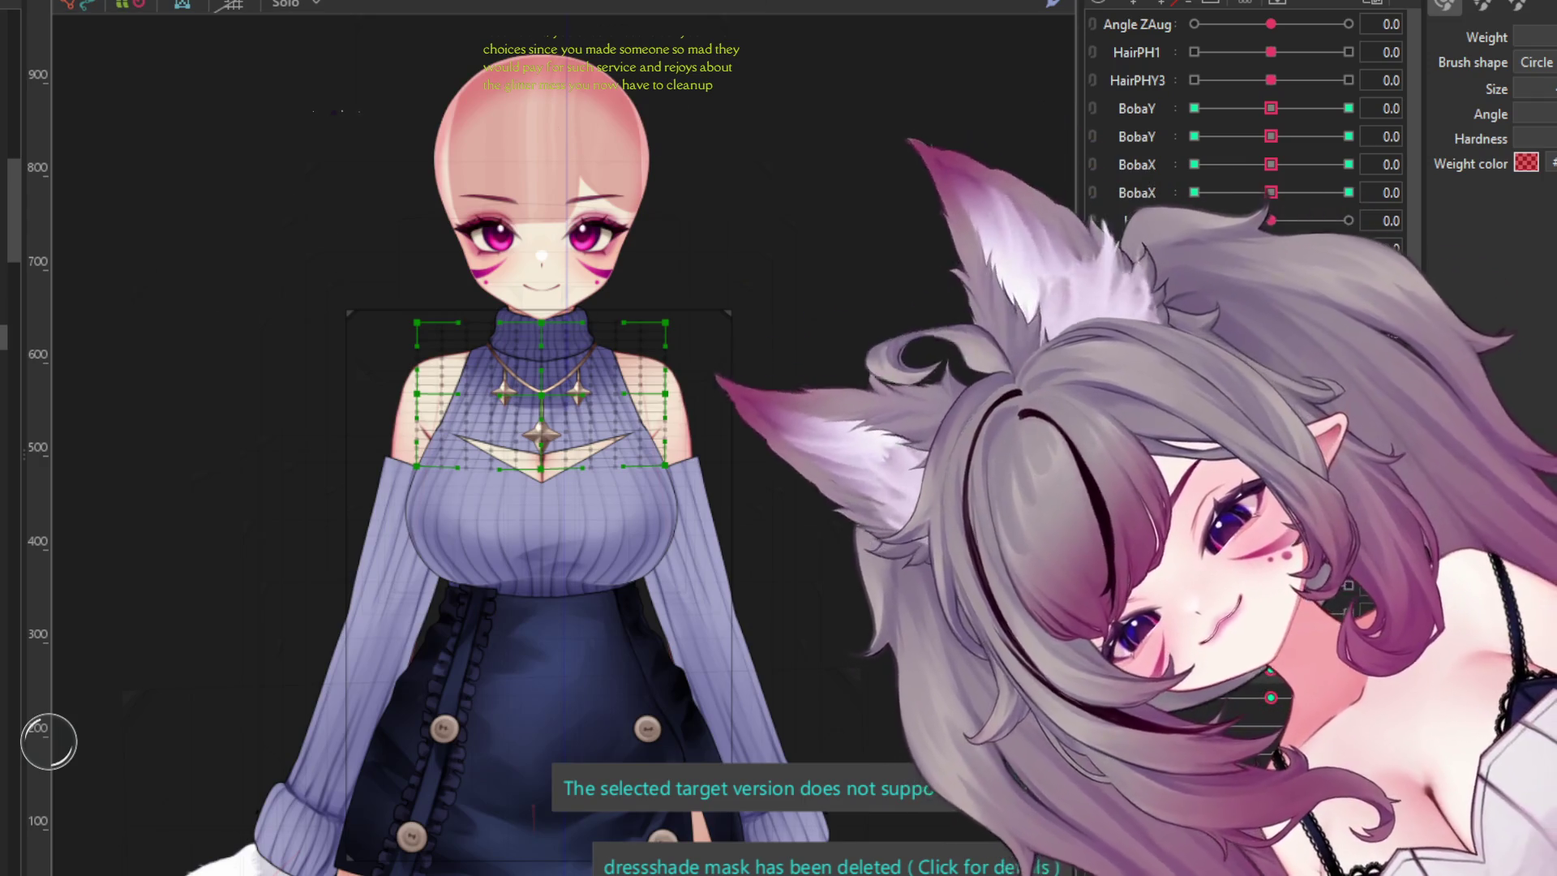
- Select the right small star pendant's ArtMesh, zoom in, and enter mesh editing on it
left_click(697, 283)
left_click(731, 291)
scroll(519, 430, "up", 3)
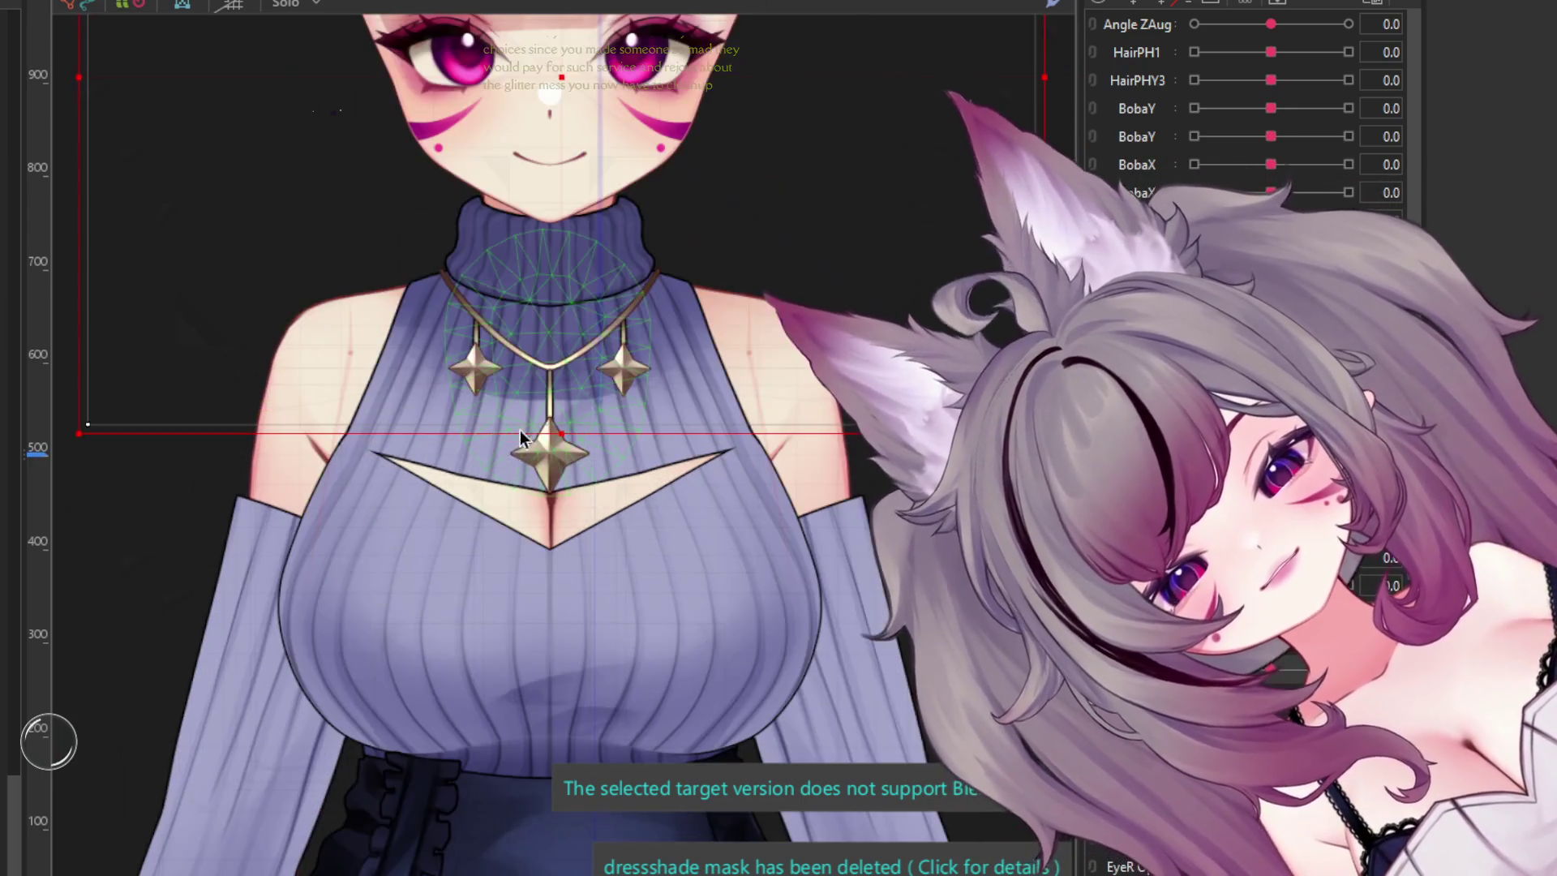
scroll(550, 469, "up", 3)
left_click(546, 468)
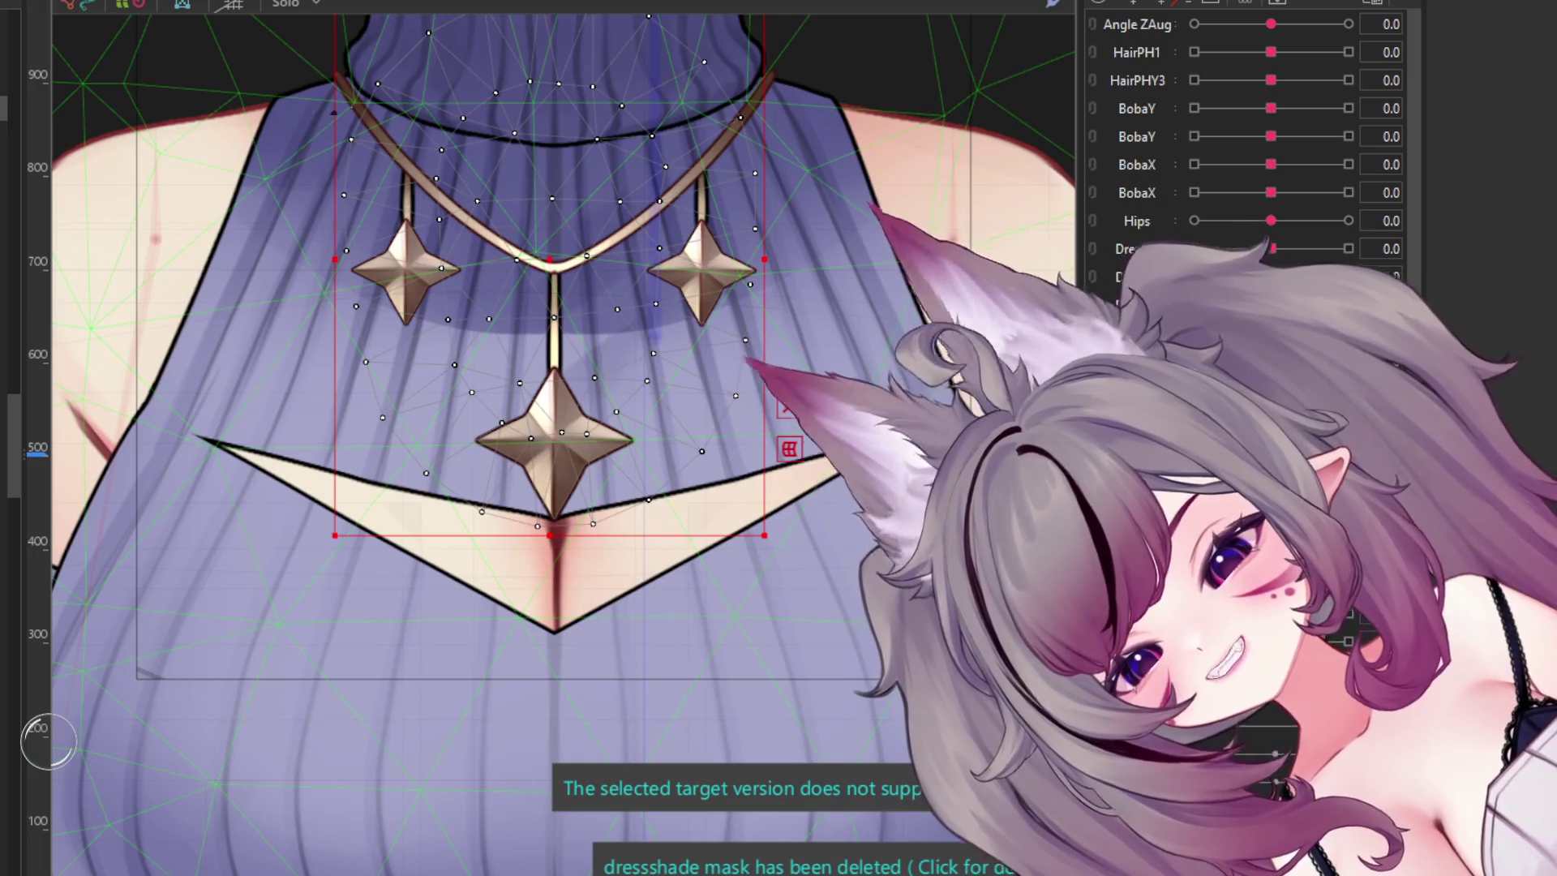
left_click(699, 267)
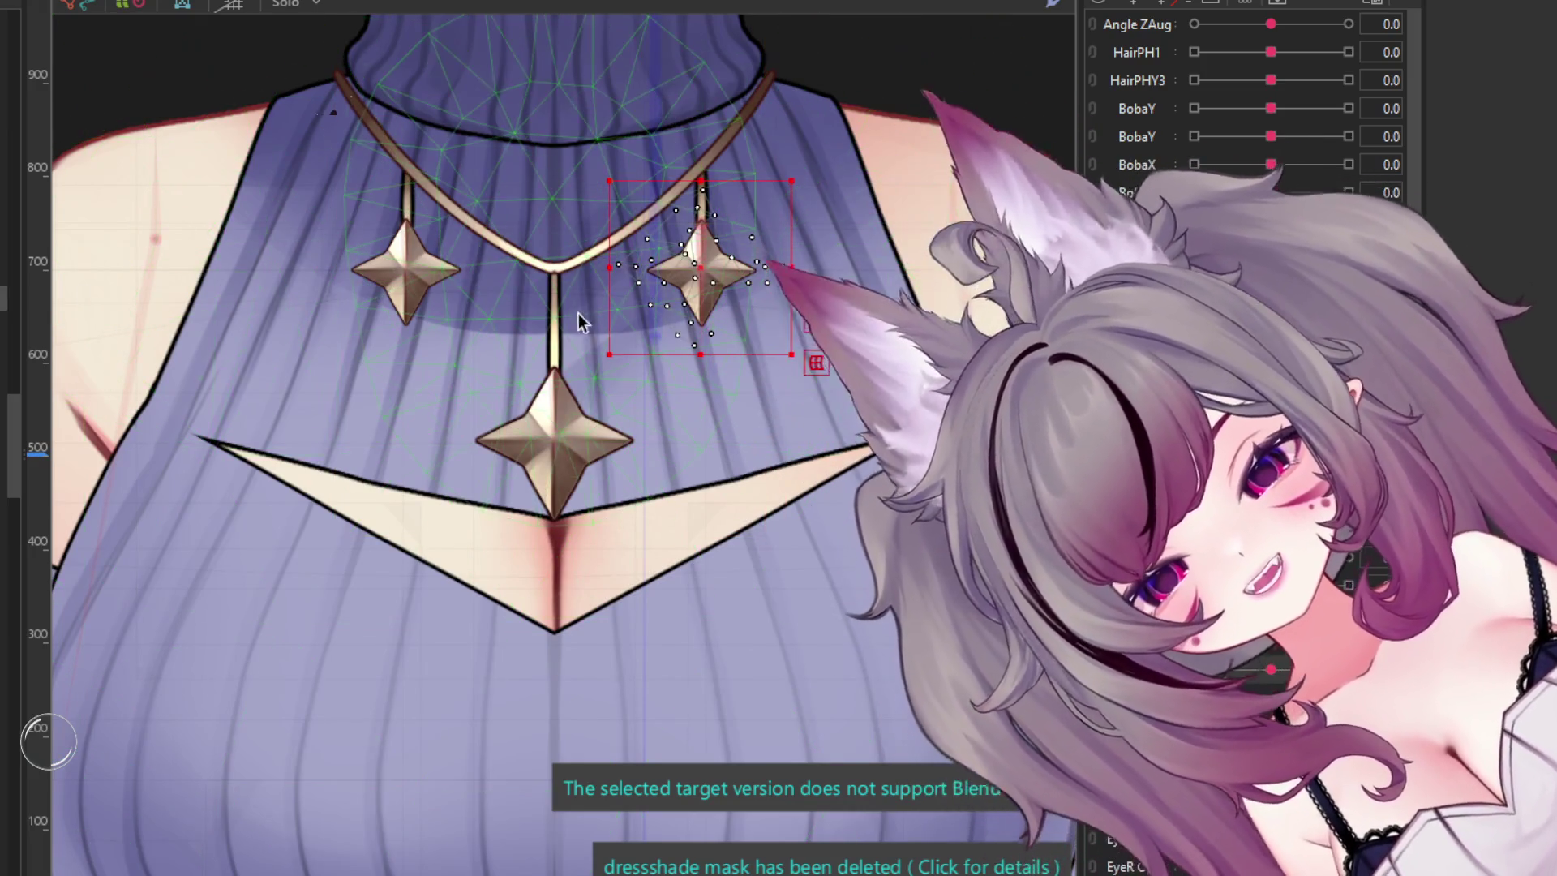
scroll(489, 317, "up", 2)
scroll(486, 317, "up", 2)
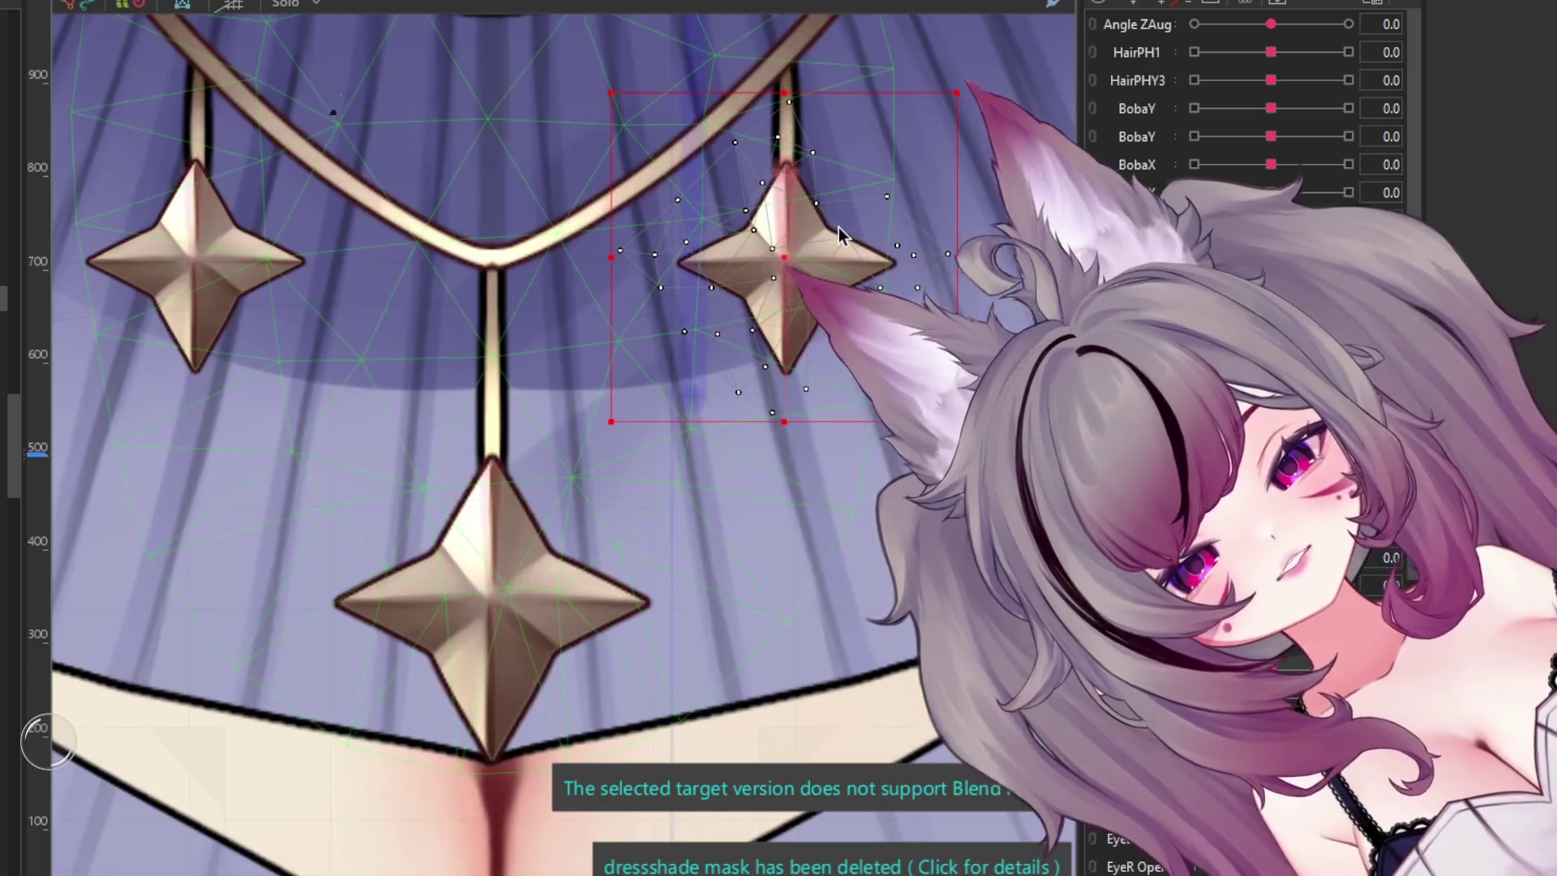
key("ctrl+m")
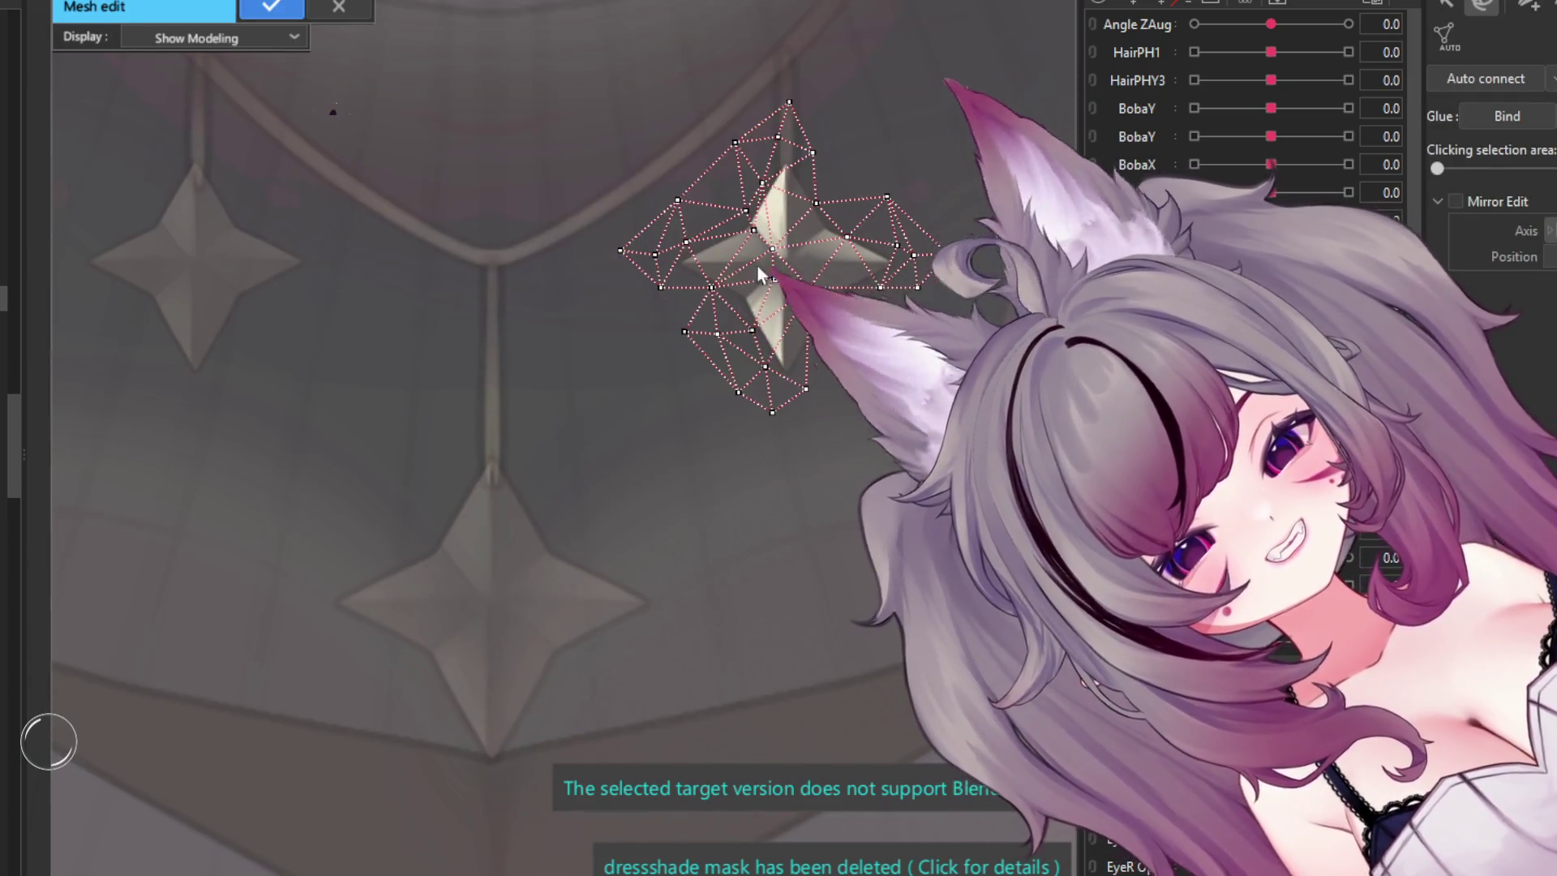
- Clear the right star's existing mesh by selecting all its vertices and deleting them
scroll(840, 184, "up", 2)
scroll(476, 329, "up", 1)
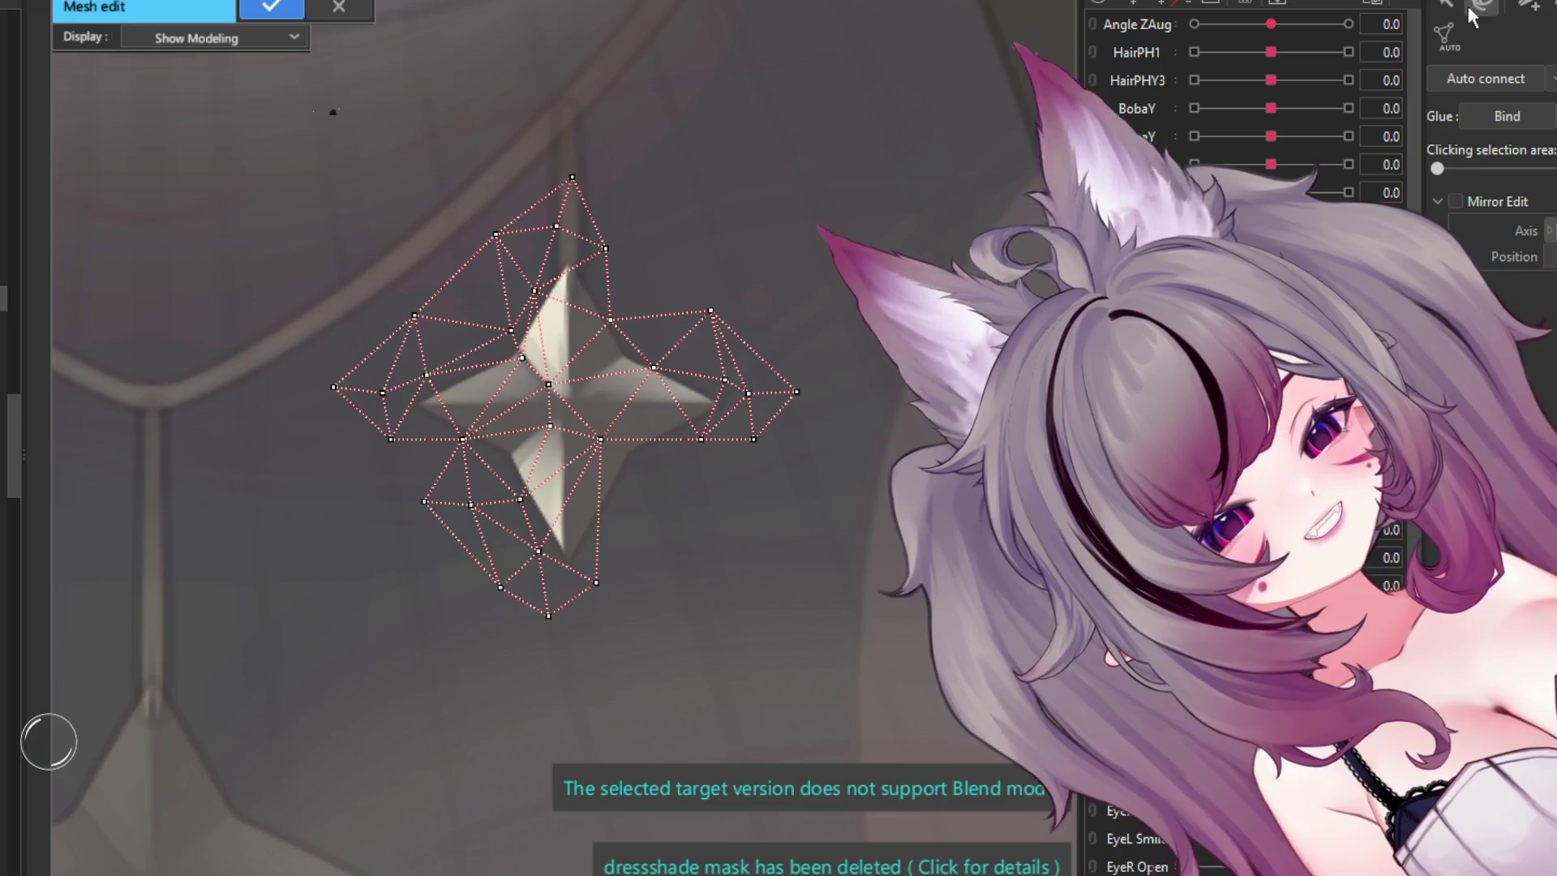
left_click_drag(874, 154, 121, 729)
key("Delete")
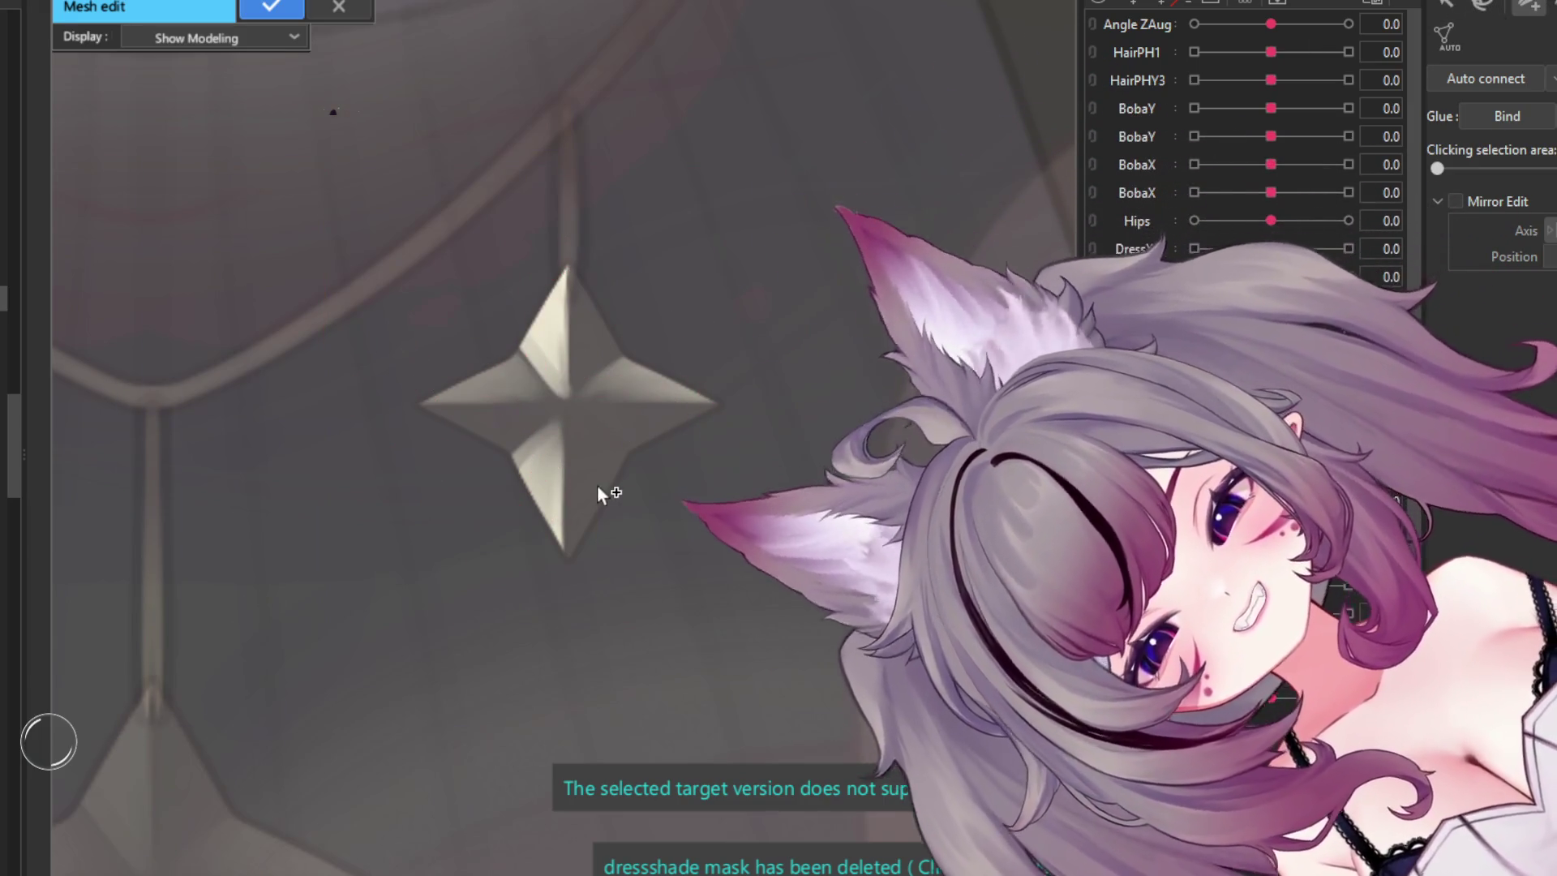
- Place vertices at the star's left, right and bottom tips, its centre, and lower inner corners
scroll(486, 426, "up", 2)
scroll(356, 397, "up", 1)
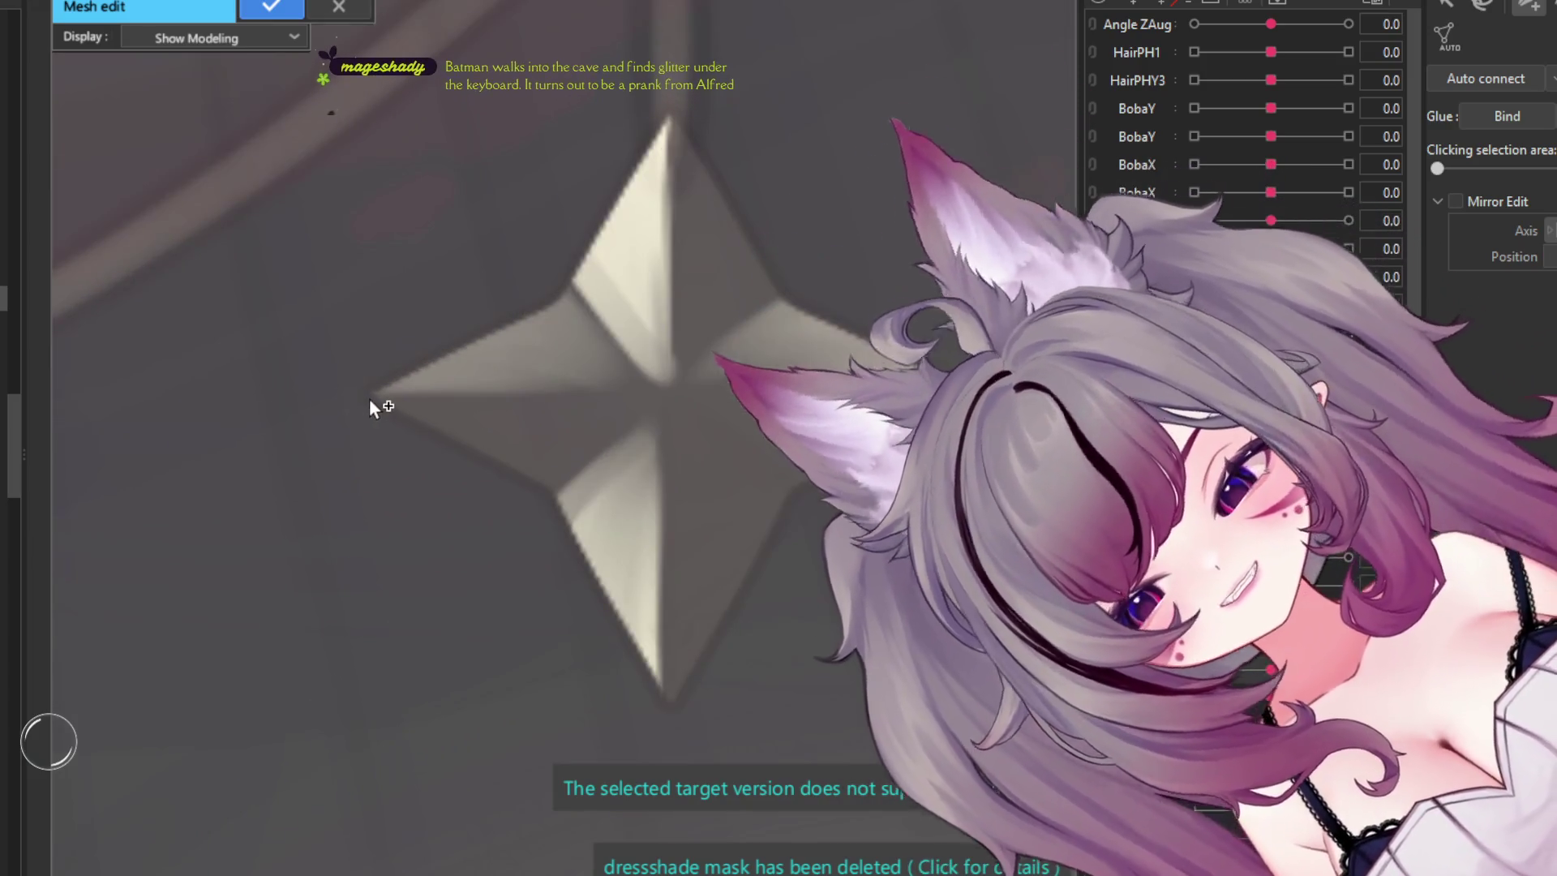
left_click(375, 397)
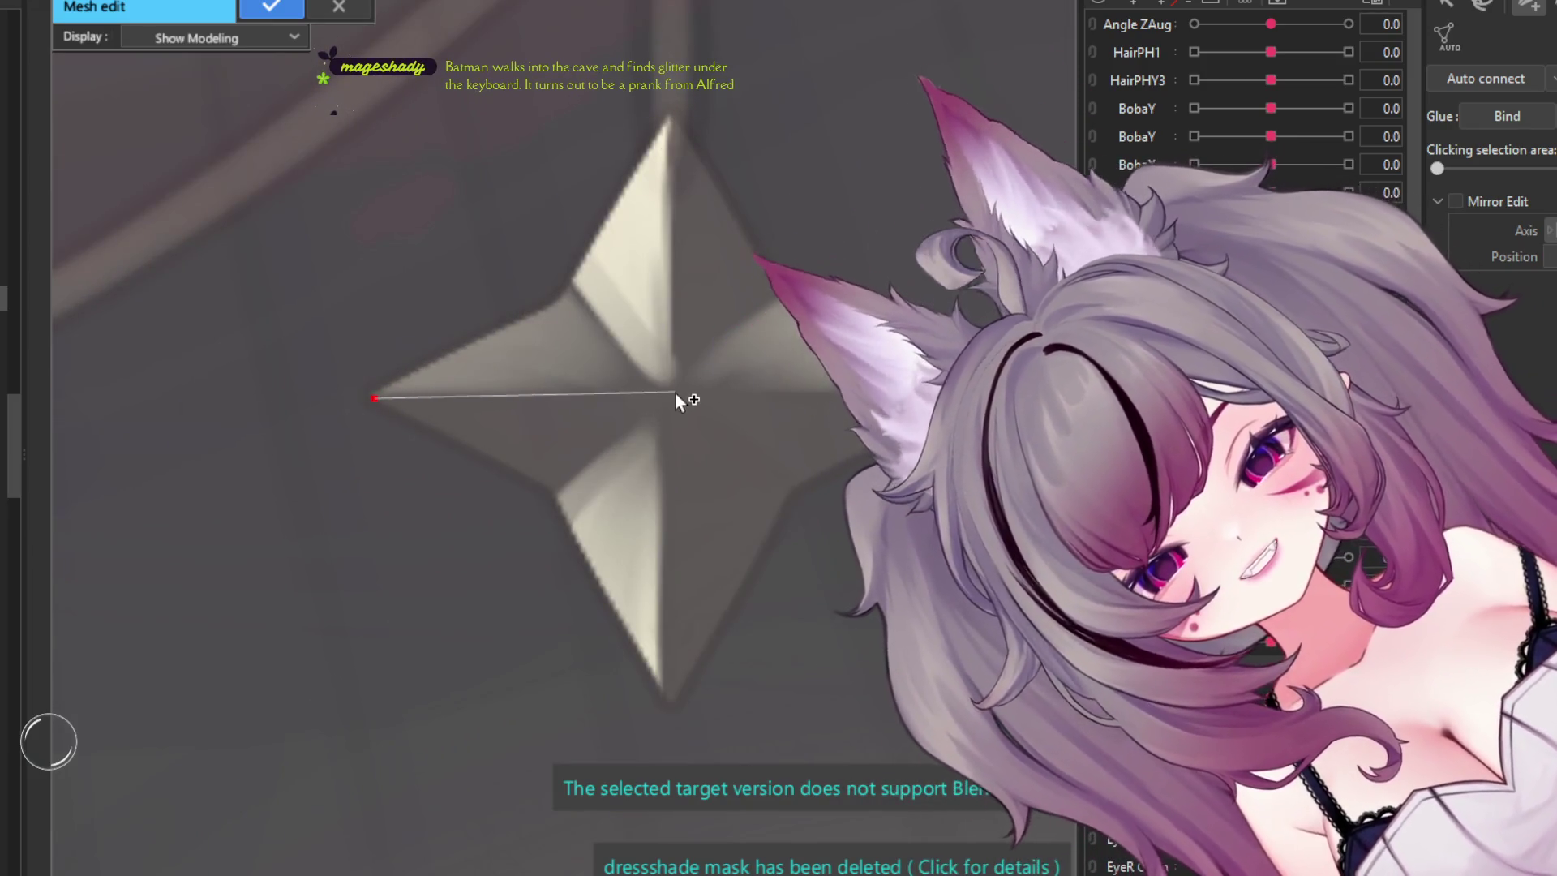
left_click(669, 391)
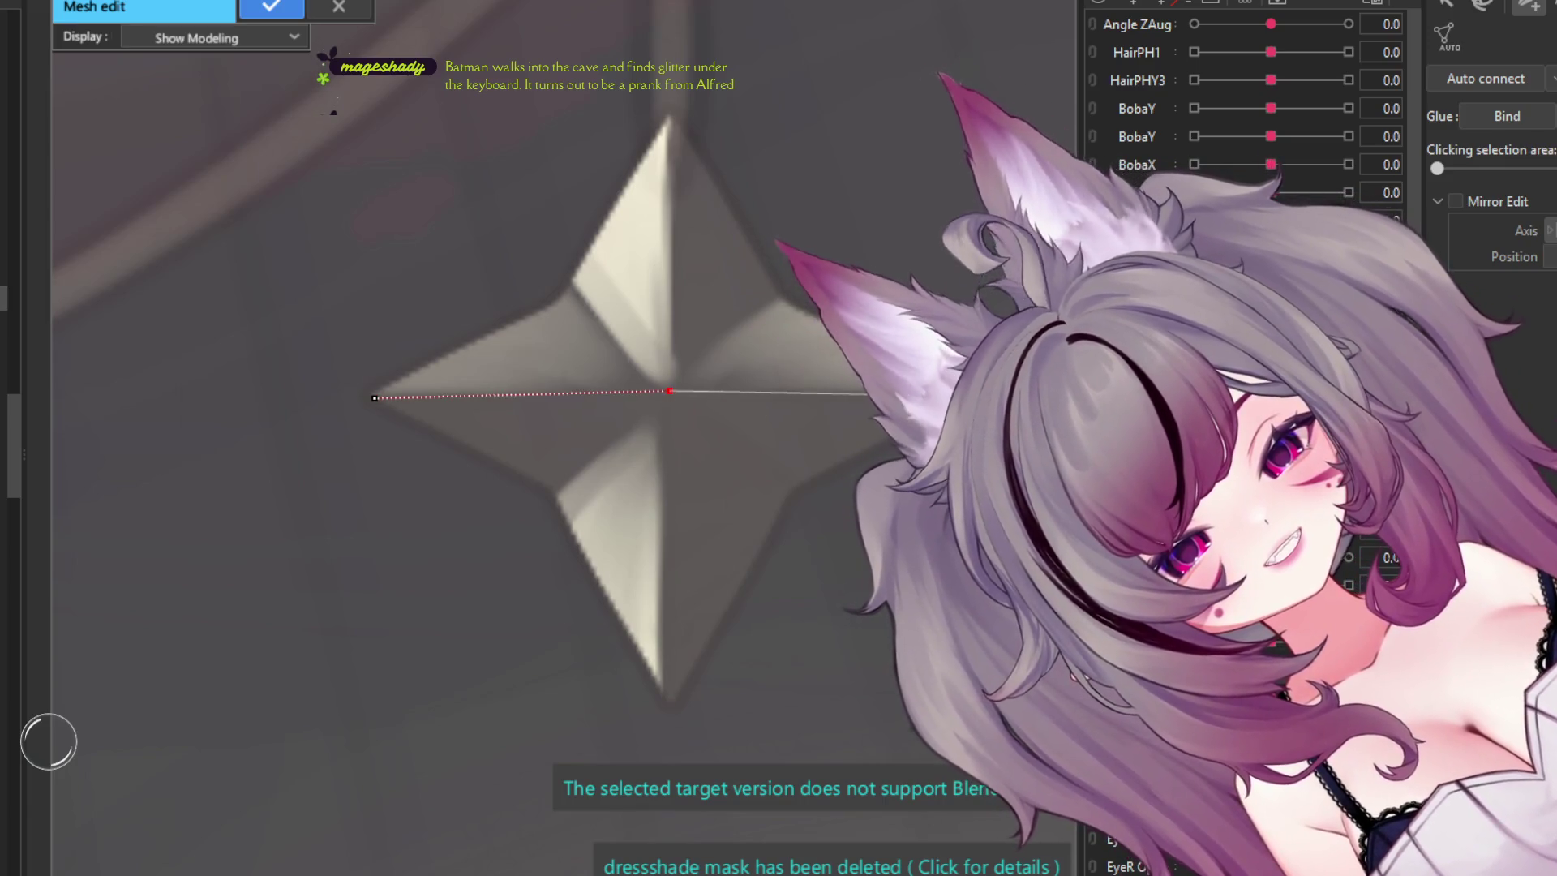
left_click(964, 386)
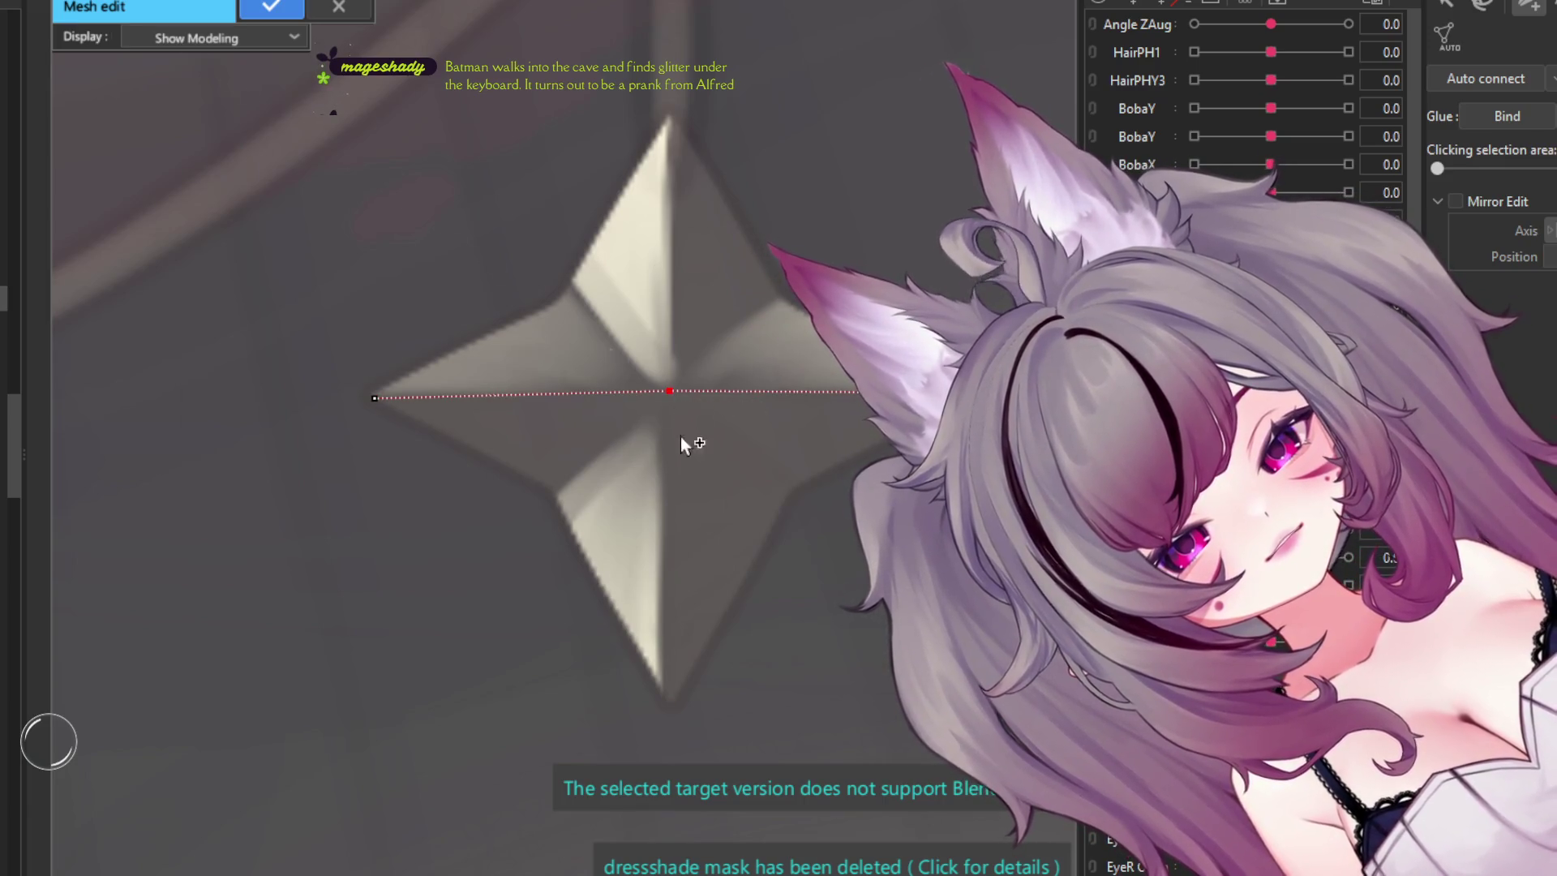
left_click(668, 704)
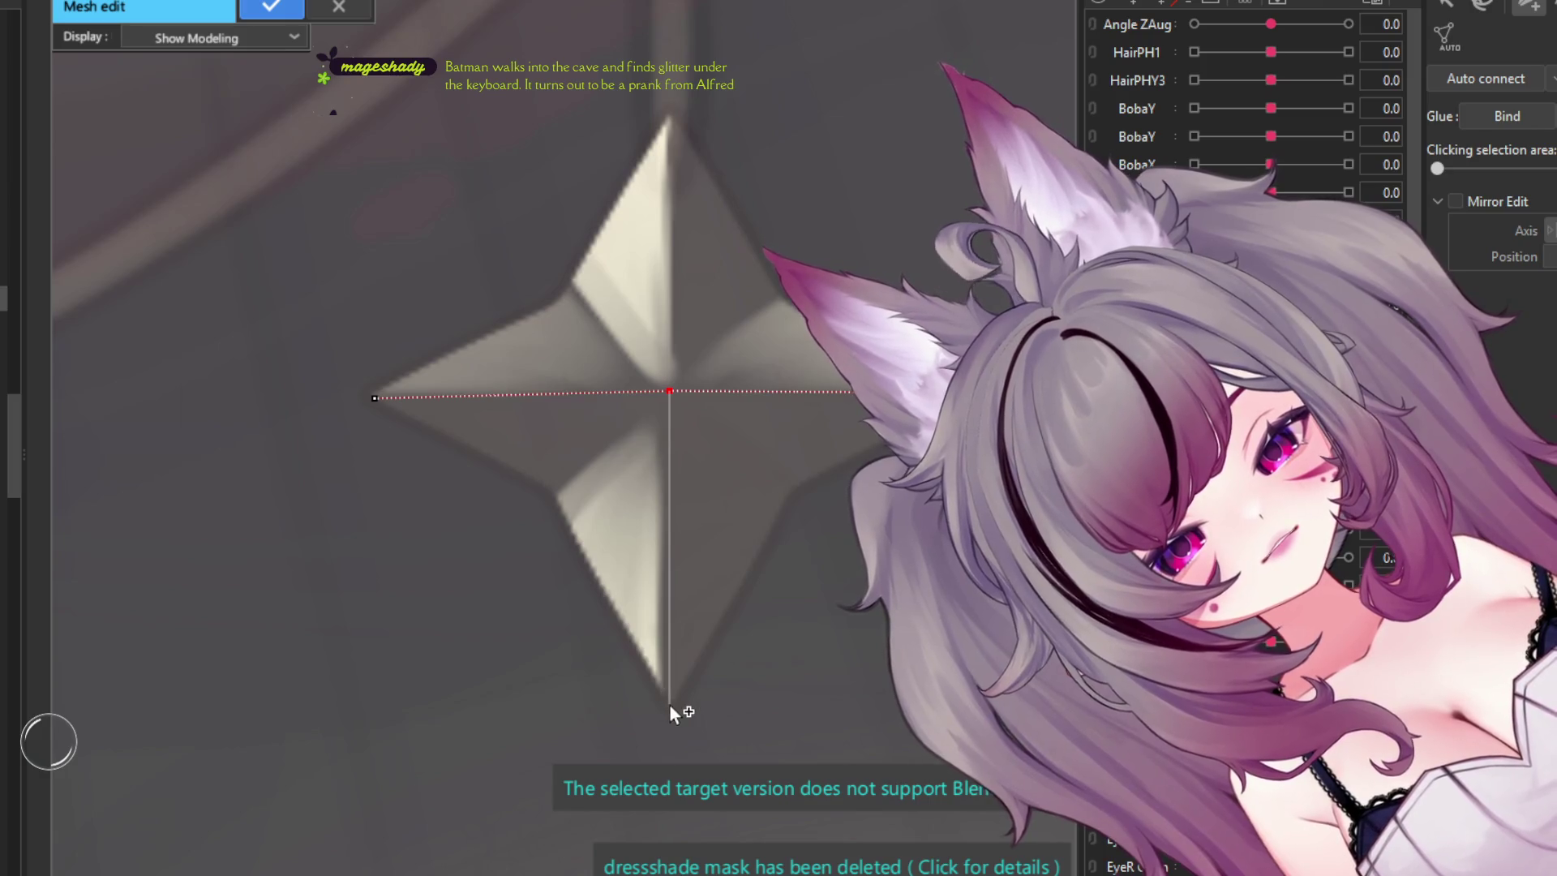
left_click(670, 391)
left_click(549, 492)
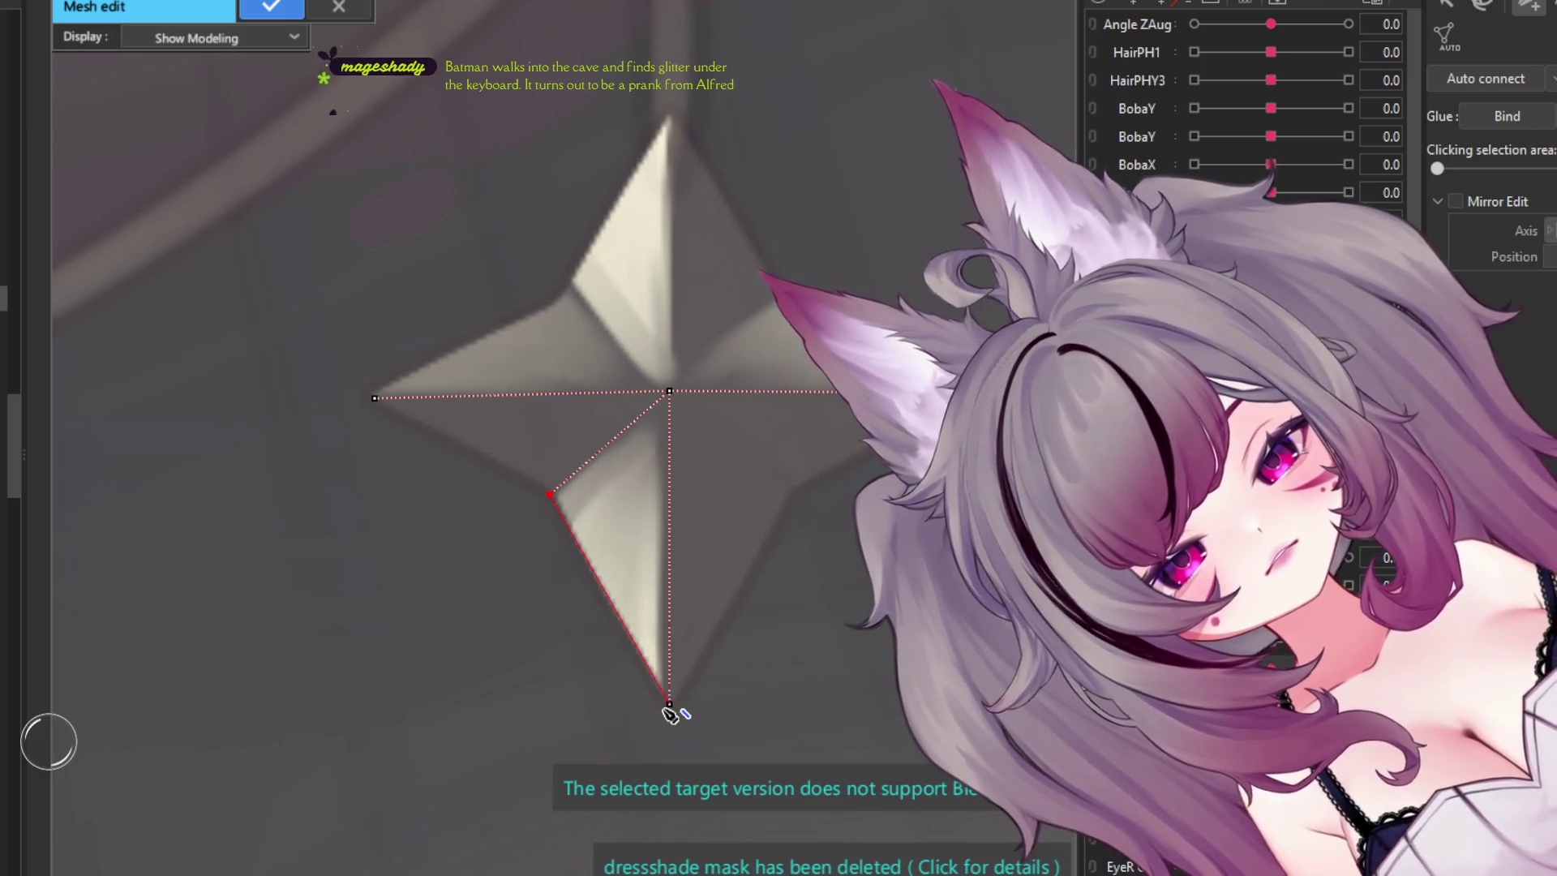
left_click(669, 704)
left_click(783, 501)
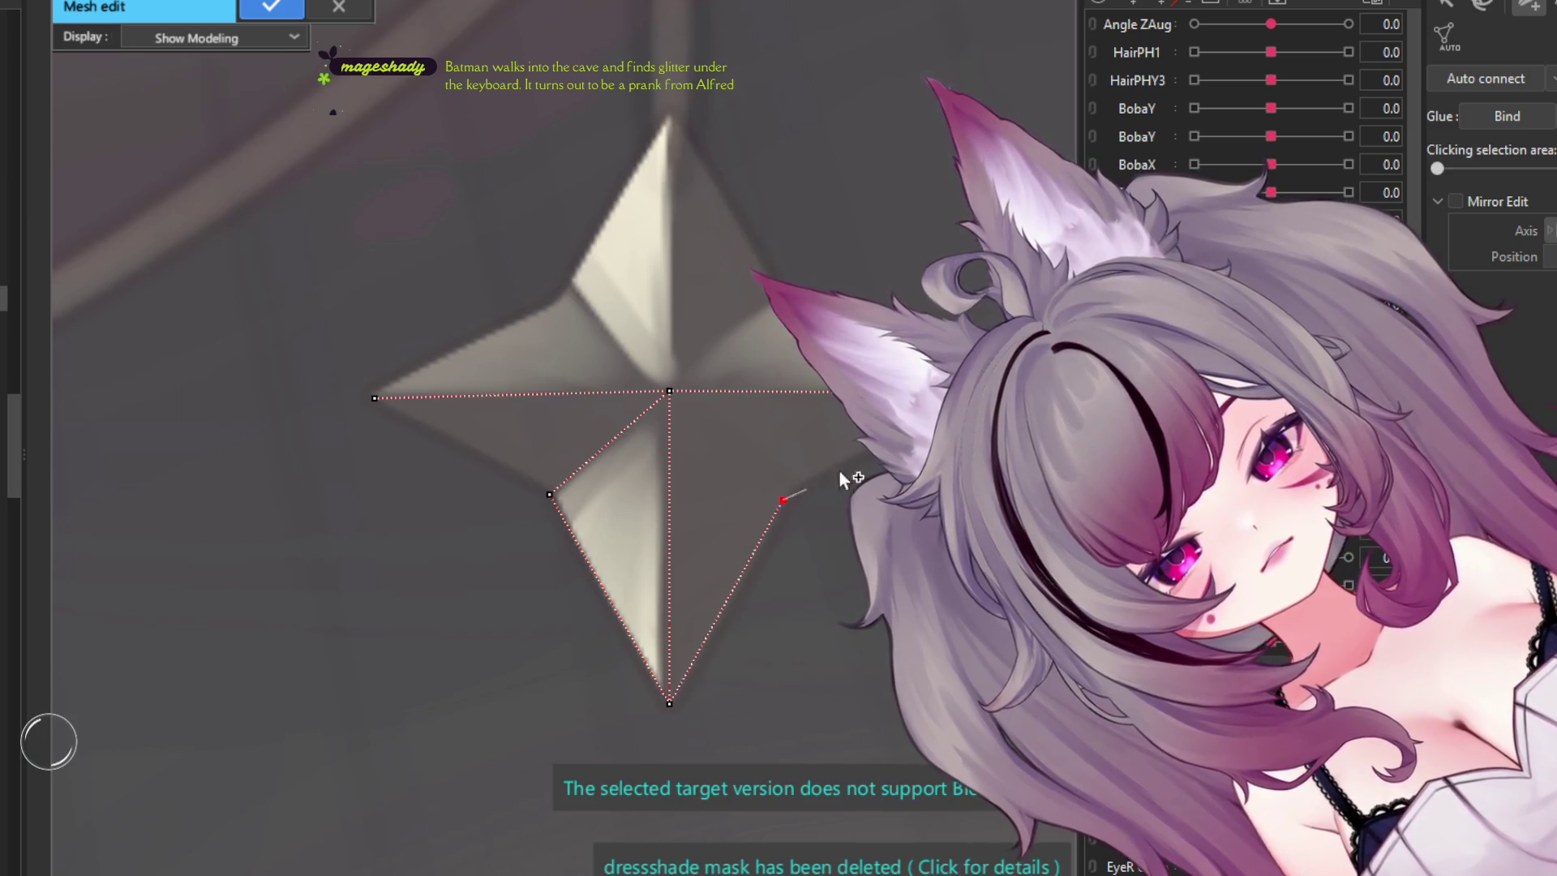
left_click(963, 394)
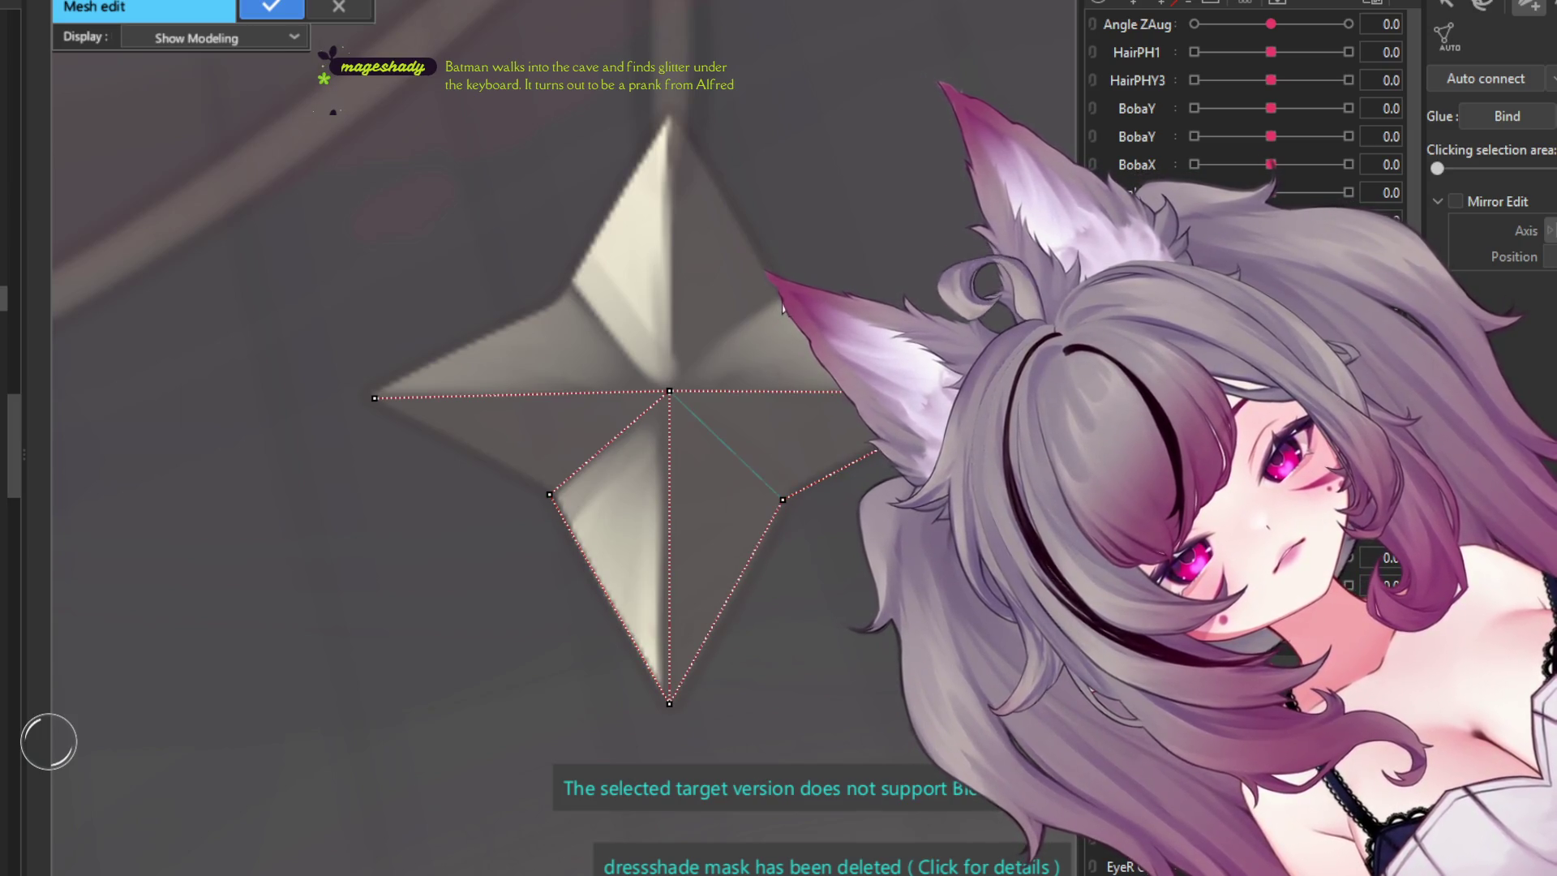
- Complete the star's inner outline through the top tip and upper-left inner corner to the left tip
left_click(672, 110)
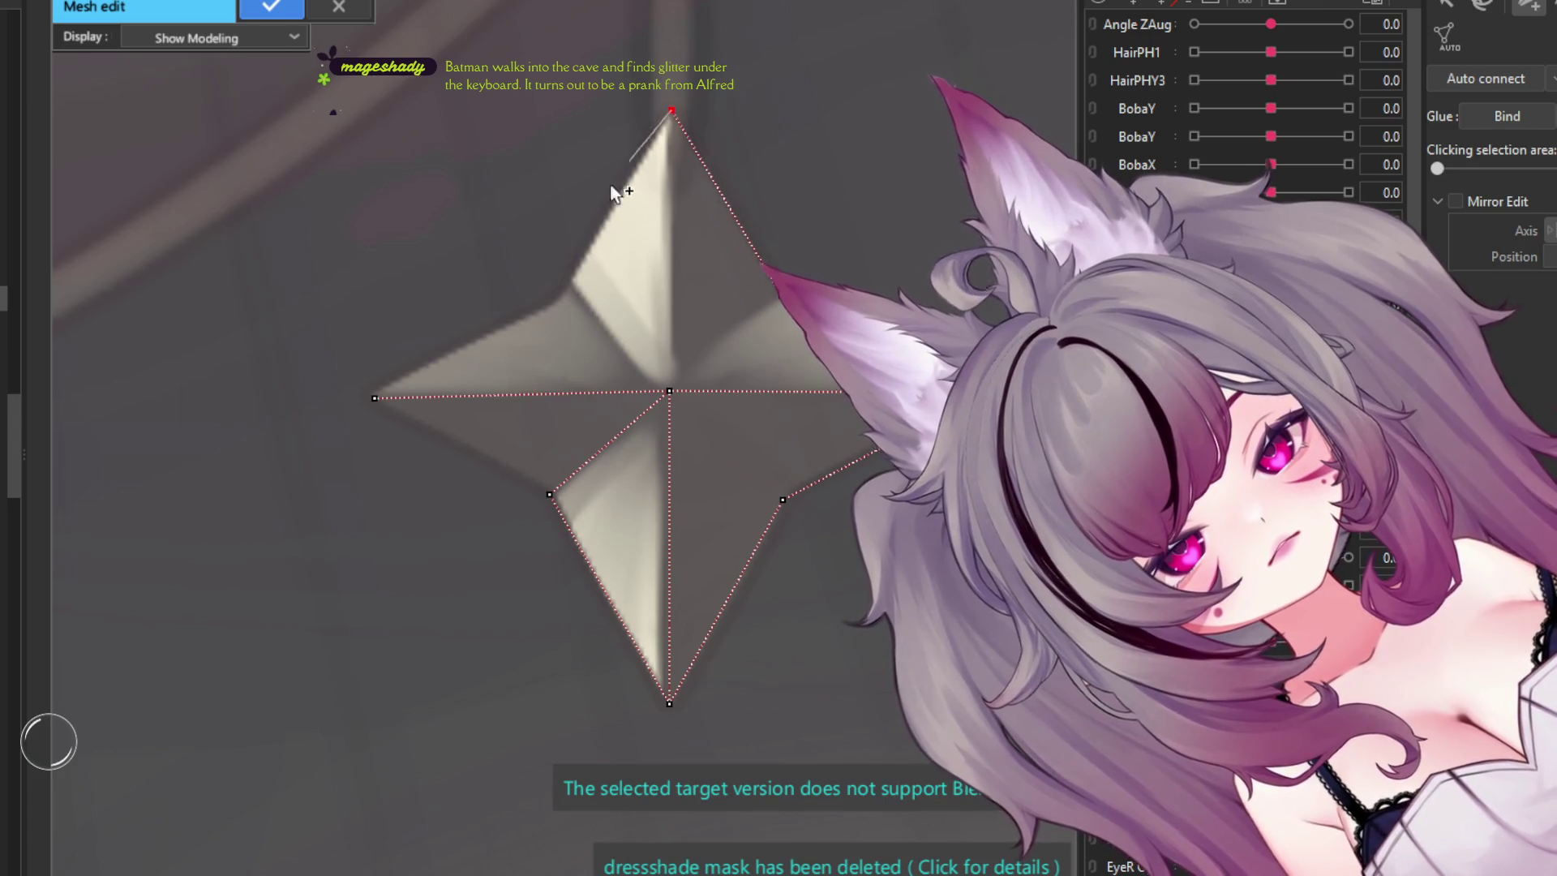
left_click(569, 287)
left_click(375, 397)
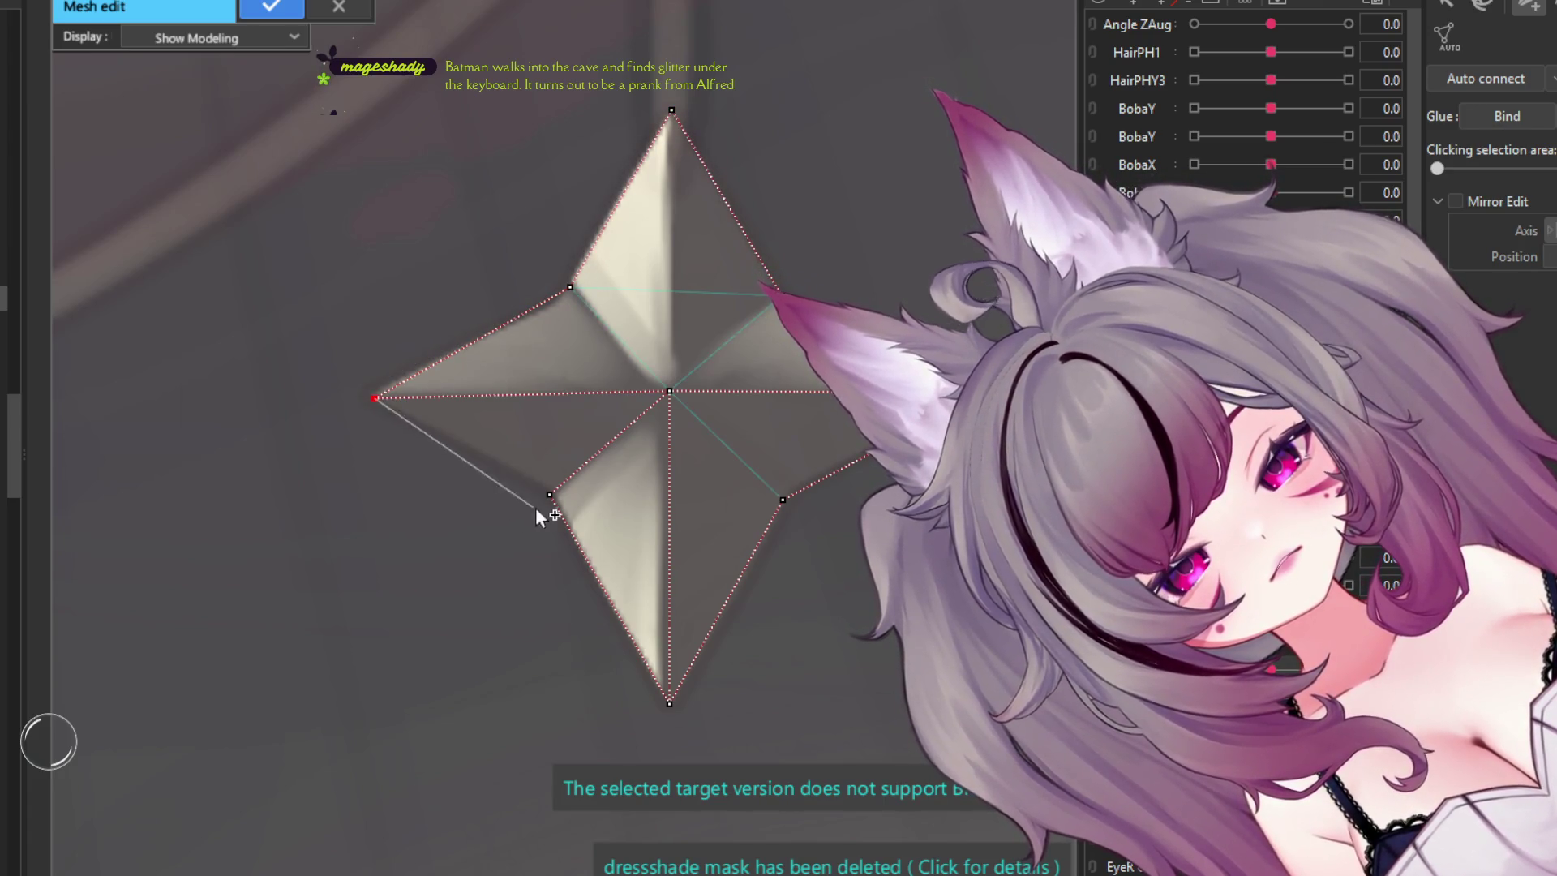
left_click(375, 398)
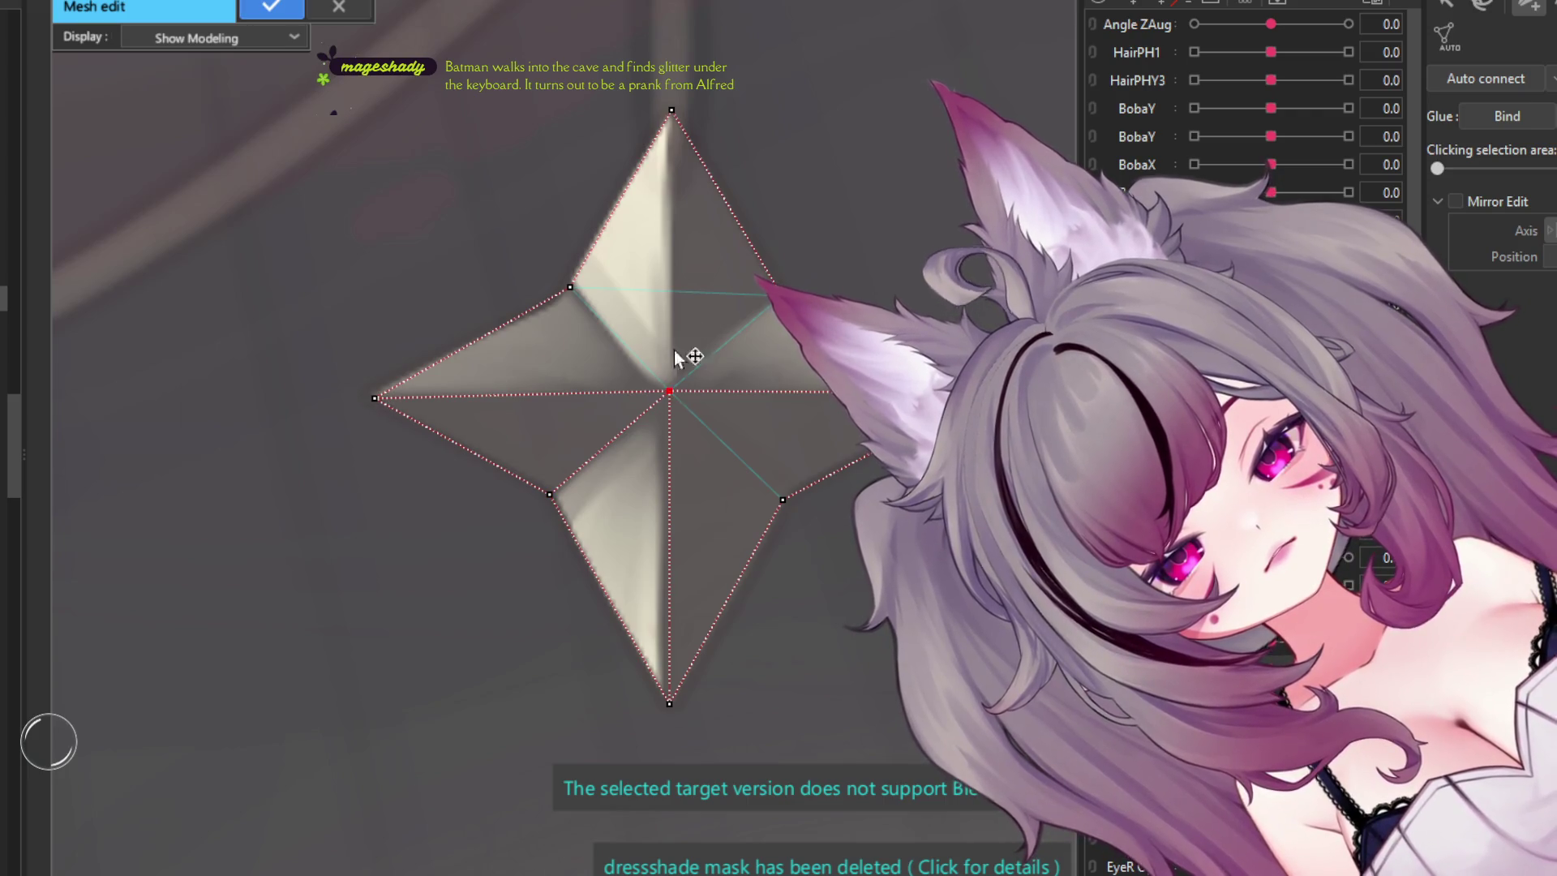
left_click(671, 110)
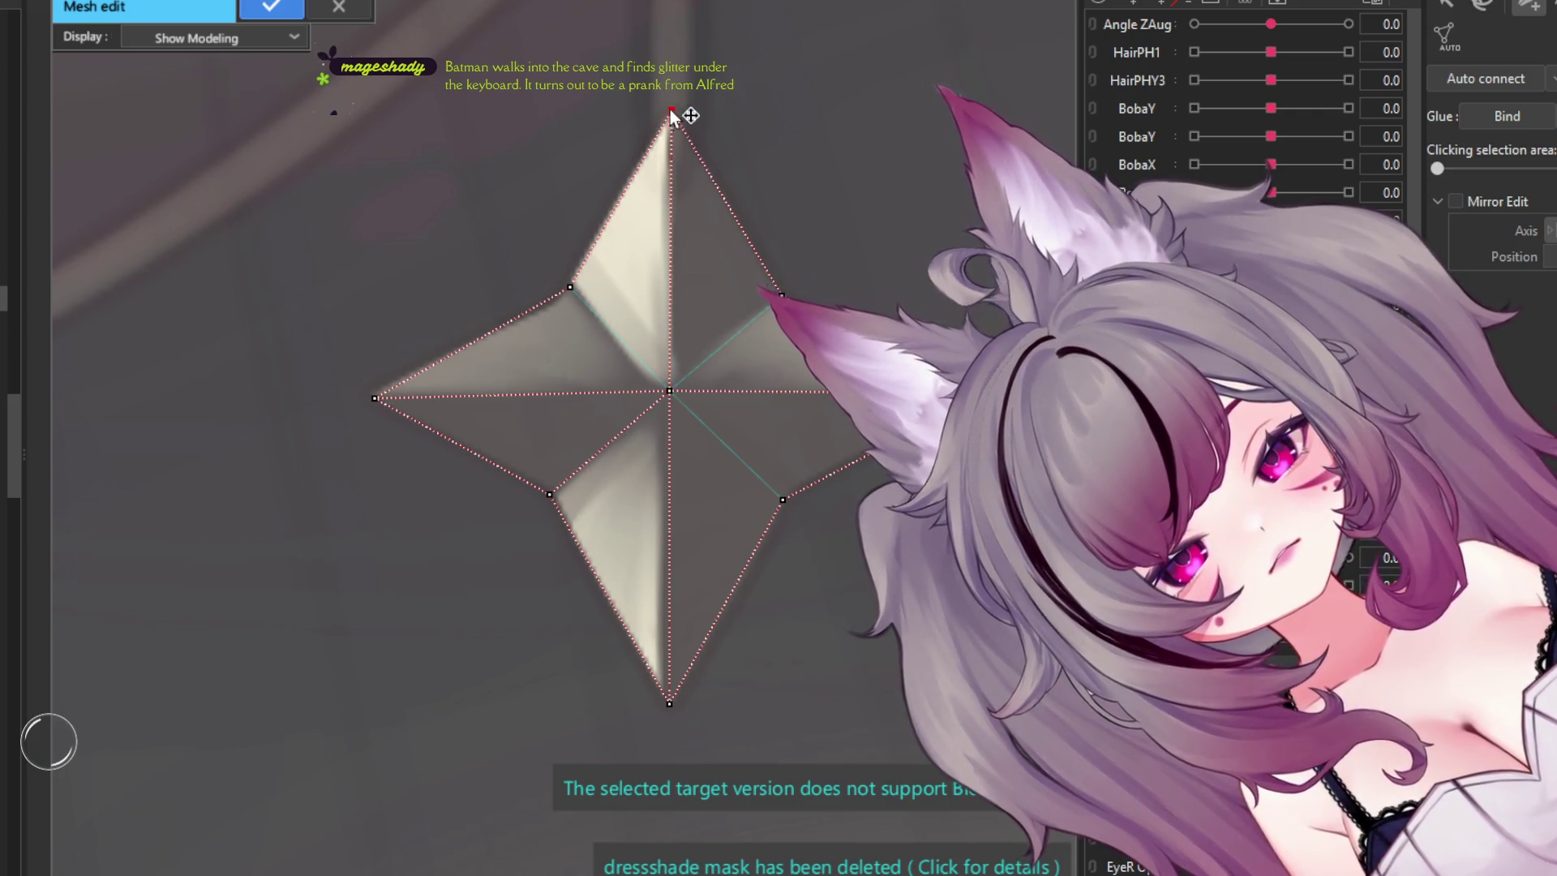
- Trace an outer border ring around the star, close it to generate the mesh, and confirm
left_click(671, 3)
left_click(521, 233)
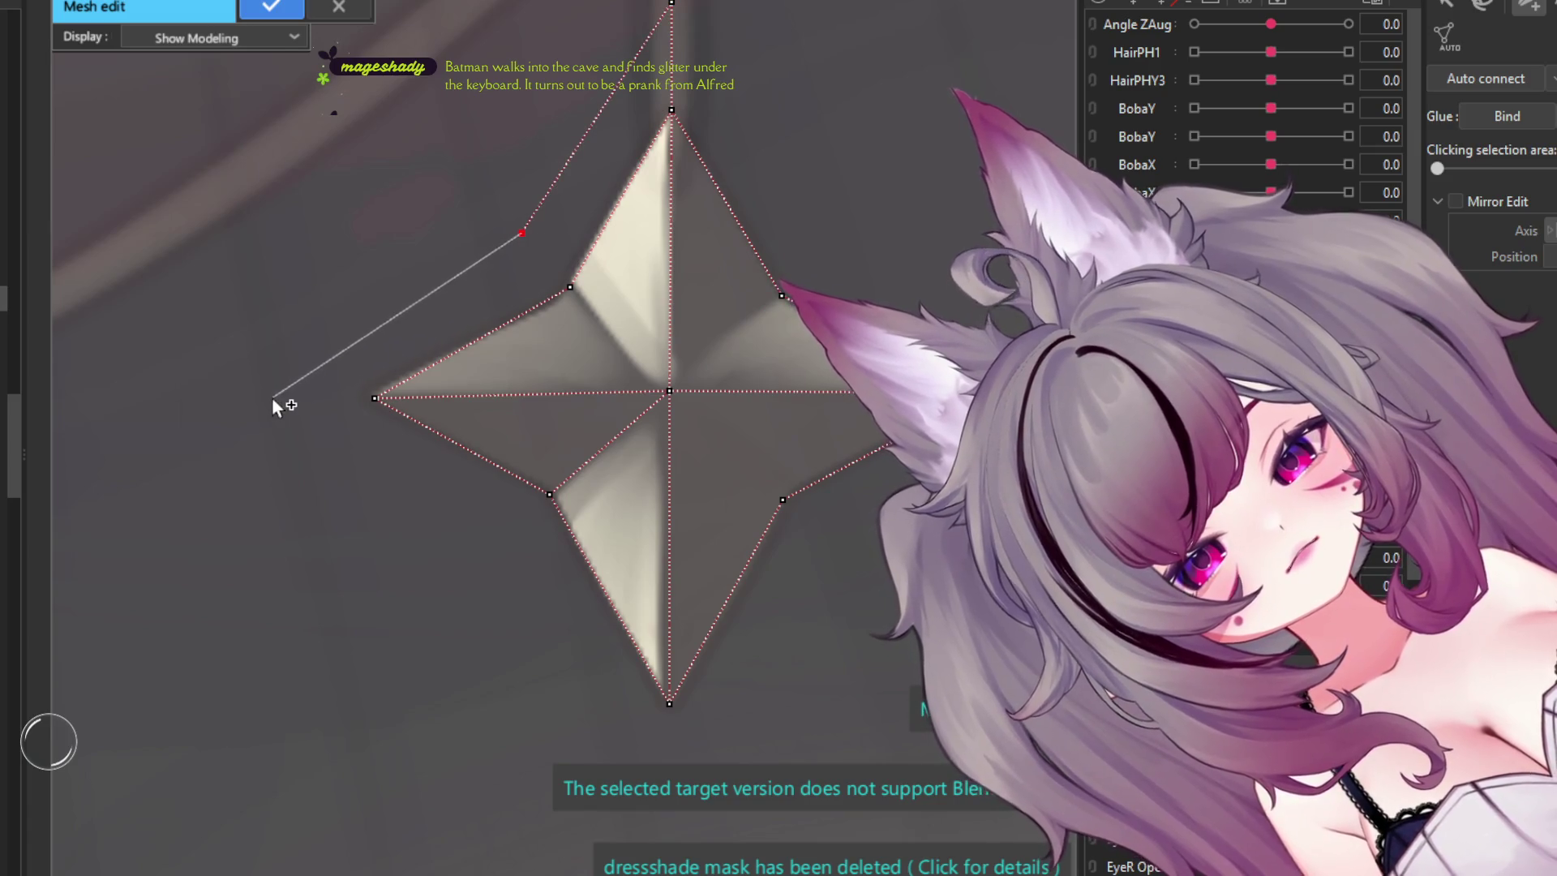
left_click(493, 540)
scroll(529, 413, "down", 5)
scroll(596, 604, "up", 5)
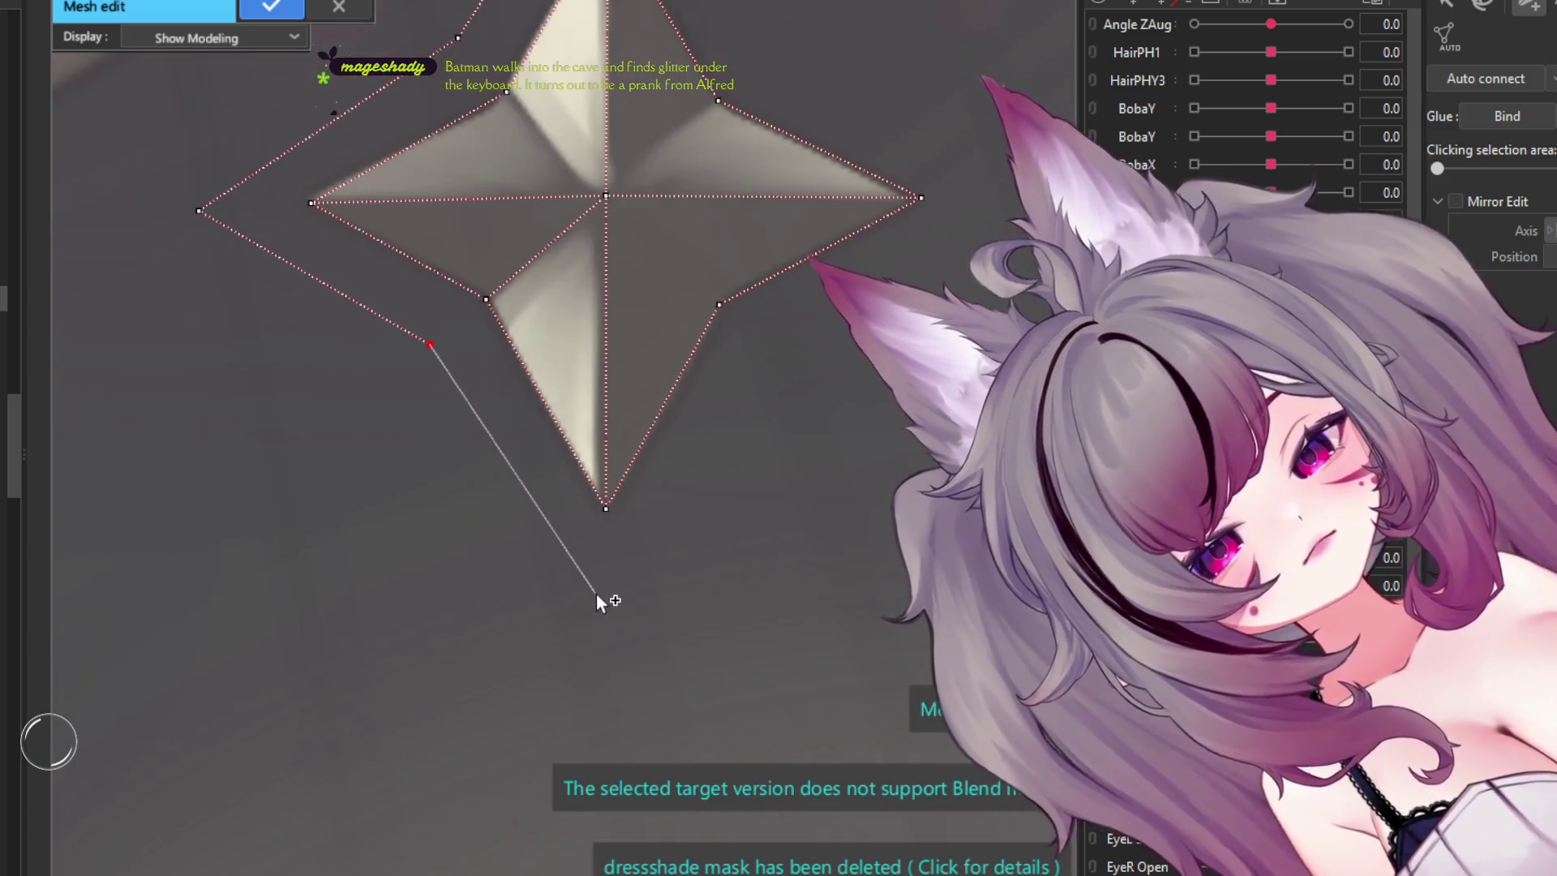
left_click(605, 608)
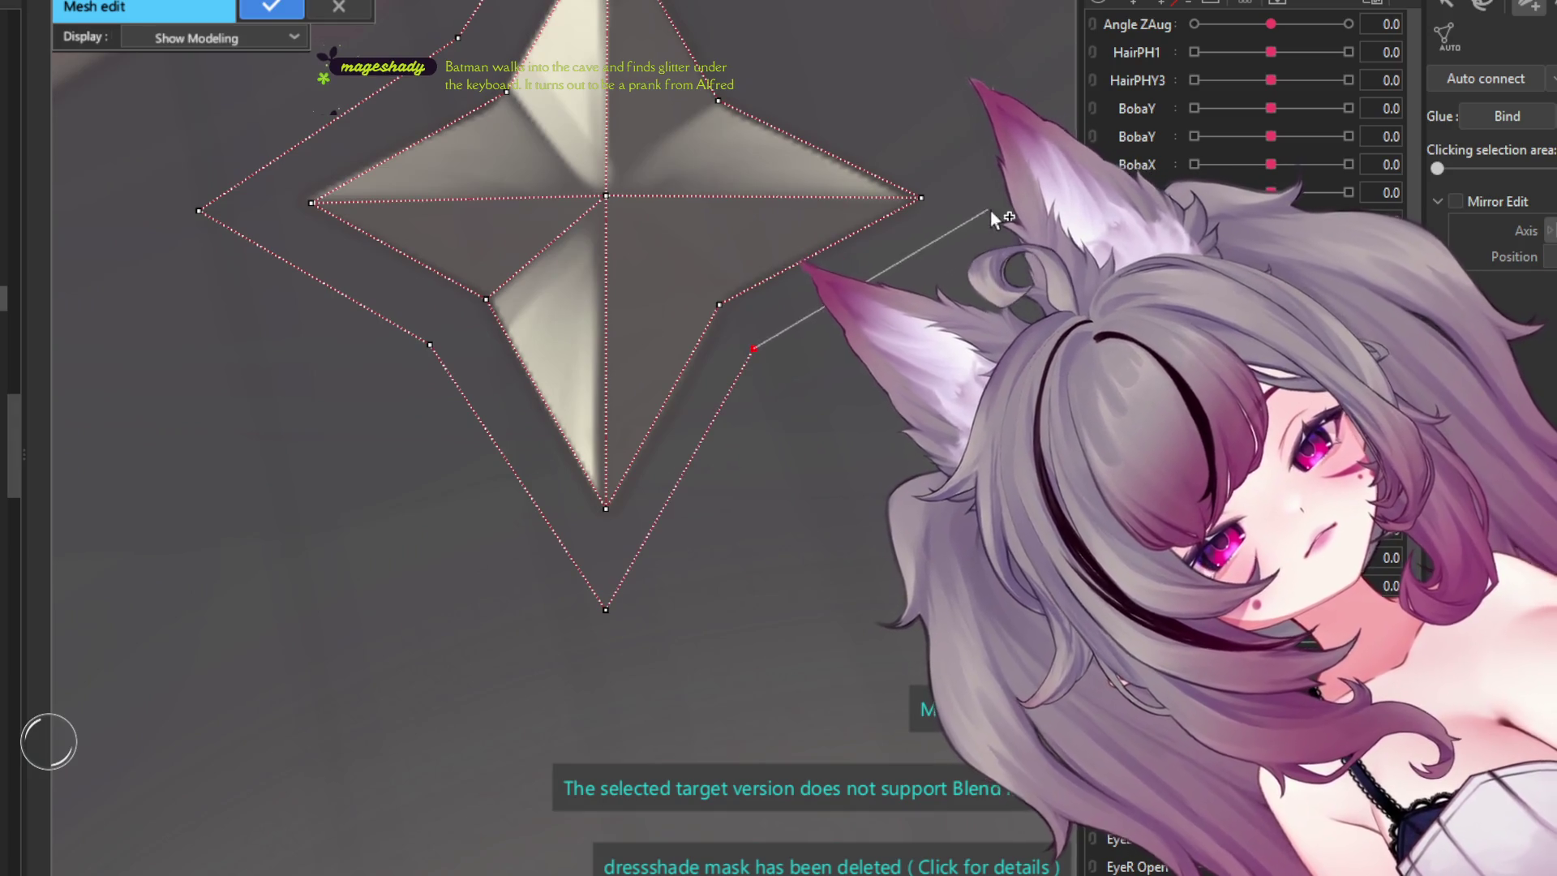
scroll(794, 168, "down", 3)
scroll(695, 463, "up", 3)
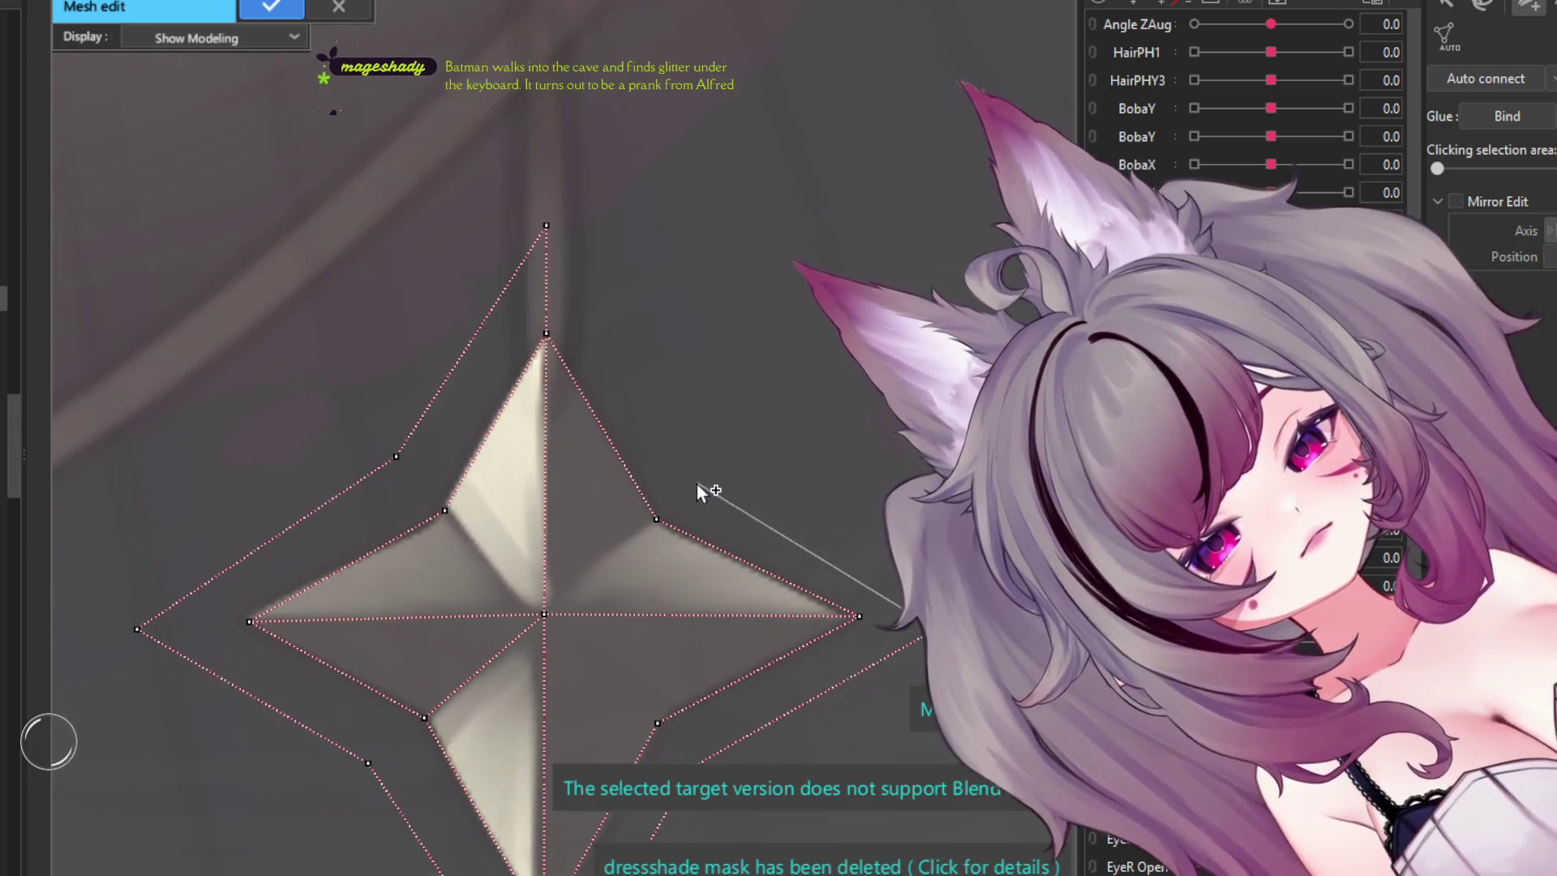
left_click(696, 483)
left_click(546, 227)
scroll(556, 229, "down", 4)
scroll(597, 254, "up", 4)
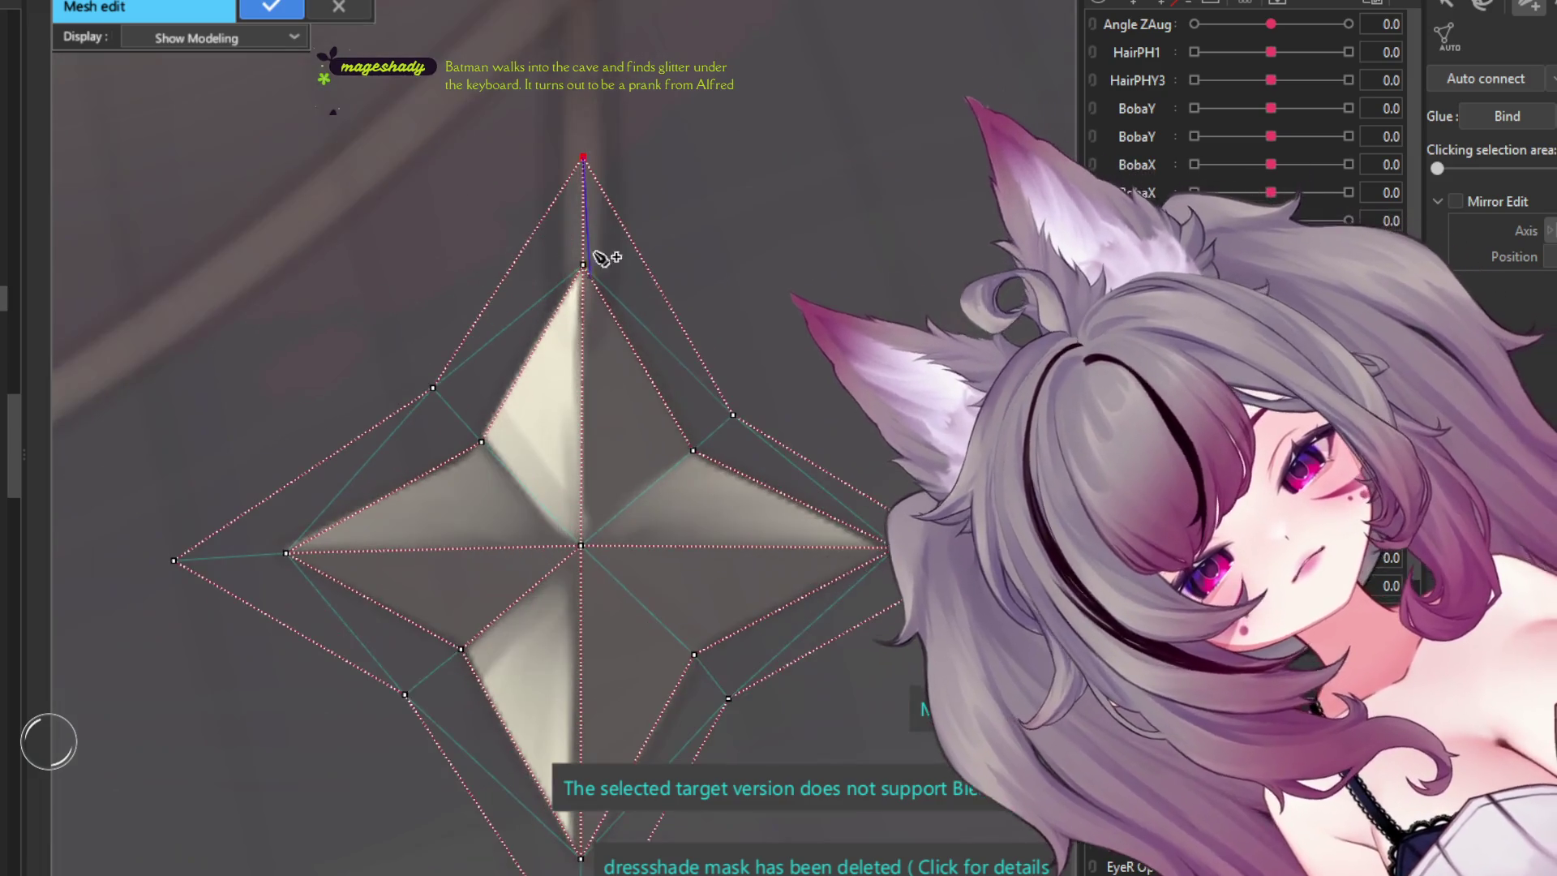
scroll(604, 285, "down", 3)
scroll(604, 290, "up", 2)
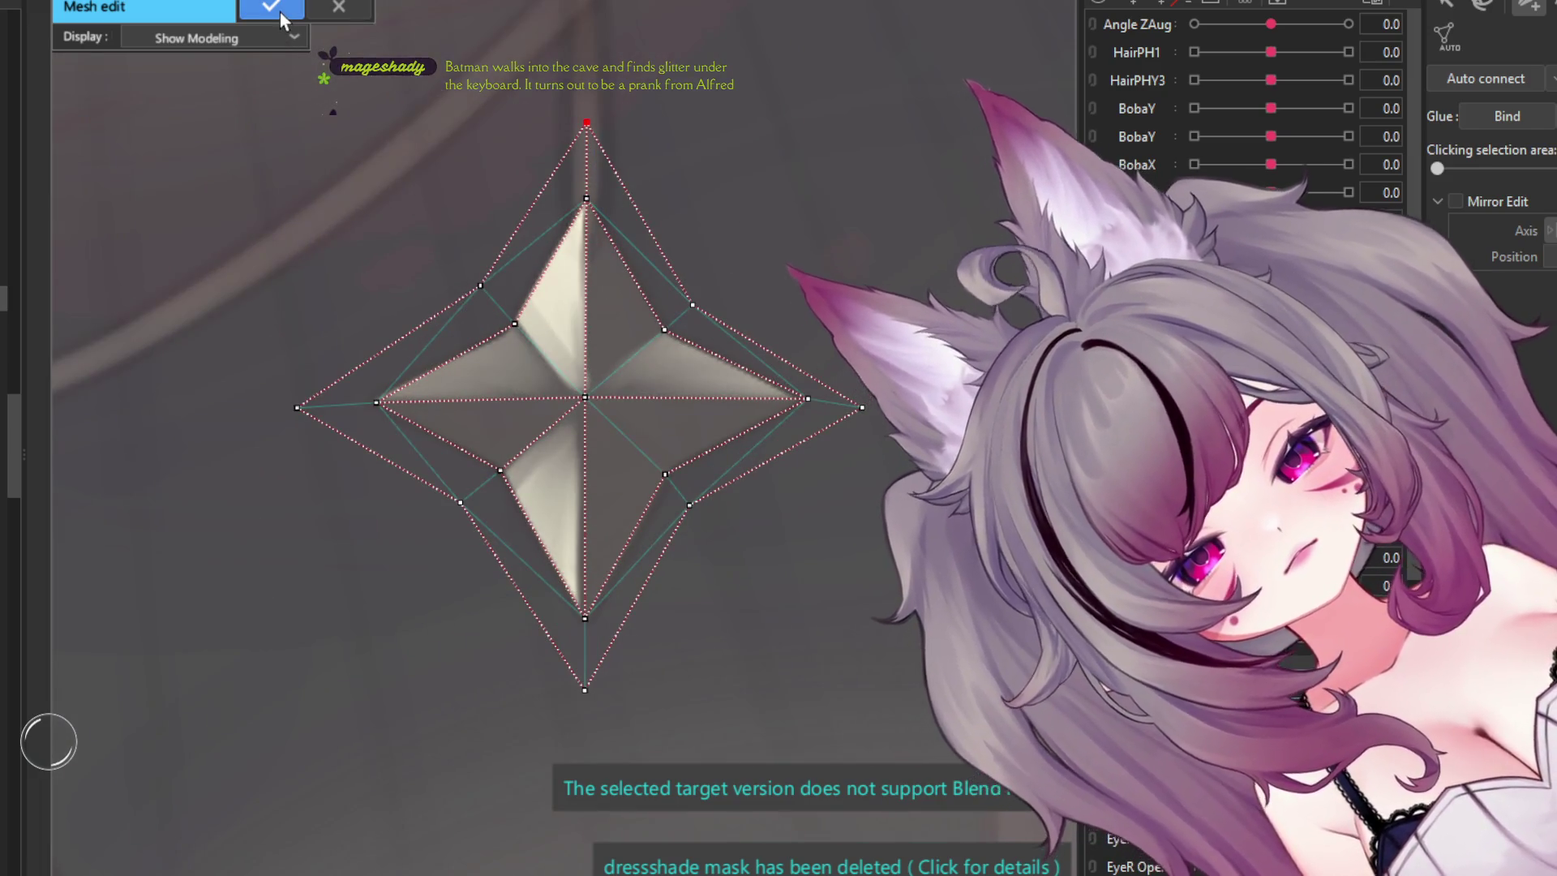
left_click(280, 10)
- Reopen the star's mesh to check it, undo a trial deletion, and confirm the mesh unchanged
key("ctrl+m")
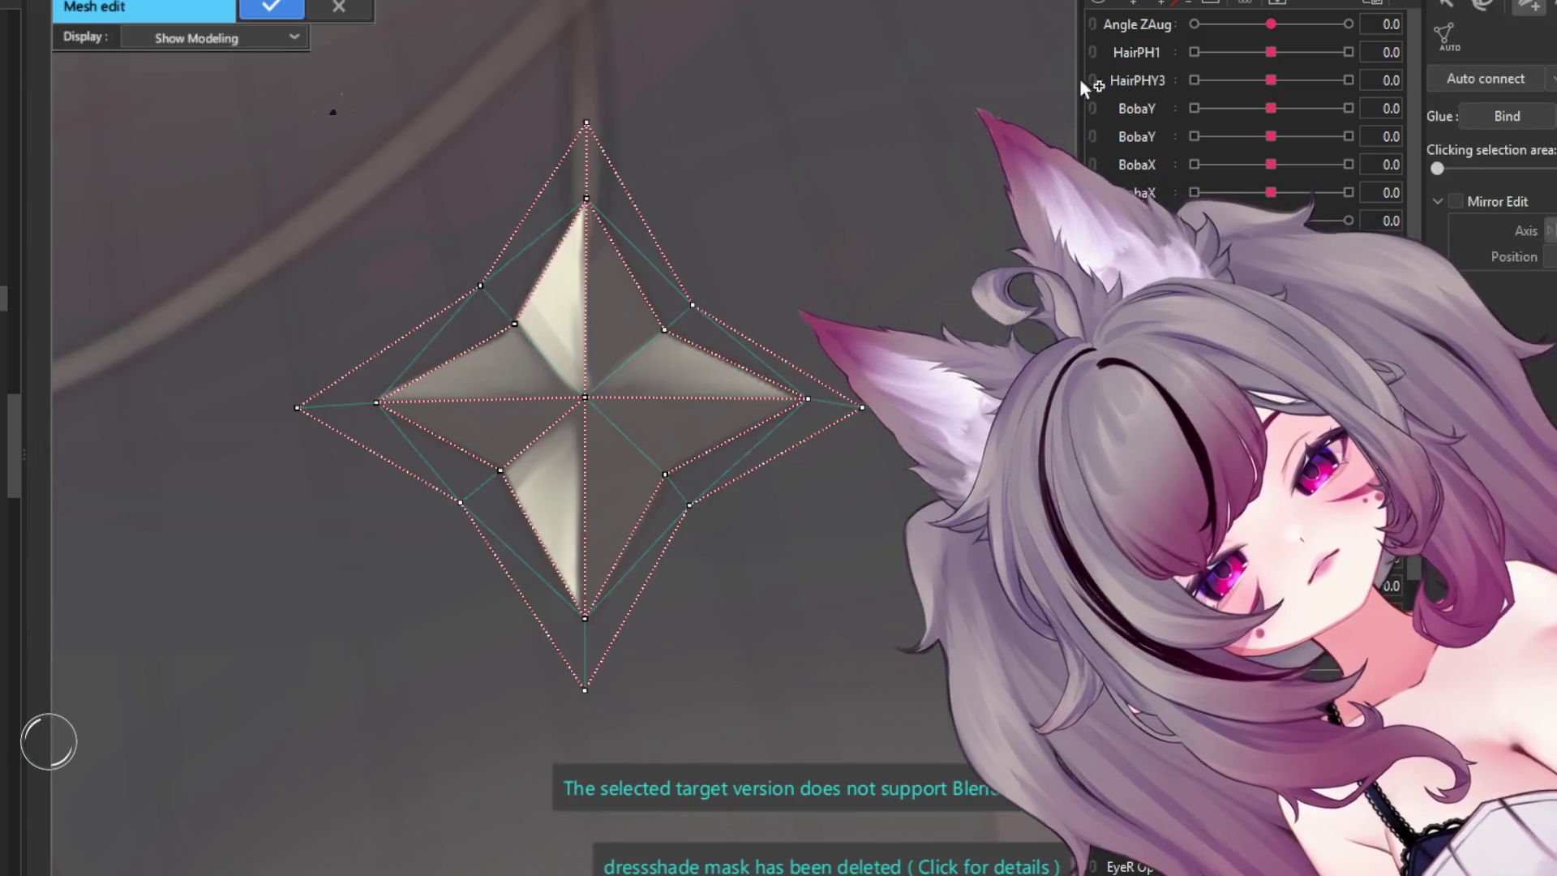
left_click_drag(871, 61, 202, 815)
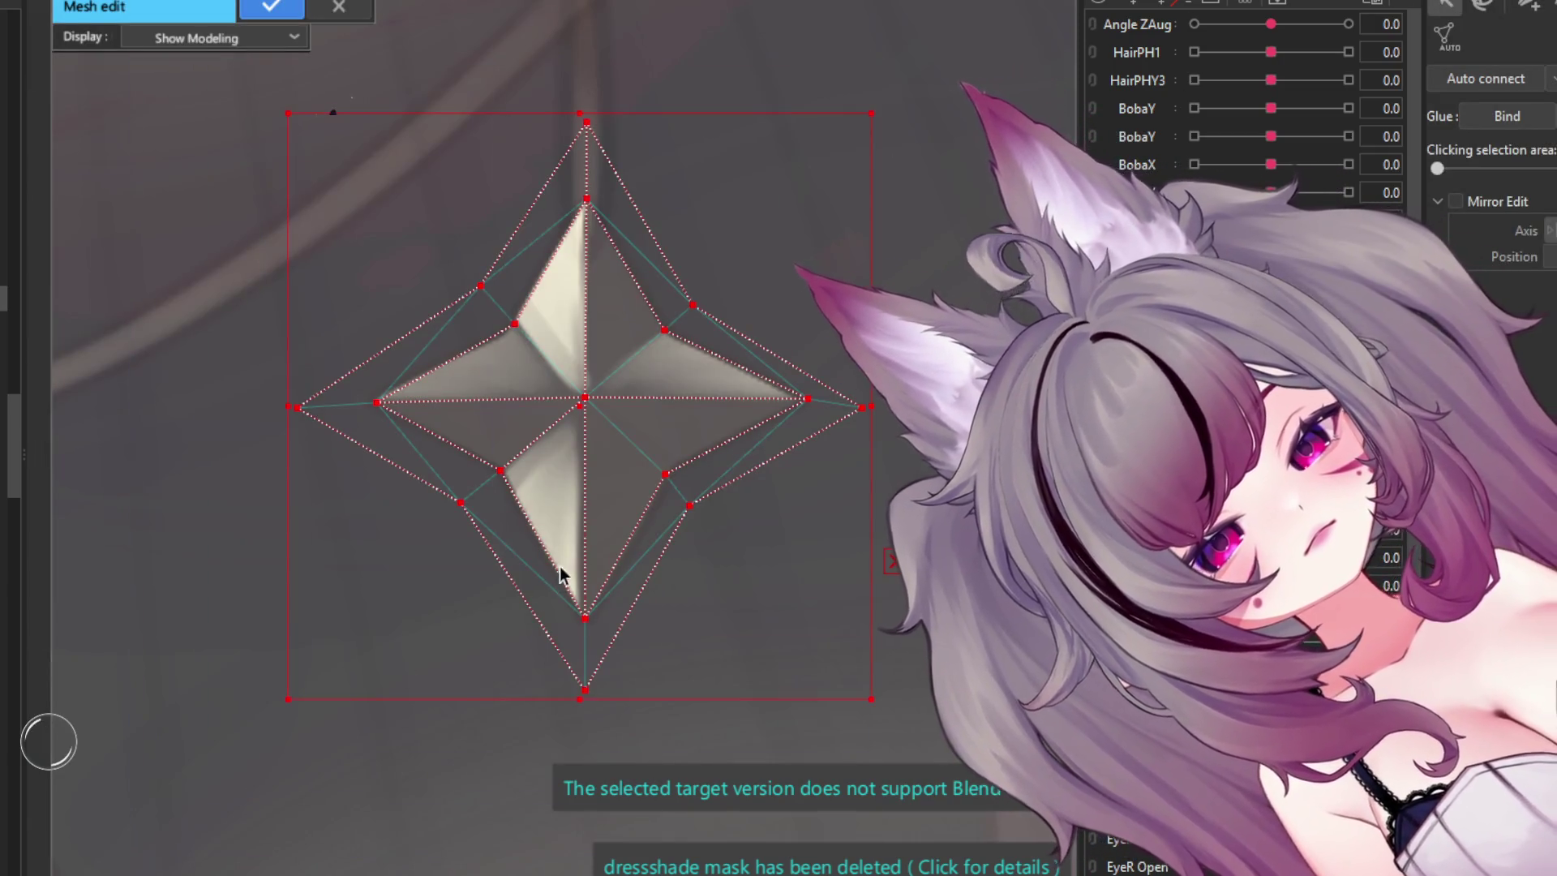
left_click(272, 8)
key("ctrl+m")
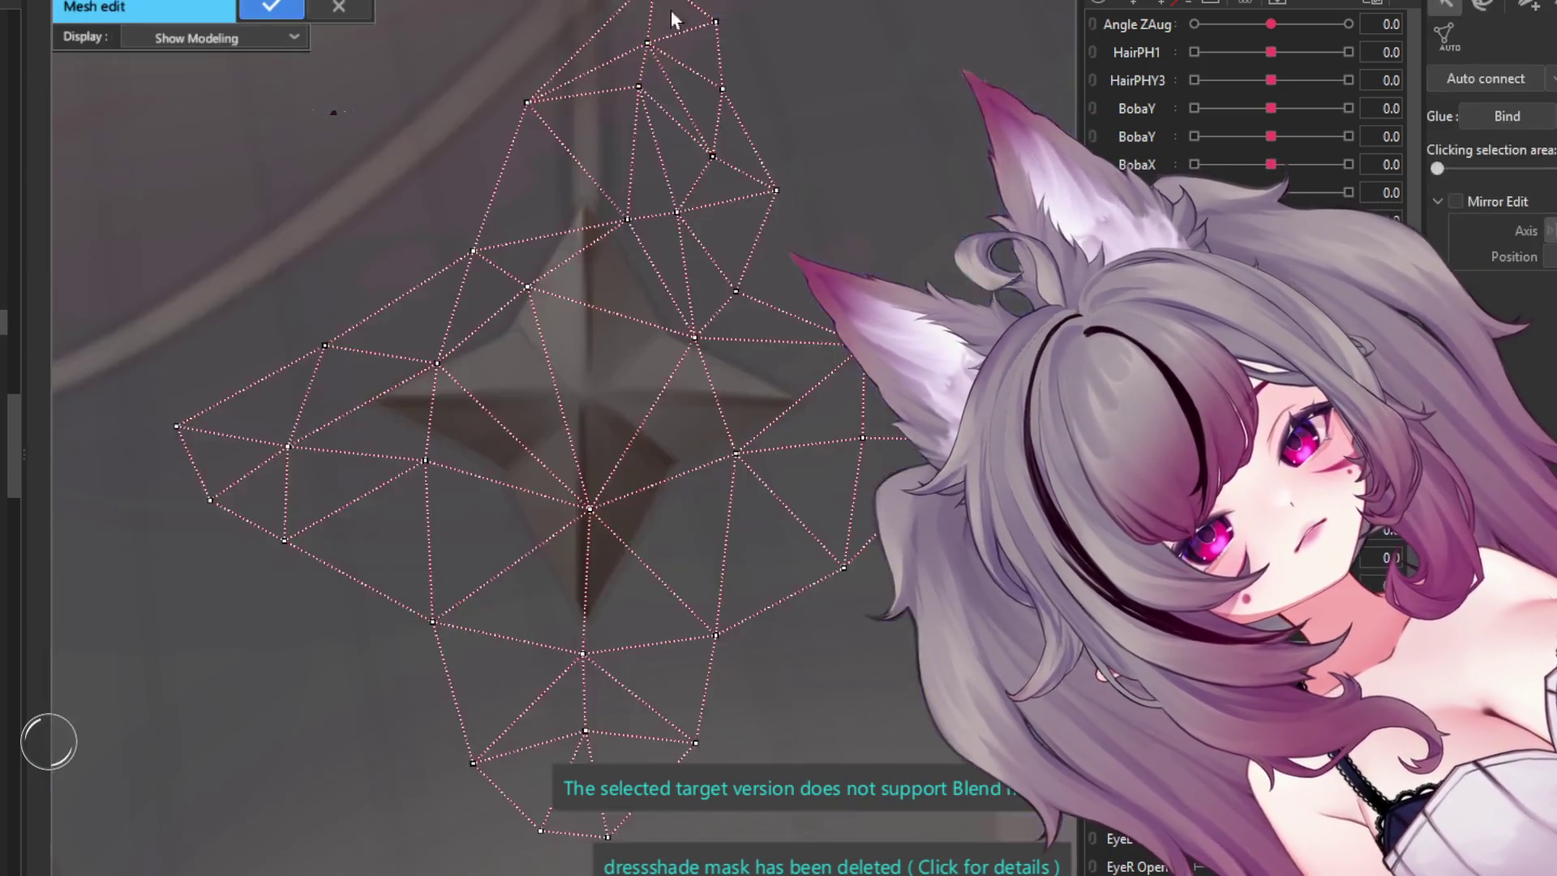
key("Delete")
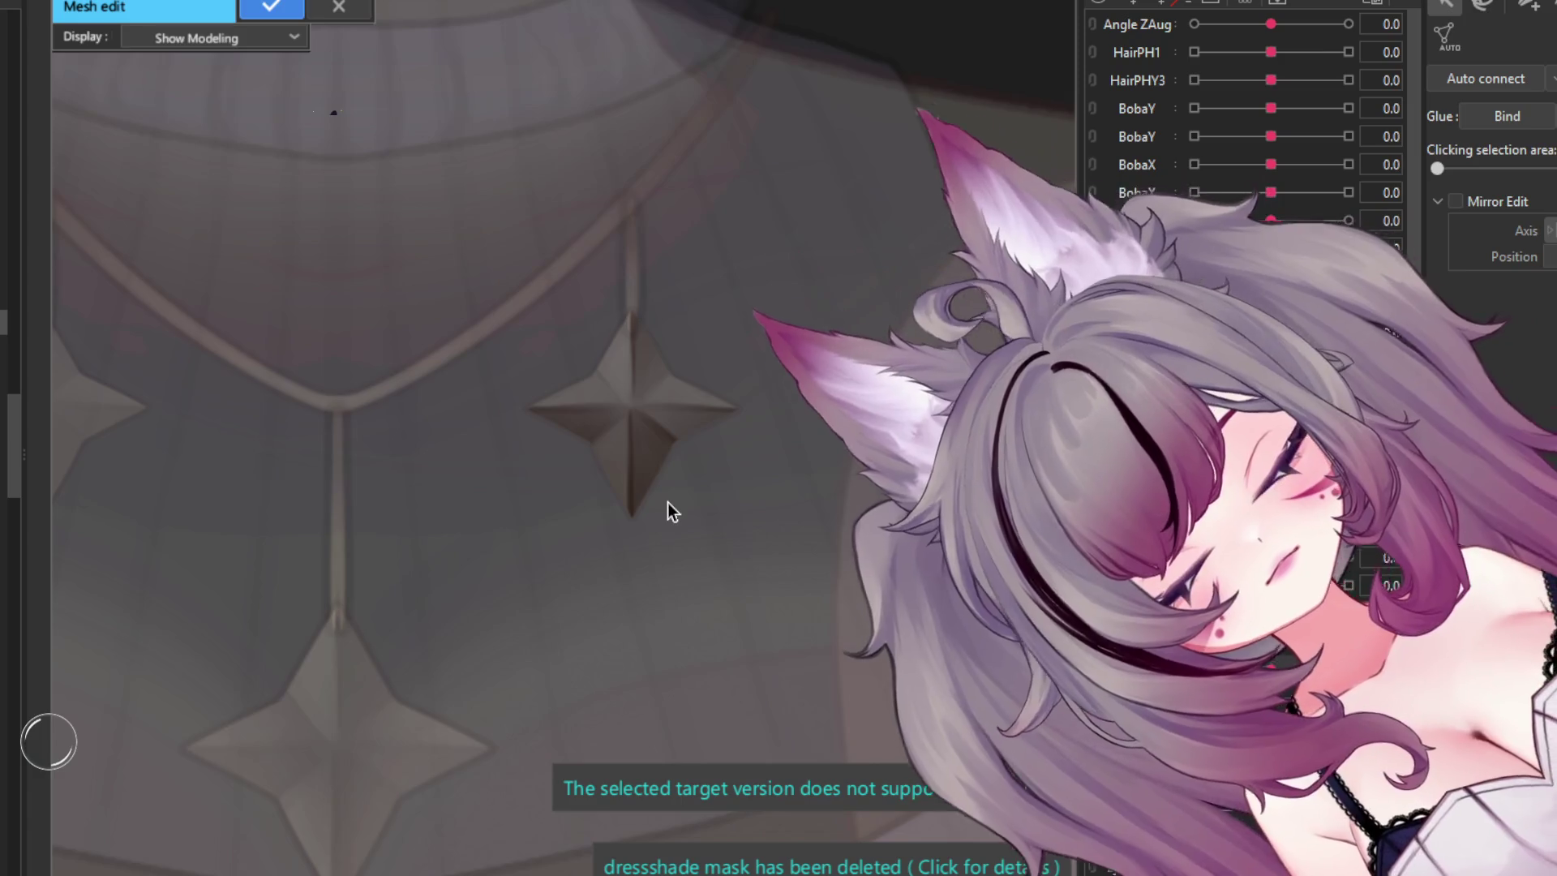
key("ctrl+z")
left_click(271, 7)
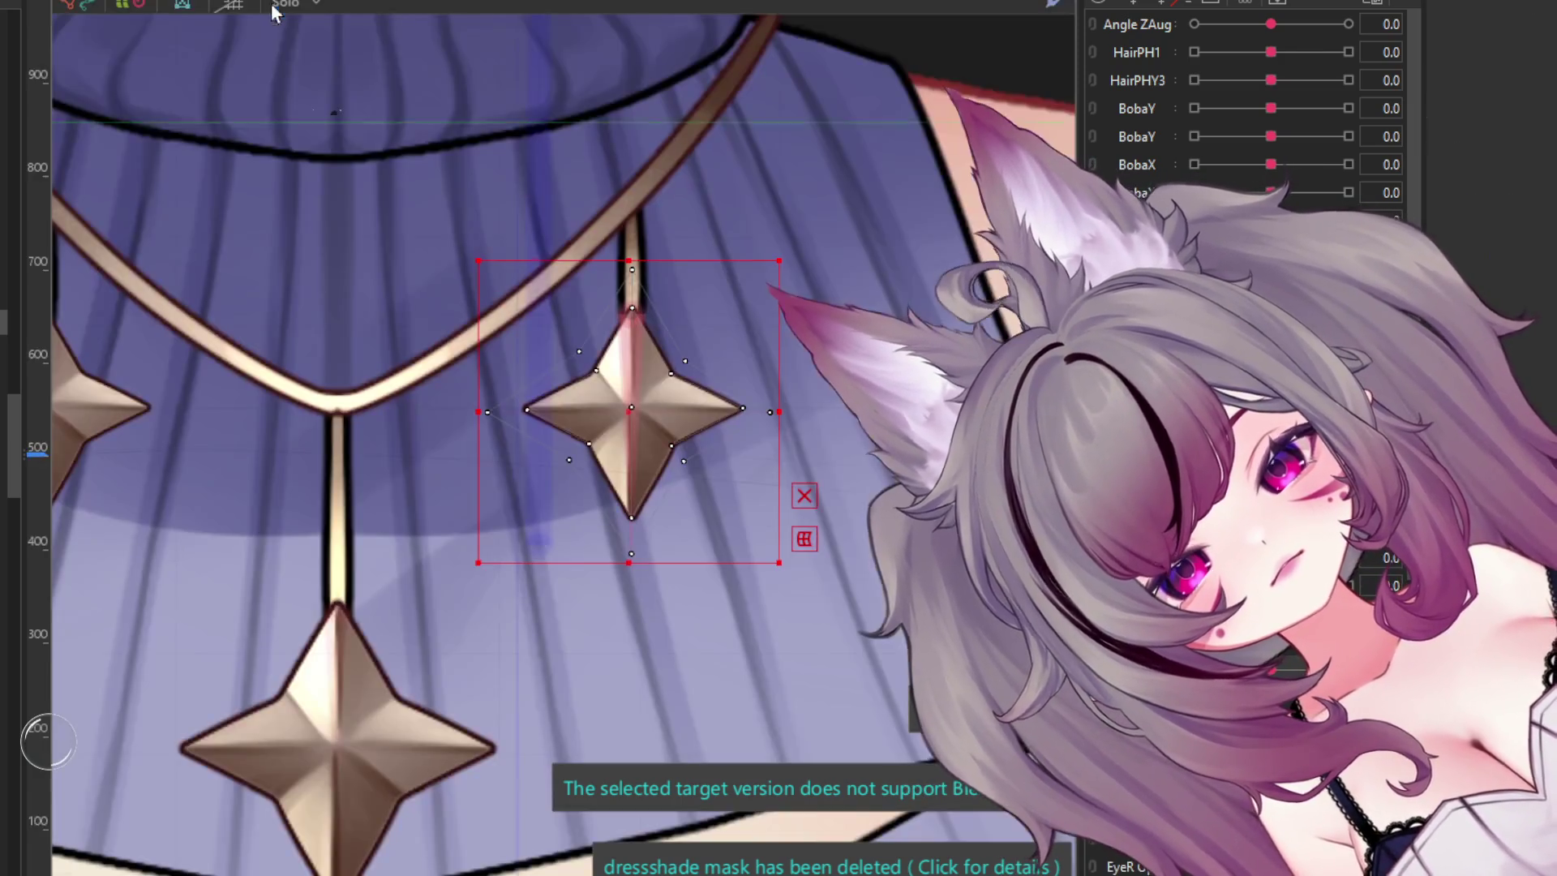
- Drag the star's centre vertex left to shift its centre crease, then back right
scroll(543, 407, "up", 5)
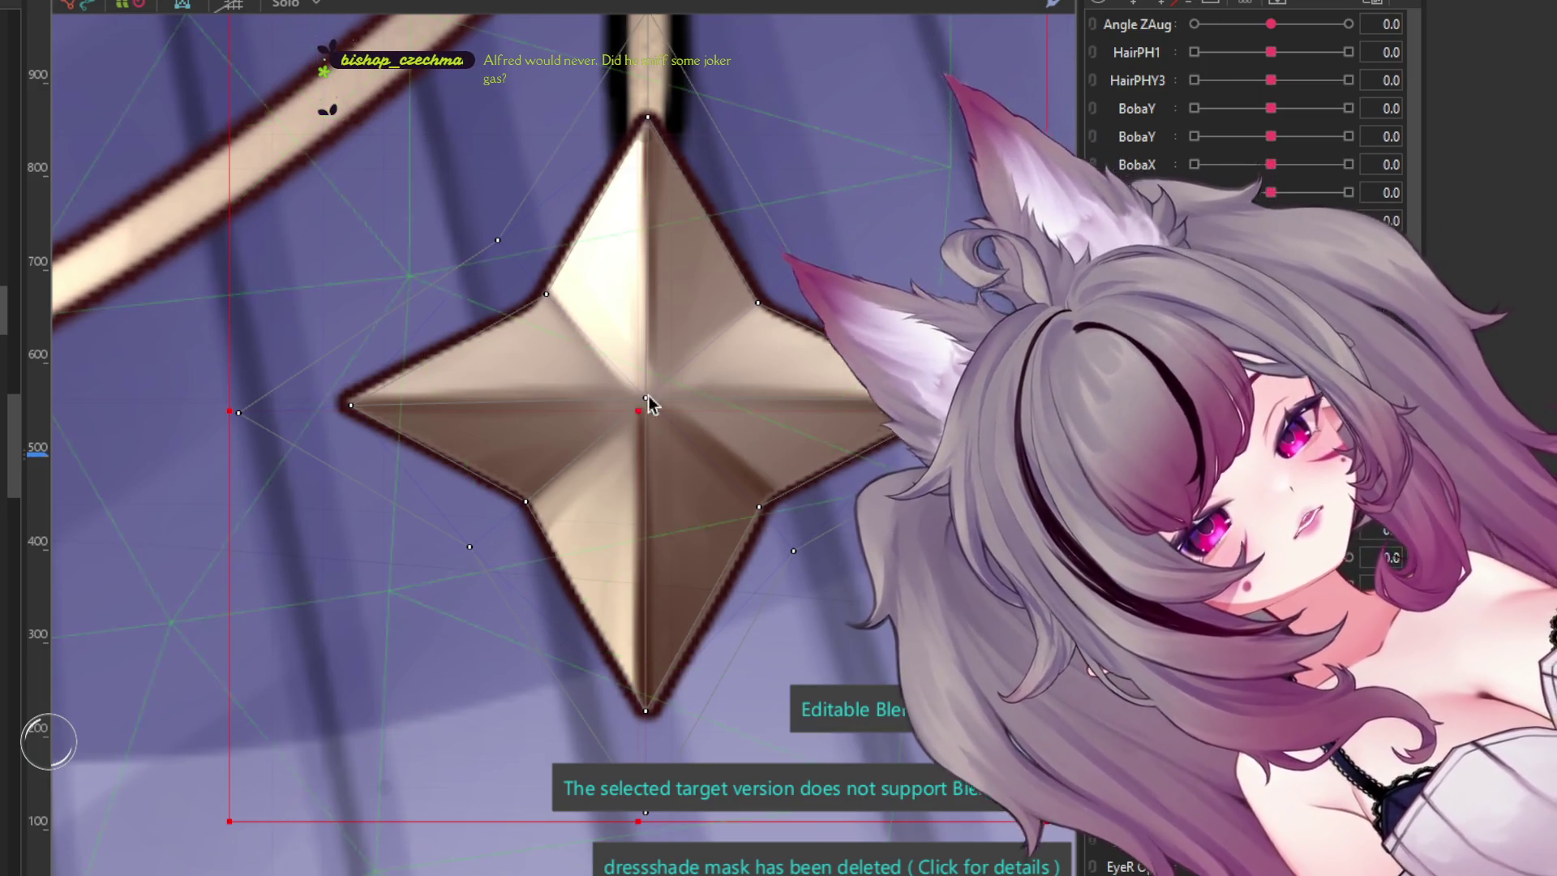
scroll(649, 401, "up", 2)
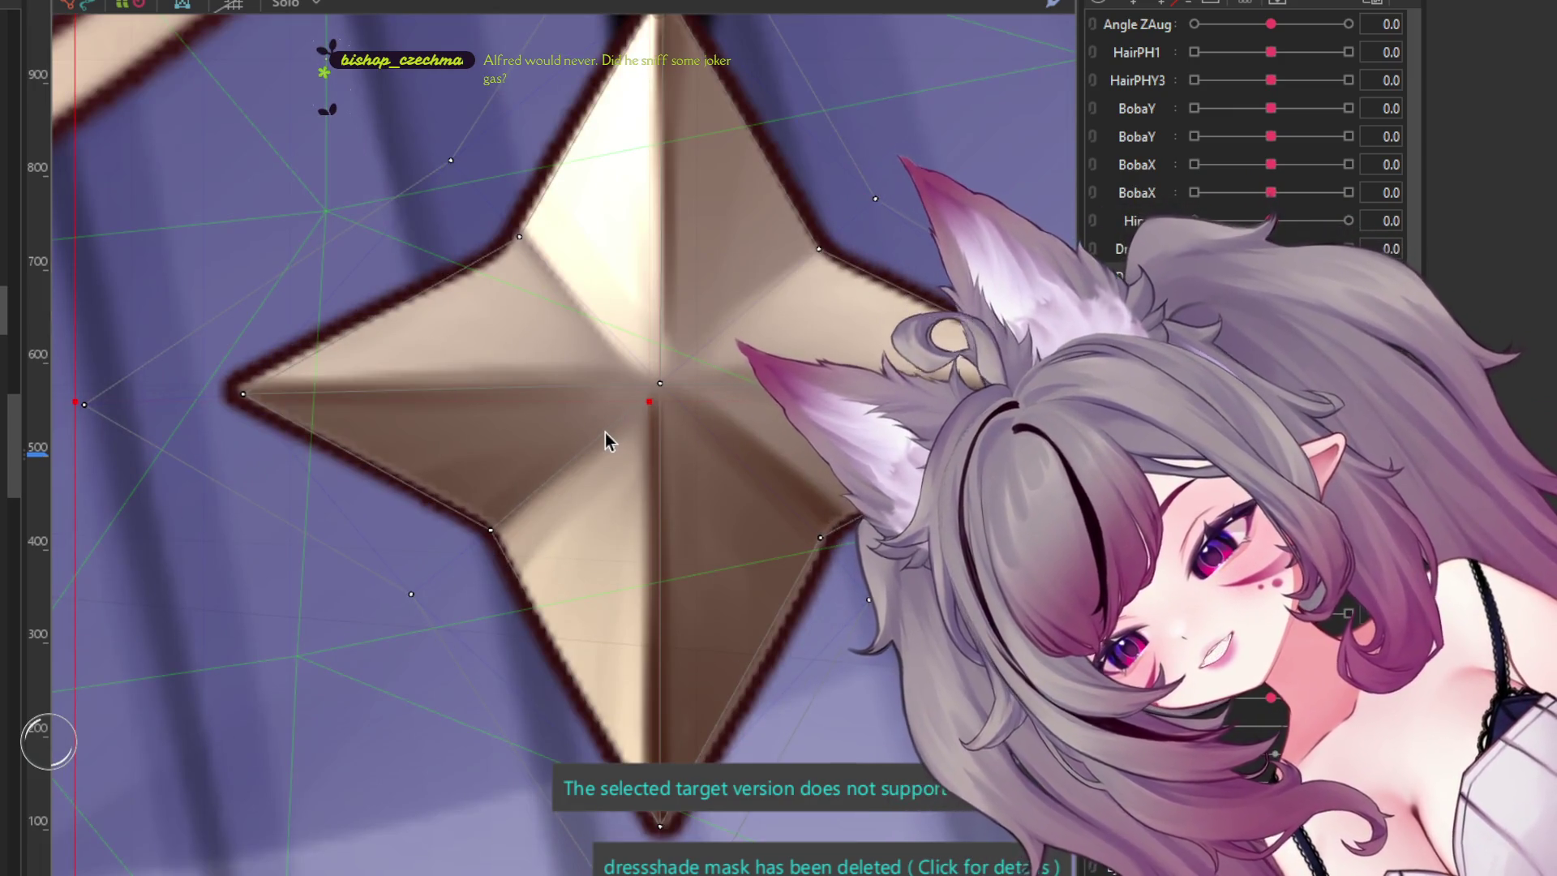
scroll(652, 458, "up", 6)
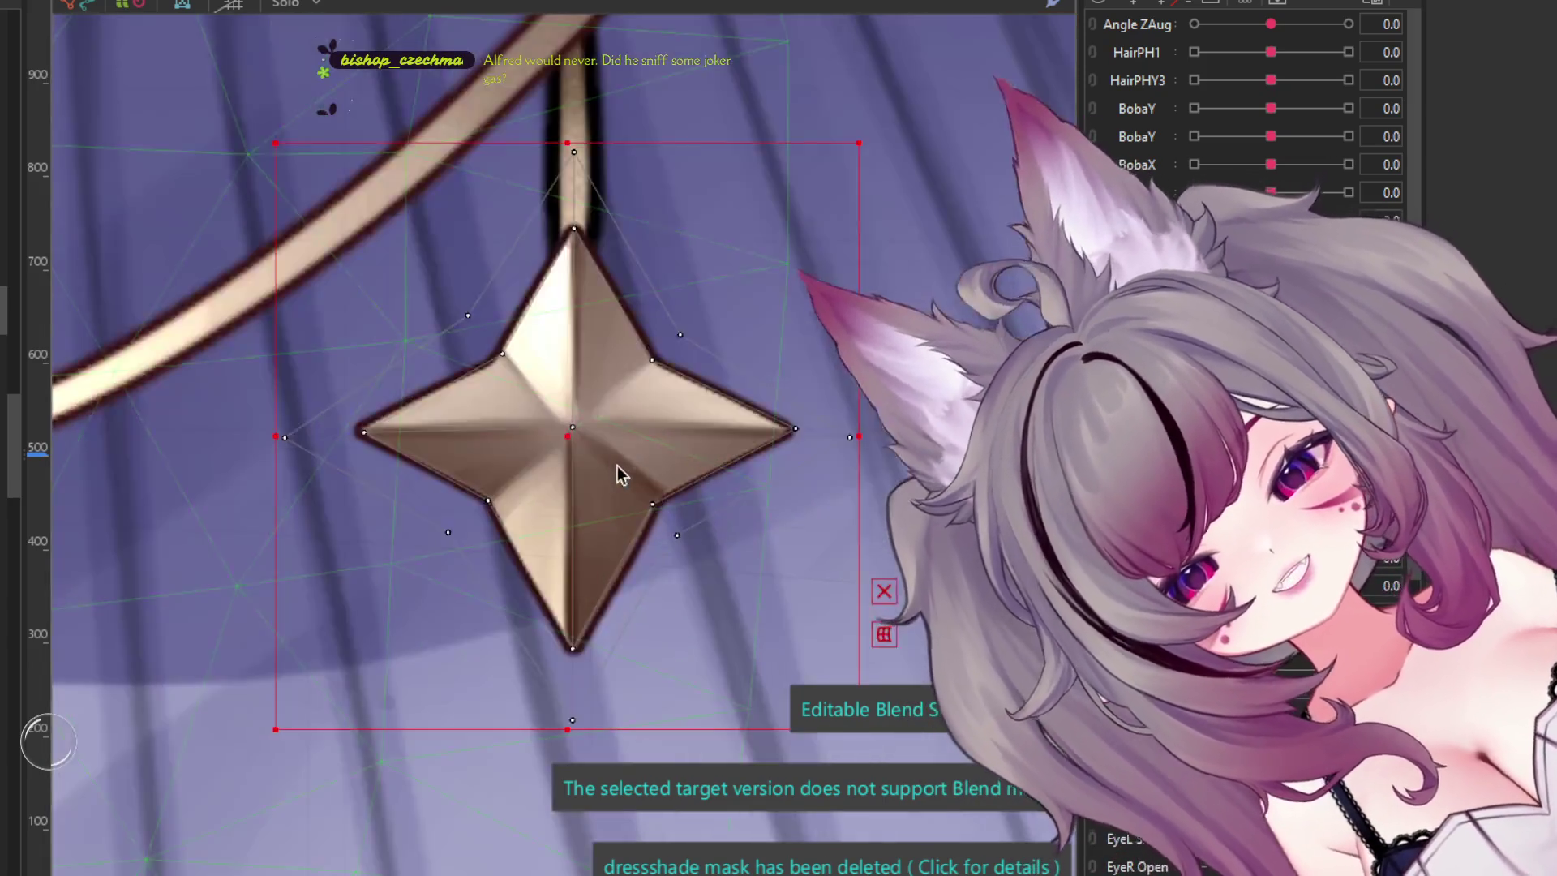
left_click_drag(548, 383, 407, 388)
left_click_drag(542, 393, 409, 395)
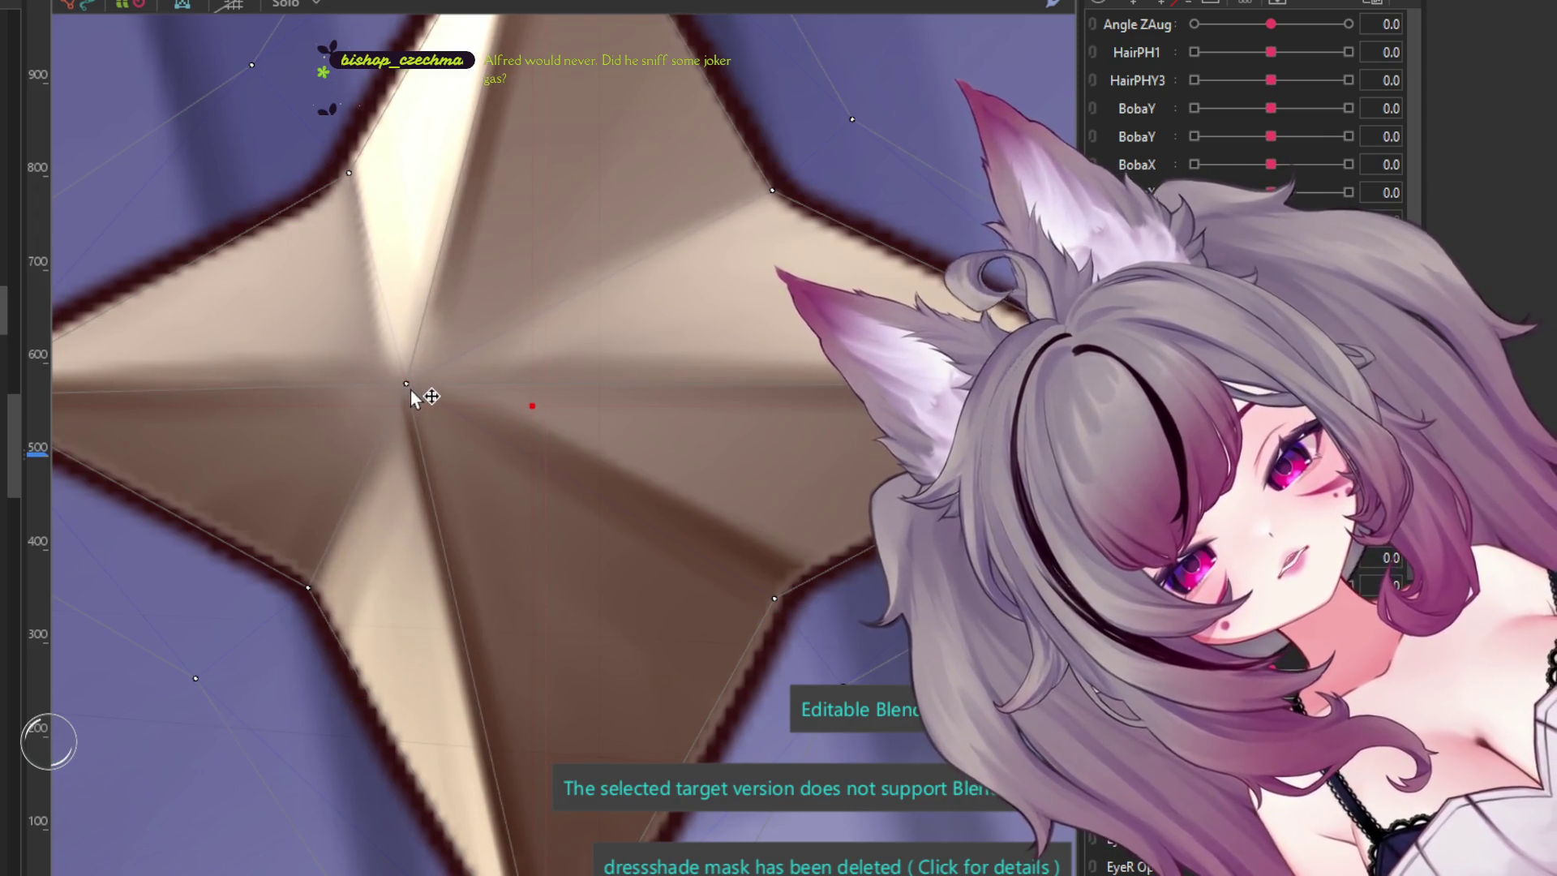
scroll(410, 391, "down", 6)
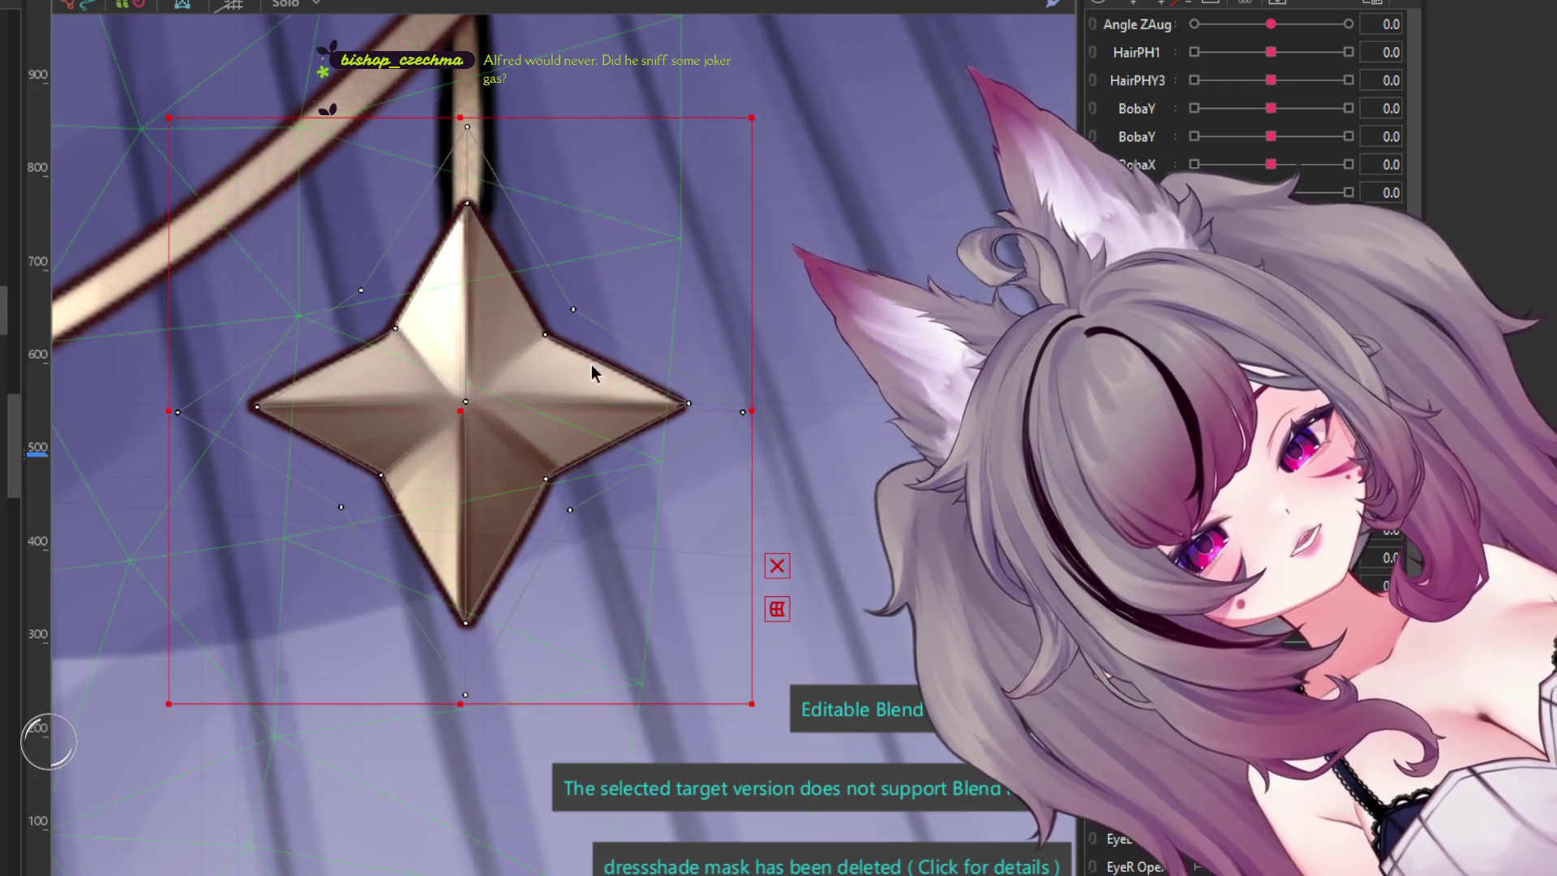
scroll(363, 402, "up", 8)
left_click_drag(362, 412, 524, 416)
- Zoom out and back in to review the star pendant's repositioned centre crease
scroll(535, 430, "down", 8)
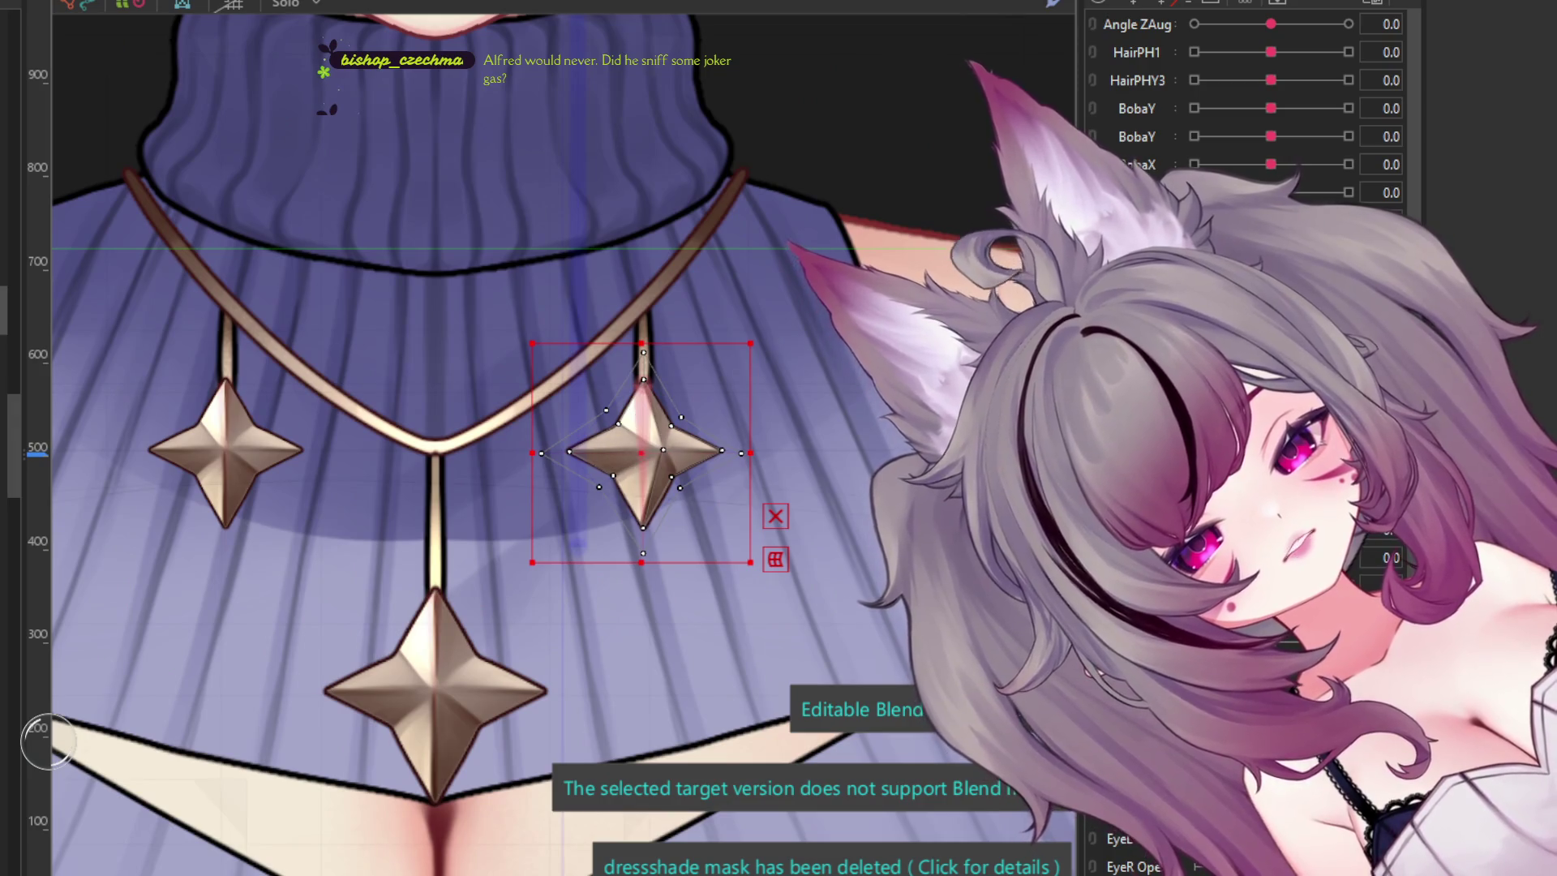
scroll(771, 337, "down", 5)
scroll(724, 403, "down", 3)
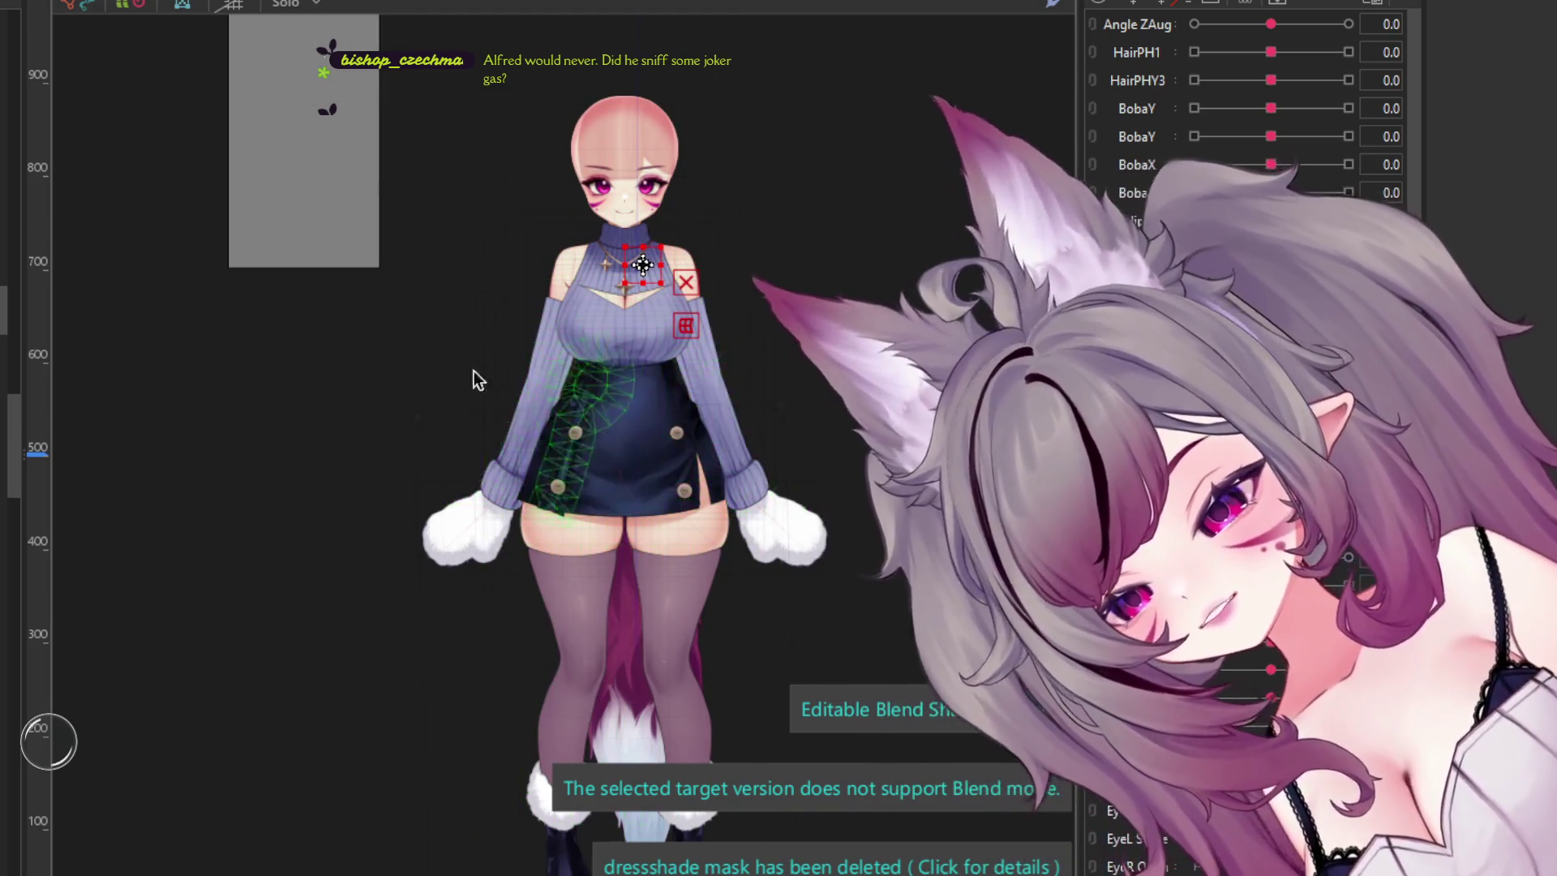
scroll(718, 358, "up", 8)
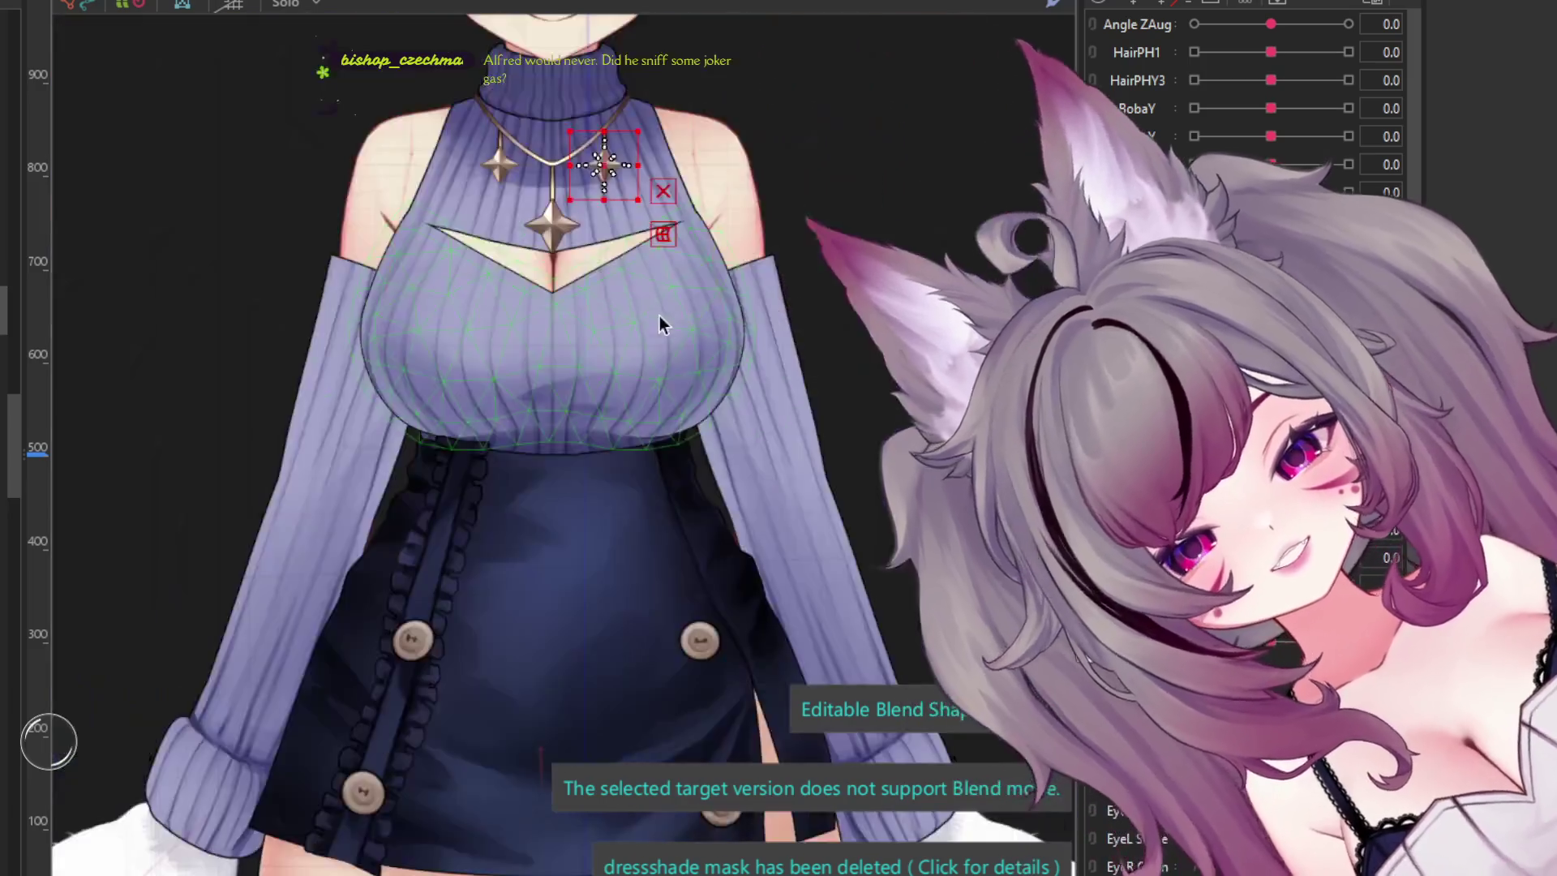
scroll(681, 243, "up", 5)
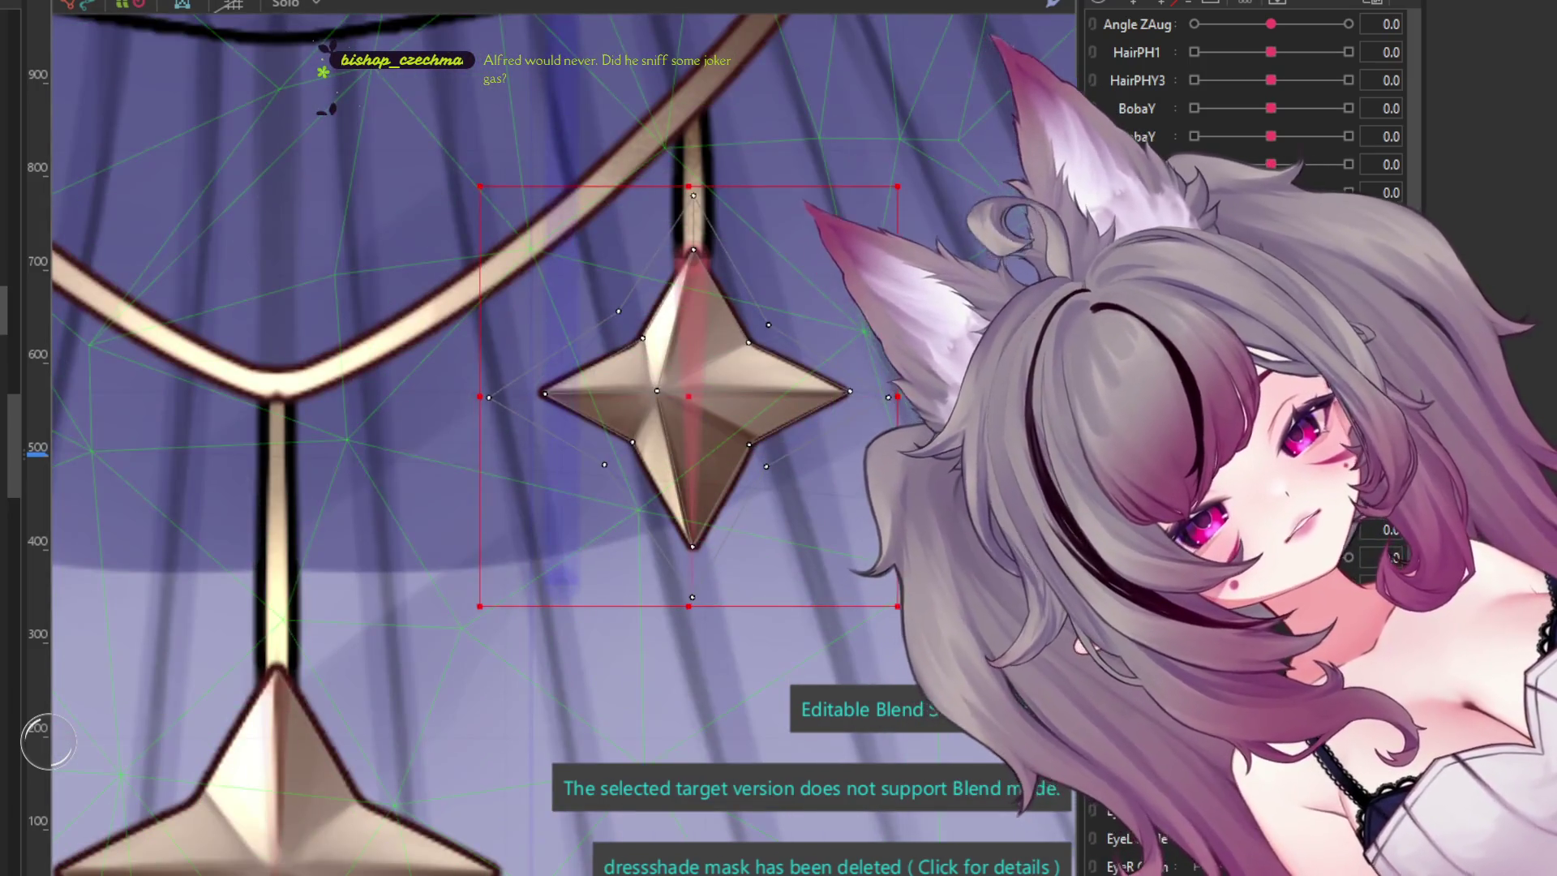
scroll(788, 359, "up", 3)
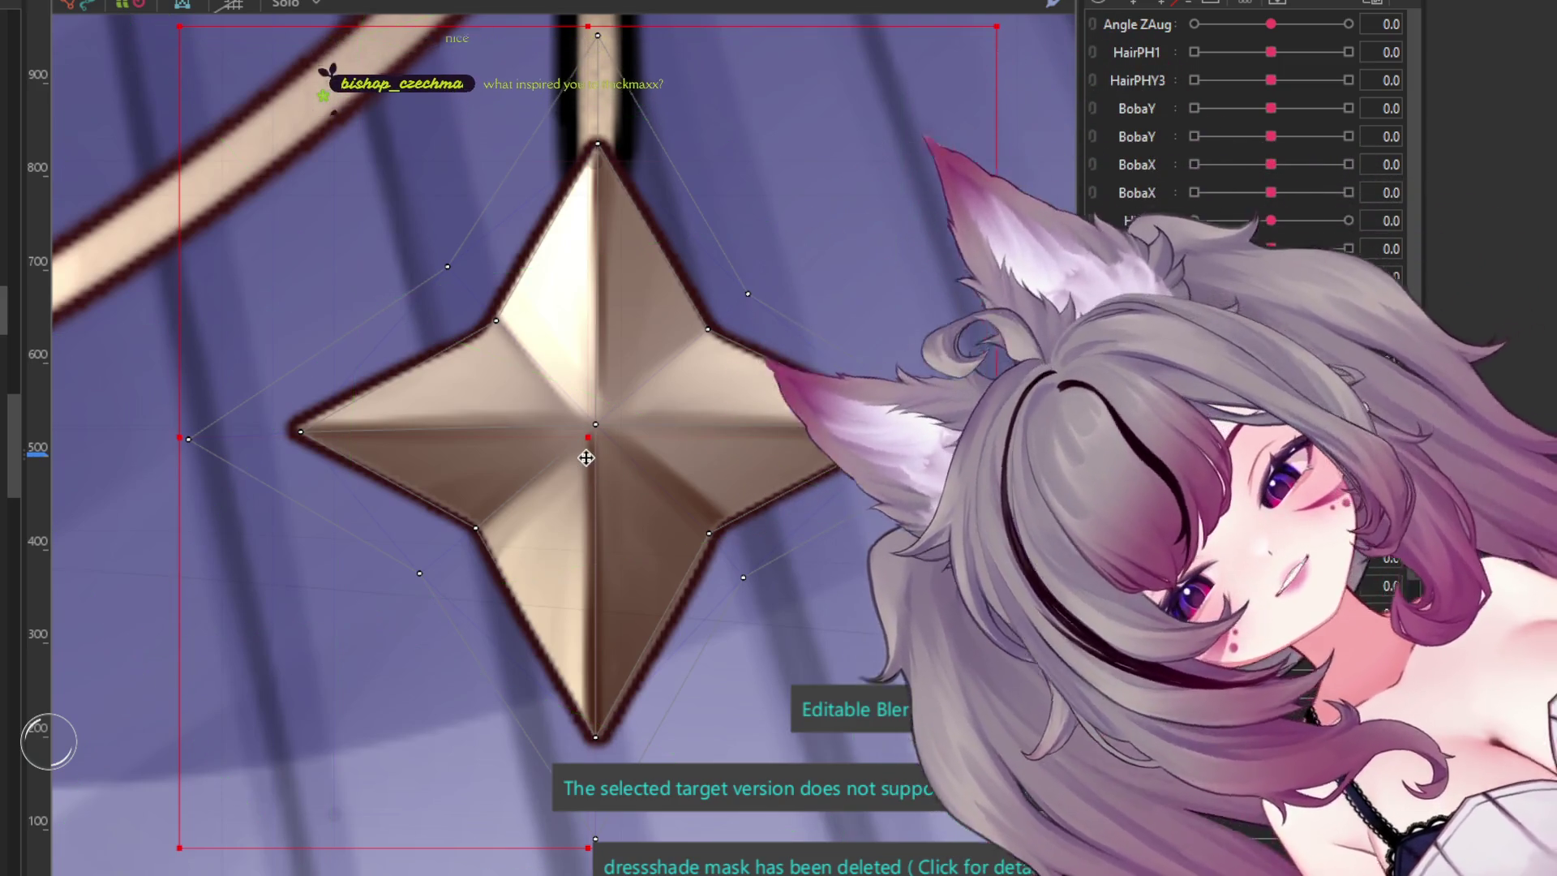
scroll(599, 437, "up", 5)
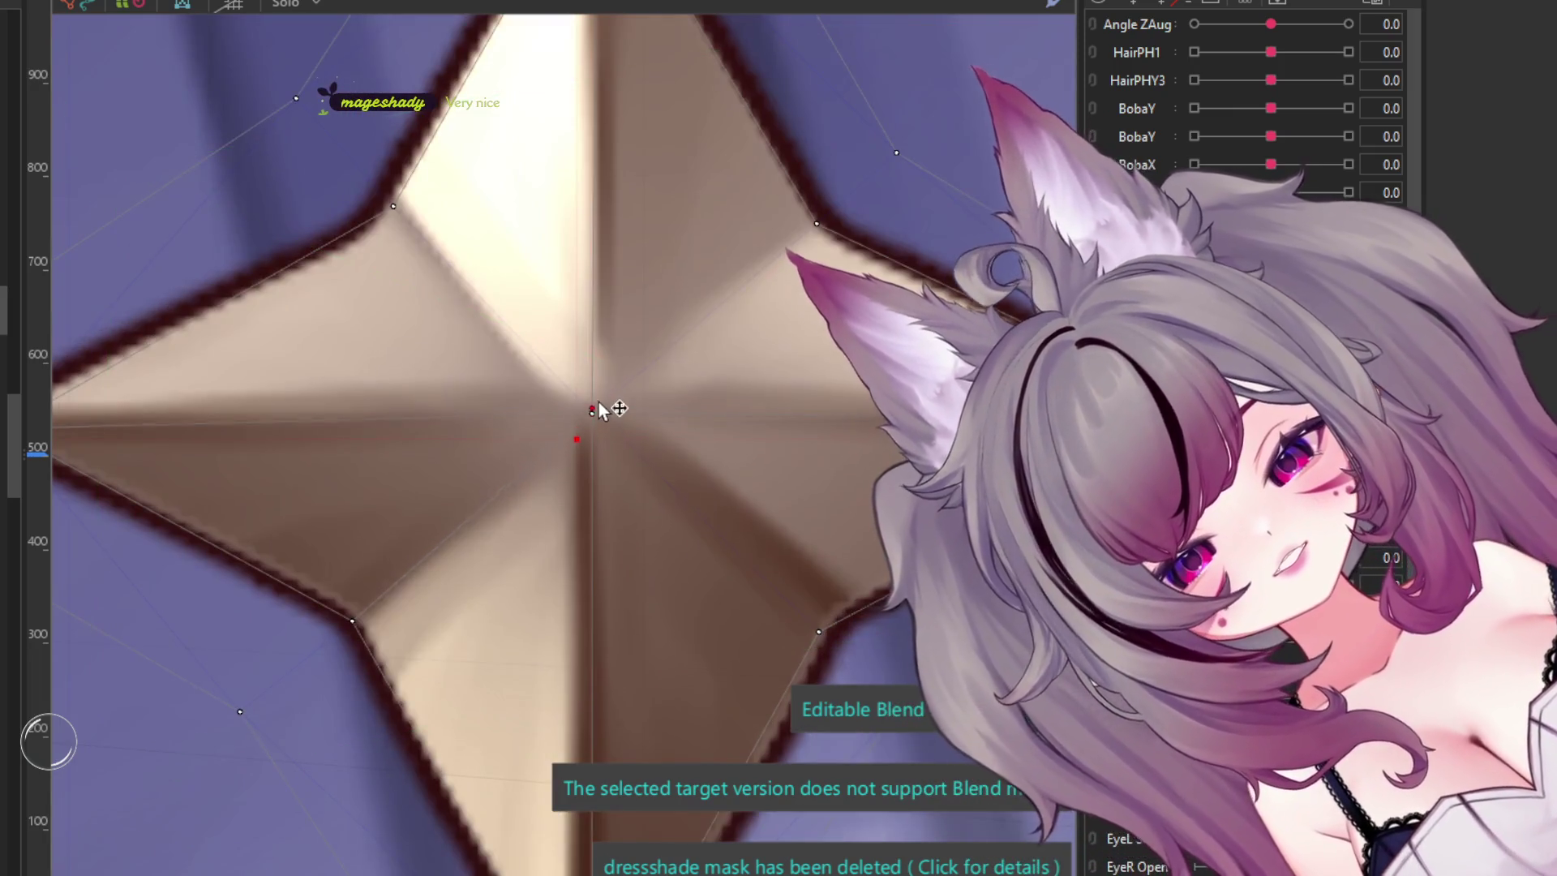